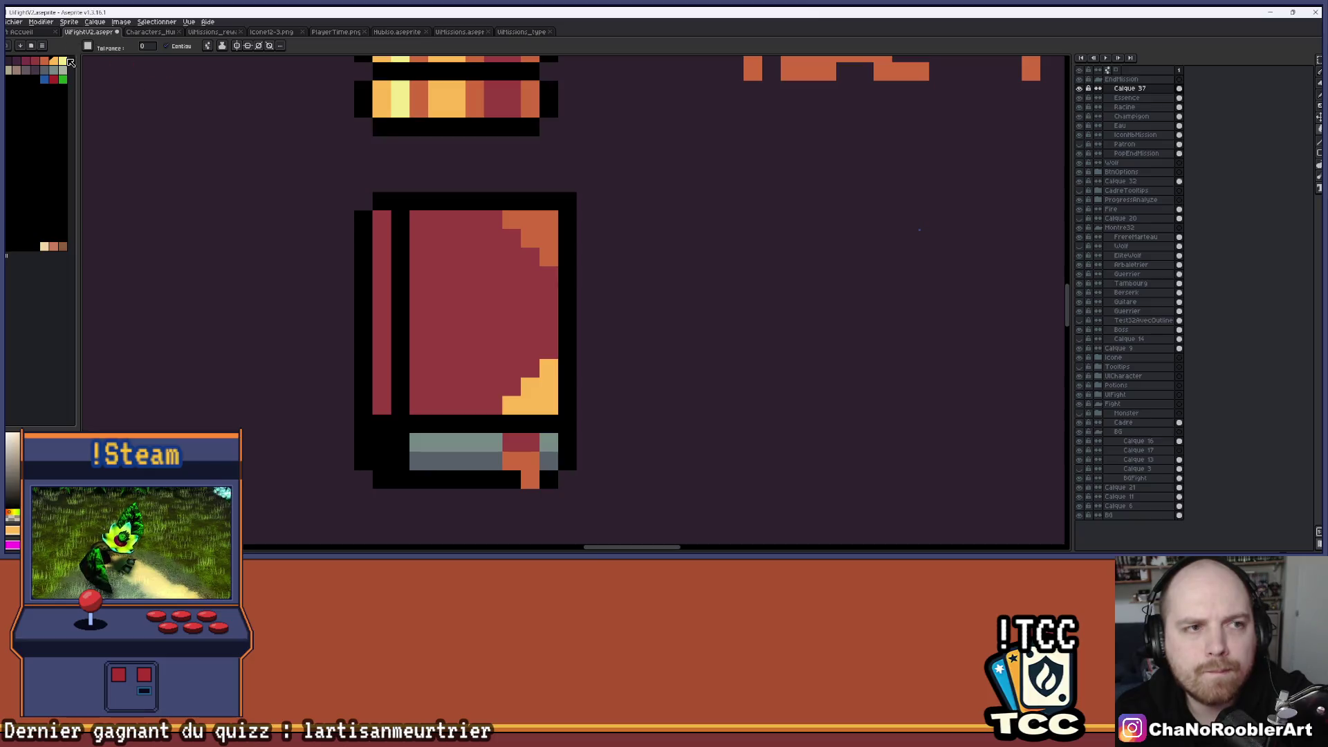
Bucket-fill the book icon's corner trims with pale yellow.
left_click(549, 405)
key("v")
key("ctrl+z")
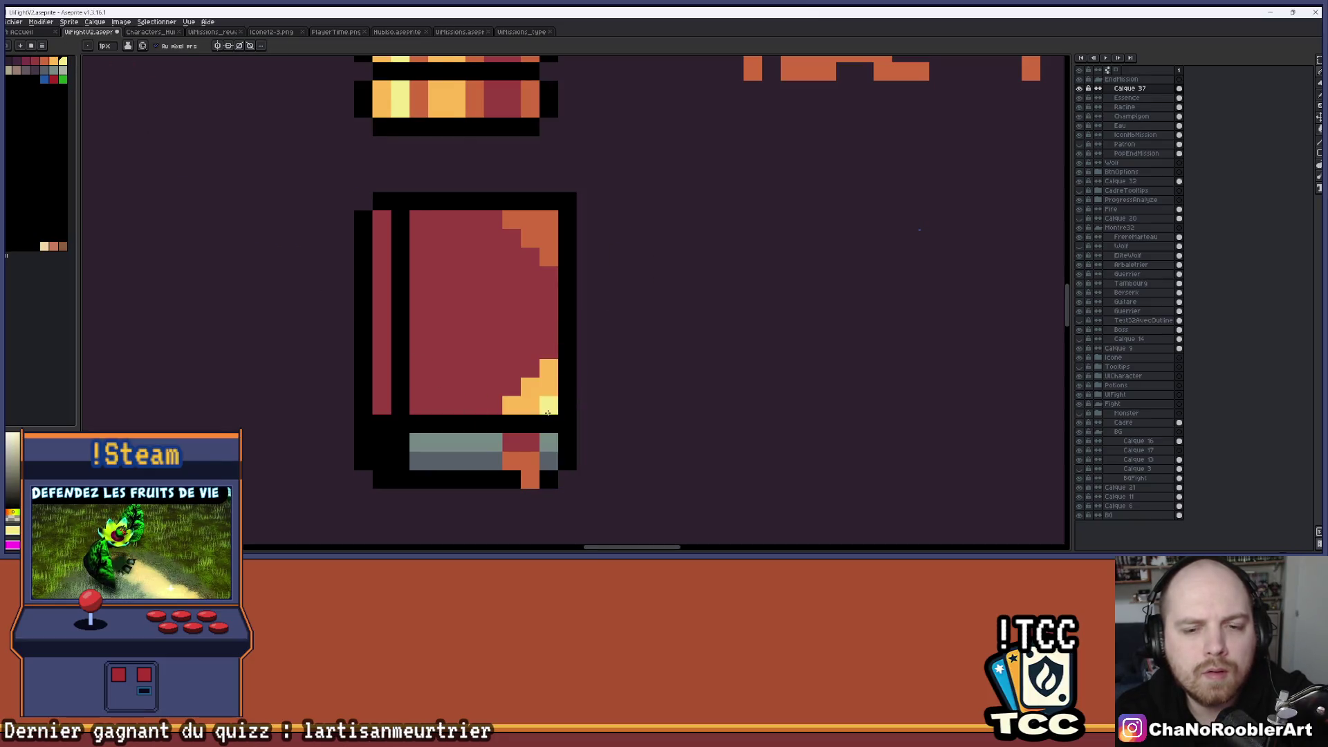
scroll(619, 322, "down", 3)
scroll(602, 331, "up", 4)
key("i")
key("g")
left_click(525, 186)
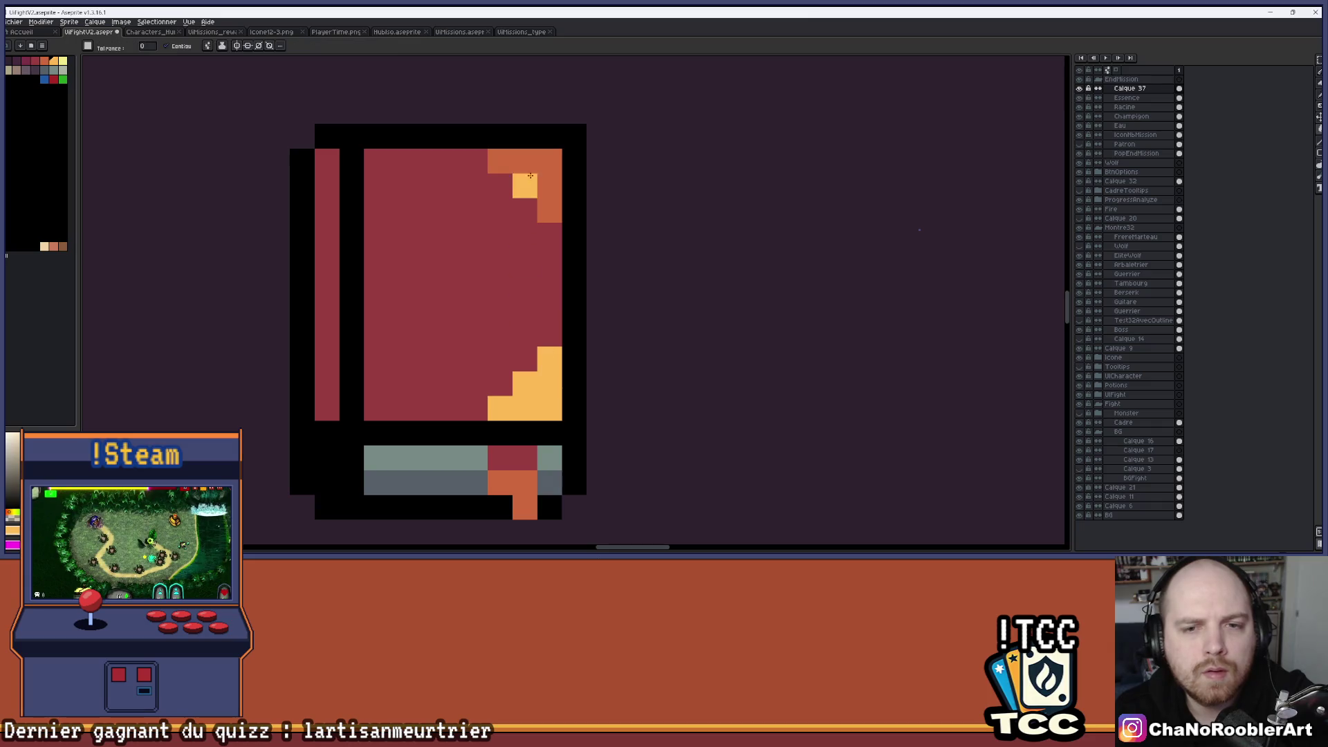
scroll(595, 318, "down", 6)
scroll(600, 316, "up", 2)
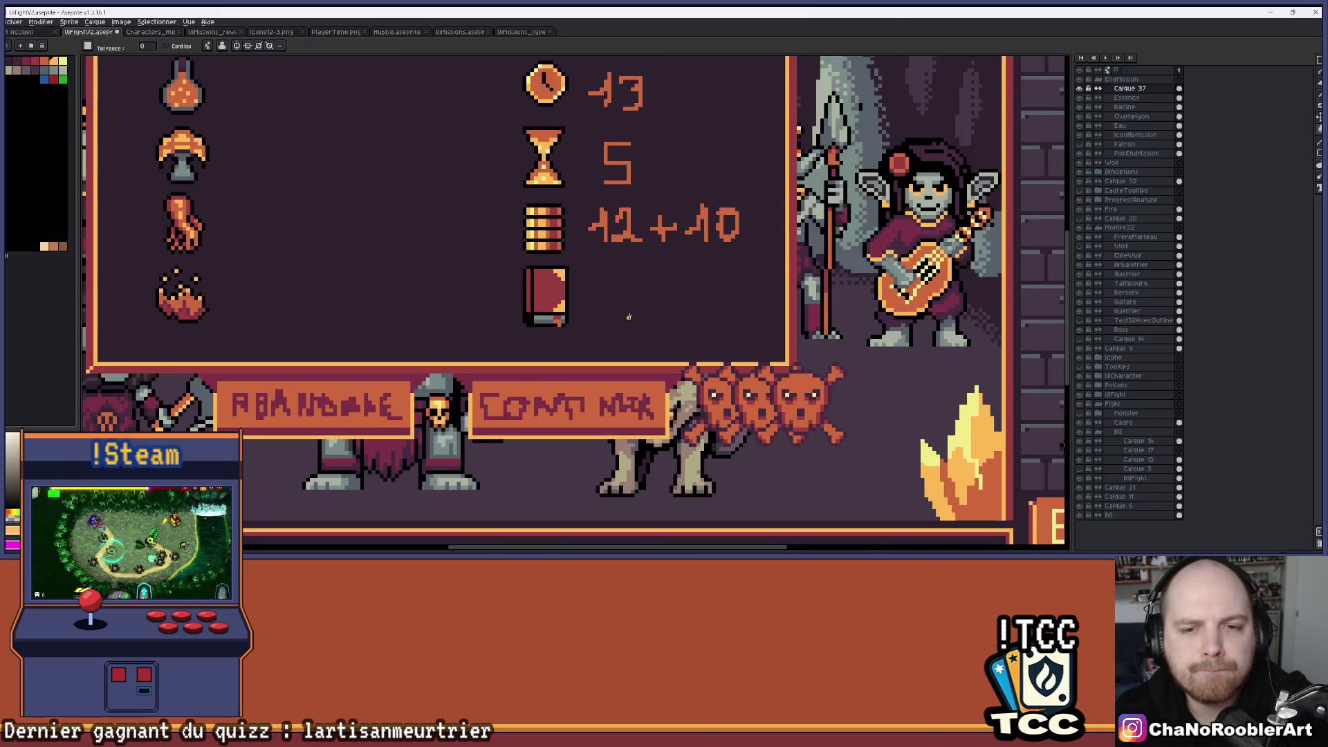
scroll(657, 300, "up", 2)
scroll(568, 276, "up", 1)
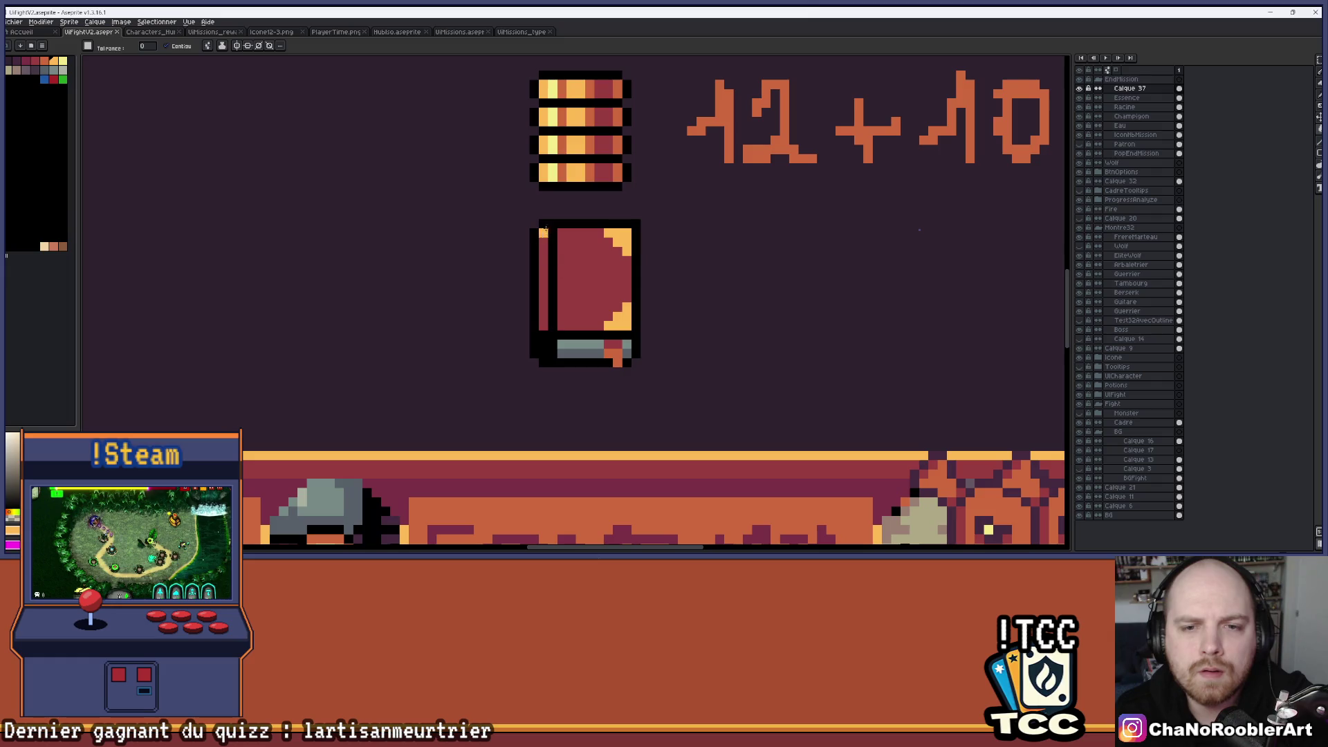
Fill the book's spine with a darker red shade.
key("i")
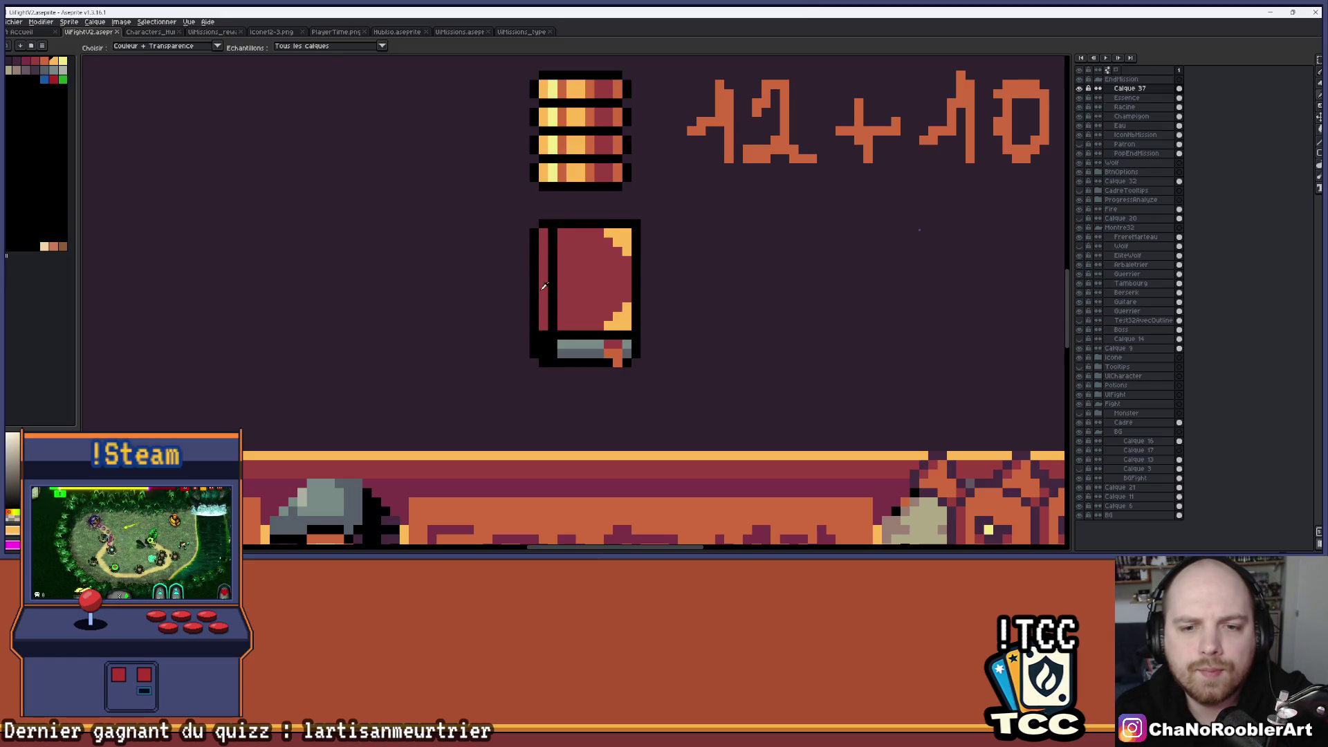
key("g")
left_click(34, 62)
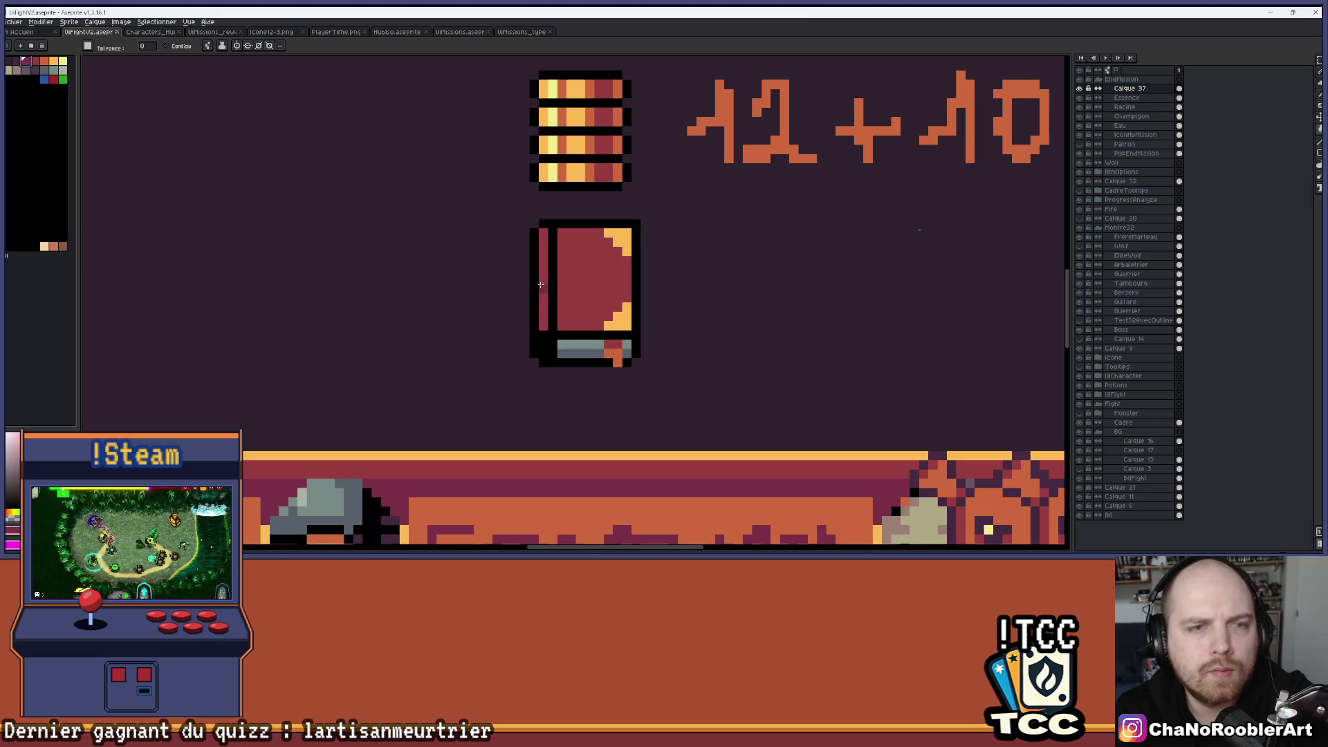
left_click(544, 291)
scroll(661, 272, "down", 3)
scroll(661, 272, "down", 3)
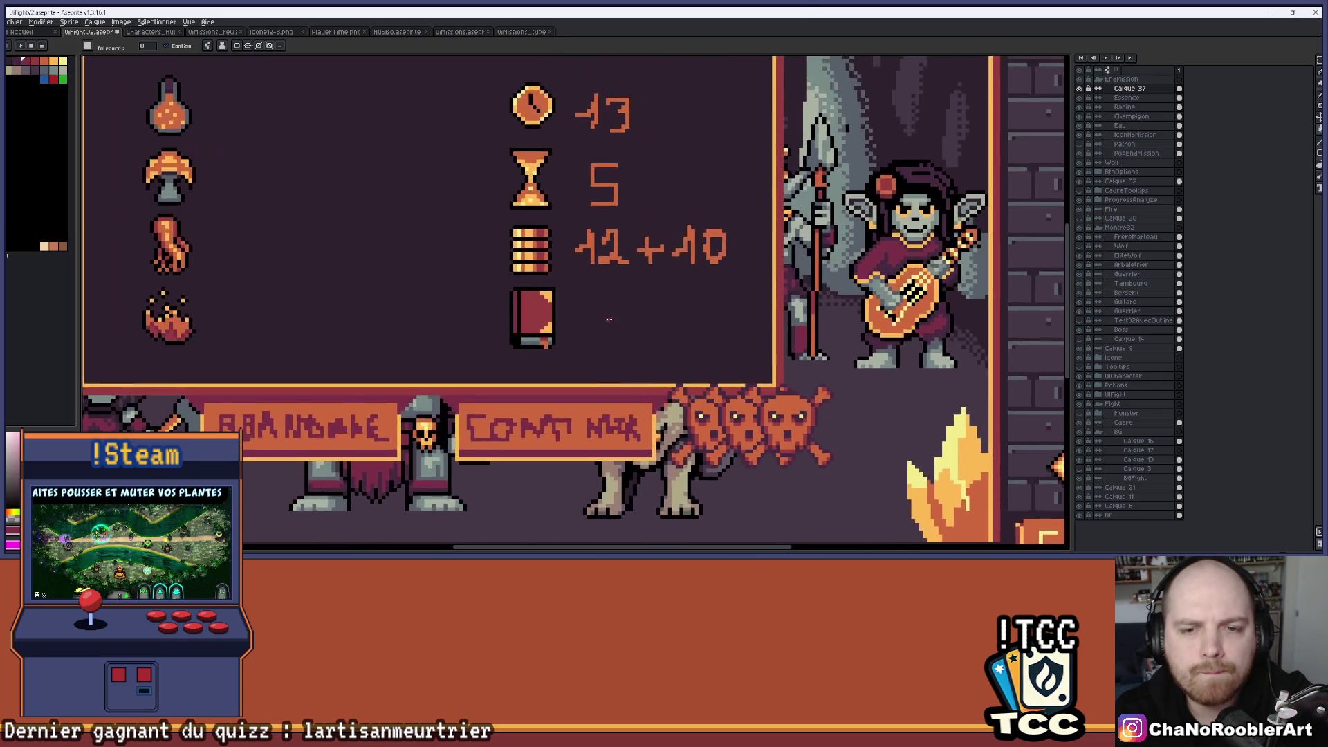
scroll(602, 326, "up", 3)
scroll(602, 326, "up", 4)
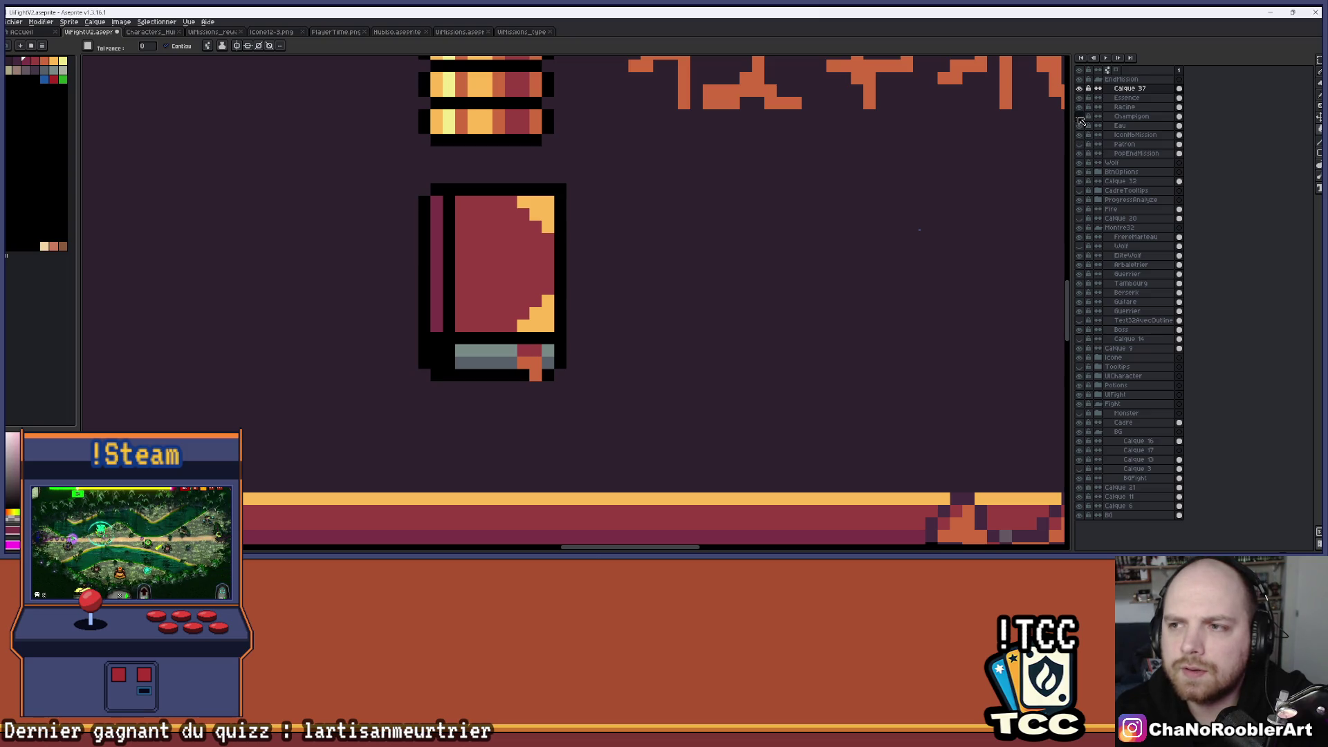
Show the hidden reference layer and shift the book's right half one pixel right.
left_click(1080, 151)
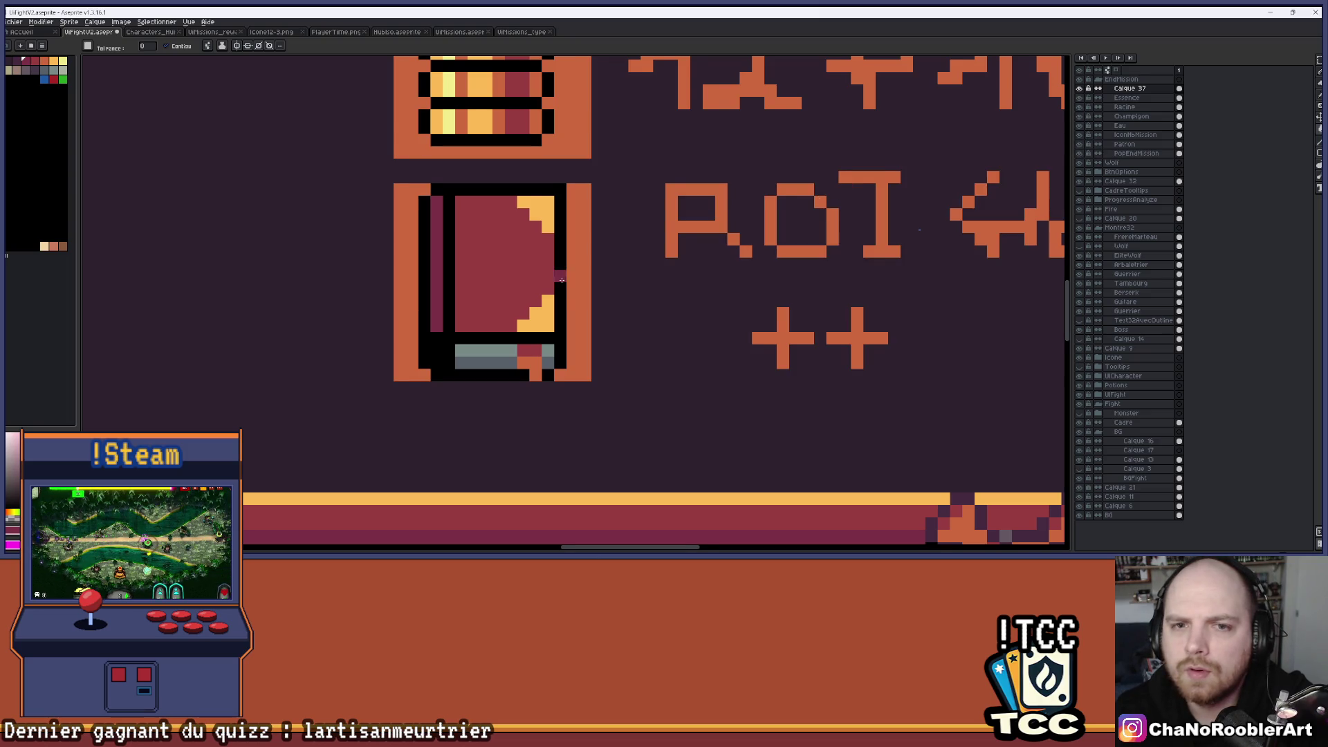
left_click(1316, 64)
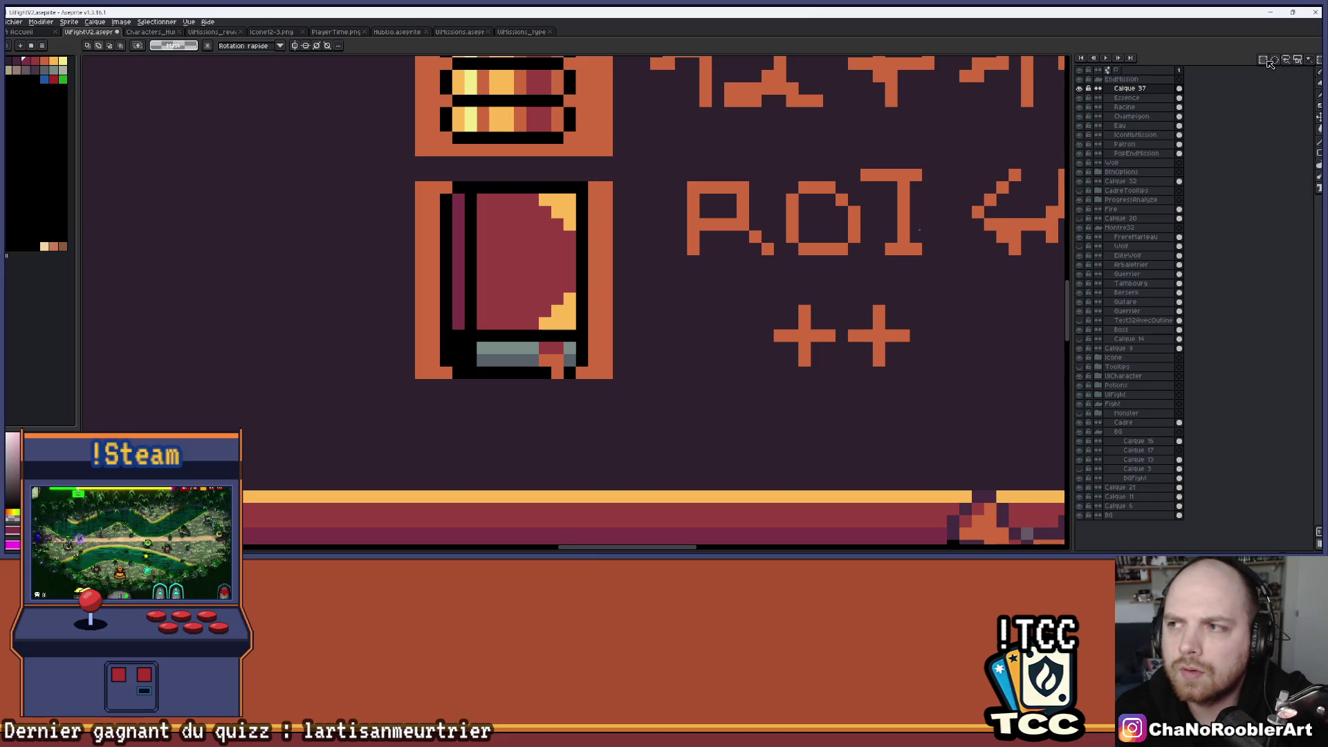
left_click_drag(515, 182, 613, 404)
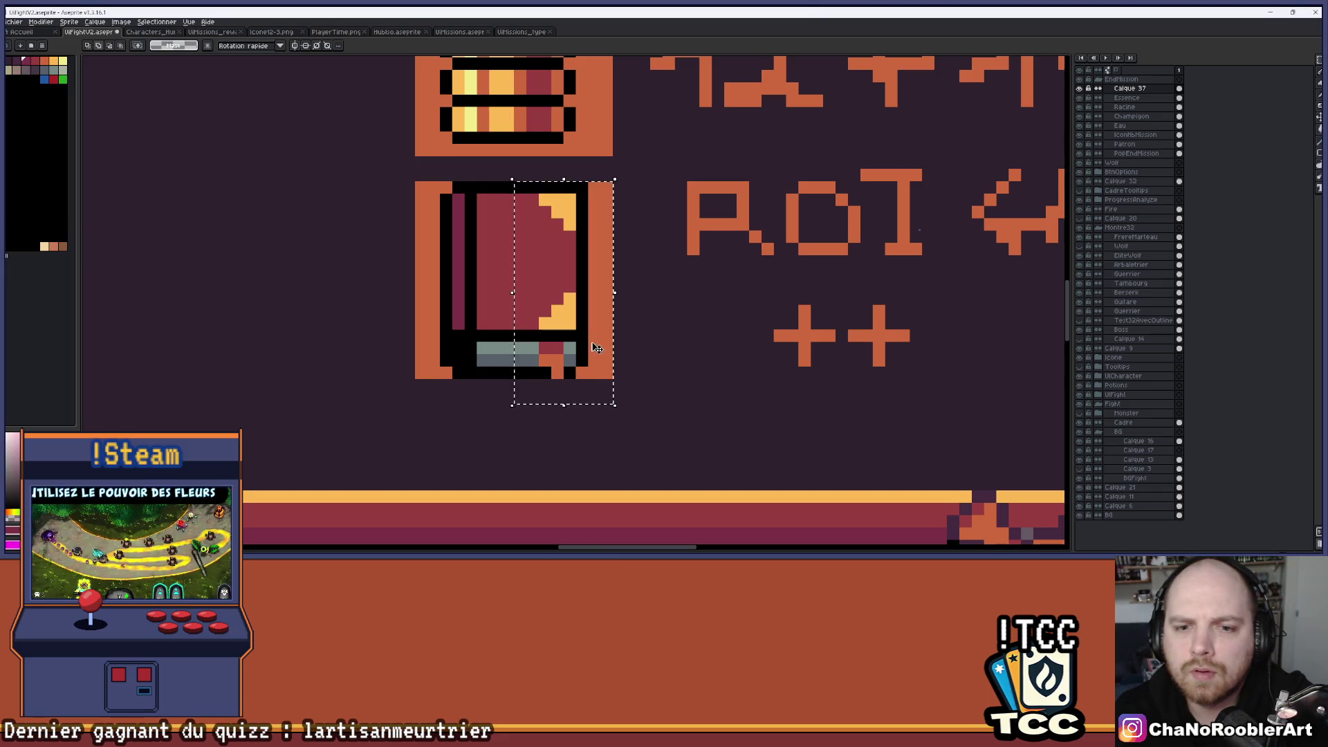
left_click_drag(593, 350, 607, 348)
Pencil the new column down the book and fill that stripe with red.
key("b")
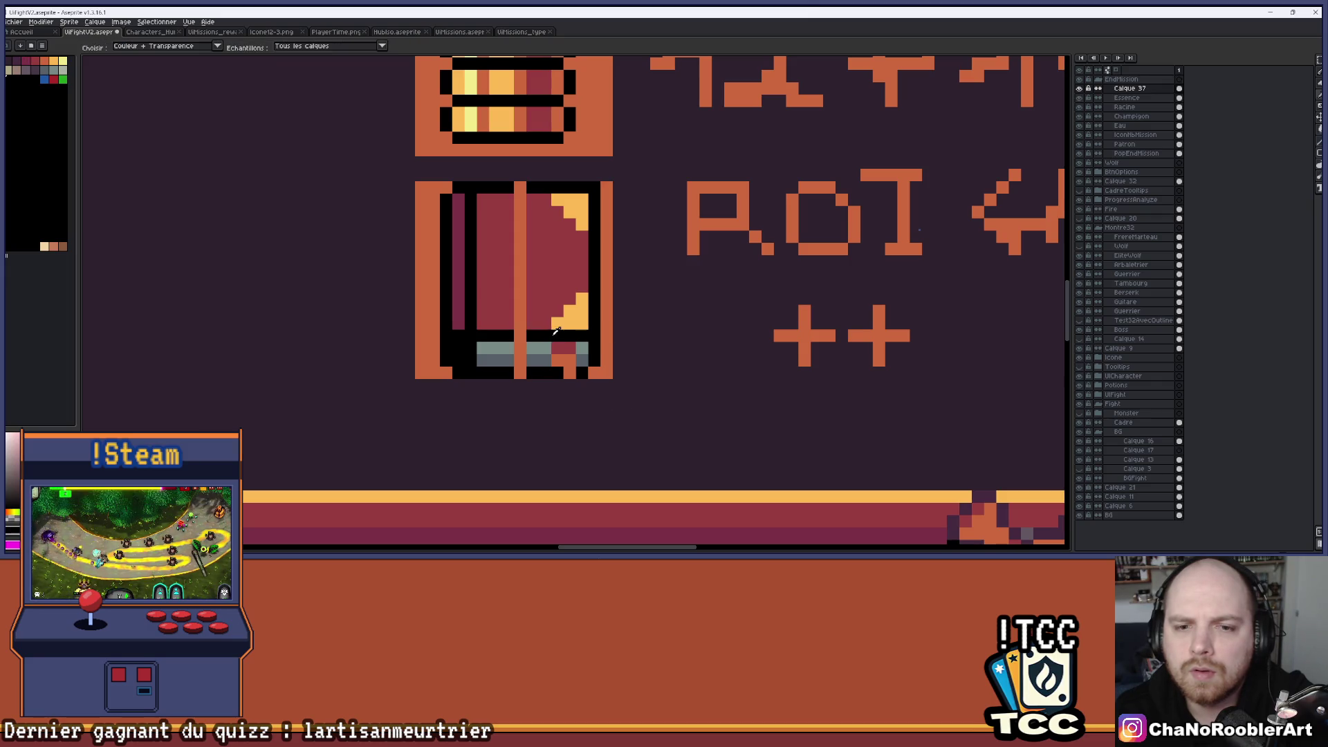
left_click_drag(520, 348, 520, 361)
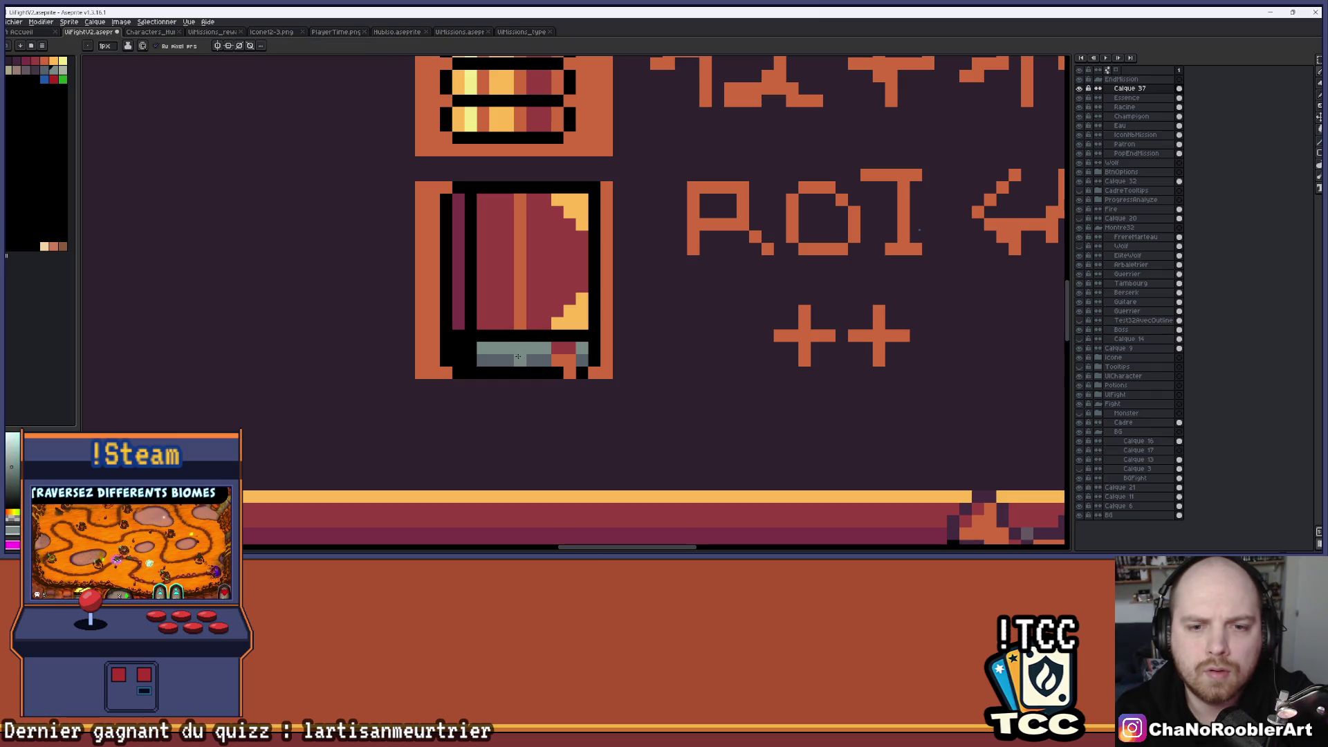
scroll(547, 318, "up", 1)
key("g")
left_click(507, 259)
scroll(553, 246, "down", 3)
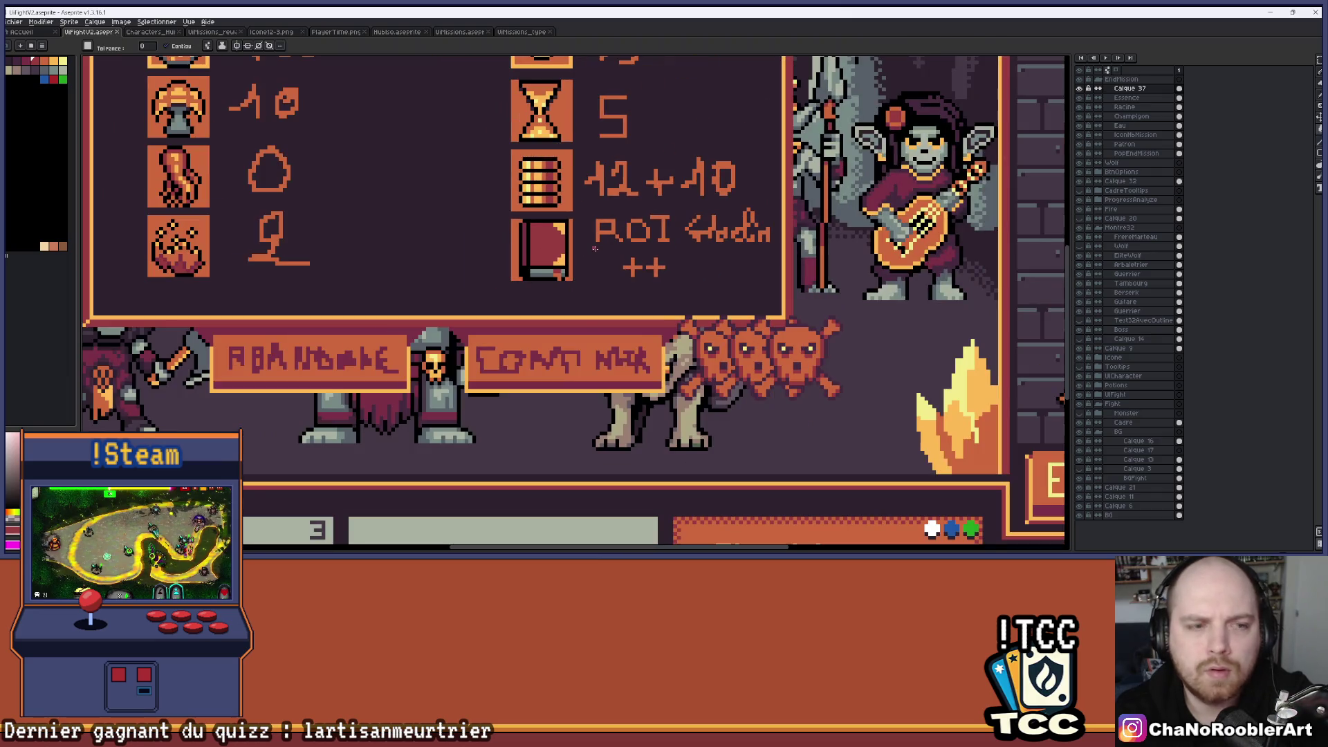
Hide the Patron layer's text and sketches, then pan across the mission panel.
scroll(595, 239, "up", 2)
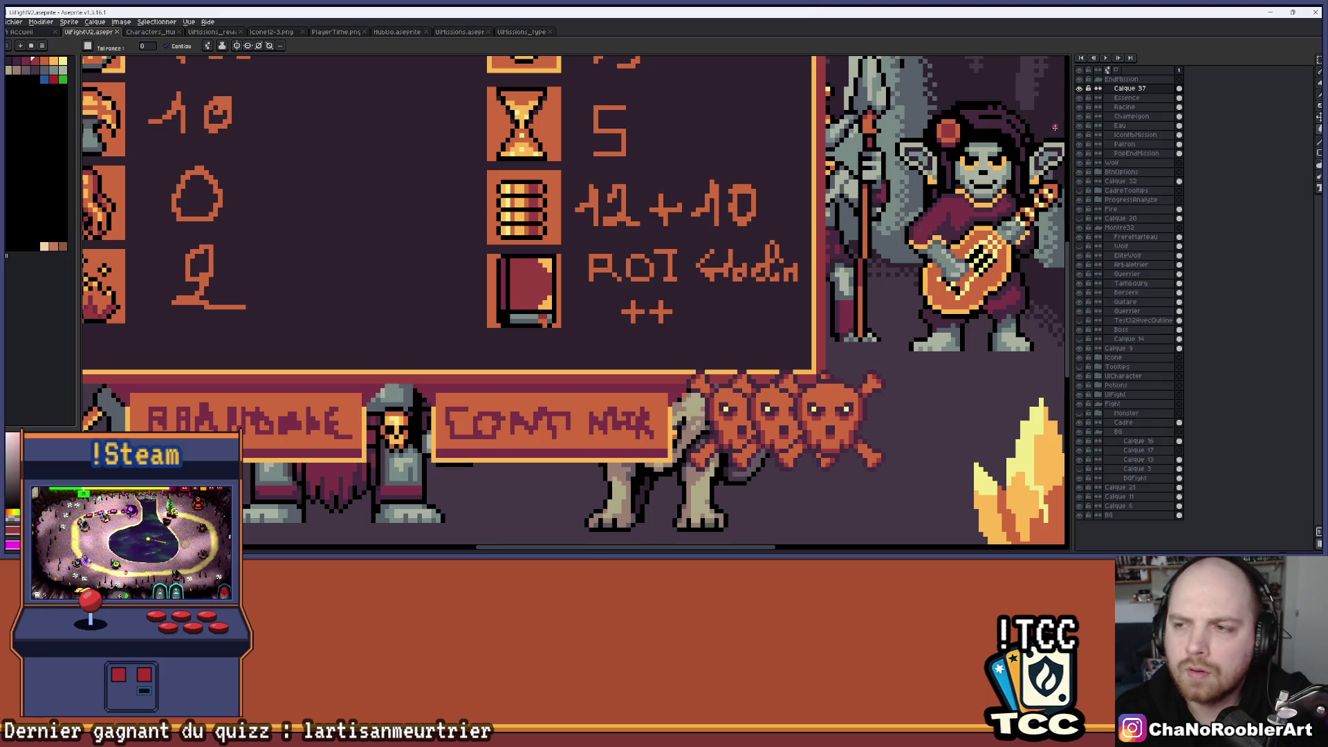
double_click(1081, 90)
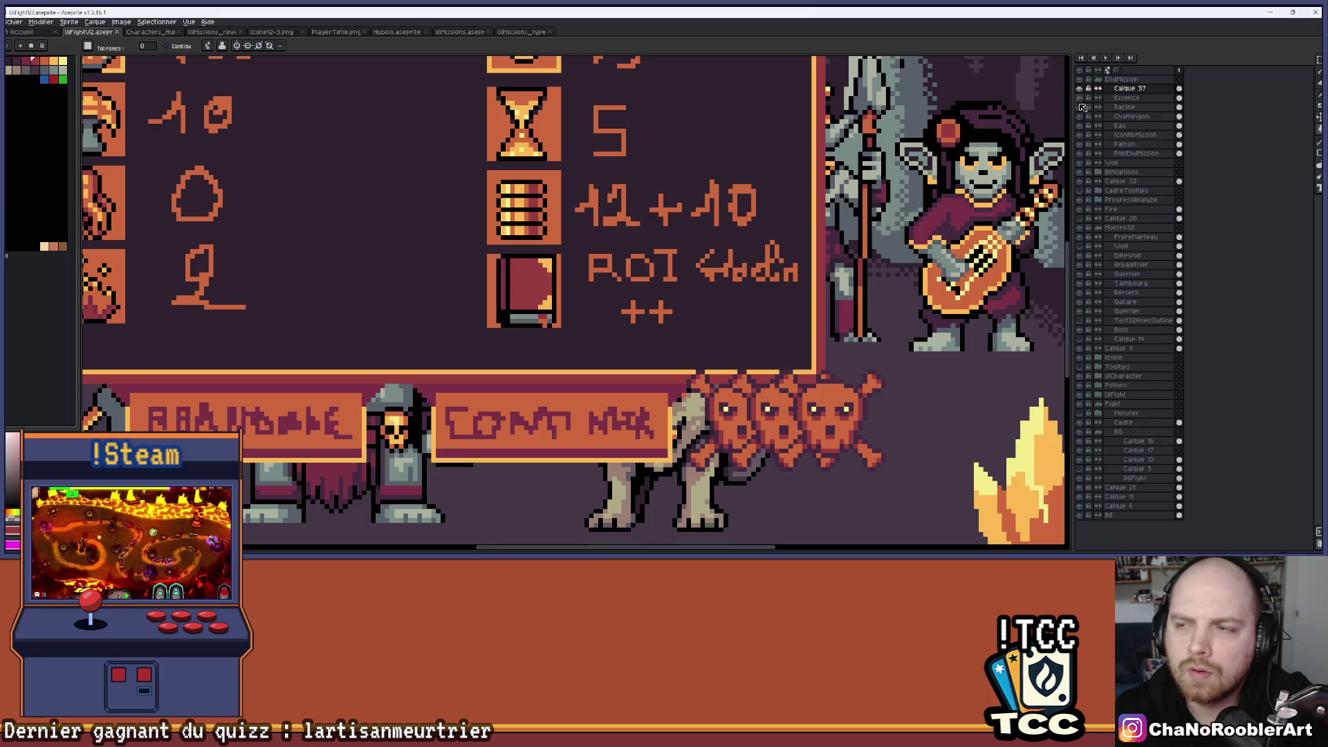
left_click(1082, 145)
scroll(654, 280, "down", 3)
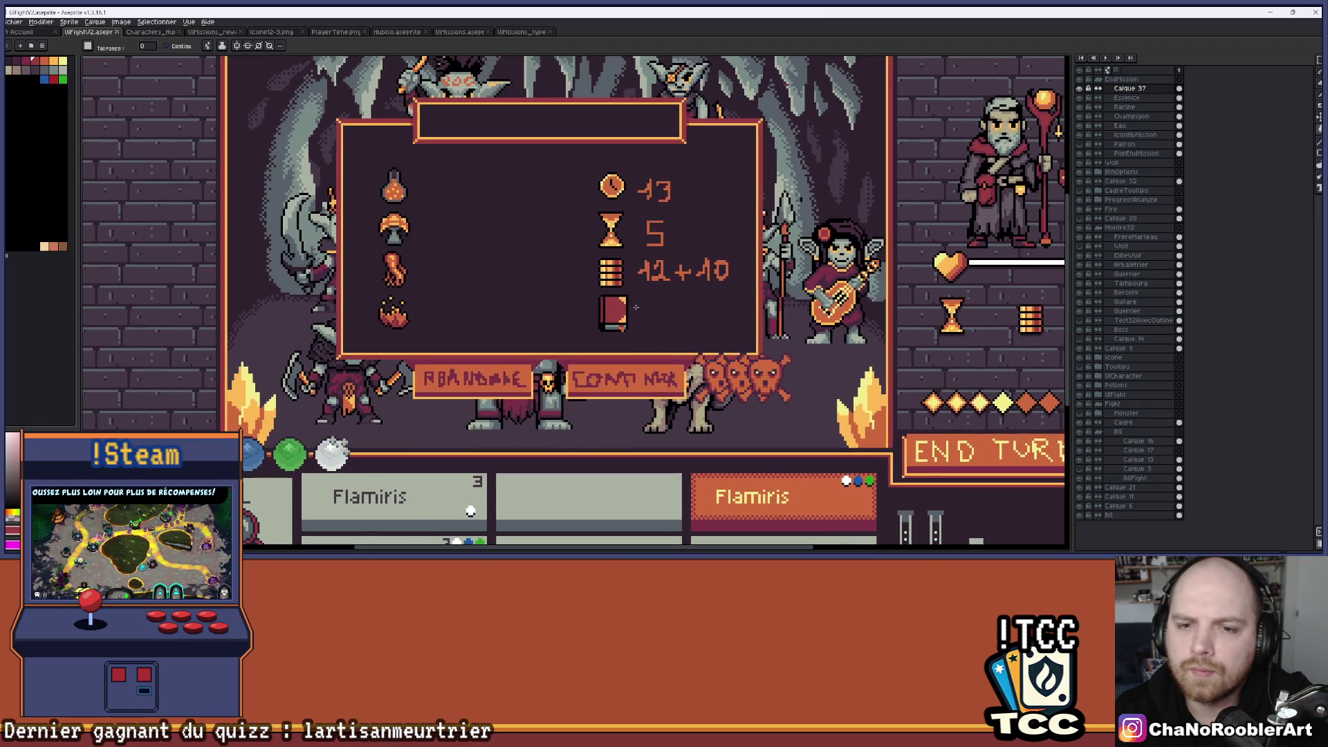
scroll(596, 320, "up", 4)
key("b")
scroll(688, 302, "down", 2)
left_click_drag(723, 301, 684, 324)
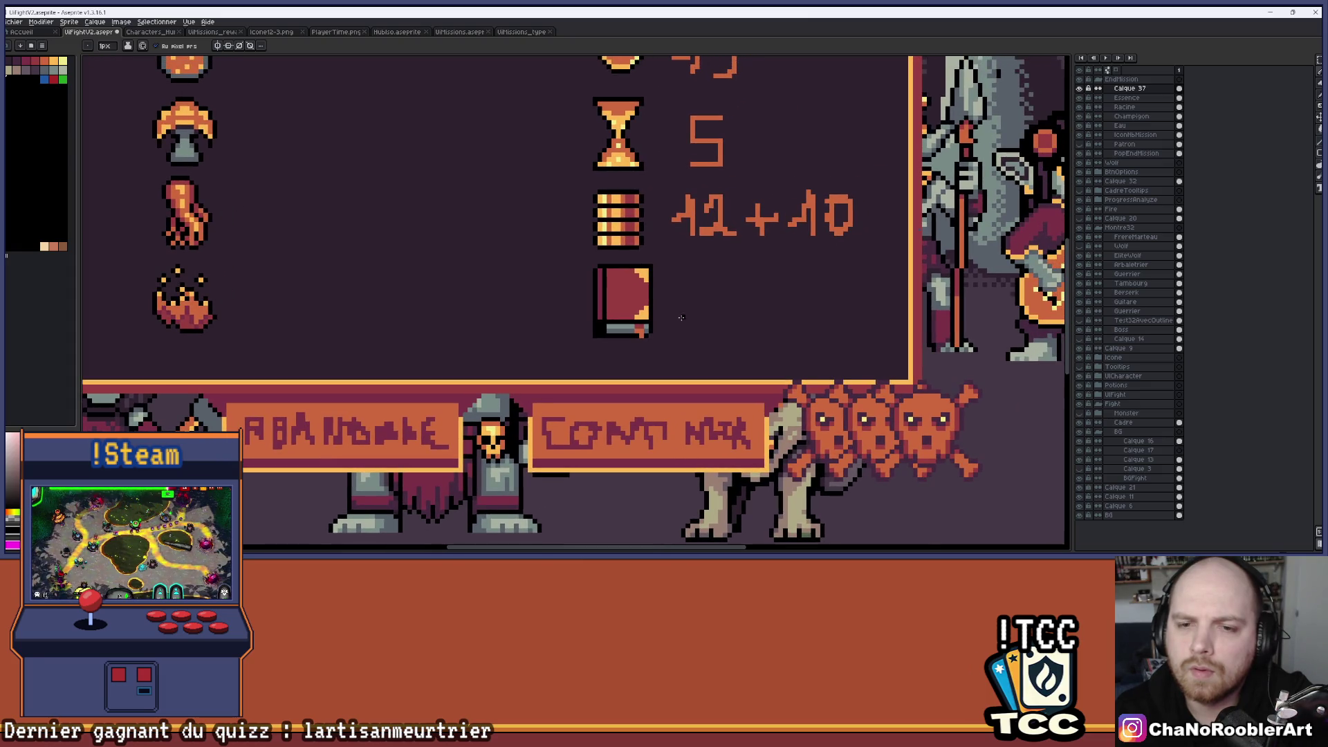
scroll(642, 319, "up", 3)
key("e")
scroll(641, 395, "down", 3)
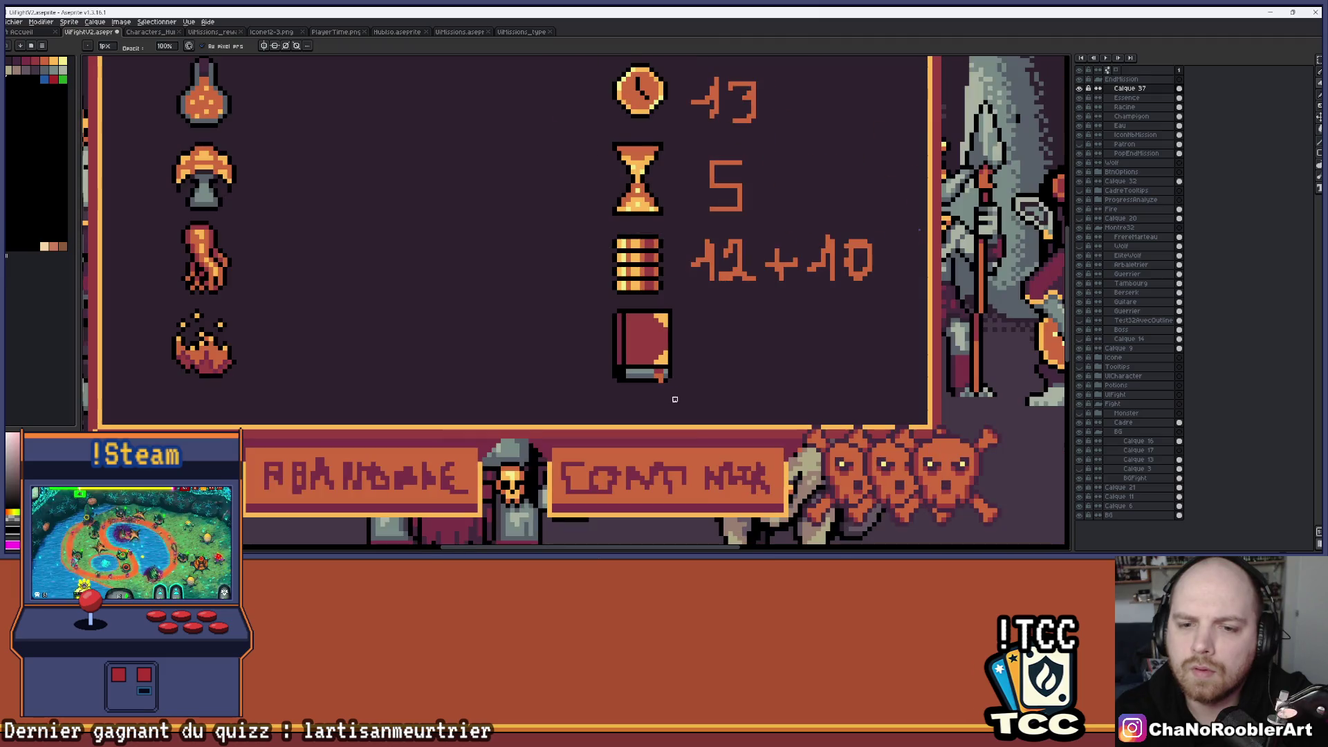
scroll(626, 356, "up", 3)
Sample the maroon cover colour and pencil the gap at the book's lower-left corner.
key("i")
left_click(604, 368)
key("b")
left_click(591, 442)
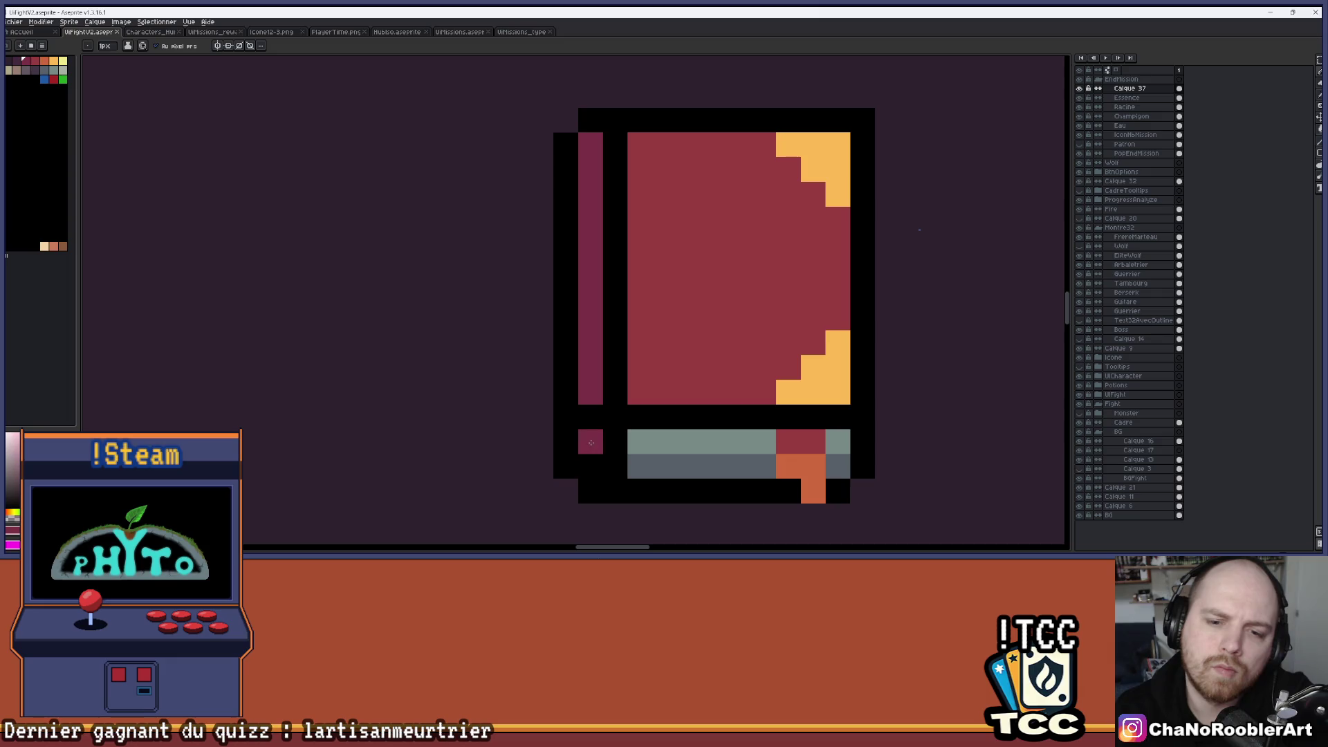
scroll(689, 379, "down", 5)
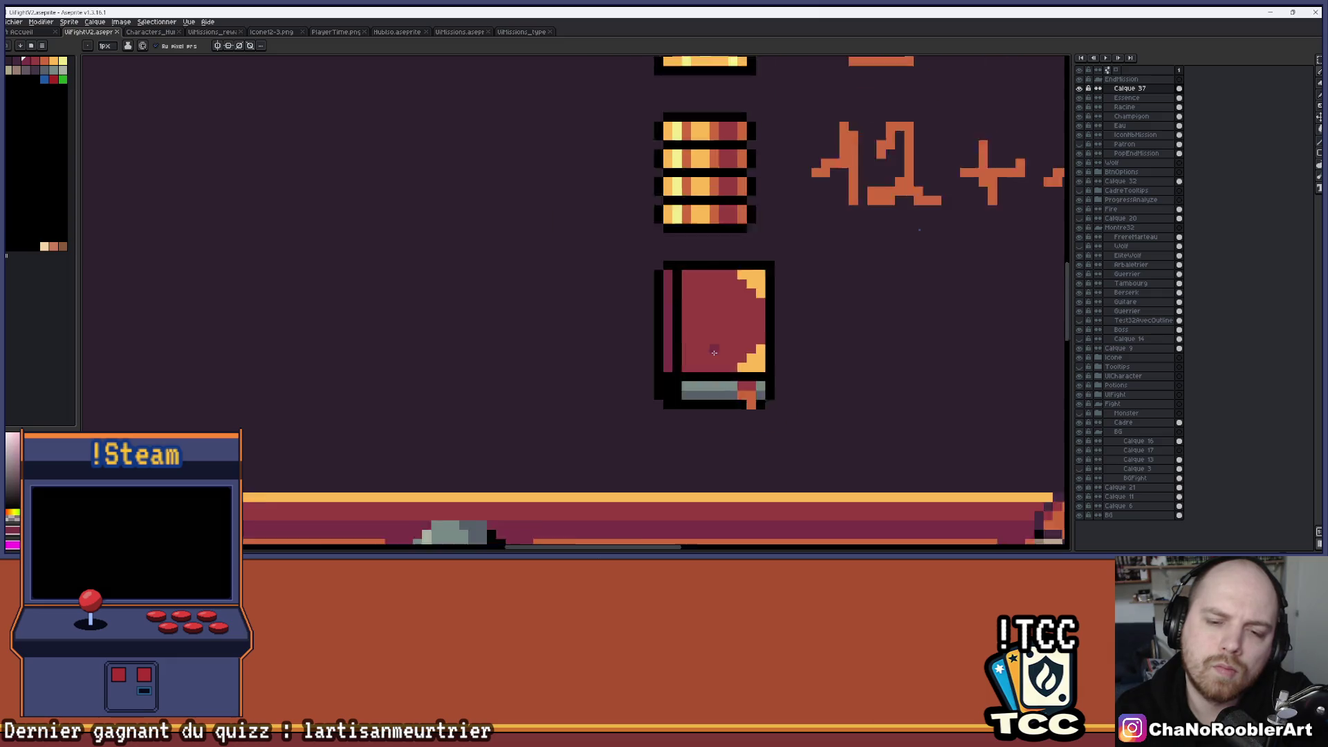
scroll(689, 379, "down", 2)
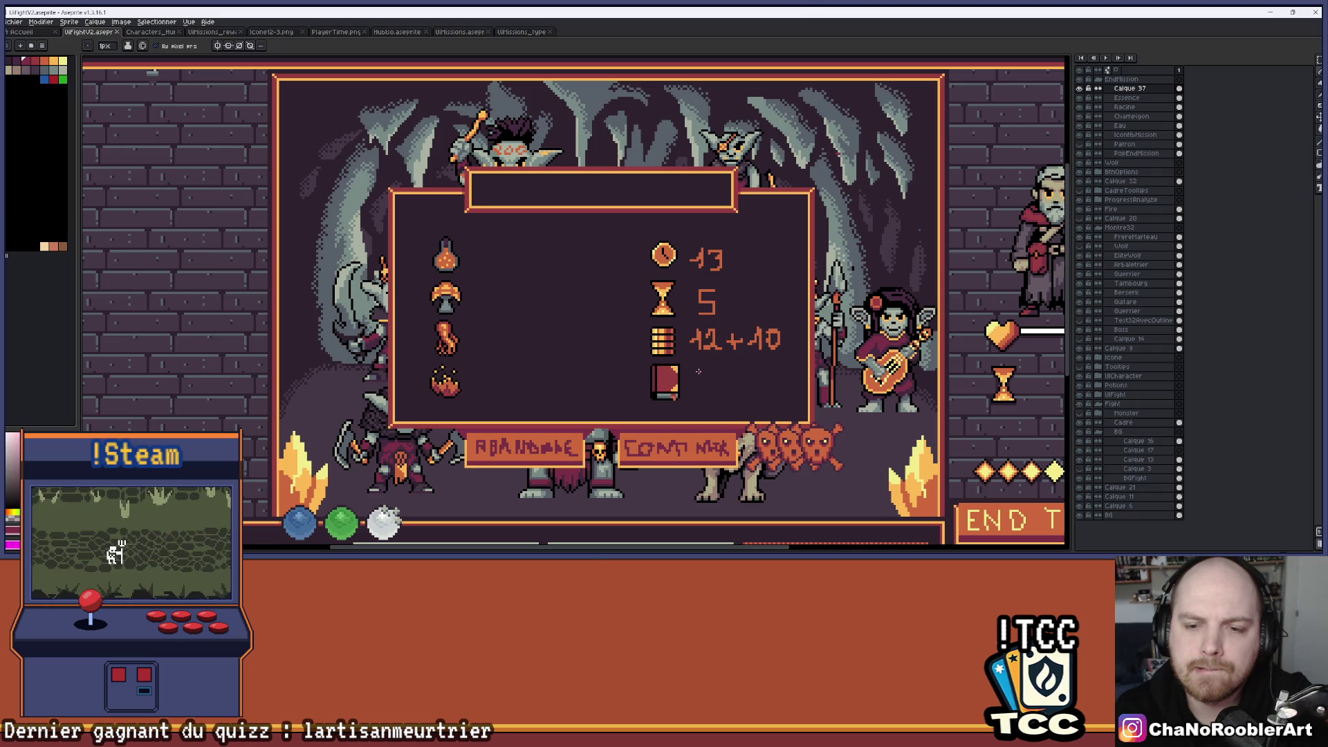
Pan toward the card row and show the reference frames and ROI text again.
left_click_drag(698, 371, 701, 334)
scroll(702, 334, "up", 3)
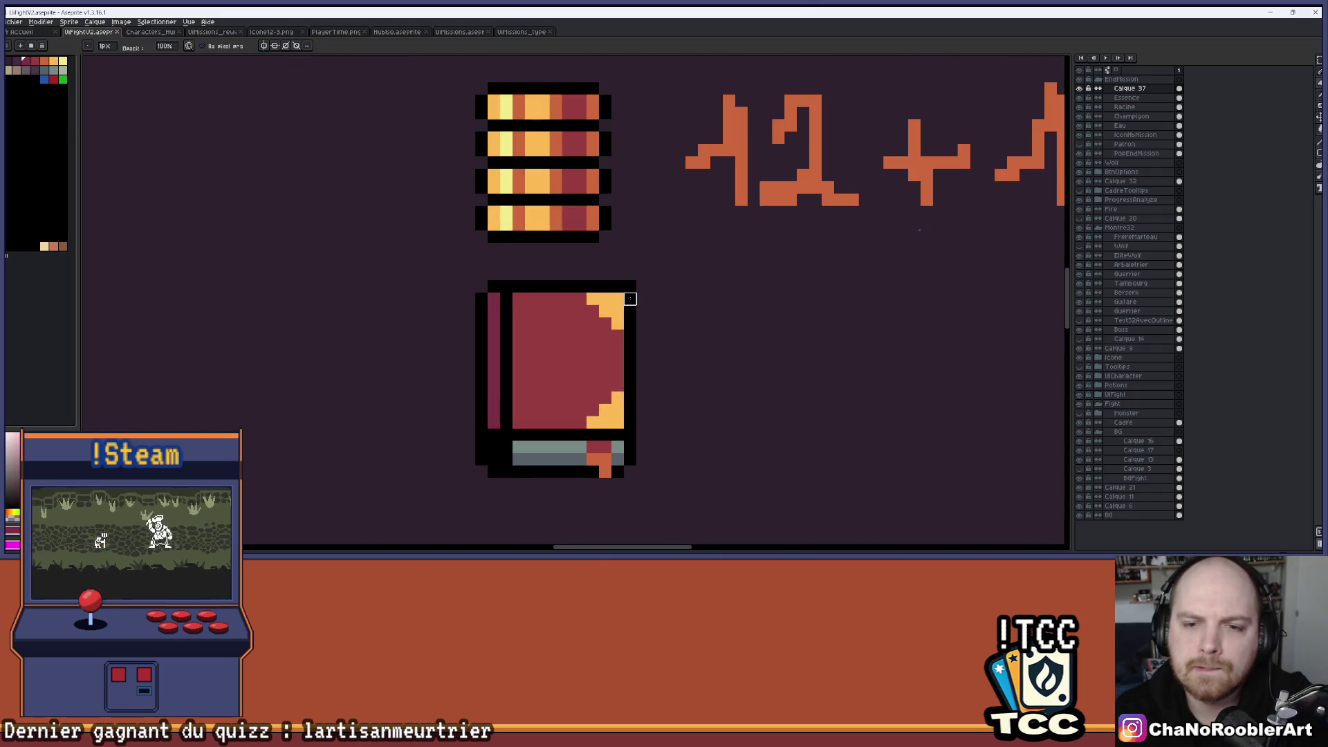
scroll(677, 309, "down", 3)
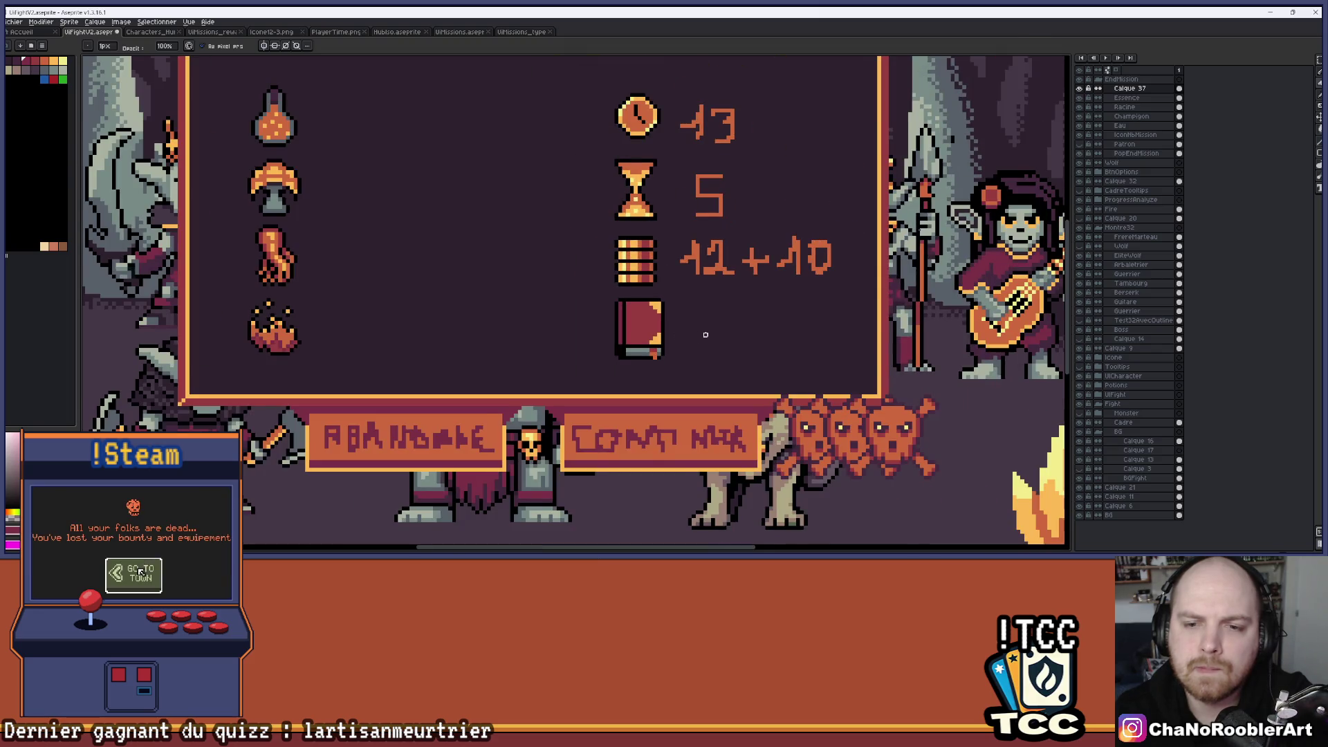
scroll(690, 338, "down", 3)
scroll(724, 351, "up", 5)
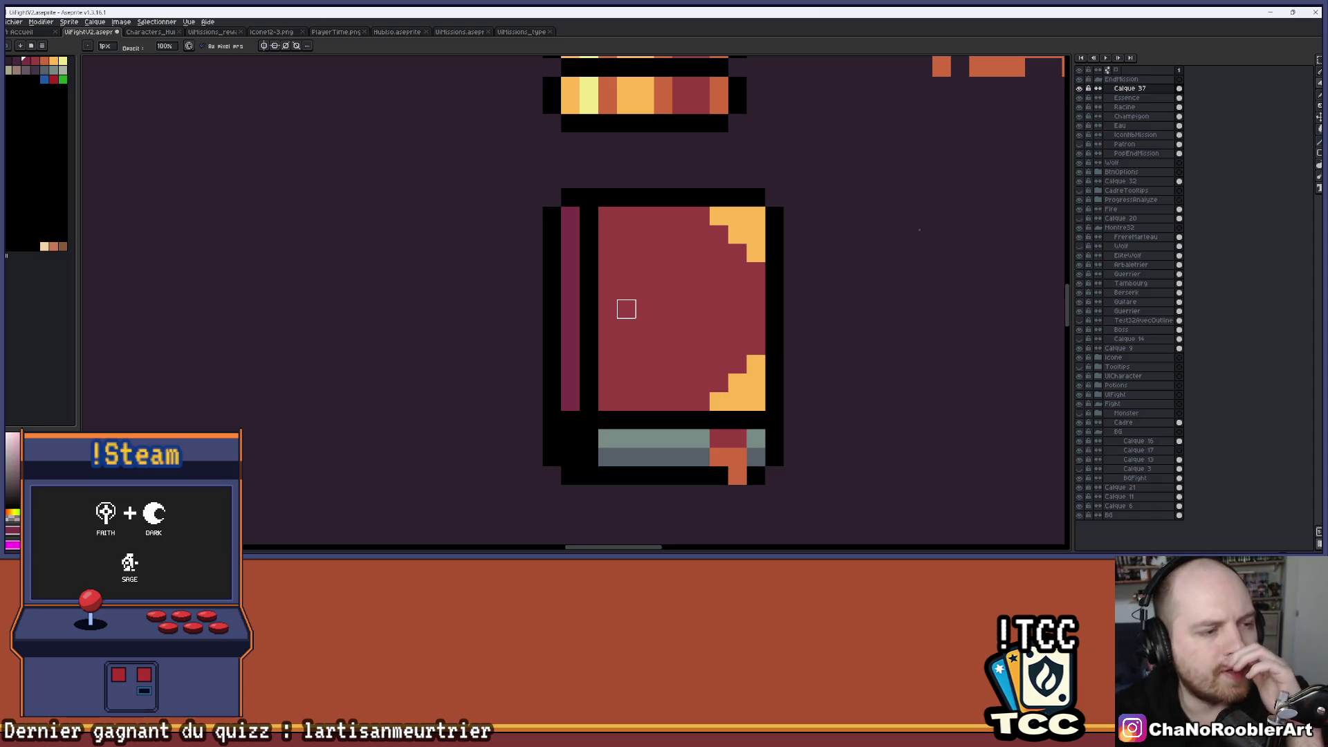
scroll(626, 309, "down", 4)
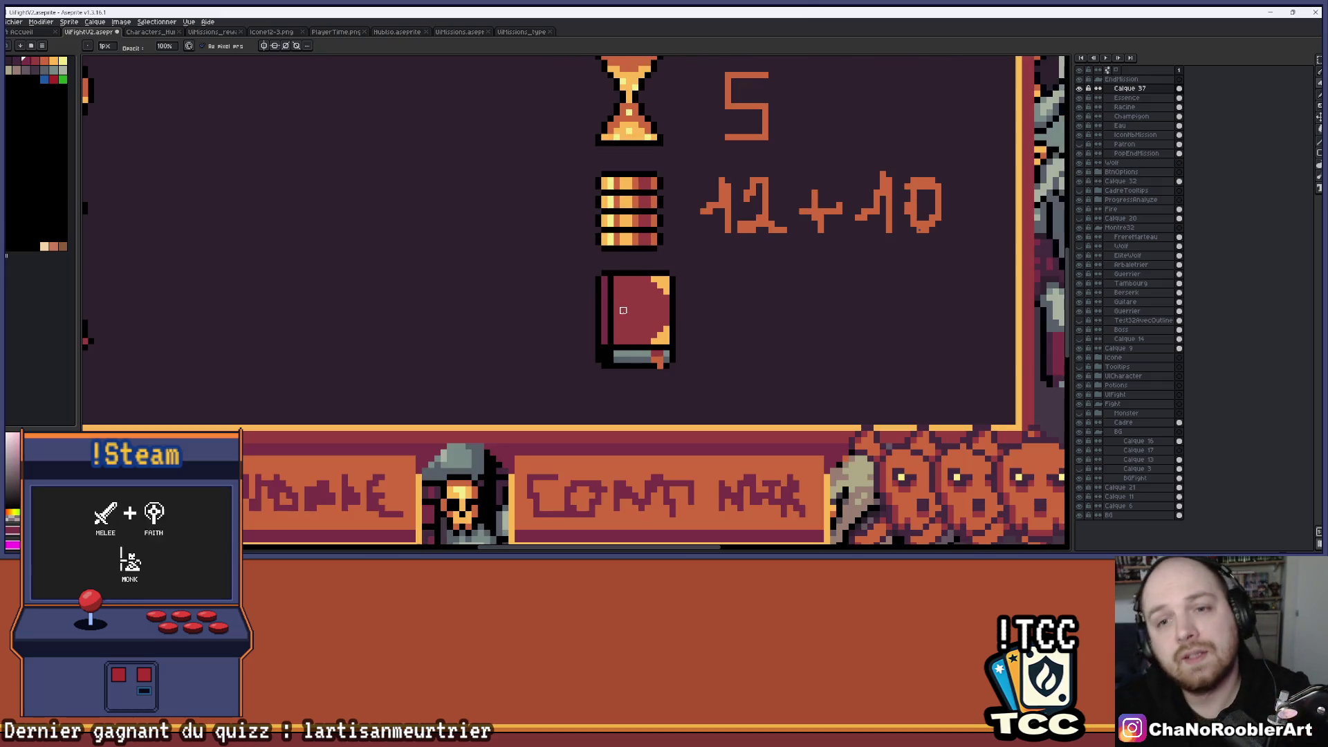
scroll(674, 288, "down", 1)
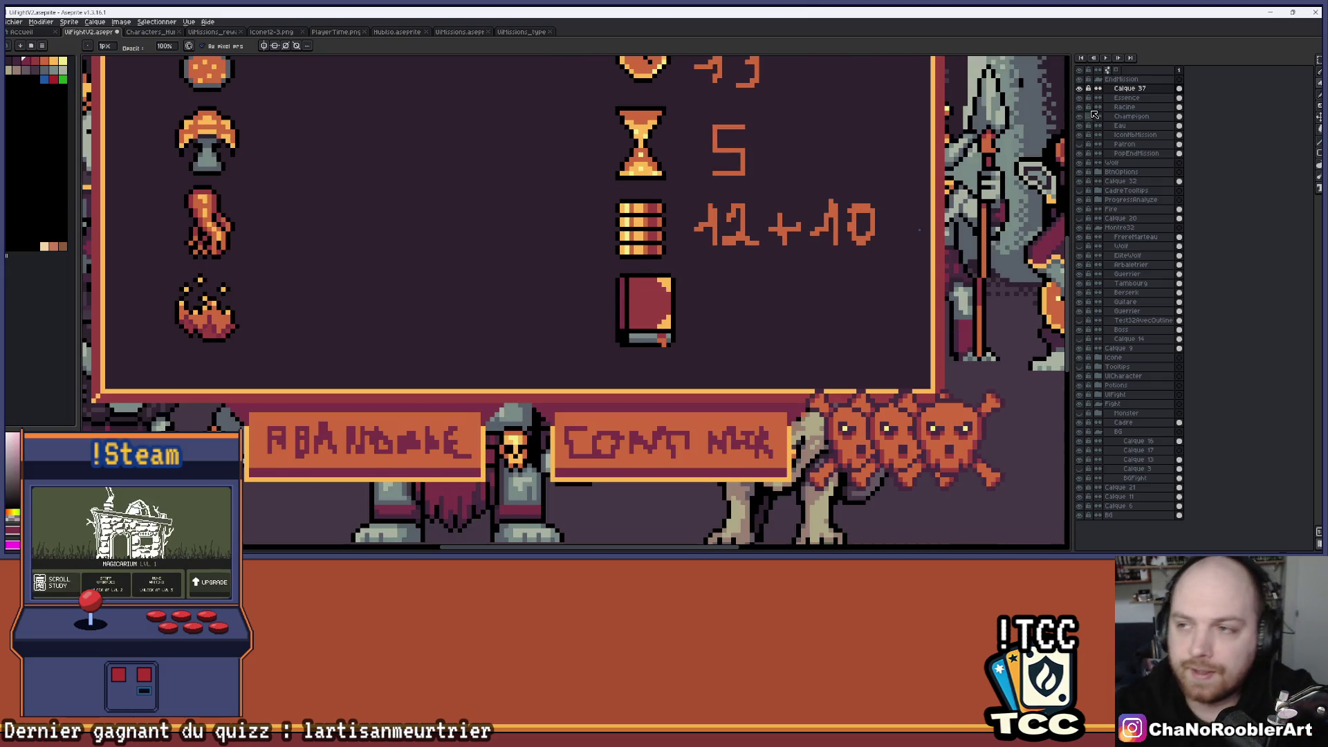
left_click(1079, 143)
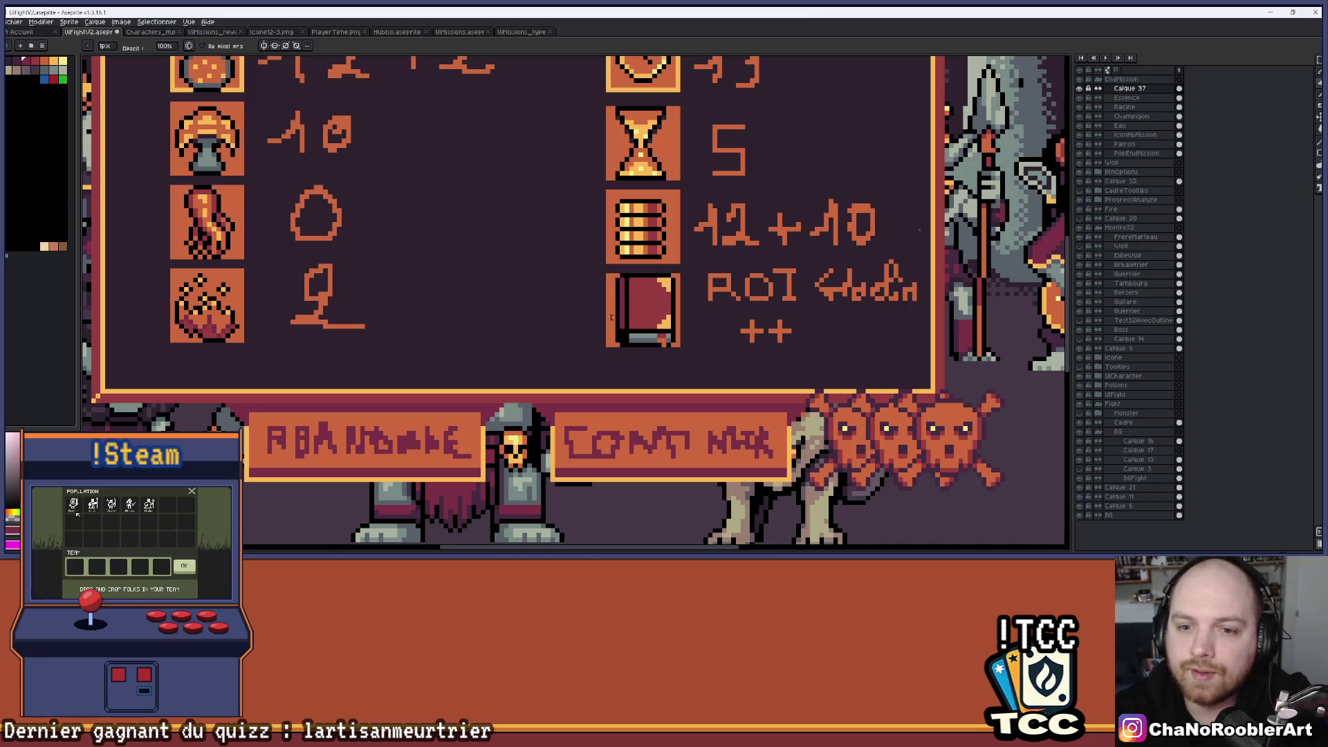
scroll(627, 305, "up", 3)
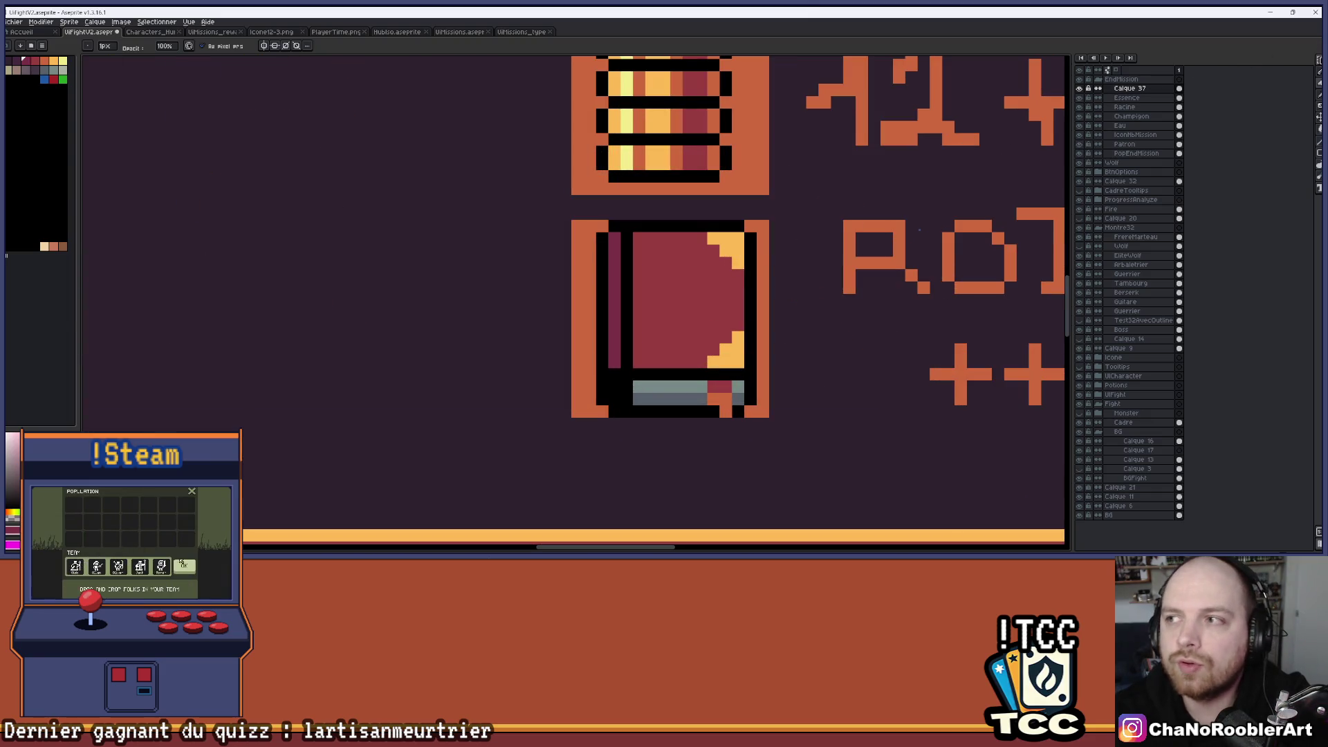
On the book layer, select the book's left part and move it further left.
left_click(1319, 60)
left_click(1122, 145)
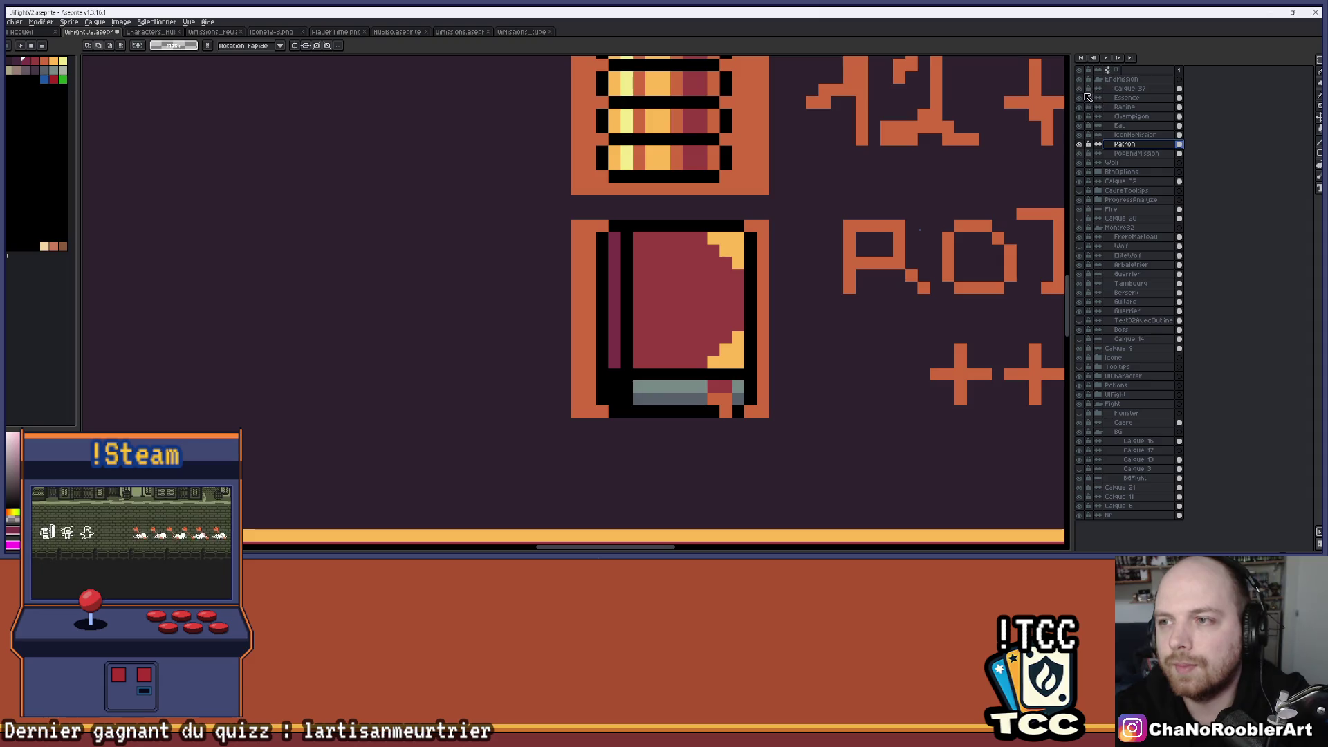
left_click(1081, 91)
left_click(1079, 89)
left_click(1124, 88)
left_click_drag(545, 194, 696, 456)
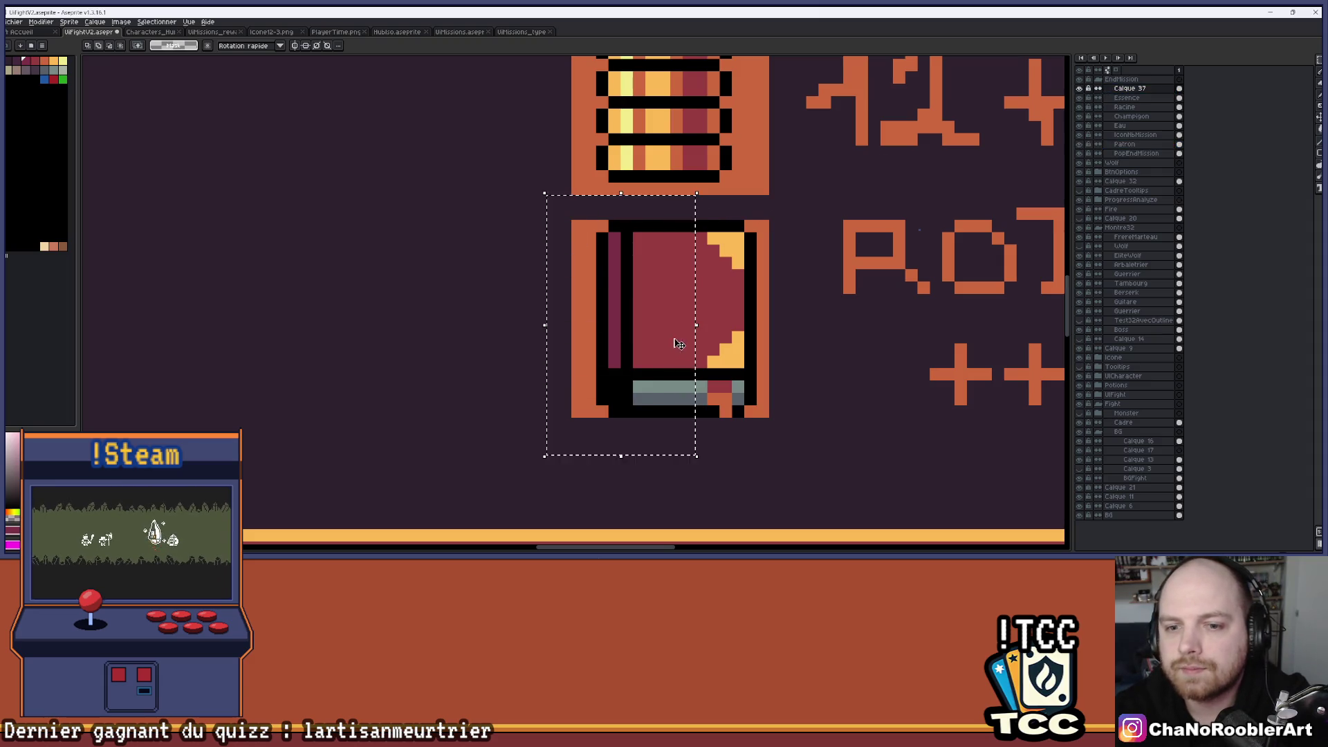
left_click_drag(680, 345, 668, 345)
key("ctrl+d")
Blacken both ends of the spine stripe and bucket-fill the stripe red.
key("b")
left_click(689, 411)
left_click(689, 227)
key("g")
left_click(688, 305)
Recolour the orange page pixel with the page strip's grey.
key("i")
left_click(700, 383)
key("b")
left_click(690, 385)
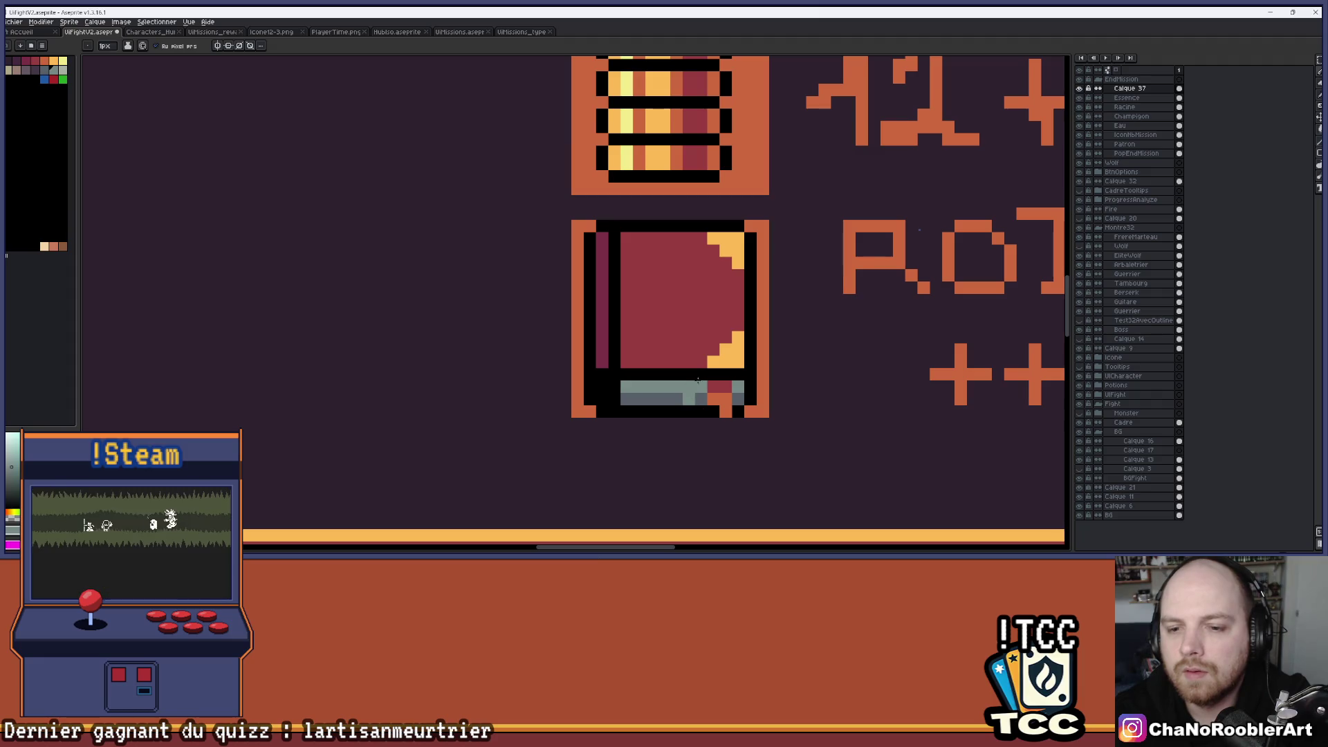
scroll(690, 400, "down", 5)
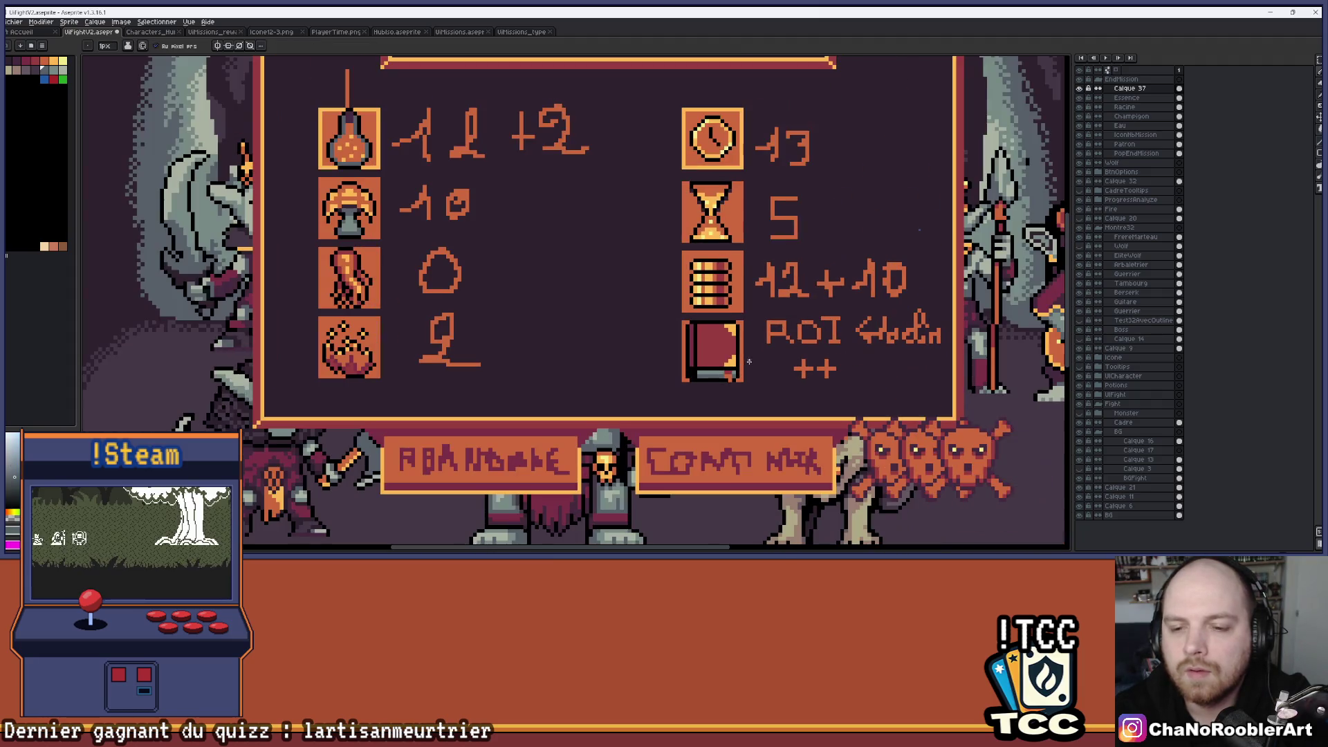
Hide the icon frames and numbers layer; try a pale yellow pixel on the book, then undo it.
scroll(1009, 189, "up", 2)
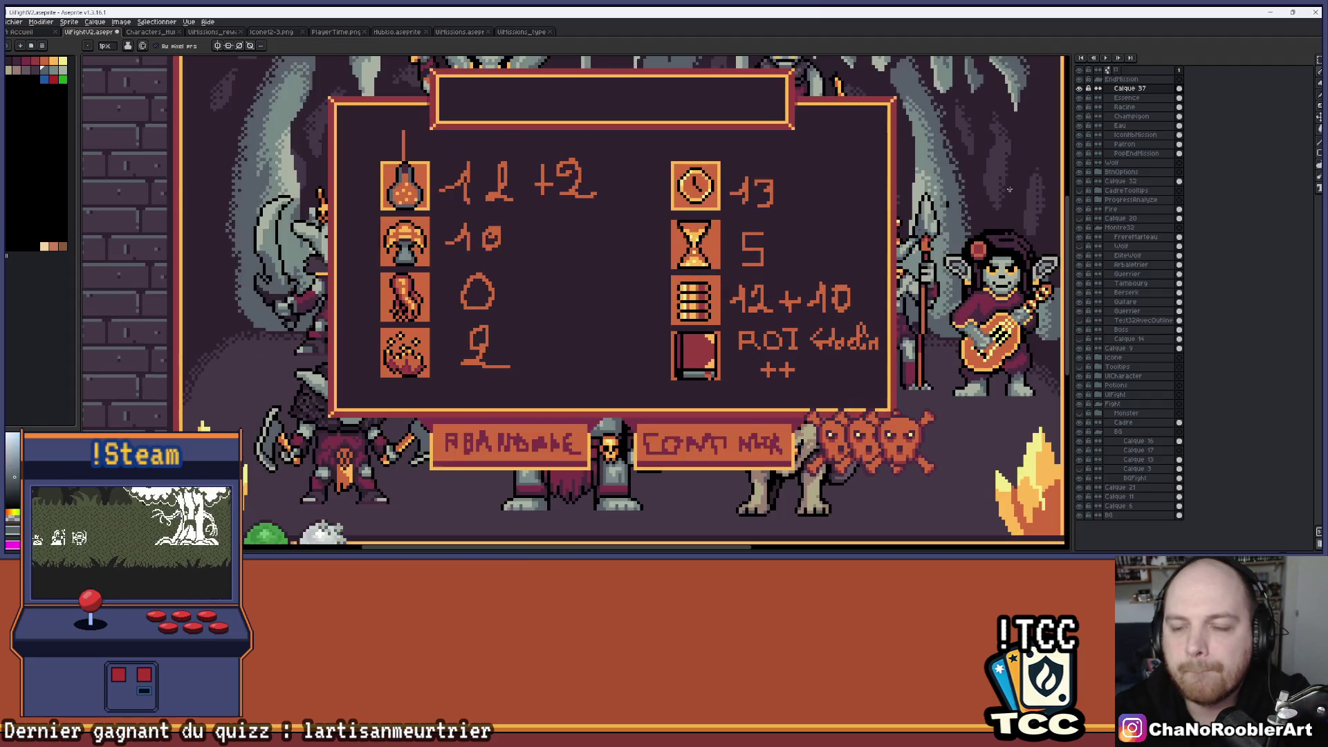
left_click(1081, 146)
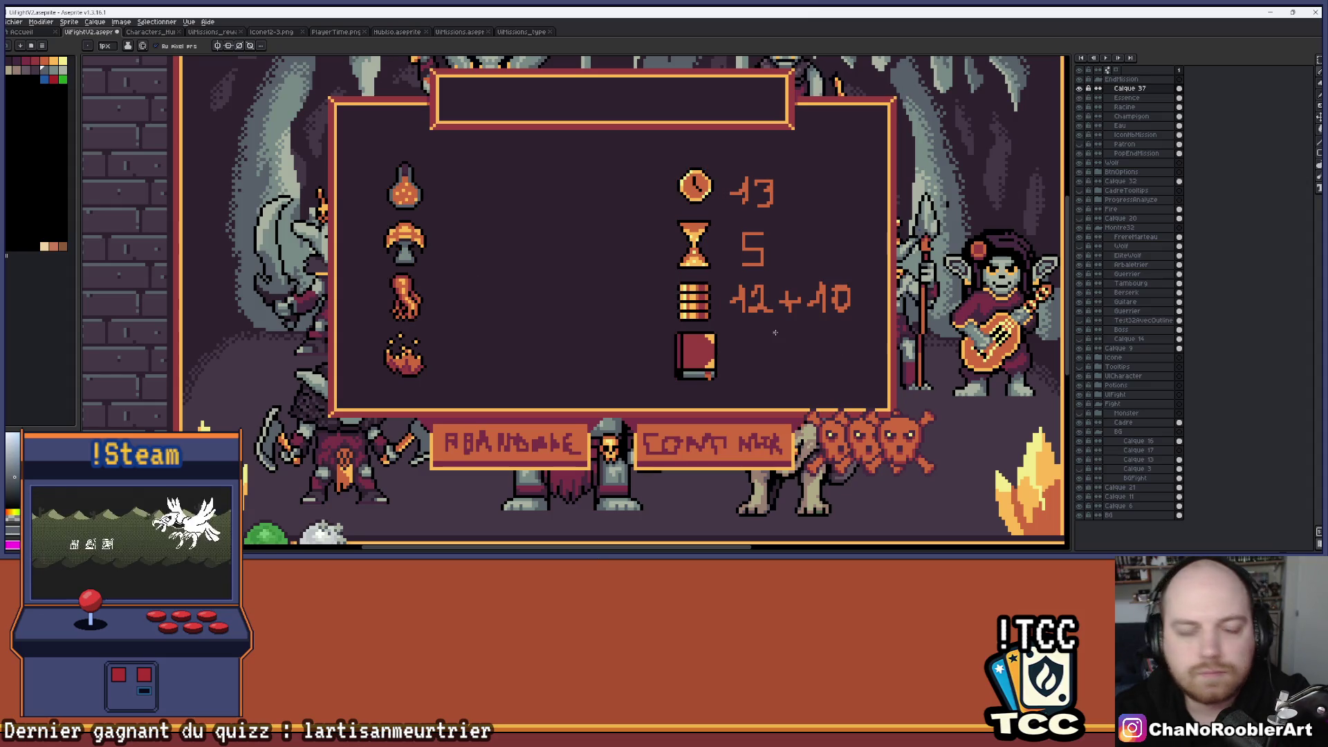
left_click_drag(774, 333, 769, 294)
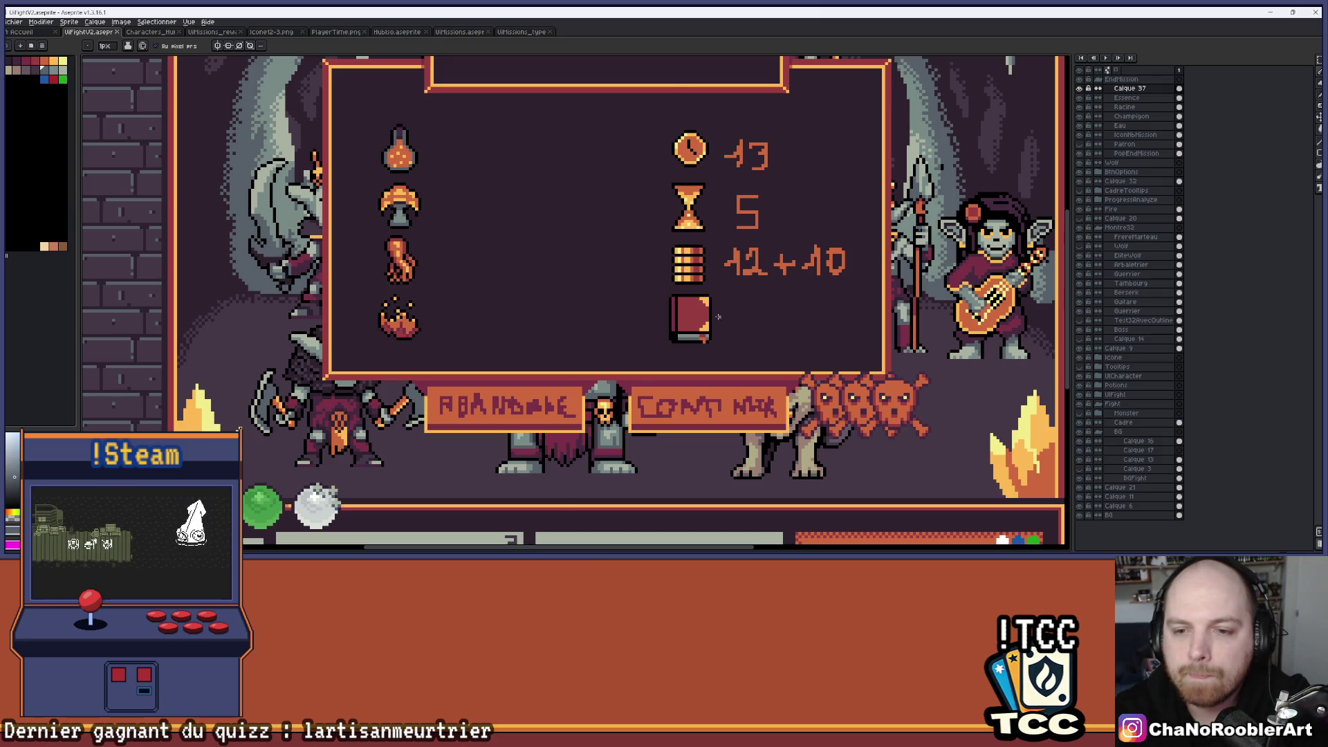
scroll(718, 316, "up", 5)
key("i")
key("b")
left_click(63, 60)
left_click(687, 371)
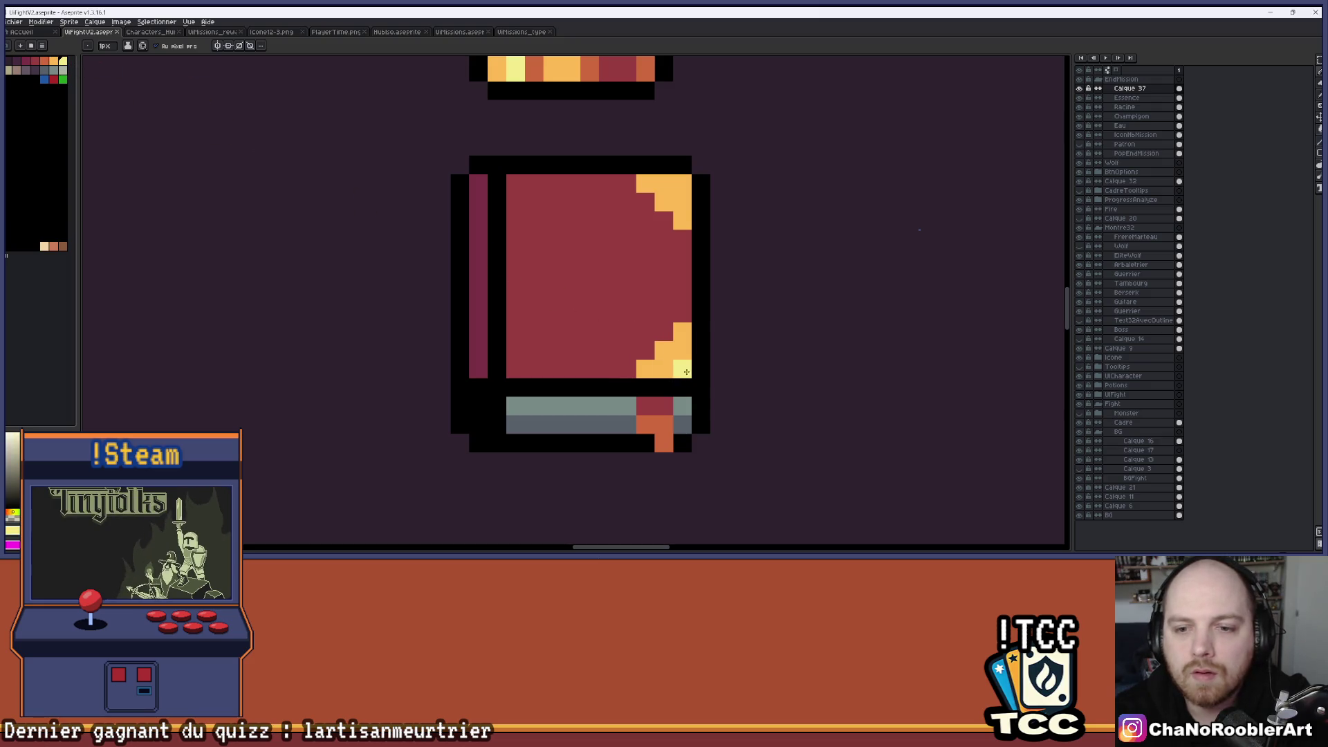
scroll(731, 217, "down", 4)
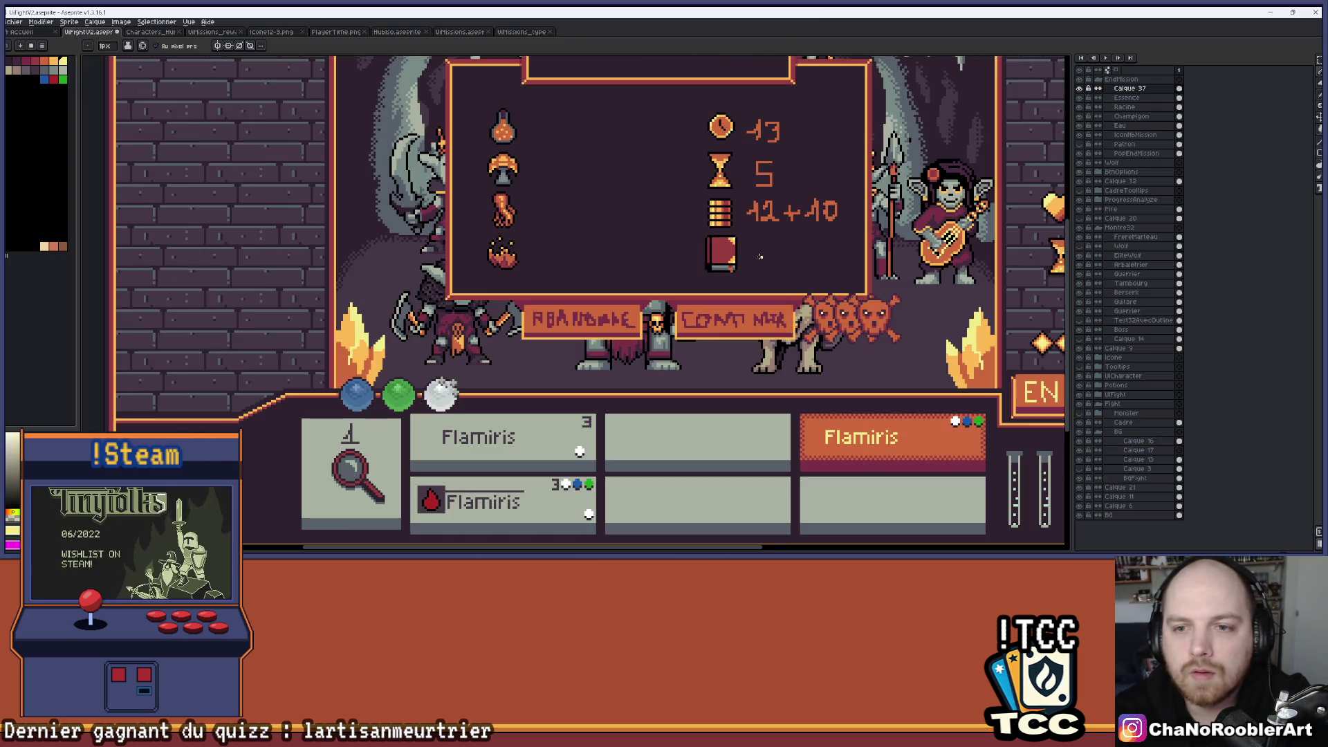
key("ctrl+z")
scroll(761, 257, "up", 1)
scroll(733, 249, "up", 3)
Extend the grey page strip leftward over the black pixels.
key("i")
key("b")
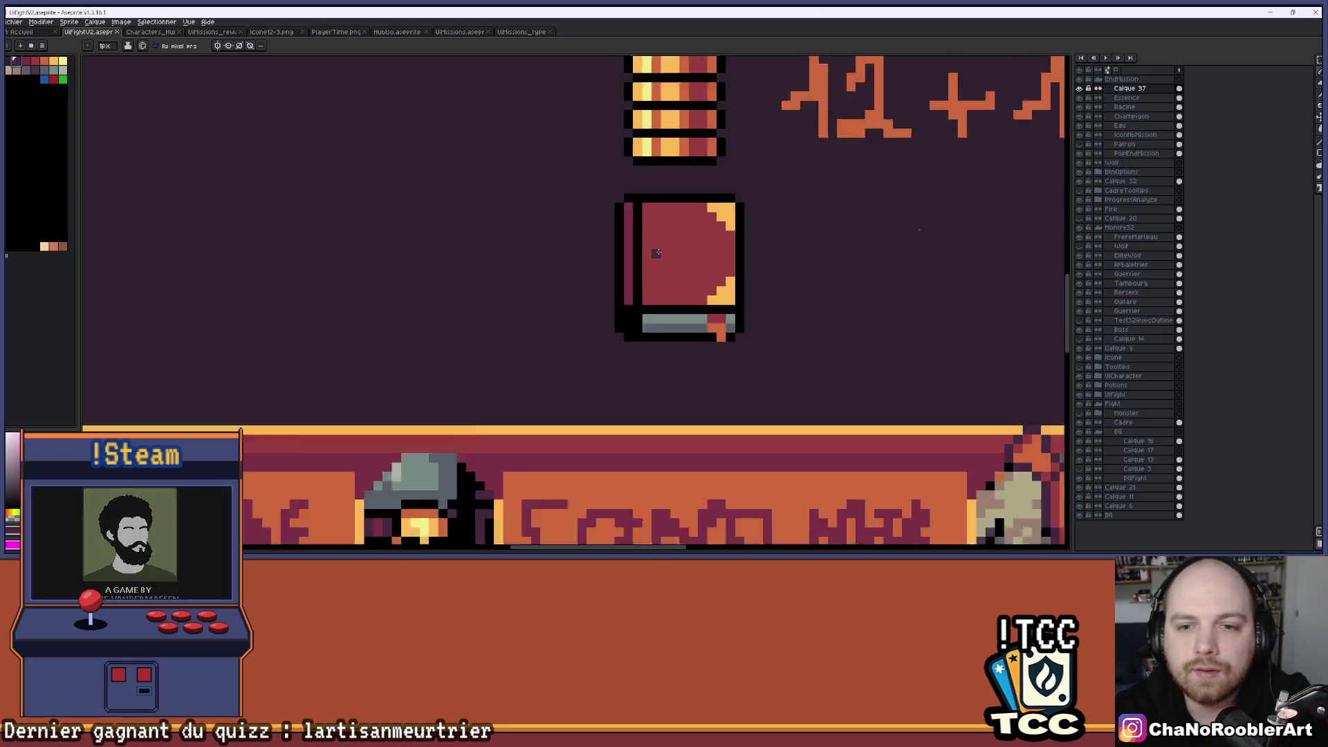
scroll(623, 263, "down", 2)
scroll(651, 300, "up", 3)
scroll(650, 300, "up", 3)
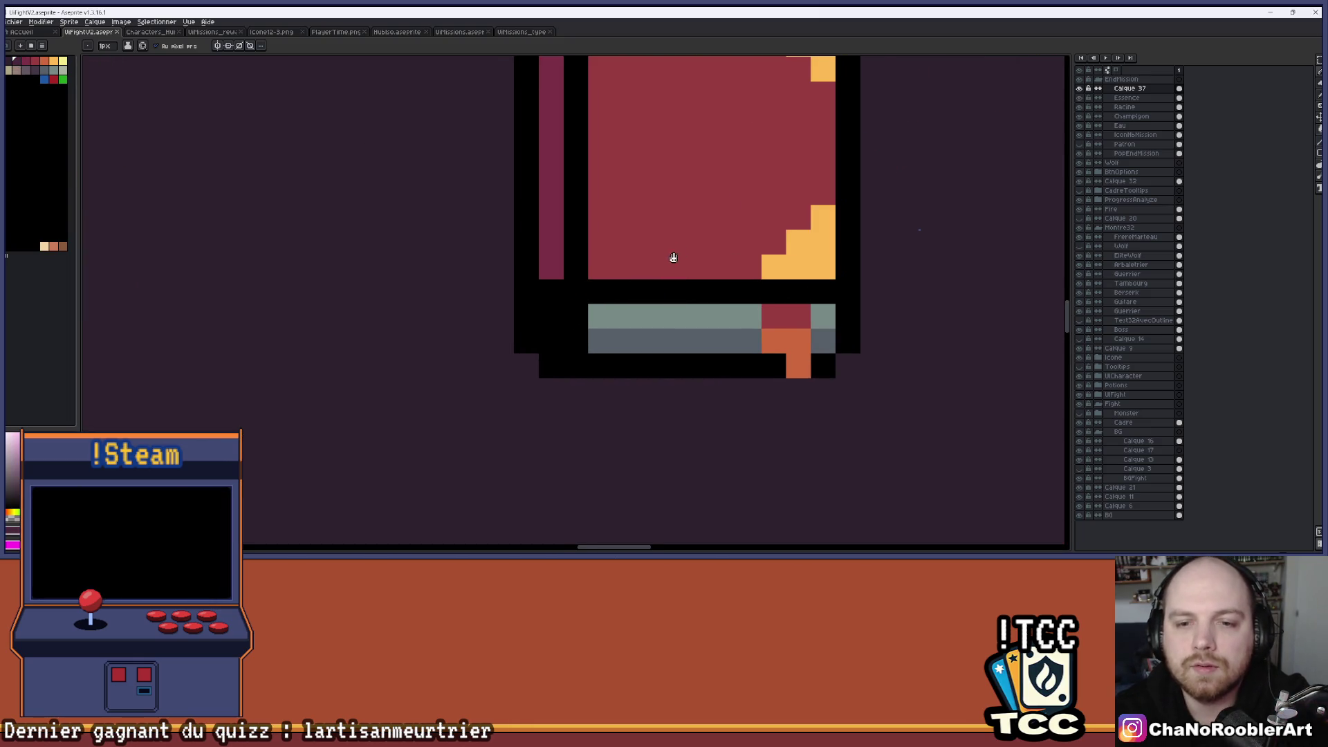
key("i")
key("b")
left_click_drag(605, 326, 579, 326)
scroll(678, 308, "down", 4)
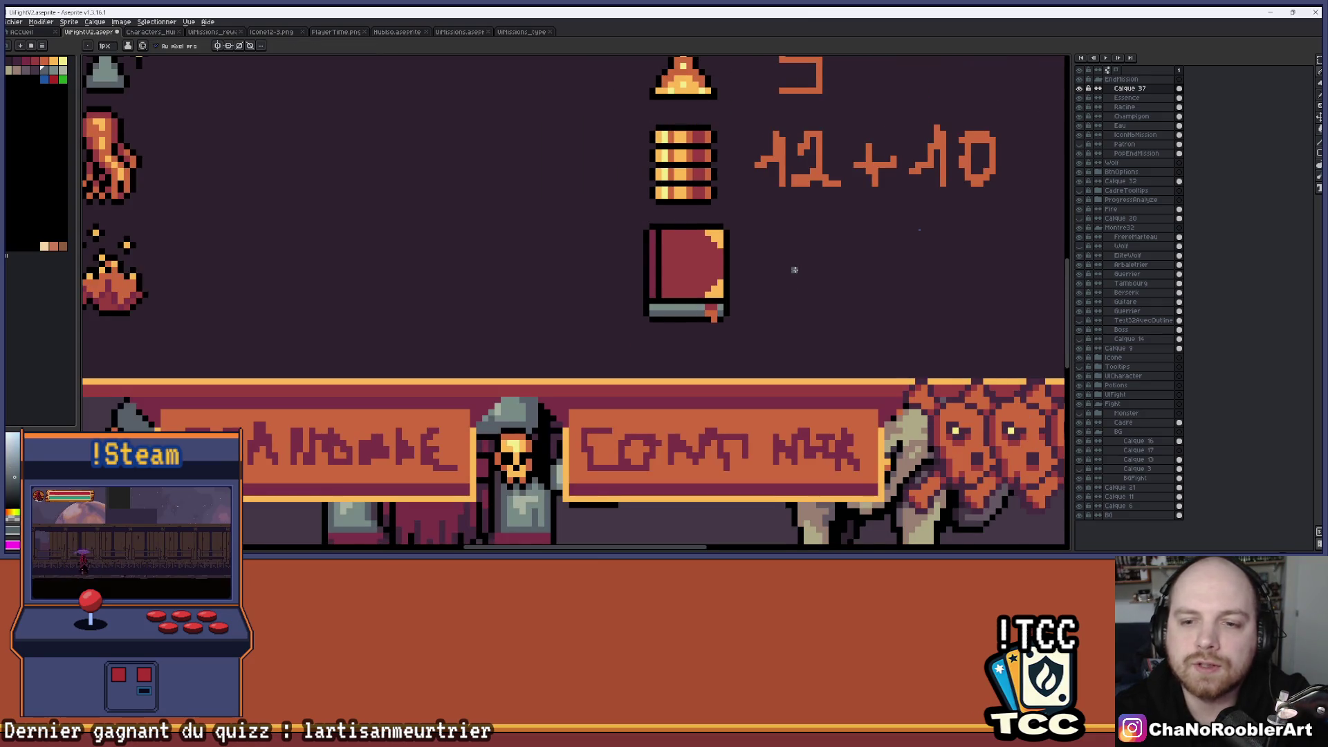
scroll(794, 269, "down", 2)
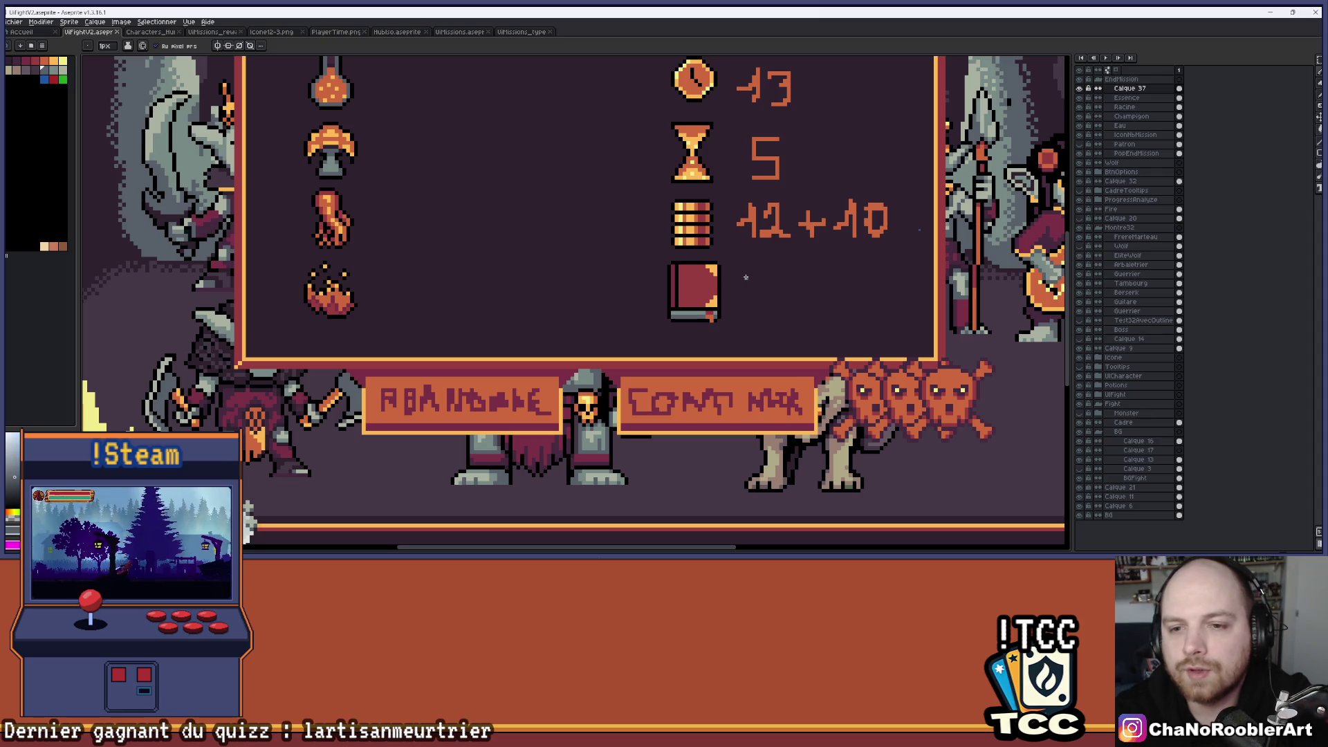
scroll(684, 304, "up", 5)
Darken two grey pixels at the book's lower-left.
key("i")
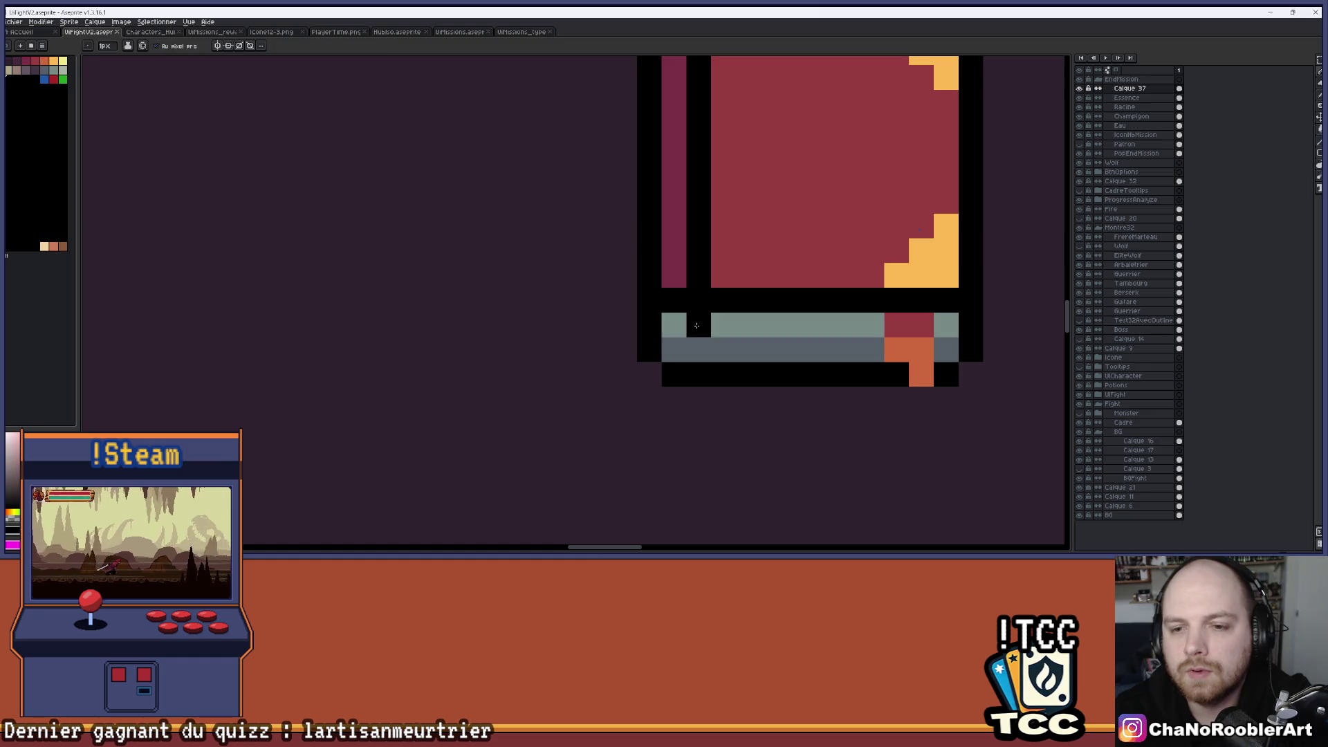
key("b")
left_click_drag(673, 325, 673, 346)
scroll(673, 346, "down", 3)
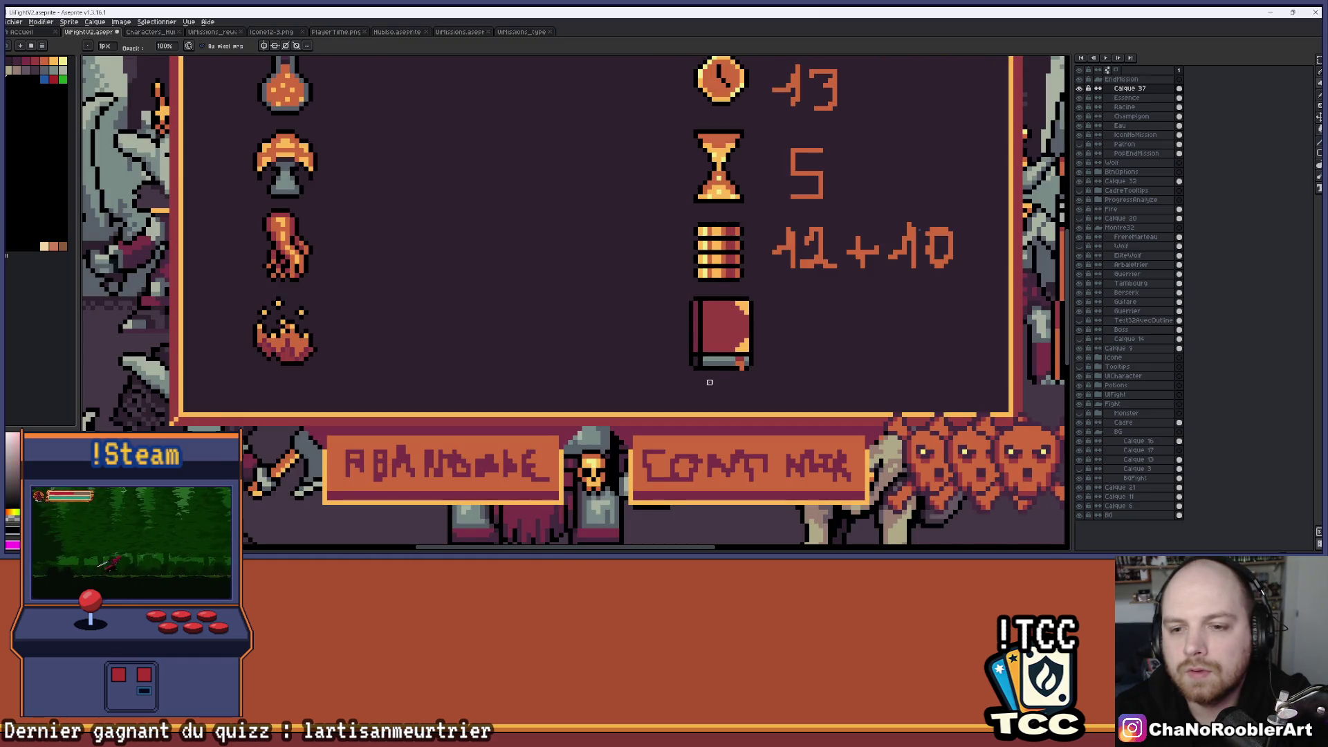
scroll(710, 382, "down", 1)
scroll(710, 382, "up", 5)
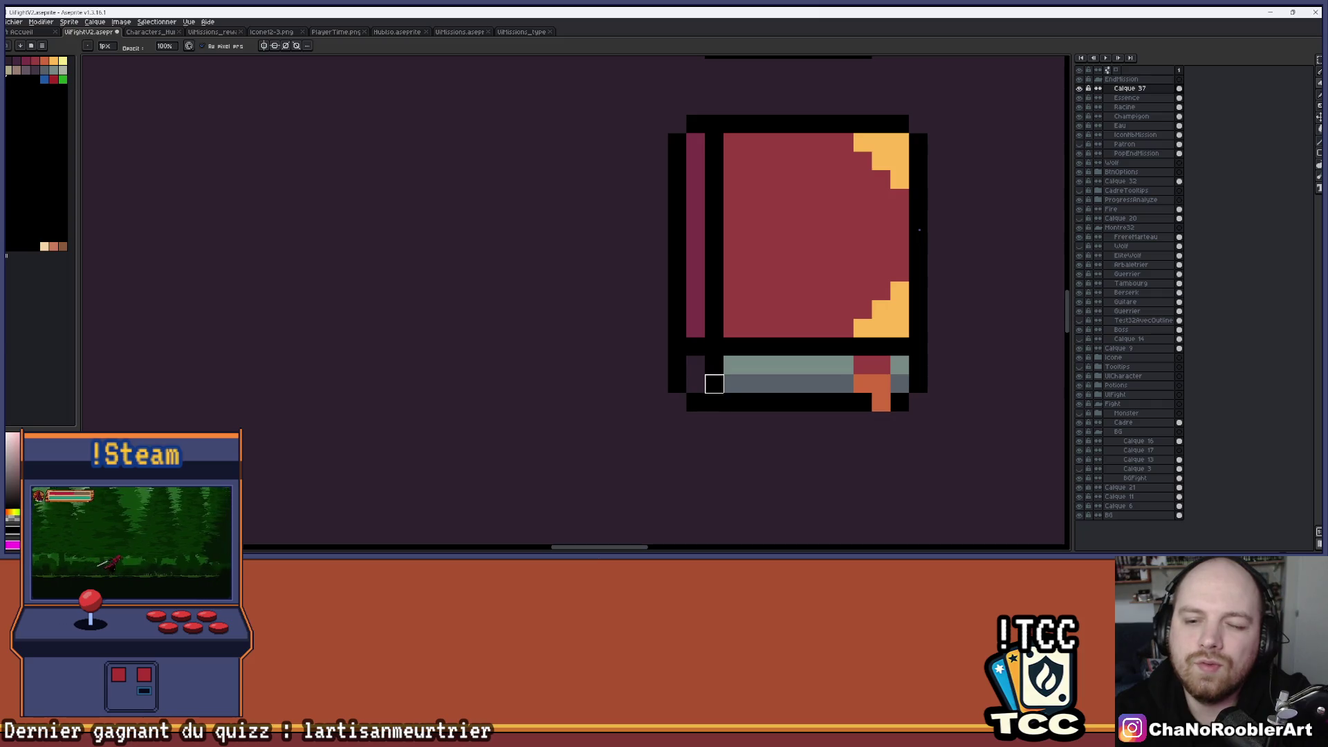
scroll(714, 383, "down", 6)
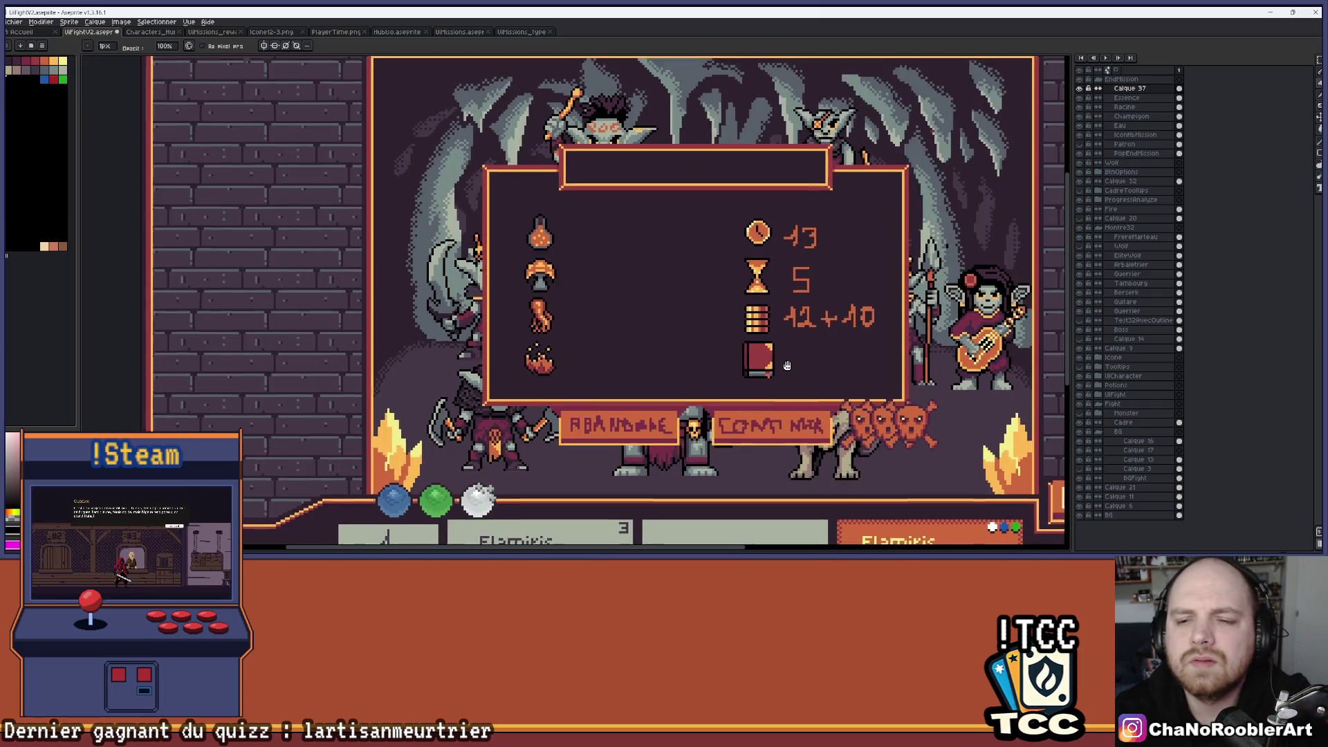
Add a grey pixel on the book's lower-left border.
left_click_drag(785, 361, 747, 327)
scroll(740, 333, "up", 5)
key("i")
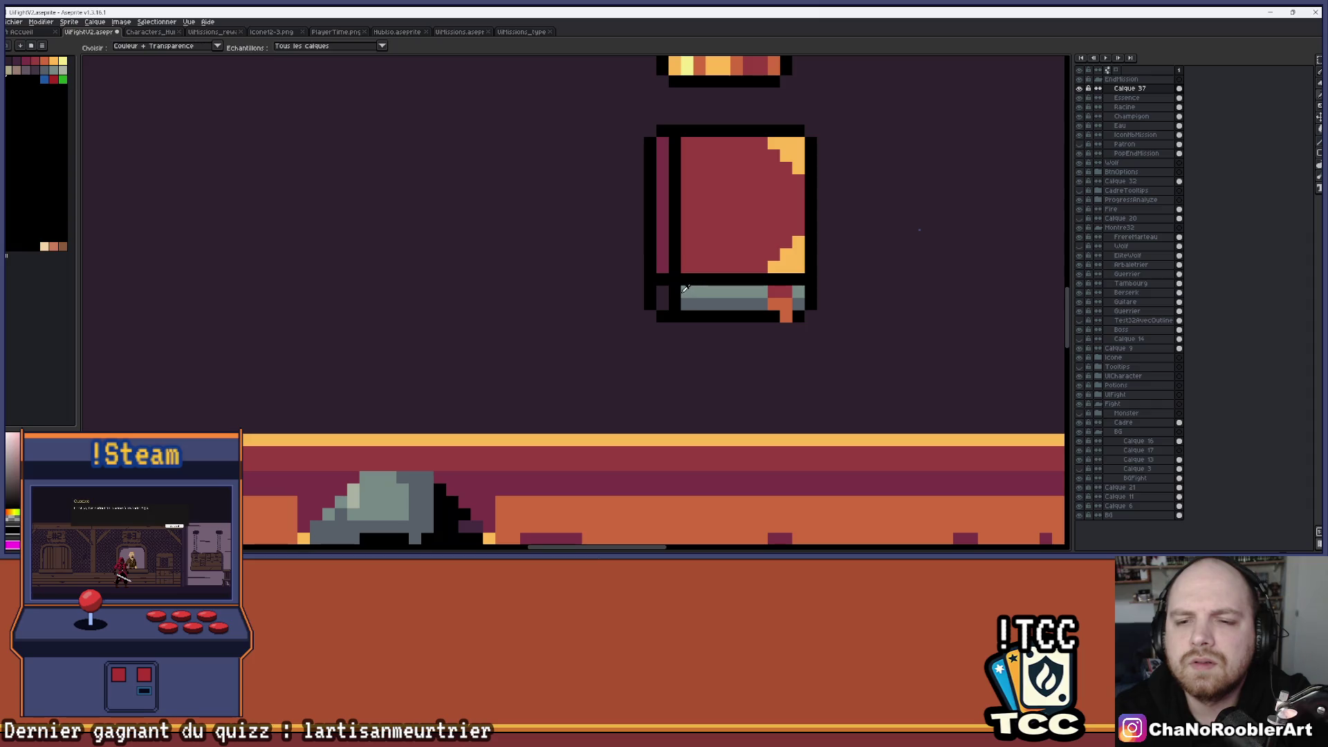
key("b")
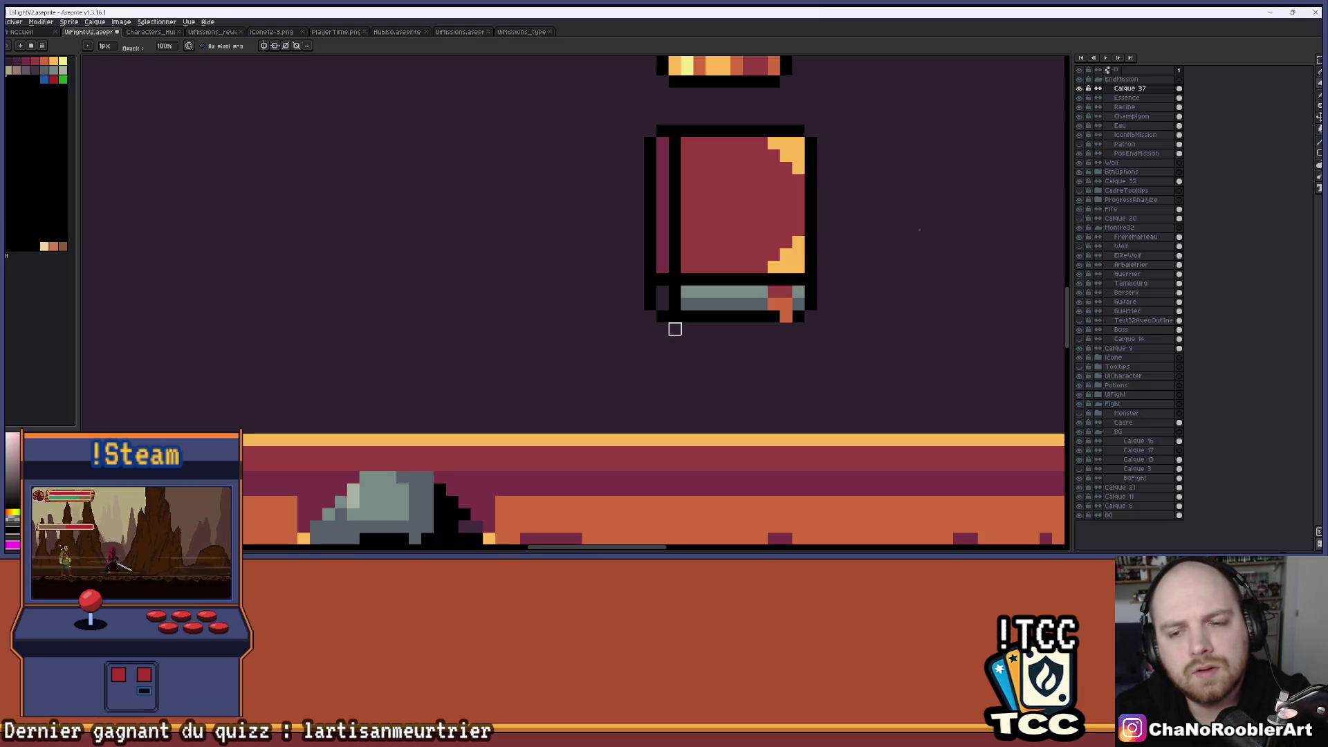
left_click(662, 303)
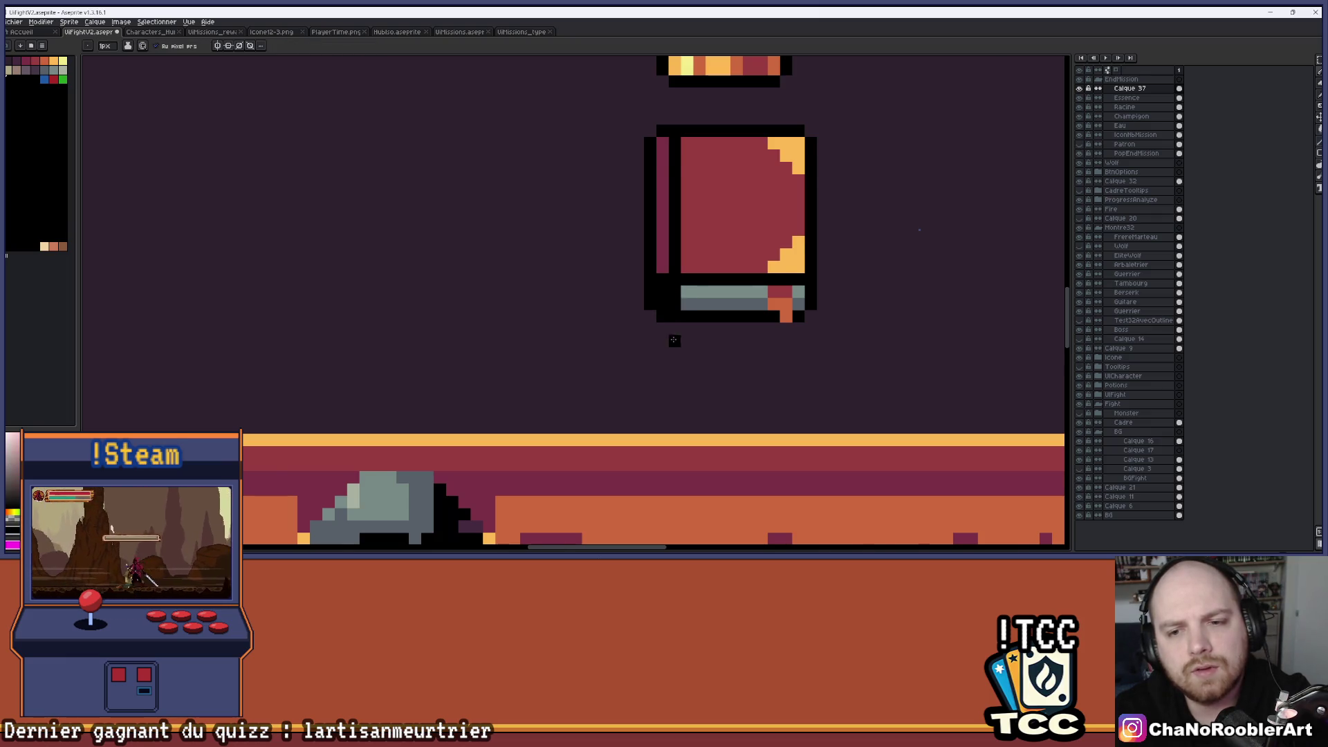
scroll(673, 331, "down", 3)
scroll(671, 336, "up", 1)
scroll(670, 338, "up", 2)
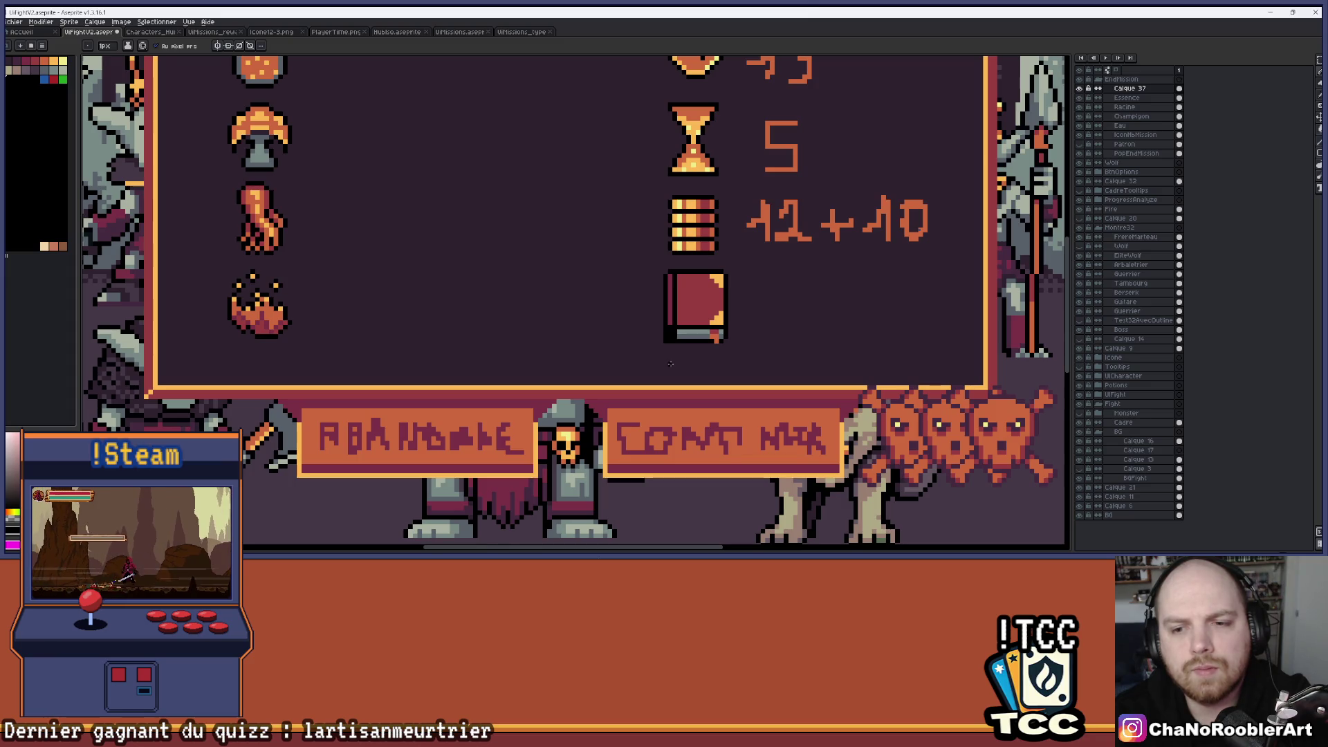
scroll(671, 362, "up", 1)
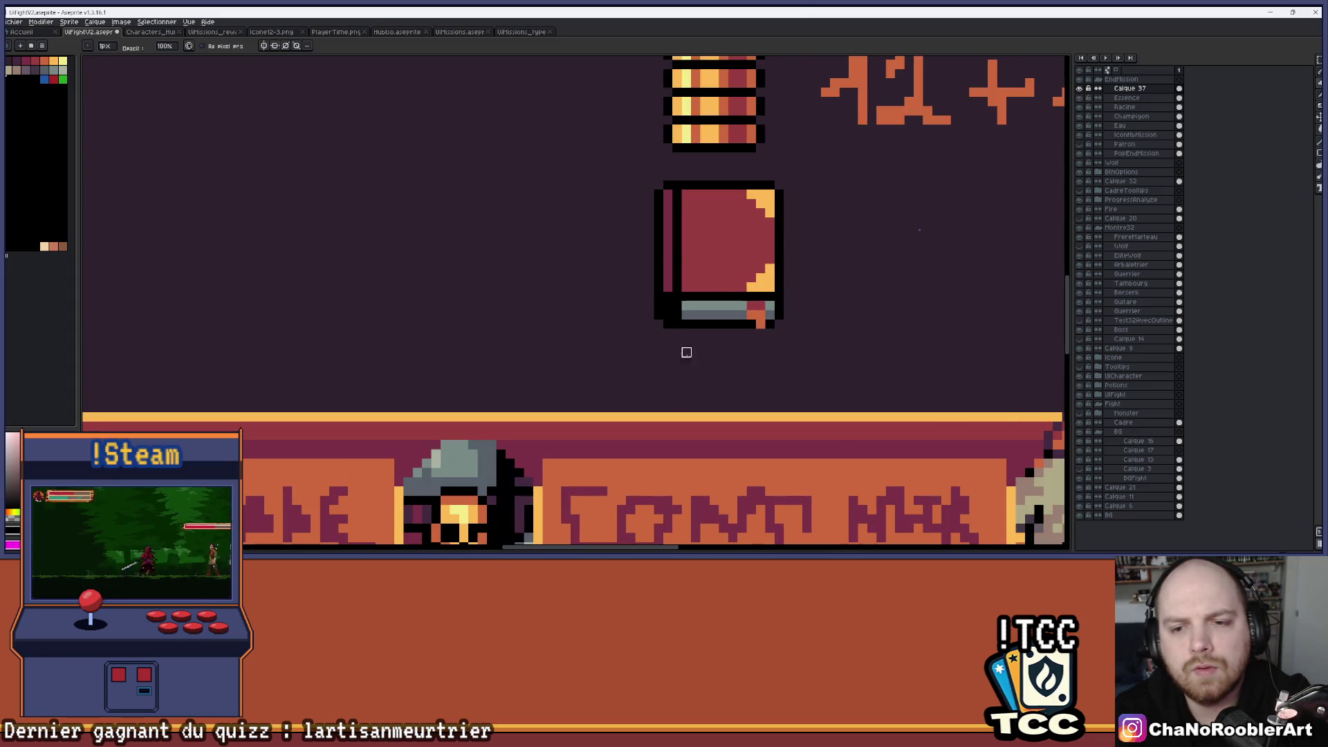
scroll(709, 353, "down", 2)
scroll(760, 343, "down", 2)
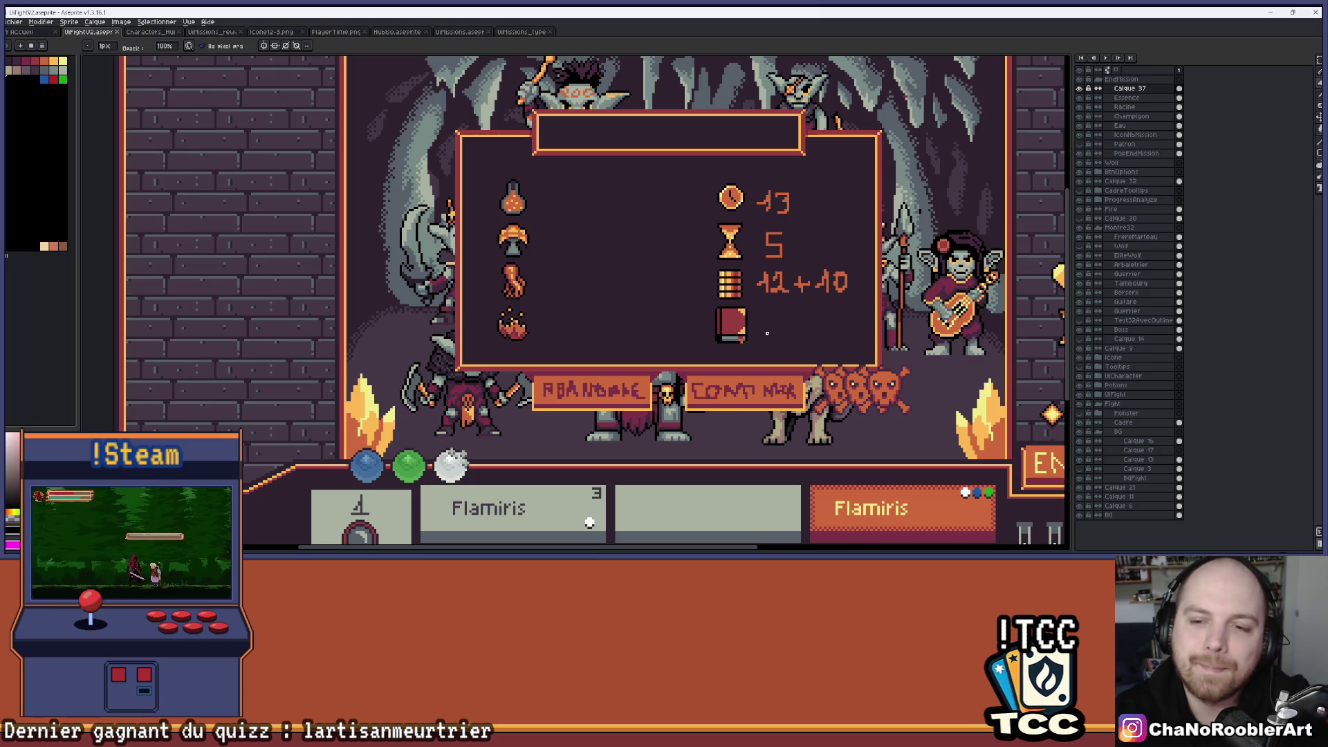
left_click(1080, 146)
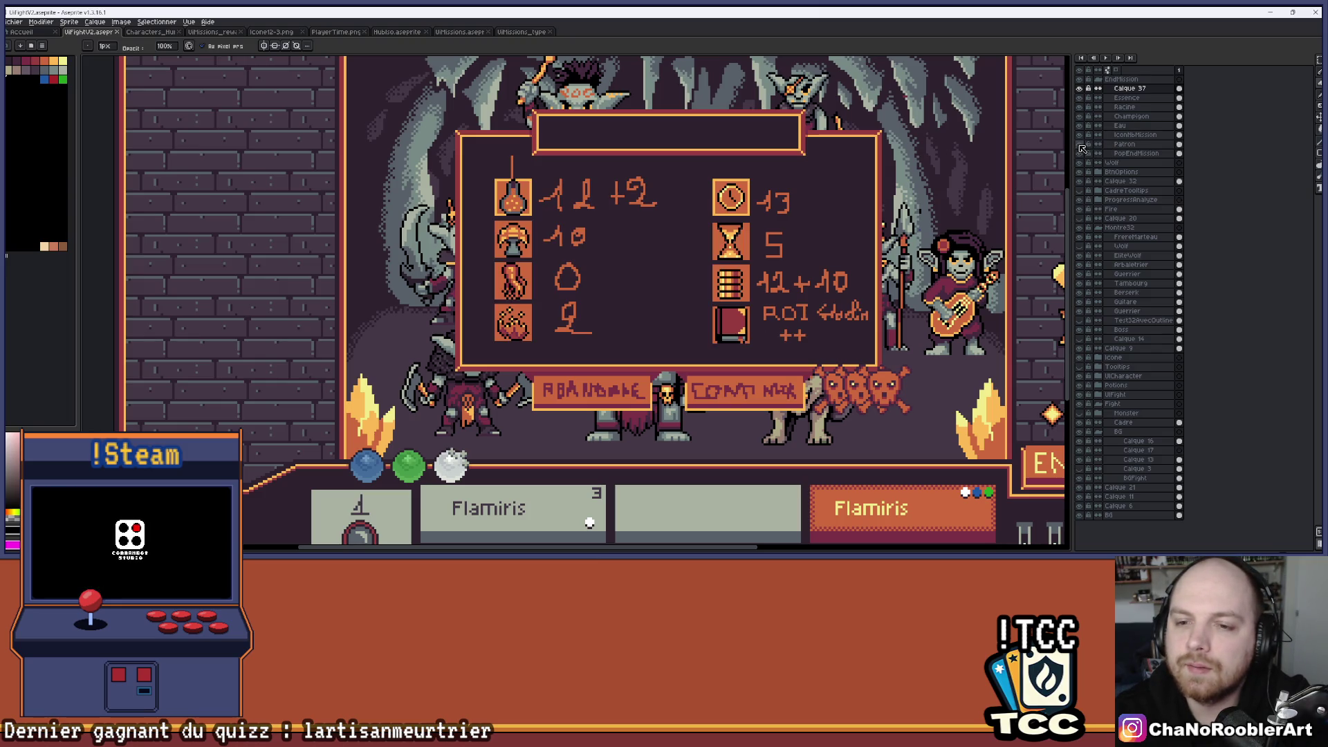
scroll(786, 276, "up", 5)
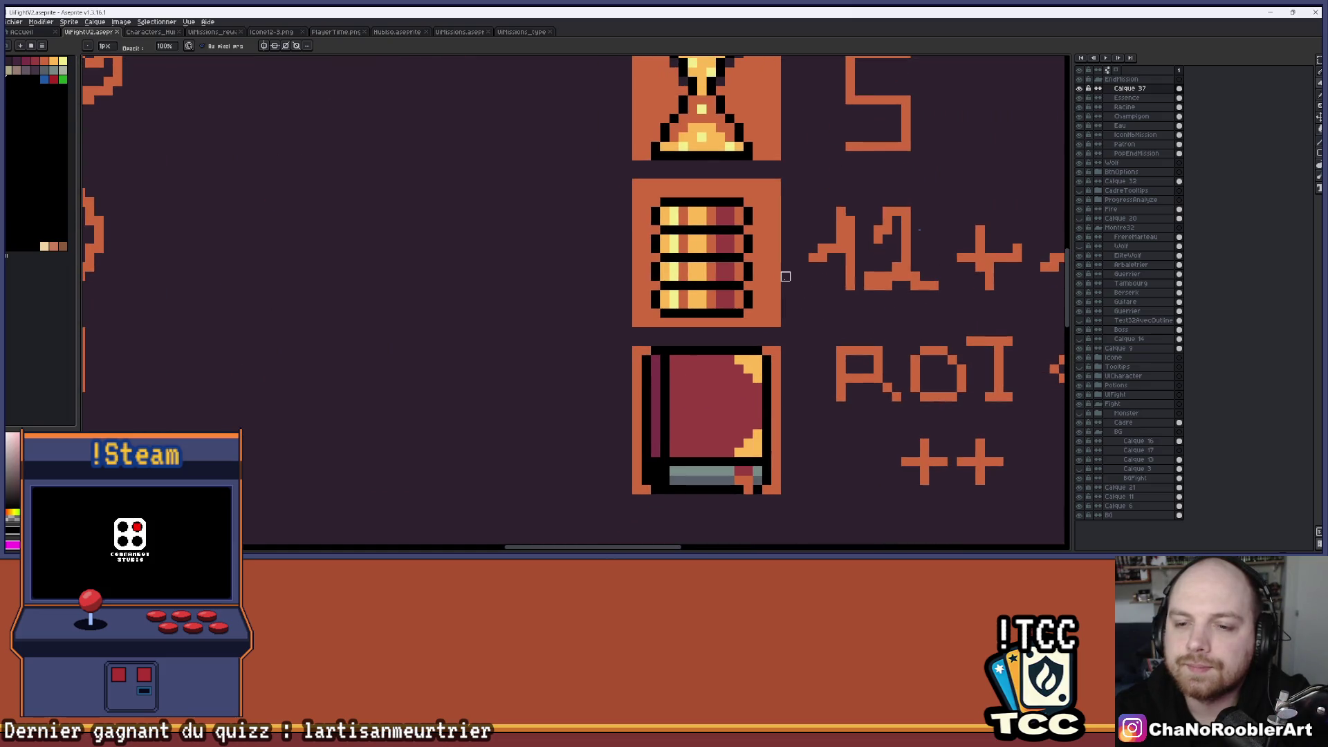
scroll(786, 276, "up", 2)
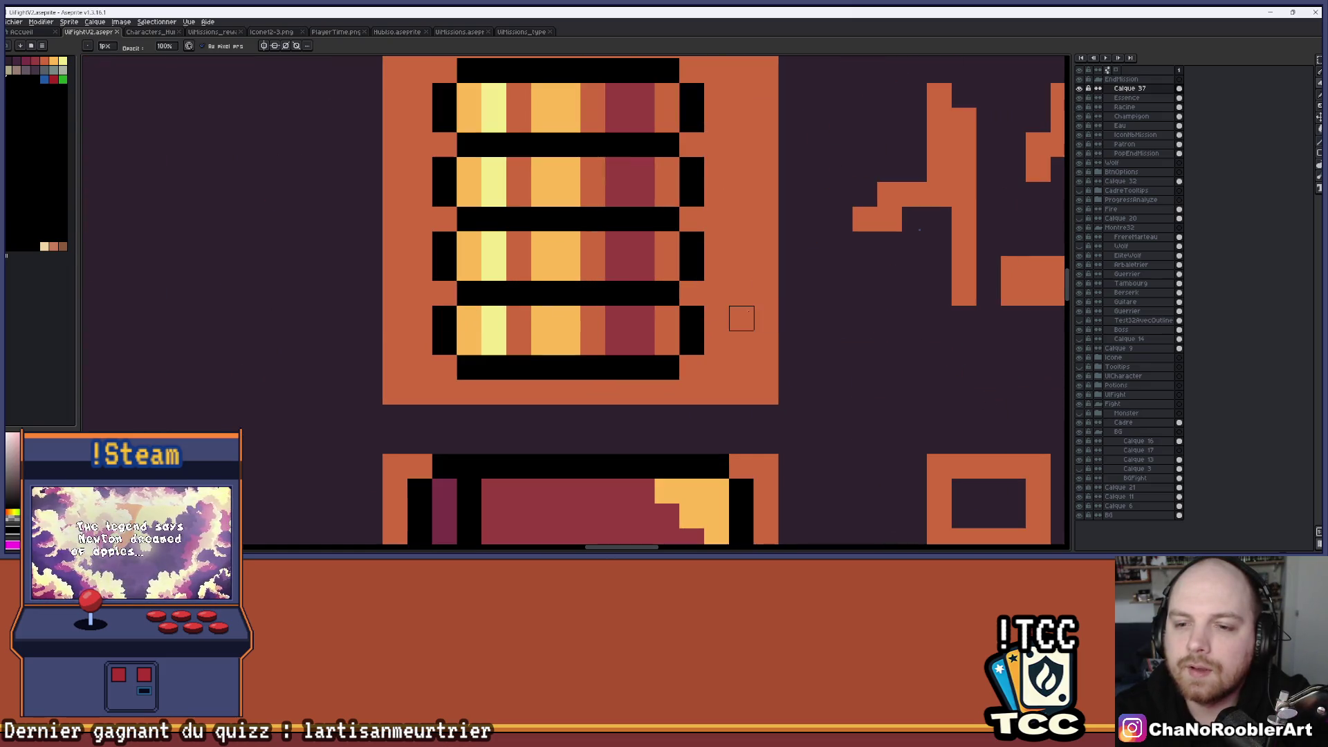
scroll(741, 327, "down", 2)
scroll(749, 317, "down", 1)
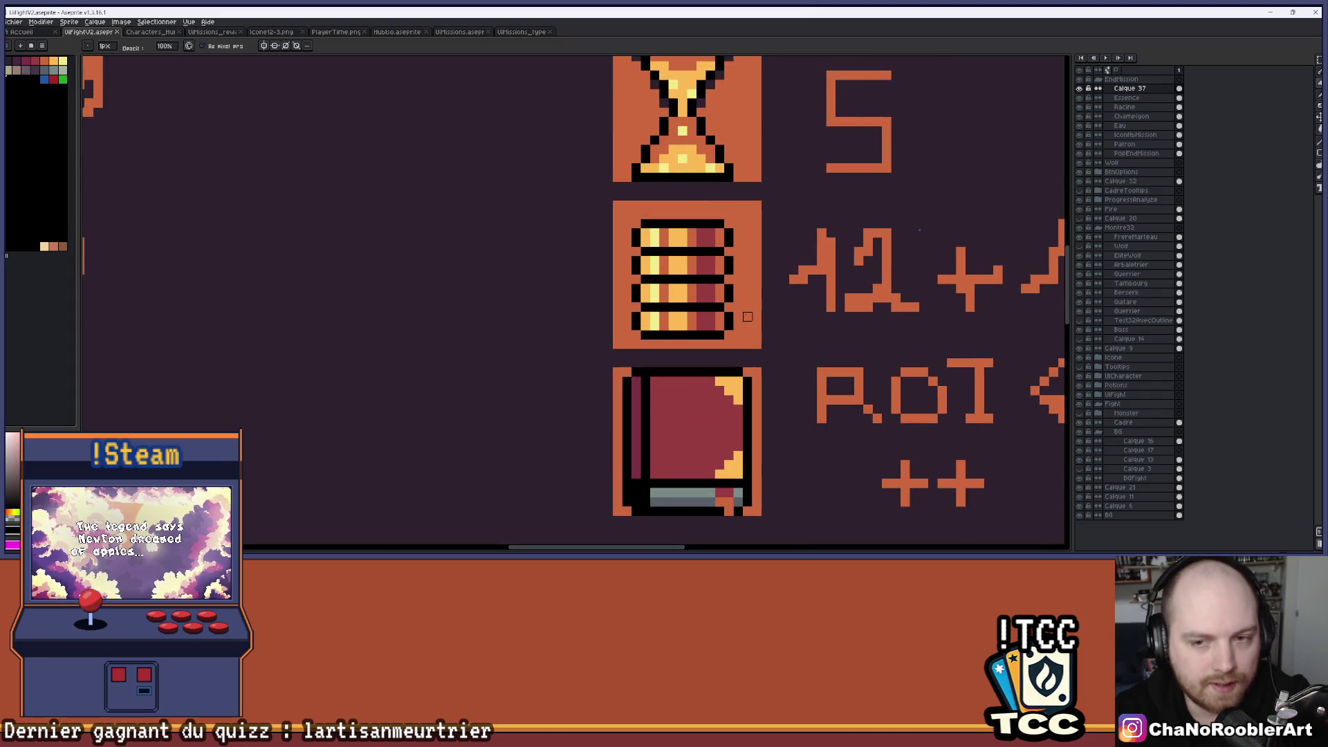
scroll(747, 317, "down", 2)
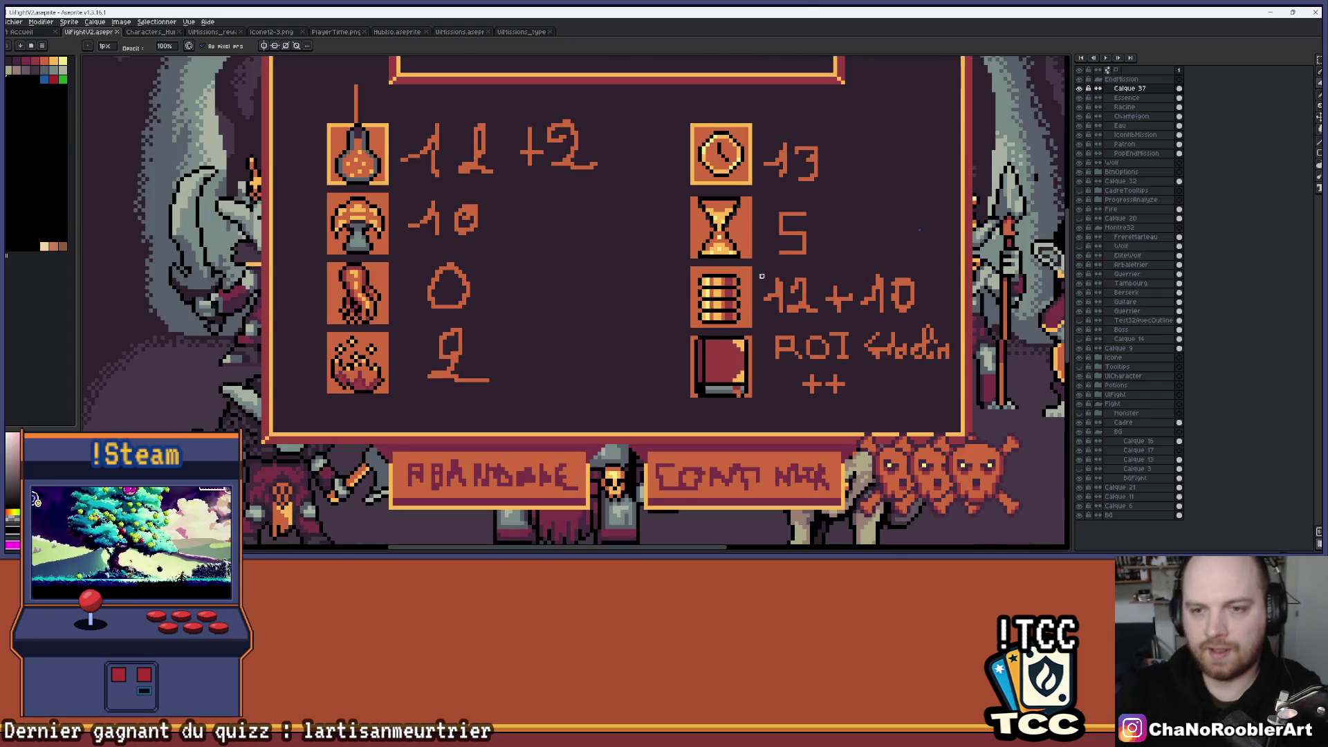
scroll(754, 287, "up", 1)
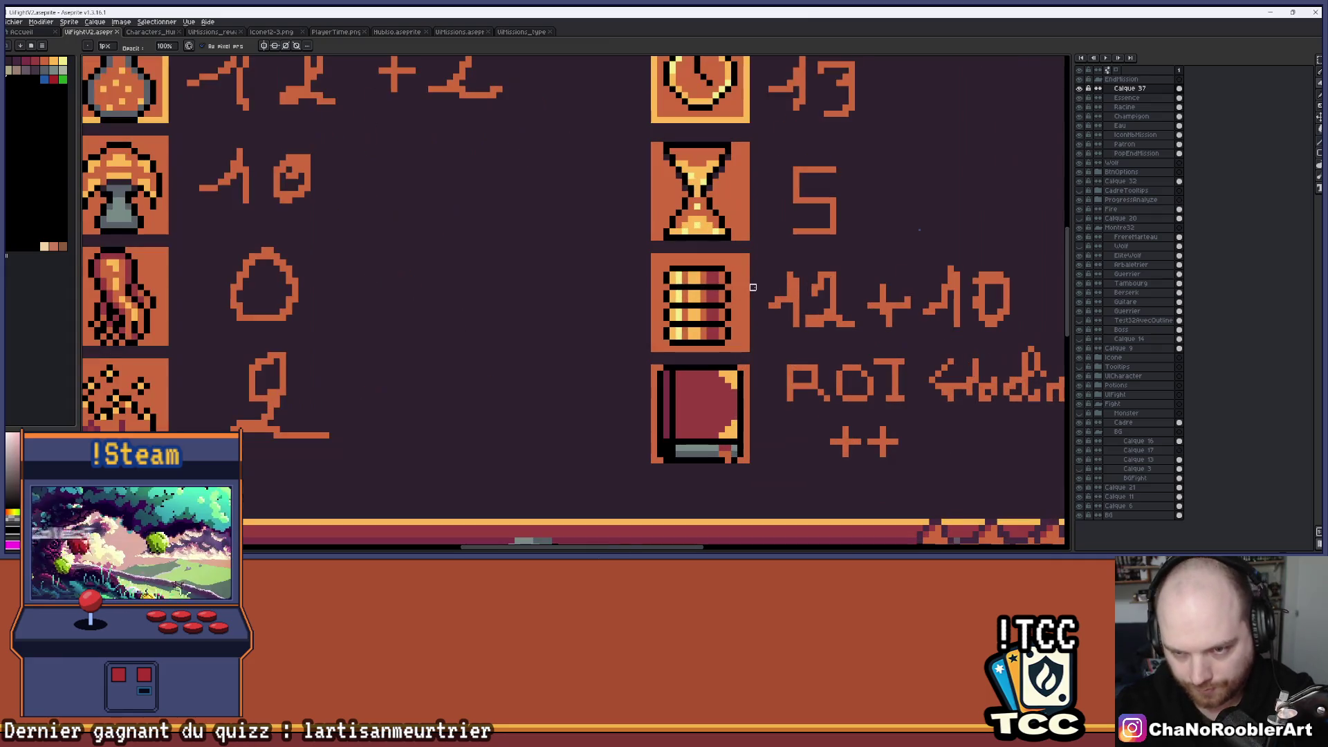
scroll(747, 299, "up", 1)
scroll(716, 356, "down", 2)
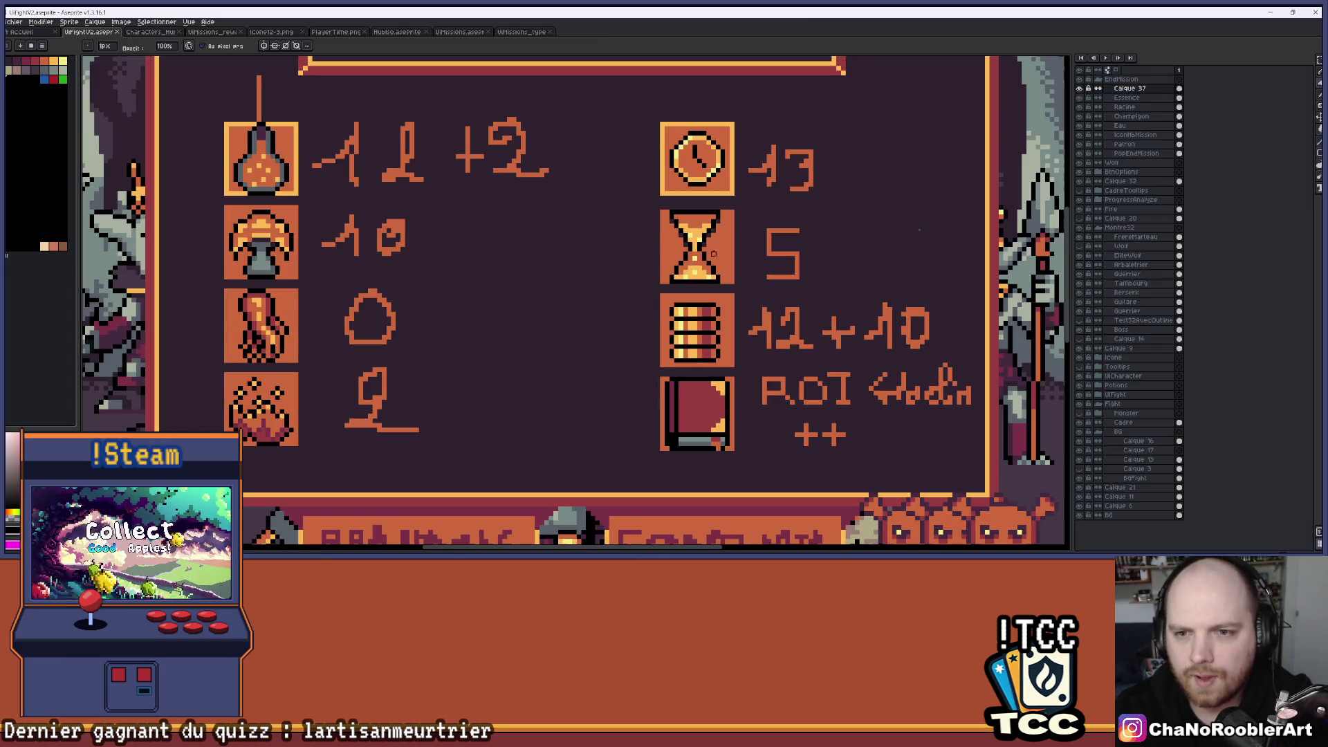
left_click(1080, 145)
scroll(733, 272, "down", 2)
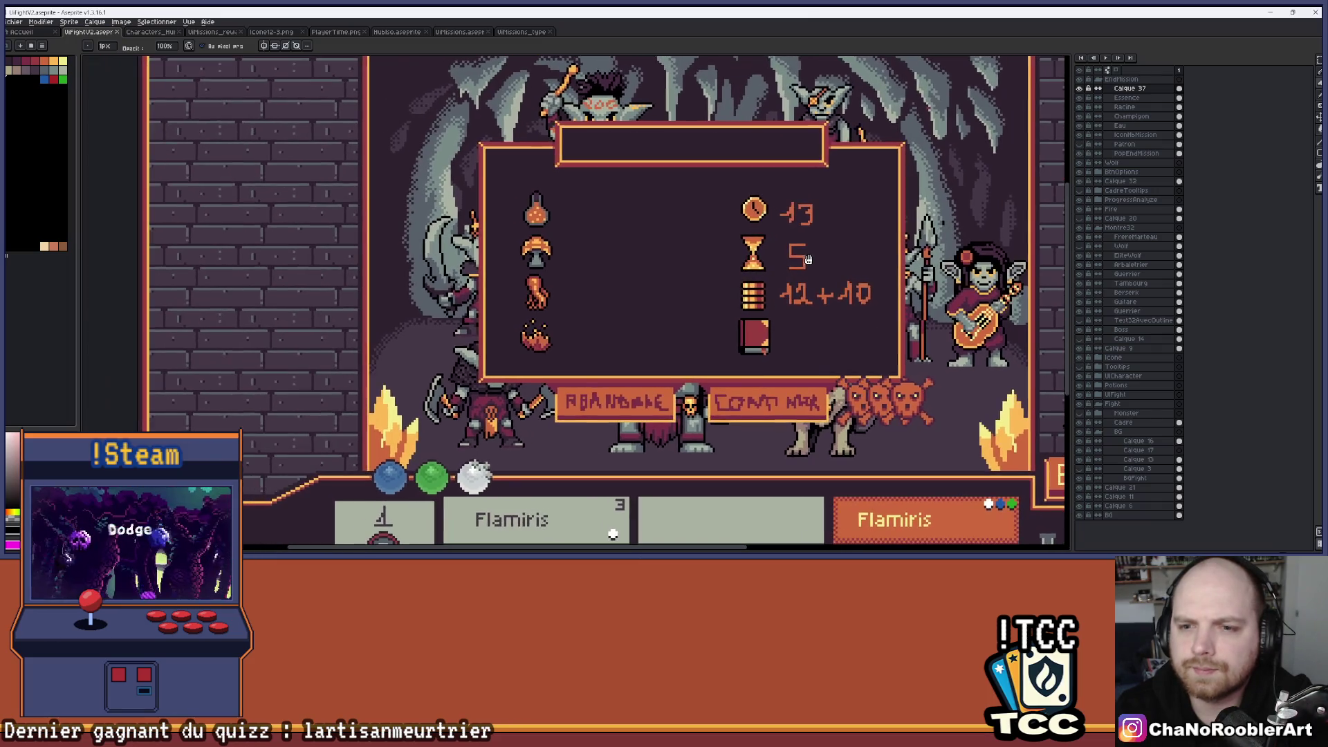
scroll(817, 306, "down", 2)
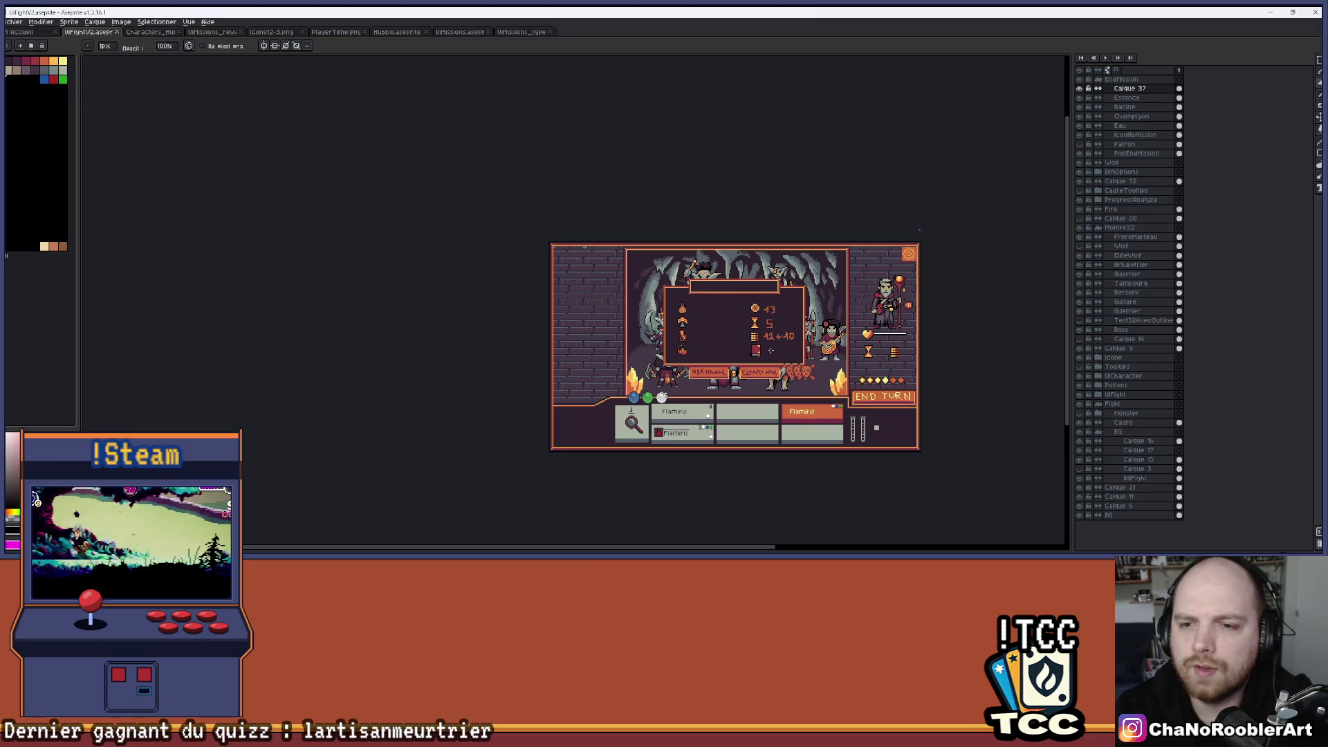
Zoom in on the red book icon beneath the 12+10 row.
scroll(817, 306, "up", 2)
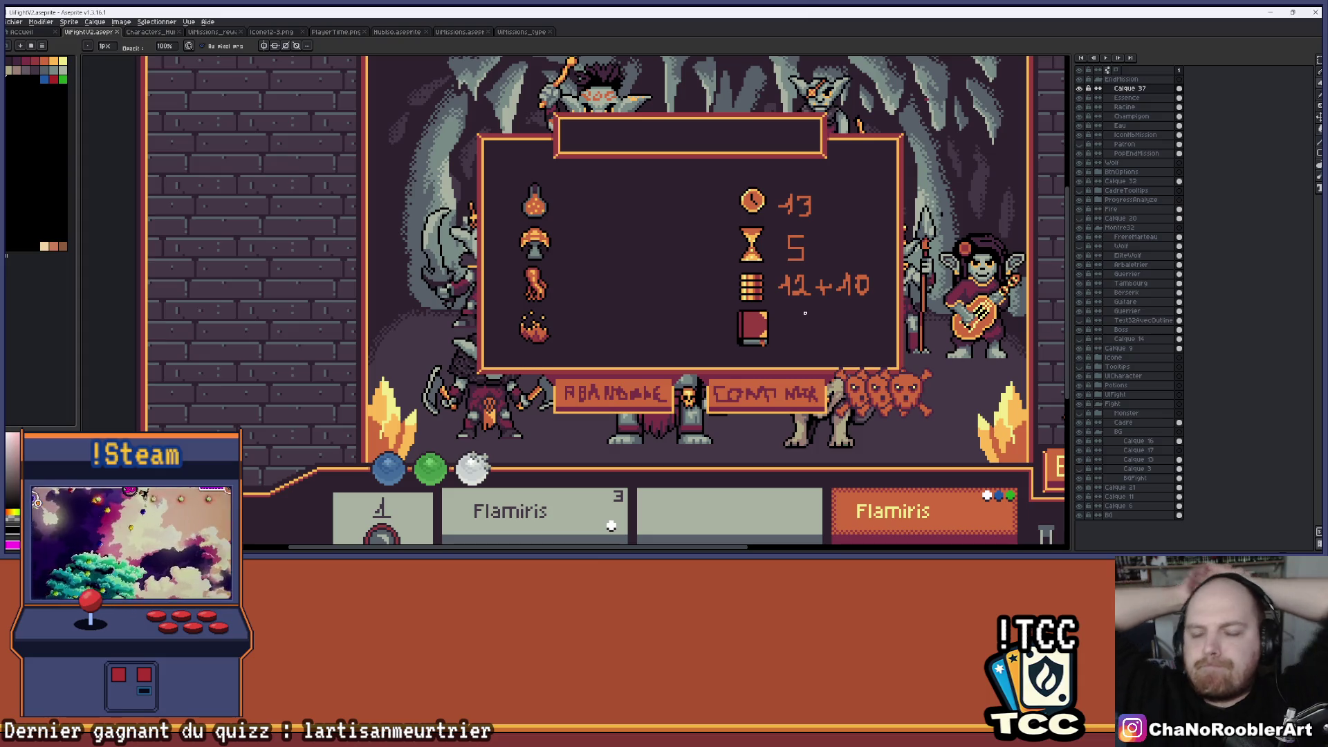
scroll(759, 316, "up", 8)
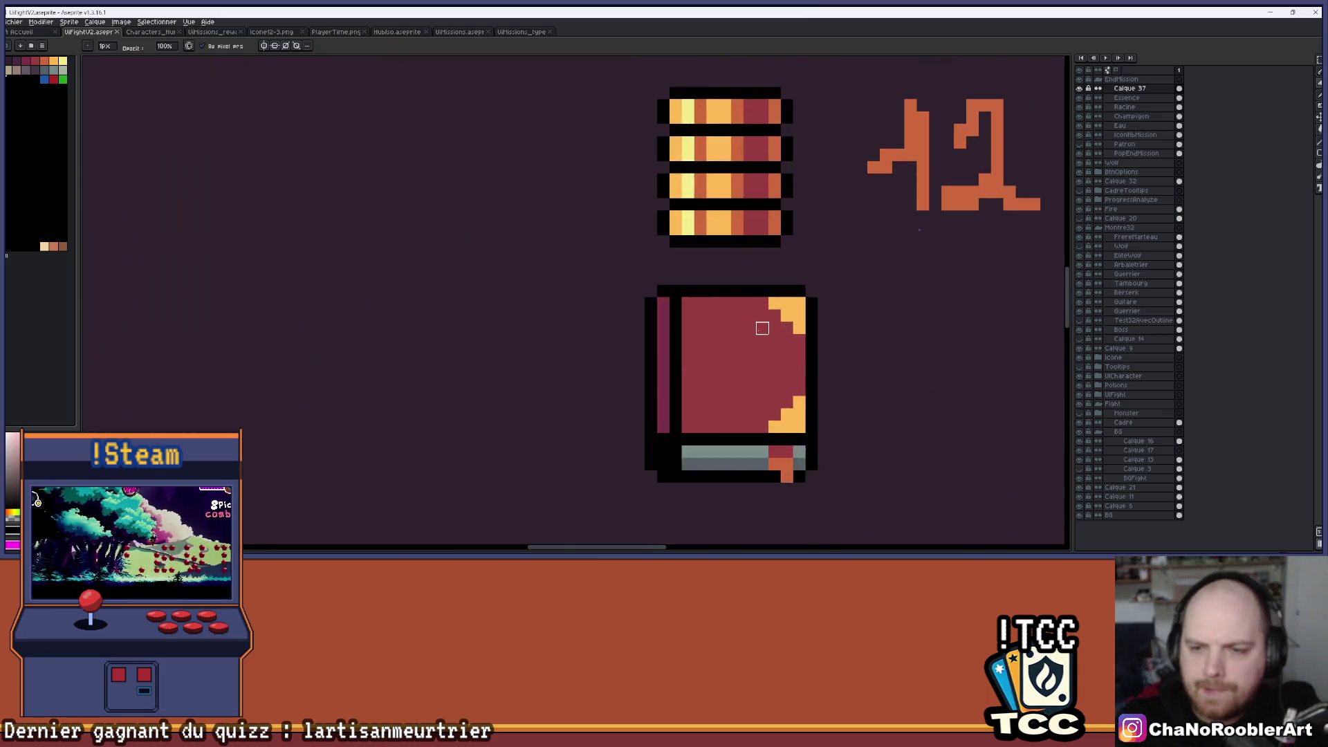
Move the book's orange bottom-right corner pixel one cell right and turn the old cell red.
key("e")
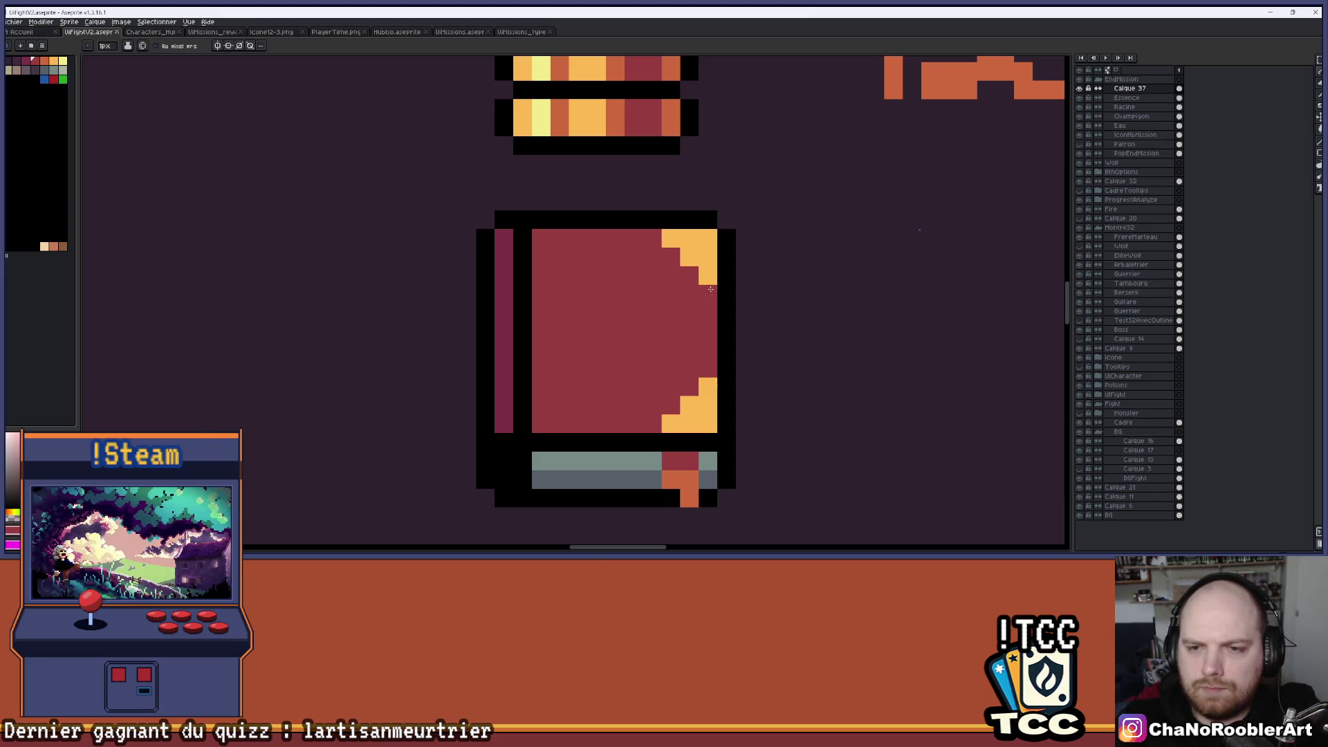
left_click(704, 408)
right_click(688, 405)
scroll(666, 422, "down", 5)
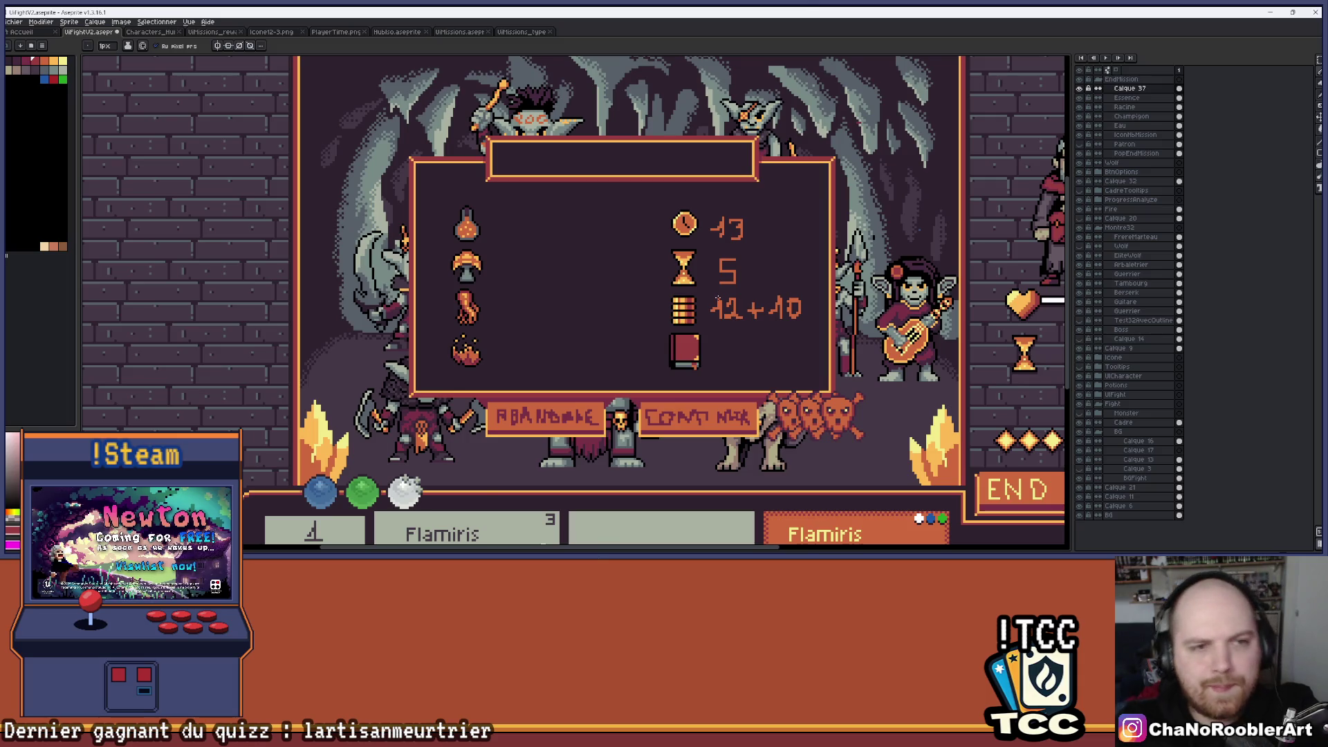
scroll(718, 297, "down", 1)
scroll(715, 280, "up", 1)
left_click_drag(531, 286, 561, 266)
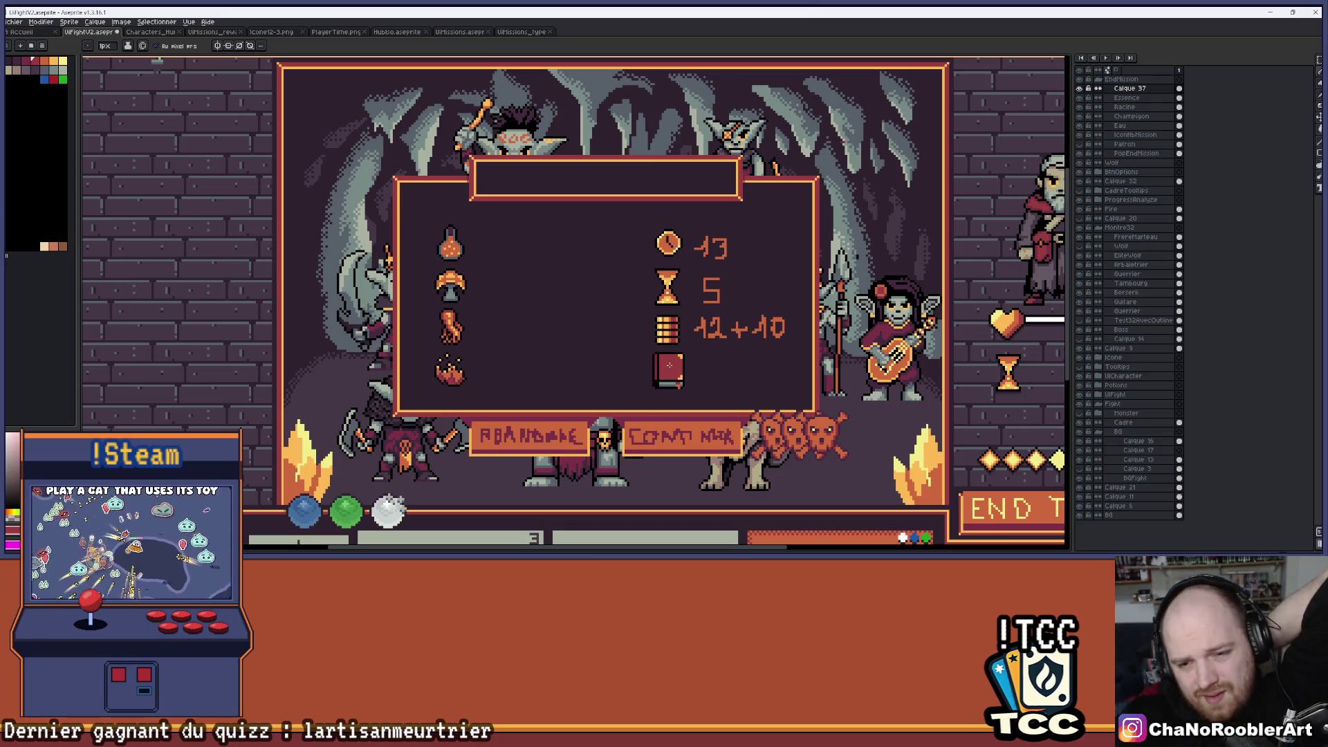
scroll(740, 354, "down", 1)
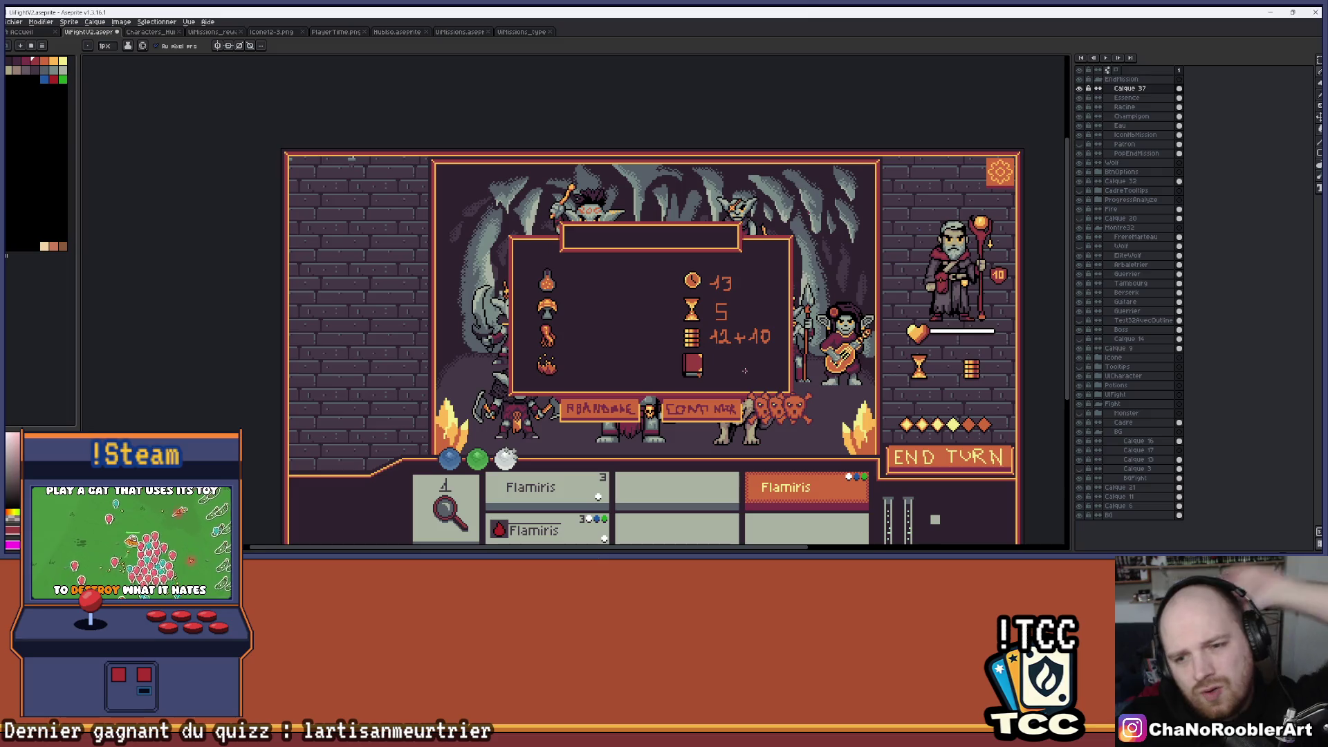
scroll(738, 361, "up", 5)
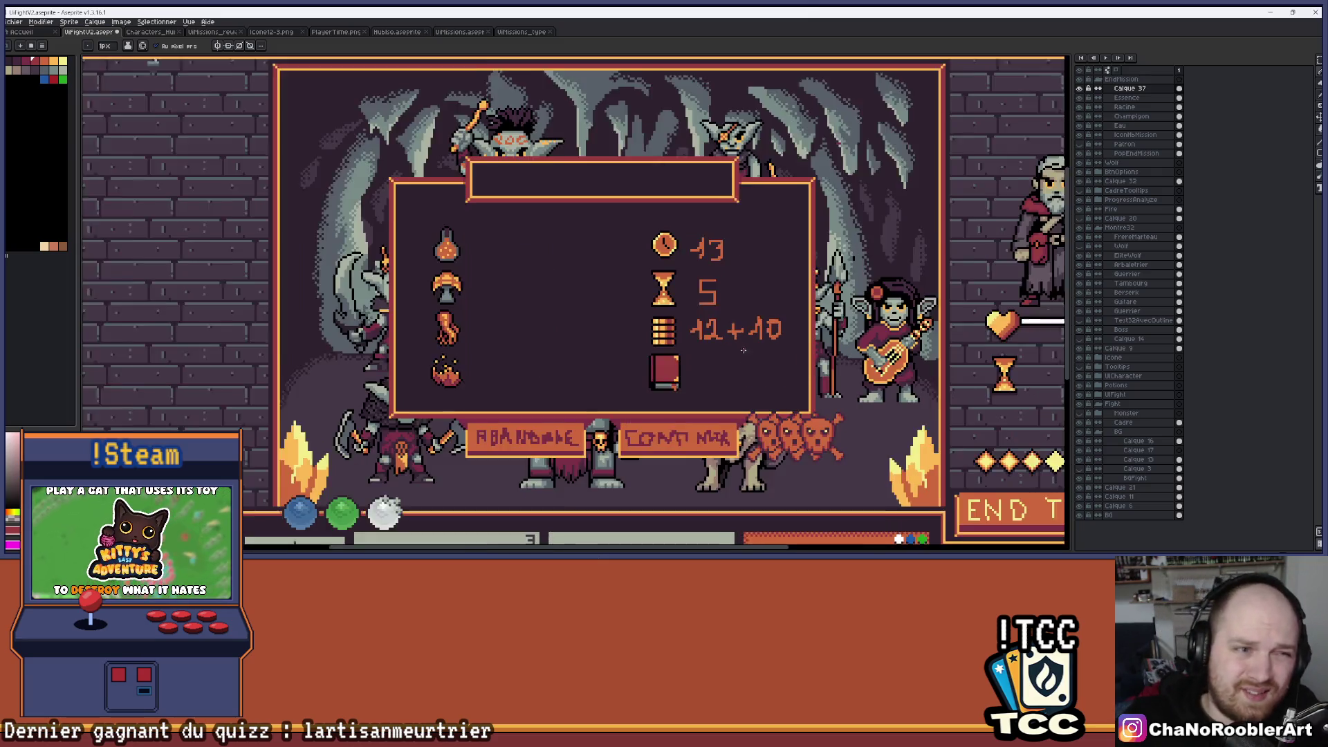
scroll(703, 339, "up", 1)
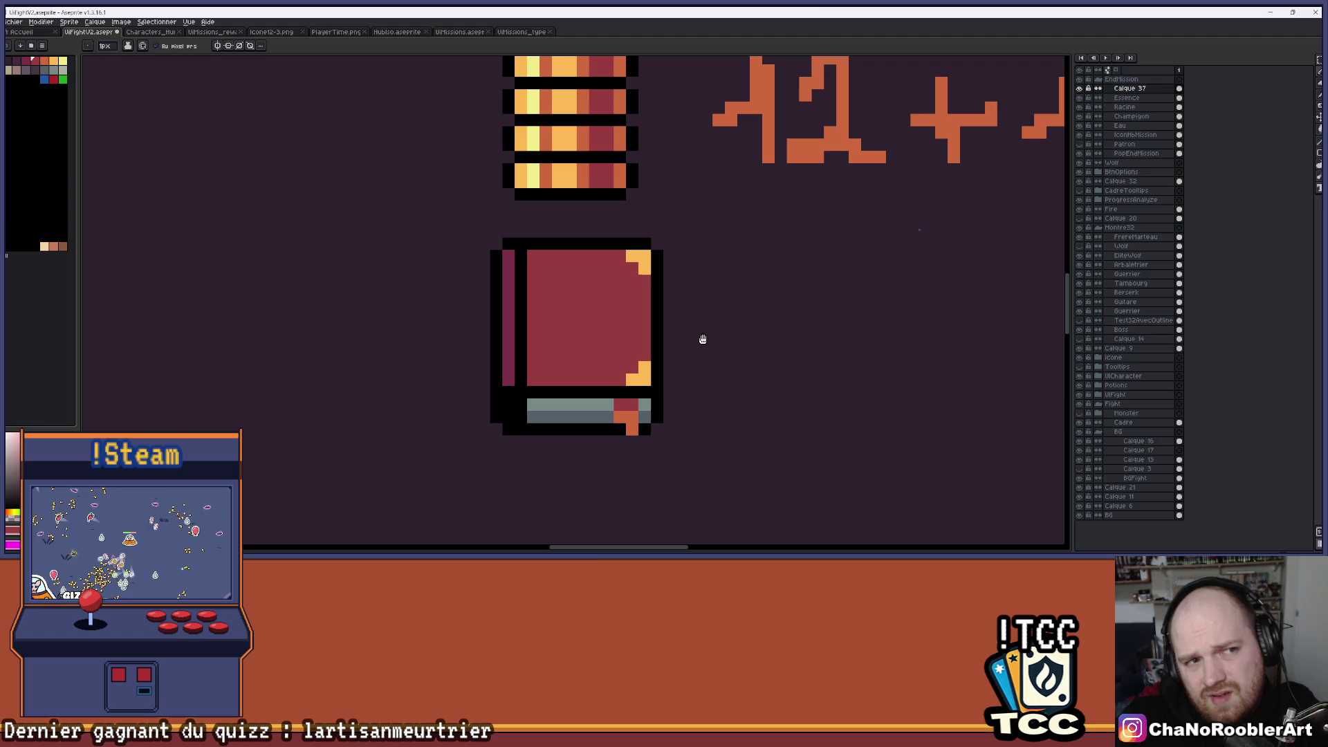
left_click_drag(705, 342, 702, 352)
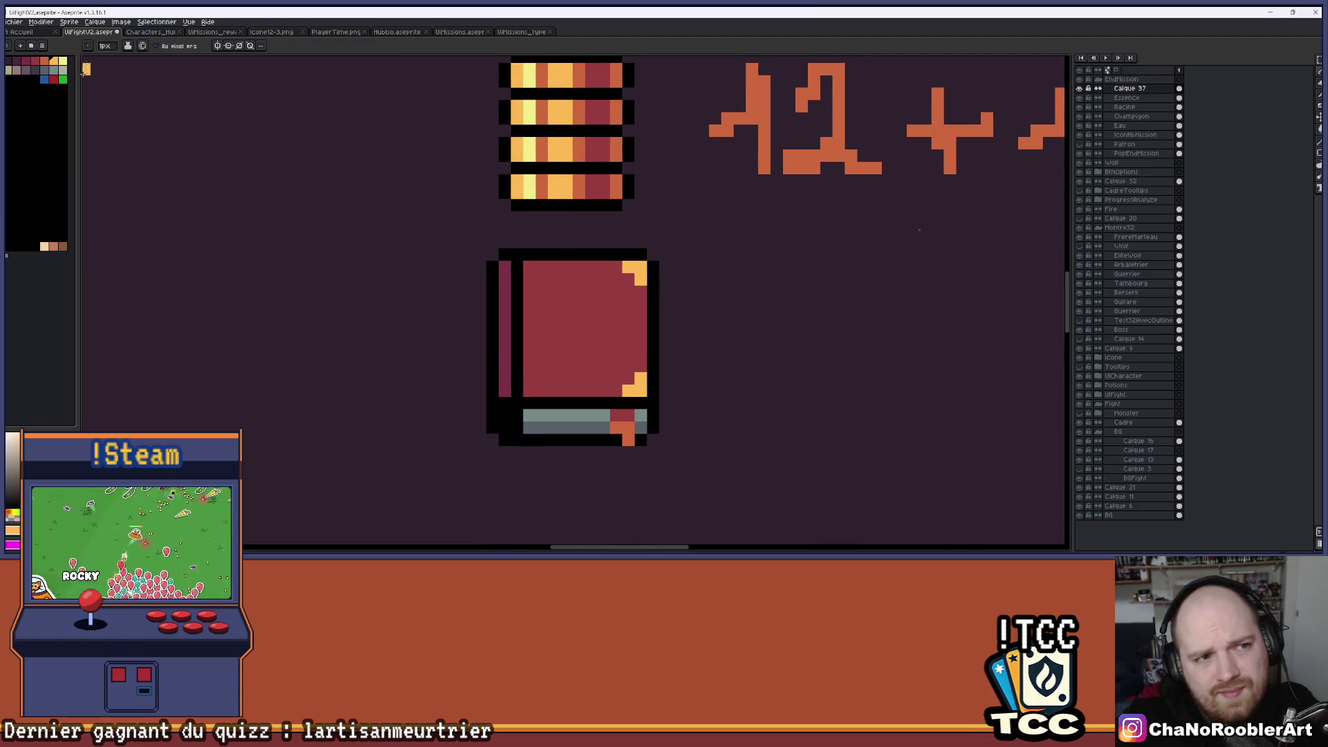
Bucket-fill the book cover with orange-brown from the palette.
left_click(45, 64)
key("g")
left_click(608, 332)
scroll(691, 346, "down", 5)
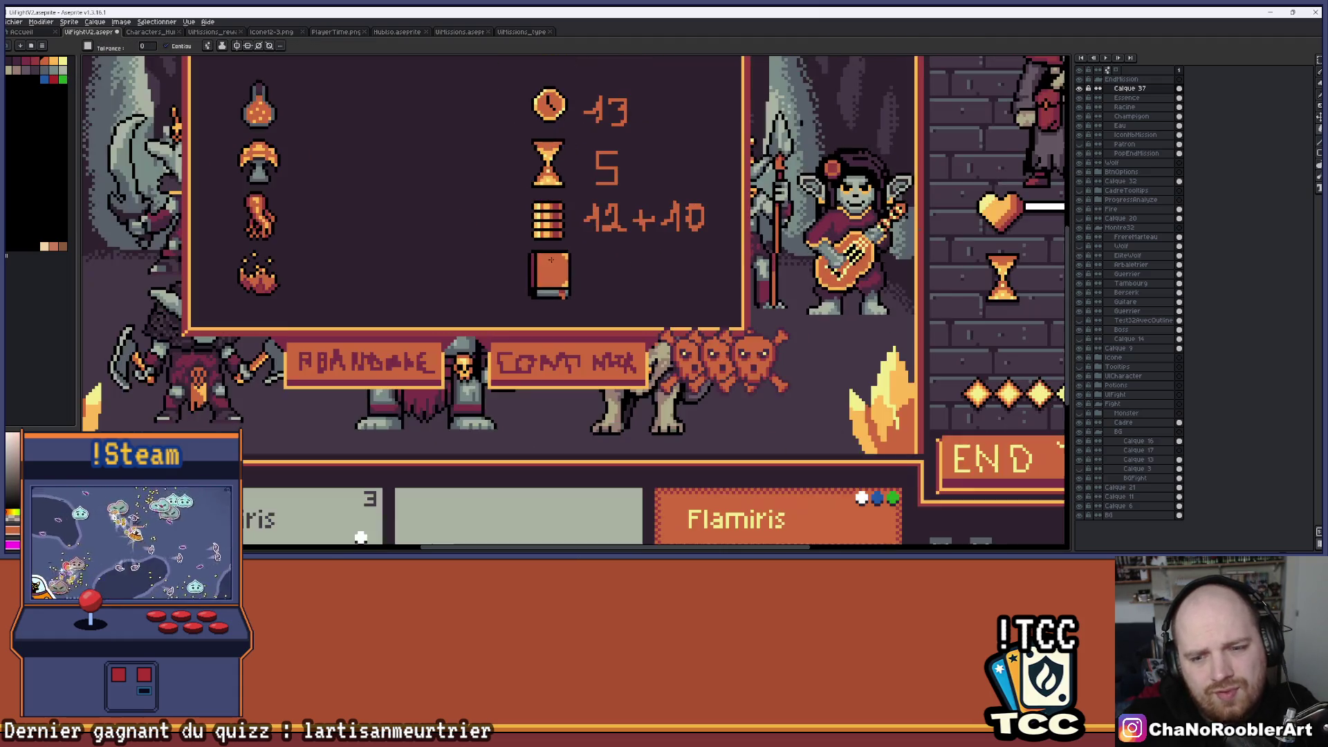
scroll(586, 269, "up", 5)
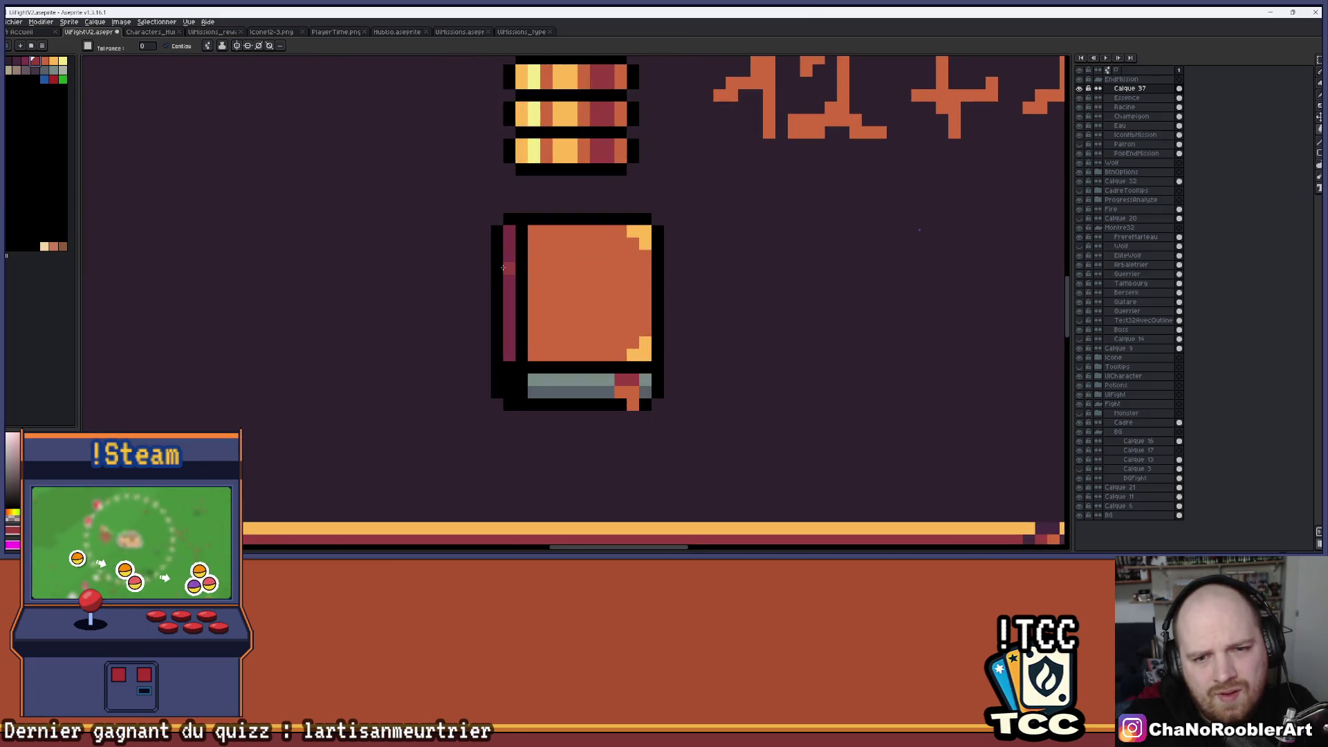
scroll(645, 355, "down", 3)
scroll(645, 355, "down", 2)
left_click_drag(653, 377, 675, 331)
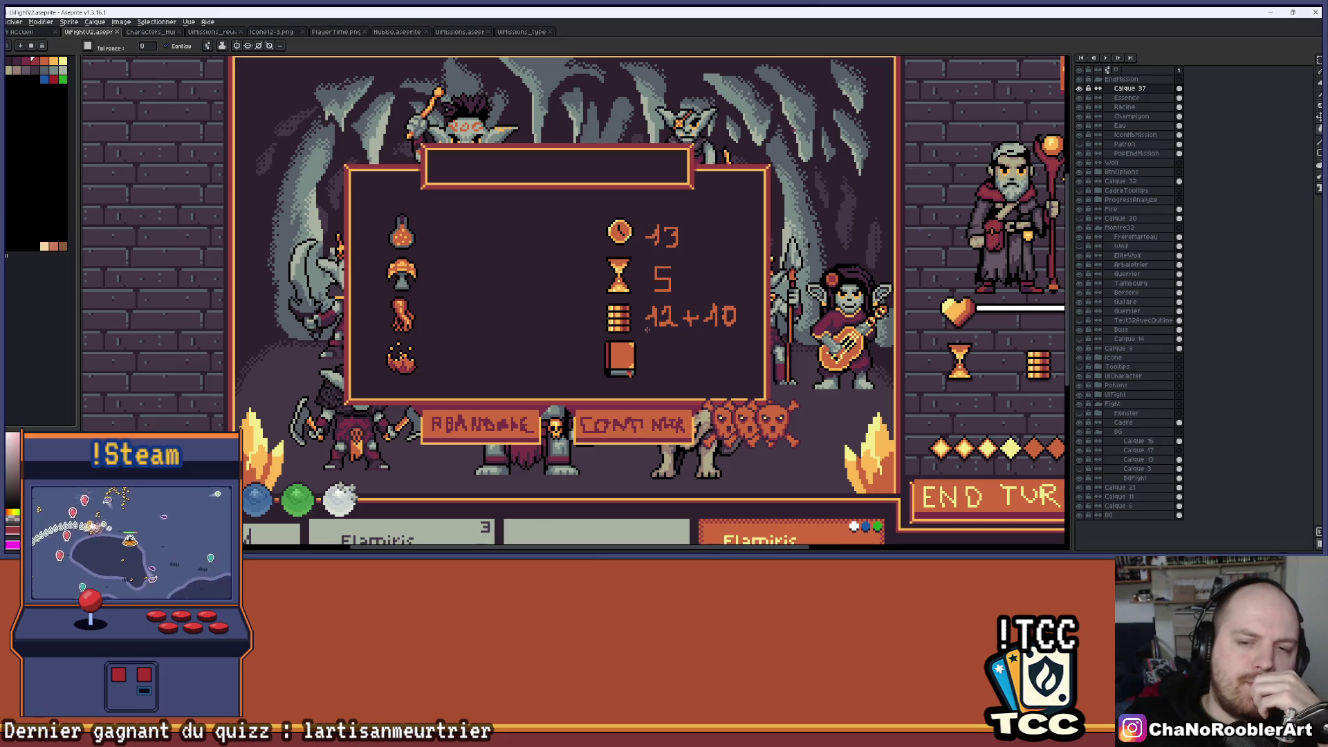
Check the Essence and Racine icon layers and the ProgressAnalyze group by toggling them.
scroll(644, 330, "up", 3)
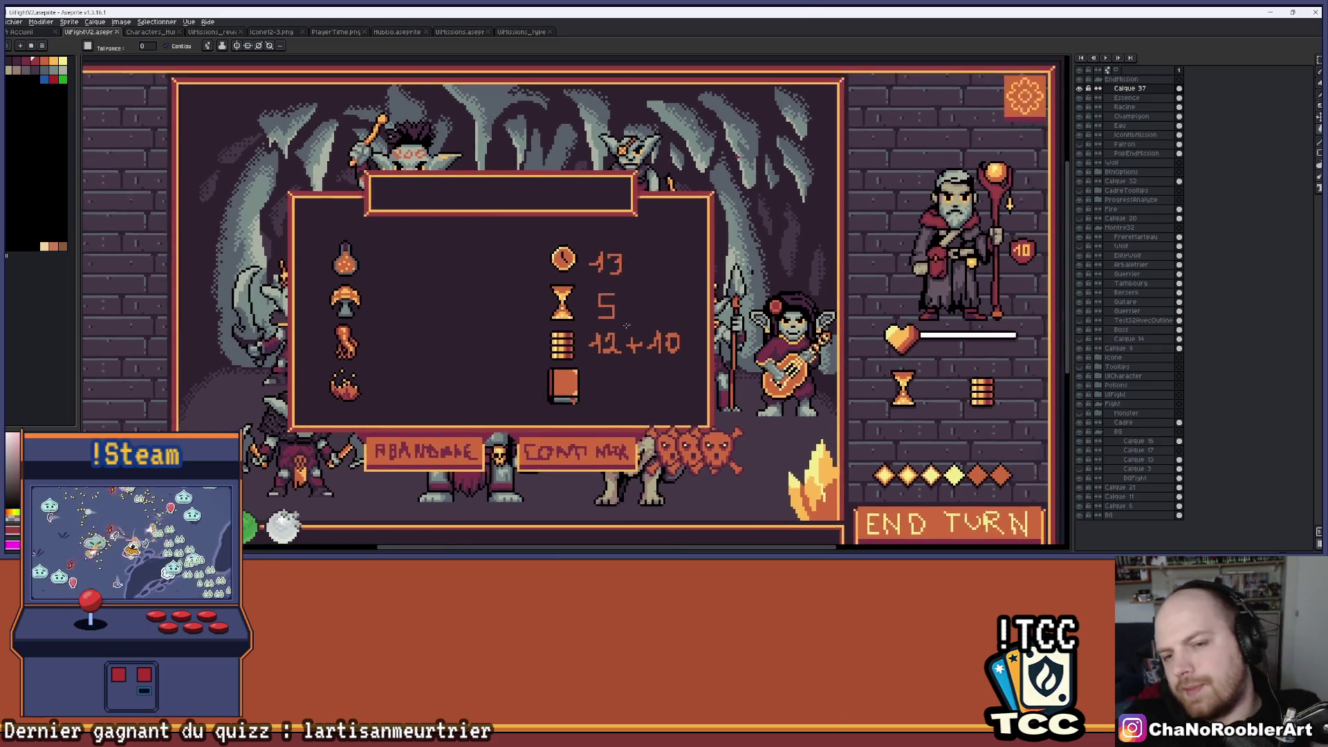
scroll(700, 252, "down", 1)
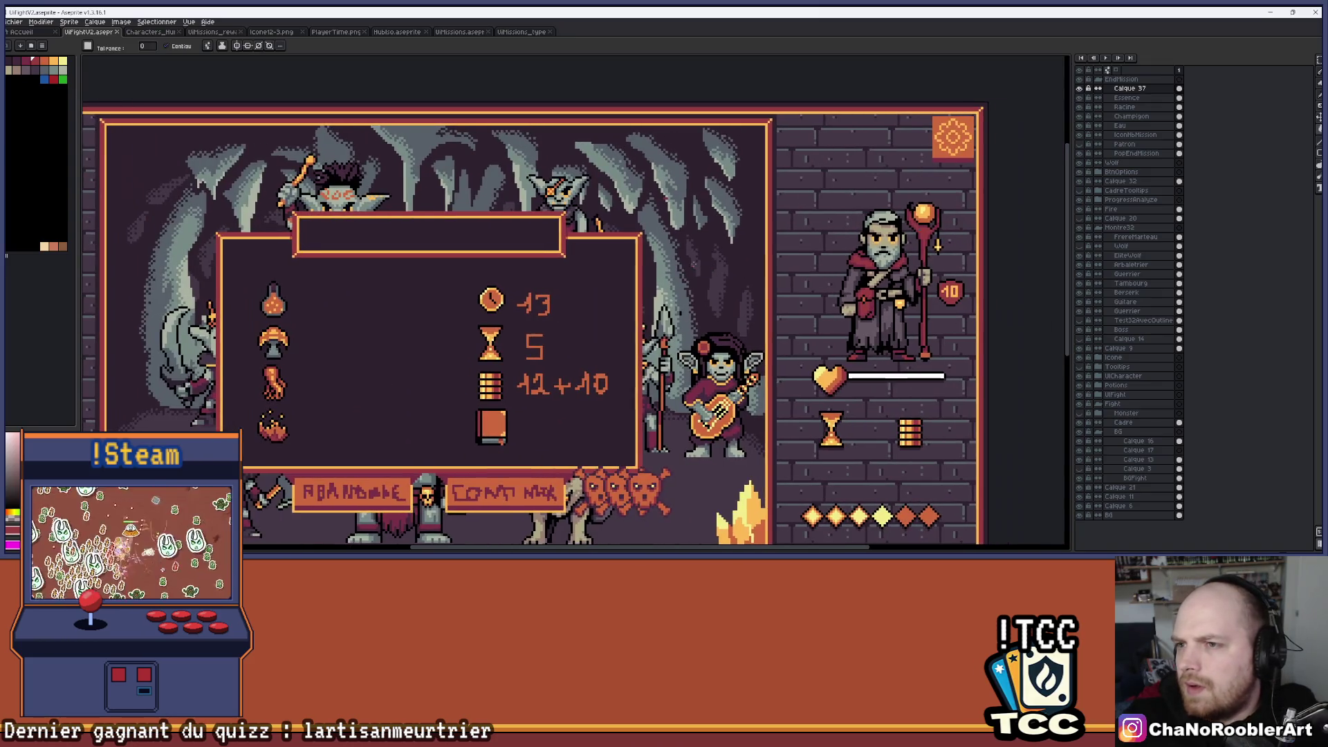
left_click(1080, 97)
left_click(1082, 107)
left_click(1082, 97)
left_click(1082, 106)
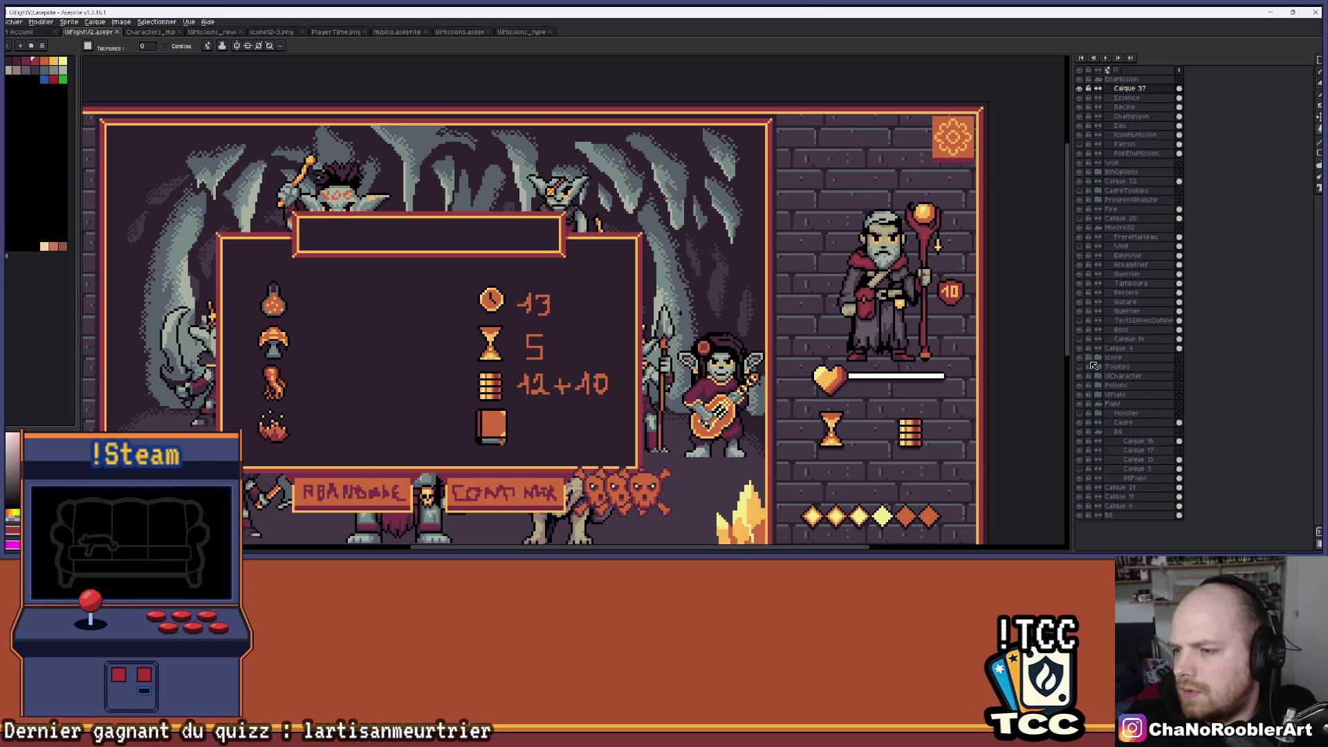
left_click(1096, 200)
left_click(1098, 199)
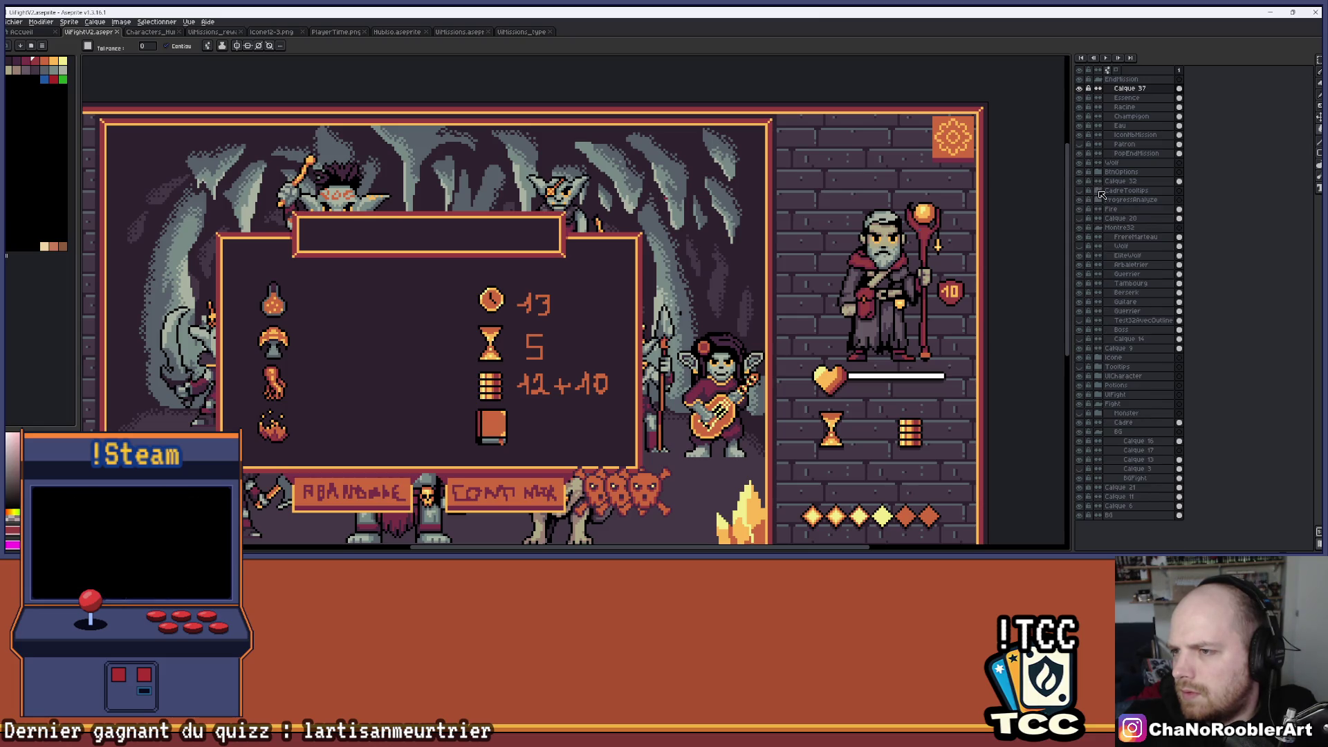
Expand BtnOptions, add a new layer and Ctrl-drag a gear copy to the original's left.
left_click(1086, 173)
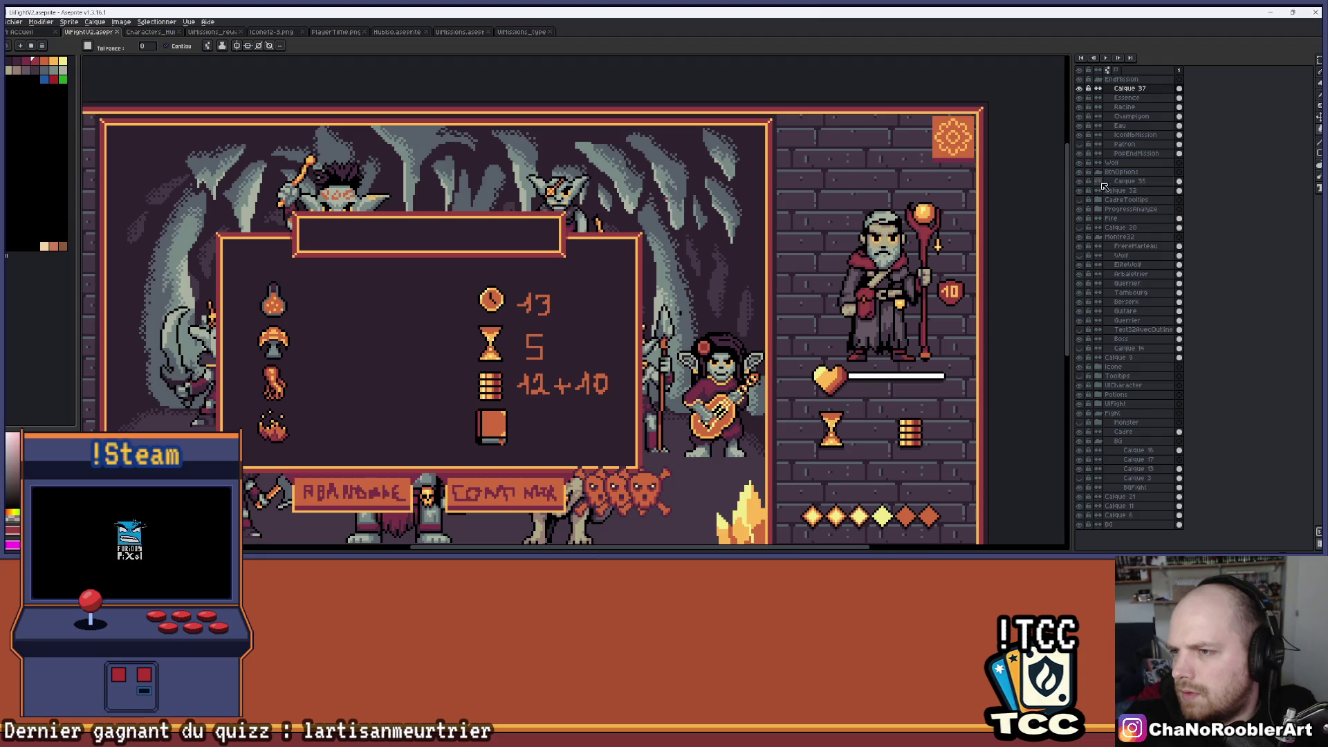
key("shift+n")
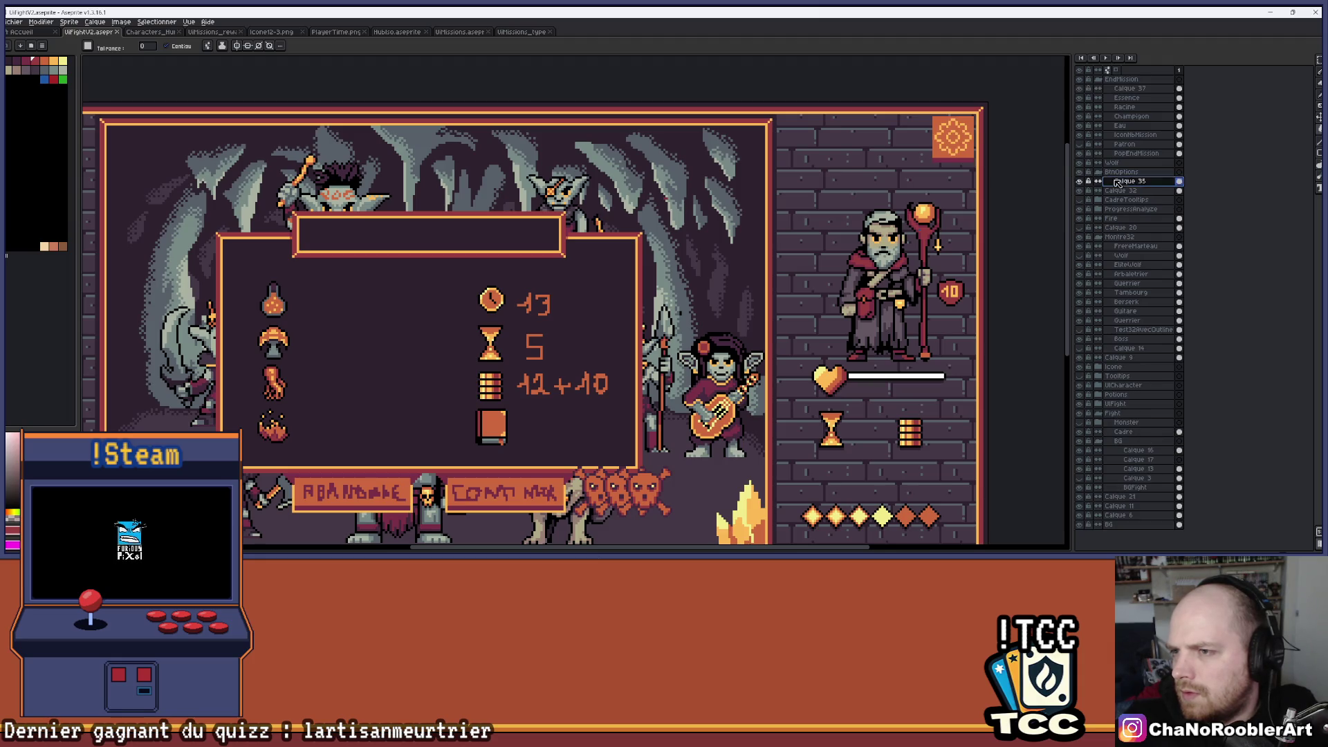
key("v")
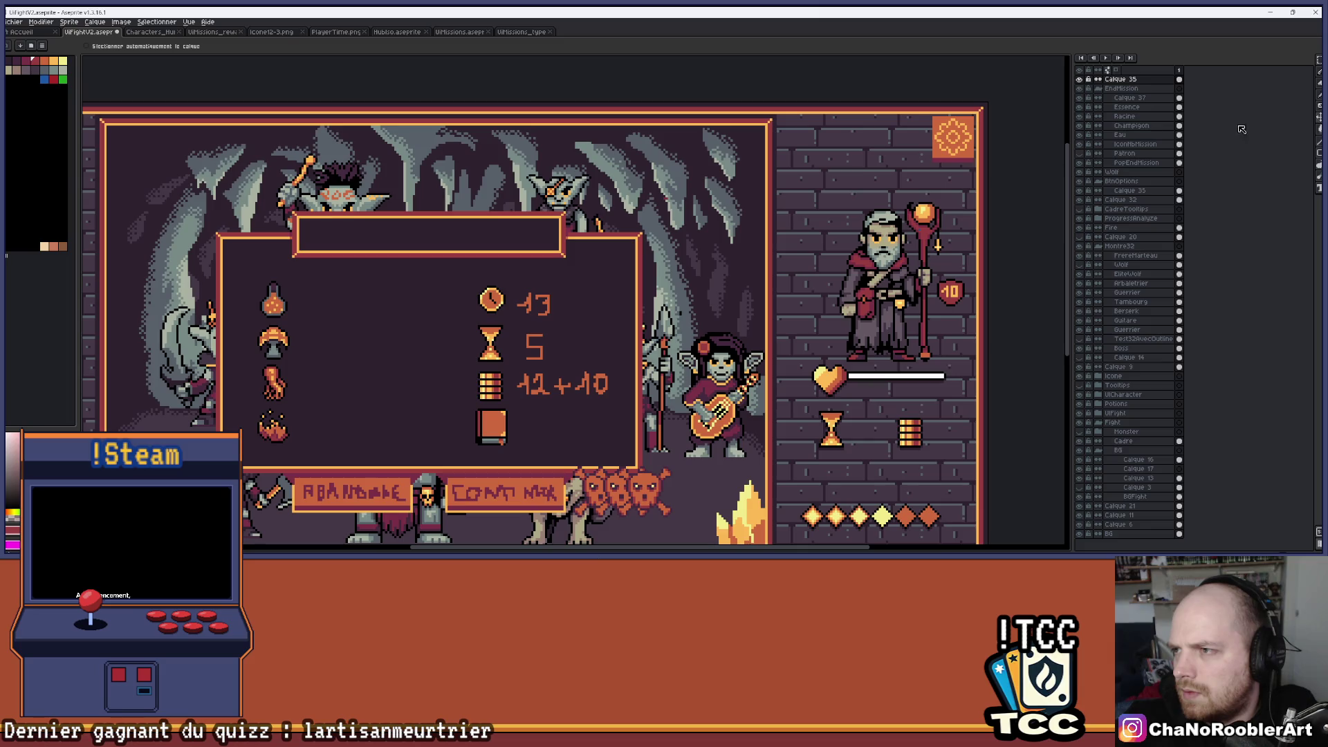
left_click_drag(960, 139, 916, 139)
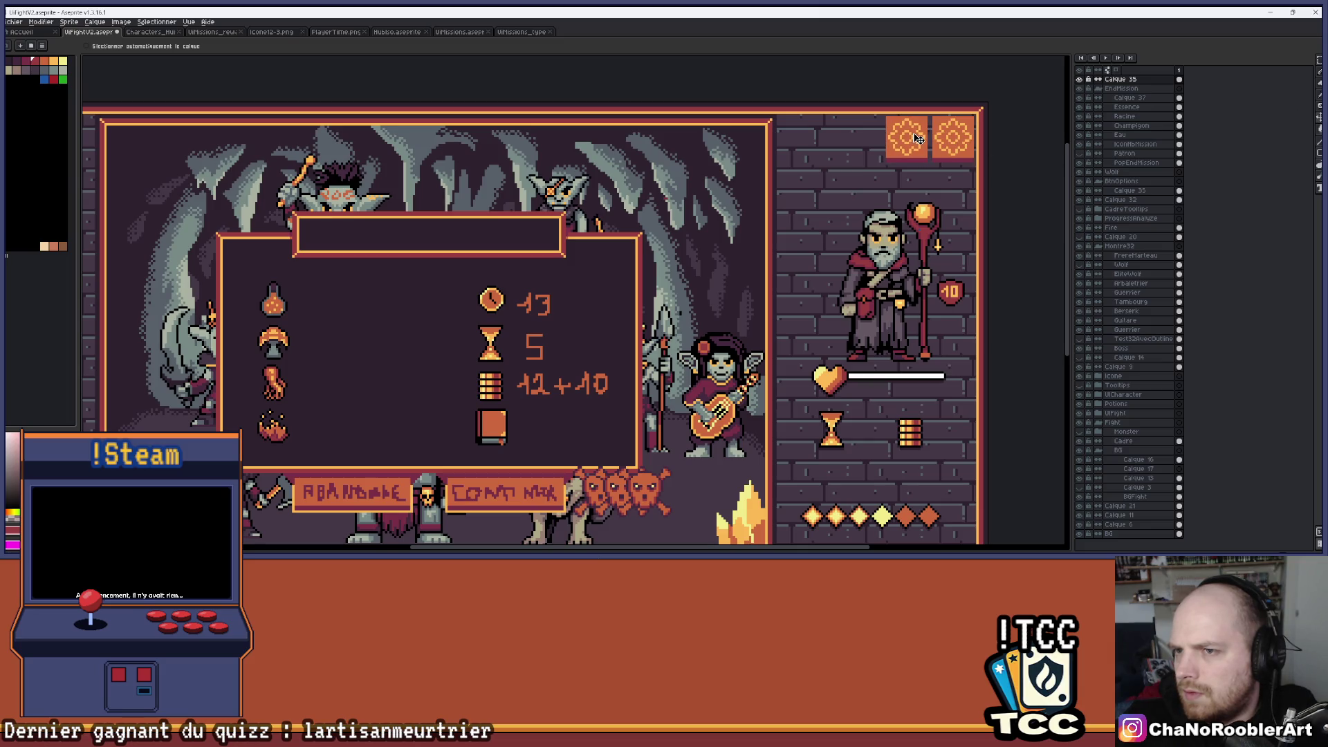
scroll(926, 136, "up", 1)
scroll(864, 142, "up", 1)
scroll(821, 149, "down", 1)
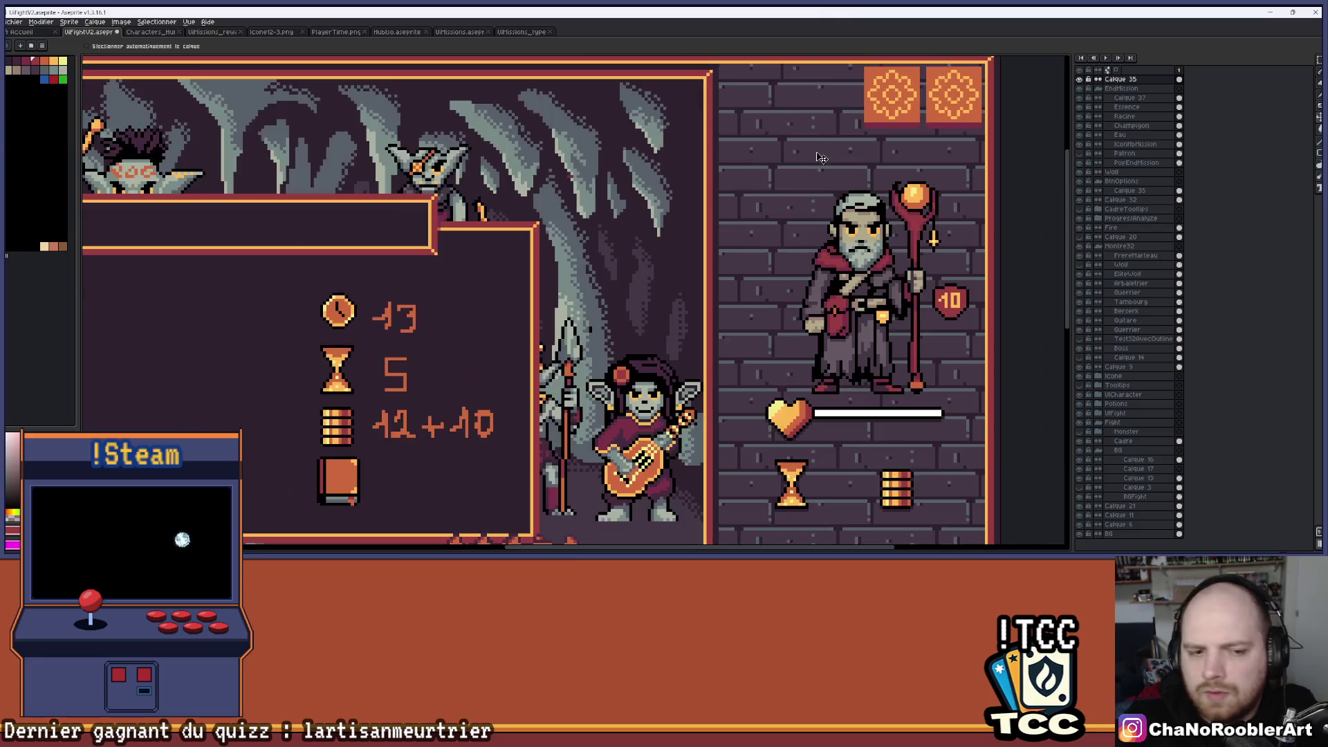
Rename layer Calque 37 to 'Codex'.
scroll(821, 149, "down", 1)
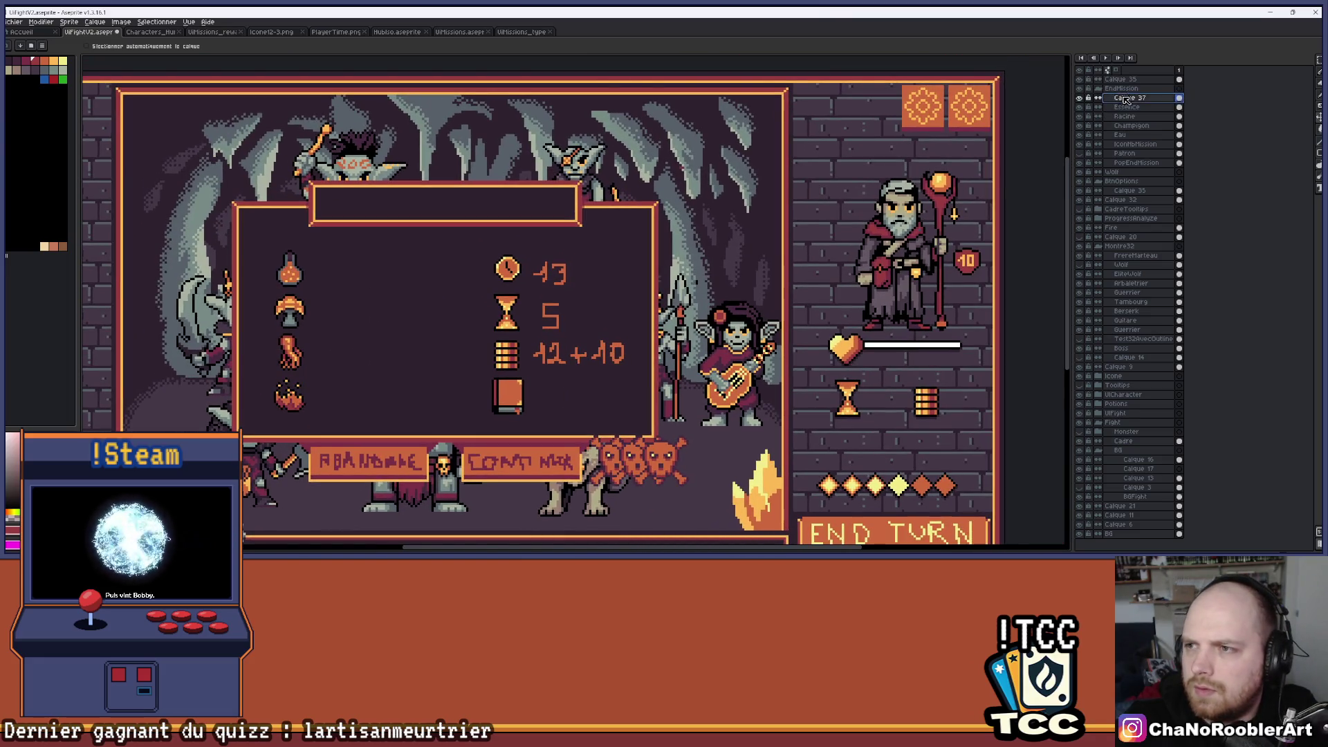
double_click(1130, 98)
type("Codex")
key("Return")
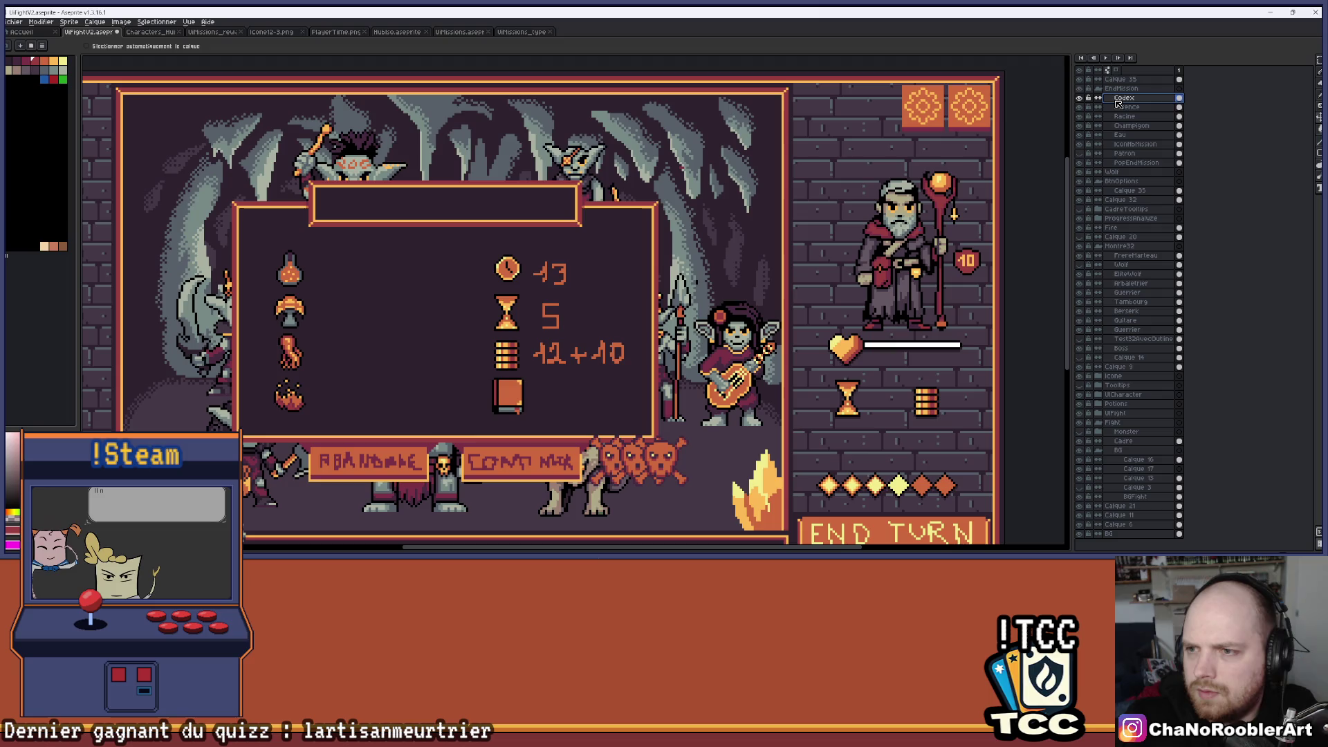
Marquee-select the book icon and paste it onto the top Calque 35 layer.
key("m")
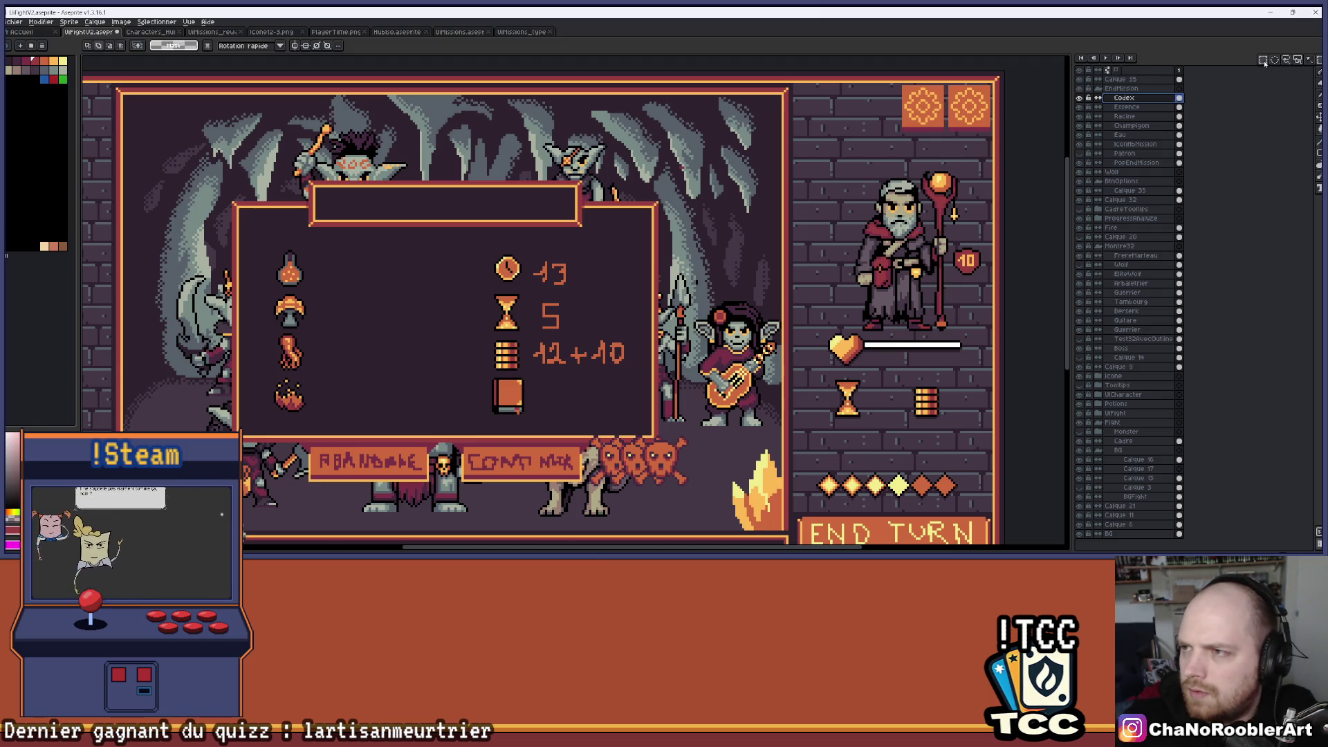
scroll(596, 336, "up", 1)
left_click_drag(436, 383, 518, 447)
left_click_drag(640, 373, 583, 405)
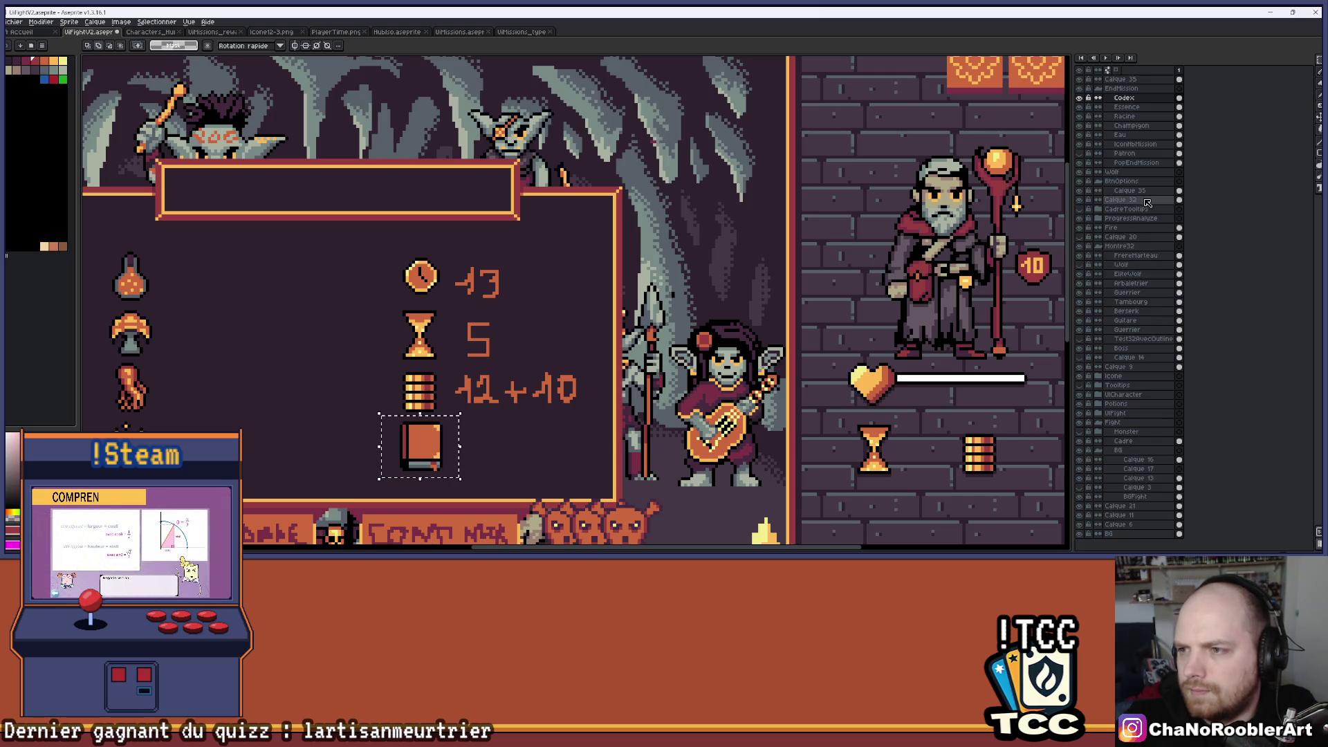
left_click(1125, 190)
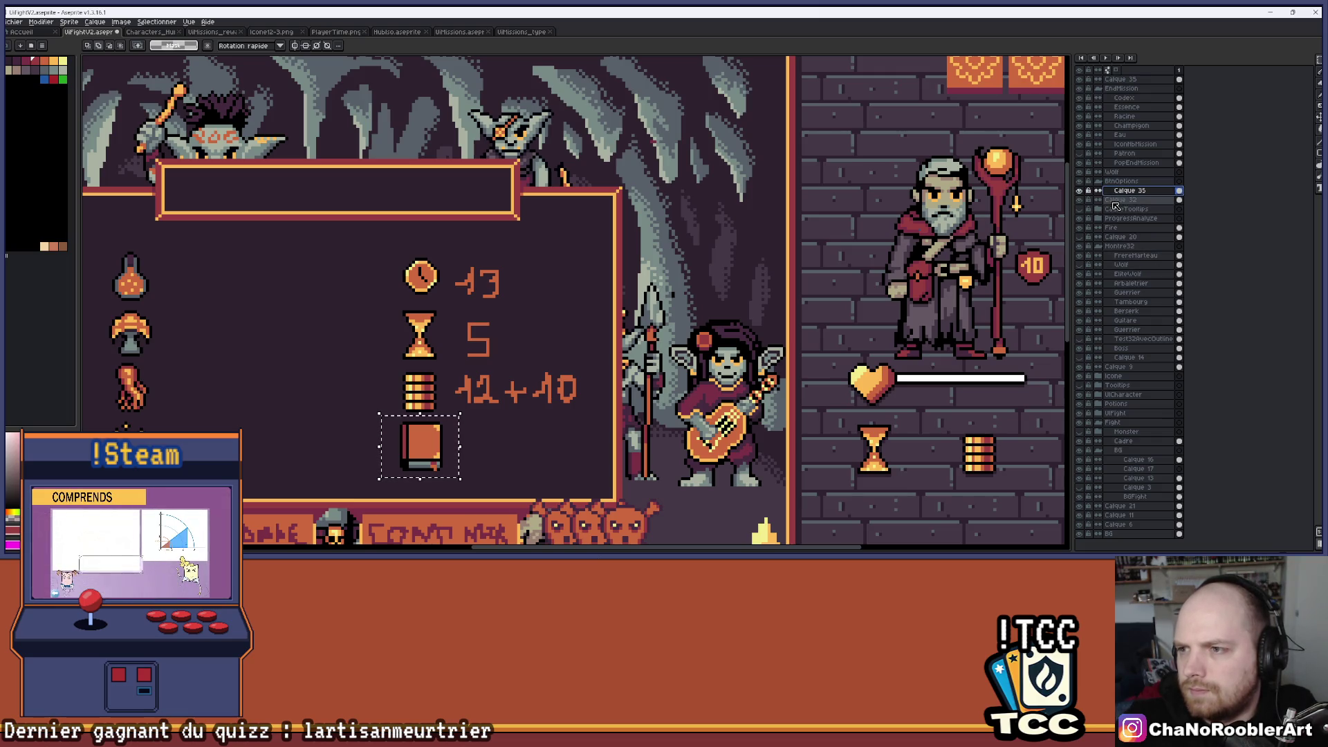
left_click(1124, 79)
key("ctrl+v")
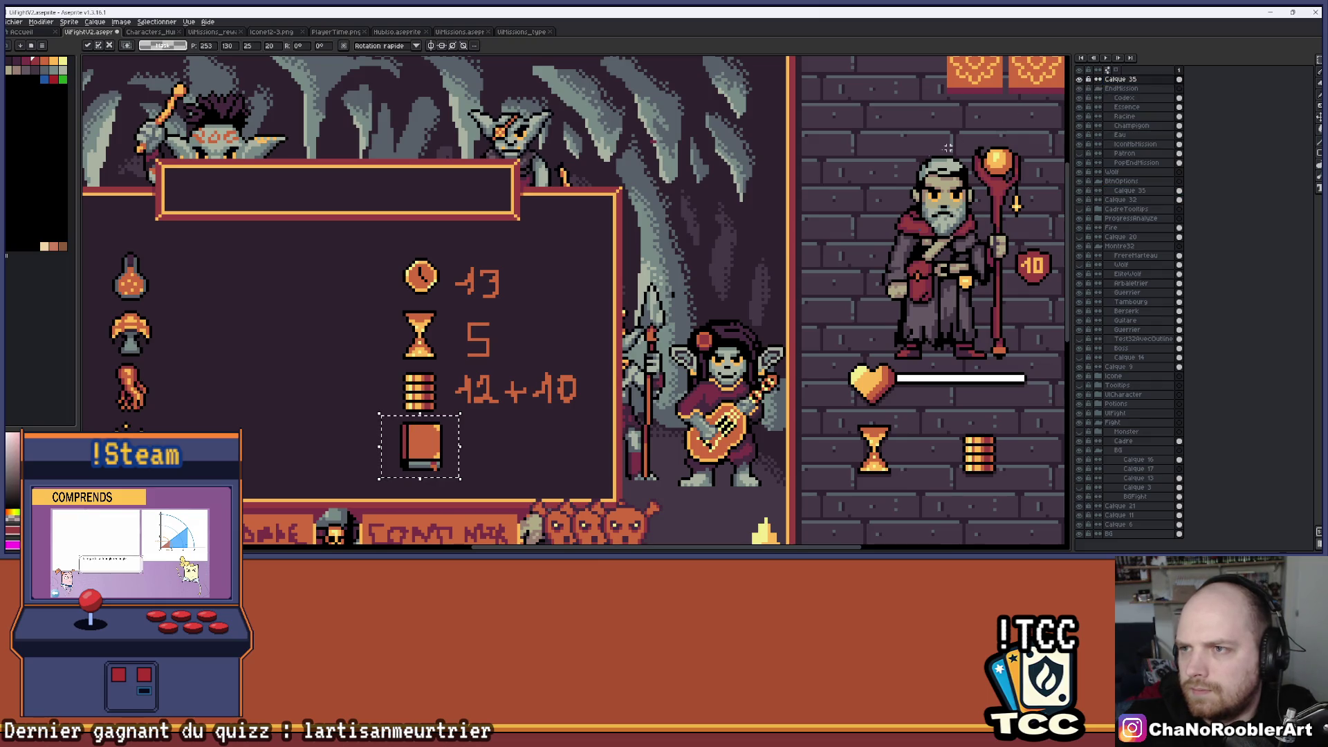
scroll(808, 204, "down", 1)
key("Return")
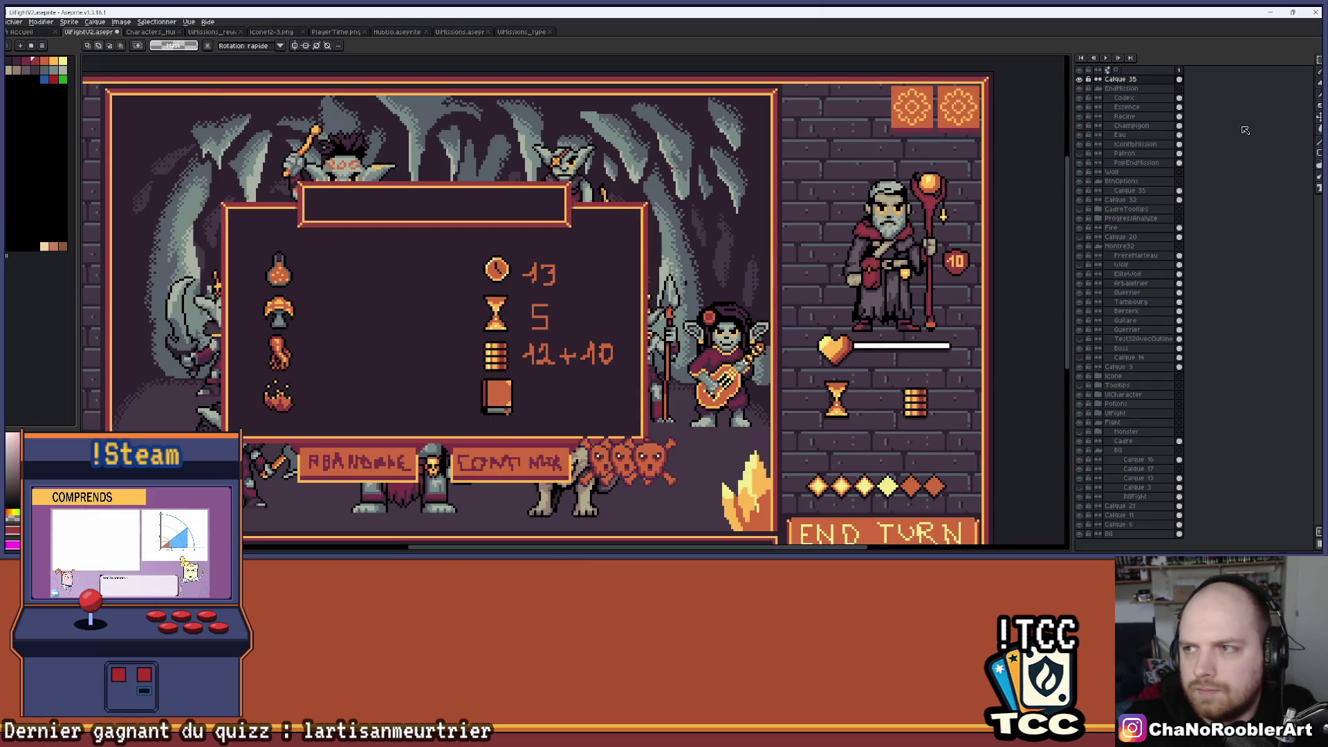
Undo the accidental cel move, then reselect, copy and paste the book into the top-right slot.
left_click(1317, 118)
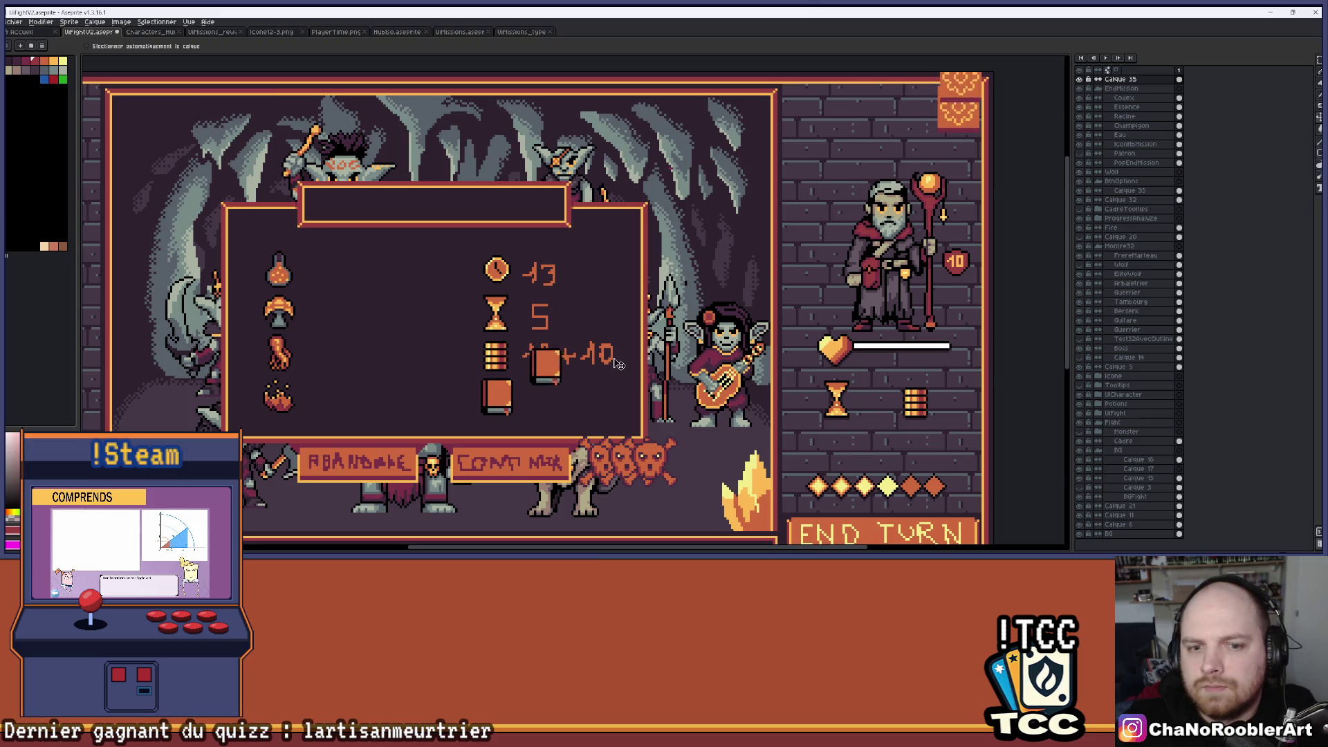
key("ctrl+z")
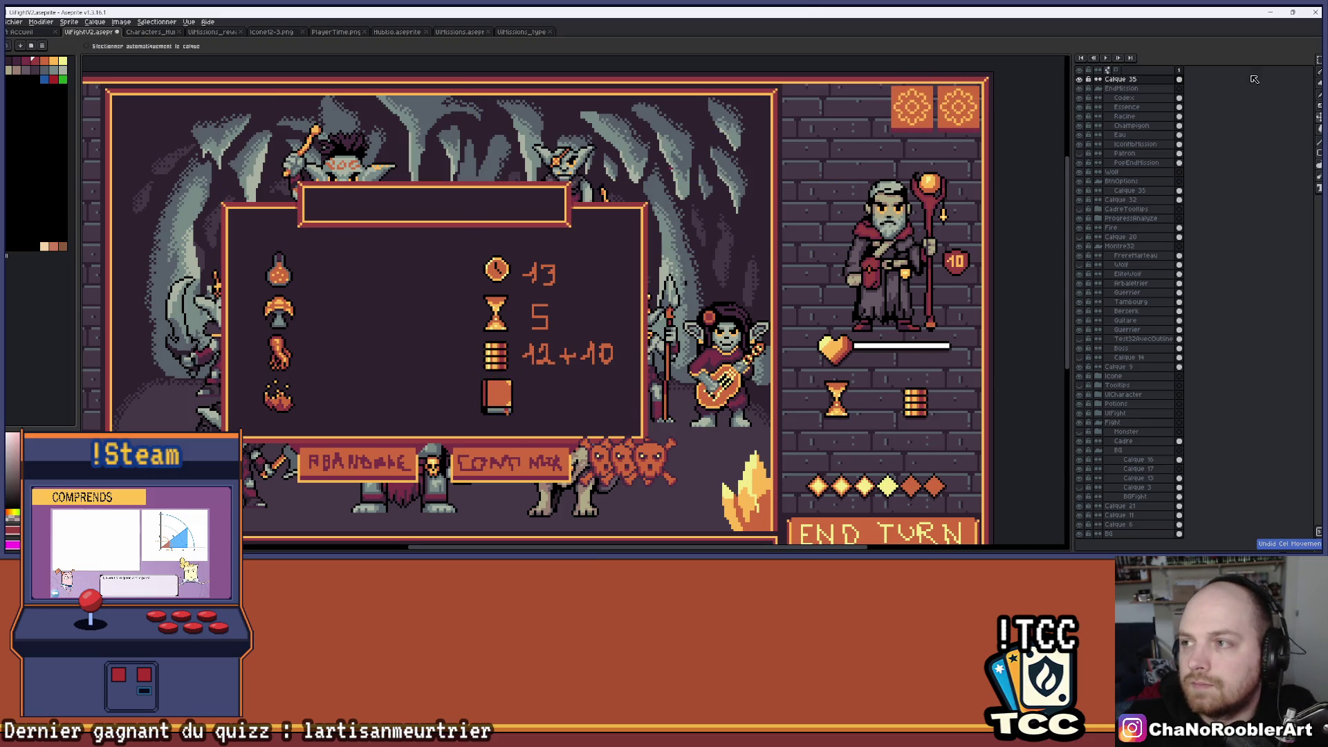
left_click(1319, 60)
mouse_move(456, 383)
left_mouse_down()
mouse_move(513, 428)
mouse_move(916, 123)
left_mouse_up()
key("ctrl+c")
key("ctrl+v")
scroll(917, 123, "up", 2)
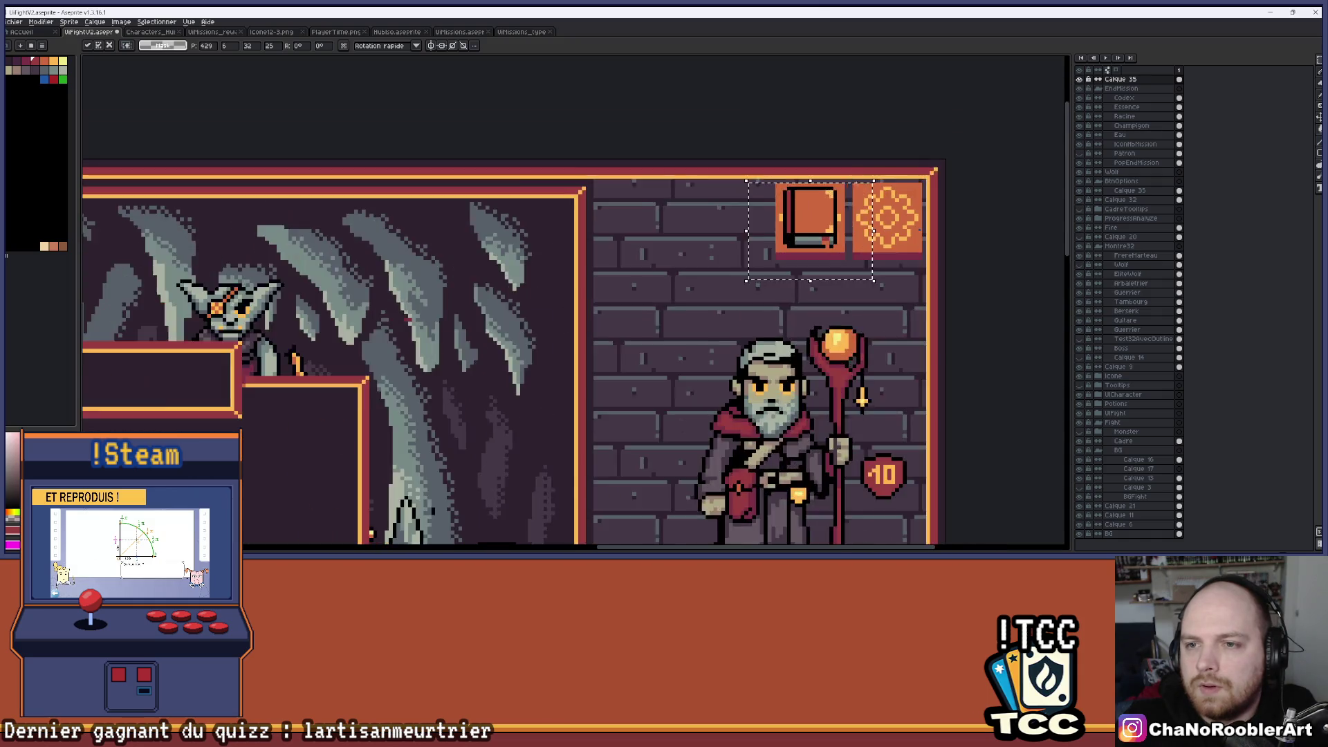
scroll(854, 192, "up", 2)
key("b")
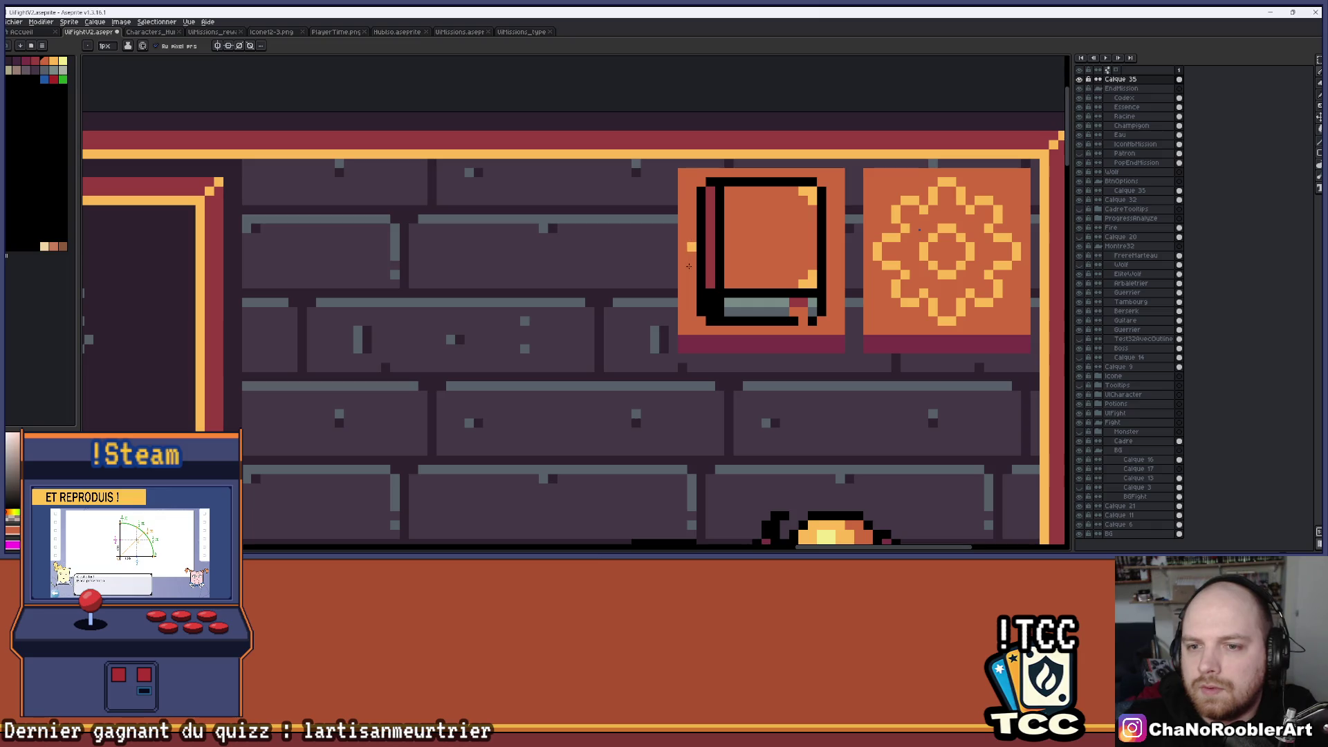
scroll(689, 251, "down", 5)
scroll(690, 319, "up", 2)
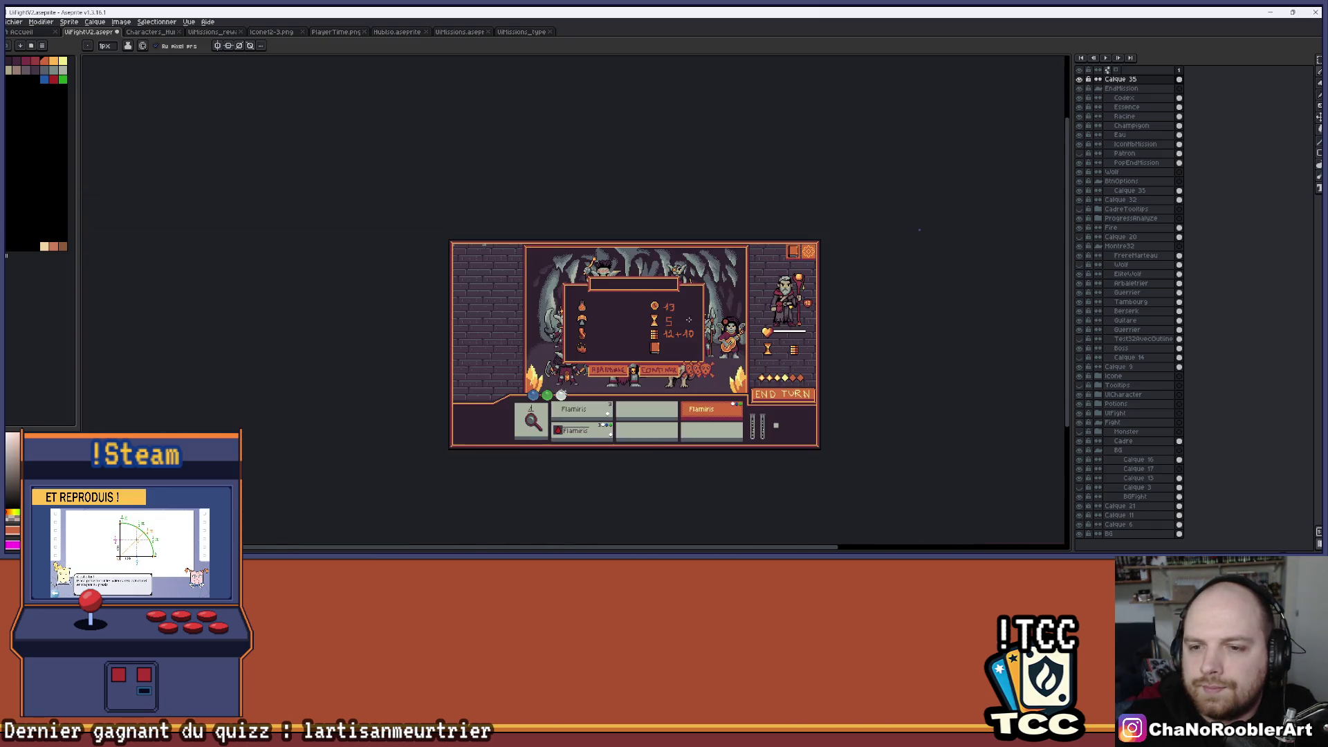
left_click_drag(690, 318, 714, 287)
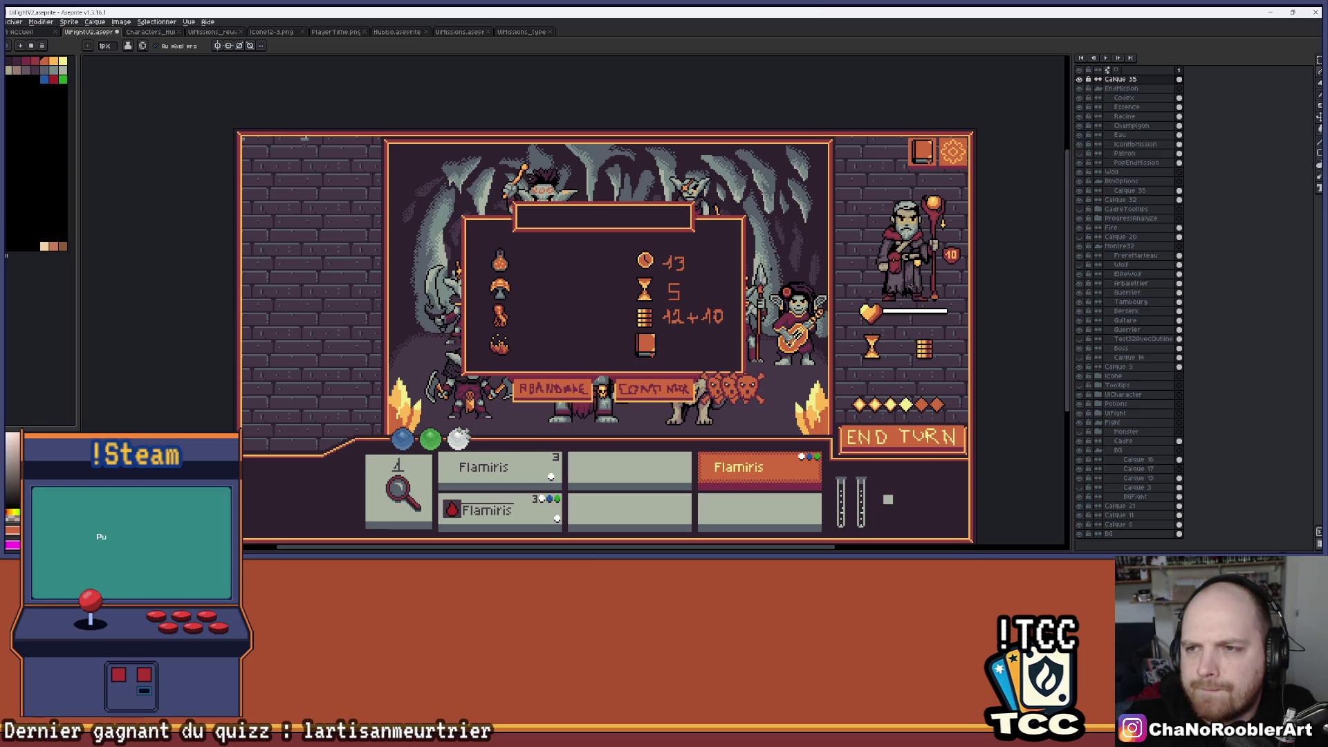
scroll(994, 144, "up", 4)
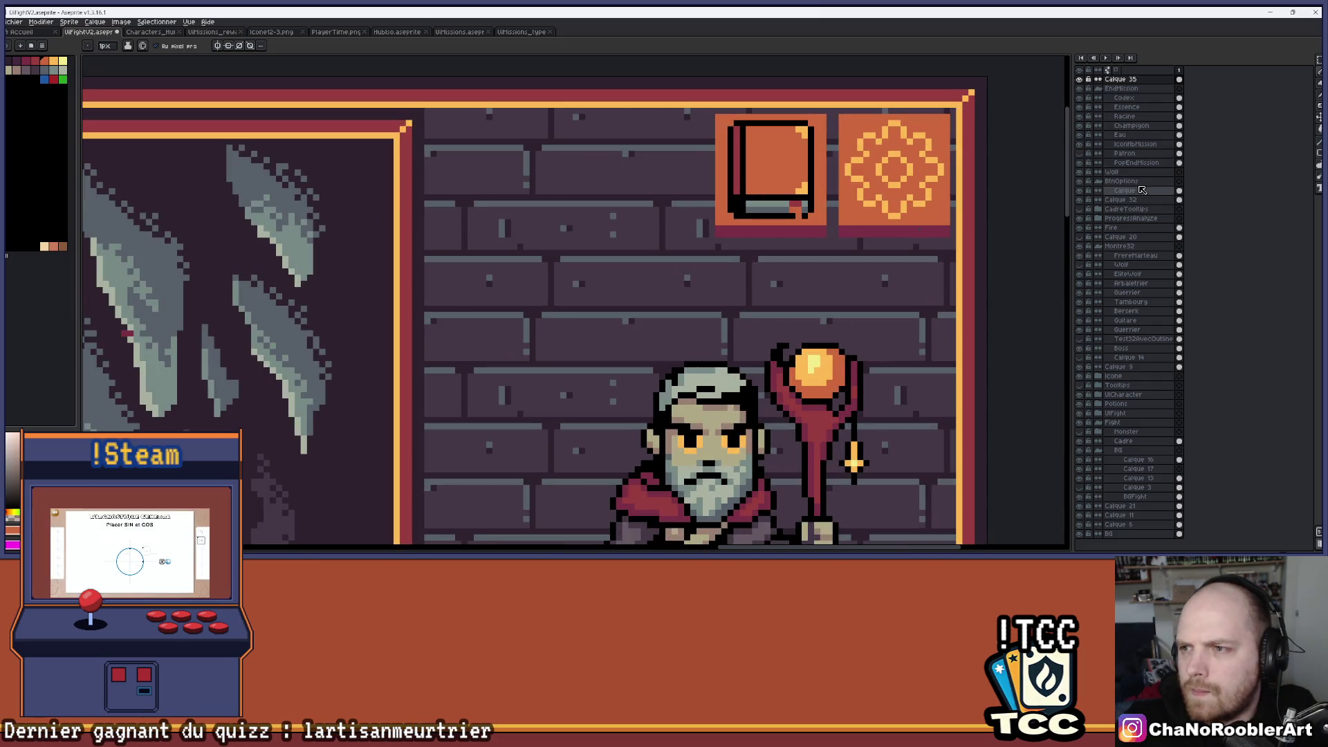
Select the Calque 35 layer under BtnOptions and bucket-fill parts of the flower icon dark.
left_click(1099, 190)
left_click(1079, 191)
left_click(1079, 190)
key("i")
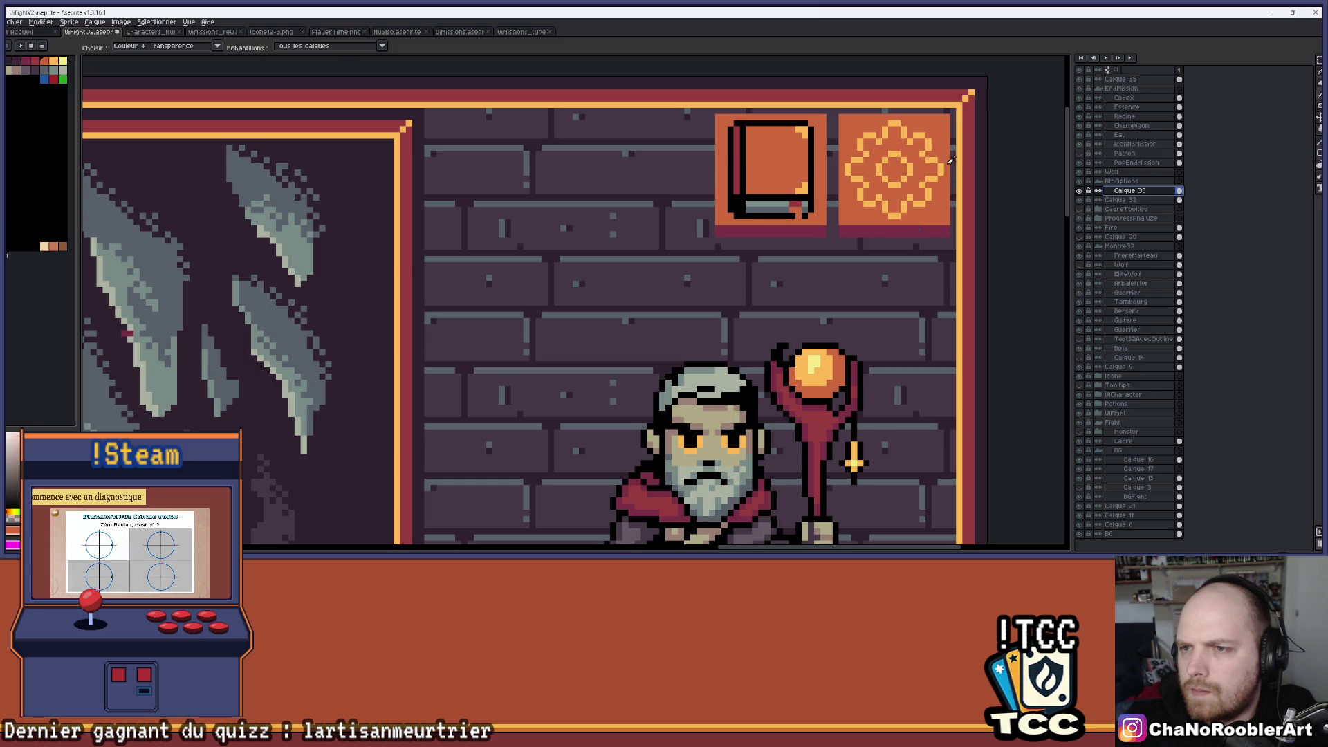
key("b")
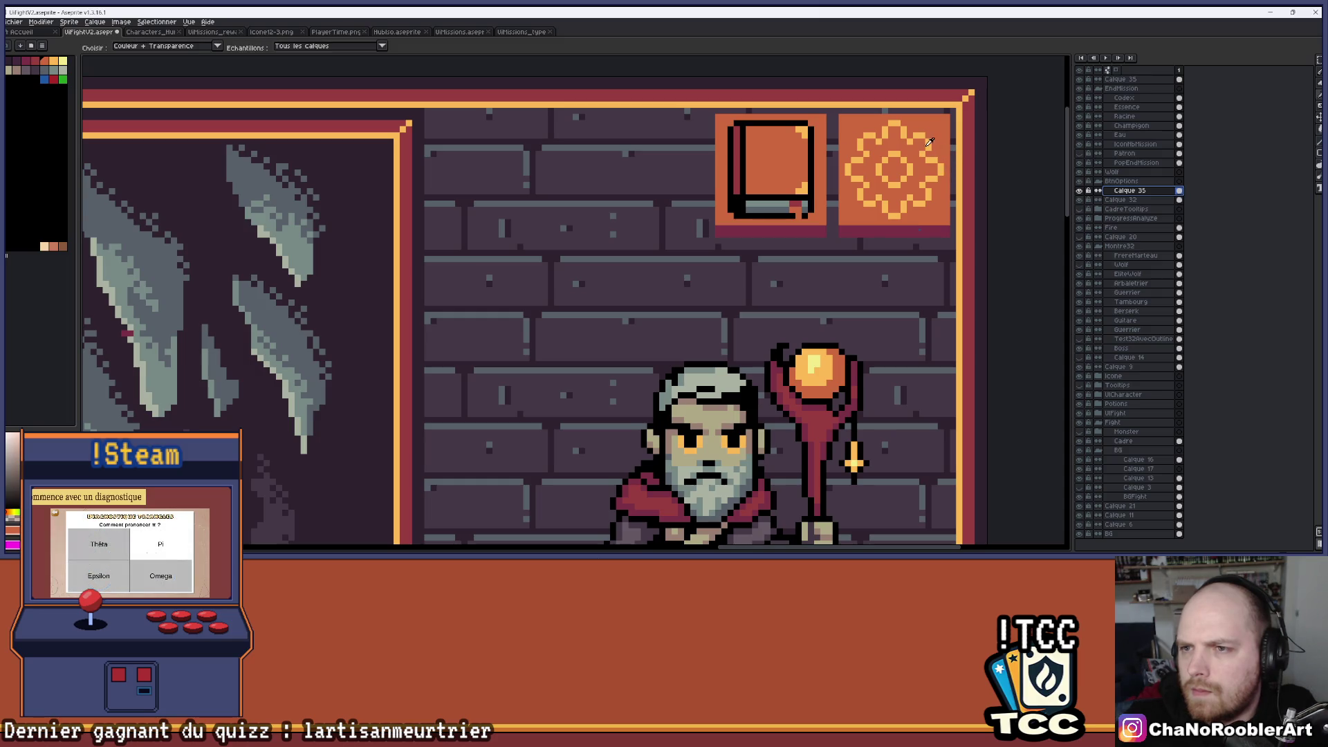
key("g")
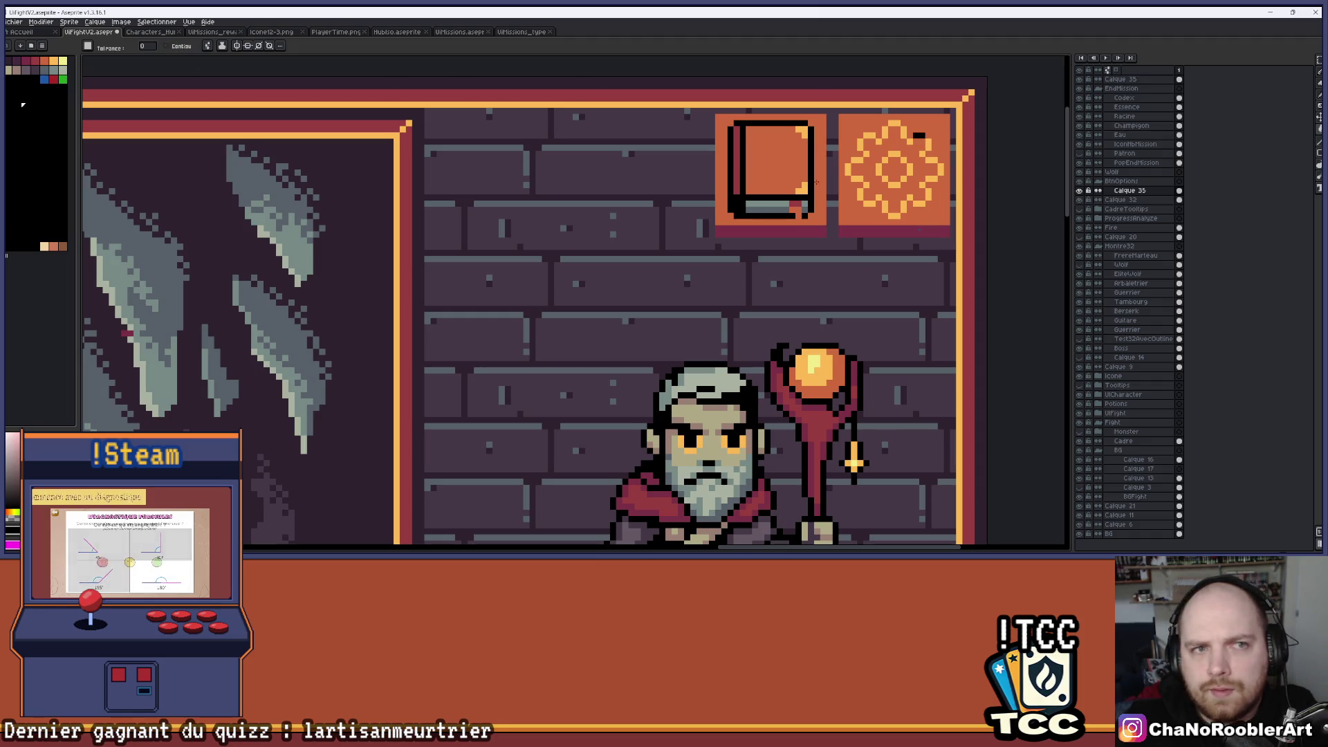
left_click(866, 147)
key("ctrl+z")
left_click(865, 147)
Undo the dark fills on the flower icon.
scroll(866, 147, "down", 1)
left_click_drag(710, 246, 775, 226)
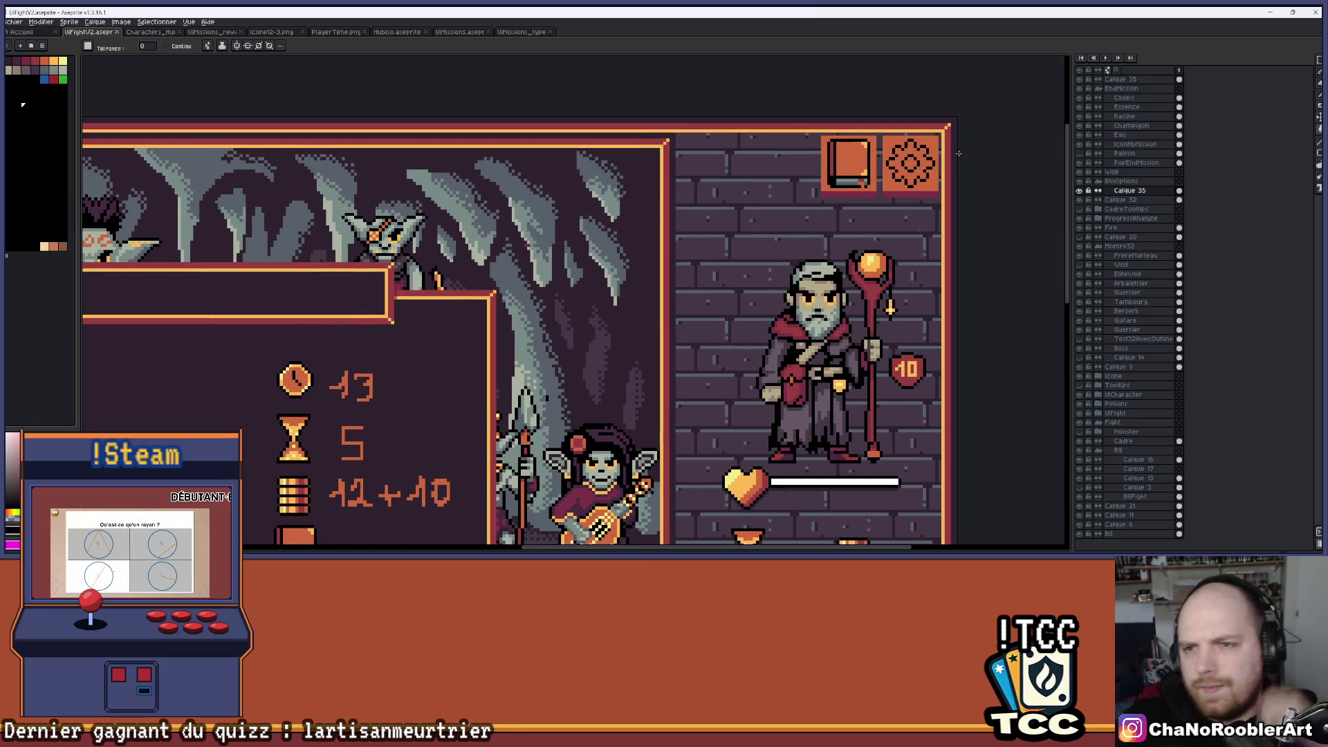
scroll(685, 174, "up", 2)
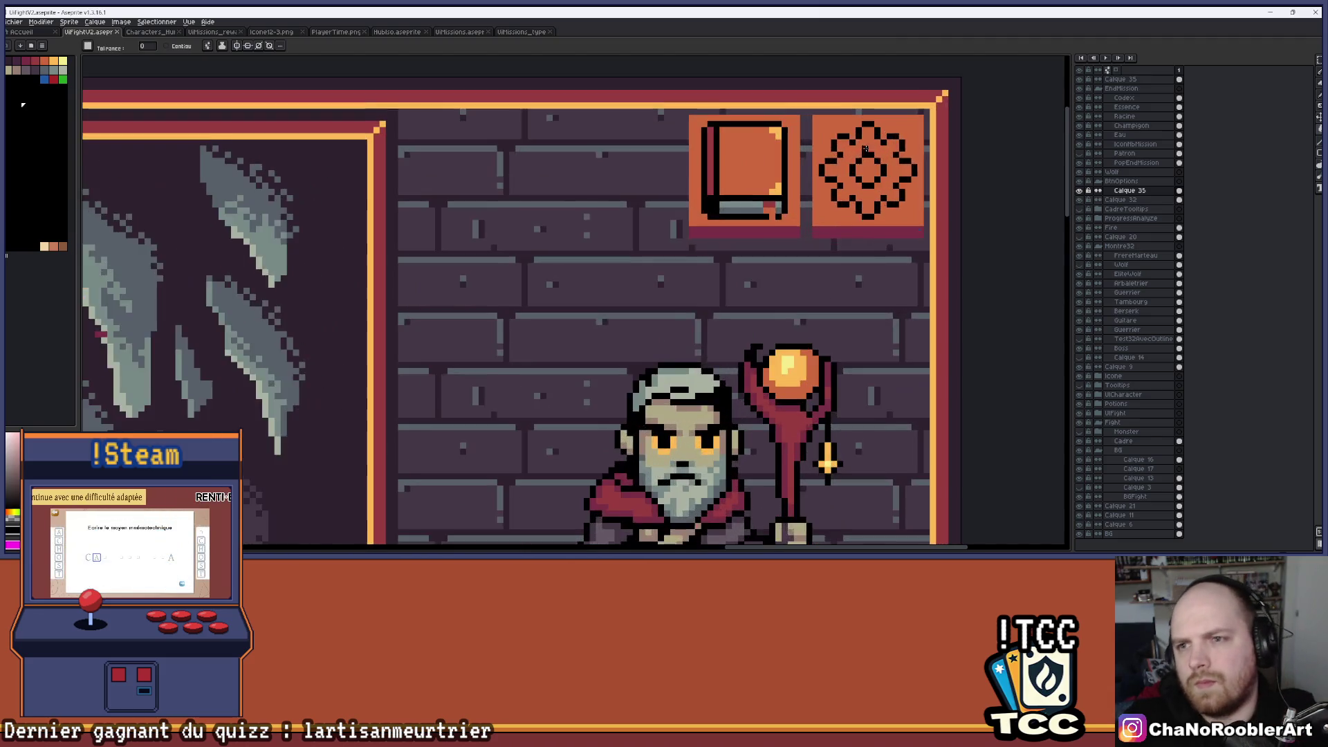
key("ctrl+y")
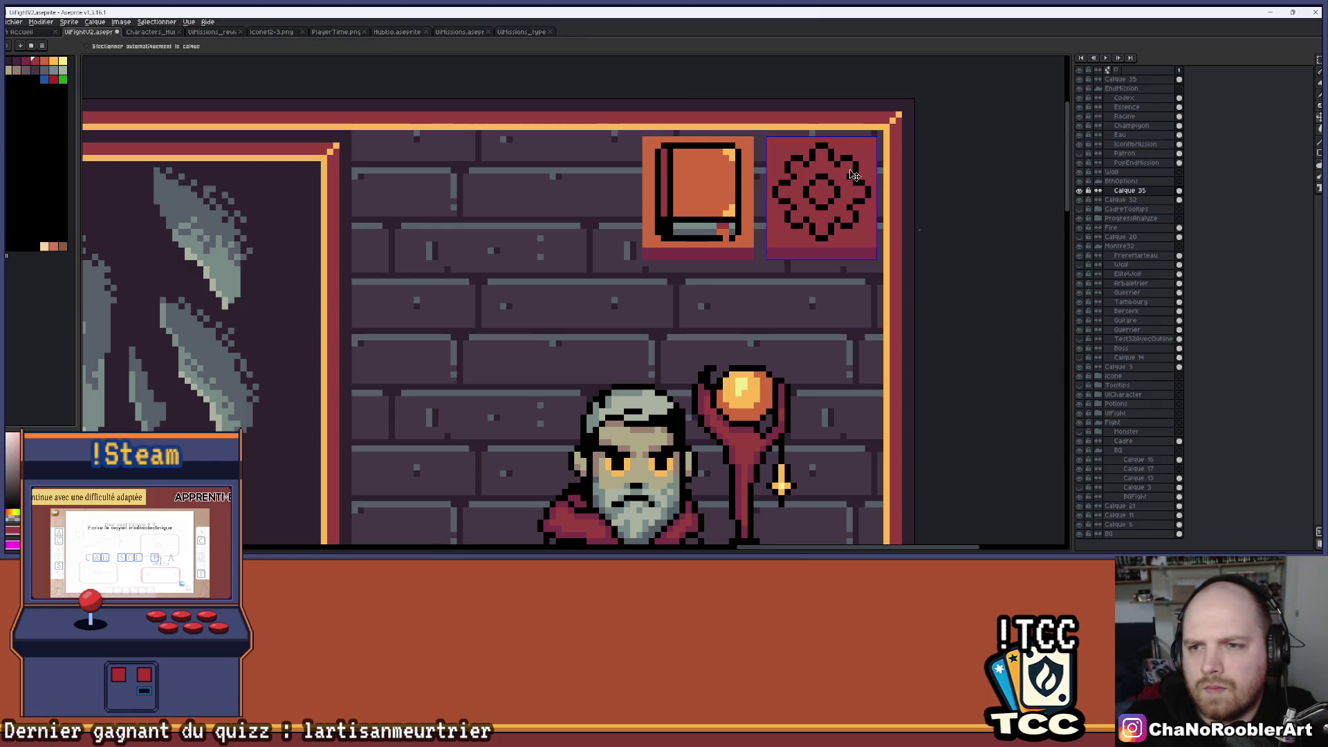
key("ctrl+z")
Turn off Contiguous and fill the flower icon into a dark red gear.
left_click(166, 46)
left_click(845, 208)
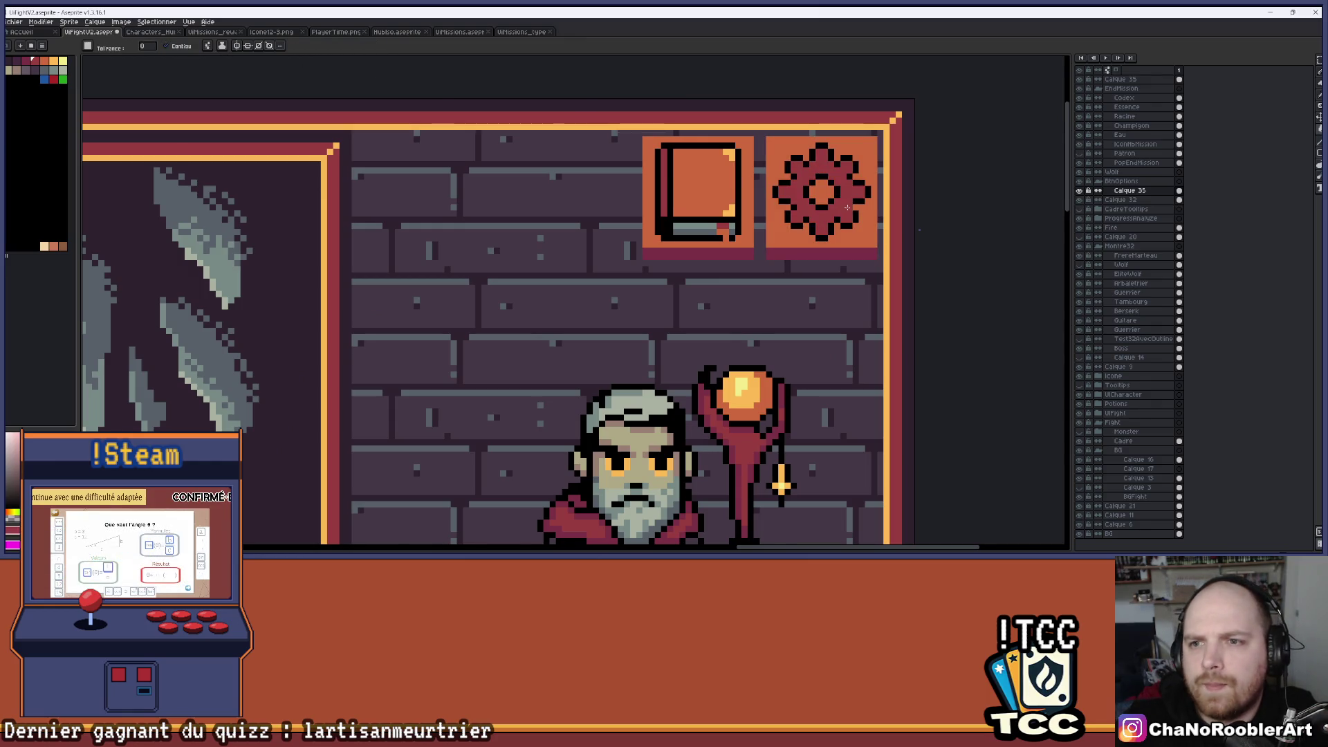
scroll(845, 214, "down", 2)
scroll(845, 223, "down", 1)
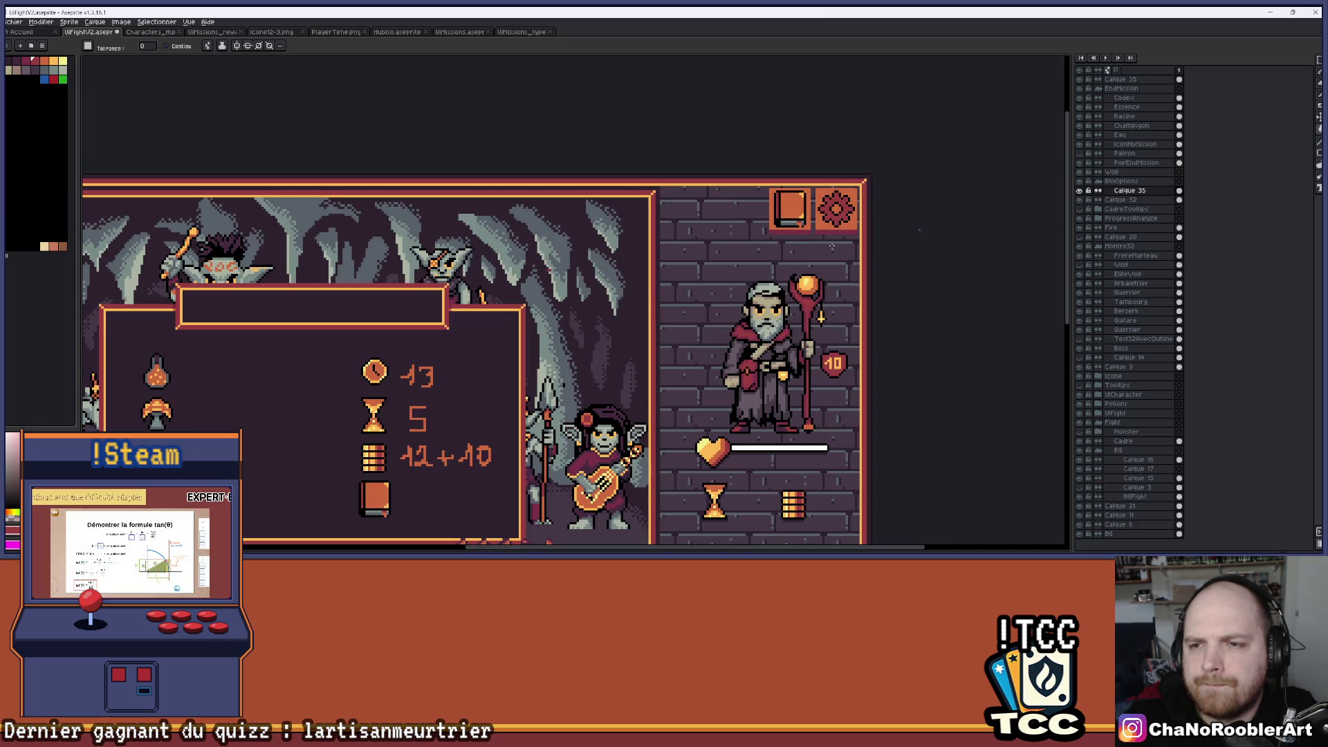
scroll(836, 239, "up", 5)
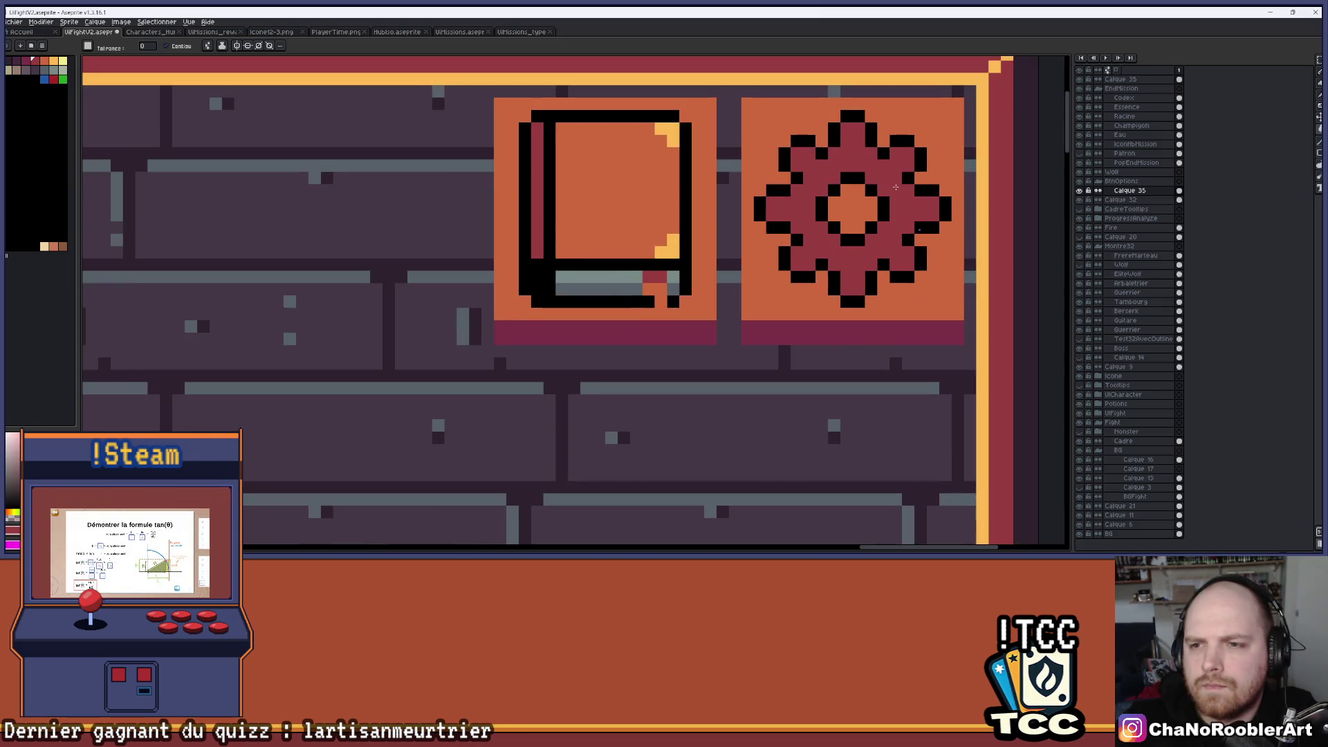
scroll(484, 201, "down", 2)
scroll(602, 200, "up", 1)
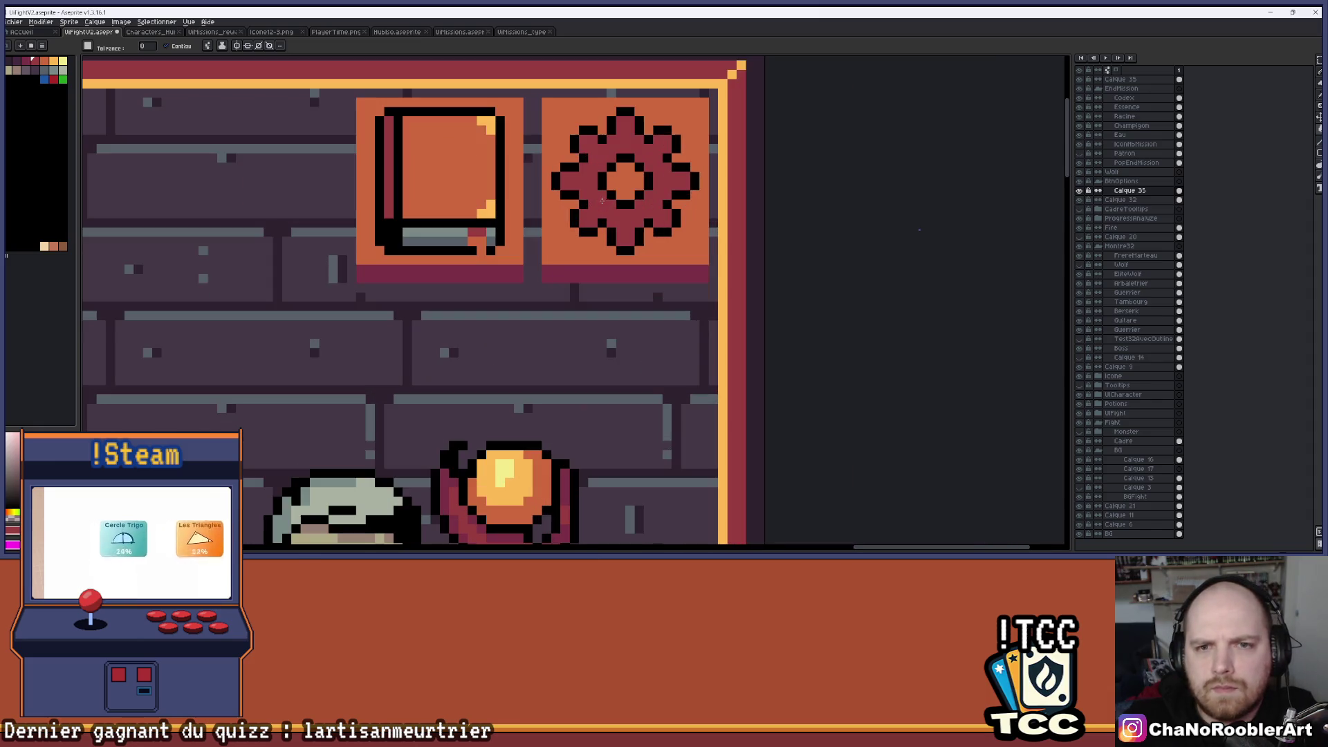
scroll(602, 200, "down", 3)
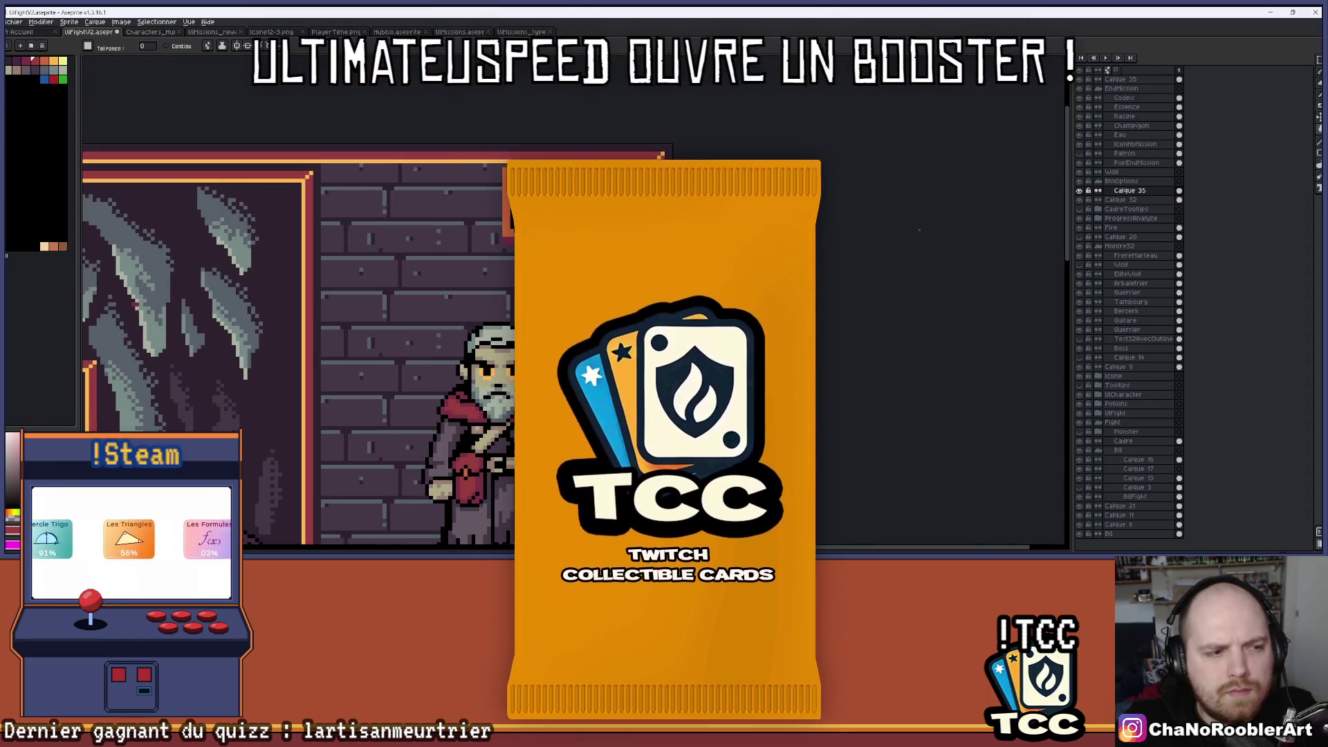
scroll(602, 201, "down", 4)
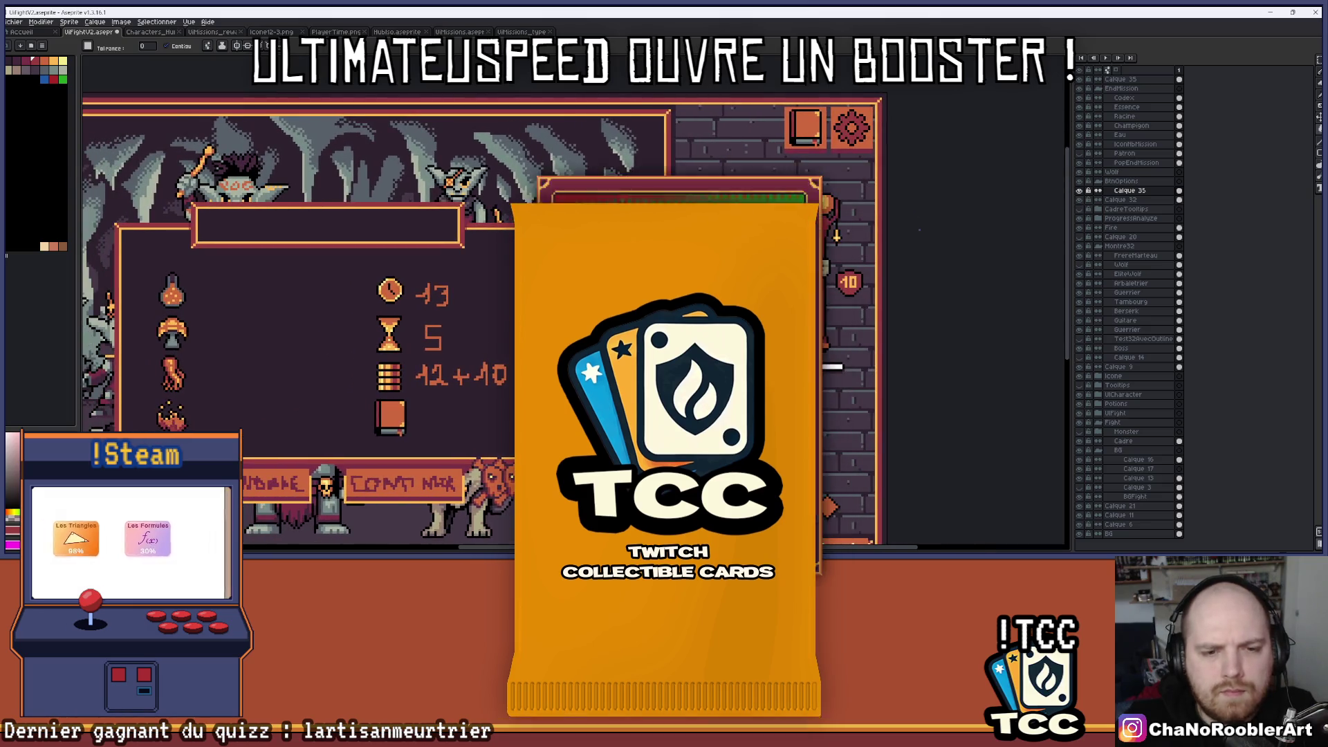
left_click_drag(602, 201, 676, 178)
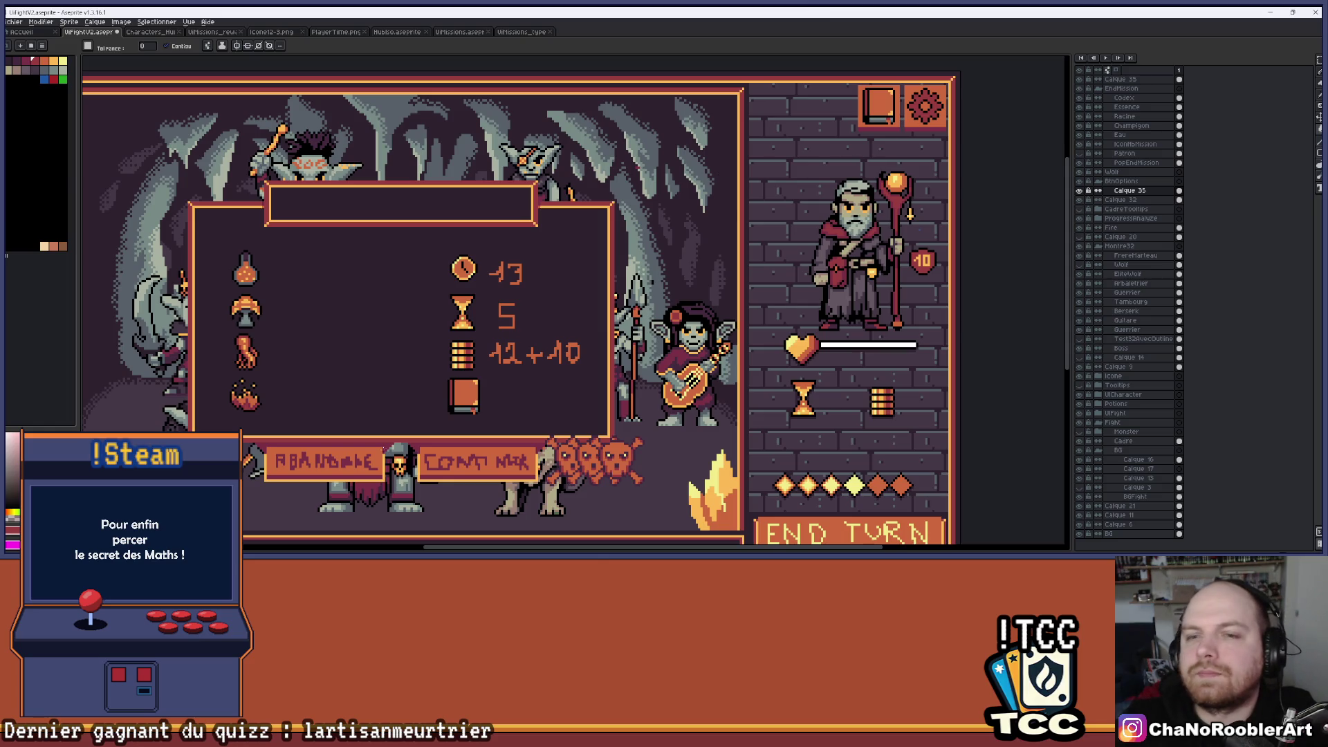
scroll(589, 212, "up", 5)
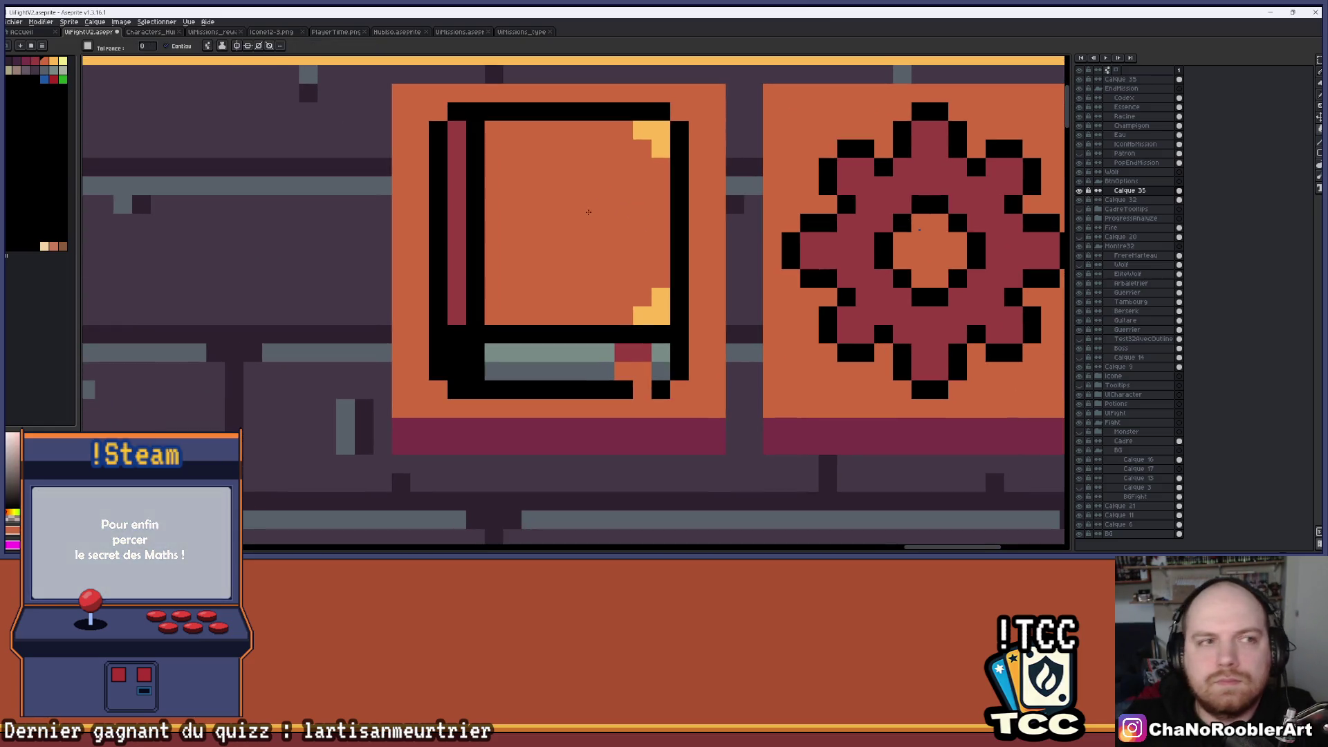
On the top Calque 35 layer, fill the book cover grey, spine dark grey and corners light grey.
left_click(743, 166)
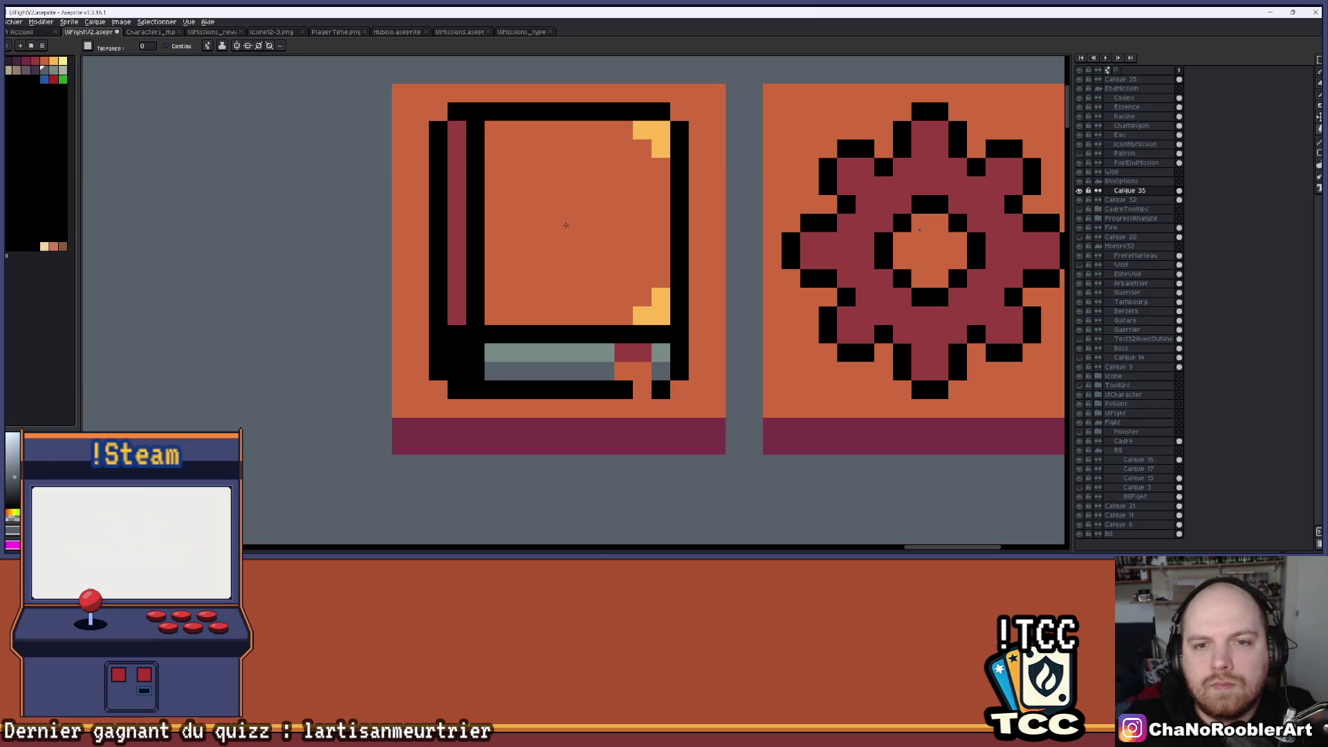
key("ctrl+z")
left_click(1142, 81)
left_click(569, 223)
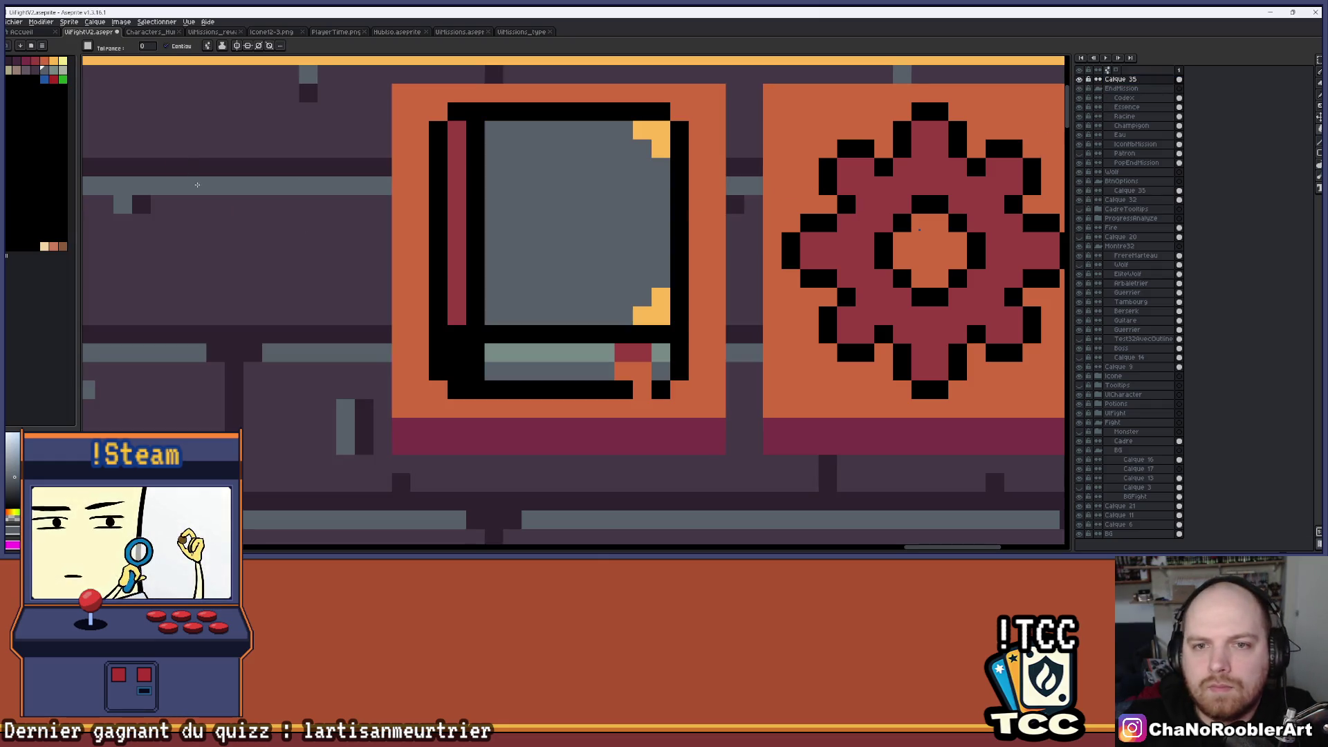
left_click(36, 72)
left_click(461, 190)
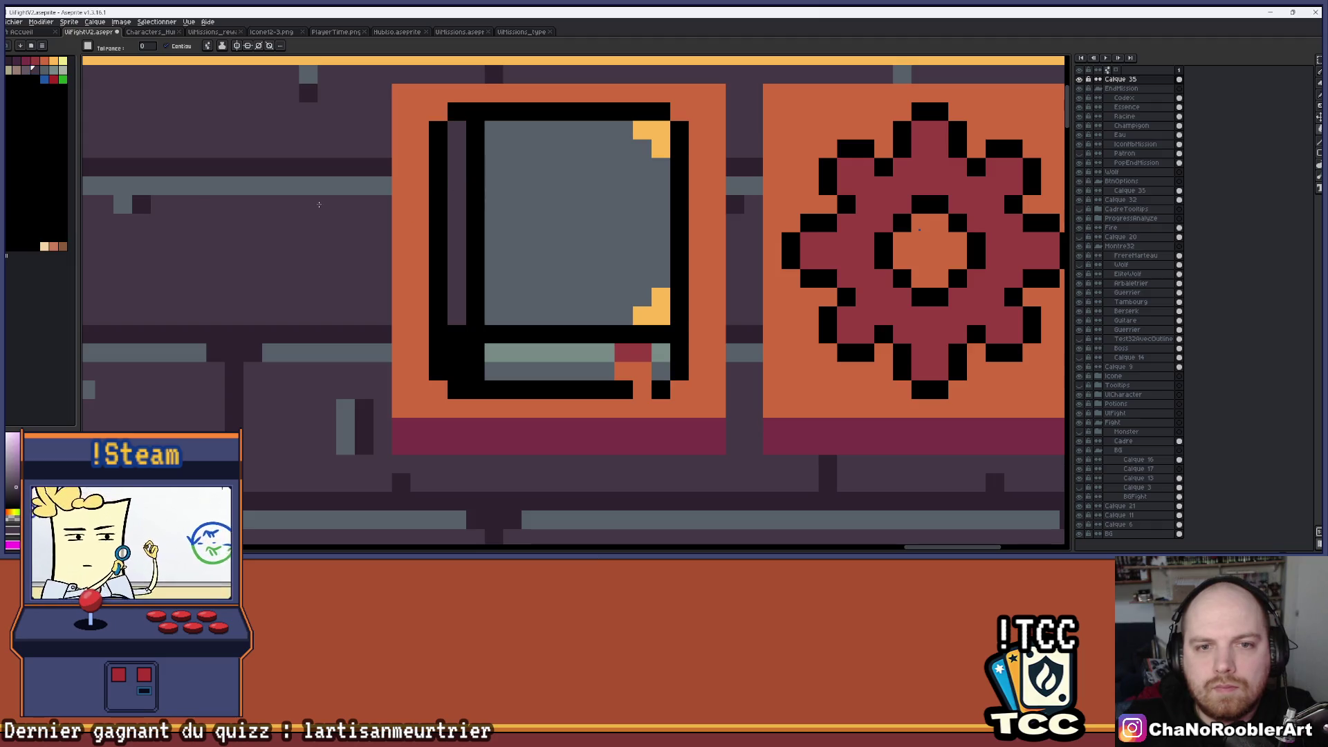
left_click(650, 307)
left_click(660, 148)
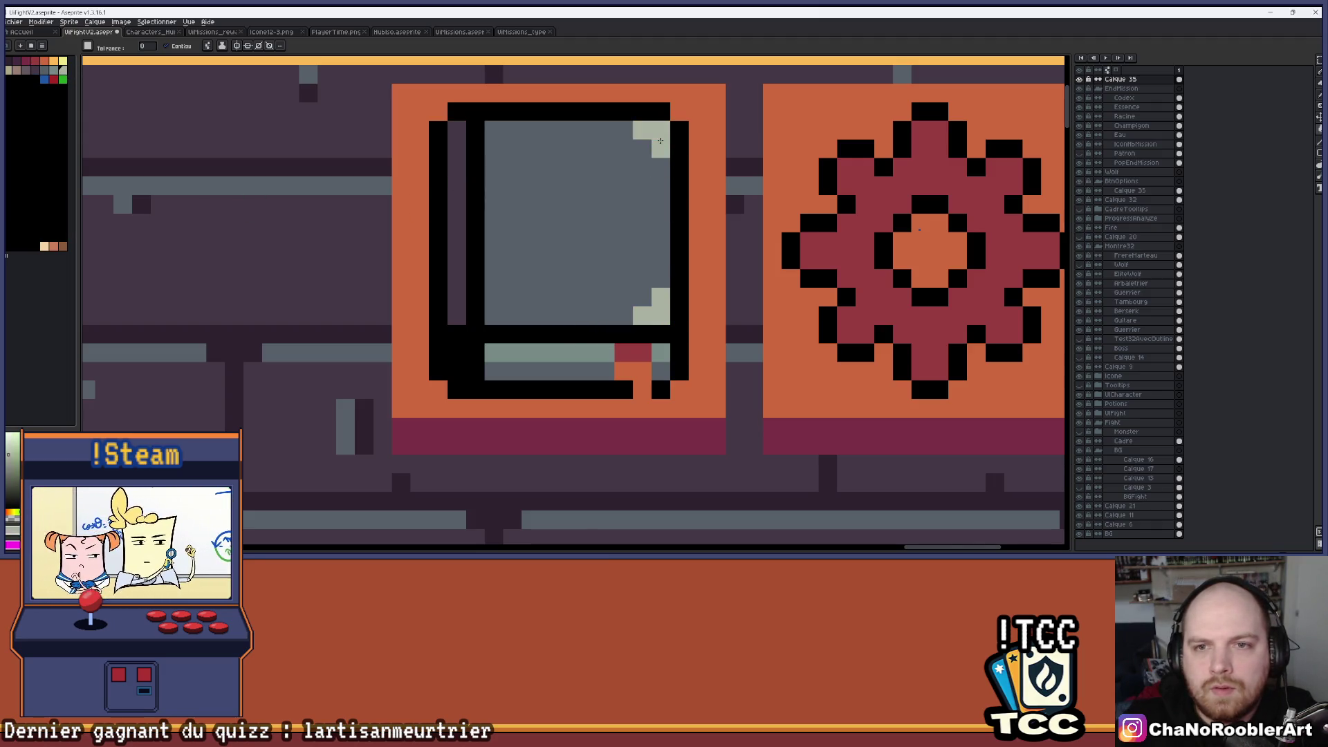
scroll(297, 374, "up", 1)
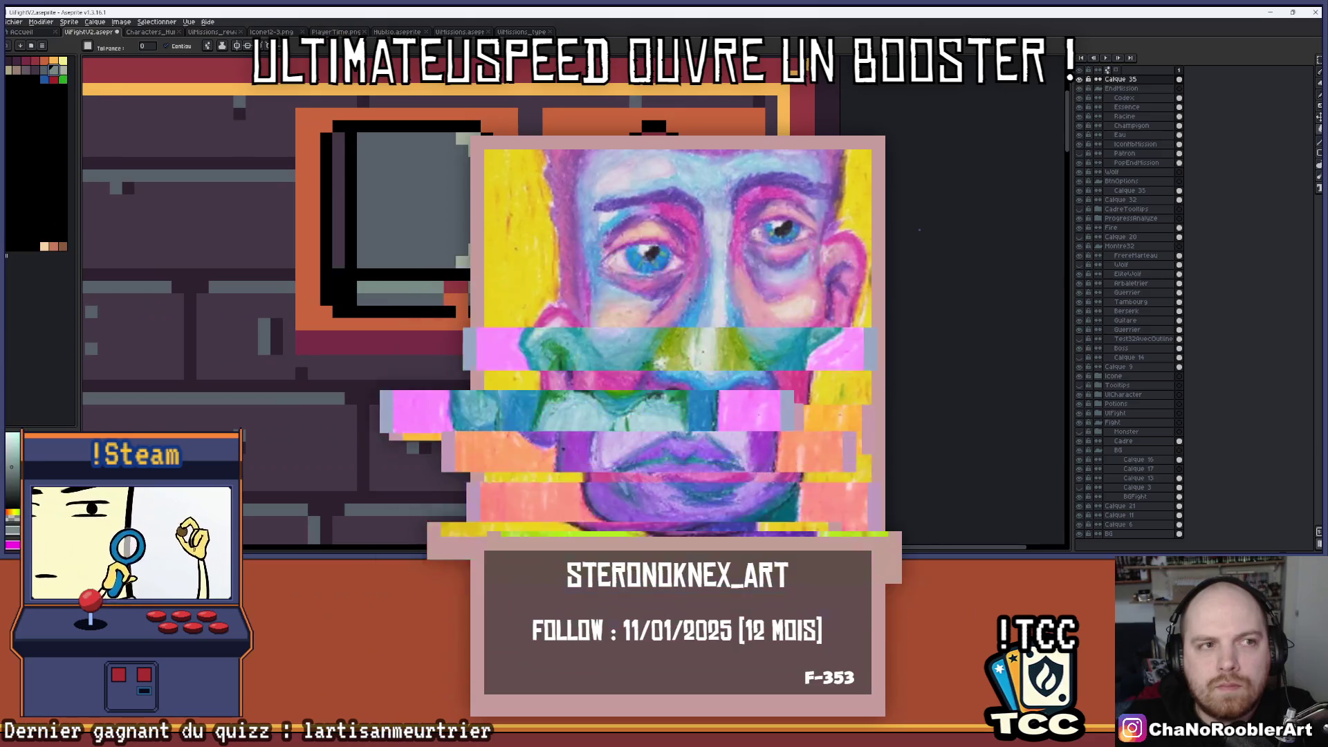
key("ctrl+z")
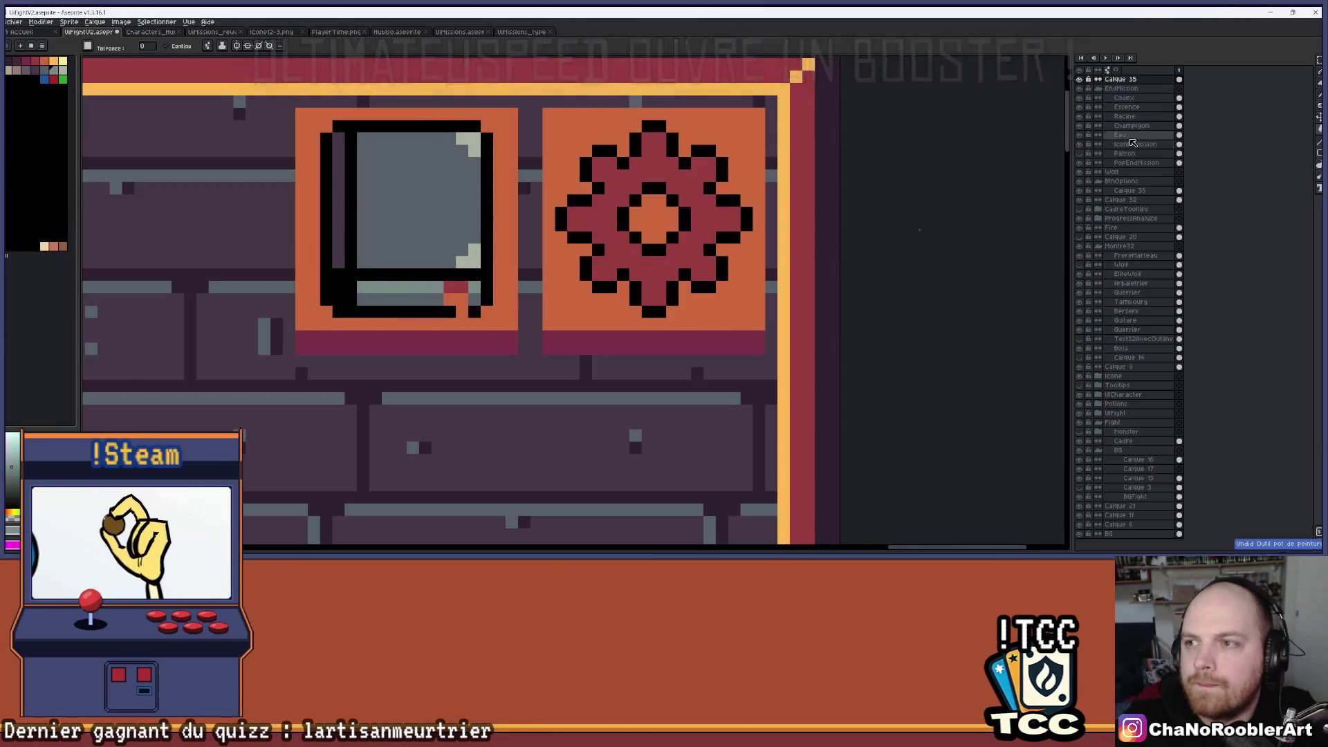
left_click(1127, 191)
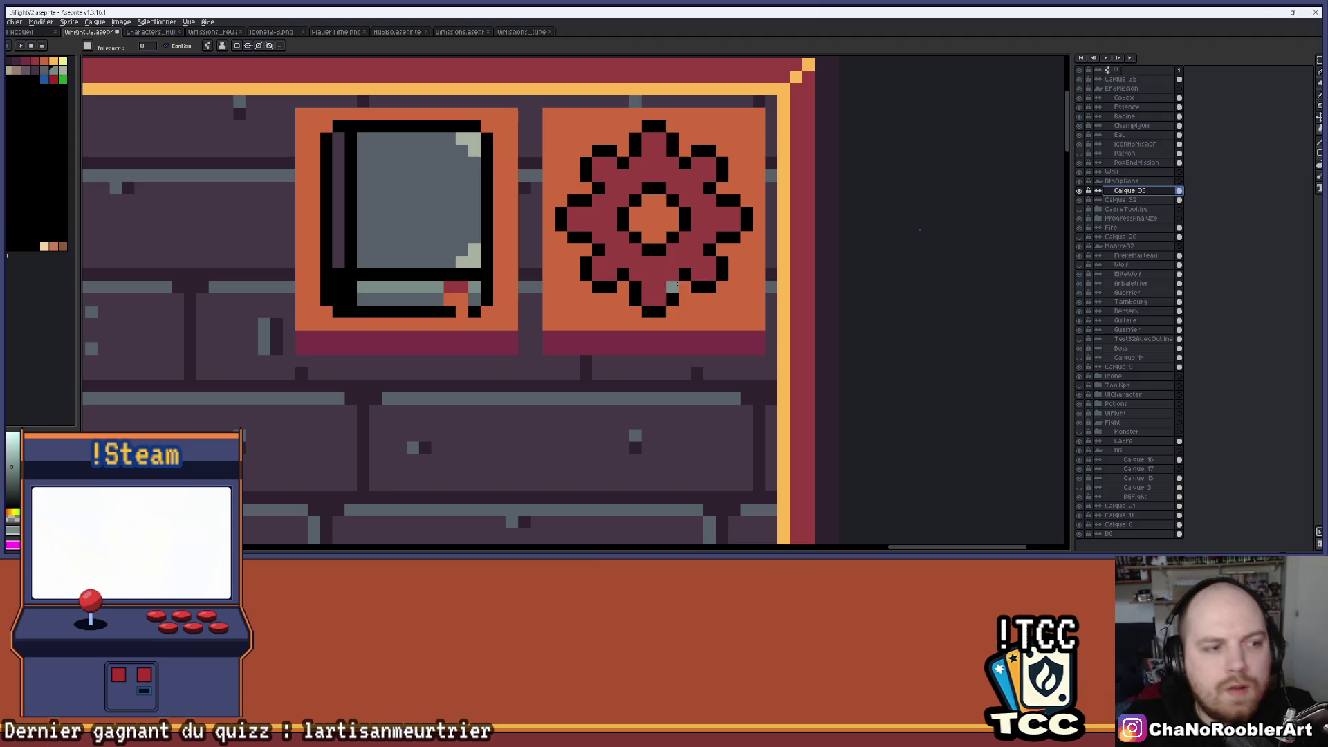
Fill the gear icon grey instead of dark red.
left_click(668, 272)
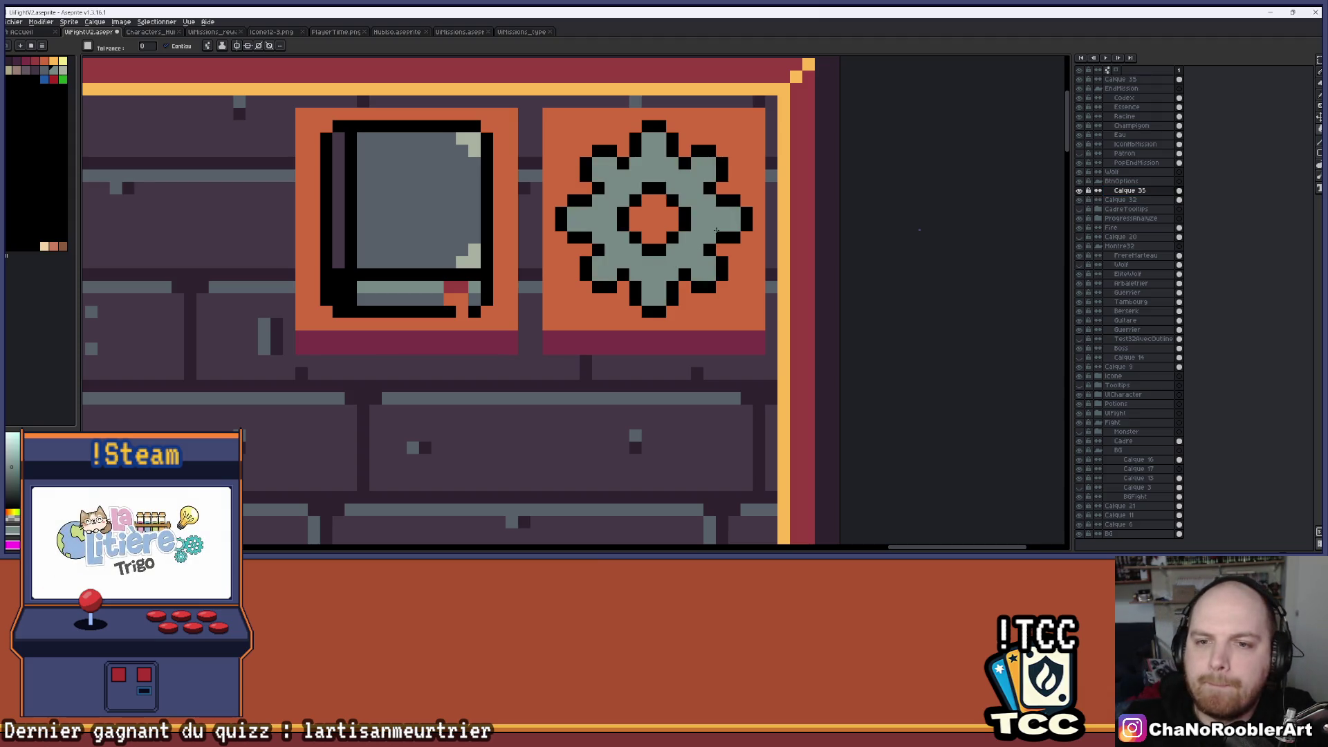
left_click_drag(705, 235, 680, 257)
scroll(678, 260, "down", 4)
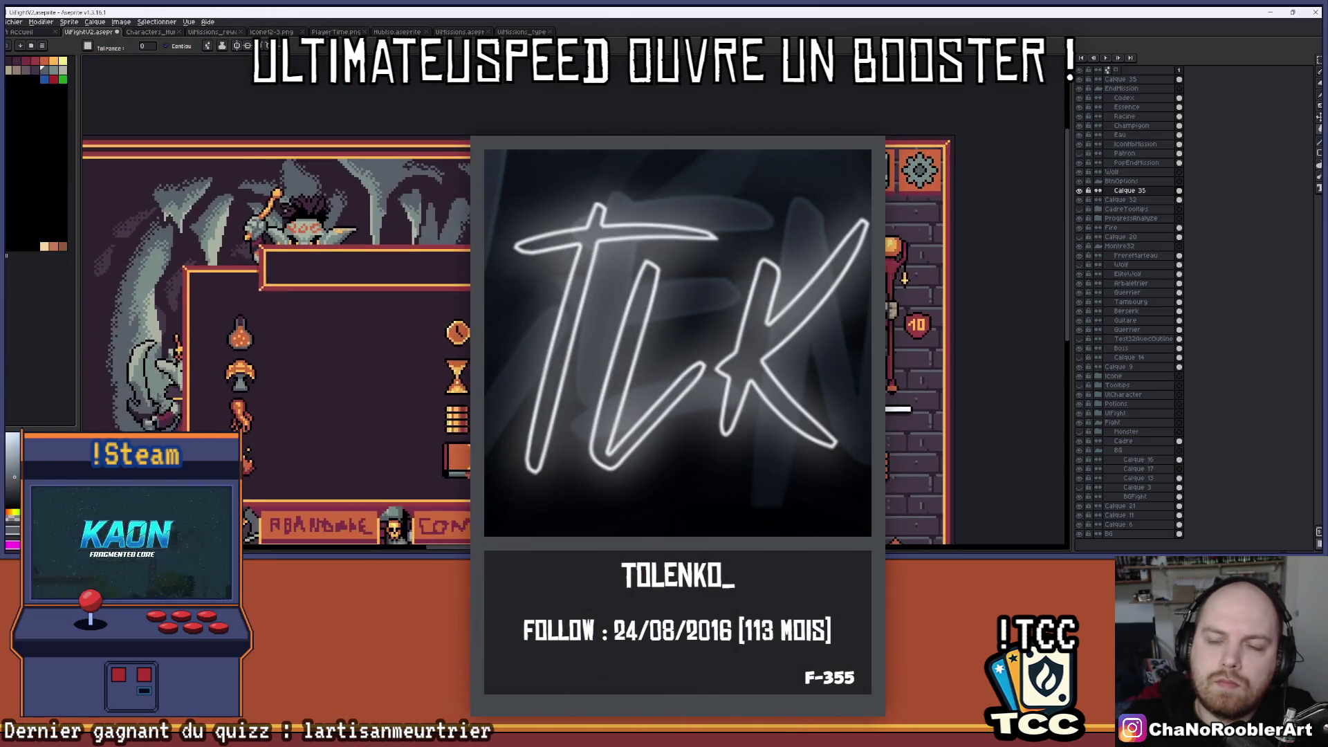
scroll(956, 163, "up", 5)
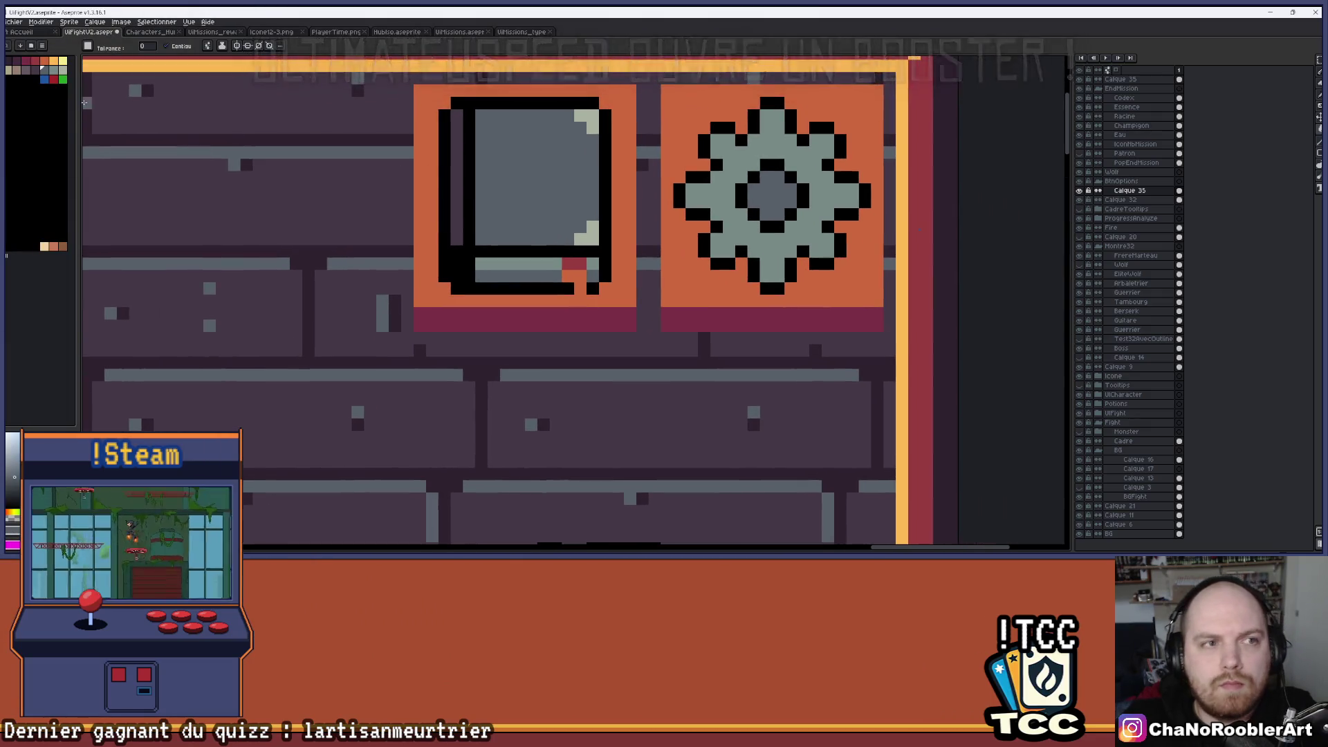
scroll(192, 103, "right", 2)
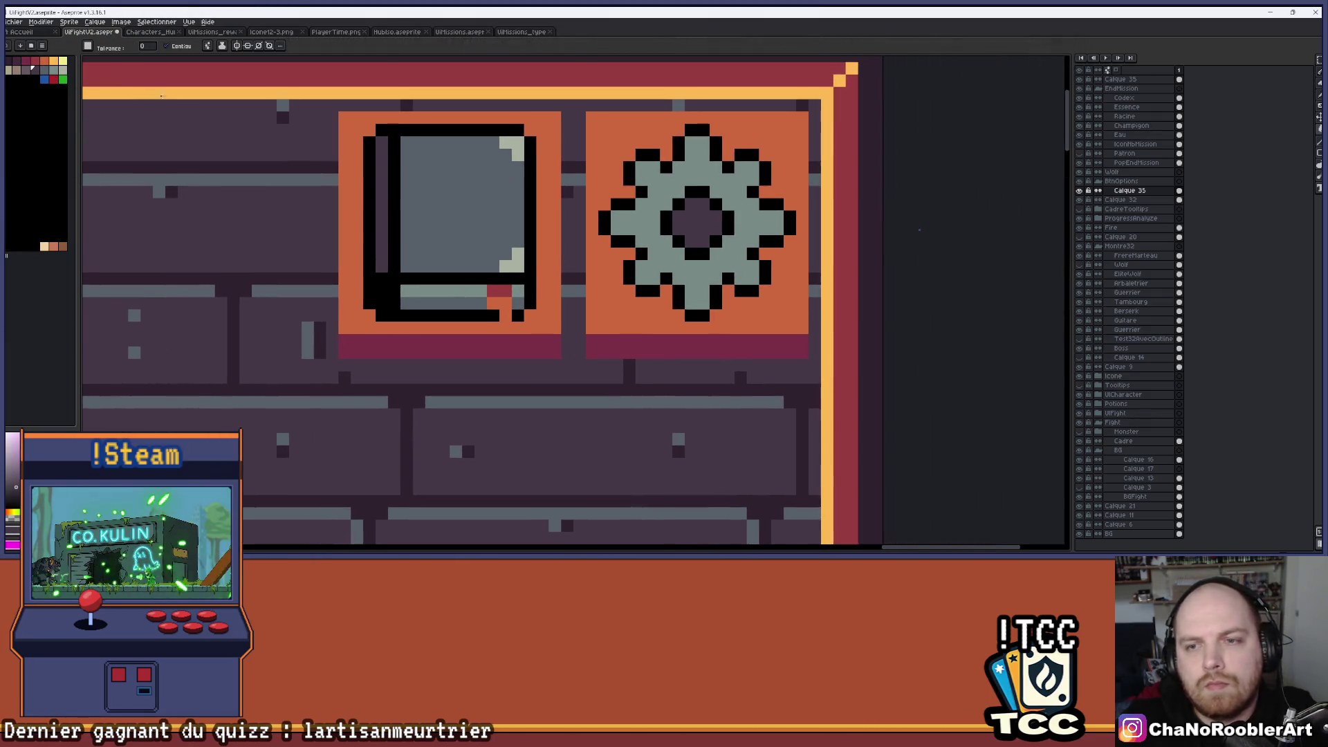
Pencil darker grey pixels around the gear's inner ring.
left_click(58, 76)
key("b")
scroll(673, 233, "up", 1)
left_click(673, 233)
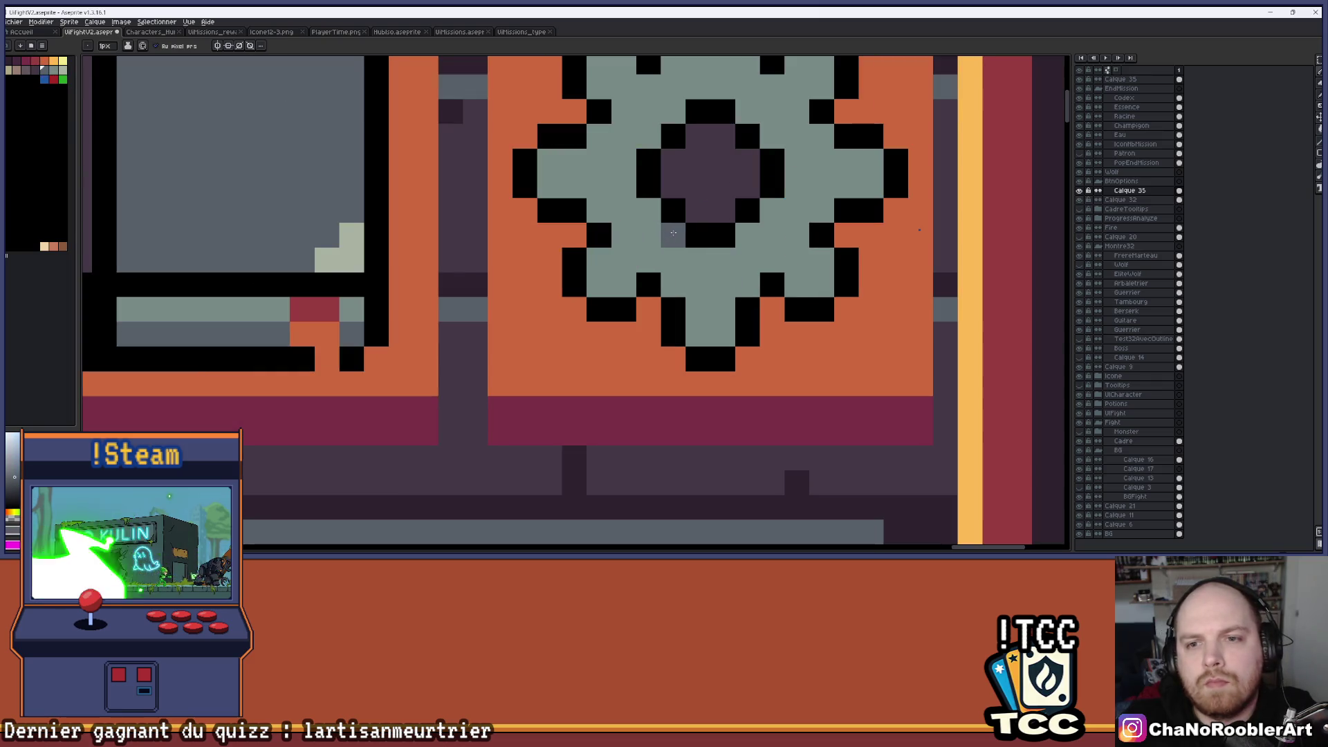
left_click(772, 210)
left_click(648, 210)
left_click(648, 137)
left_click(673, 111)
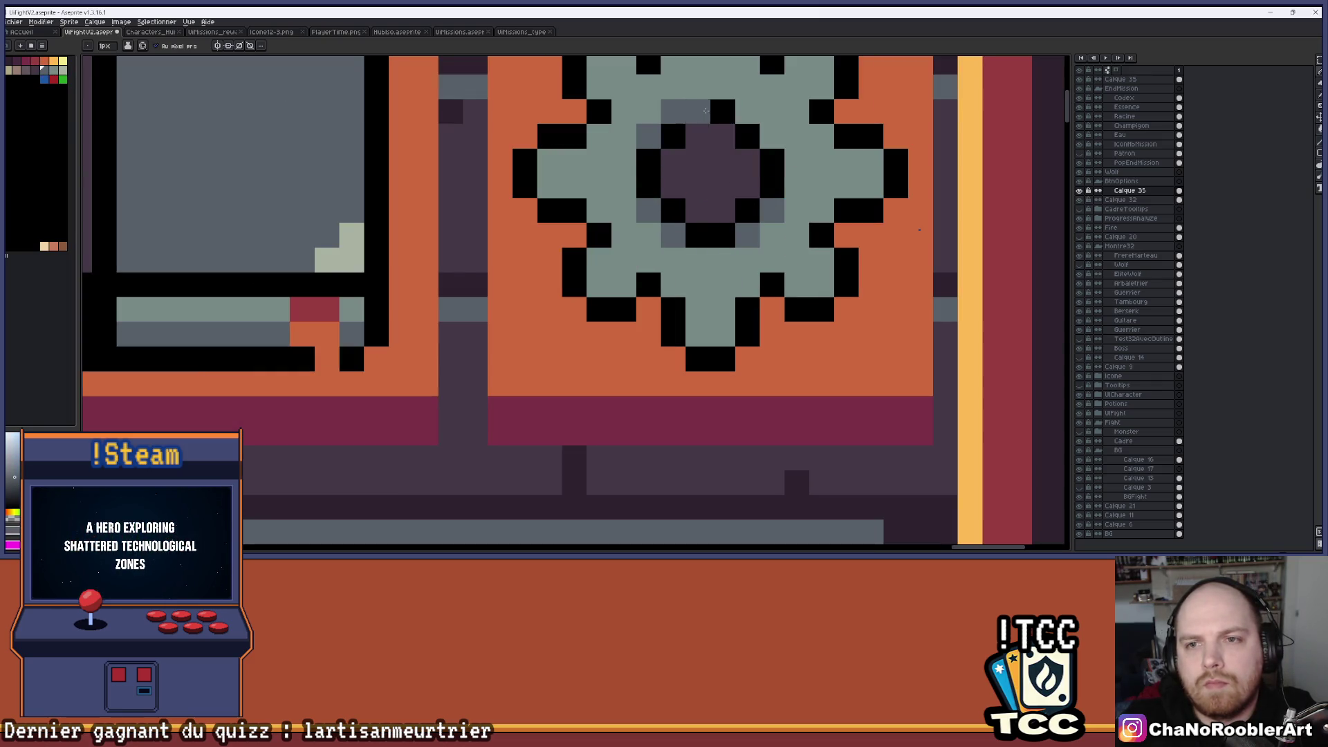
scroll(806, 158, "down", 5)
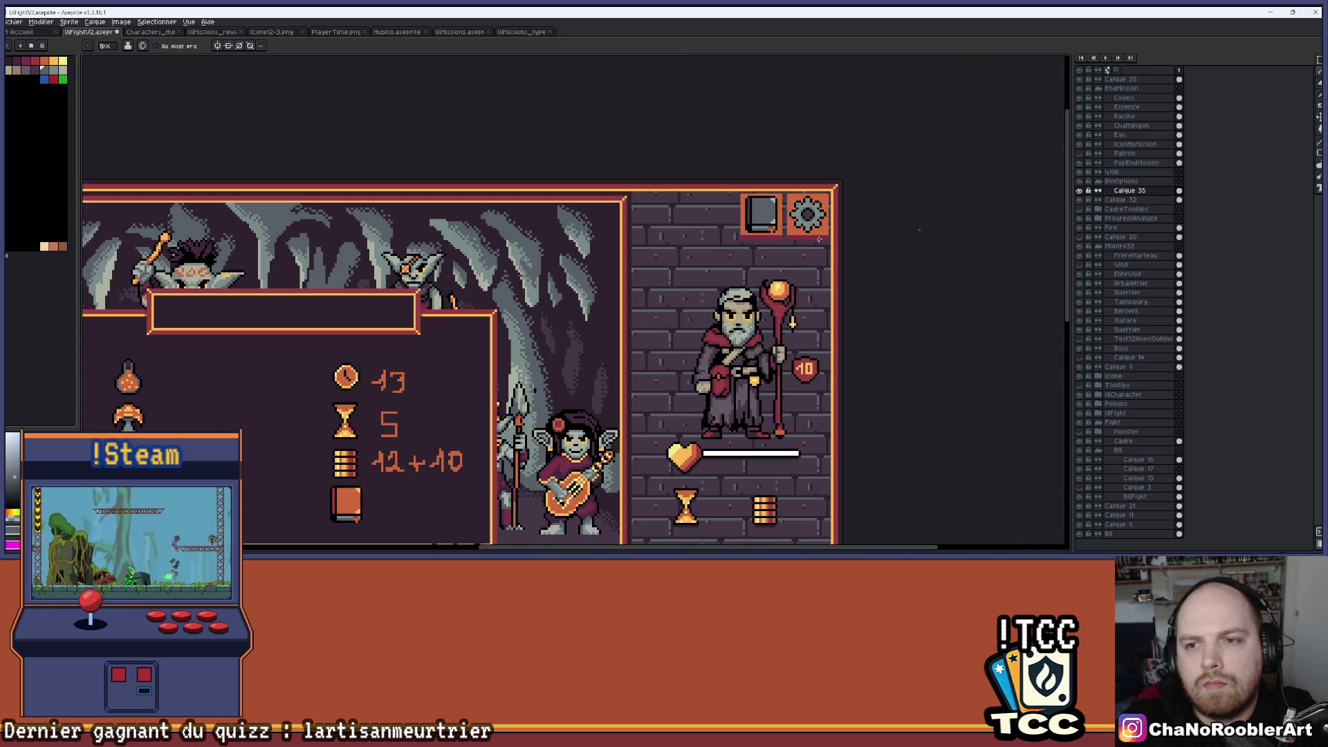
scroll(818, 242, "up", 5)
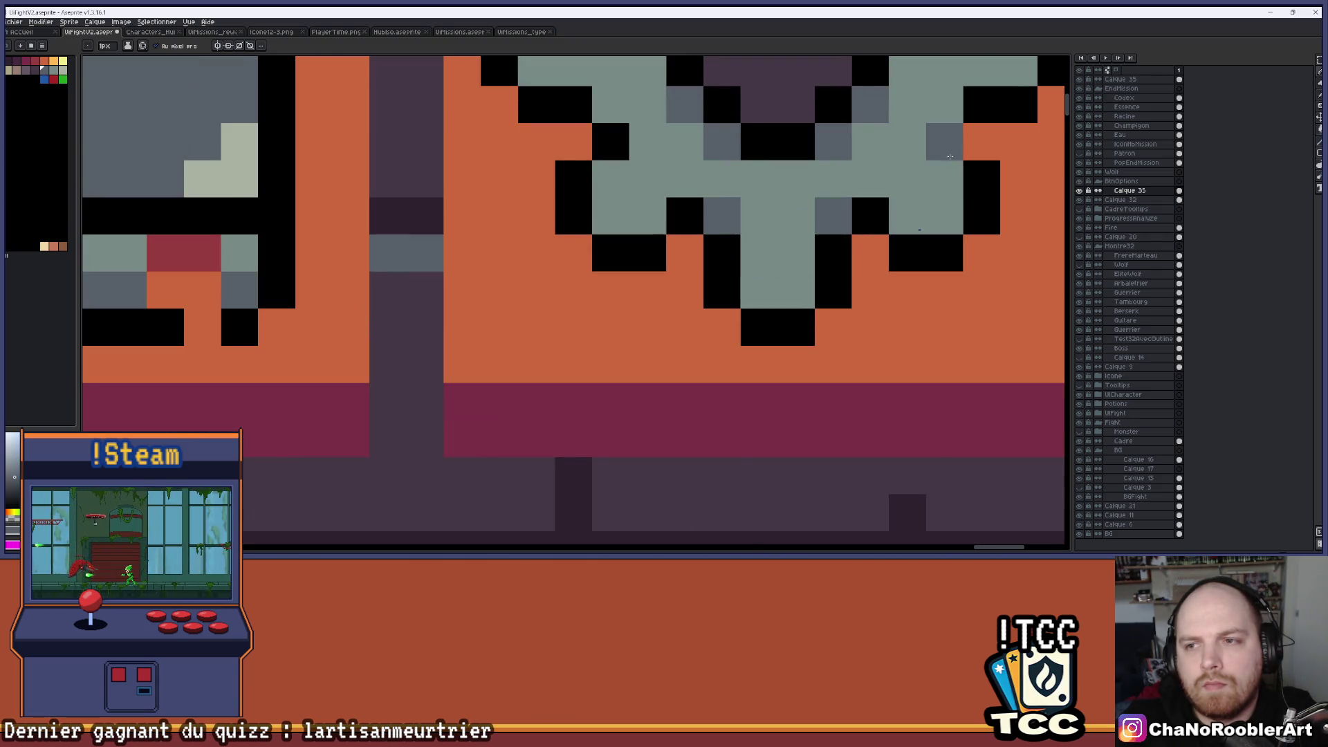
scroll(950, 159, "down", 2)
scroll(768, 353, "up", 2)
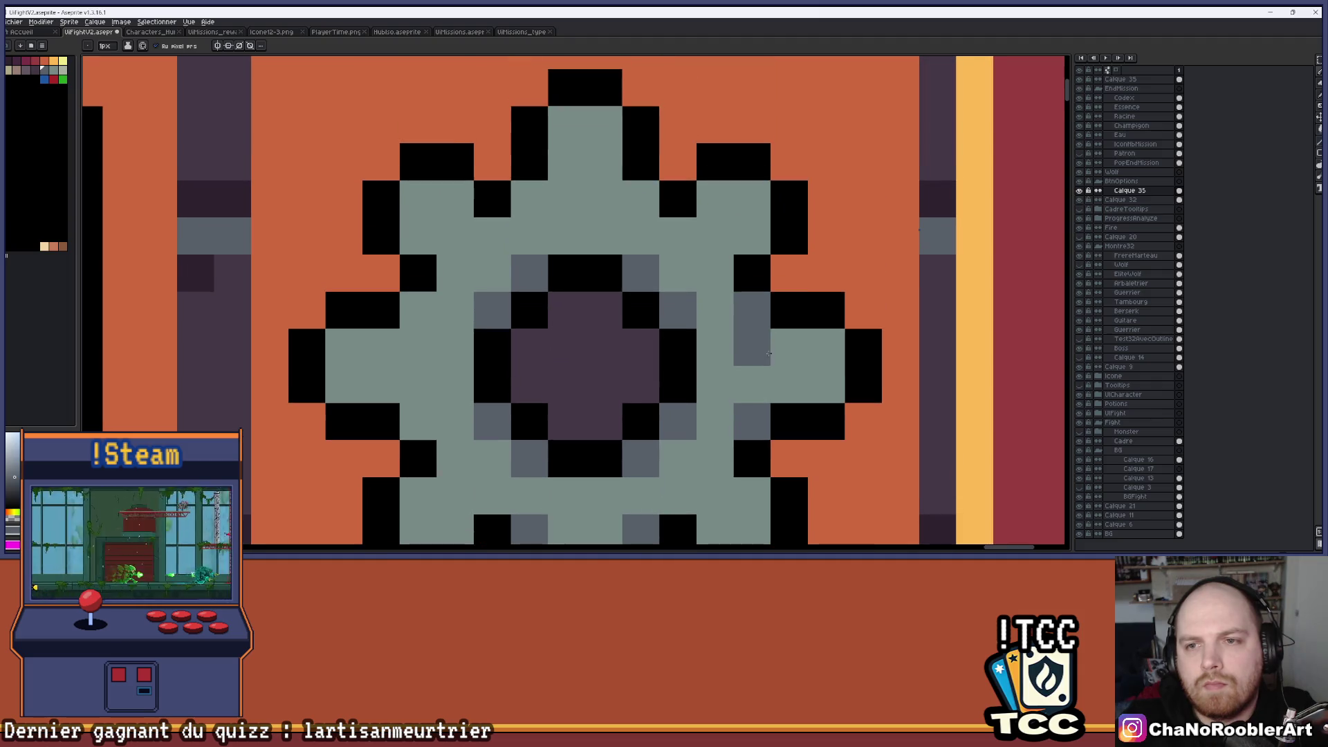
Add two dark grey shading pixels along the gear's upper teeth.
left_click(642, 199)
left_click(529, 199)
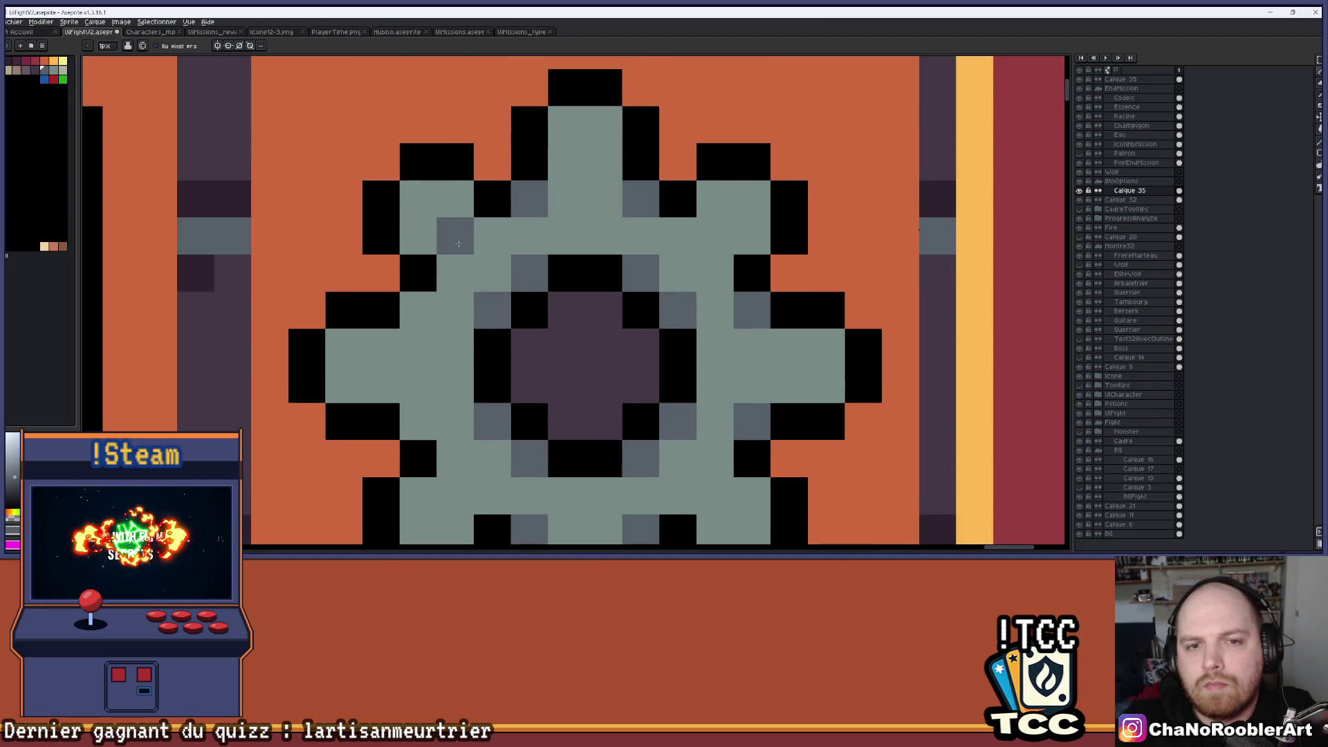
scroll(415, 346, "down", 10)
scroll(920, 229, "down", 1)
scroll(673, 324, "up", 4)
scroll(673, 324, "down", 3)
scroll(673, 324, "up", 2)
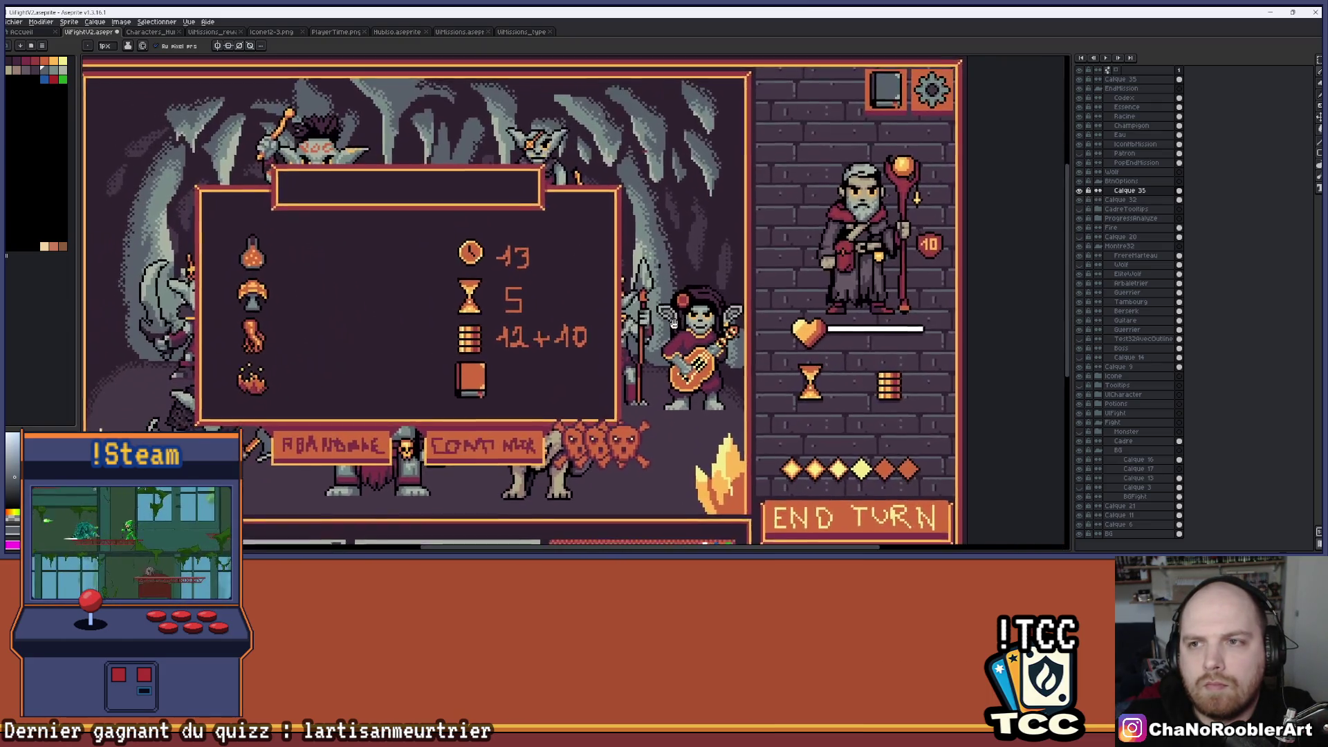
left_click_drag(673, 324, 699, 307)
scroll(888, 254, "down", 1)
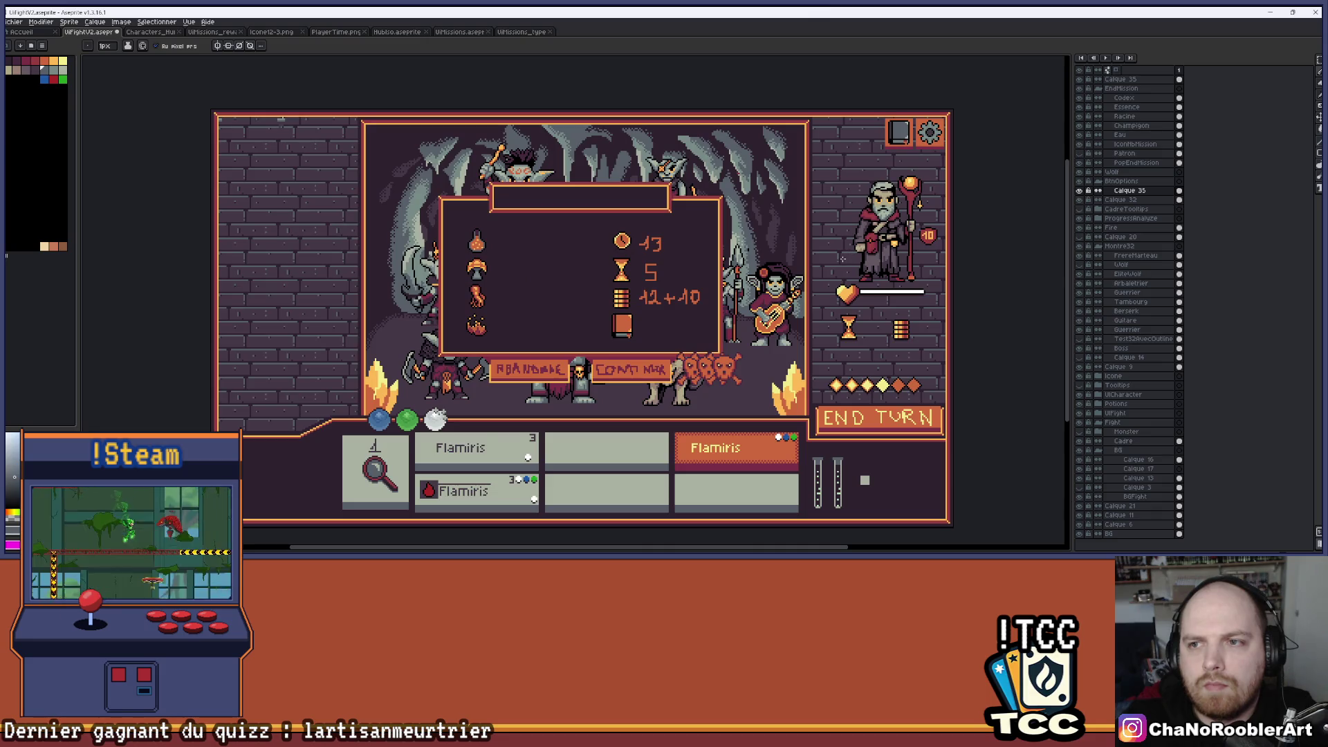
scroll(913, 143, "up", 2)
Bucket-fill the gear's body with a lighter grey-green.
key("g")
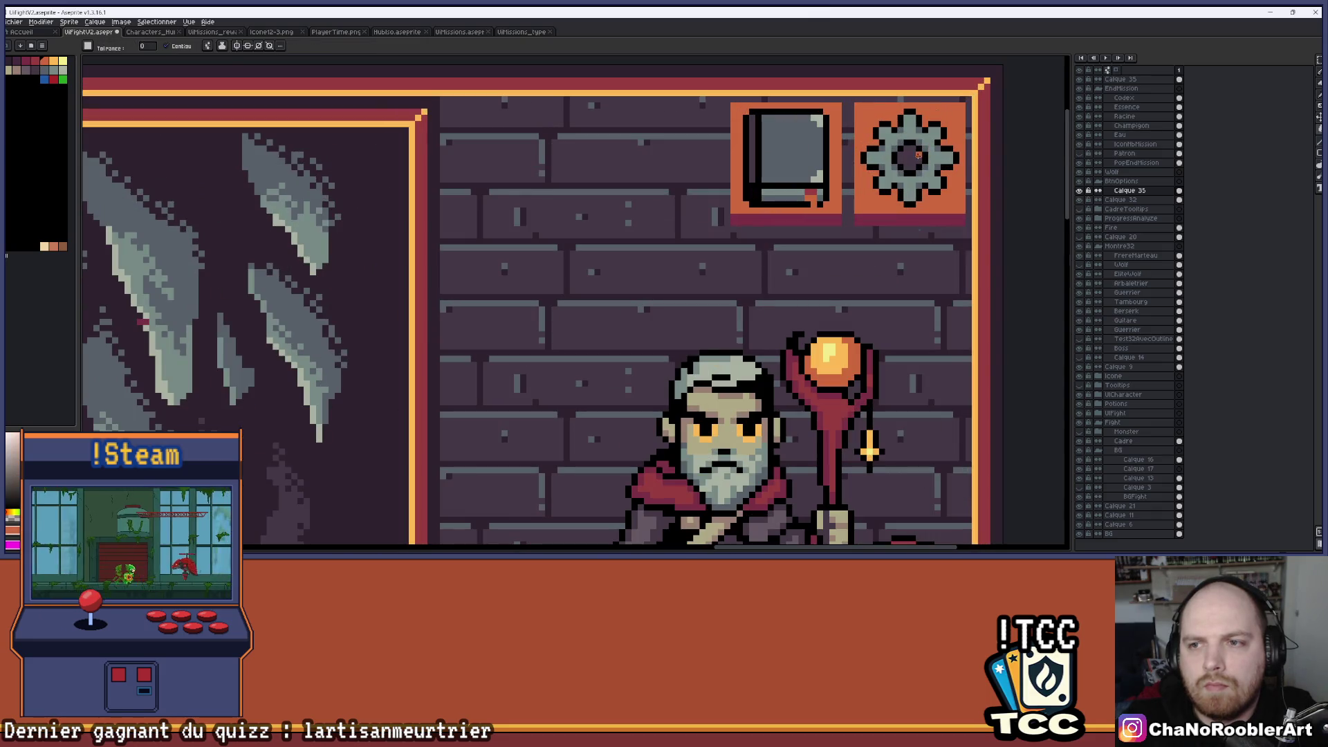
scroll(907, 280, "down", 2)
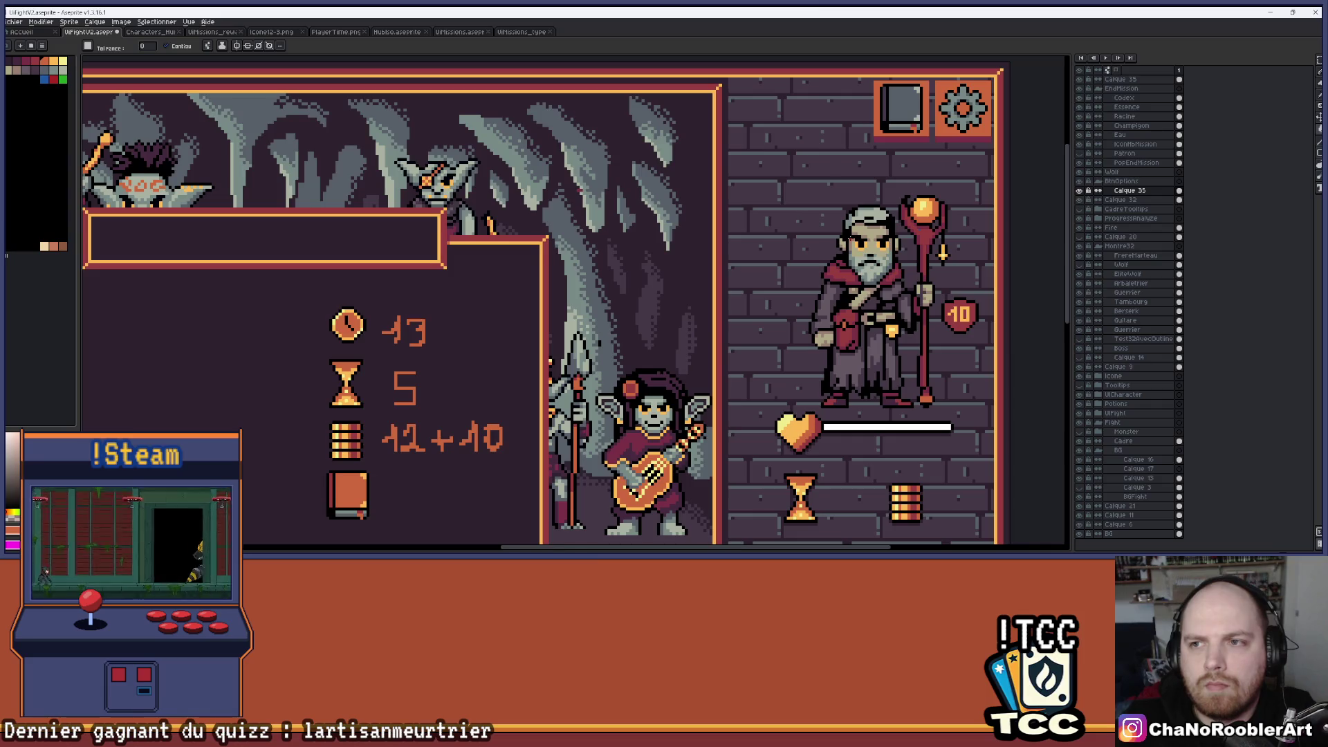
scroll(897, 219, "down", 2)
scroll(896, 219, "up", 1)
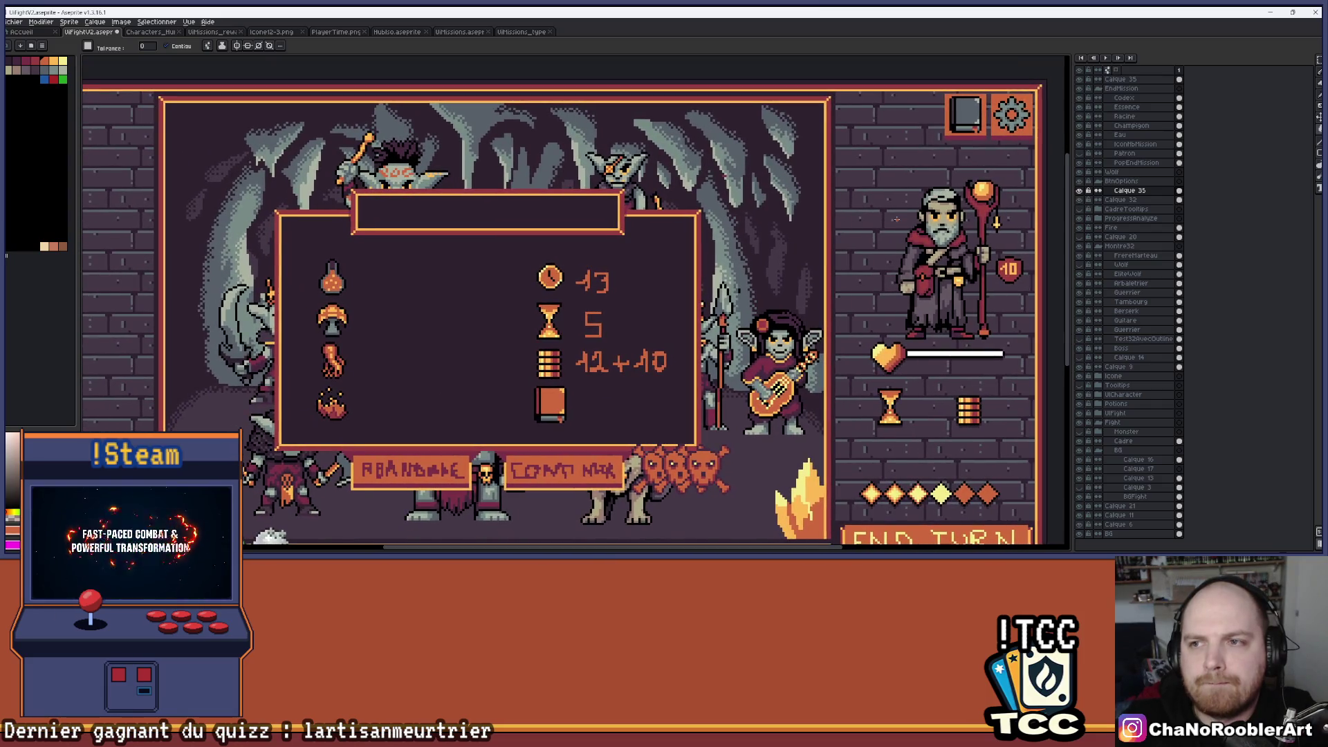
scroll(802, 239, "down", 1)
scroll(802, 240, "up", 3)
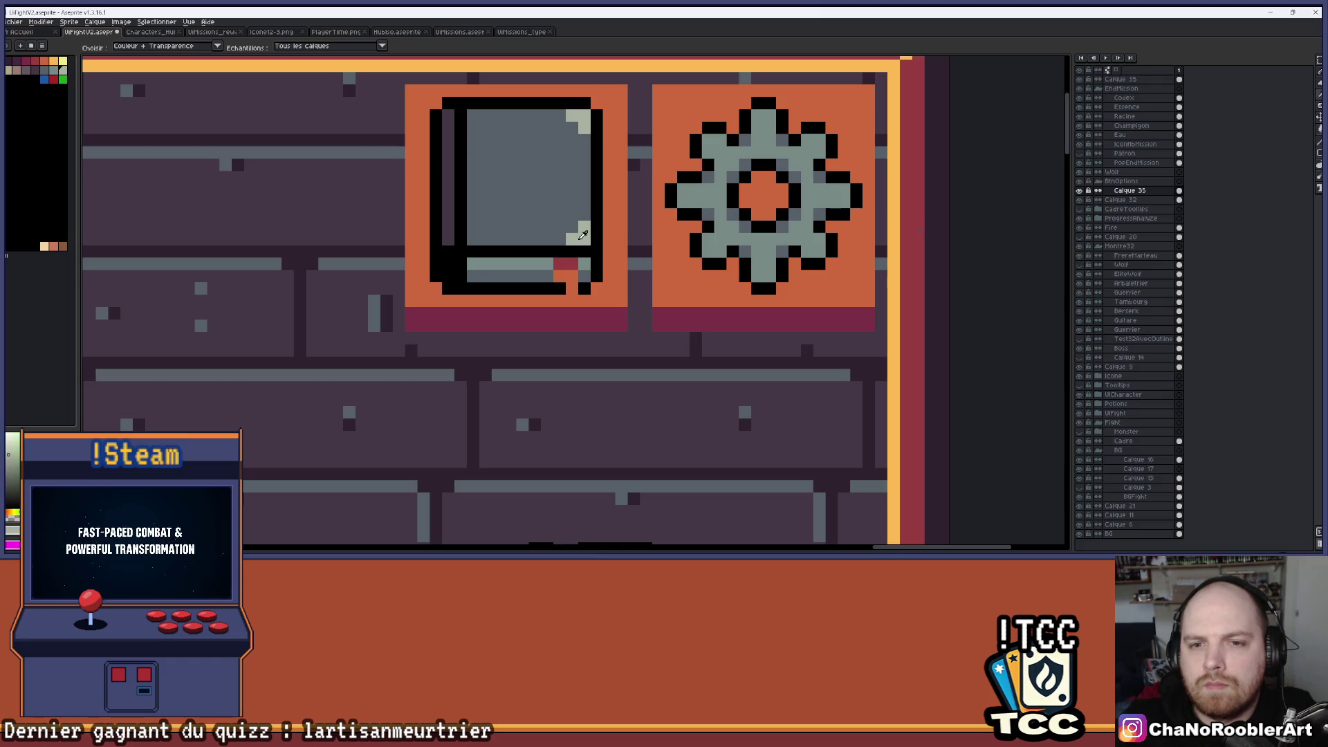
scroll(802, 240, "up", 1)
left_click(802, 240)
Undo the lighter gear fill and pencil pale grey highlights onto the gear's tooth tips.
key("ctrl+z")
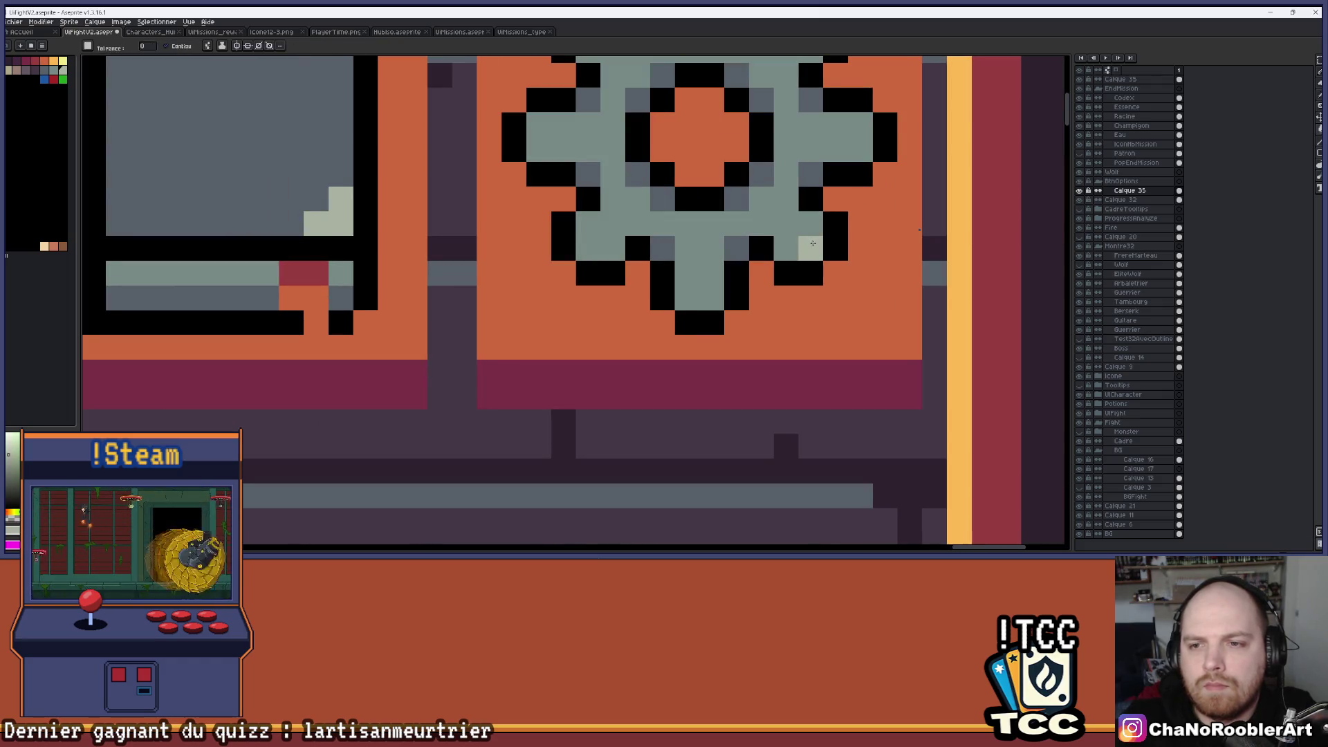
key("b")
left_click(703, 297)
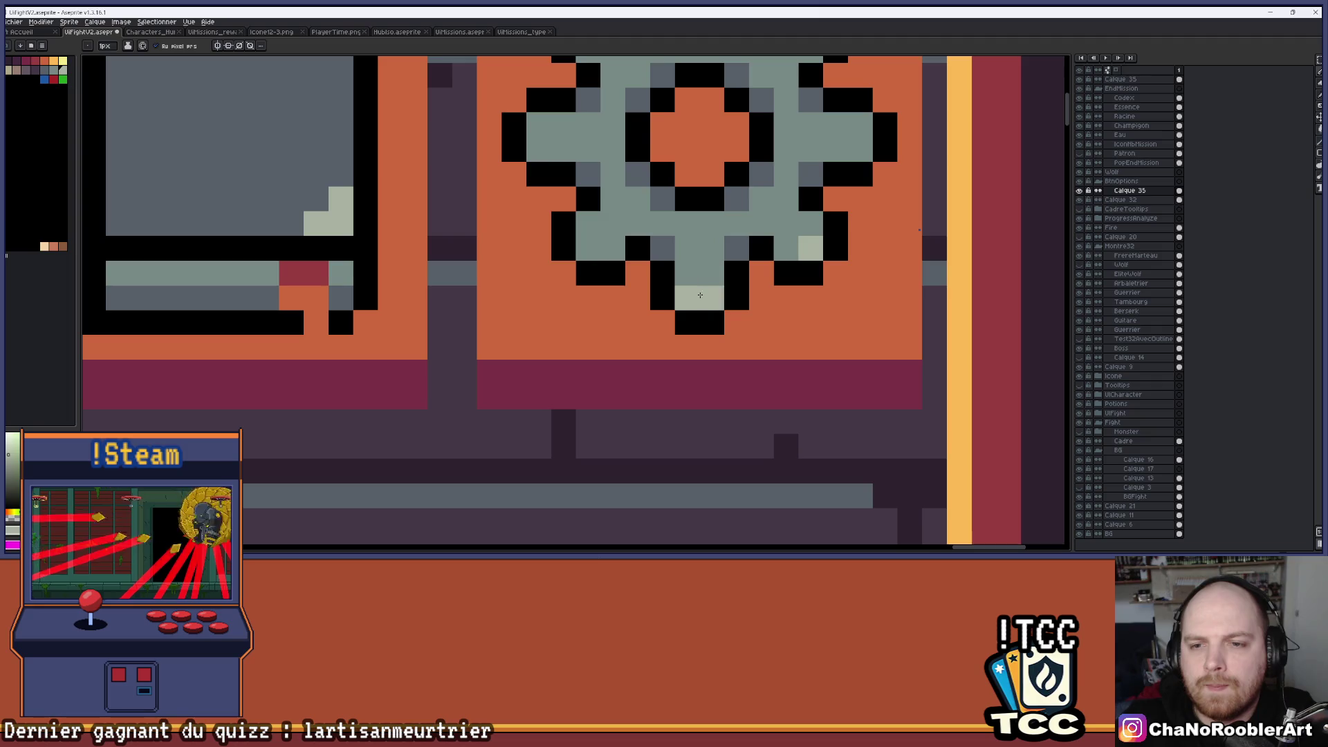
scroll(685, 247, "up", 3)
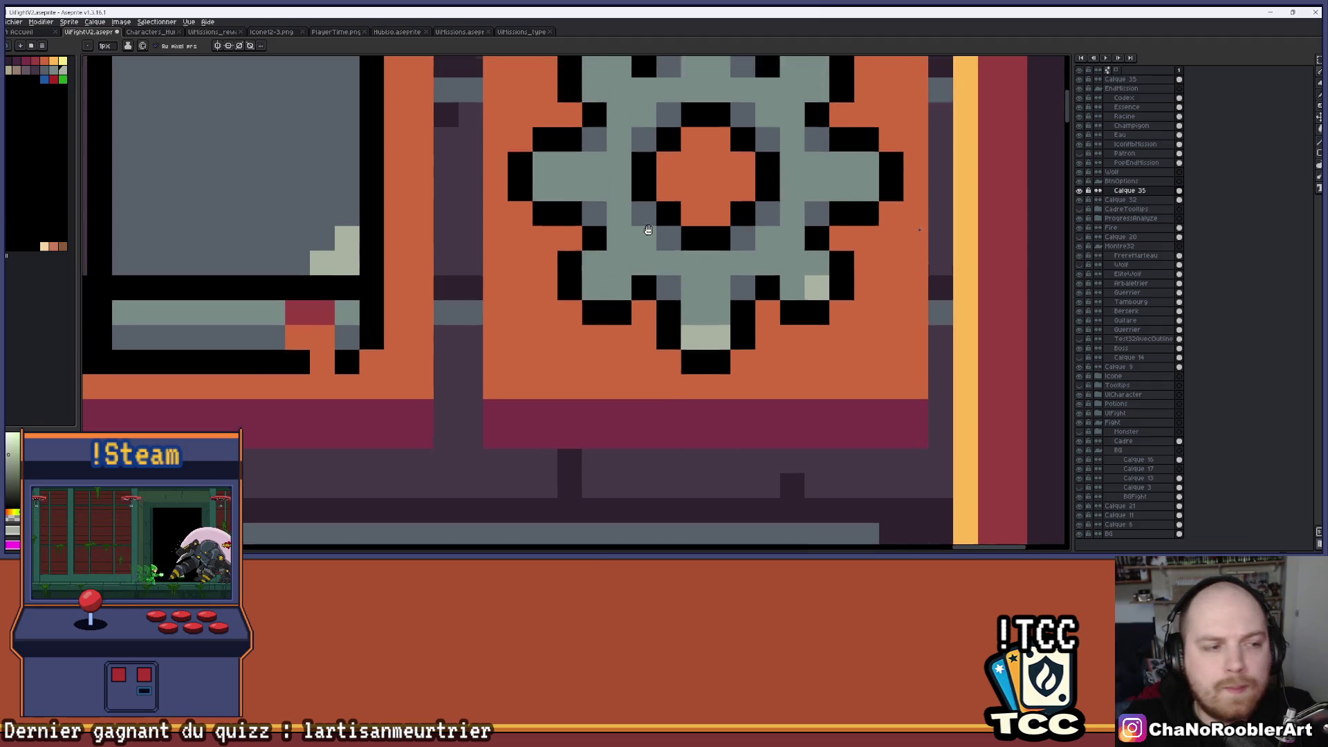
scroll(549, 233, "up", 2)
left_click(578, 168)
left_click_drag(677, 118, 701, 119)
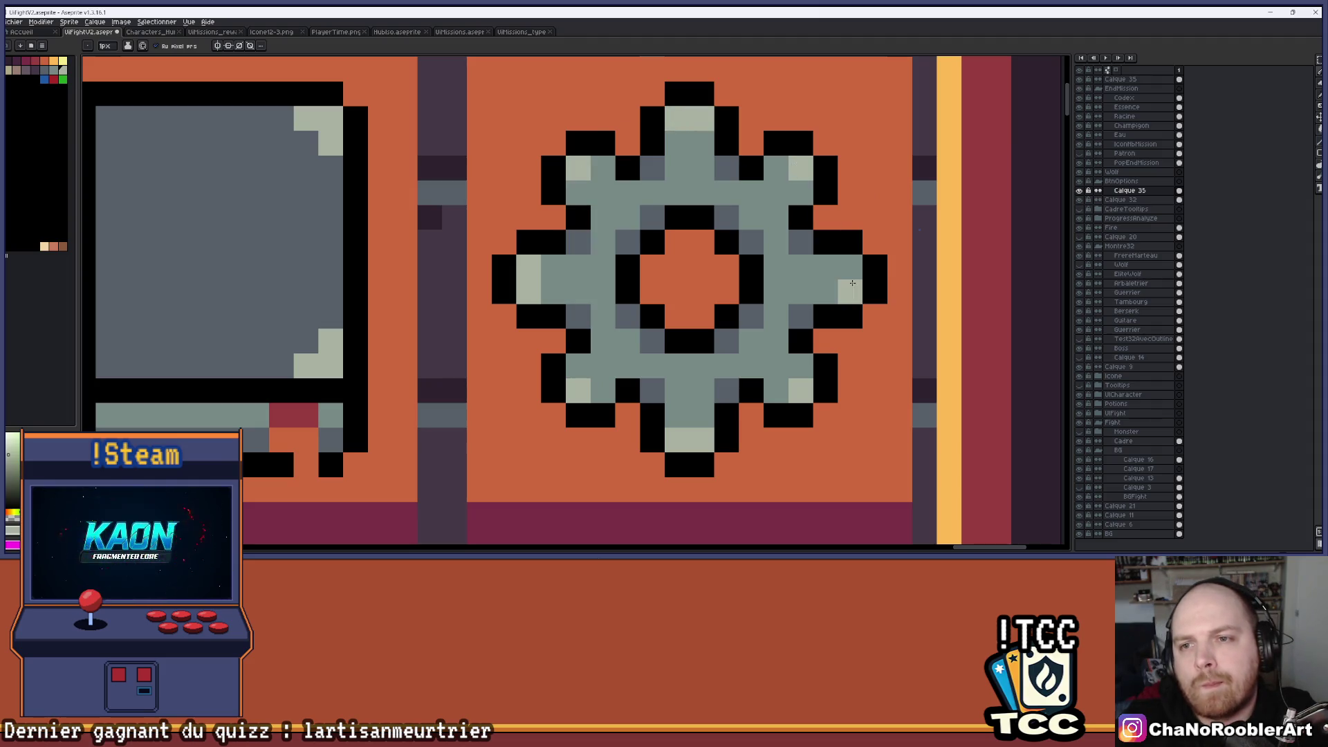
scroll(852, 283, "down", 5)
left_click_drag(641, 421, 690, 359)
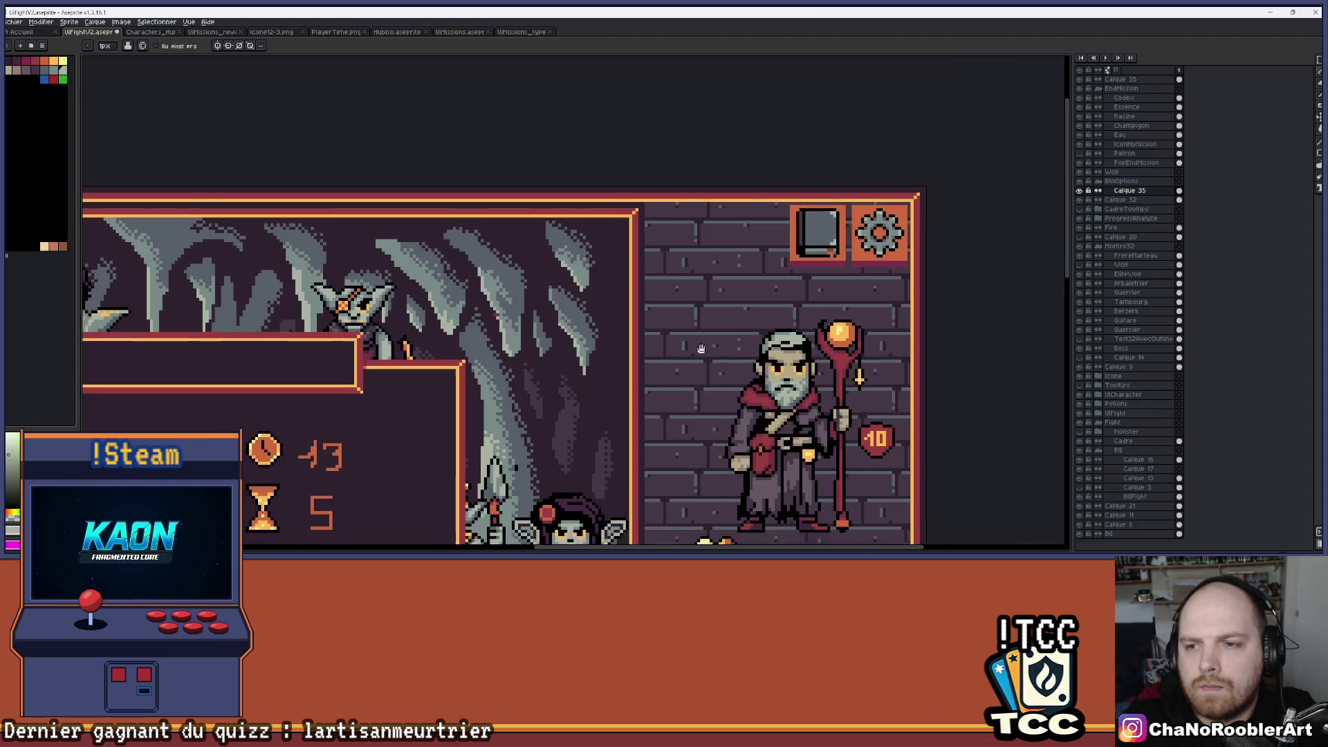
scroll(690, 359, "down", 4)
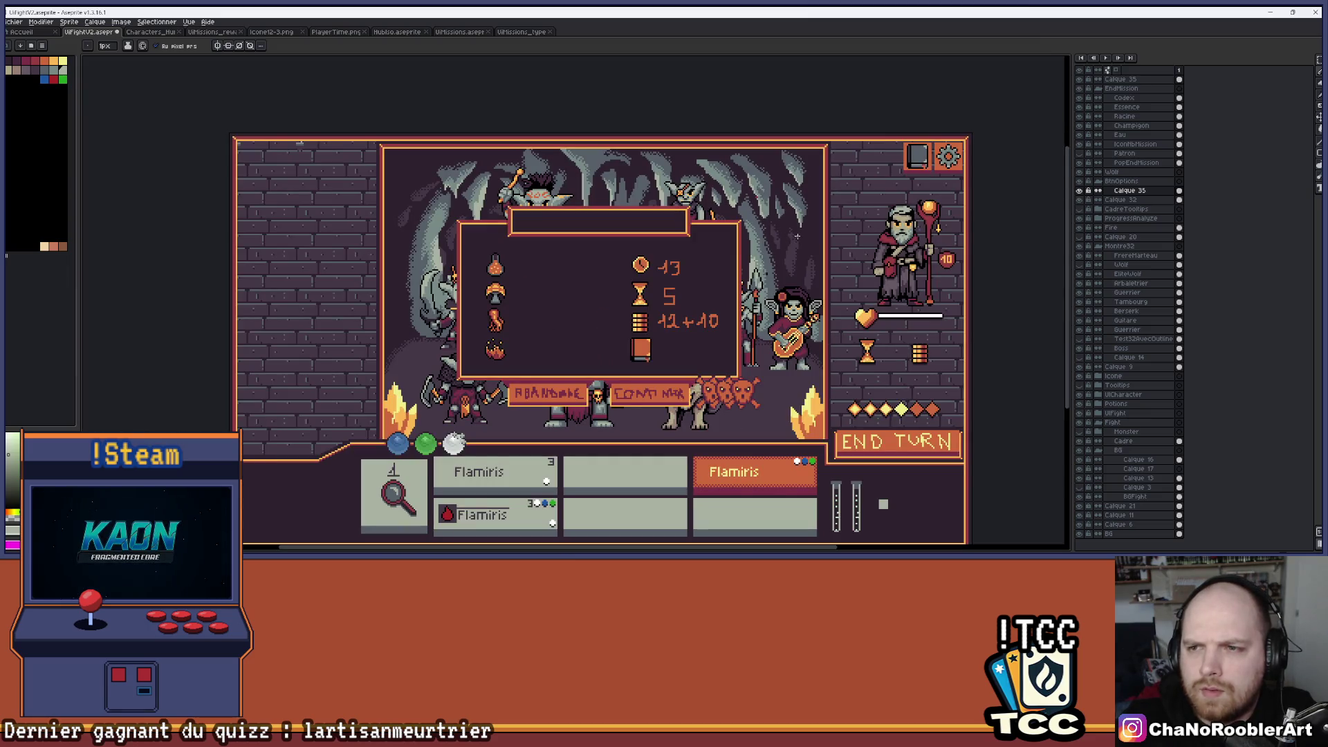
scroll(516, 237, "up", 6)
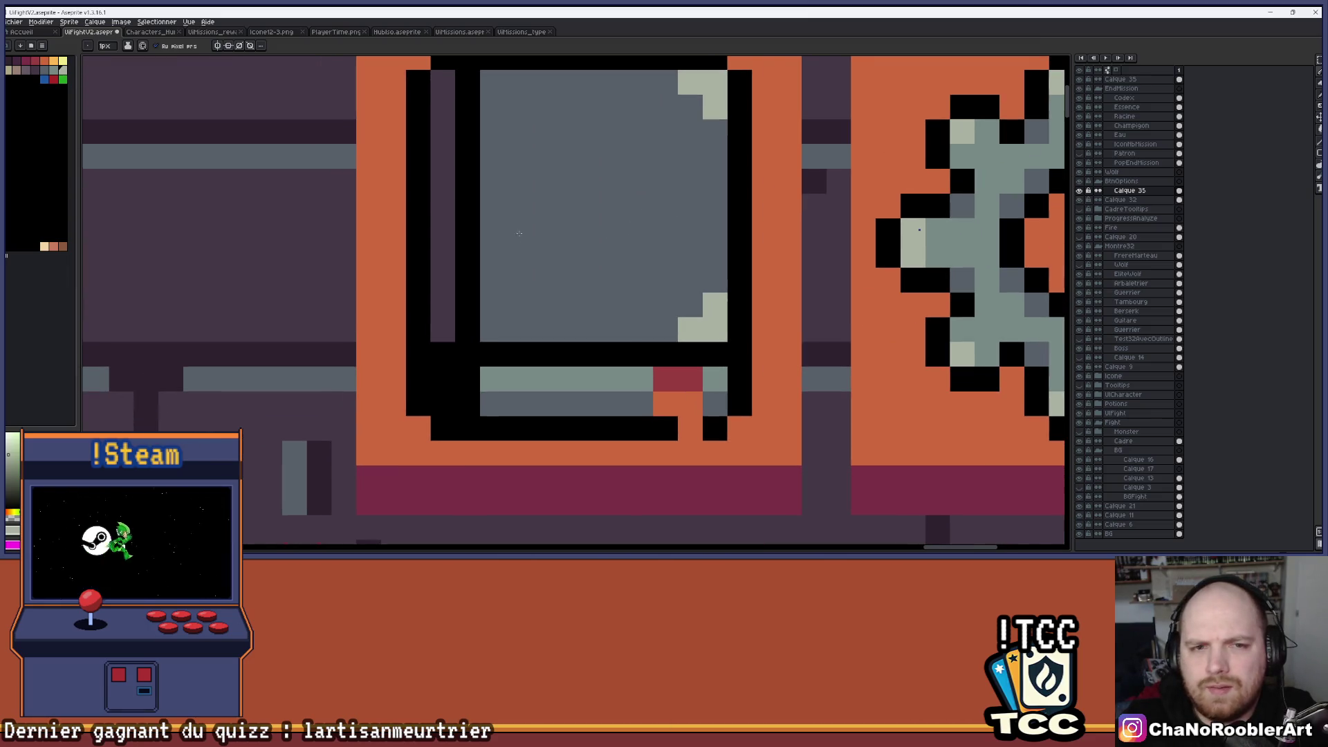
key("g")
scroll(501, 230, "down", 1)
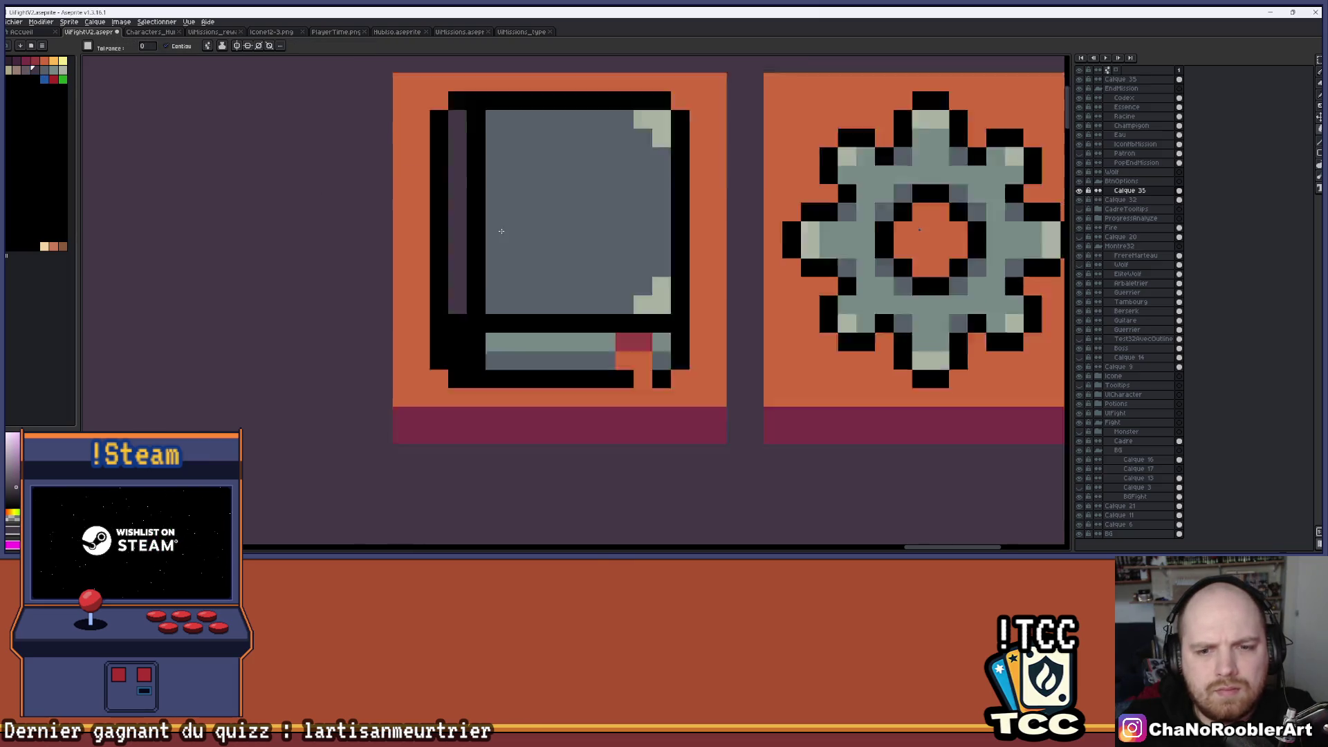
scroll(512, 232, "down", 1)
scroll(554, 230, "up", 1)
scroll(554, 230, "up", 1)
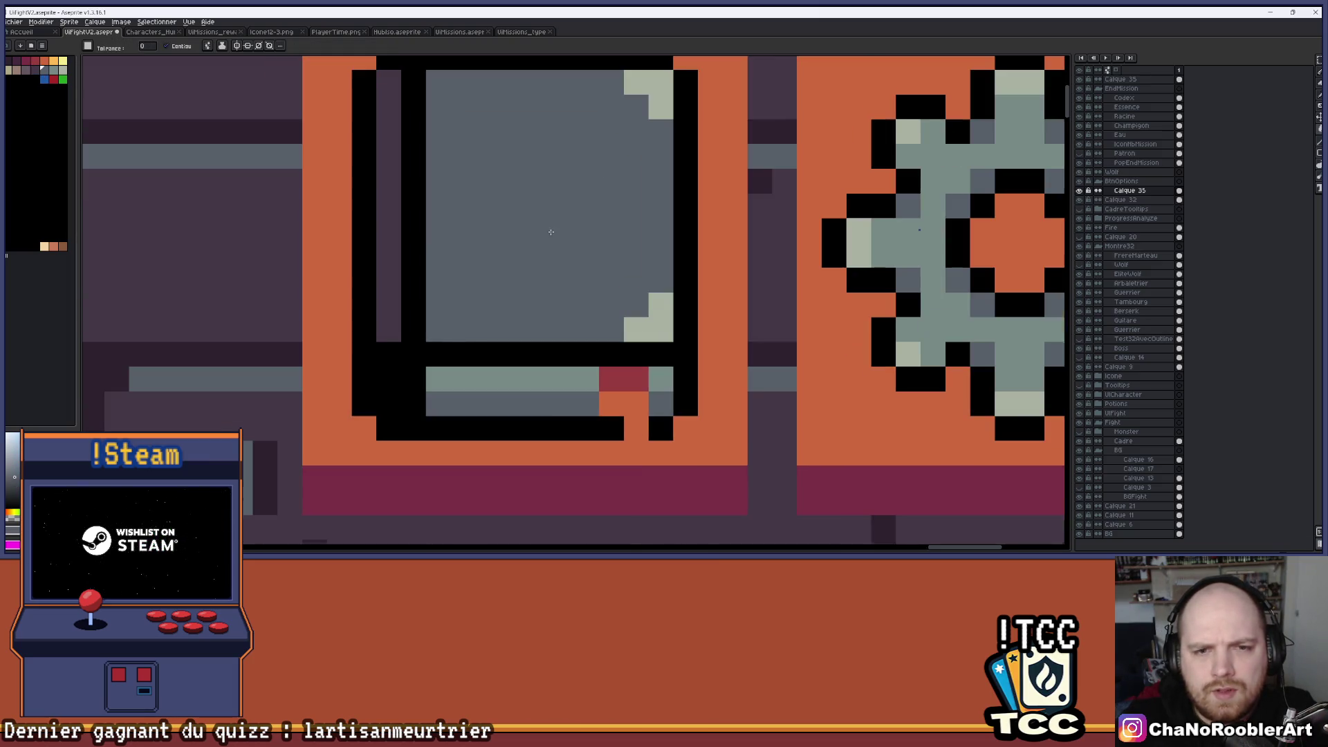
left_click(1121, 79)
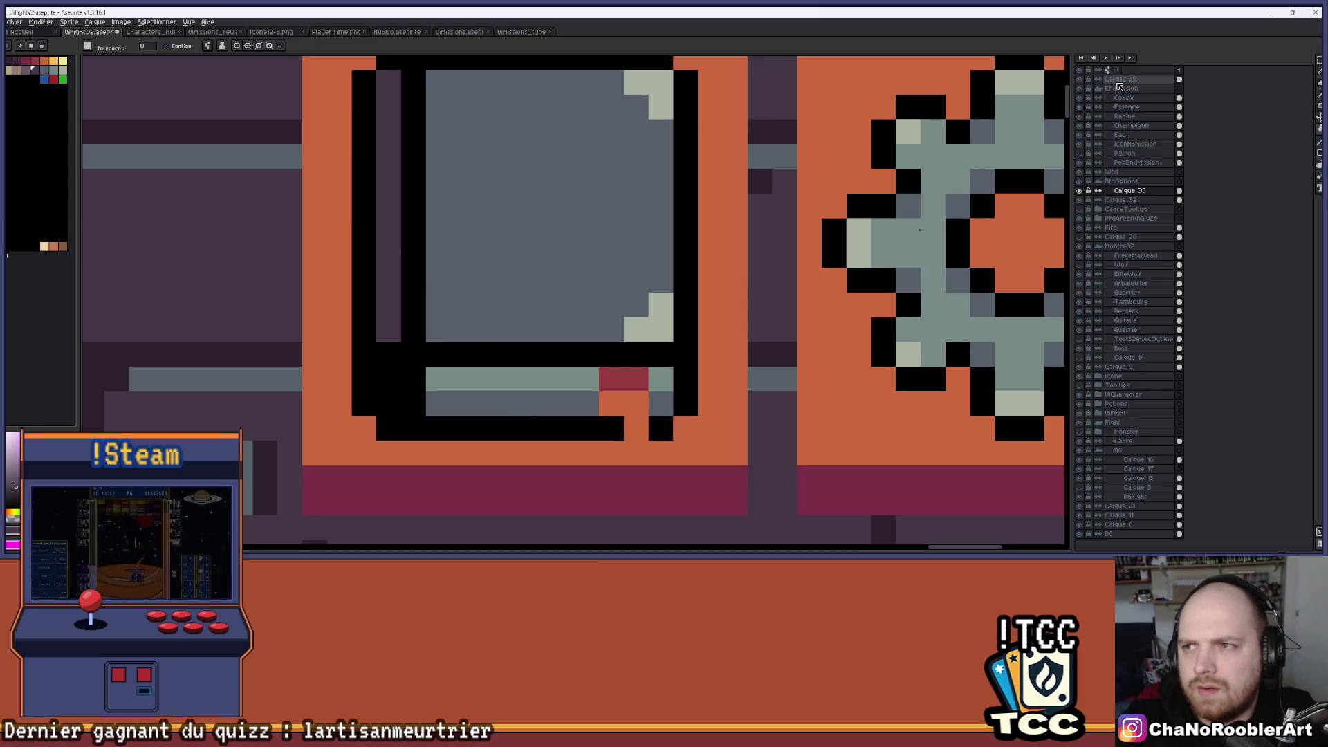
left_click(581, 404)
left_click(660, 404)
key("i")
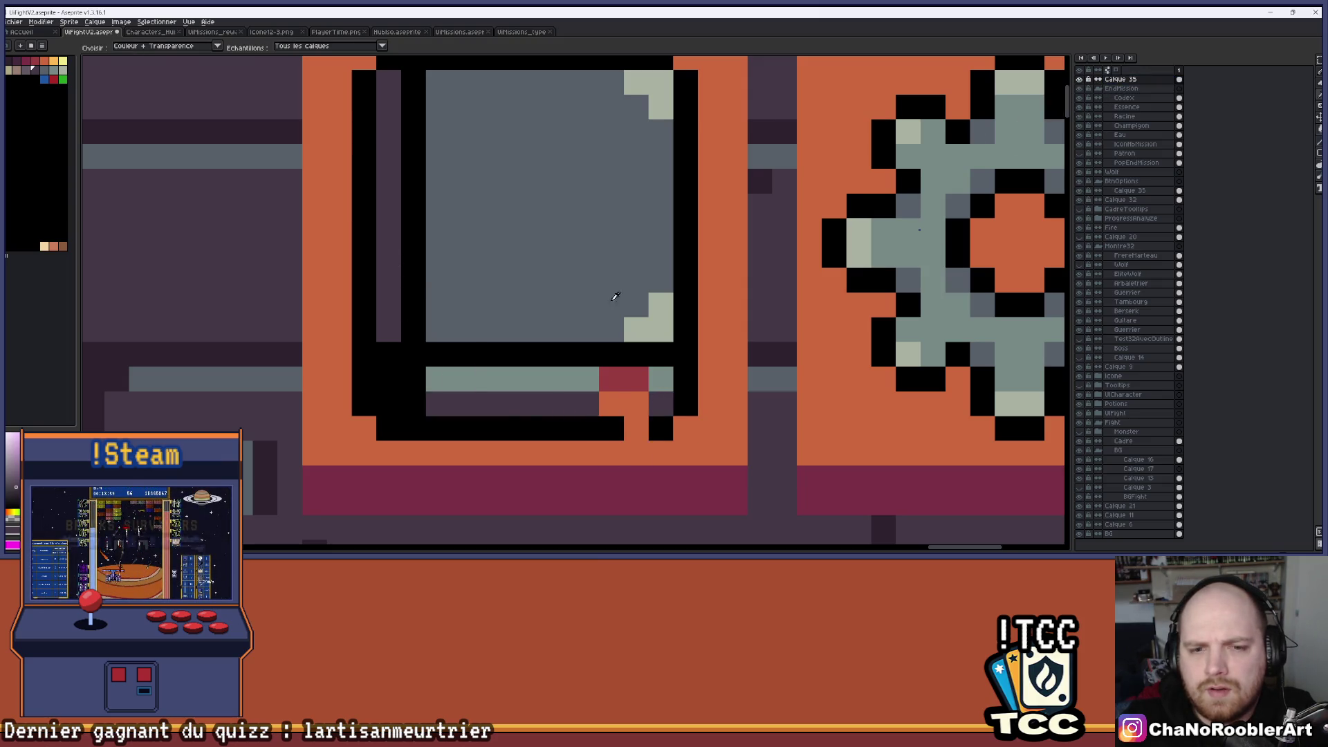
key("g")
left_click(544, 377)
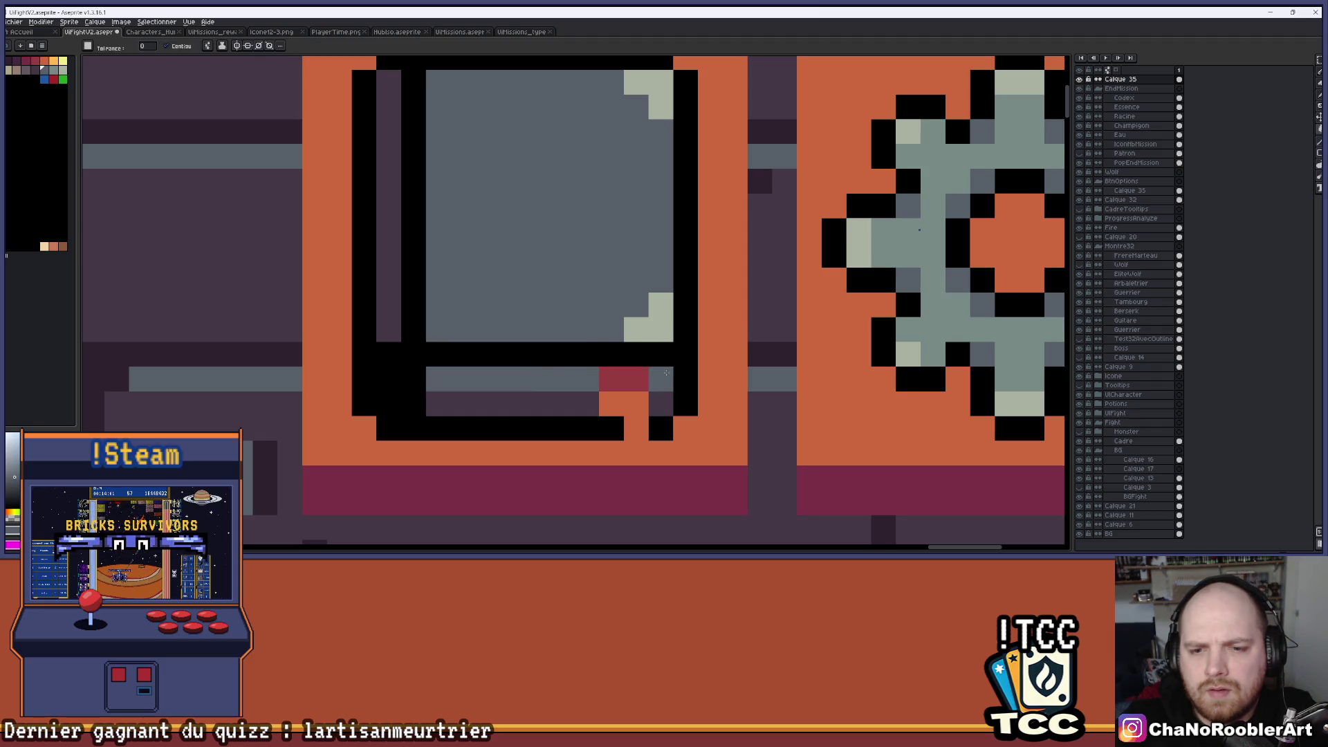
scroll(574, 396, "down", 2)
scroll(588, 408, "down", 4)
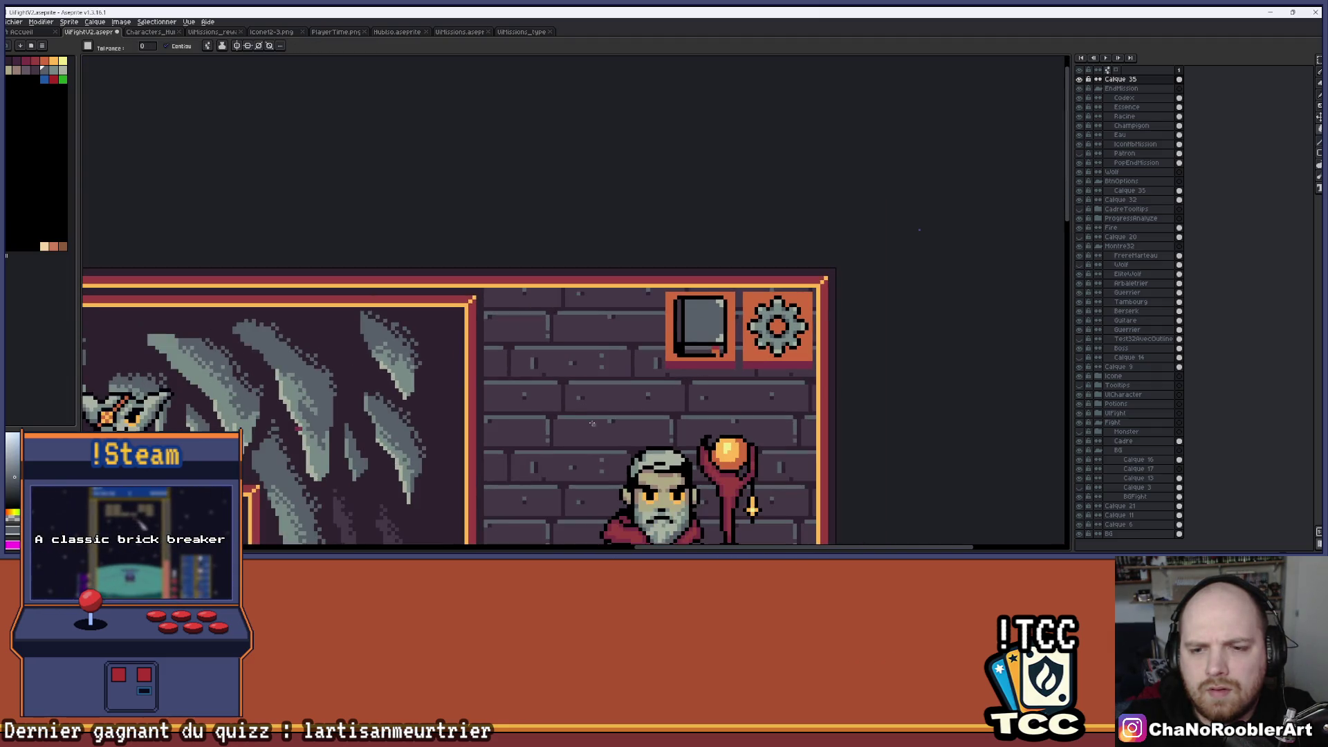
scroll(598, 420, "down", 3)
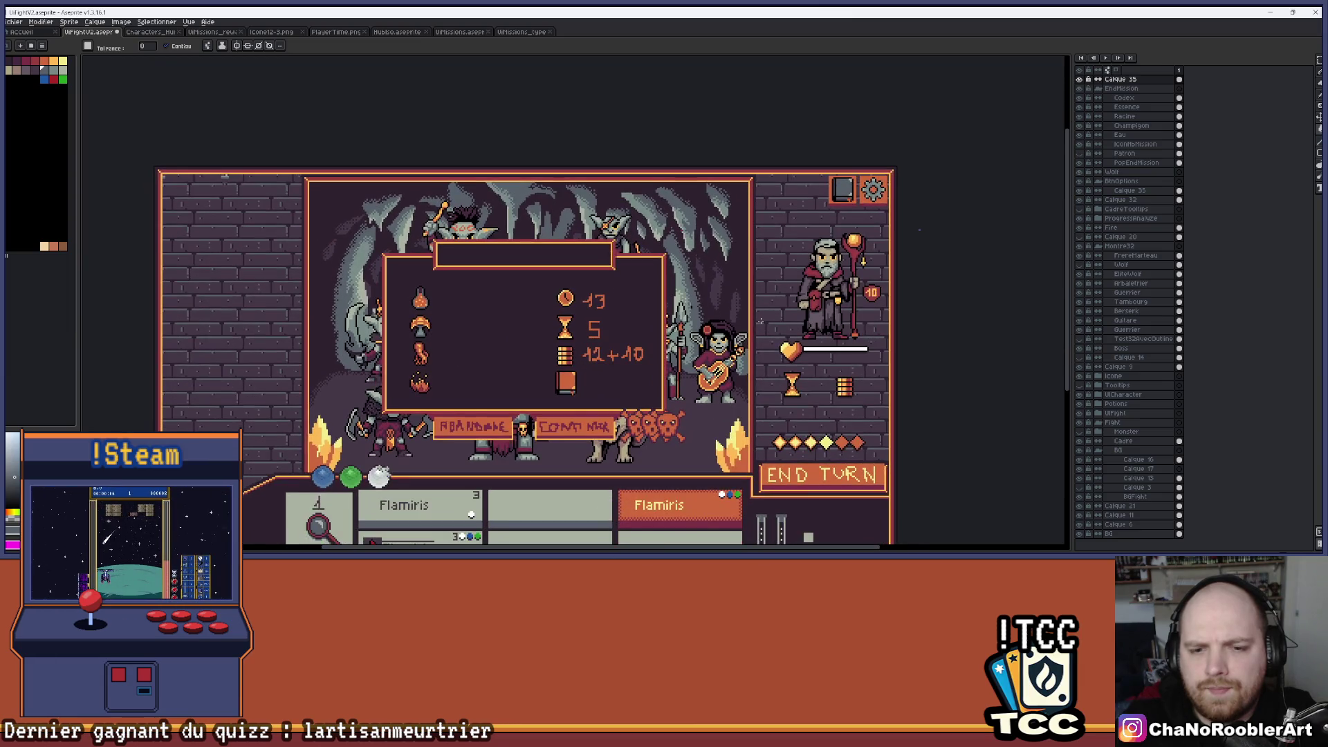
scroll(760, 321, "up", 1)
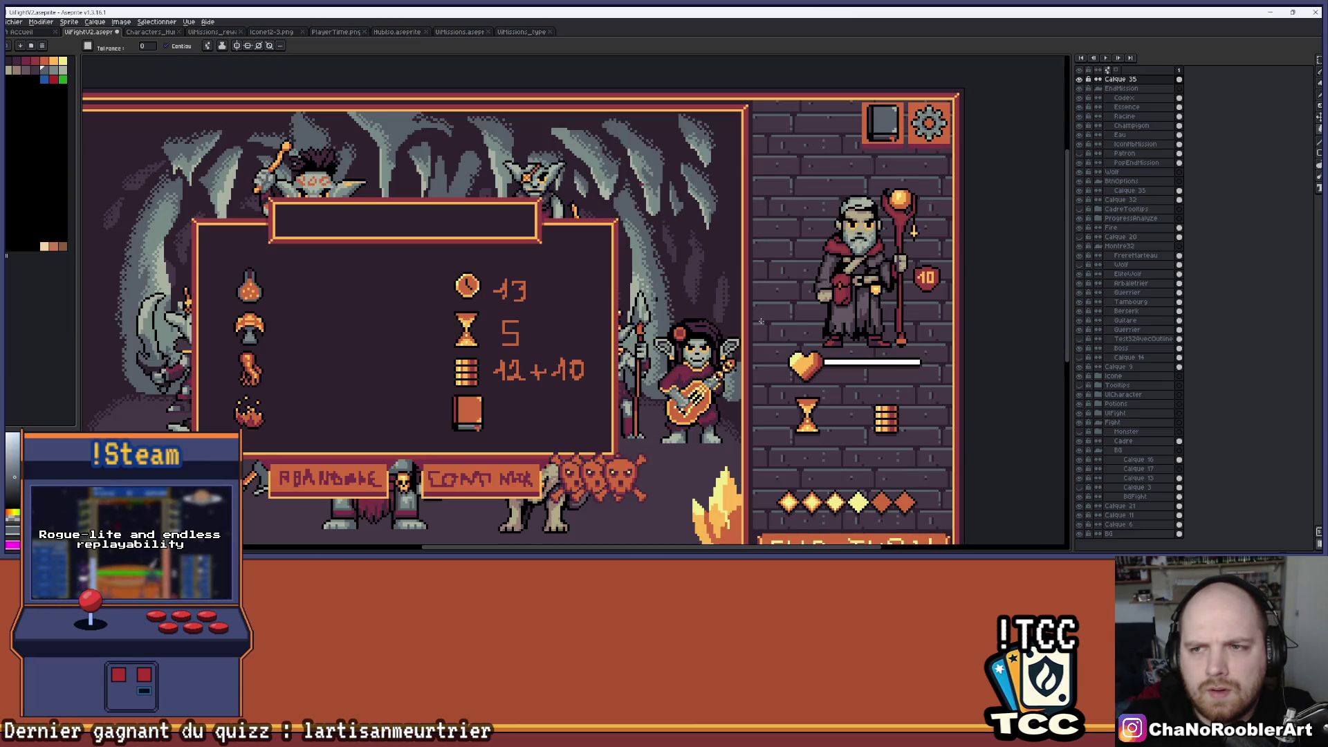
scroll(937, 142, "up", 5)
key("i")
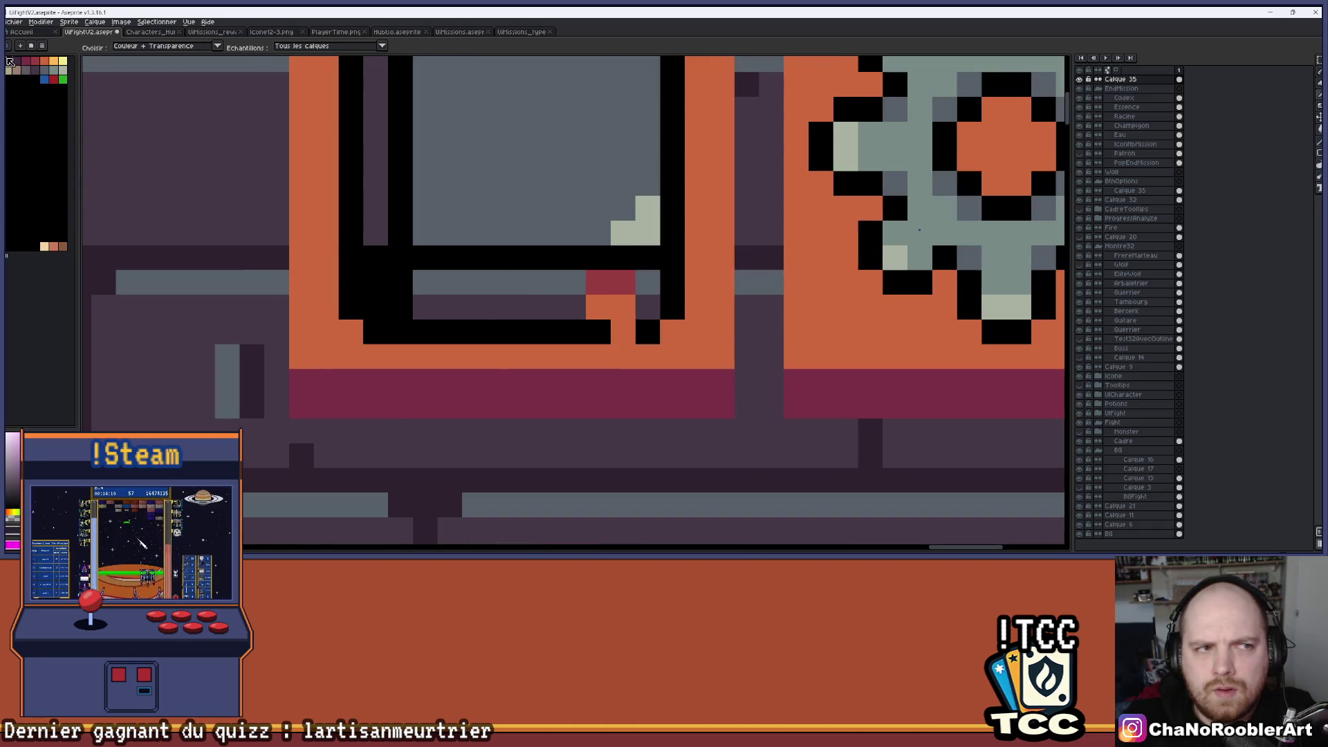
key("w")
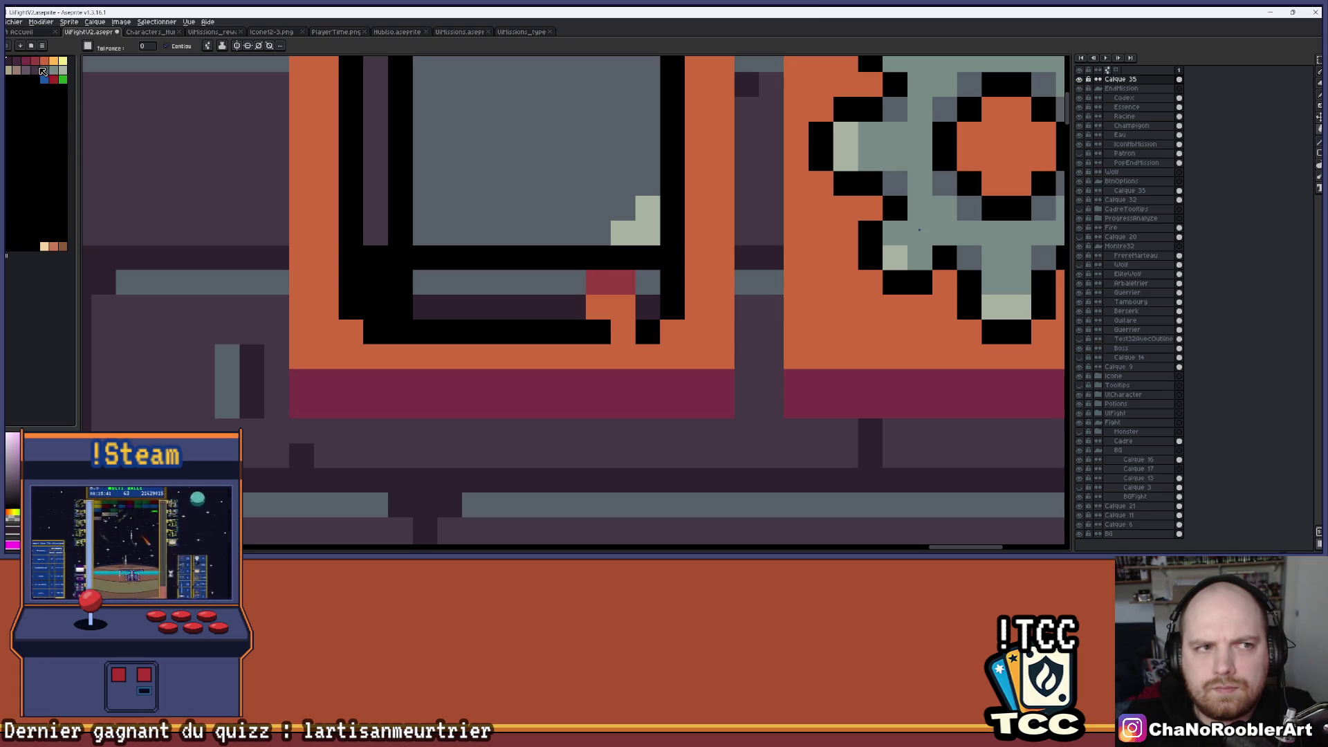
left_click(450, 283)
left_click(647, 282)
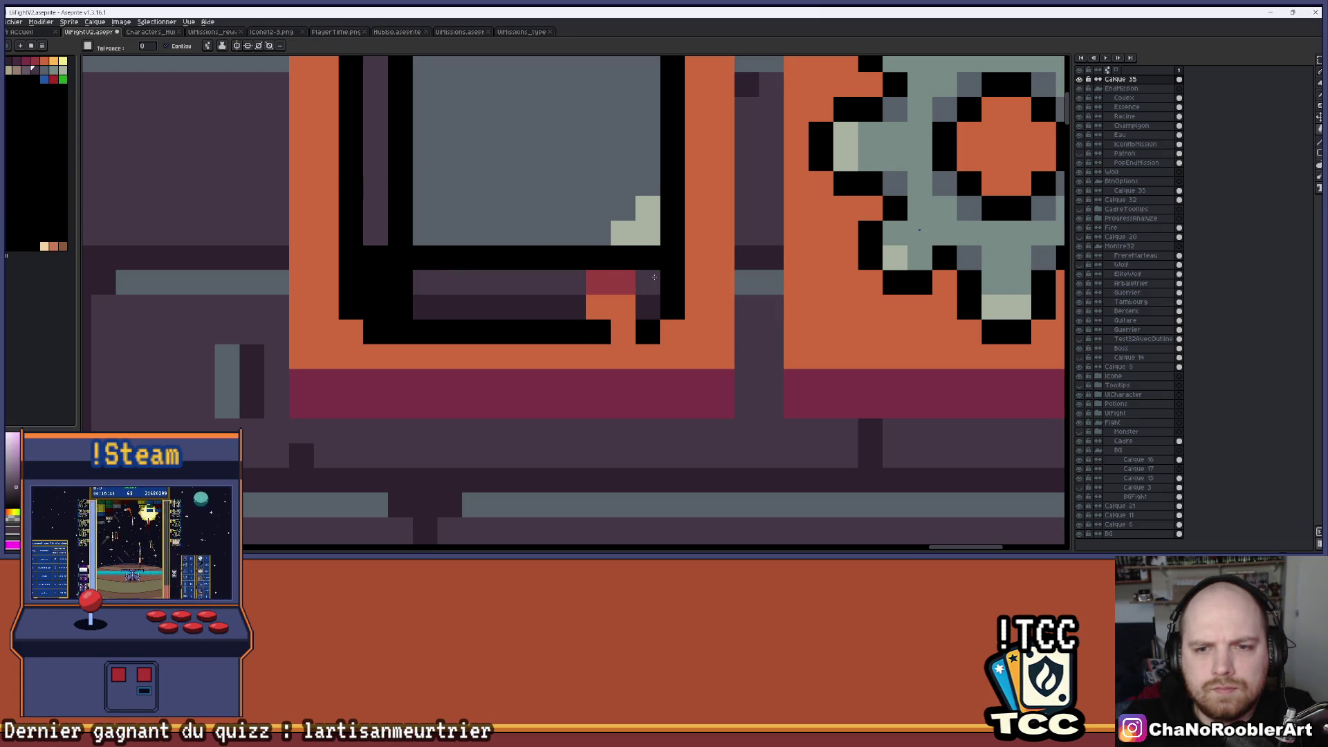
scroll(526, 347, "down", 2)
scroll(526, 347, "down", 3)
left_click_drag(526, 347, 755, 247)
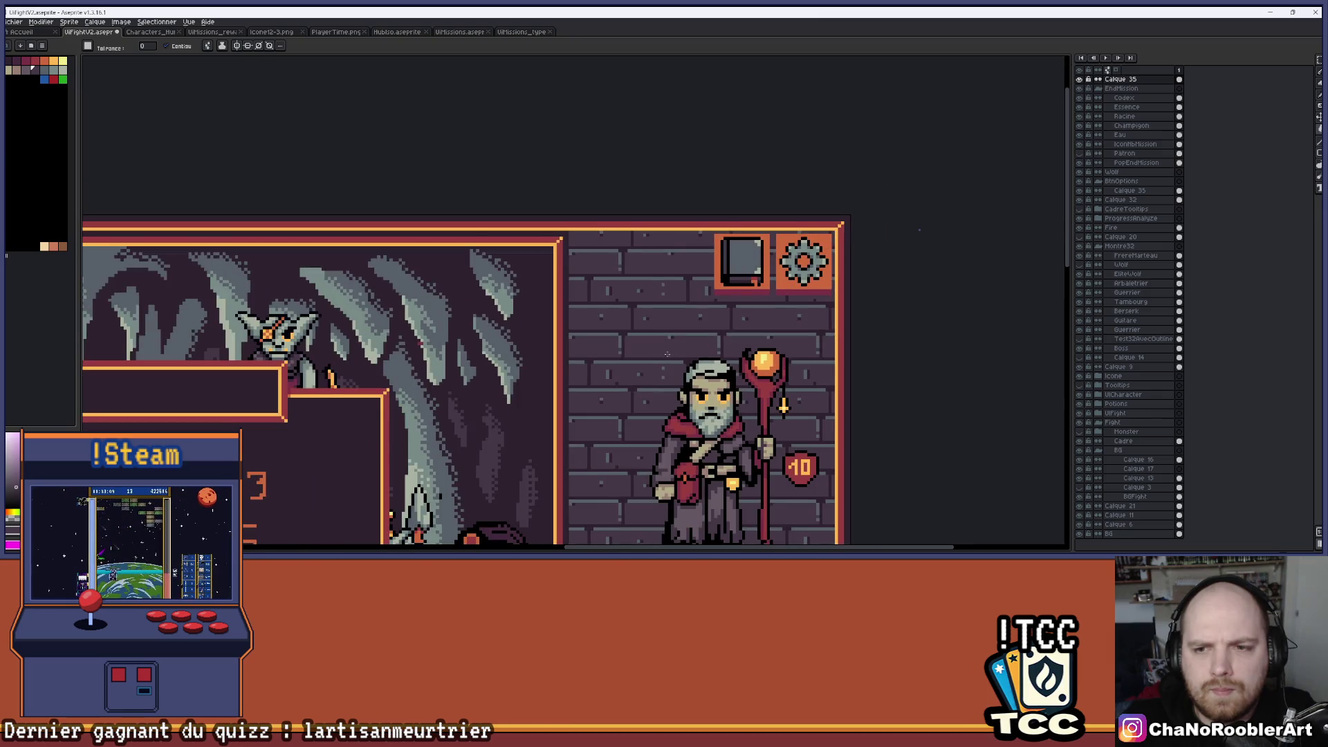
scroll(754, 246, "up", 3)
scroll(553, 392, "down", 3)
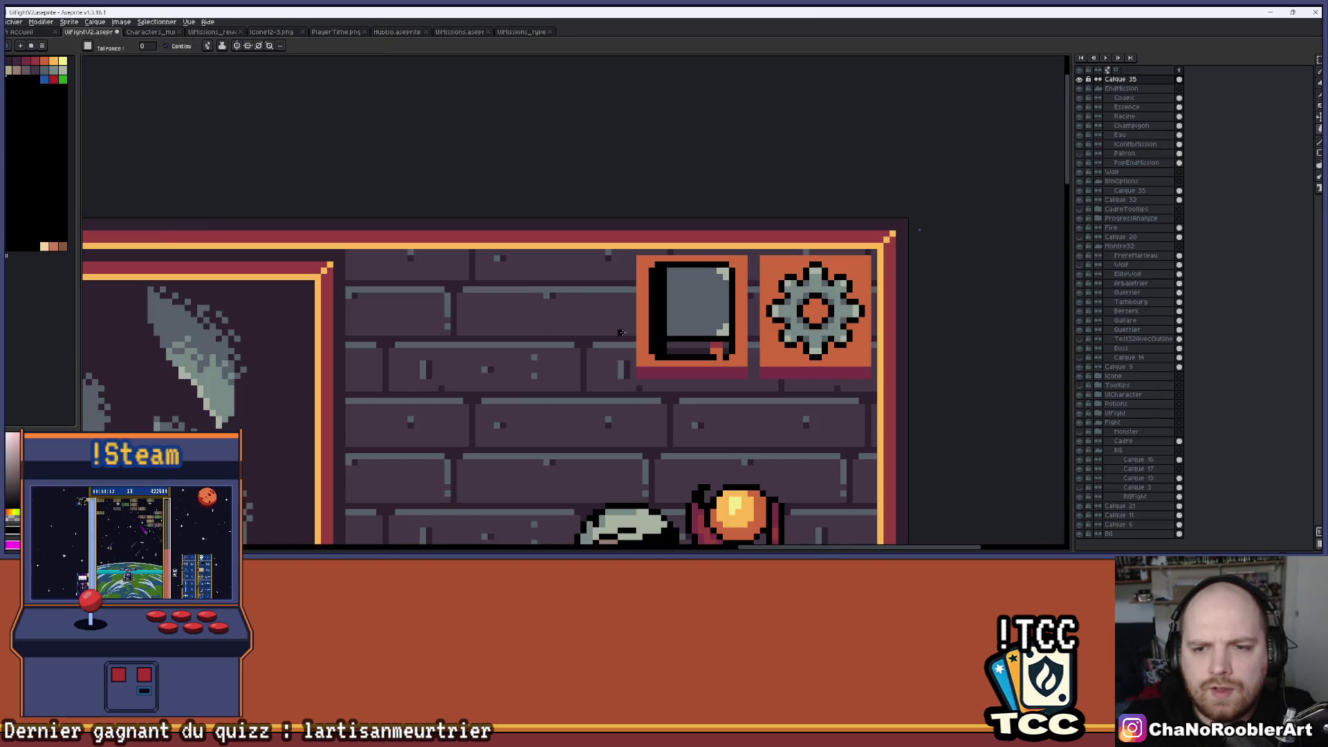
scroll(553, 392, "up", 5)
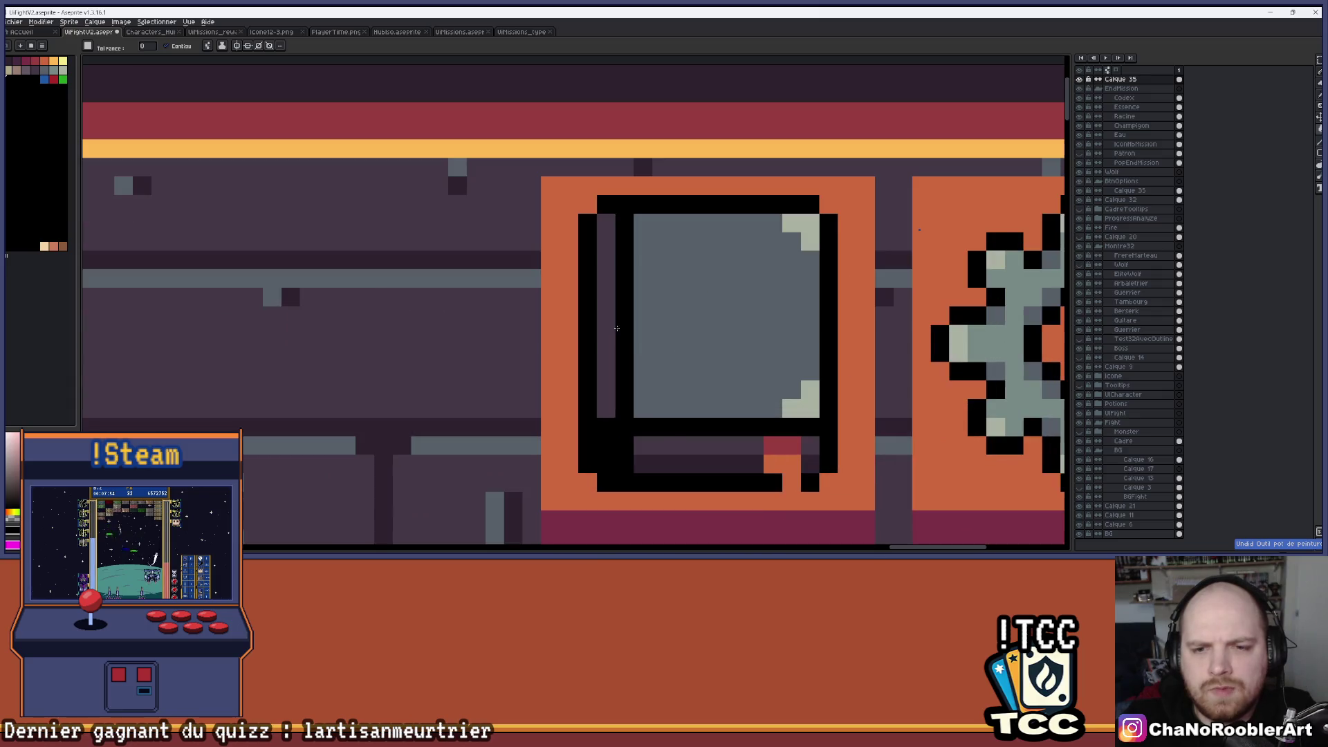
scroll(599, 374, "down", 6)
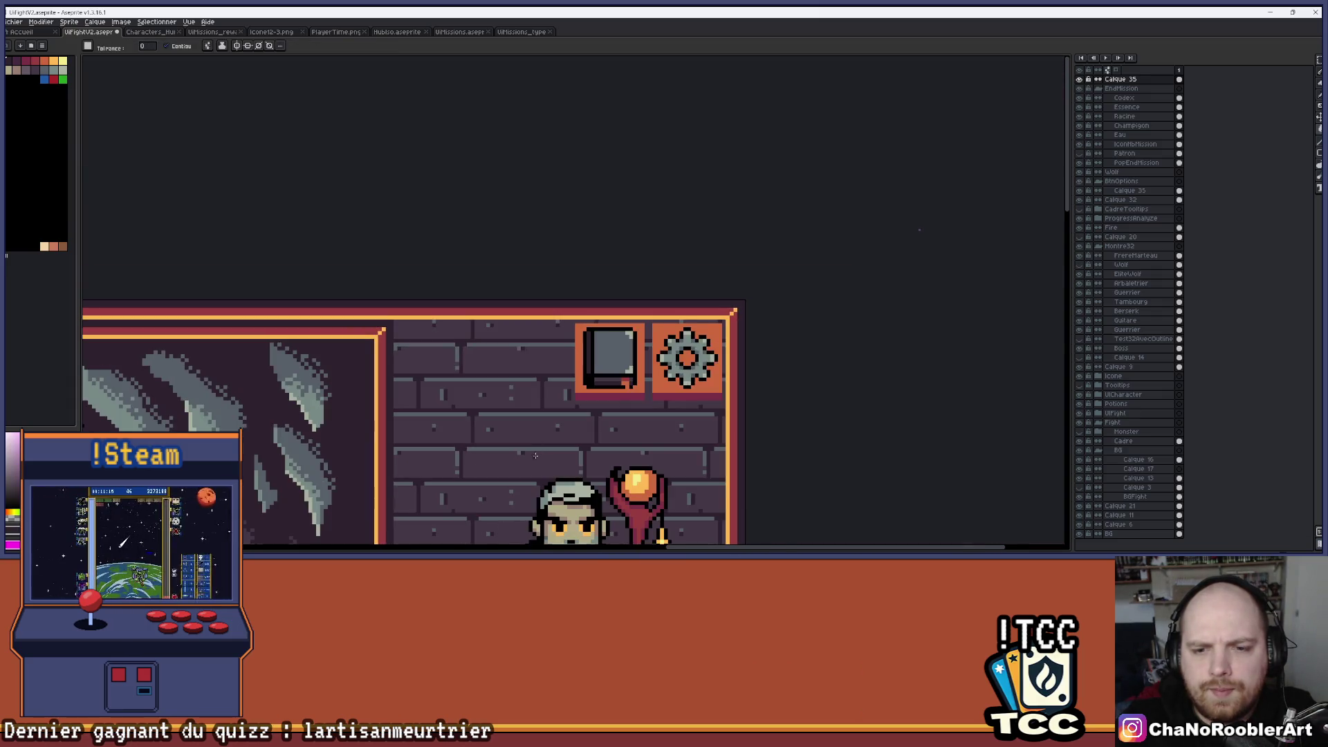
left_click_drag(644, 398, 703, 327)
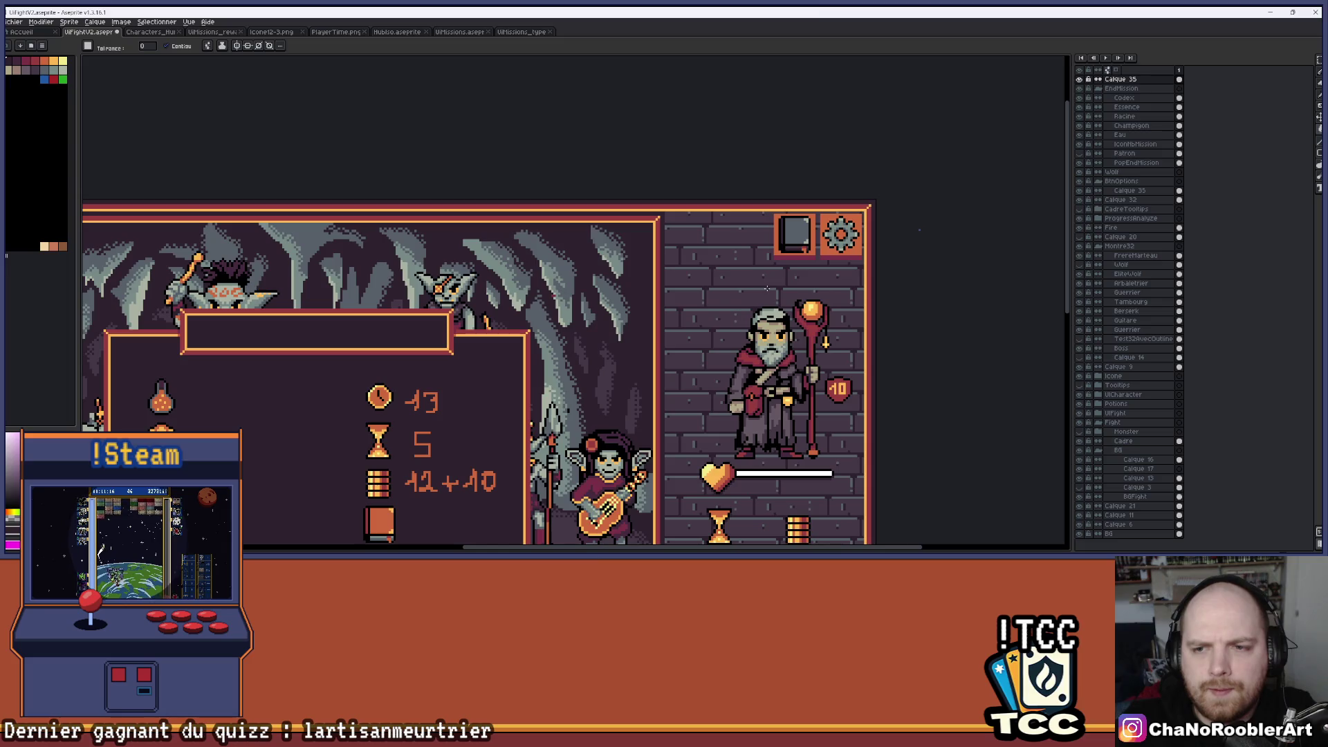
scroll(797, 228, "up", 2)
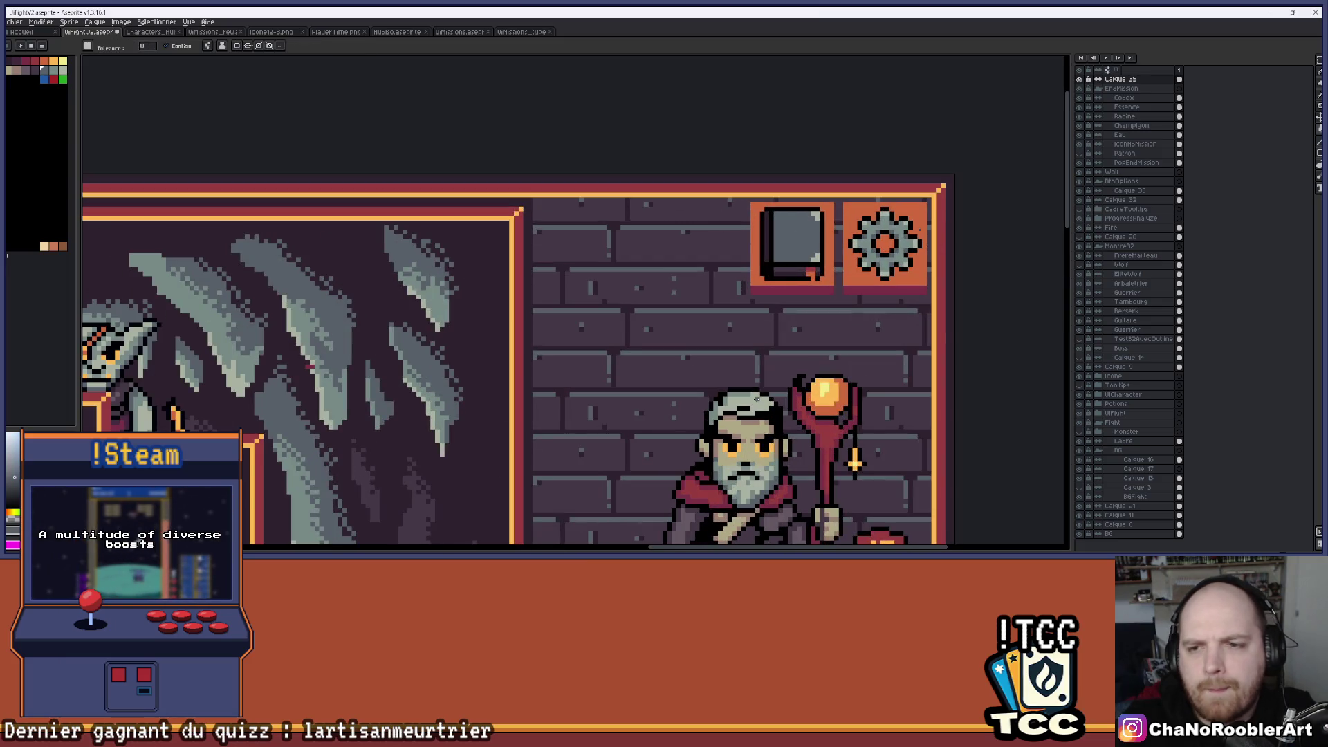
scroll(757, 399, "down", 4)
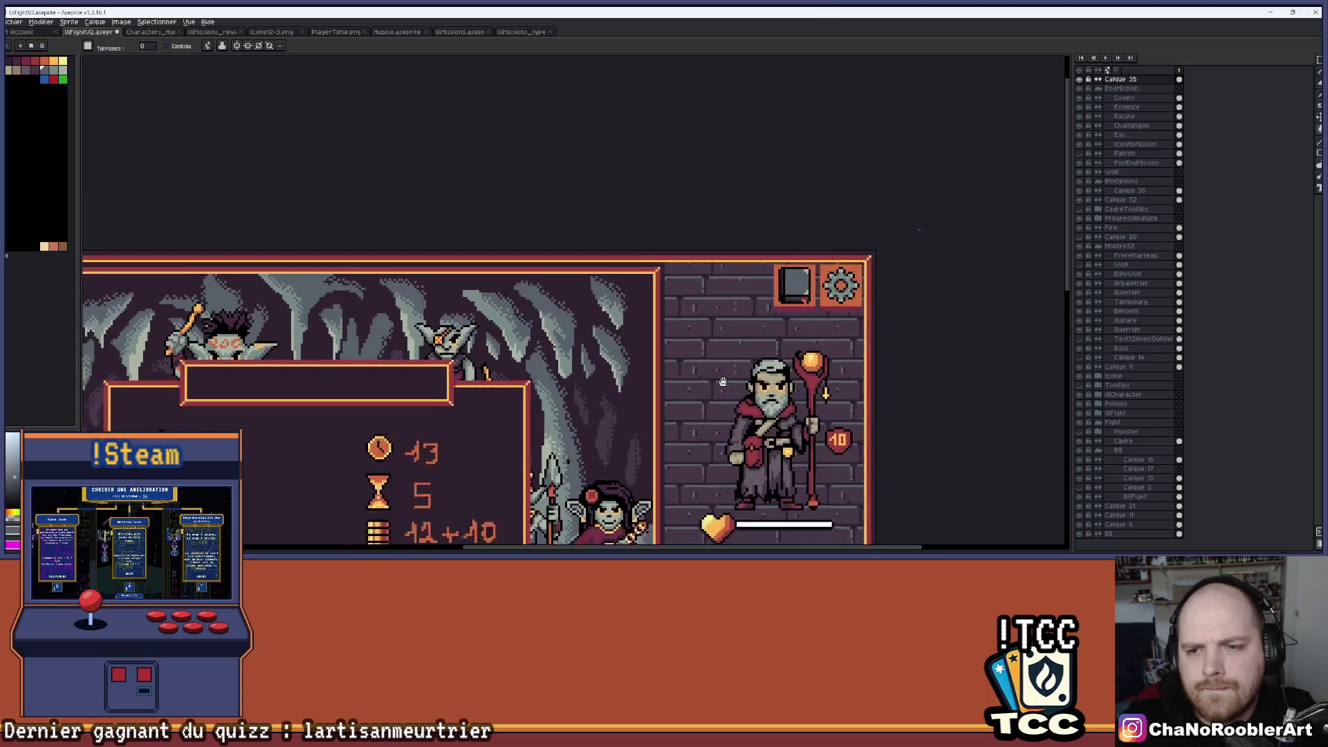
scroll(895, 150, "up", 5)
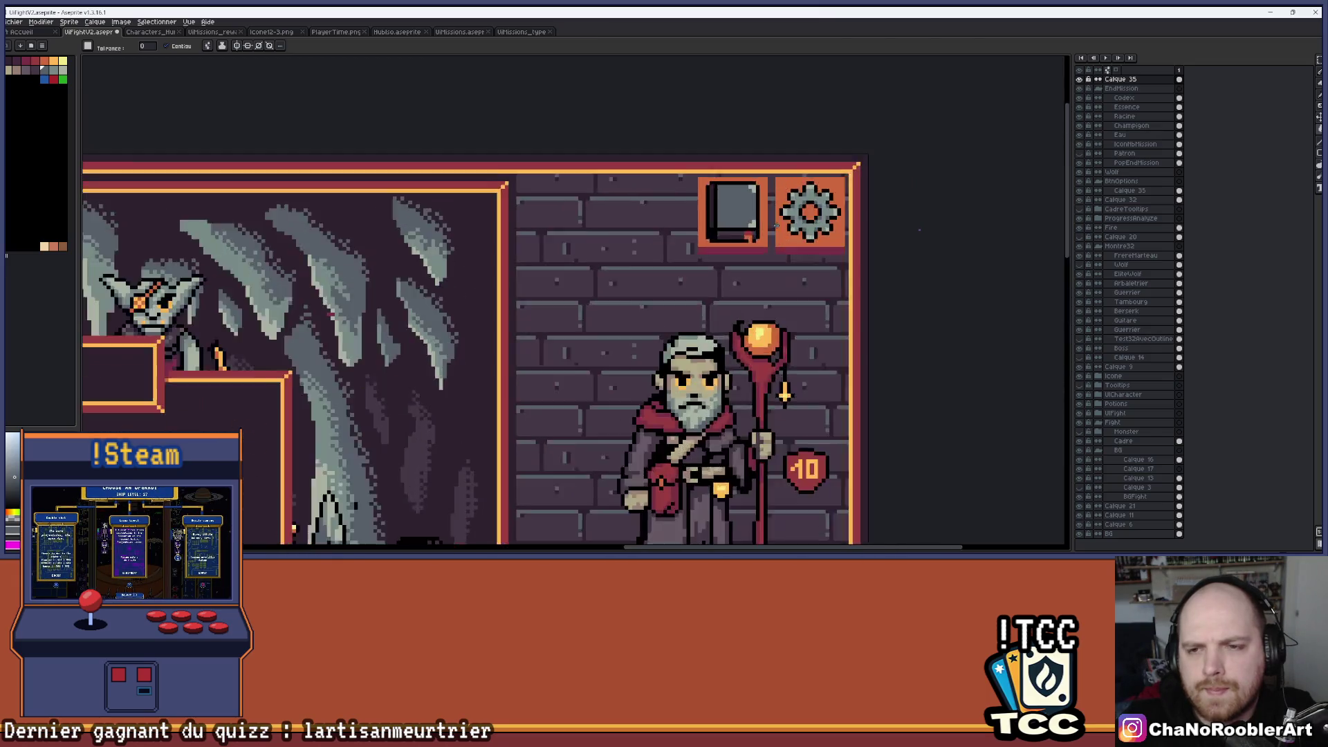
left_click(718, 256)
left_click(692, 273)
Undo the accidental frame fills and paint the book's bookmark pixel light orange.
key("ctrl+z")
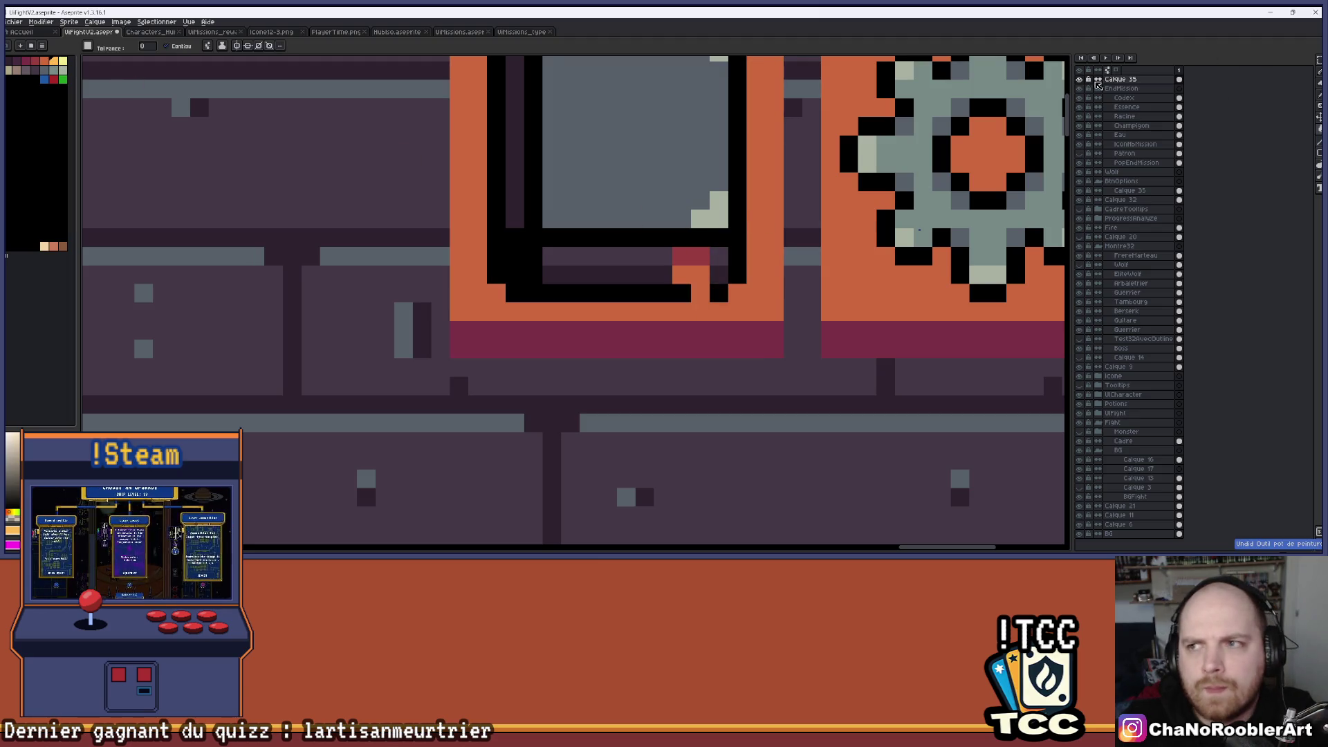
left_click(681, 275)
key("ctrl+z")
key("b")
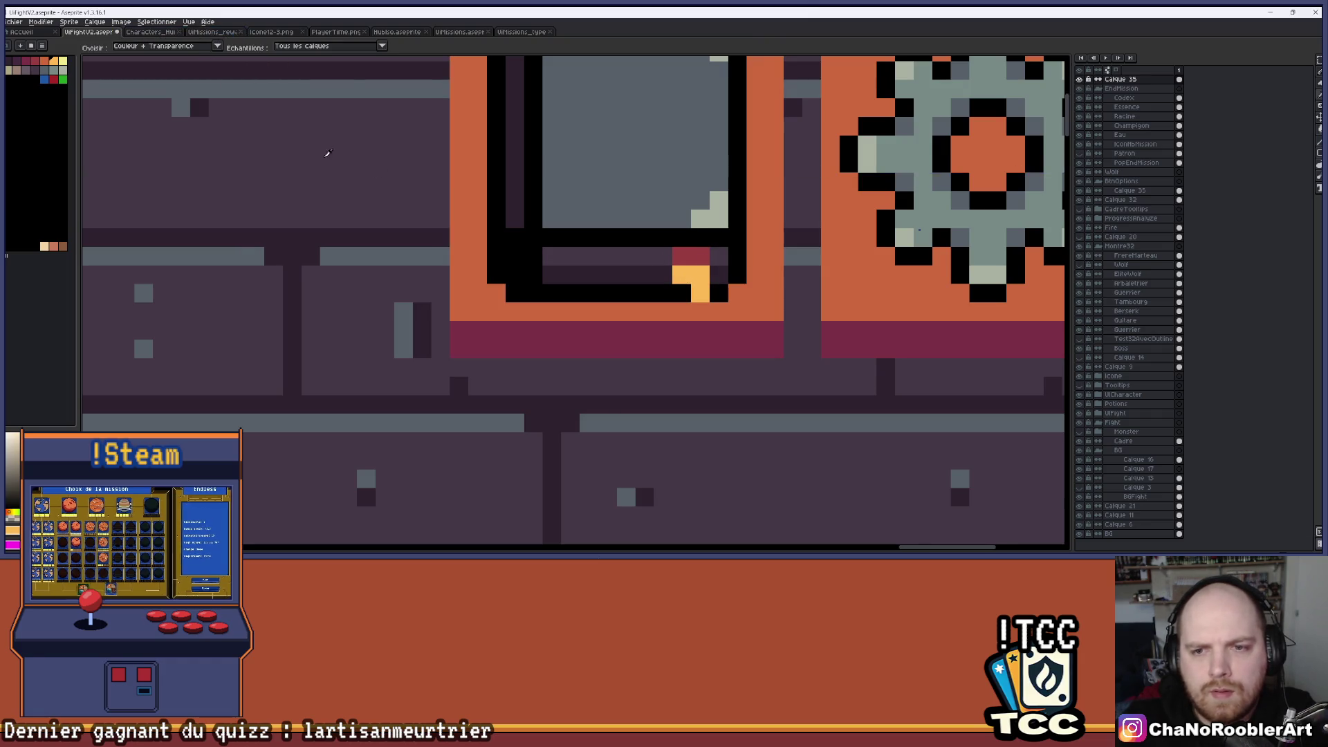
left_click(47, 59)
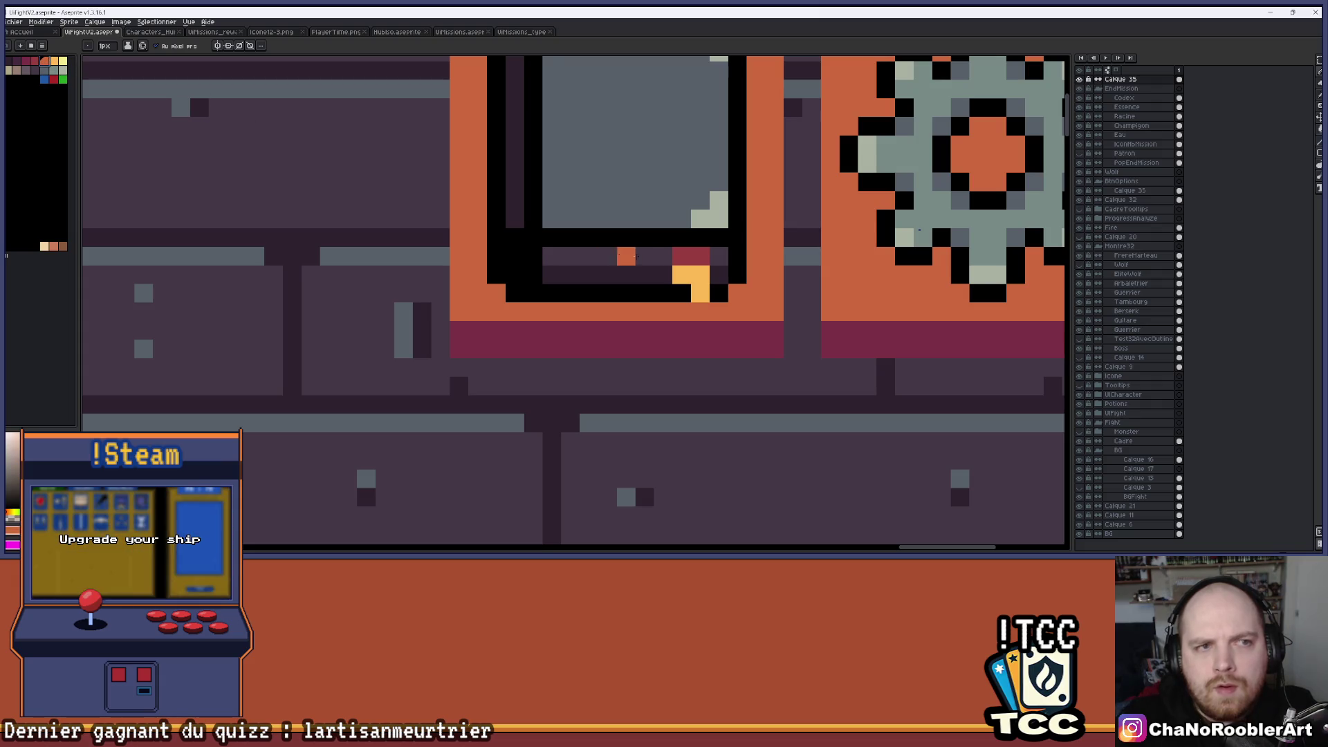
left_click(698, 256)
Bucket-fill the book's left spine and bottom strip lighter grey.
scroll(707, 283, "down", 2)
scroll(707, 284, "down", 5)
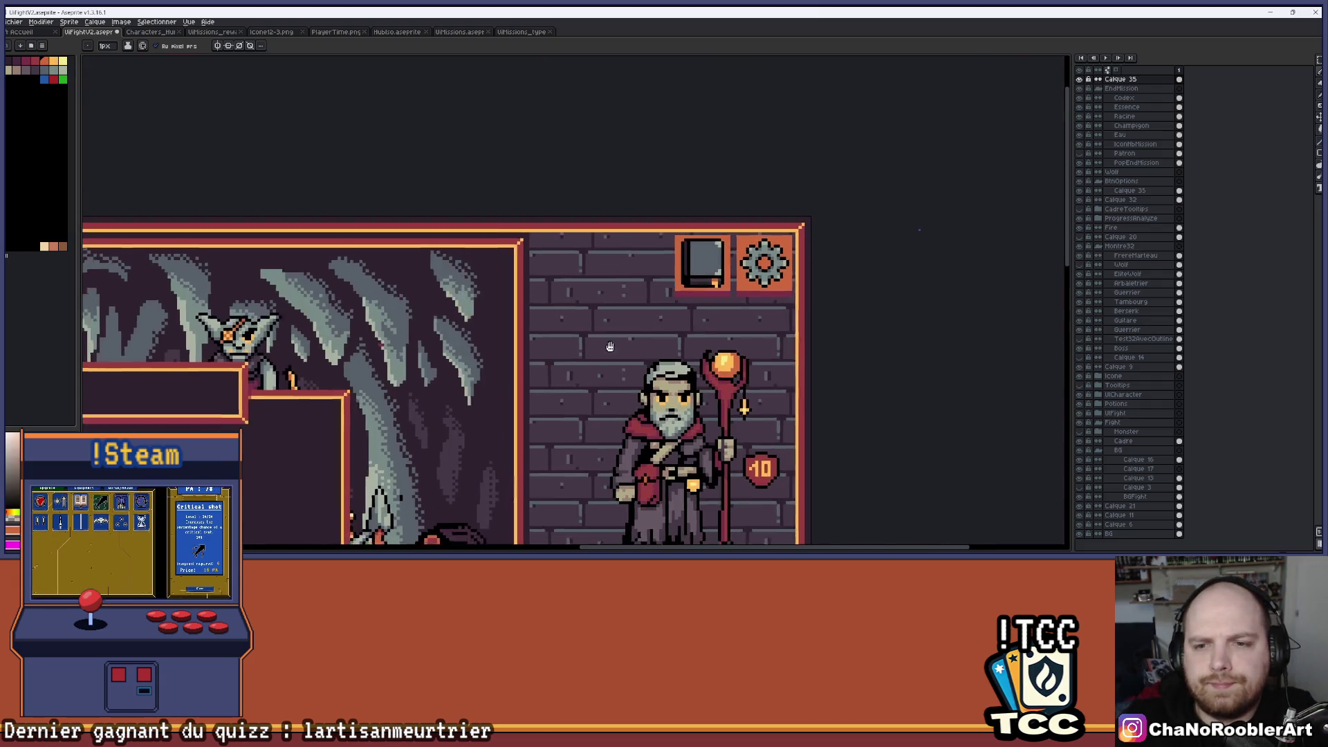
scroll(723, 261, "up", 1)
left_click_drag(737, 332, 781, 287)
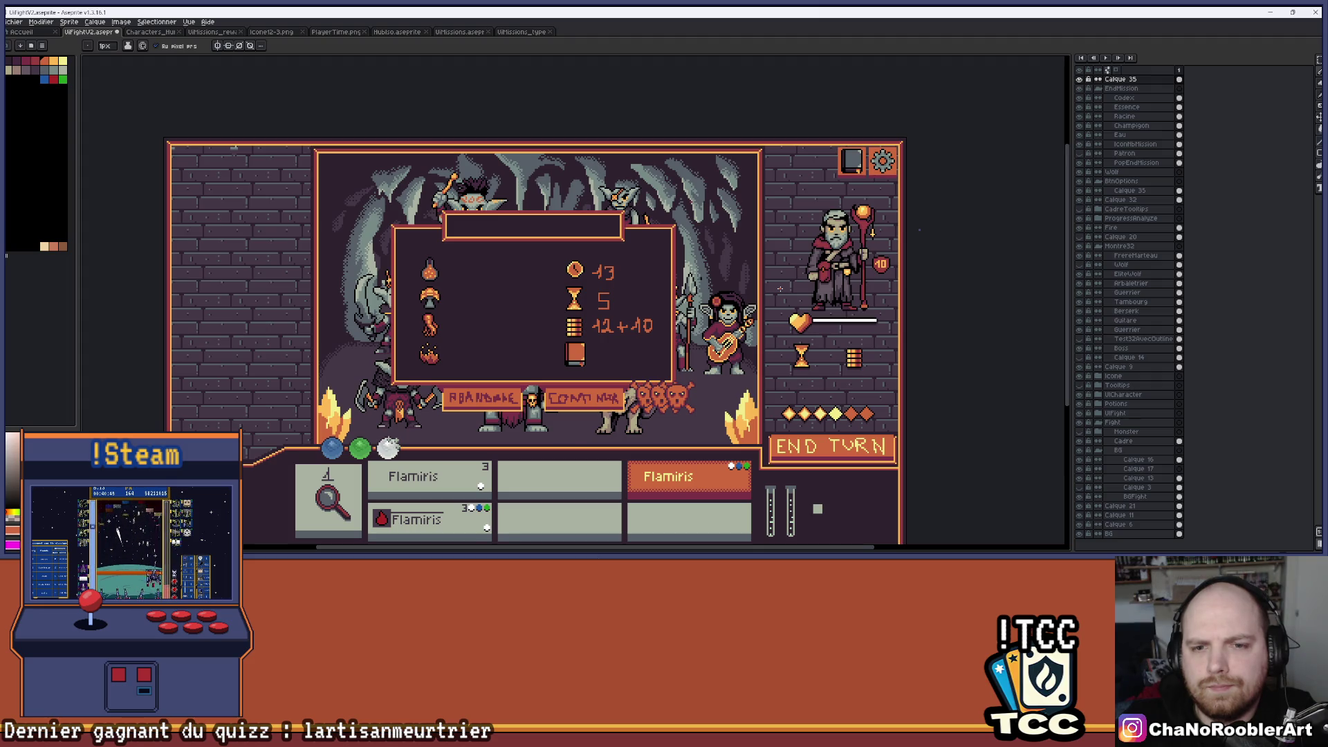
scroll(637, 346, "up", 2)
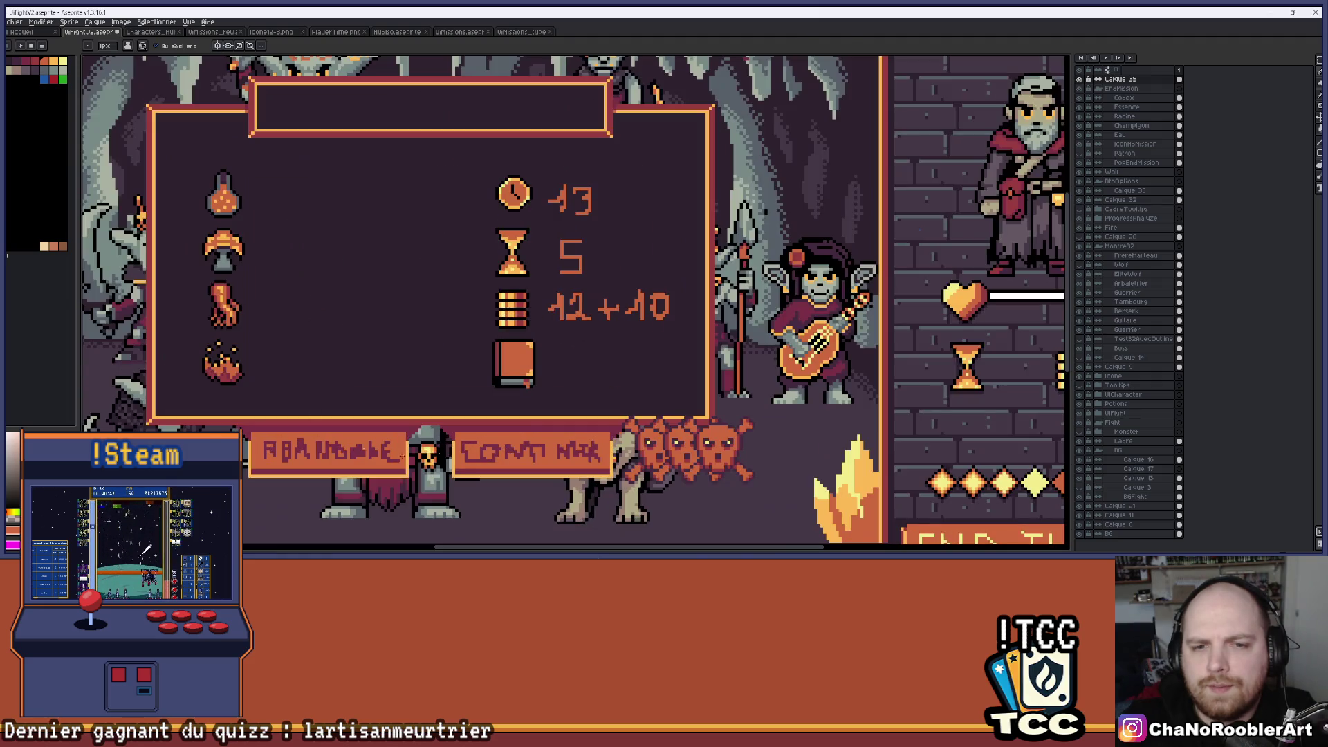
left_click_drag(528, 323, 171, 532)
scroll(691, 161, "up", 3)
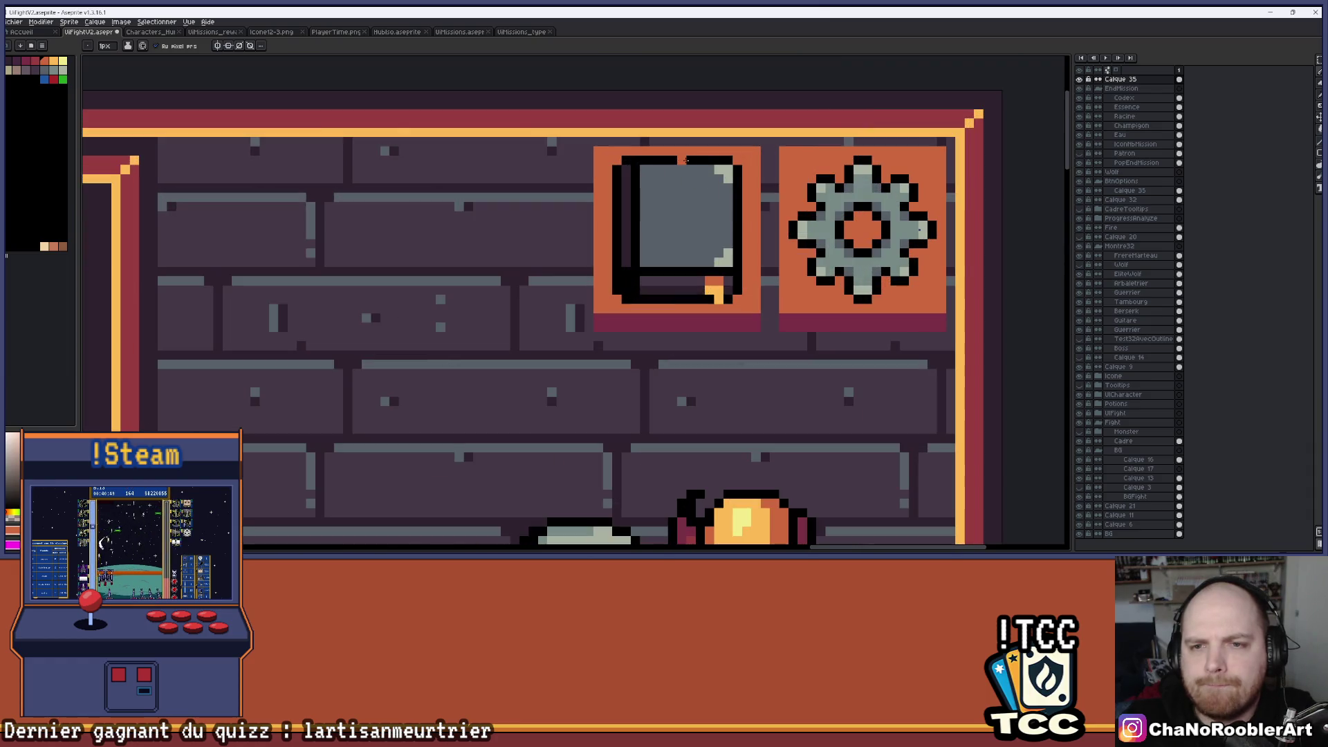
key("g")
left_click(626, 202)
key("ctrl+z")
key("ctrl+y")
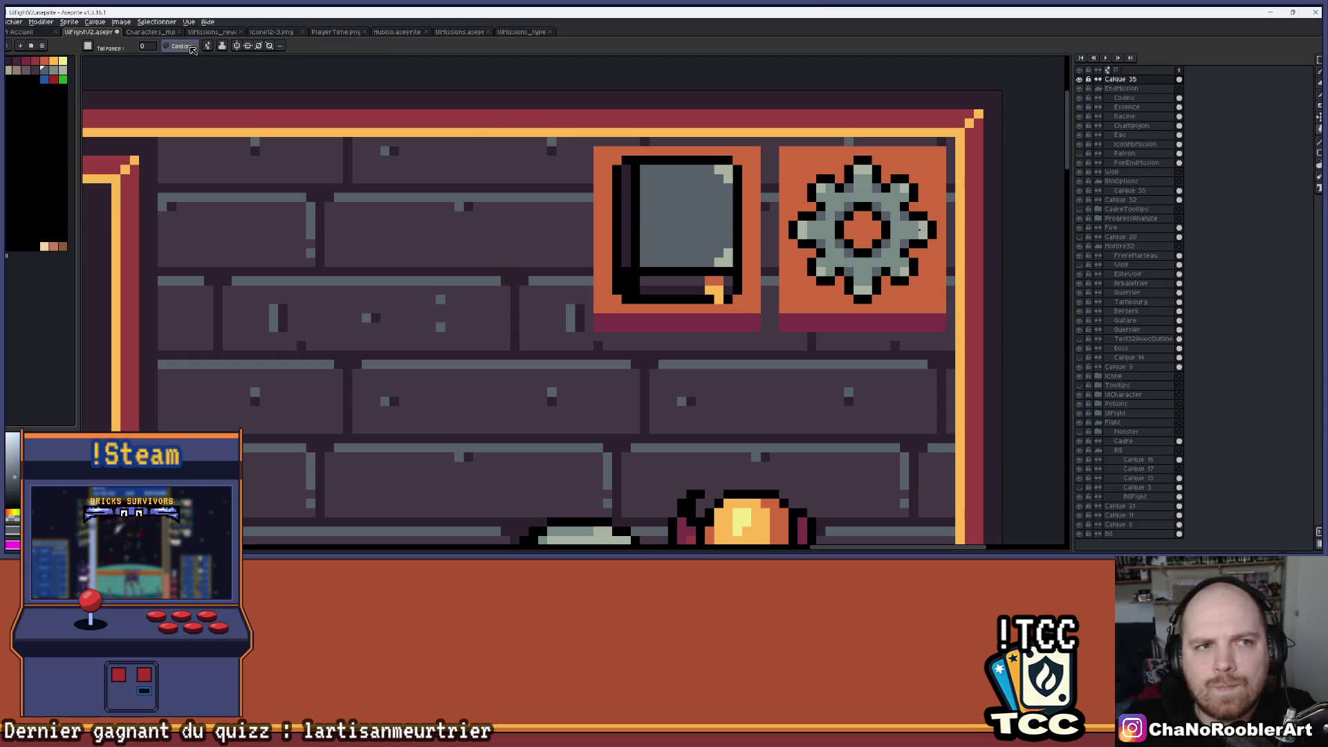
left_click(628, 204)
scroll(644, 235, "up", 2)
left_click(662, 262)
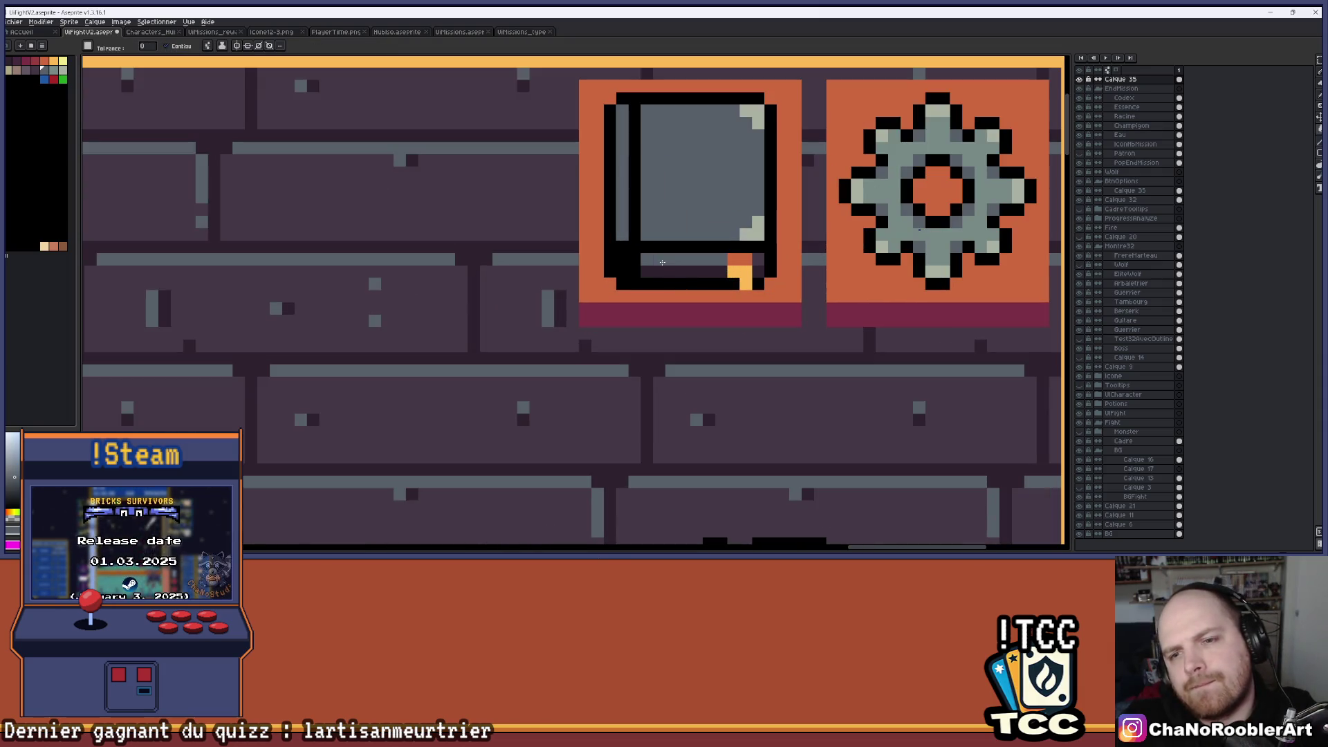
Try a dark fill on the book's bottom strip, then undo it.
left_click(34, 70)
left_click(666, 263)
key("ctrl+z")
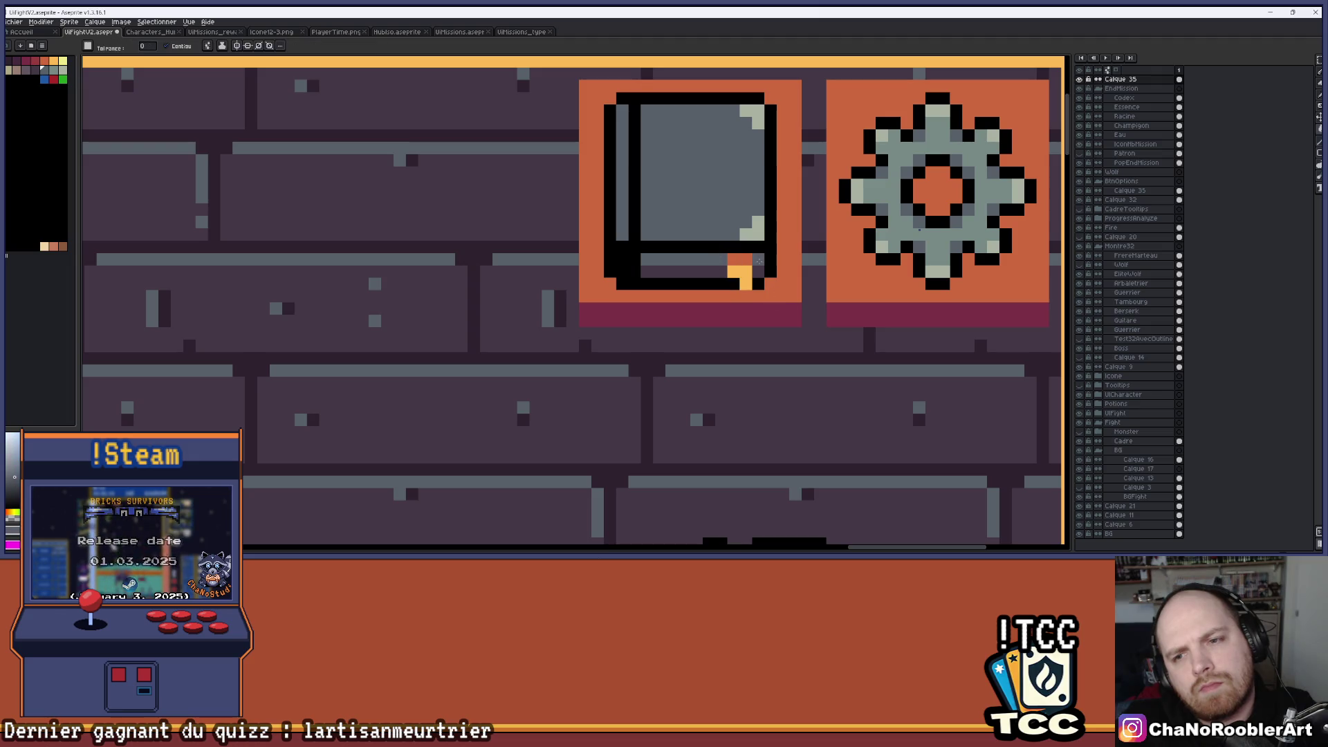
key("b")
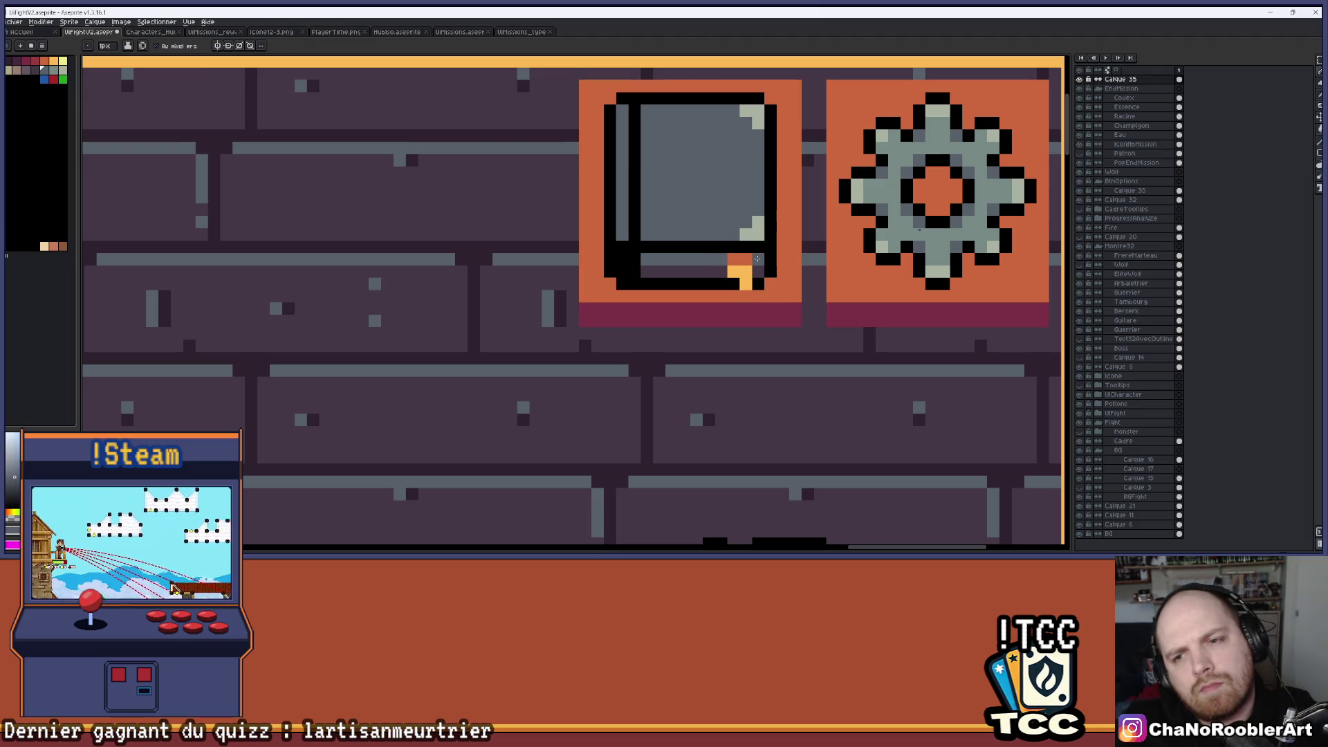
scroll(738, 315, "down", 4)
scroll(737, 315, "down", 4)
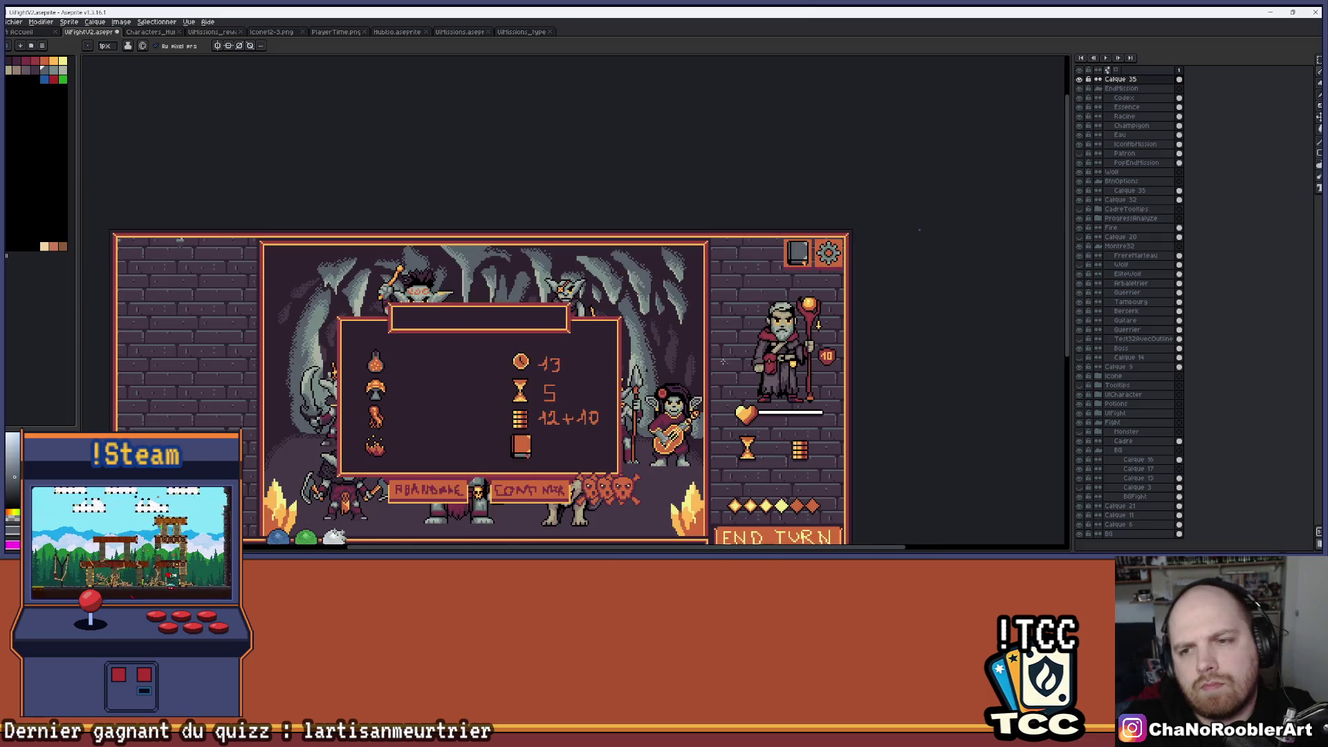
Bucket-fill the cover of the top-right book icon with light grey.
left_click_drag(762, 292, 804, 236)
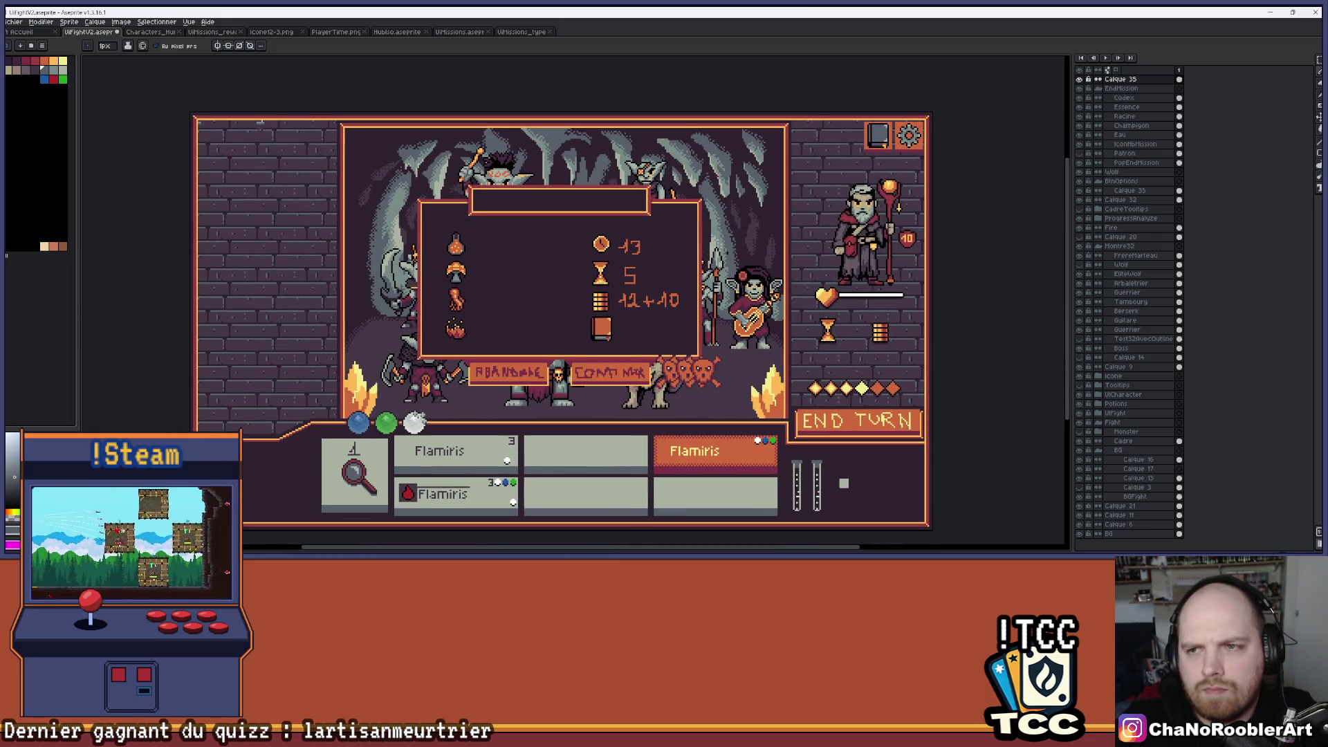
scroll(934, 111, "up", 5)
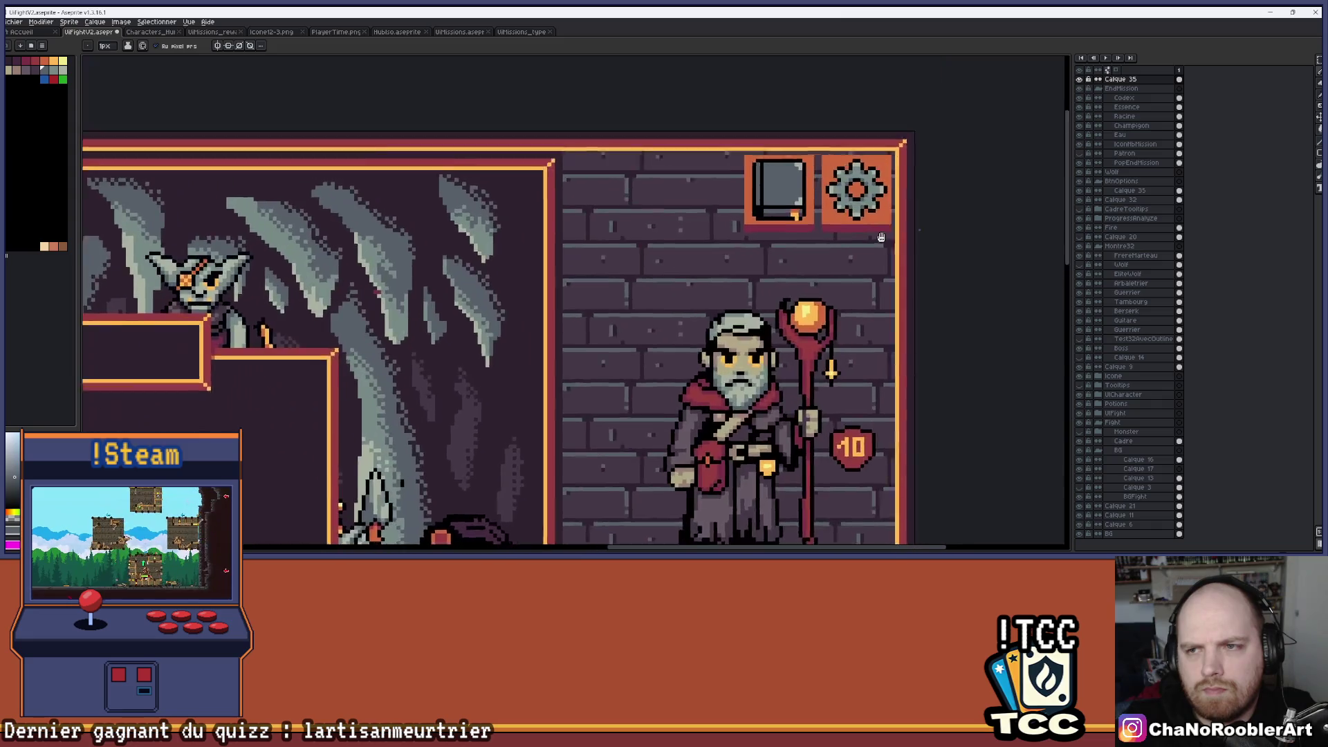
key("g")
left_click(710, 204)
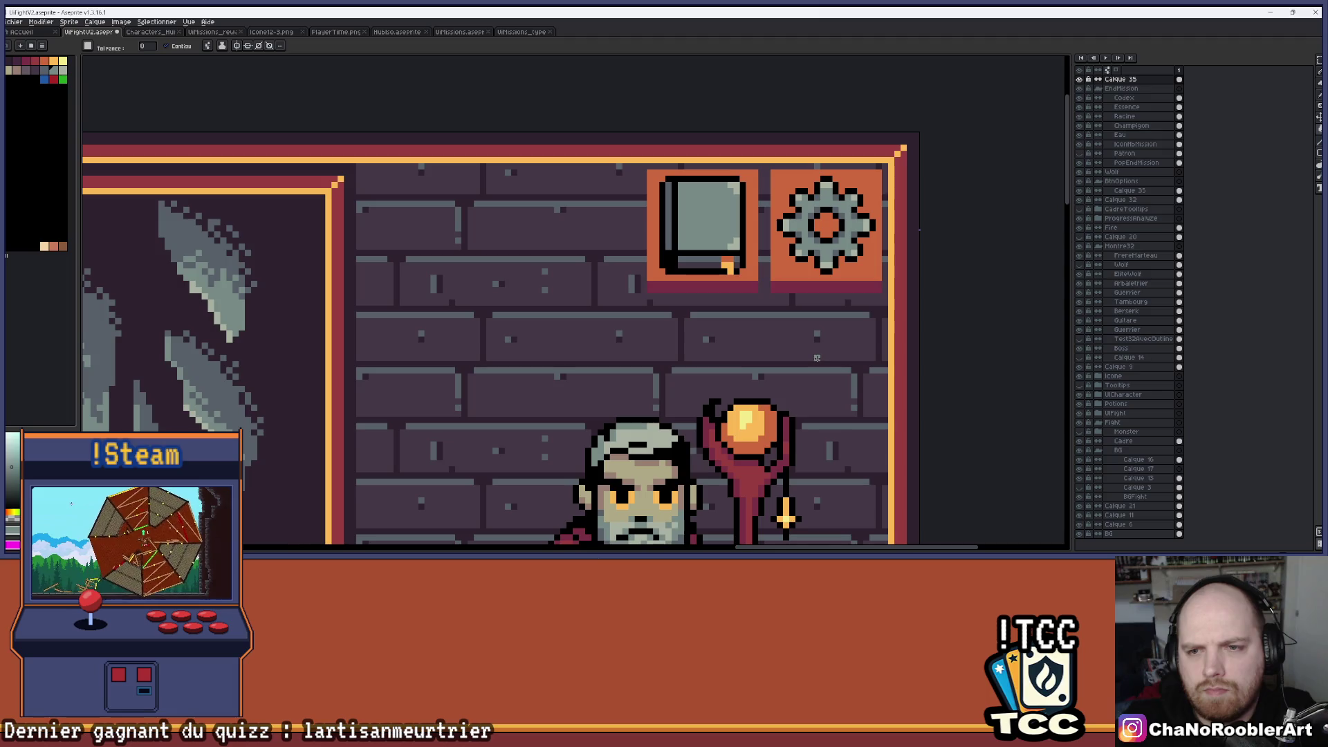
scroll(817, 357, "down", 4)
scroll(847, 195, "up", 2)
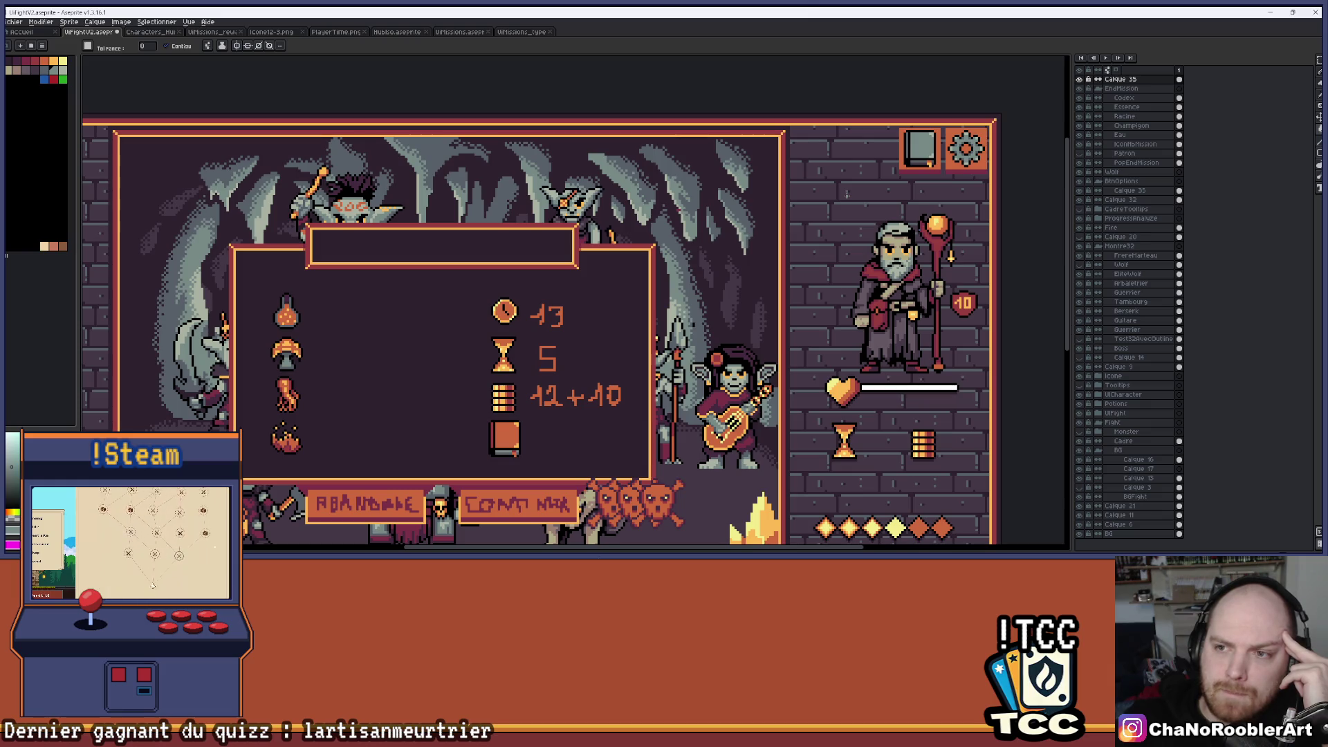
scroll(851, 192, "down", 1)
scroll(851, 192, "up", 4)
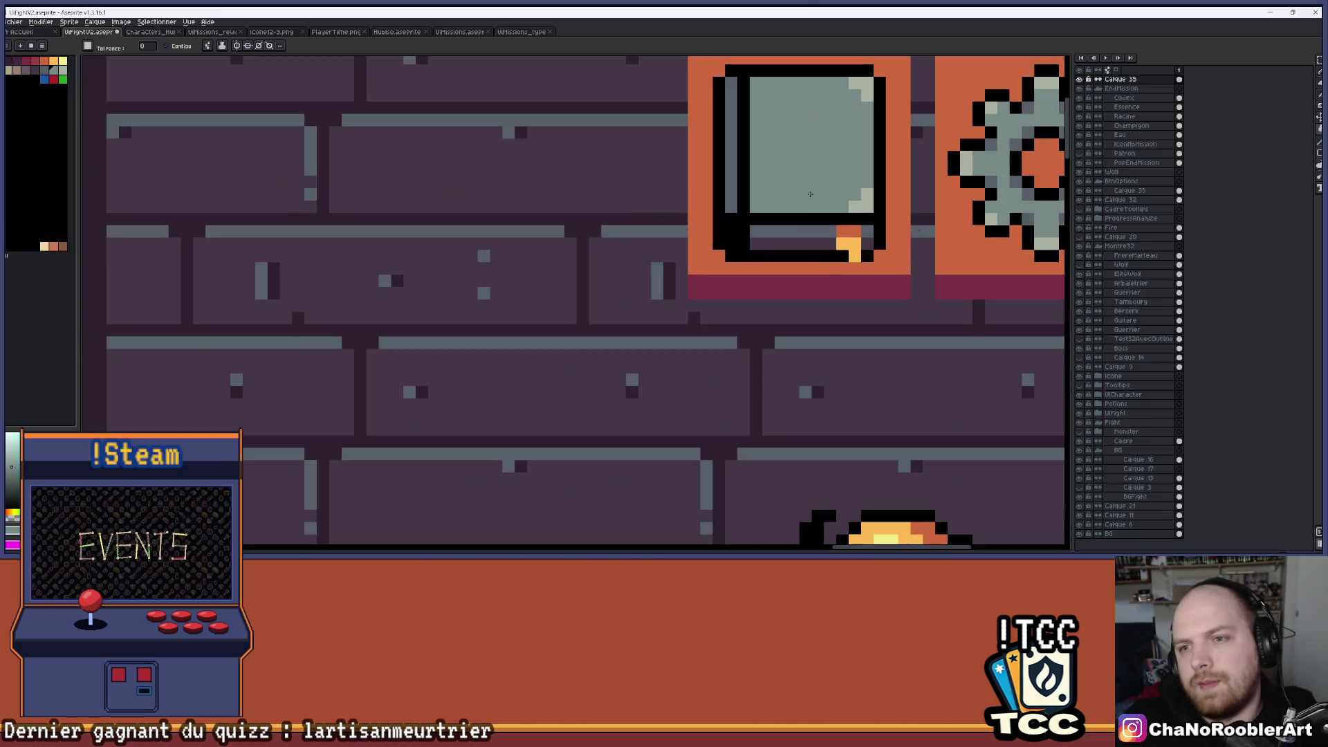
Fill the strip under the book's bottom edge orange.
scroll(708, 210, "down", 5)
scroll(477, 451, "up", 1)
key("i")
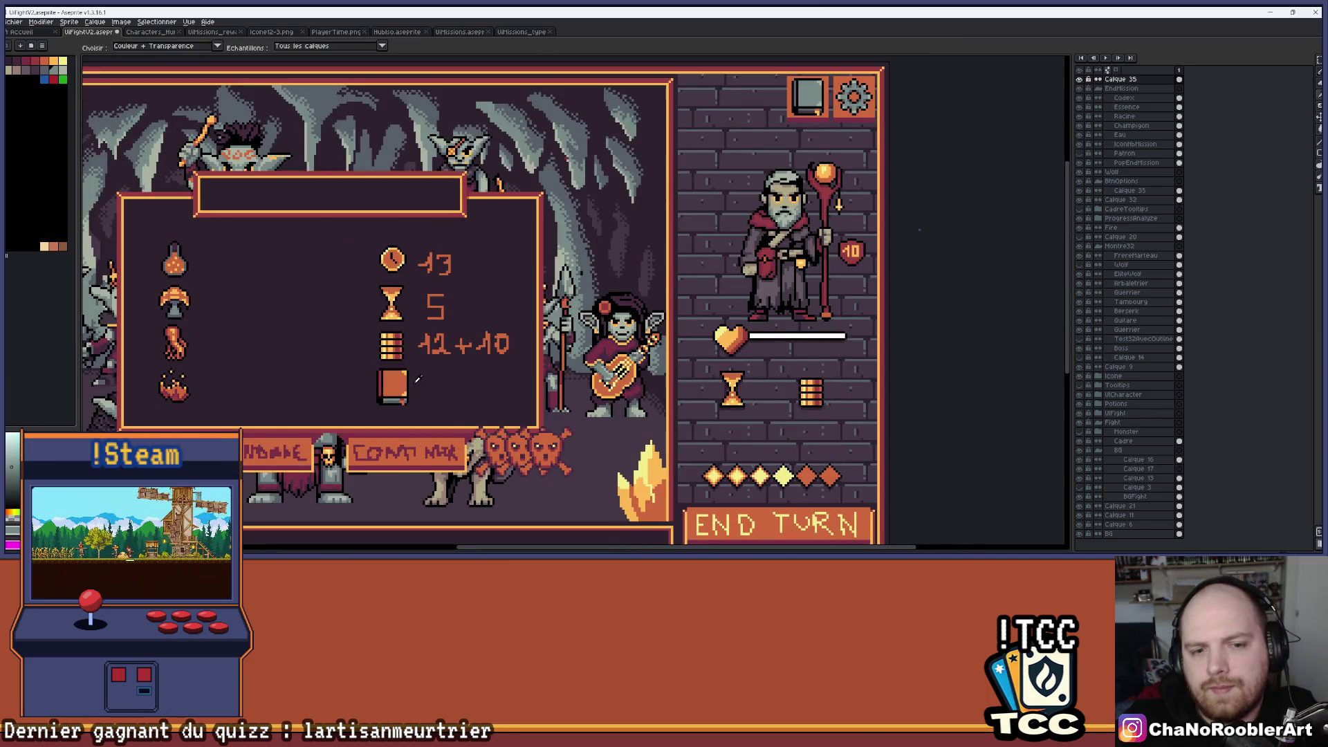
key("g")
scroll(405, 375, "down", 2)
scroll(598, 326, "up", 5)
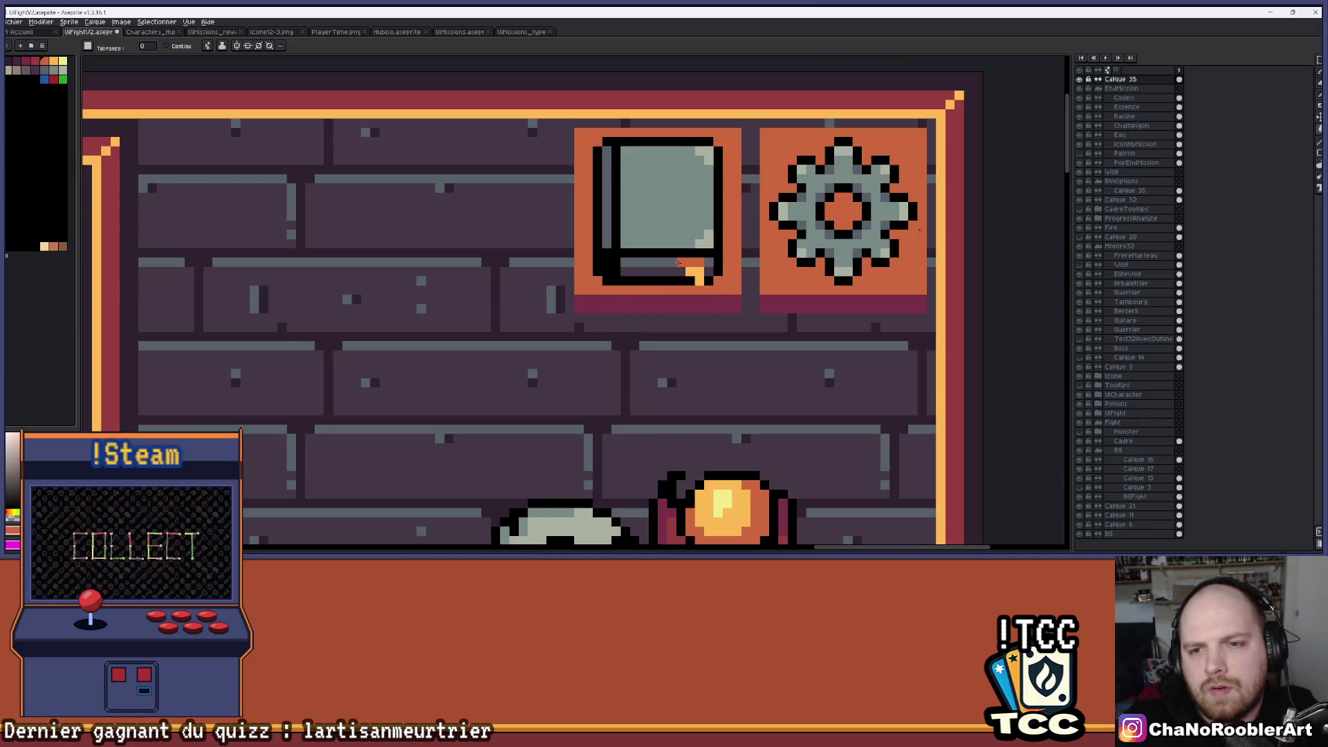
left_click(681, 263)
scroll(685, 266, "up", 2)
Paint a dark-red strip along the book's bottom and fill the strip below it maroon.
left_click(35, 61)
key("b")
left_click_drag(723, 258, 692, 258)
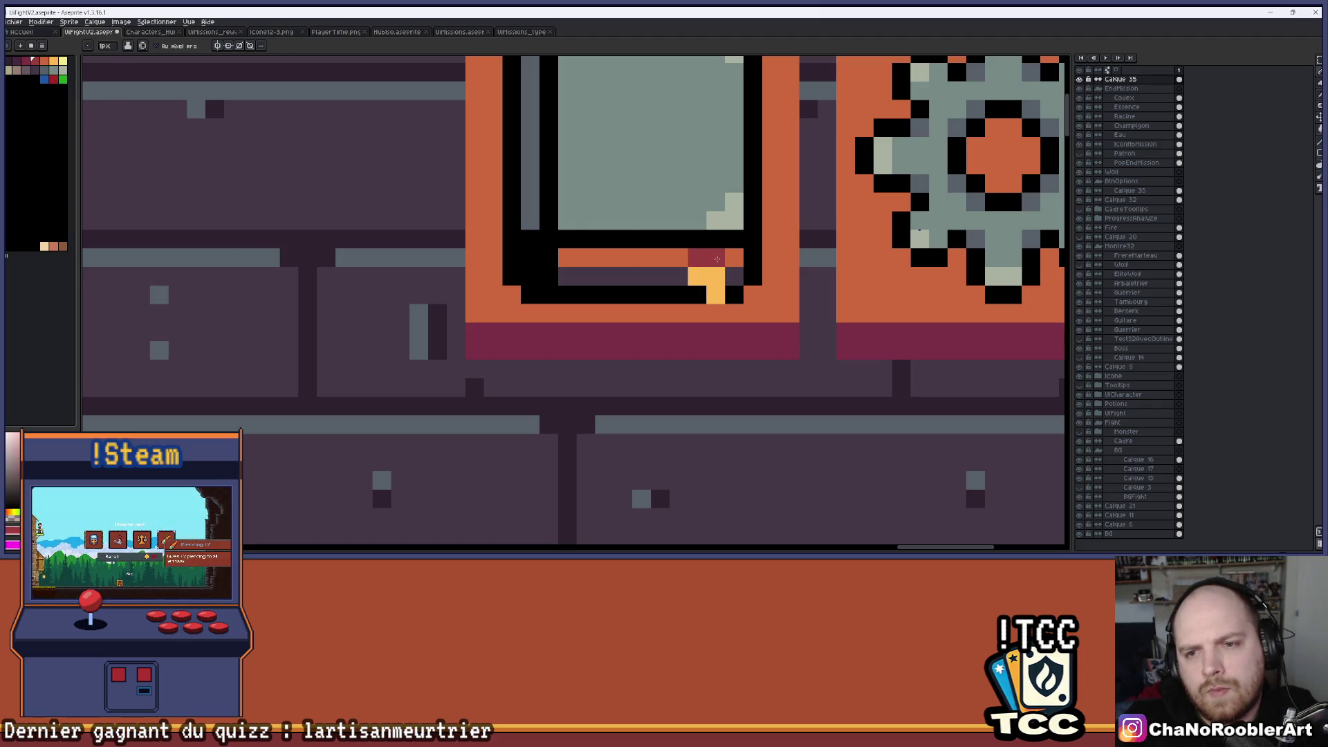
left_click(26, 63)
key("g")
left_click(599, 280)
scroll(731, 278, "down", 1)
scroll(731, 278, "up", 1)
Recolour bottom-edge pixels and add a dark-red pixel sampled from the book.
left_click(54, 63)
left_click(693, 249)
scroll(705, 263, "down", 5)
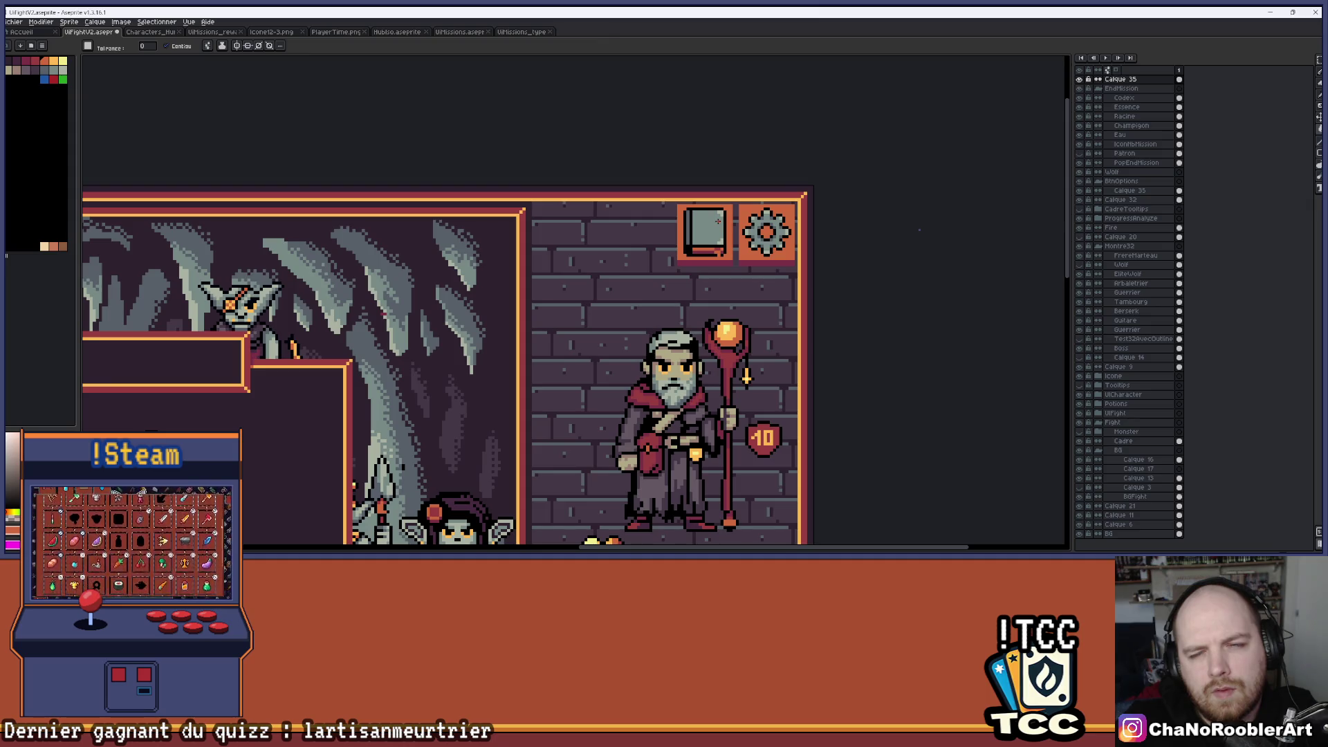
scroll(718, 222, "up", 5)
key("i")
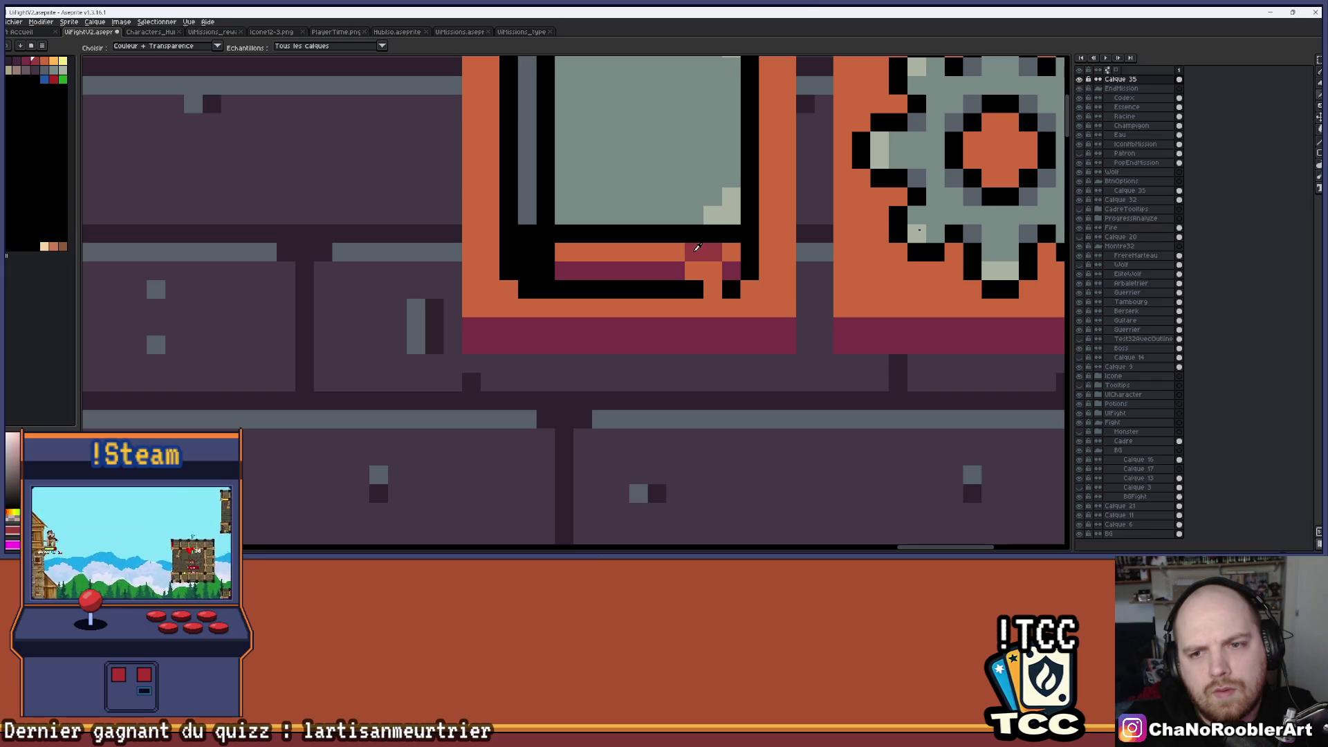
left_click(700, 246, "alt")
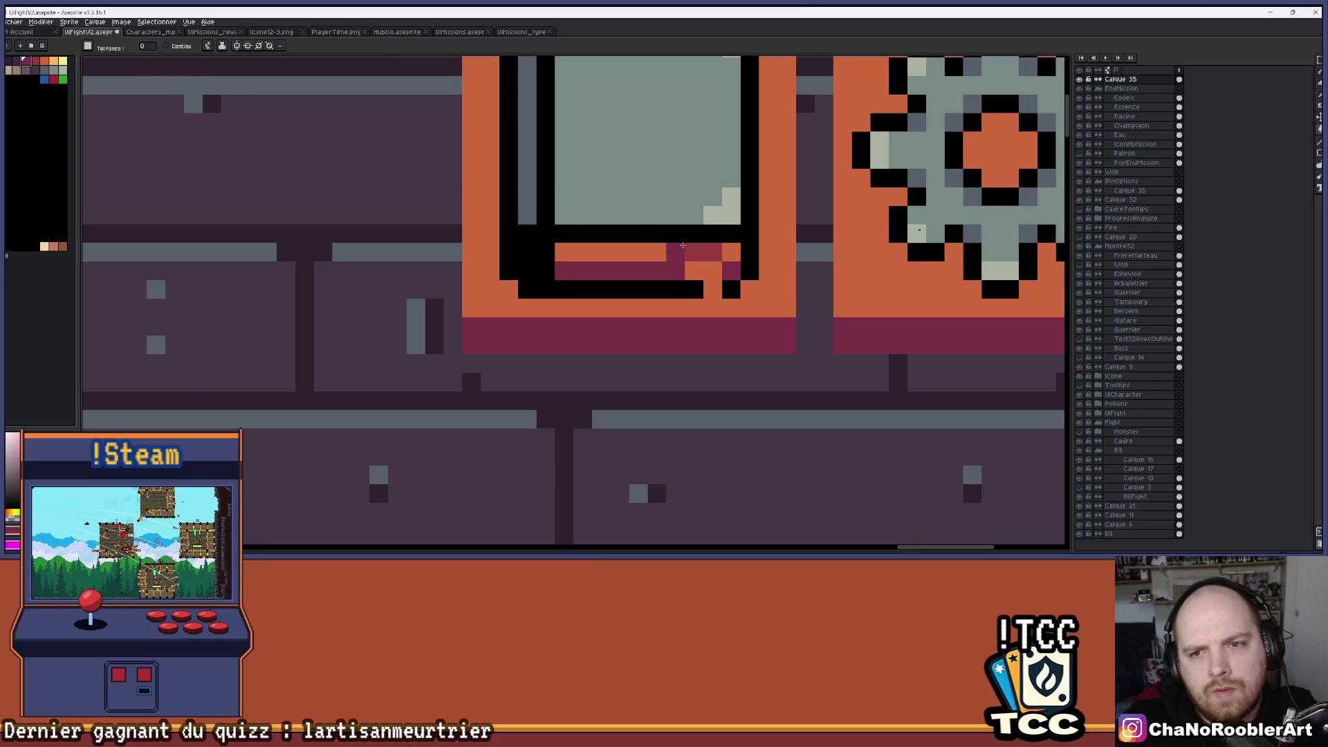
left_click(705, 250)
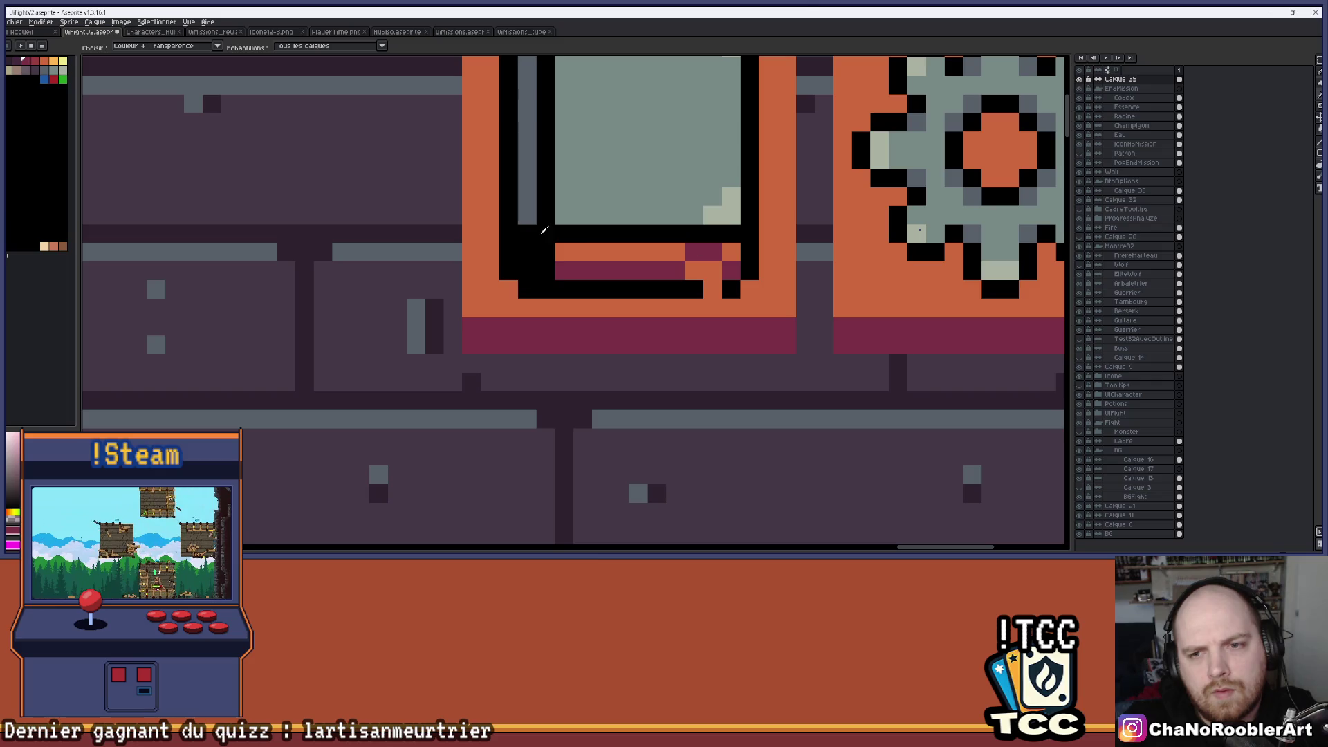
Repaint the book's bottom row dark purple and touch up its corner pixels in red.
left_click(18, 63)
left_click_drag(681, 271, 560, 271)
left_click(730, 271)
key("alt")
left_click(35, 61)
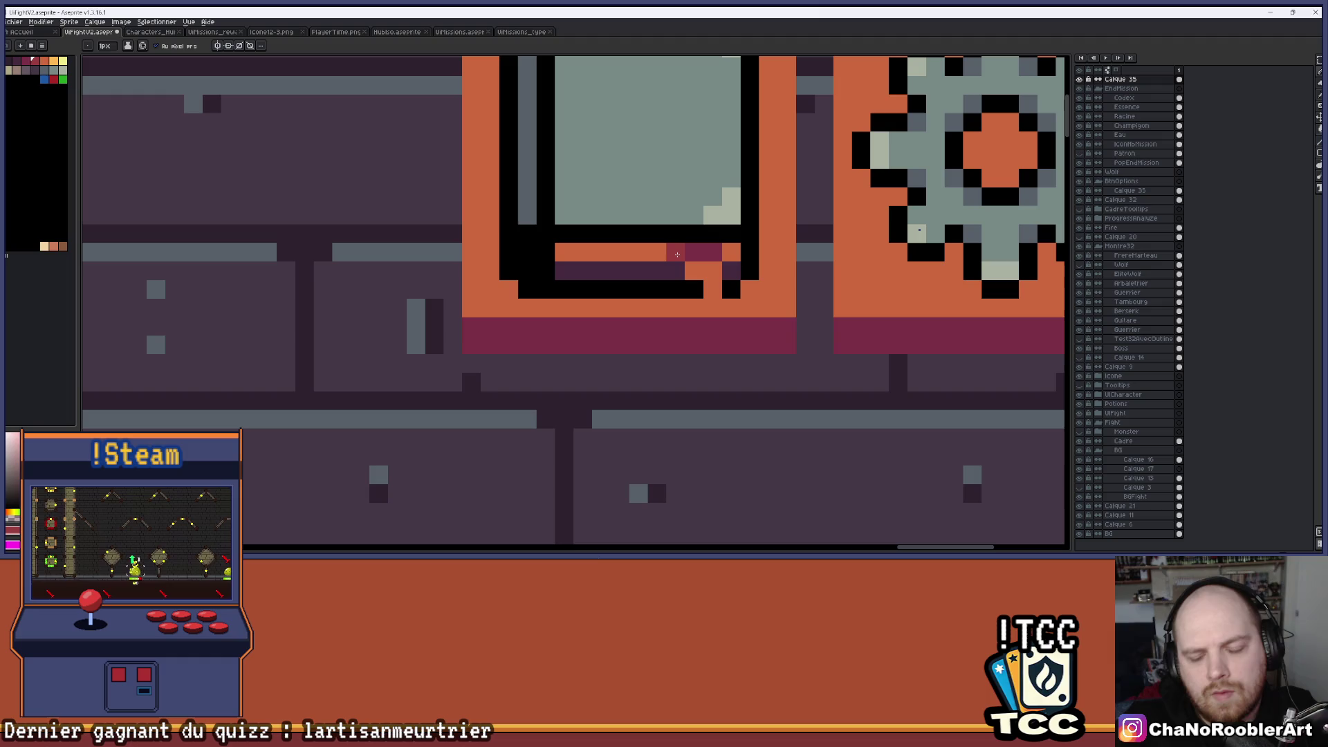
left_click(734, 252)
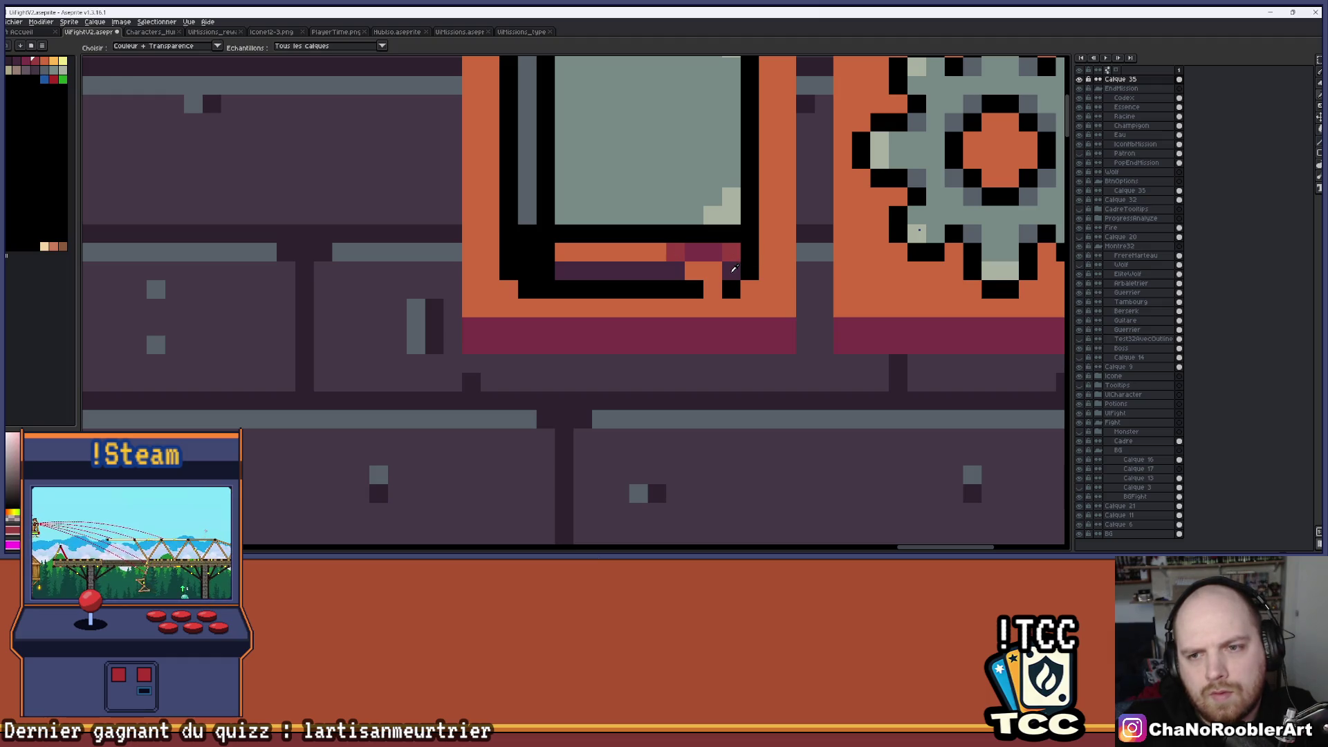
left_click(675, 270)
key("alt")
left_click(54, 61)
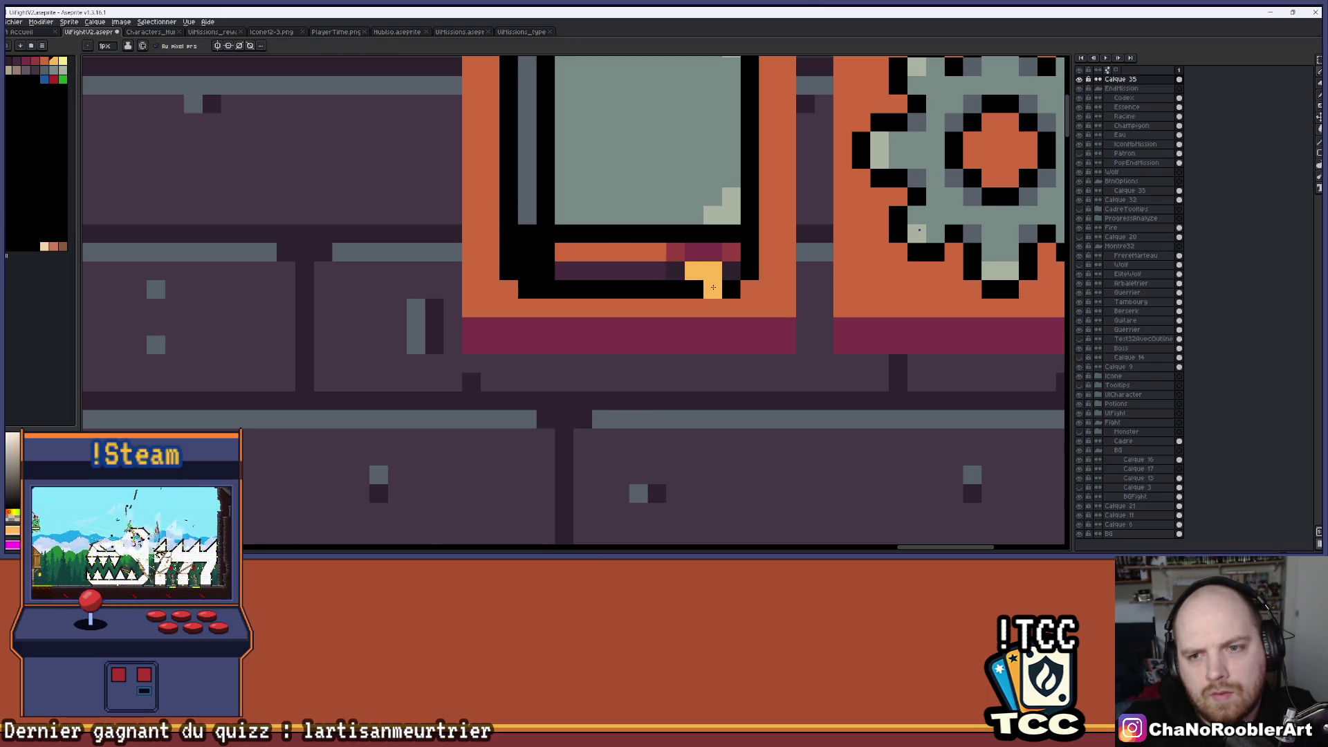
scroll(712, 287, "down", 5)
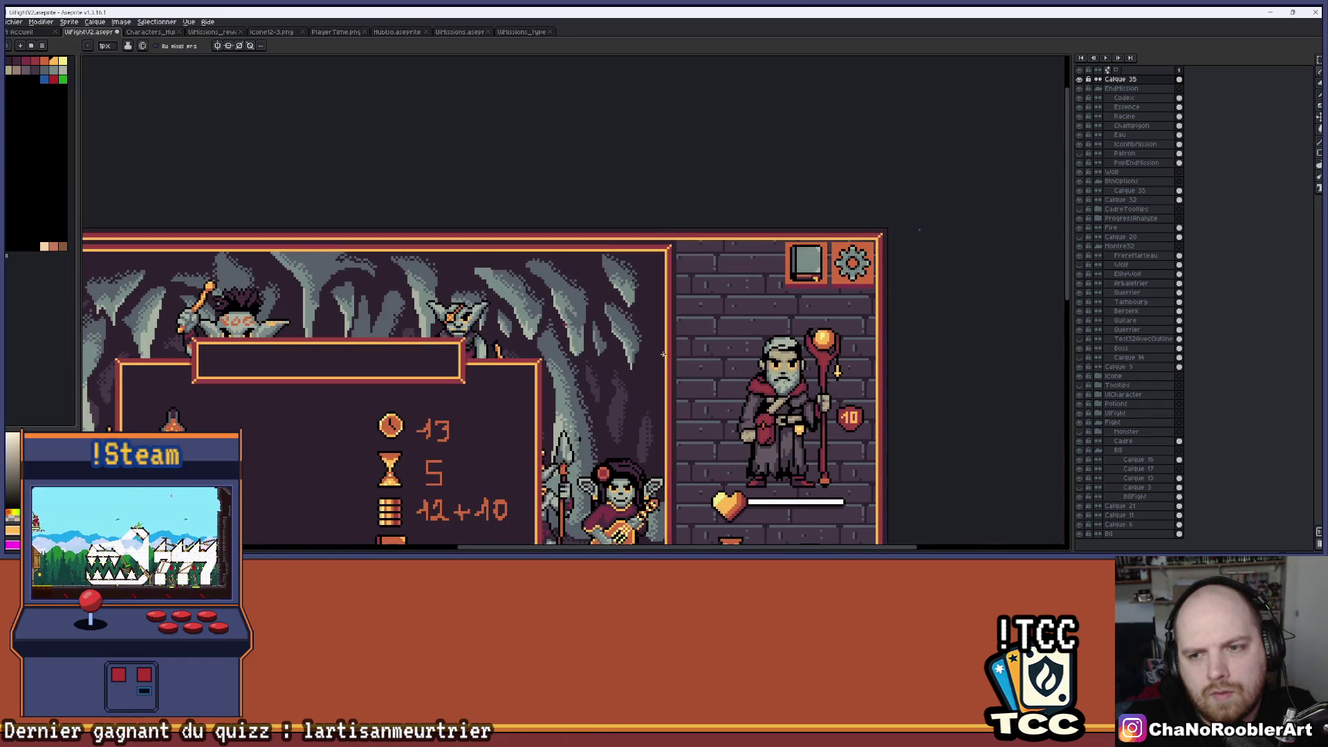
Eyedrop the icon's orange and paint the red pixels along the book's bottom edge orange.
scroll(670, 353, "down", 2)
scroll(820, 222, "up", 6)
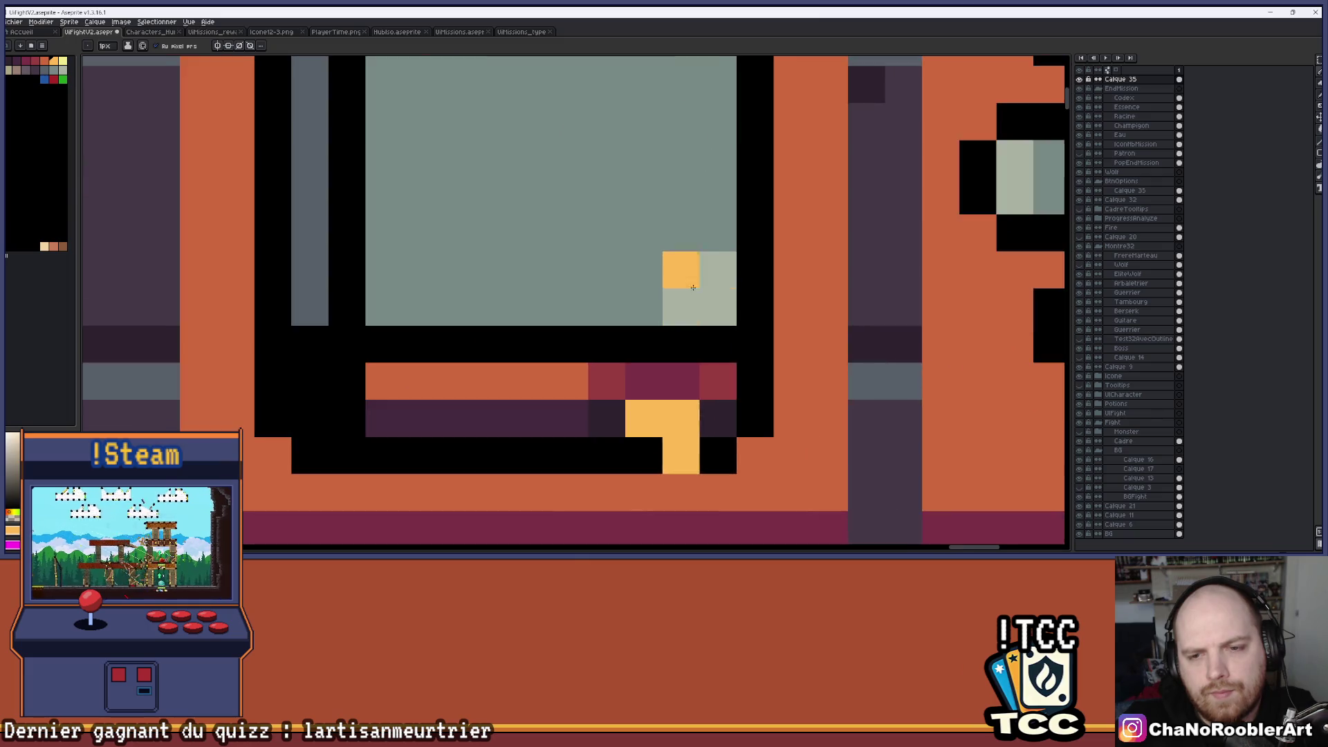
key("alt")
left_click(477, 385, "alt")
left_click(588, 404)
left_click(737, 404)
scroll(737, 405, "down", 1)
left_click(705, 418)
left_click(701, 377)
Repaint the remaining stray red pixel dark purple.
scroll(621, 428, "down", 2)
left_click_drag(621, 429, 698, 330)
scroll(698, 331, "down", 2)
left_click_drag(637, 410, 725, 309)
scroll(724, 309, "down", 1)
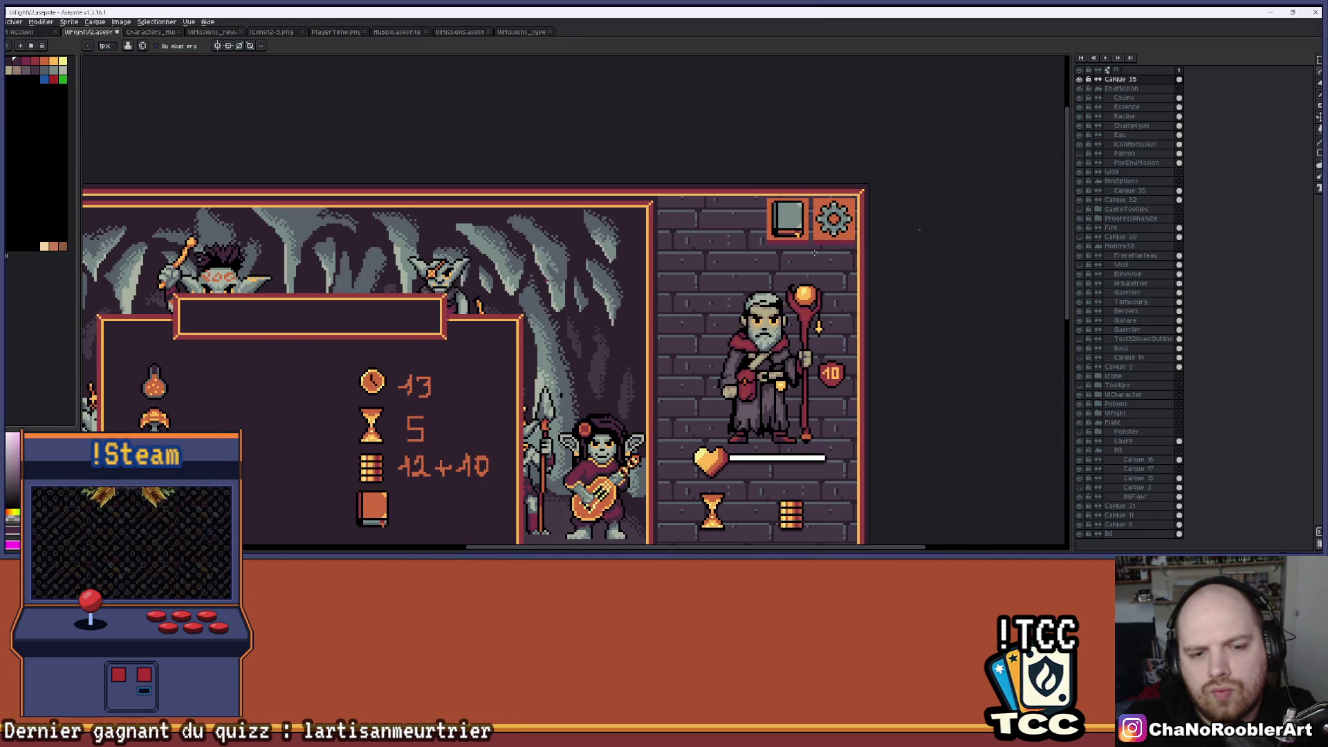
scroll(803, 239, "up", 5)
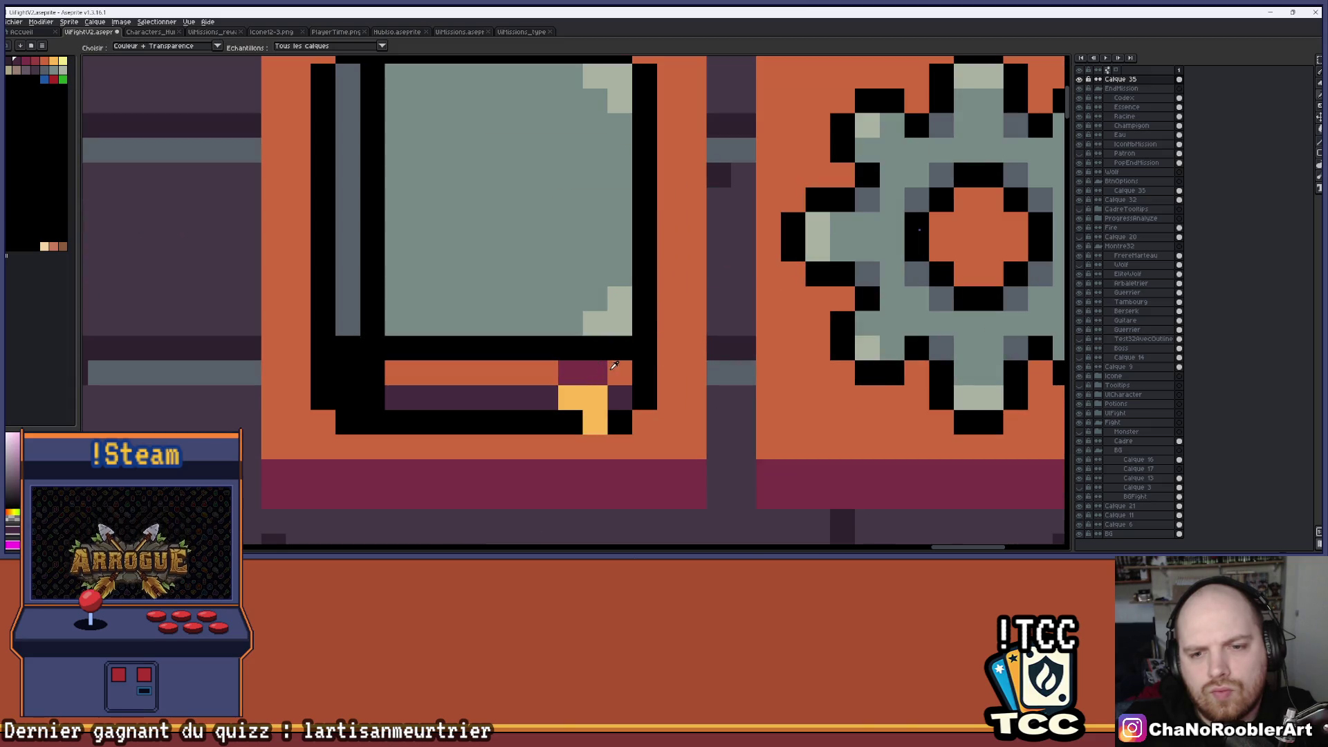
left_click(31, 61)
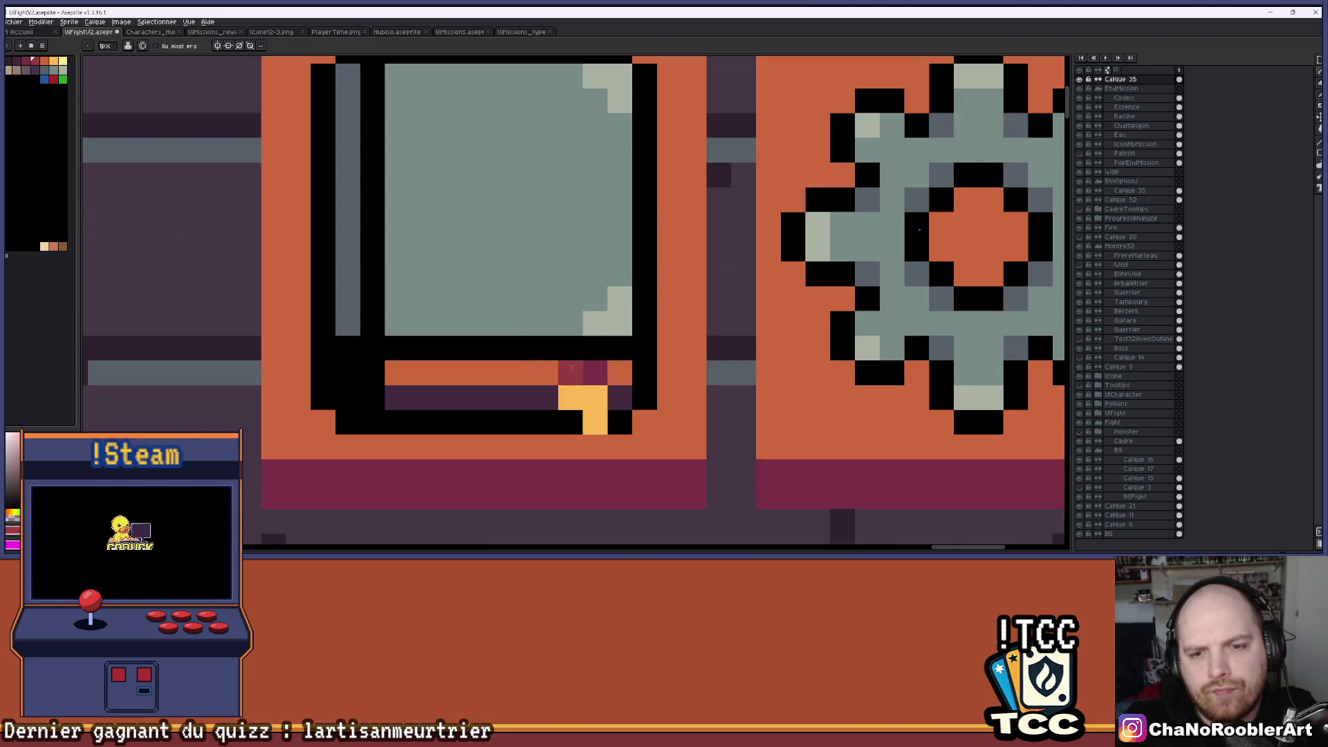
left_click(482, 385)
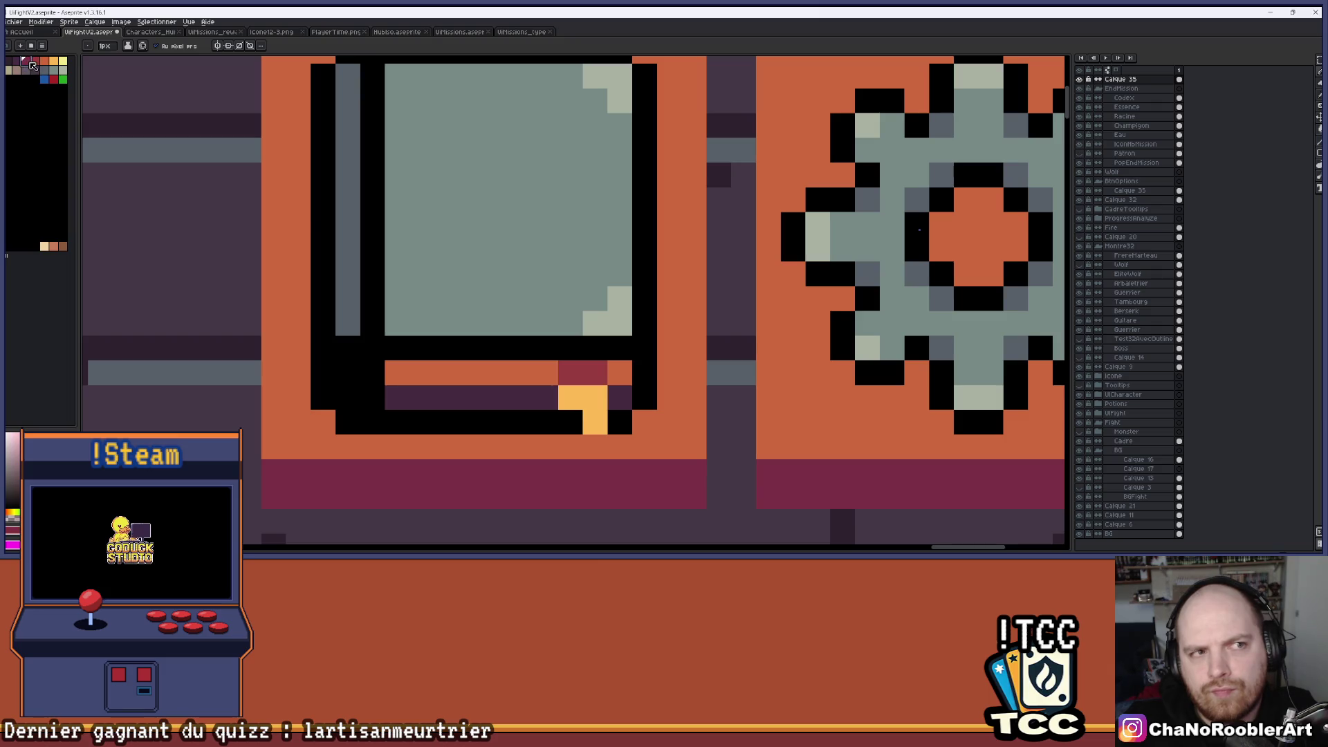
Undo the last recolouring and add black outline pixels around the book.
key("g")
scroll(456, 396, "down", 4)
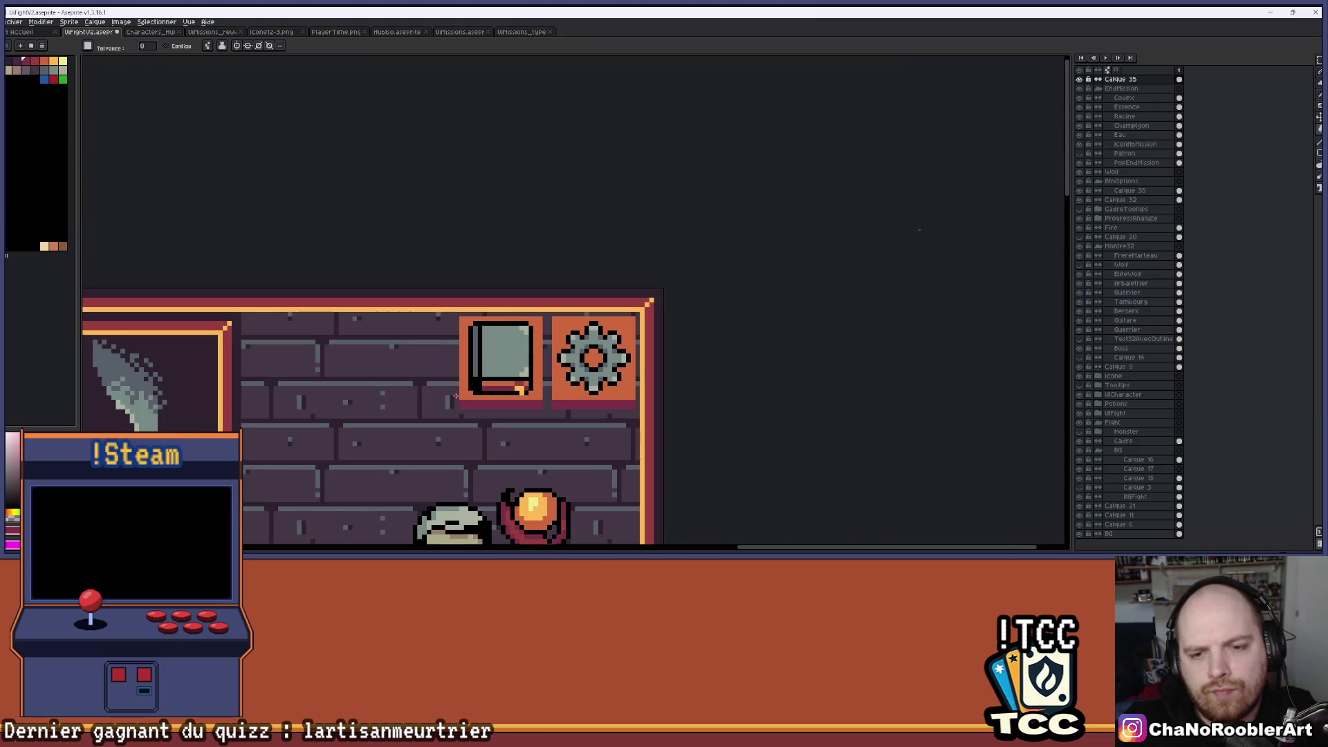
scroll(455, 395, "down", 2)
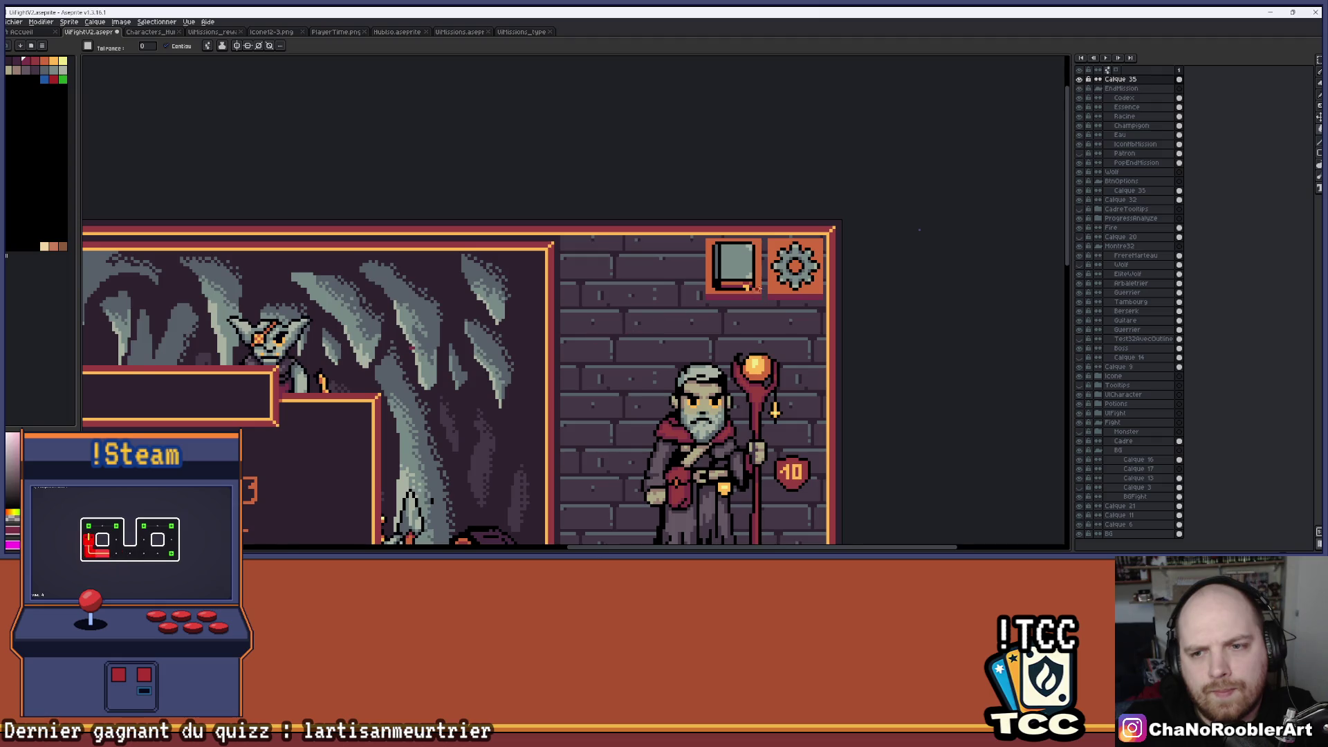
scroll(757, 284, "up", 6)
key("ctrl+z")
key("b")
left_click(674, 359)
left_click(699, 285)
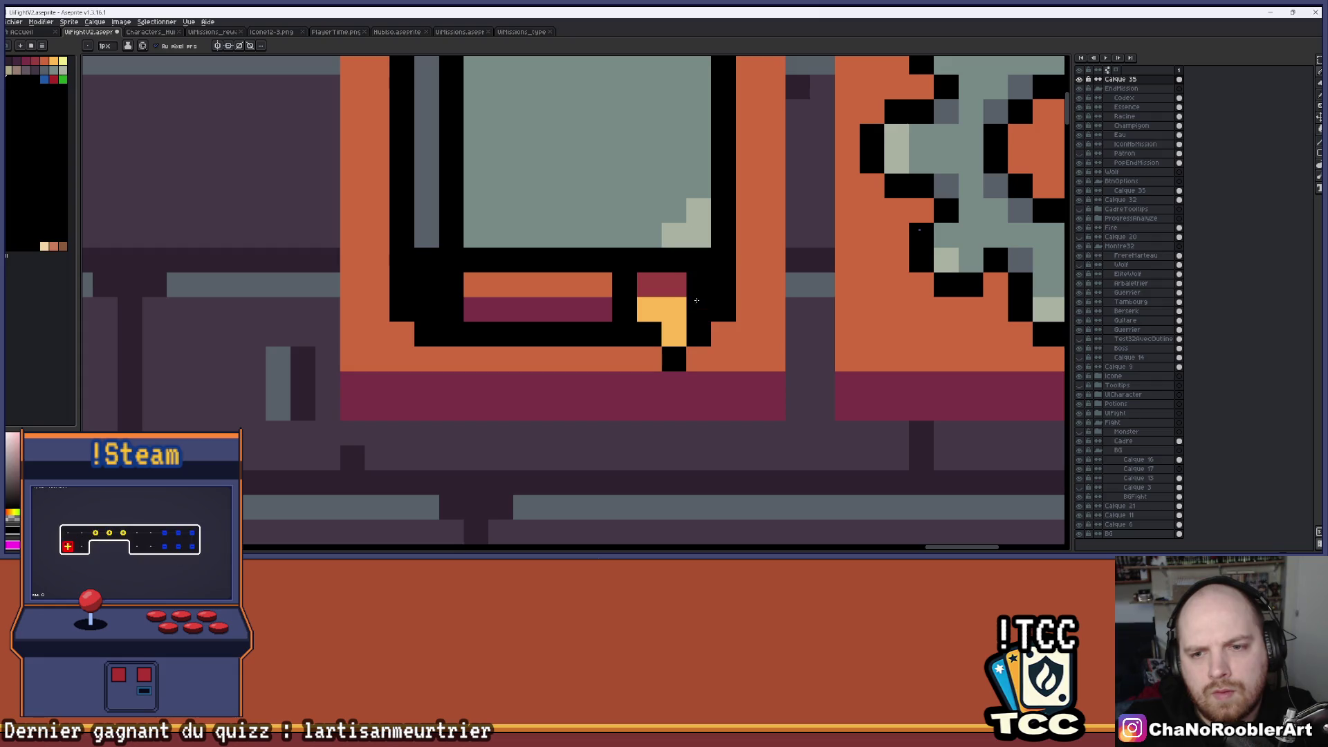
Undo the stray purple pixel beside the book and add a yellow pixel to its bottom bar.
left_click(697, 301)
scroll(697, 301, "down", 5)
scroll(700, 379, "down", 1)
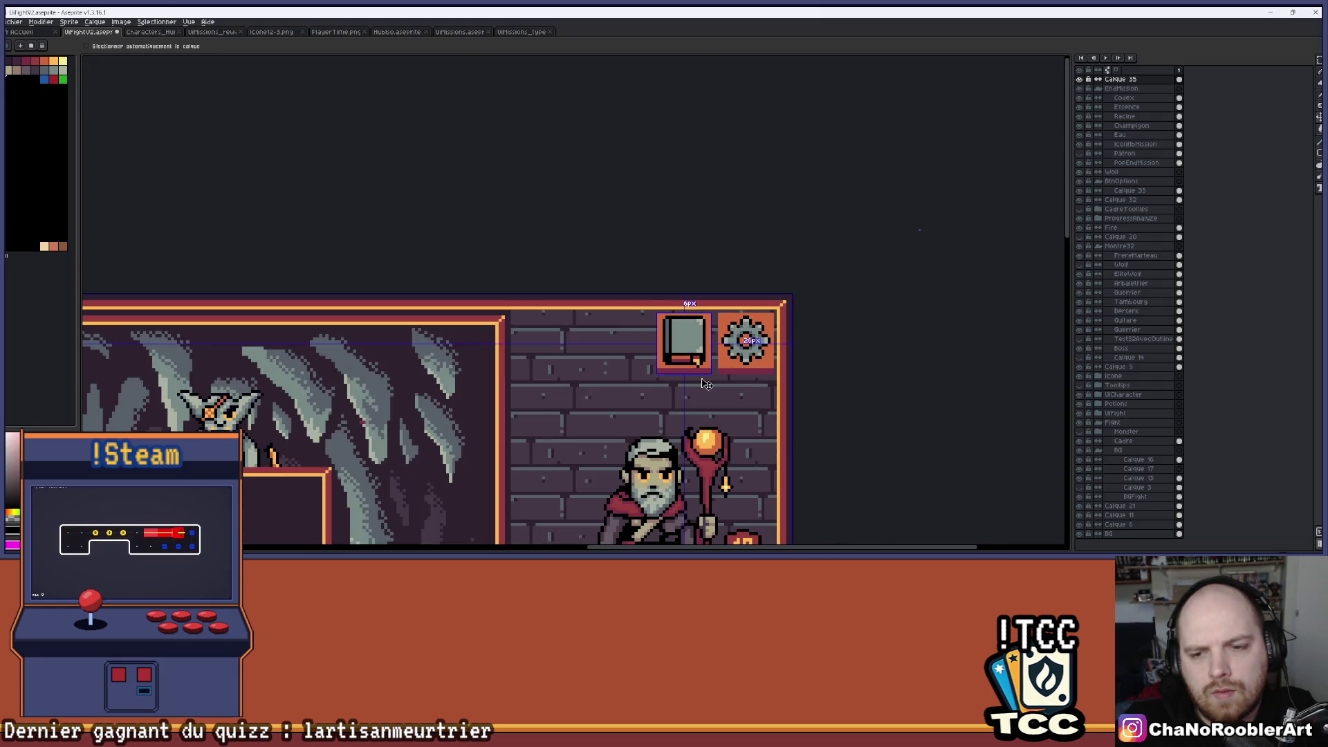
key("ctrl+z")
scroll(712, 374, "up", 4)
left_click(720, 373)
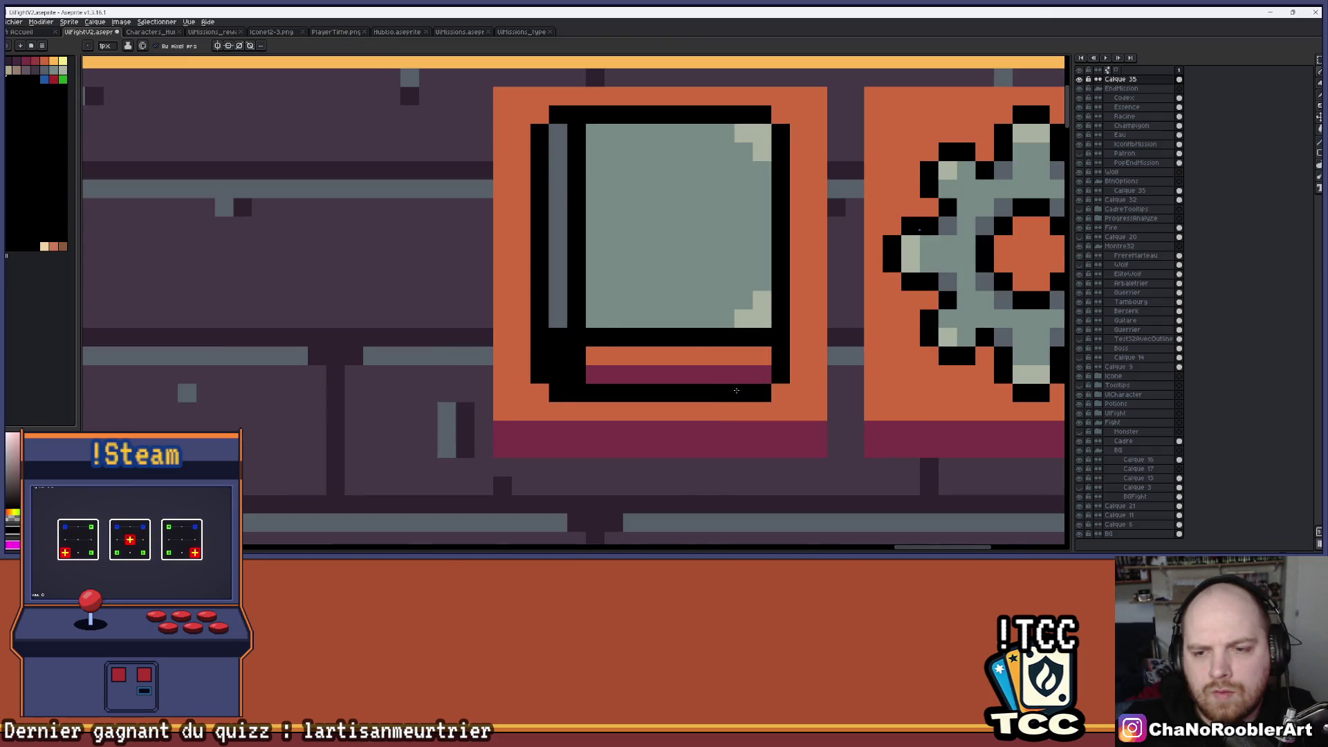
scroll(593, 386, "down", 4)
scroll(605, 414, "up", 4)
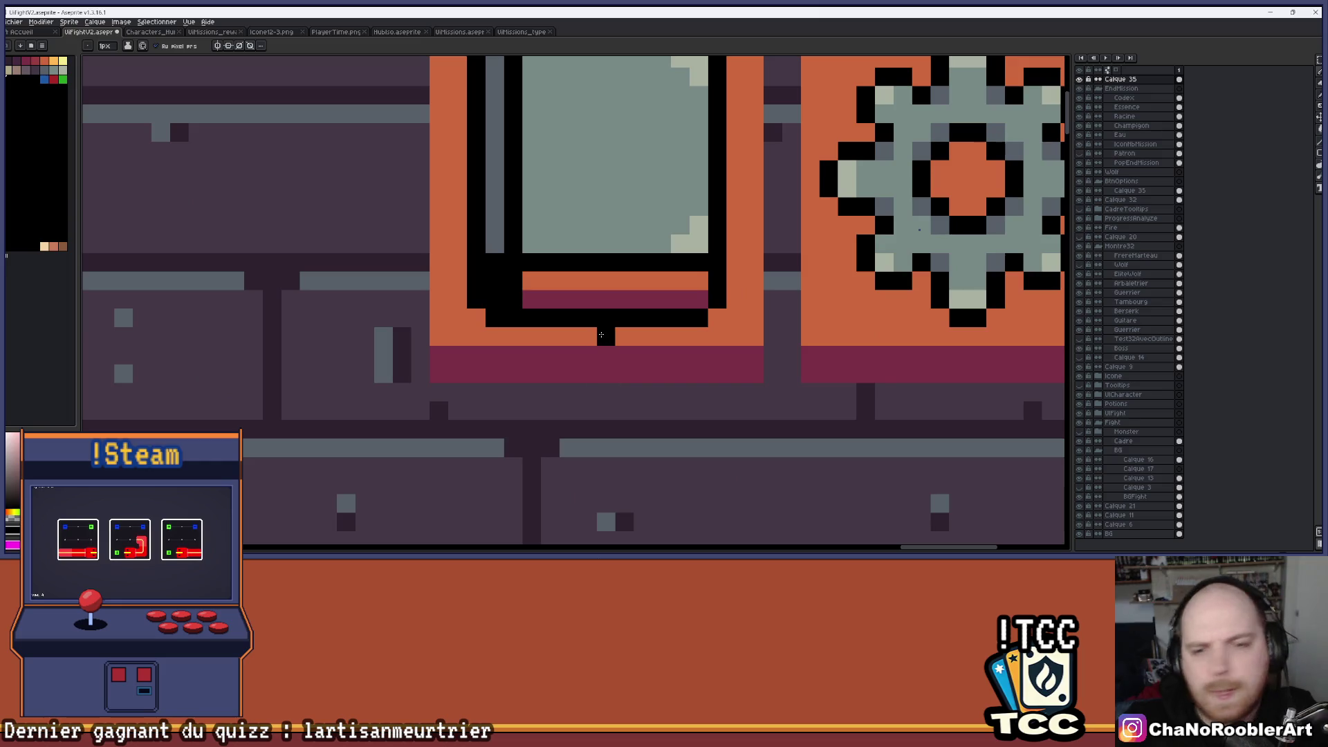
scroll(610, 311, "down", 4)
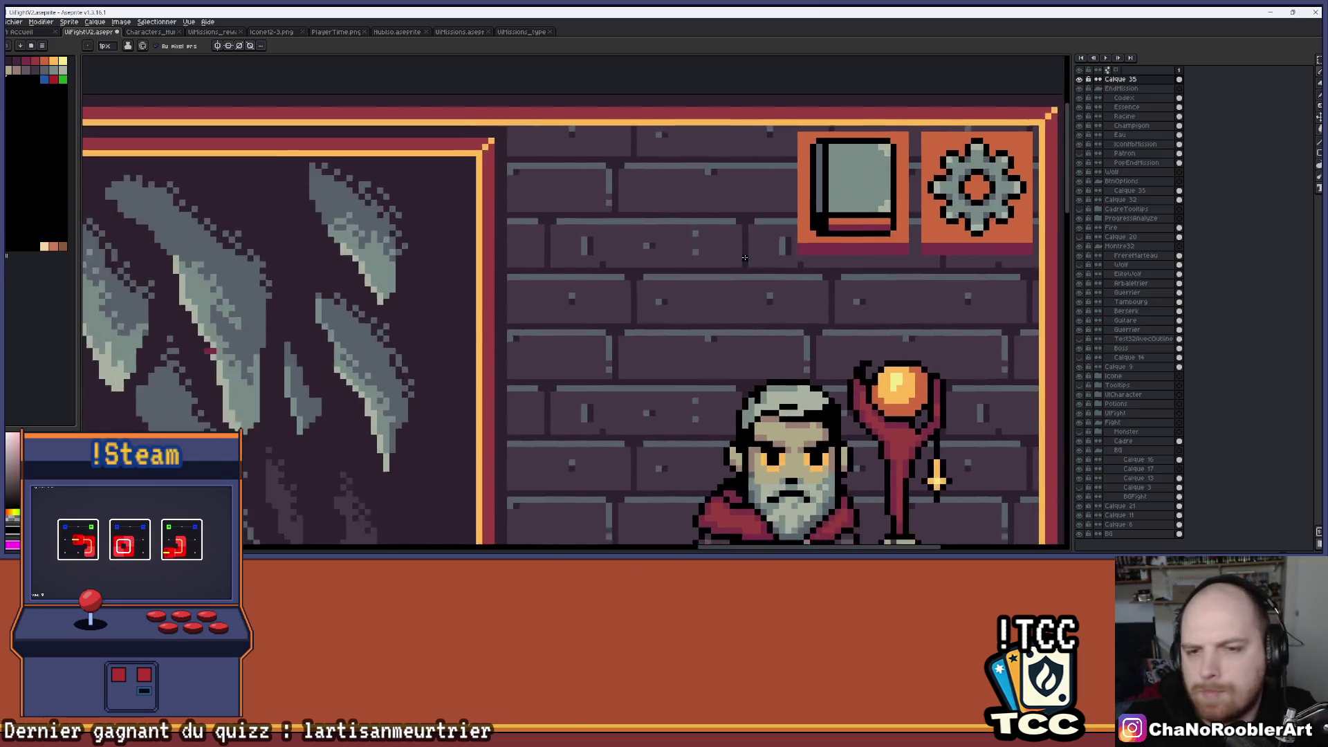
scroll(738, 267, "down", 2)
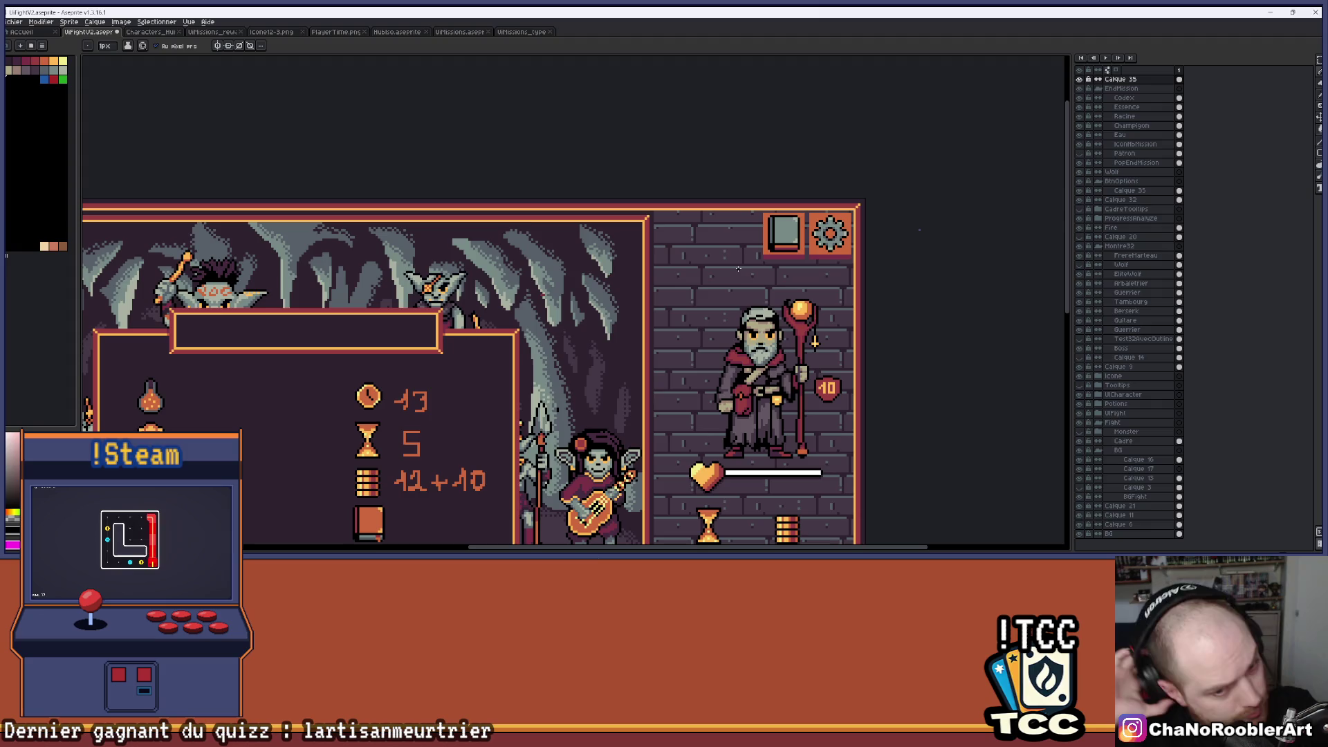
left_click_drag(689, 276, 738, 223)
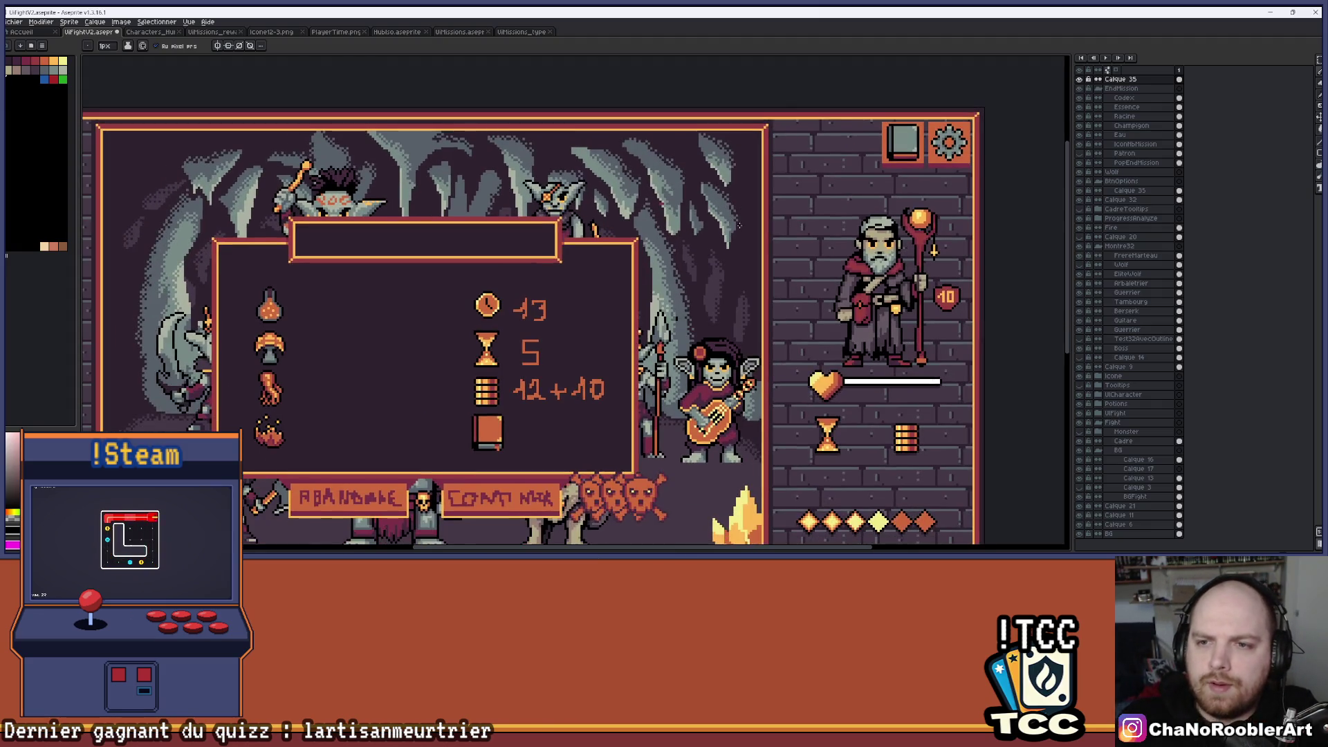
Fill the book's orange page strip beige and recolour the strips beneath it.
scroll(900, 152, "down", 1)
scroll(899, 152, "up", 6)
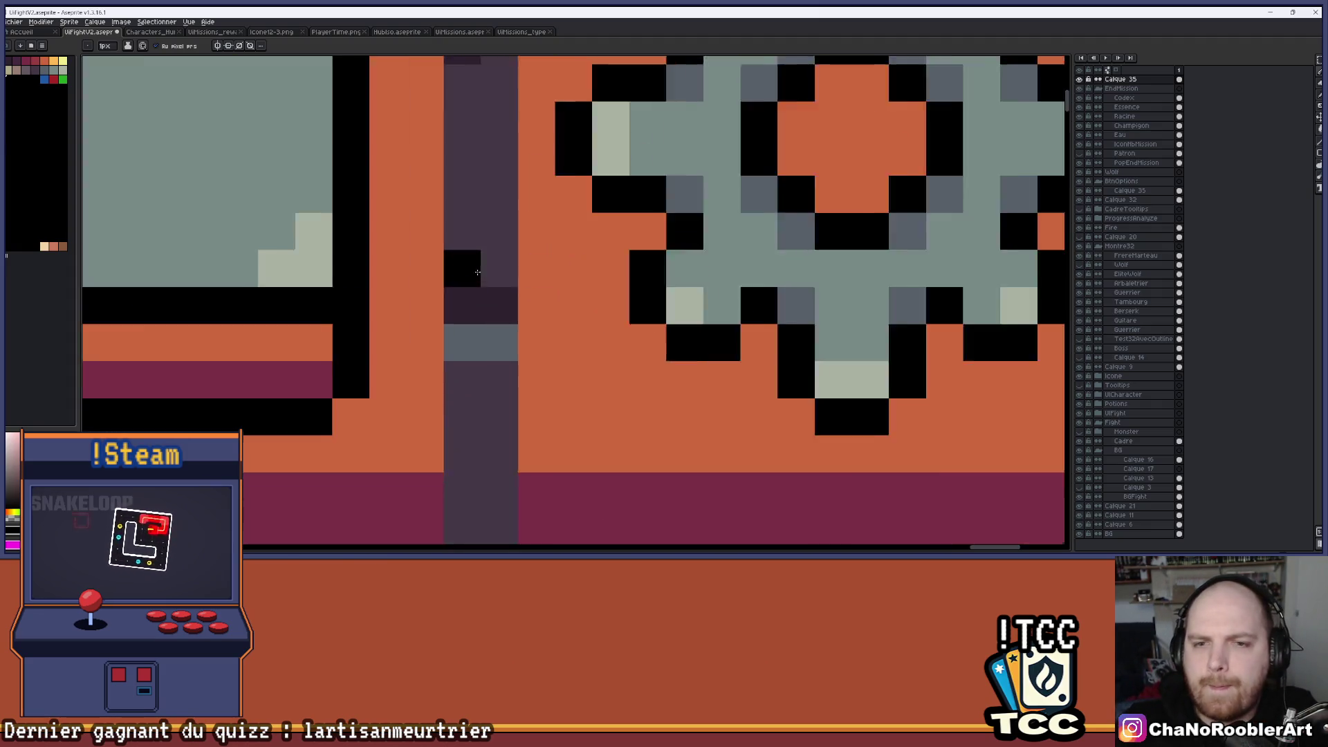
key("g")
left_click(355, 262)
left_click(595, 367)
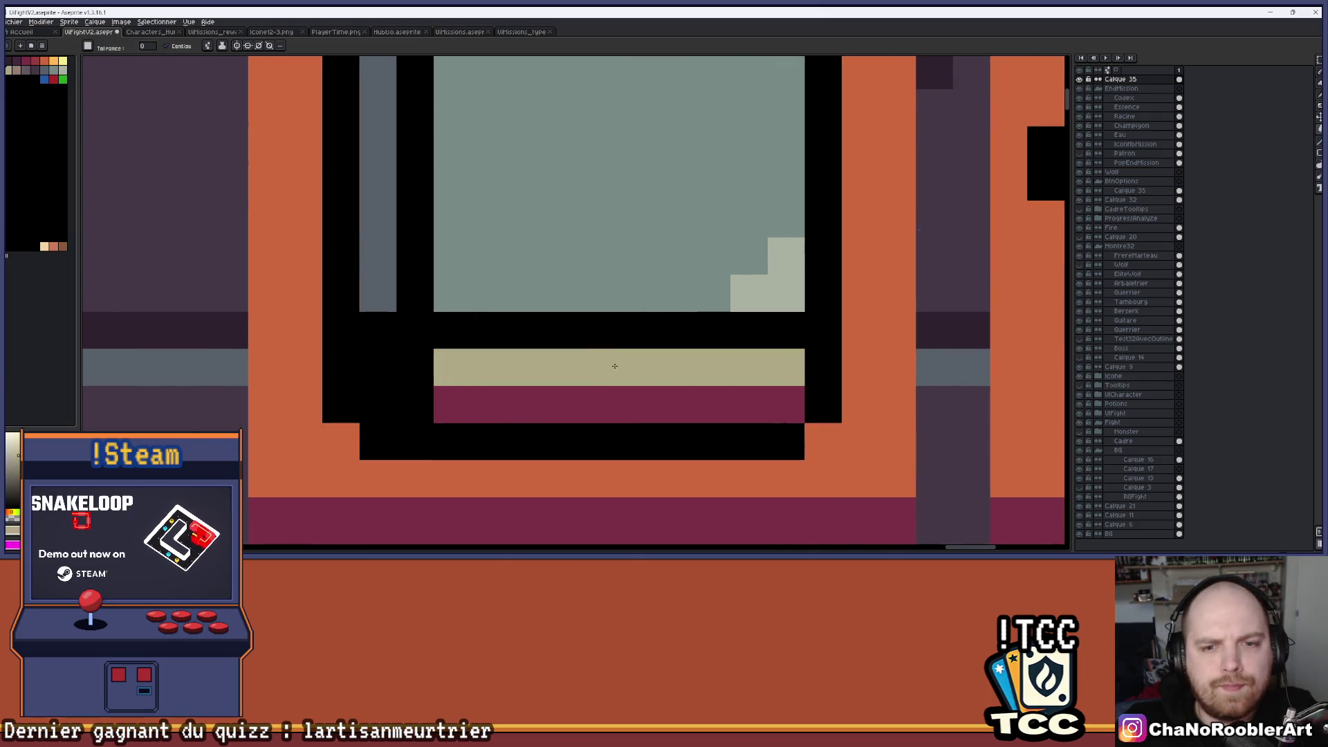
left_click(16, 70)
left_click(572, 405)
scroll(637, 384, "down", 3)
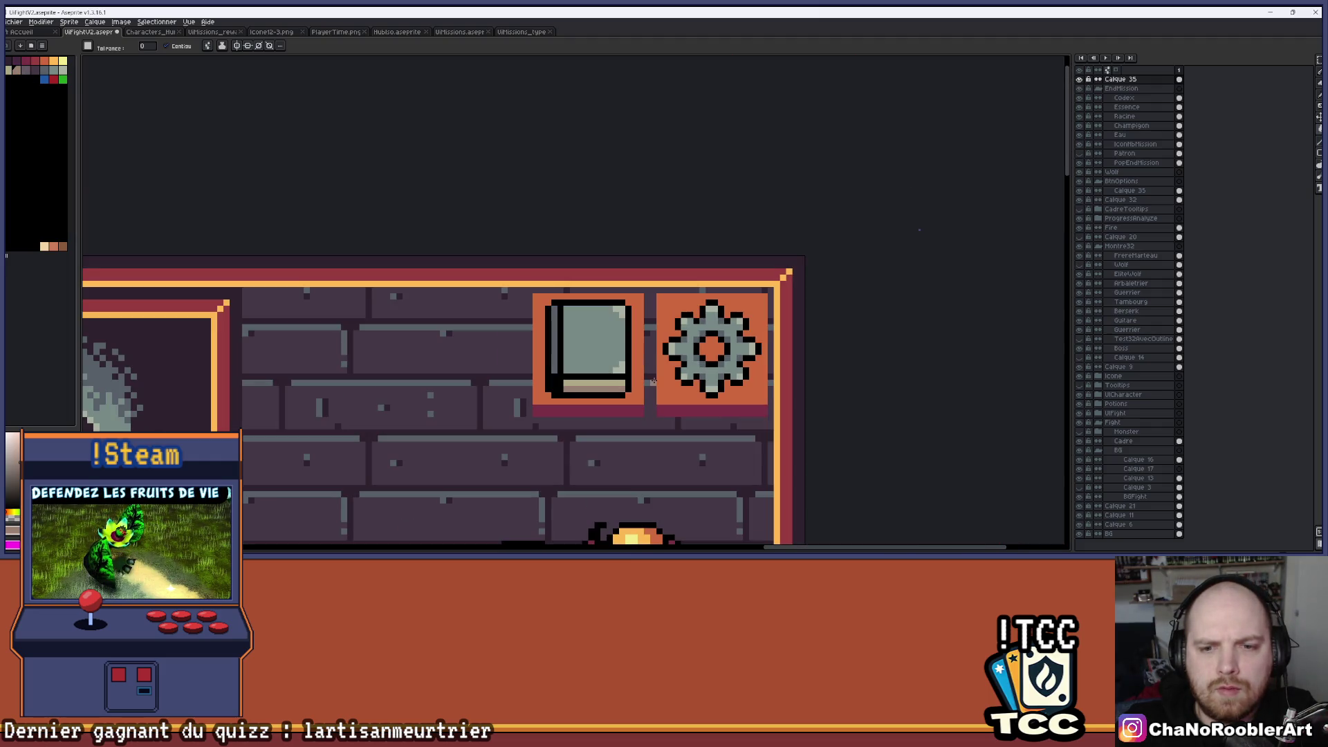
scroll(653, 381, "down", 1)
scroll(626, 394, "up", 3)
left_click(543, 351)
Eyedrop the icon's dark grey and fill the pink strip under the book with it.
key("alt")
left_click(401, 299, "alt")
left_click(484, 374)
scroll(644, 327, "down", 4)
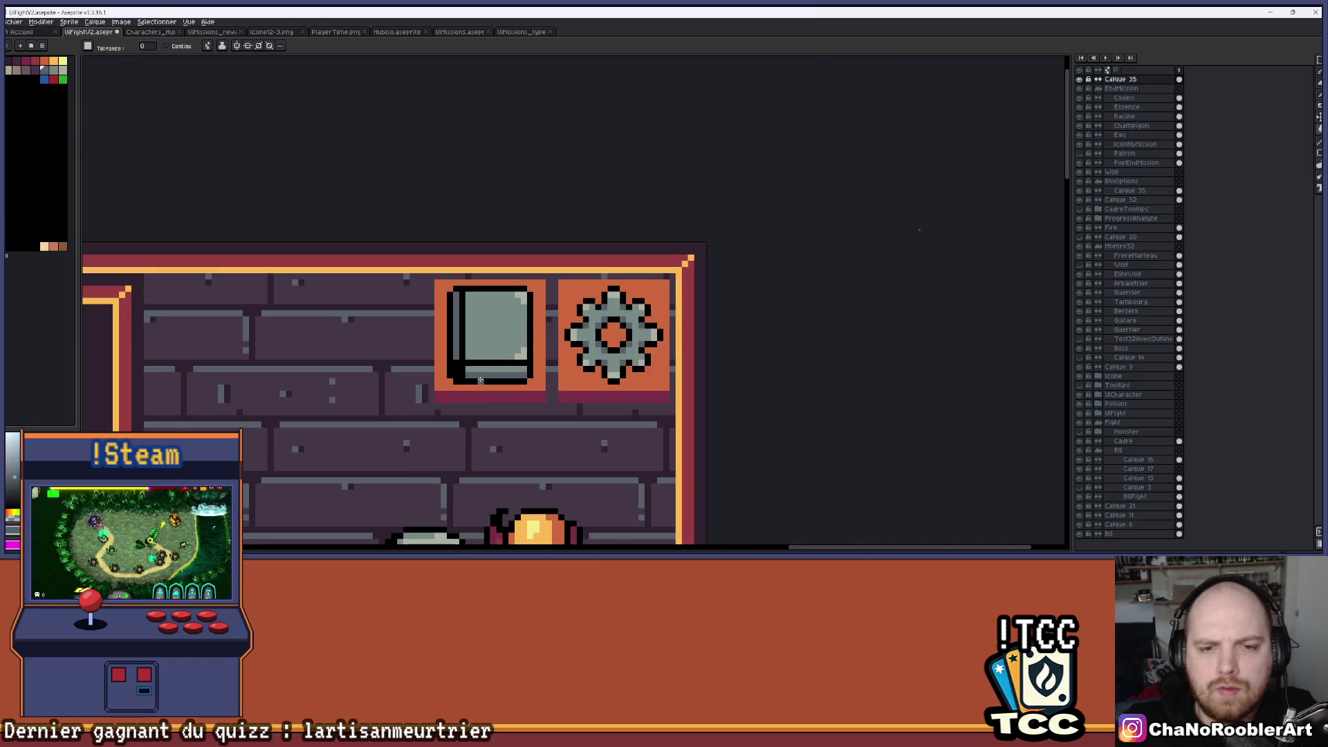
scroll(644, 326, "down", 2)
Pan and zoom across the fight screen to review the book and stats panel.
mouse_move(610, 379)
left_mouse_down()
mouse_move(753, 317)
mouse_move(800, 314)
left_mouse_up()
scroll(753, 317, "down", 1)
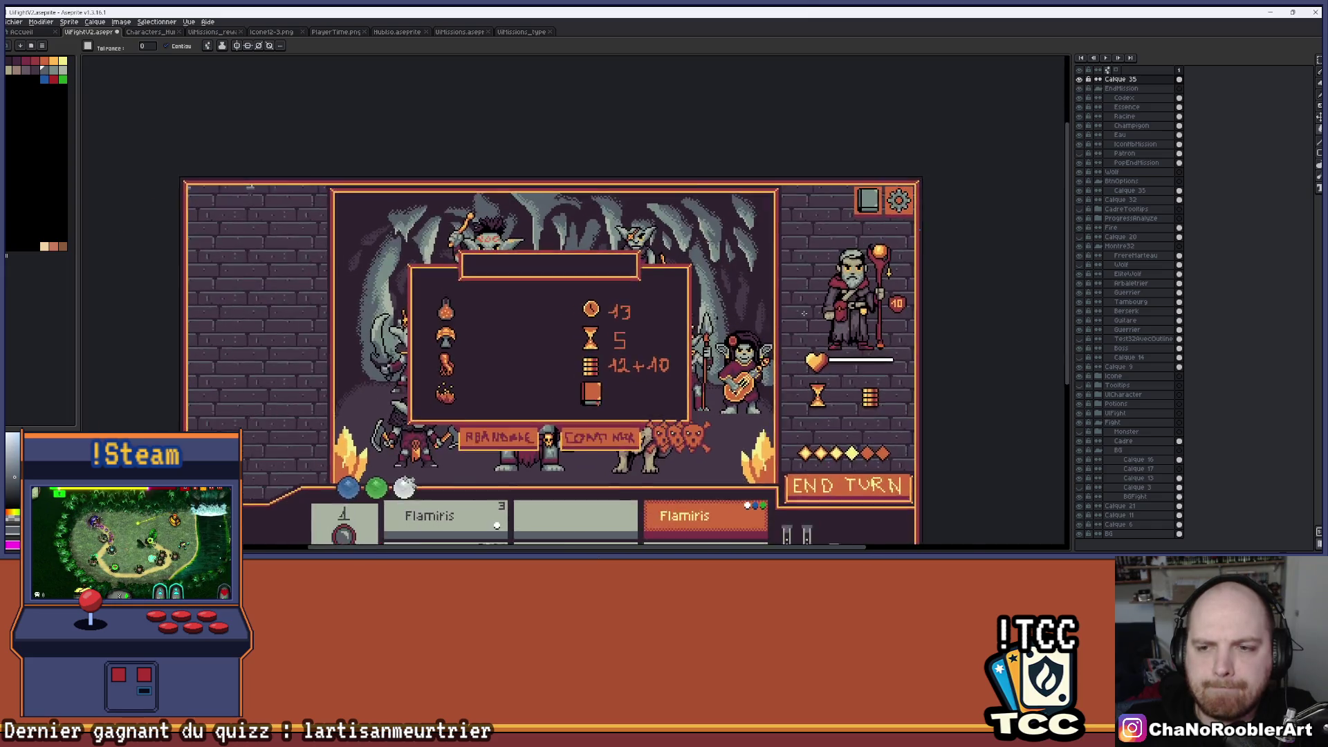
scroll(800, 313, "up", 1)
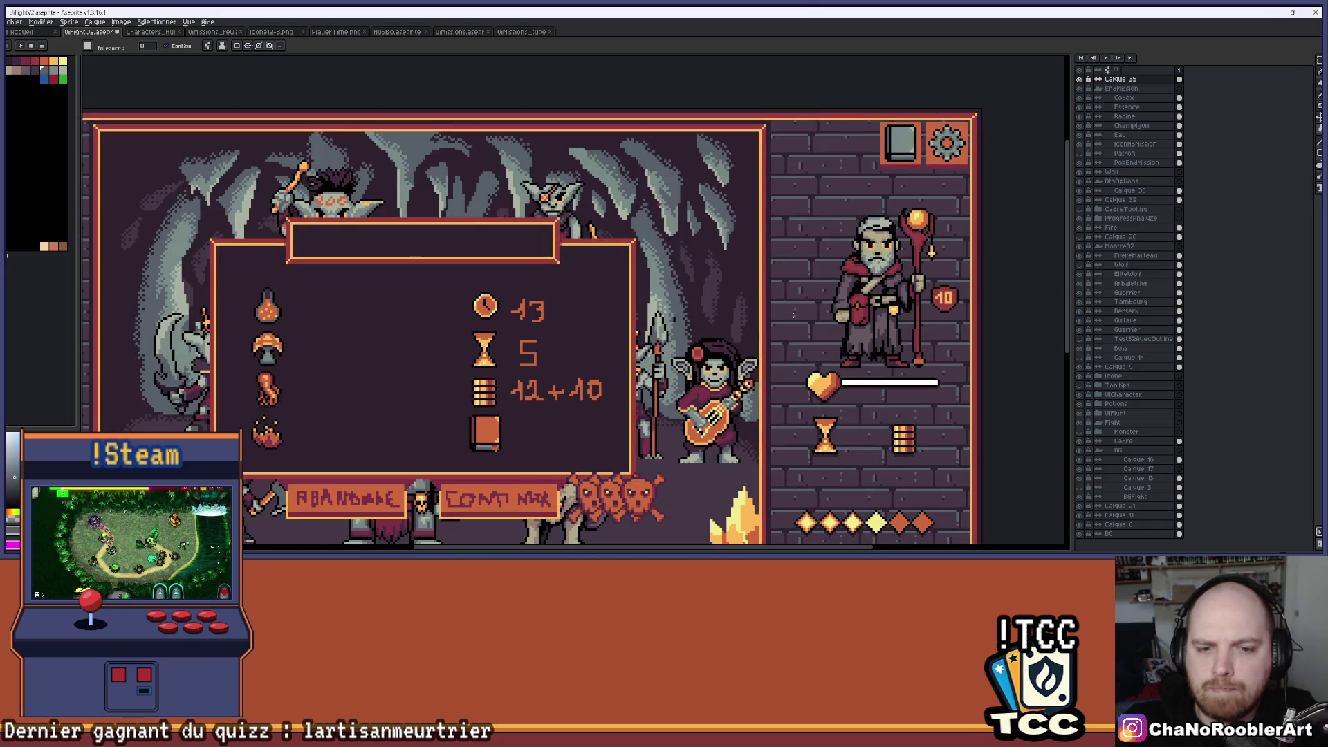
scroll(794, 314, "up", 1)
scroll(792, 315, "down", 1)
scroll(783, 312, "down", 1)
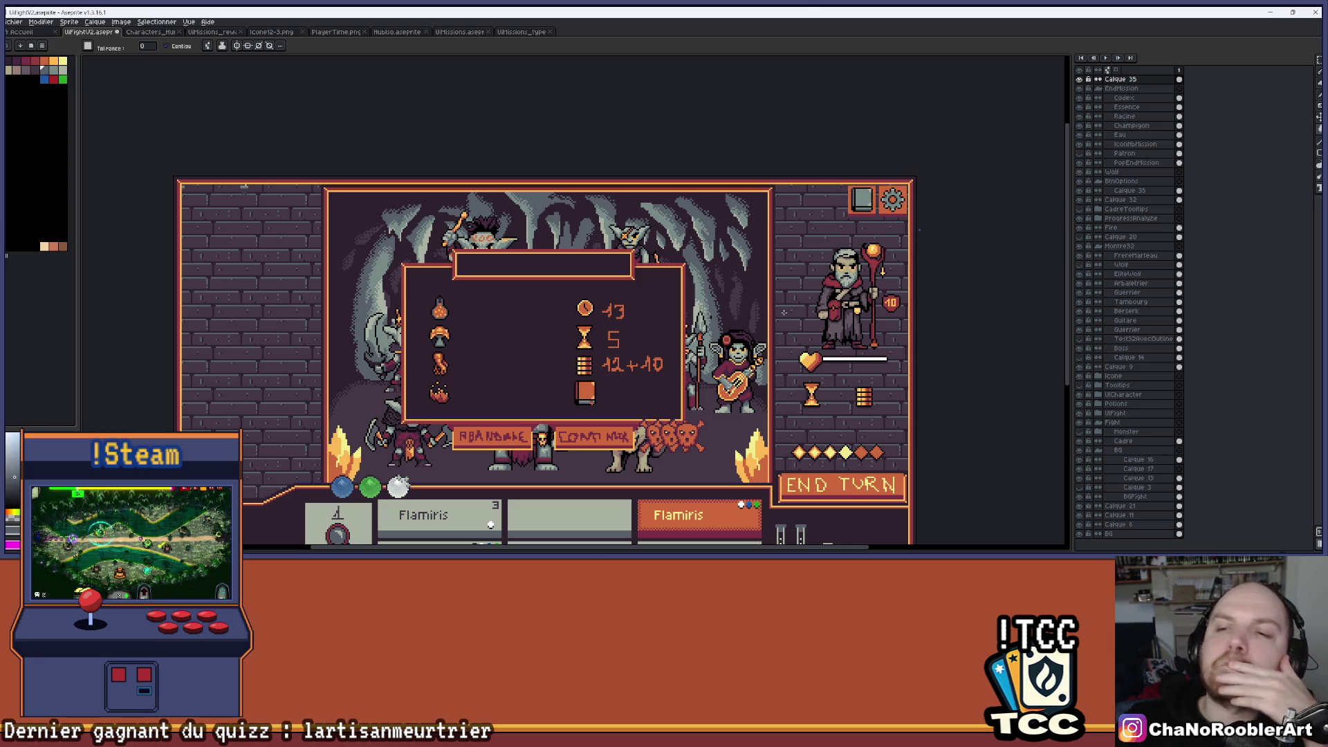
scroll(783, 312, "up", 1)
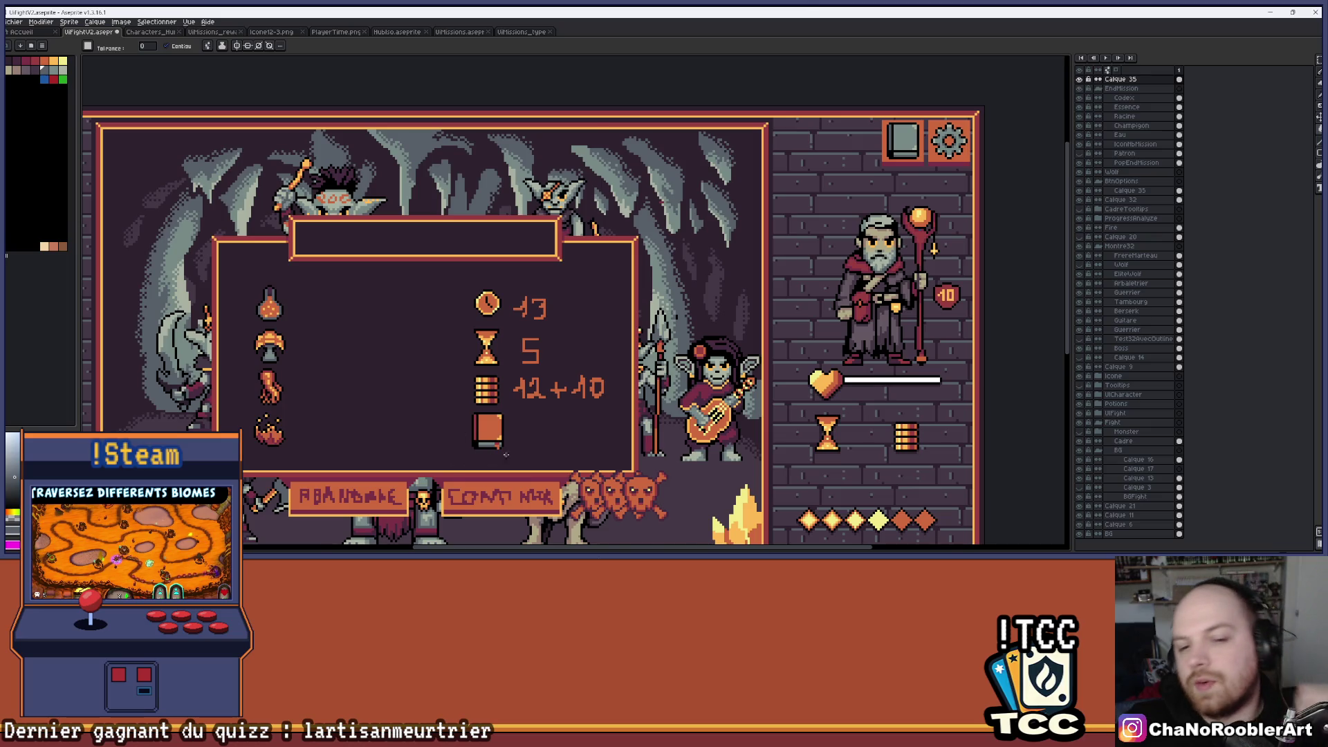
scroll(529, 423, "up", 1)
left_click_drag(530, 423, 555, 369)
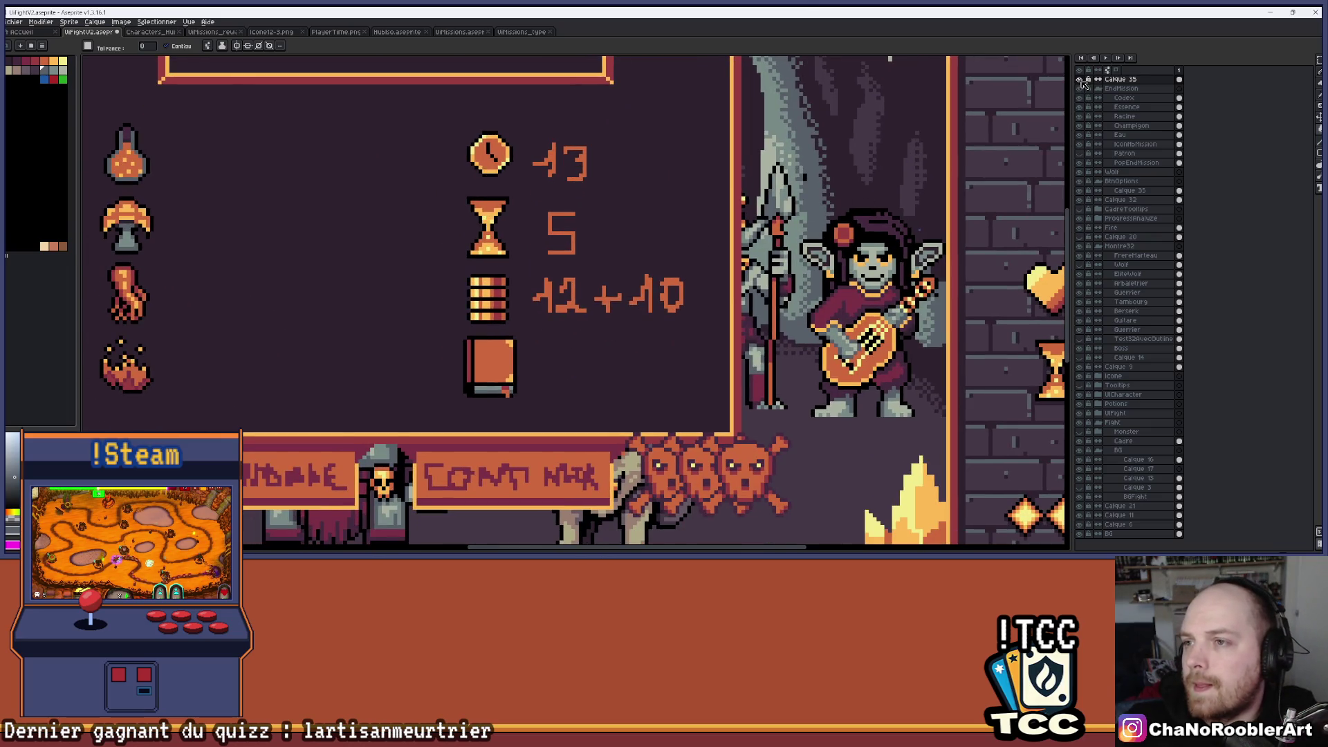
Check the top-right icon and Codex book layers, then select the IconNbMission layer.
key("minus")
left_click(1080, 80)
left_click(1079, 79)
left_click_drag(897, 222, 830, 232)
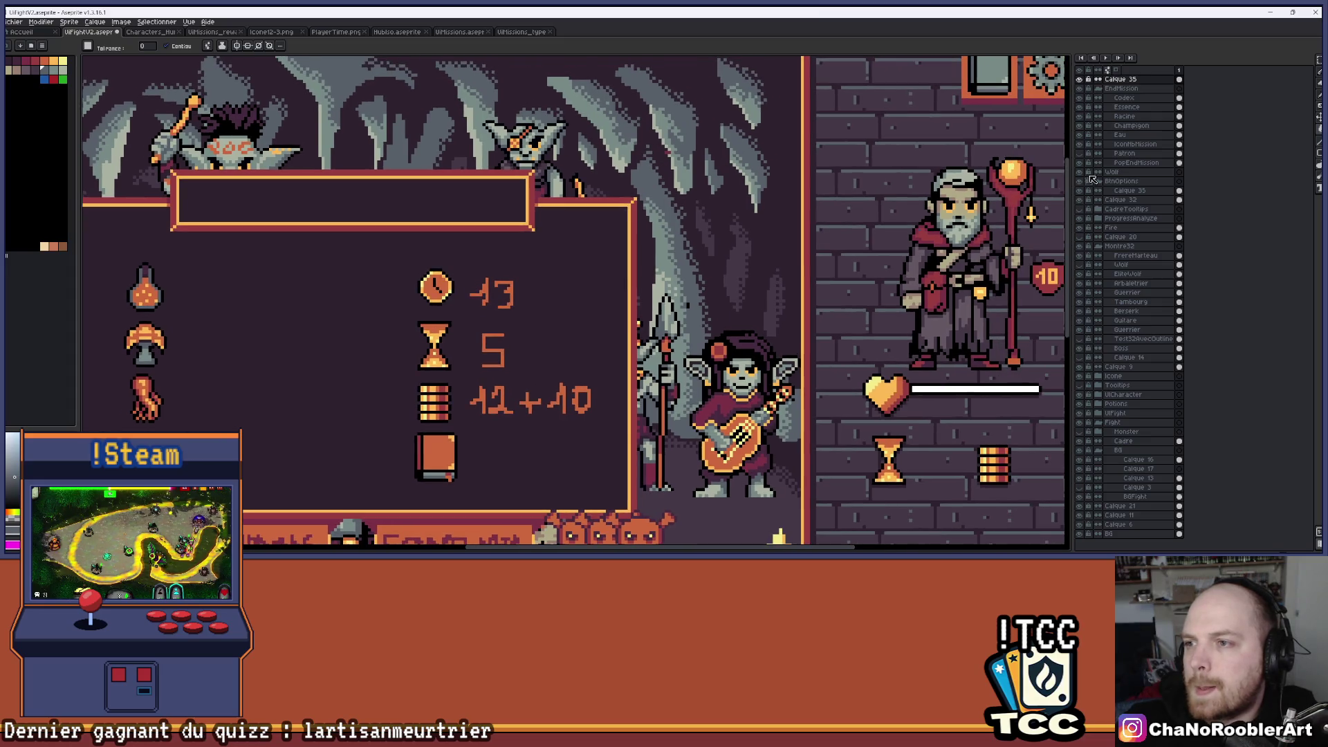
left_click(1133, 145)
left_click(1080, 98)
left_click(1080, 98)
left_click(1124, 98)
Select the stats panel's book and try a copy in the top-right slot, then undo it.
key("m")
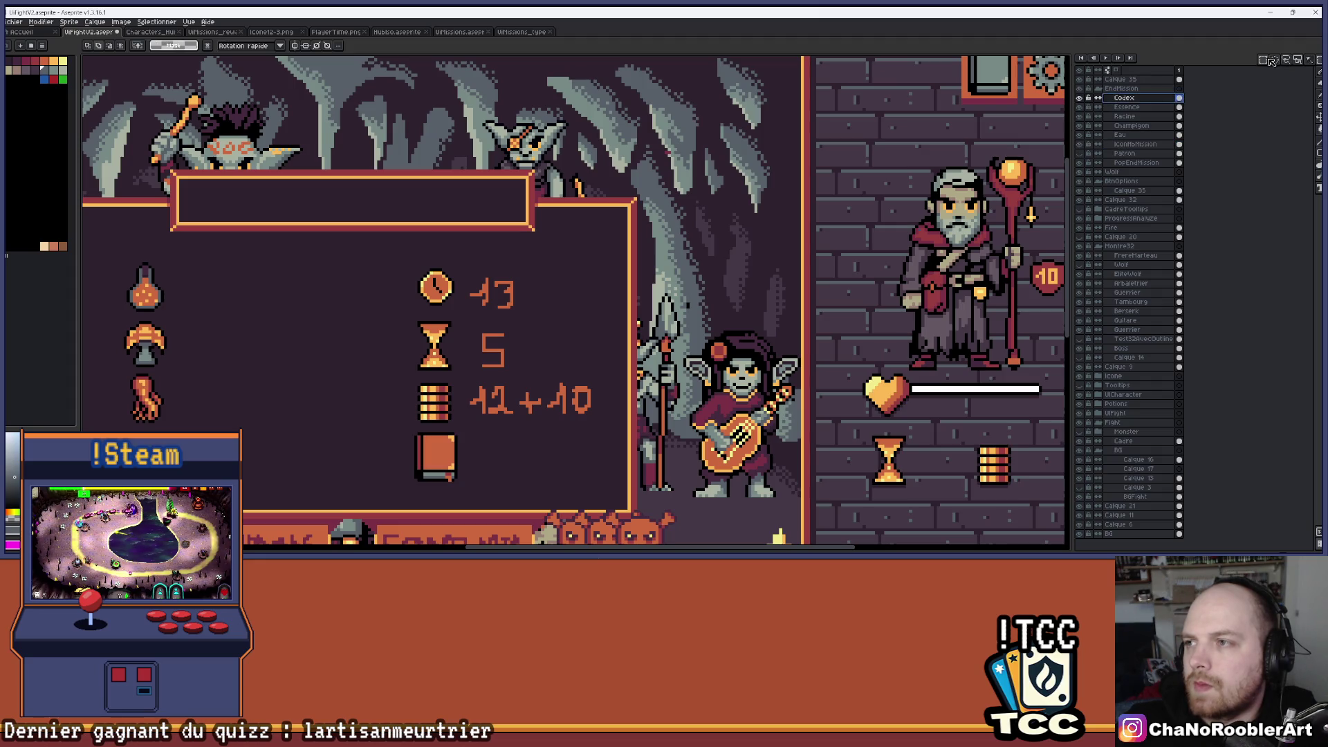
scroll(582, 416, "up", 2)
left_click_drag(305, 434, 419, 519)
key("ctrl+t")
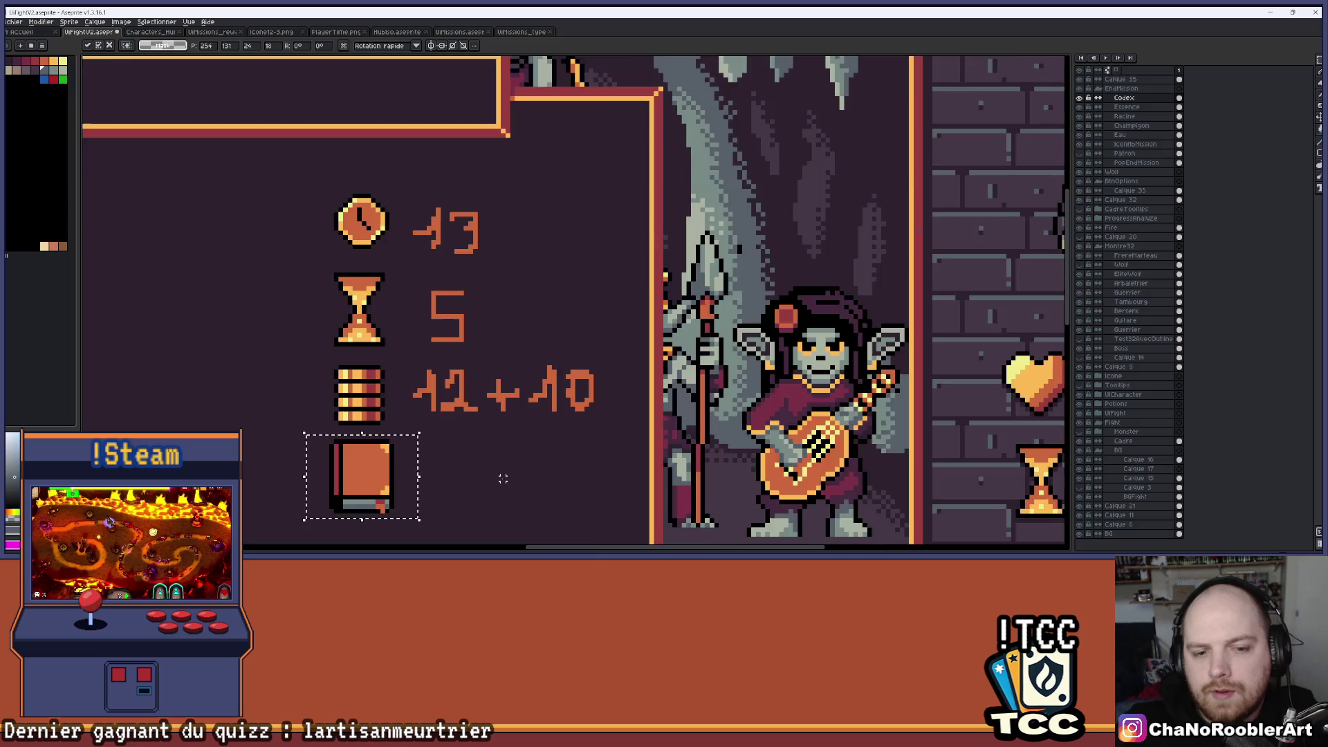
scroll(459, 505, "down", 3)
scroll(458, 506, "right", 2)
left_click_drag(385, 477, 669, 288)
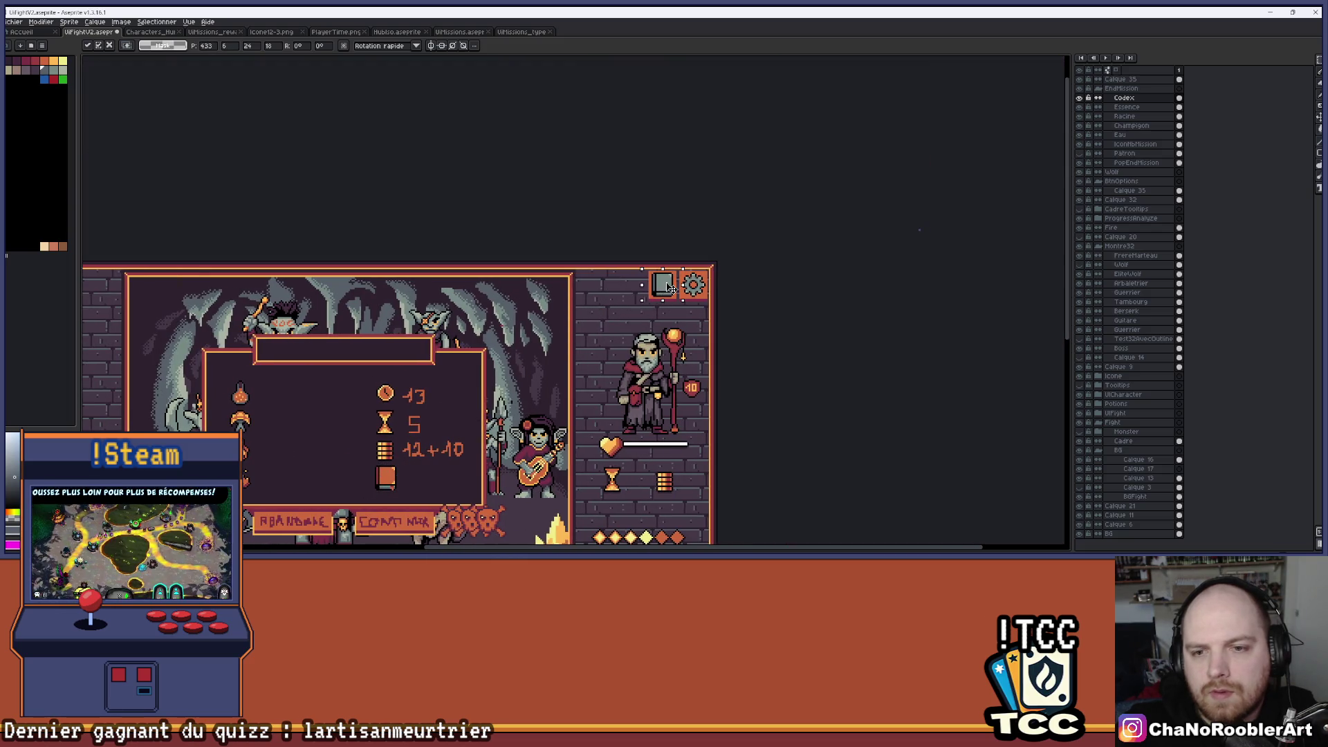
left_click(640, 298)
key("ctrl+z")
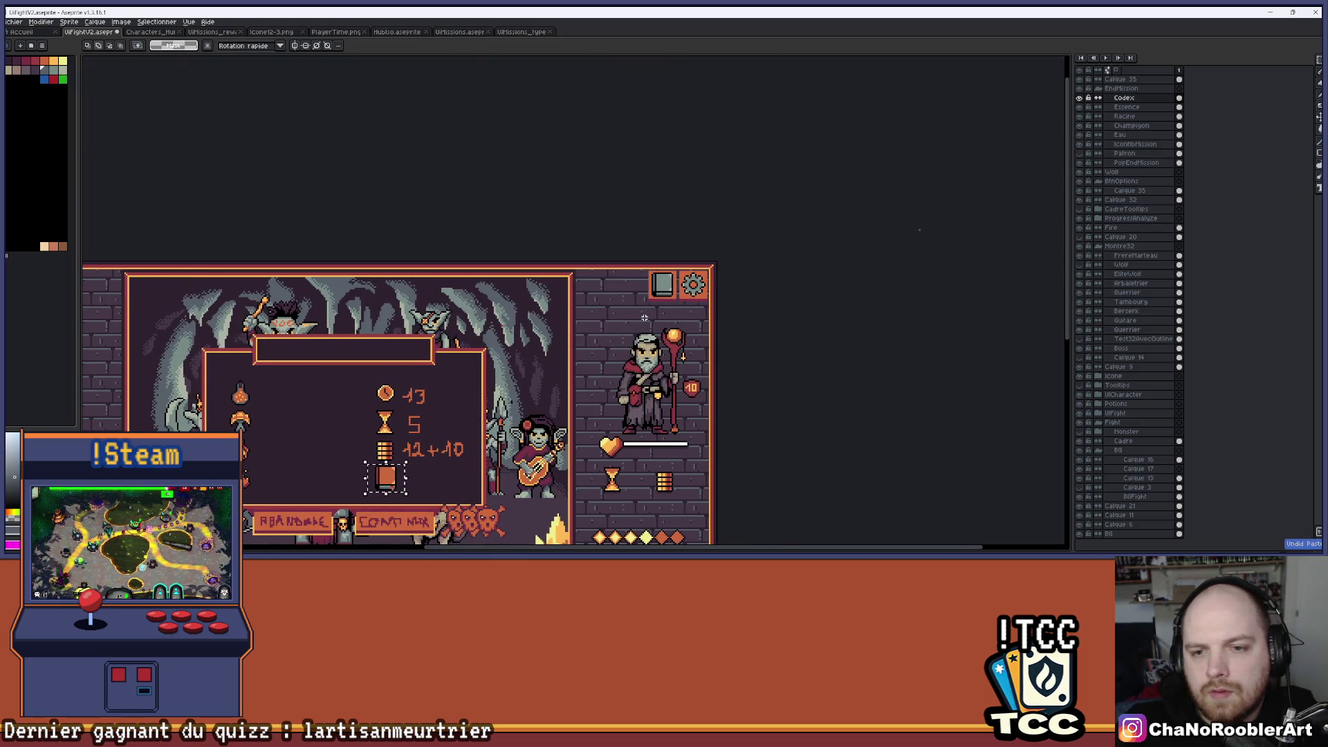
key("ctrl+d")
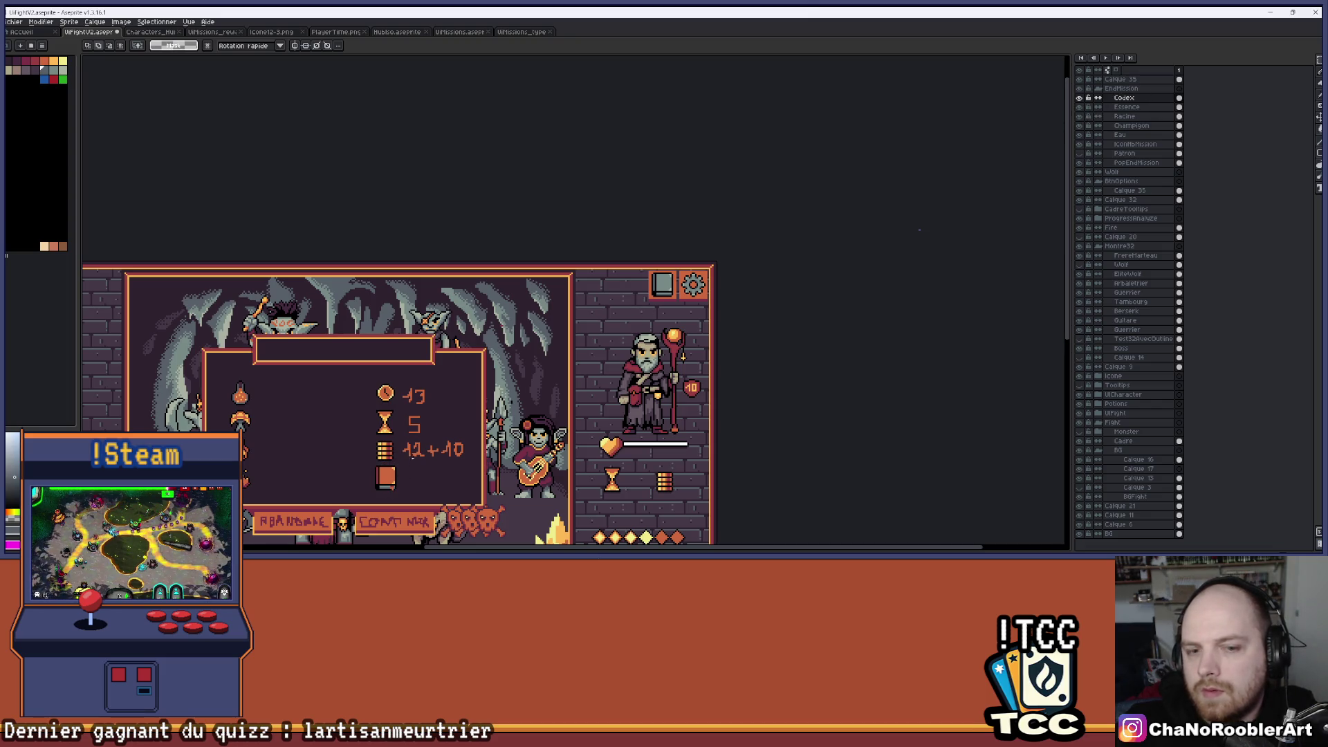
Paste the book copy beside the gear in the top-right frame and commit it.
scroll(377, 476, "up", 4)
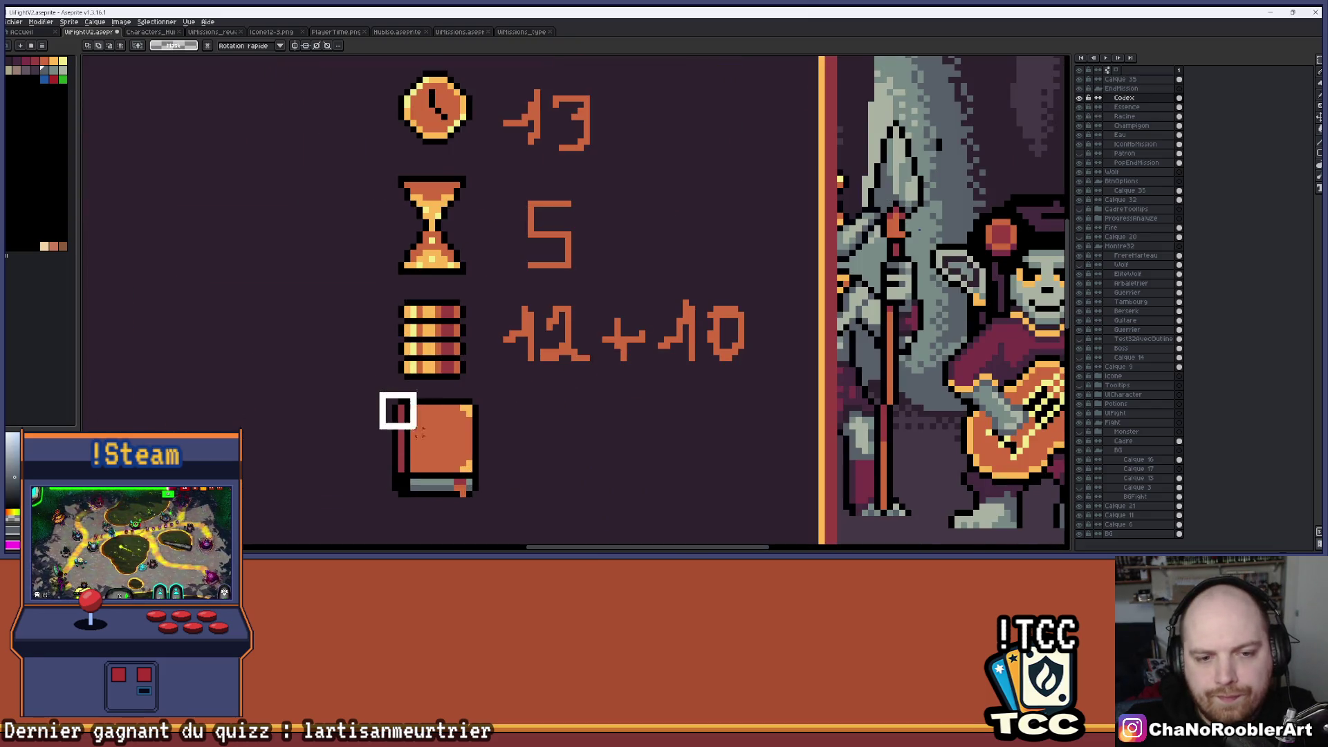
key("ctrl+z")
key("ctrl+v")
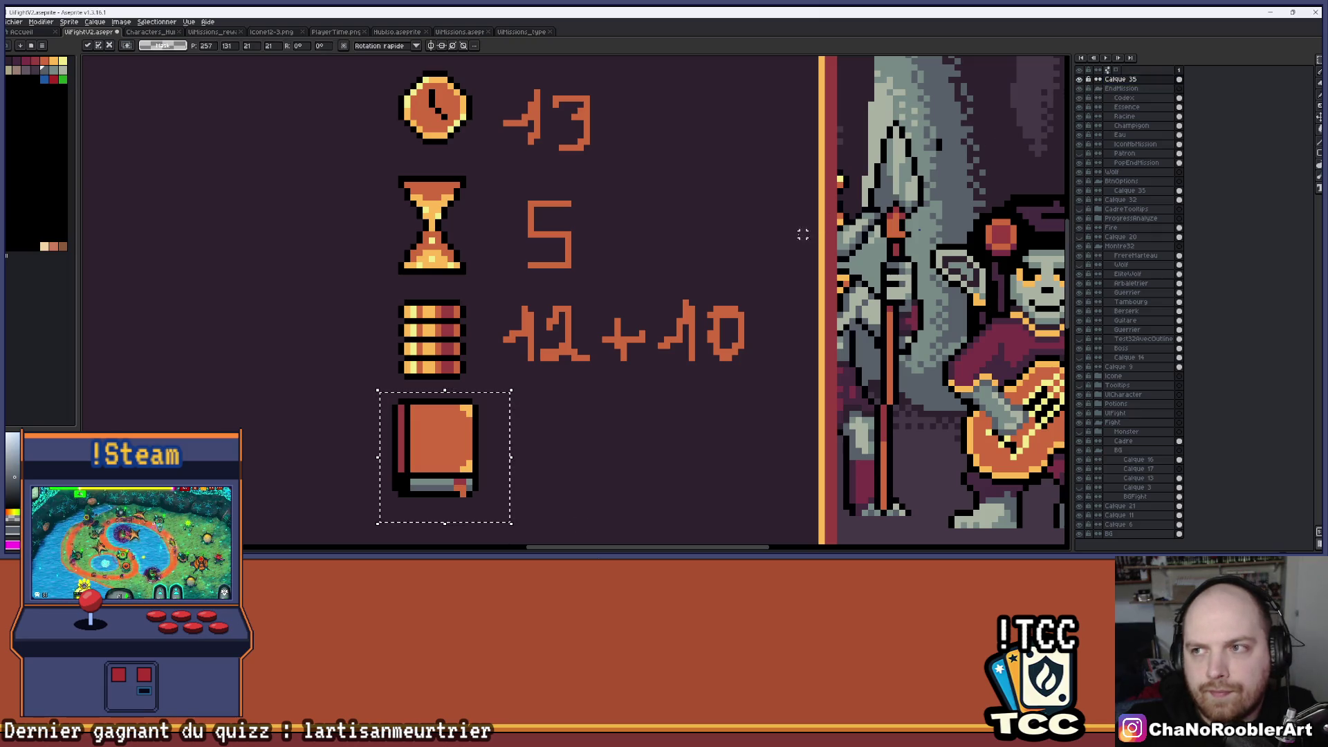
scroll(808, 228, "down", 3)
mouse_move(287, 470)
left_mouse_down()
mouse_move(662, 231)
mouse_move(692, 187)
left_mouse_up()
scroll(700, 182, "up", 2)
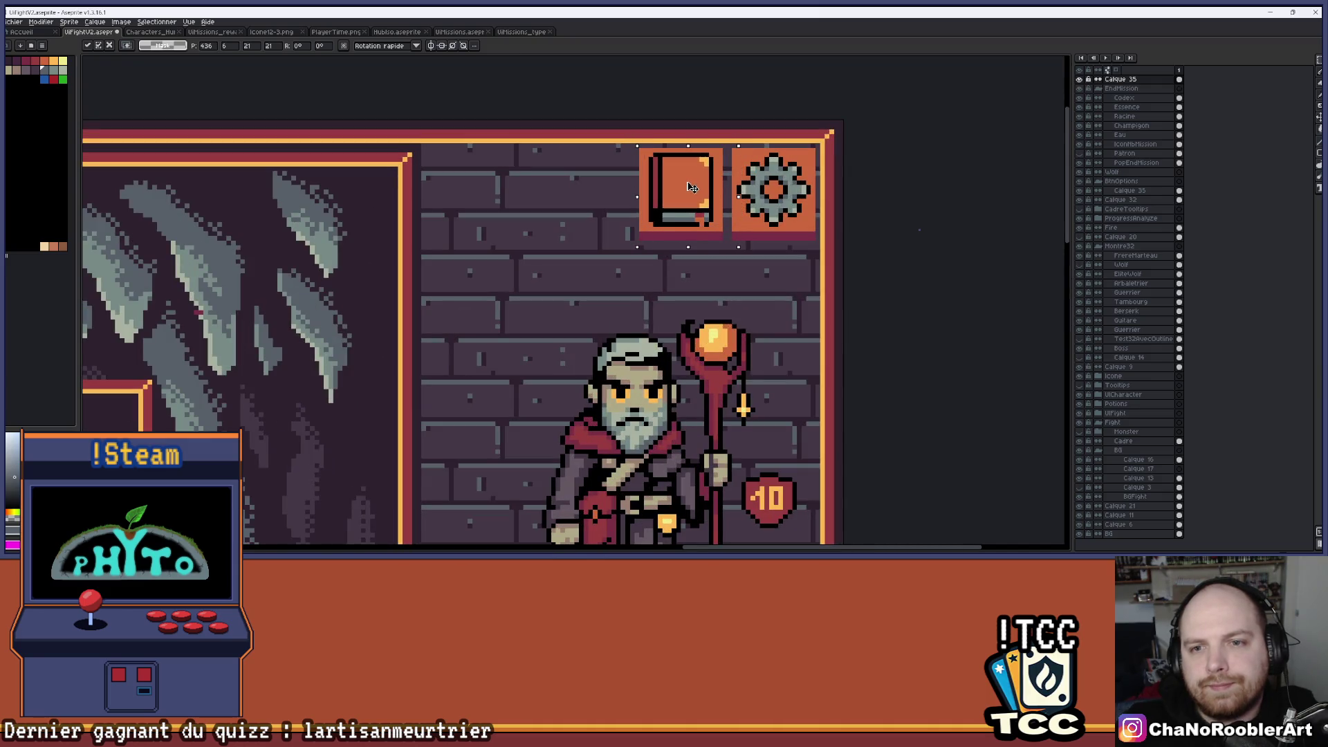
key("Return")
scroll(700, 236, "down", 3)
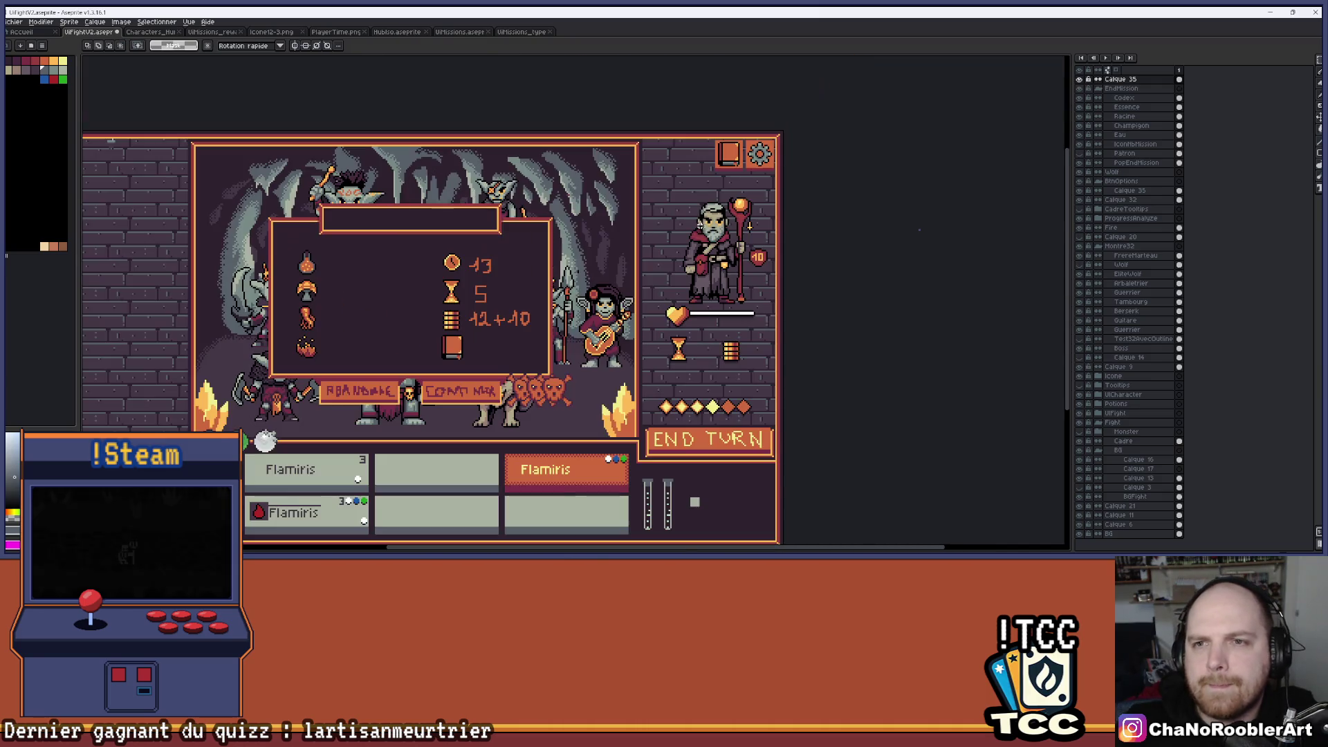
scroll(754, 226, "up", 1)
scroll(795, 226, "down", 1)
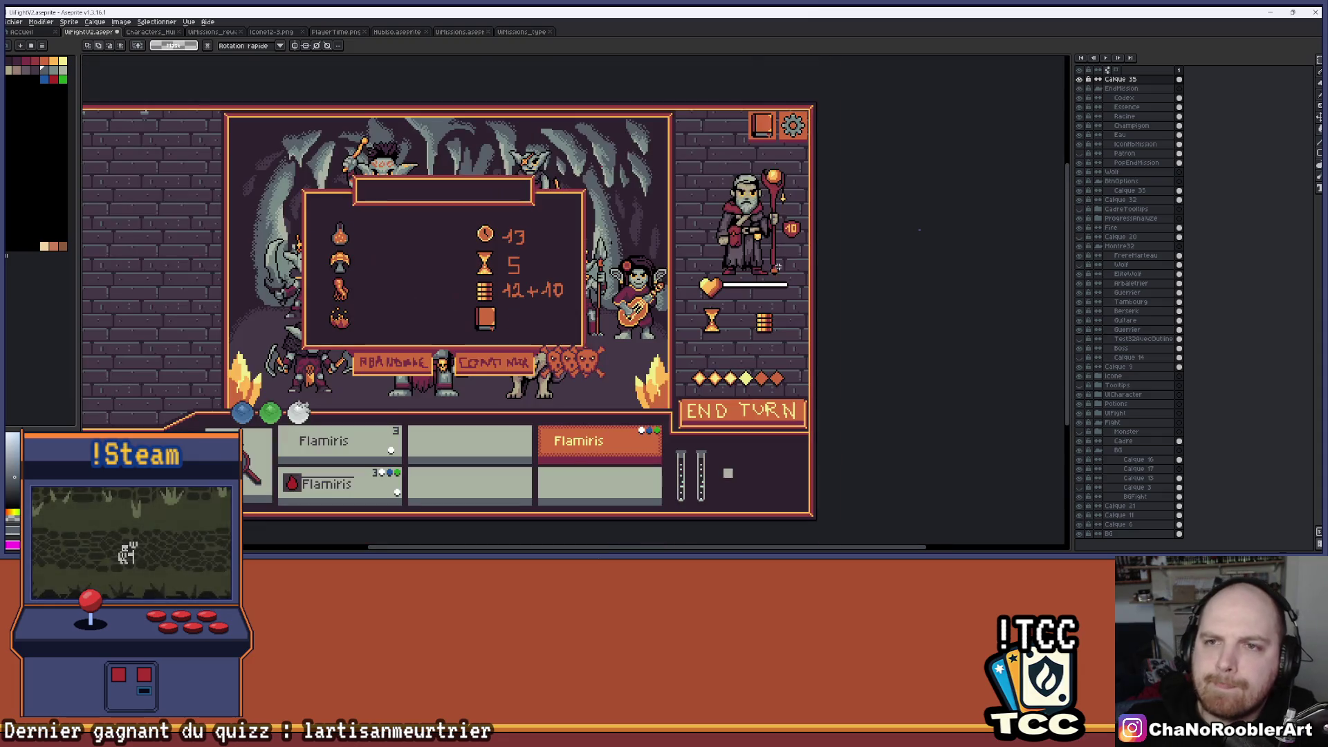
scroll(802, 422, "up", 1)
scroll(785, 370, "down", 4)
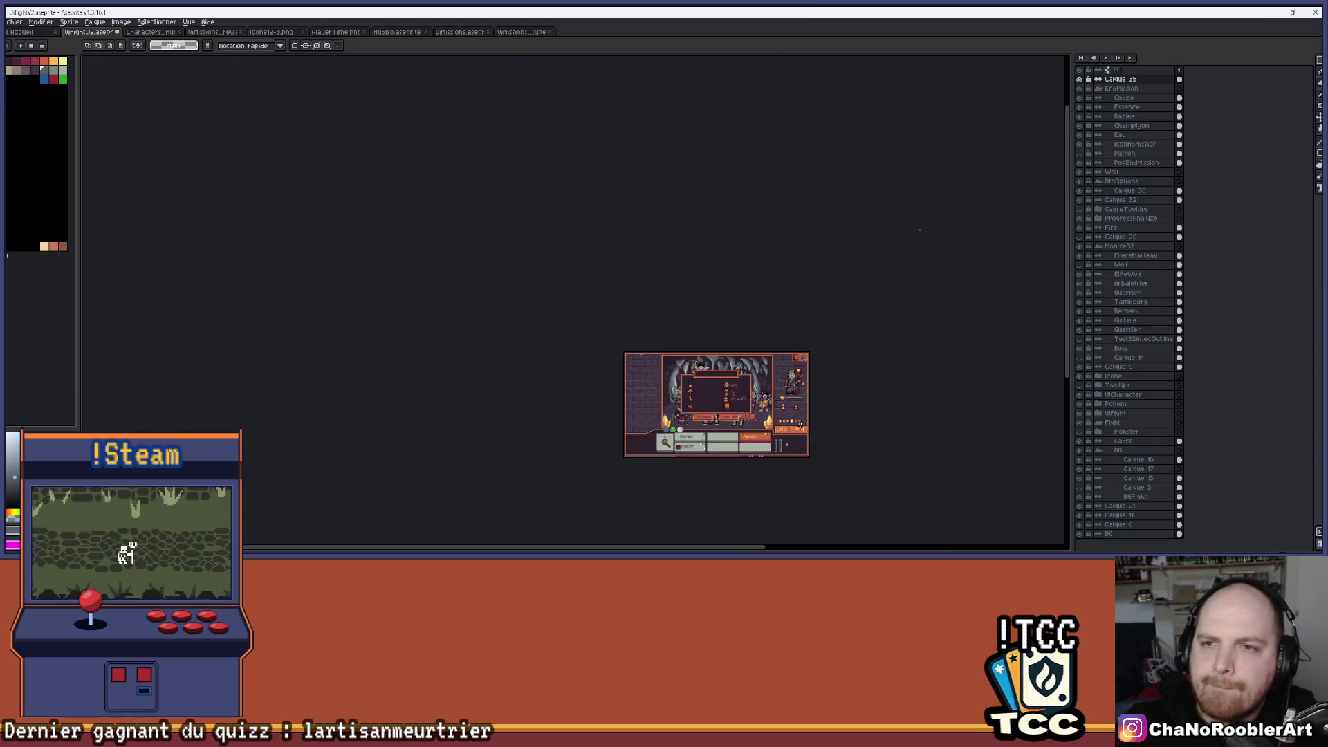
scroll(785, 369, "up", 1)
scroll(785, 369, "up", 4)
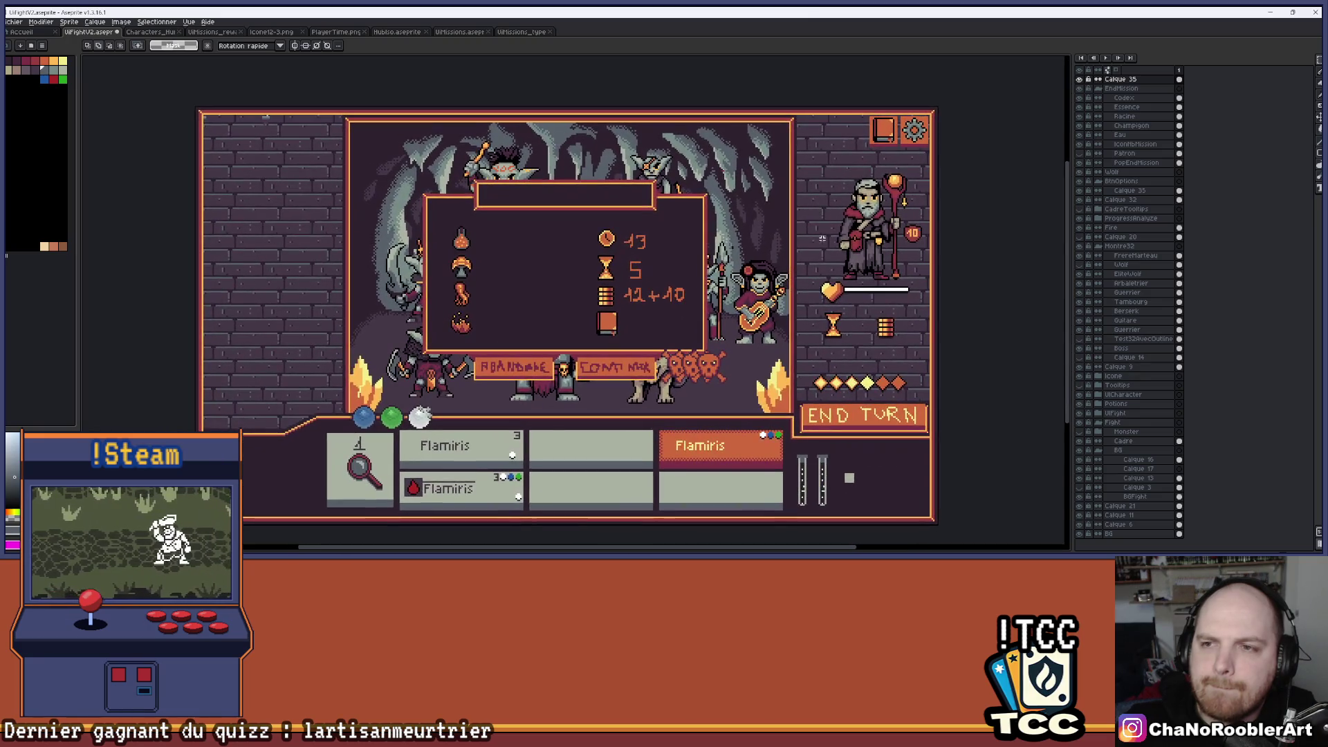
scroll(830, 275, "down", 1)
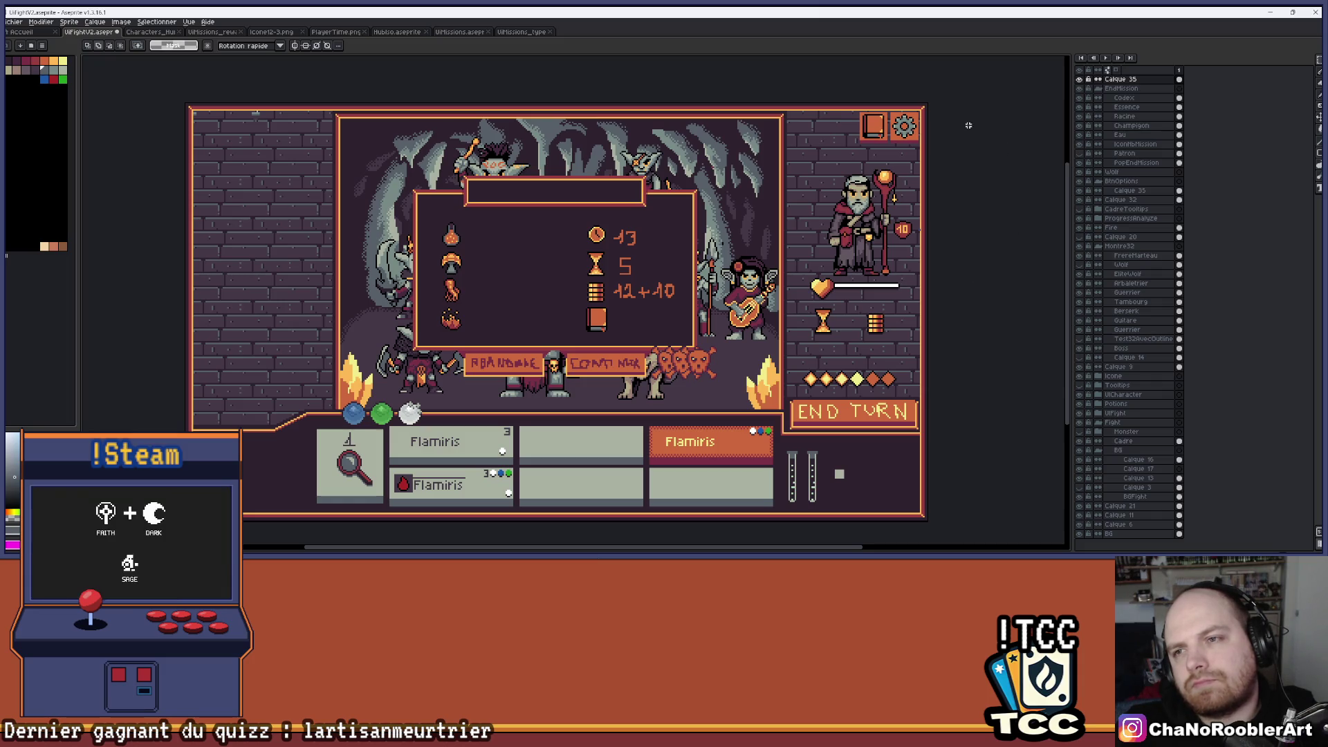
scroll(927, 124, "up", 3)
scroll(723, 294, "up", 2)
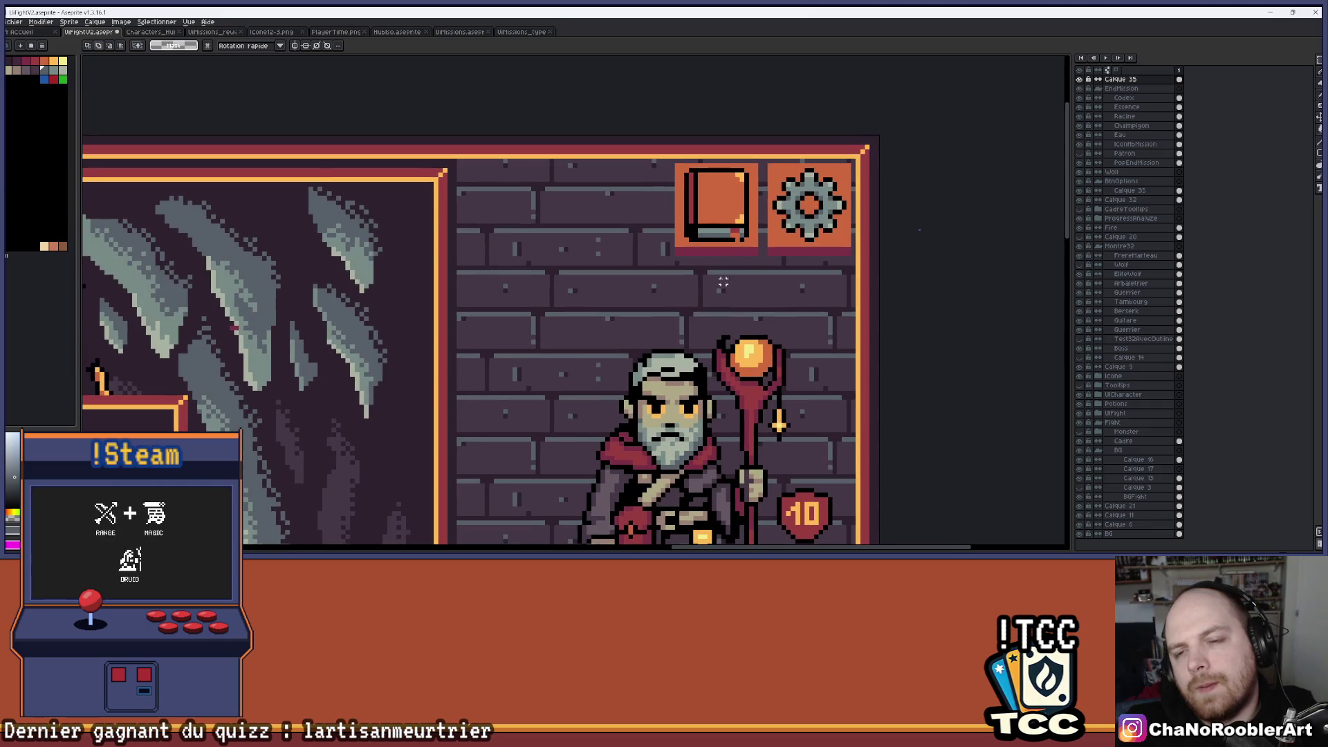
scroll(746, 193, "down", 4)
scroll(945, 189, "up", 3)
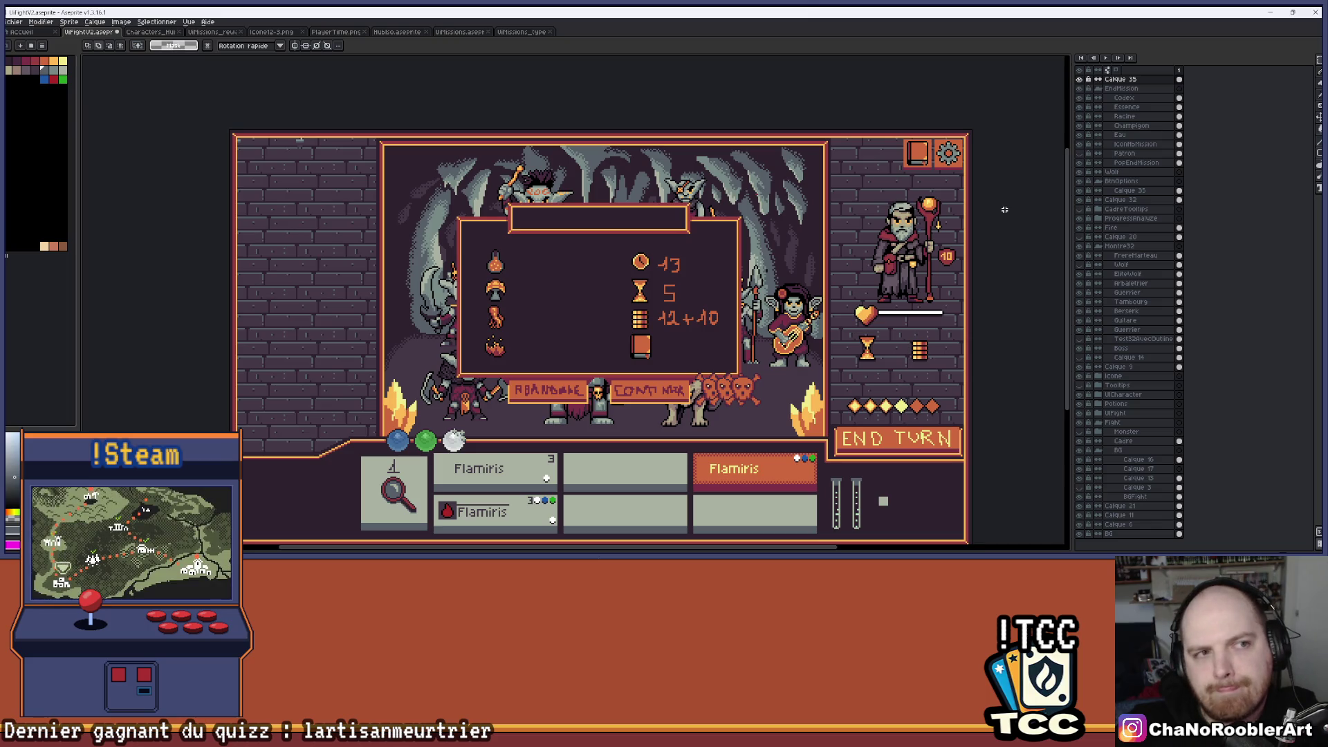
scroll(919, 147, "up", 6)
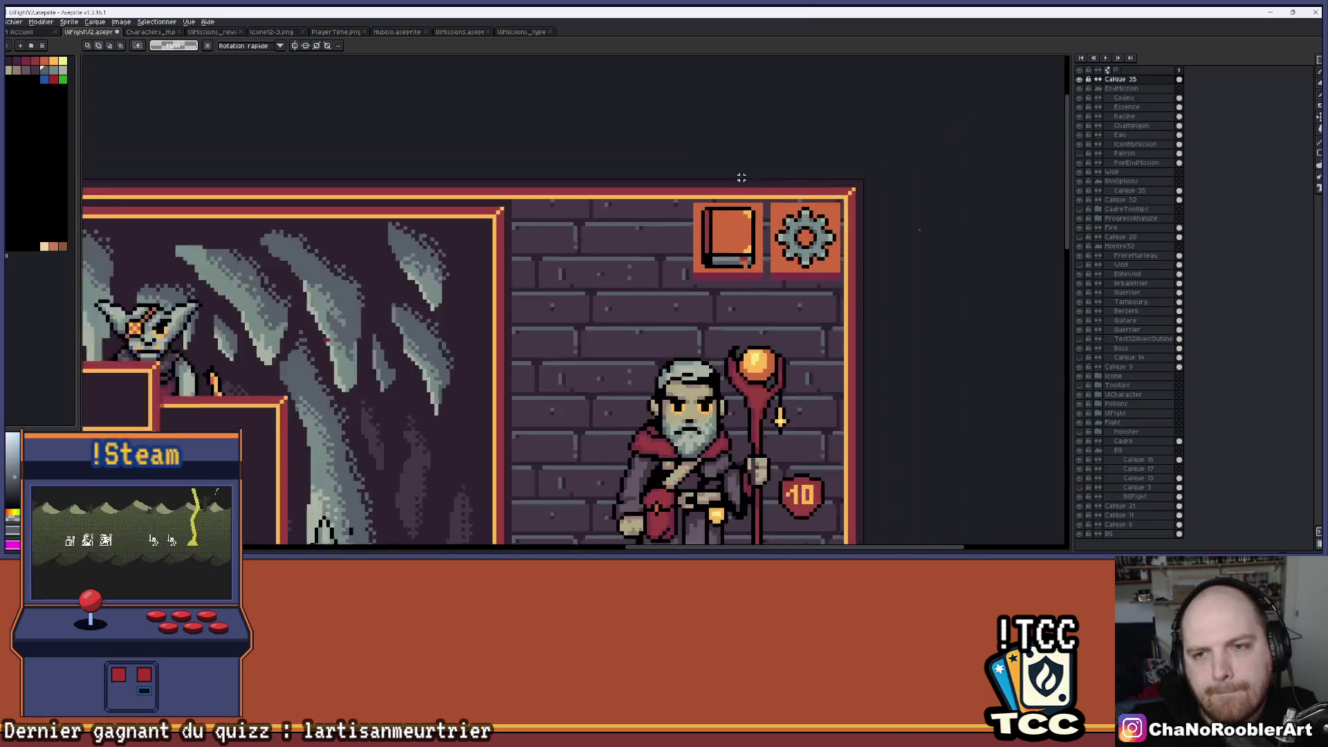
Try bucket-filling the top book's orange cover dark grey, undoing the attempts.
key("i")
key("m")
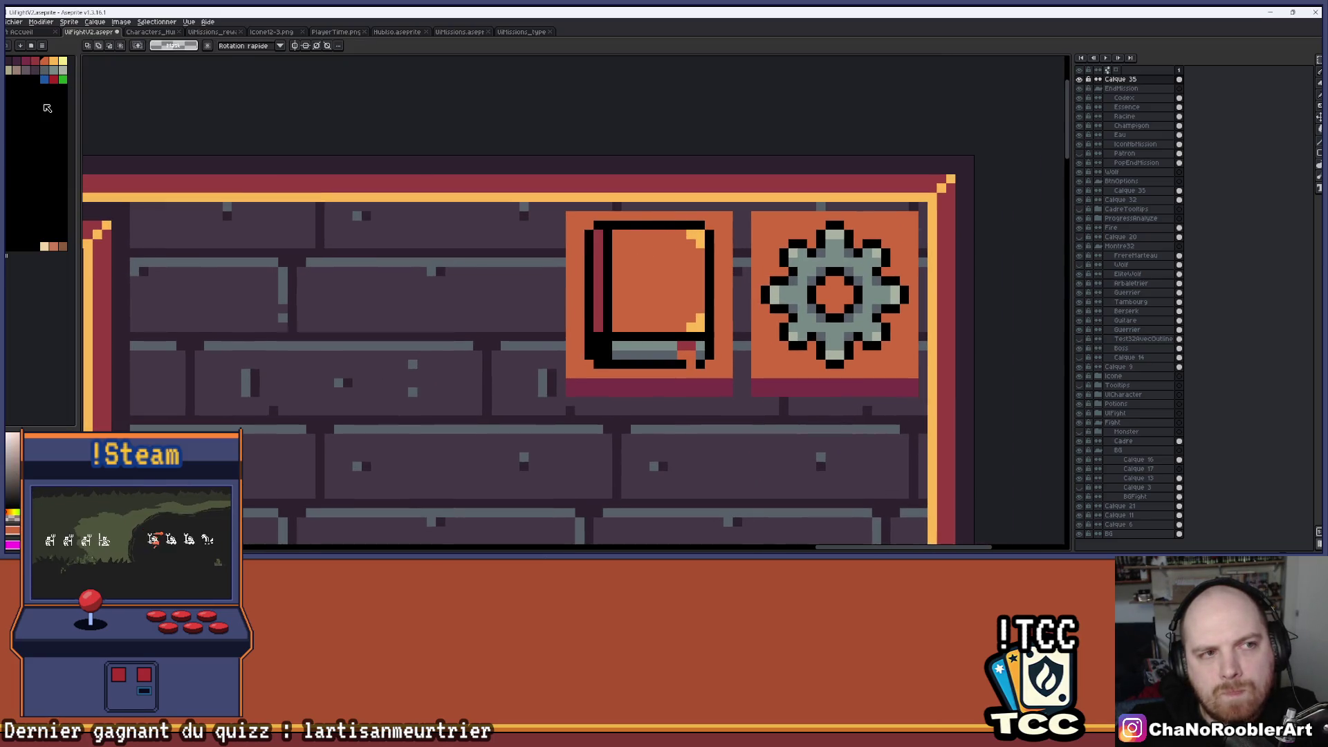
key("g")
left_click(361, 216)
left_click(661, 284)
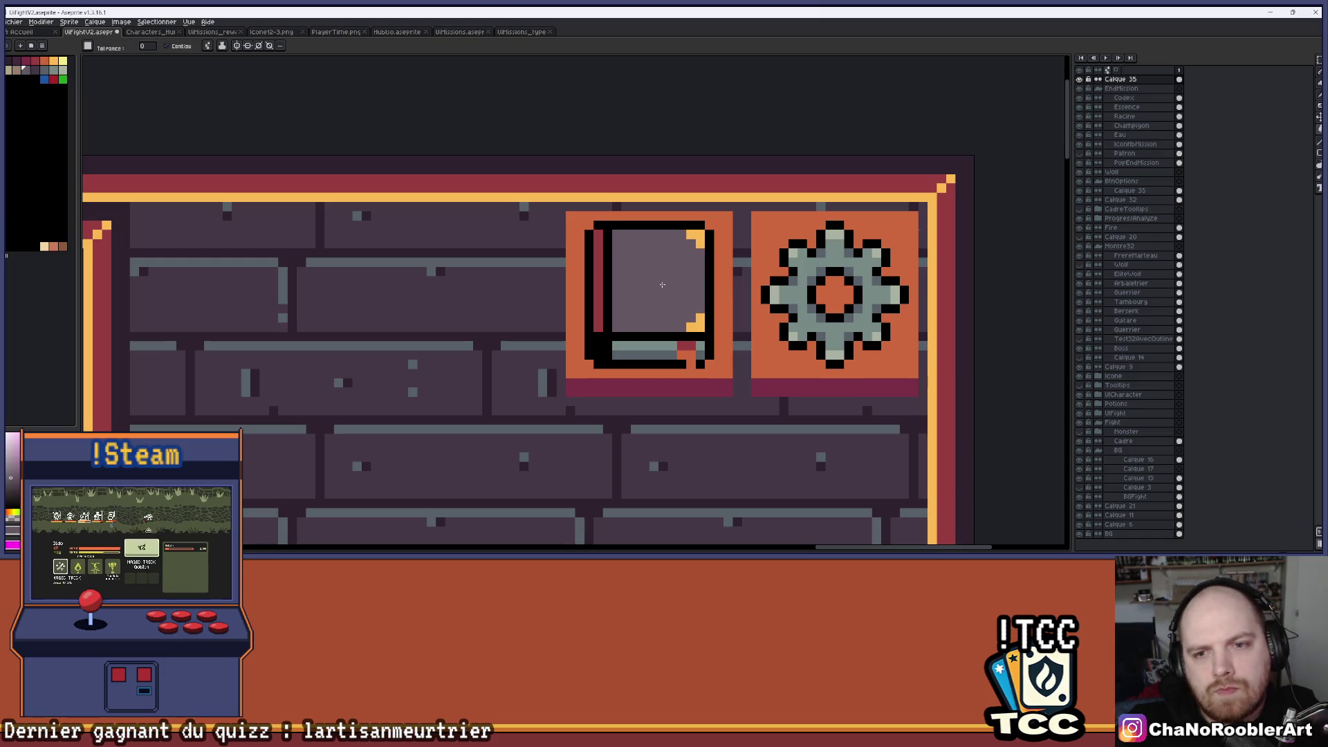
key("ctrl+z")
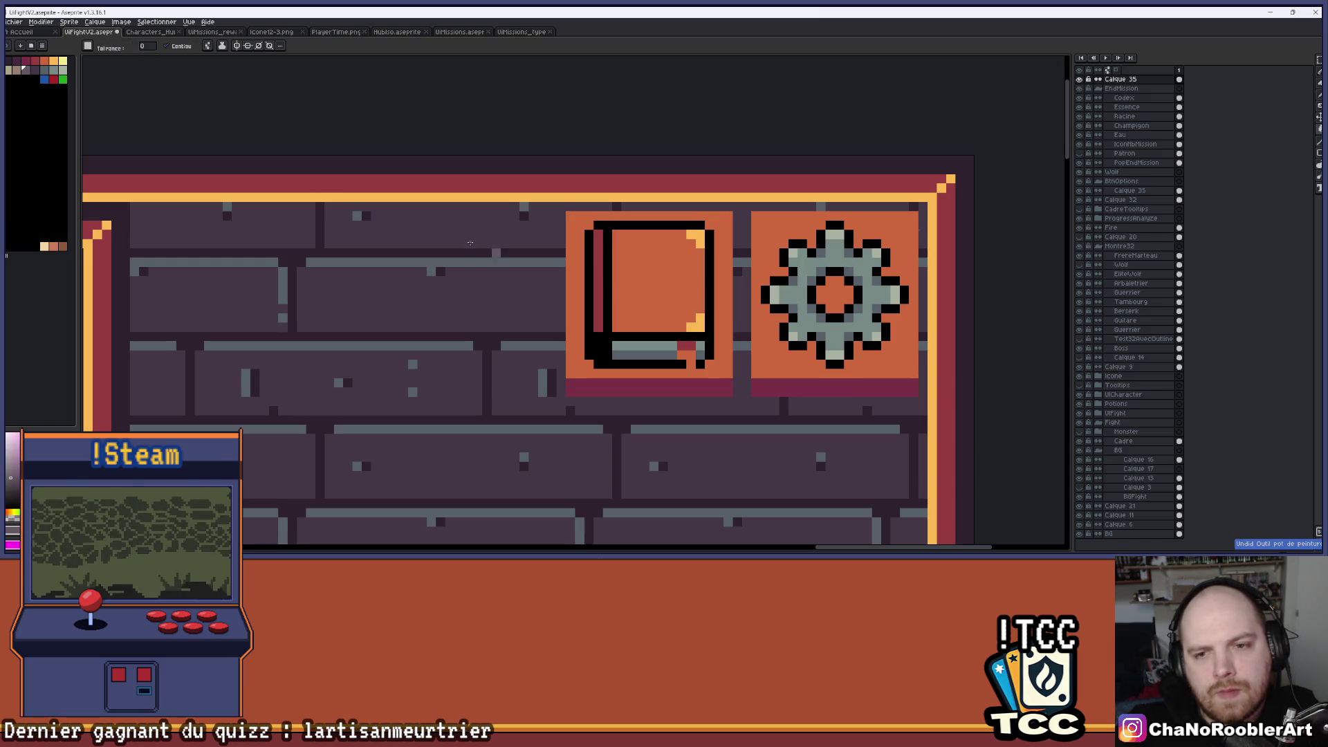
scroll(588, 253, "up", 1)
left_click(626, 266)
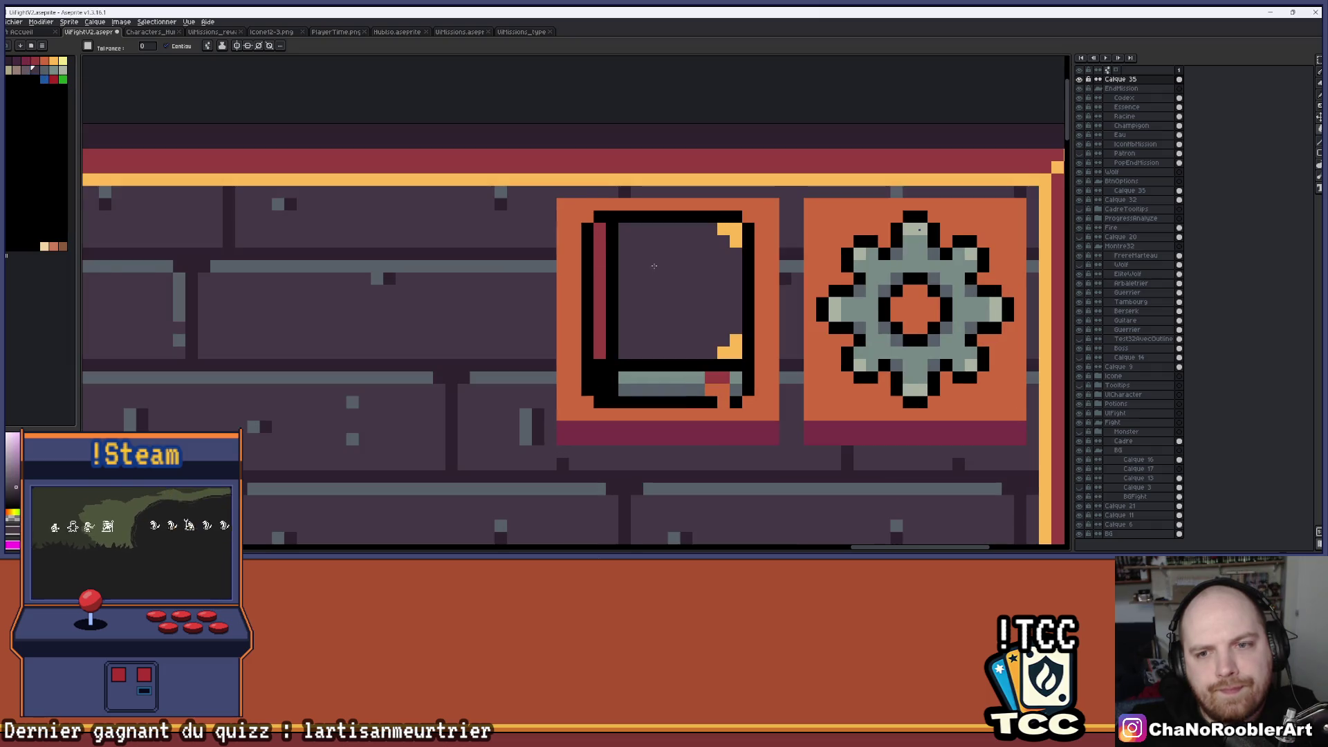
left_click_drag(626, 266, 524, 249)
key("ctrl+z")
Fill the top book's spine and cover dark, and recolour its top-right corner.
left_click(523, 249)
left_click(31, 72)
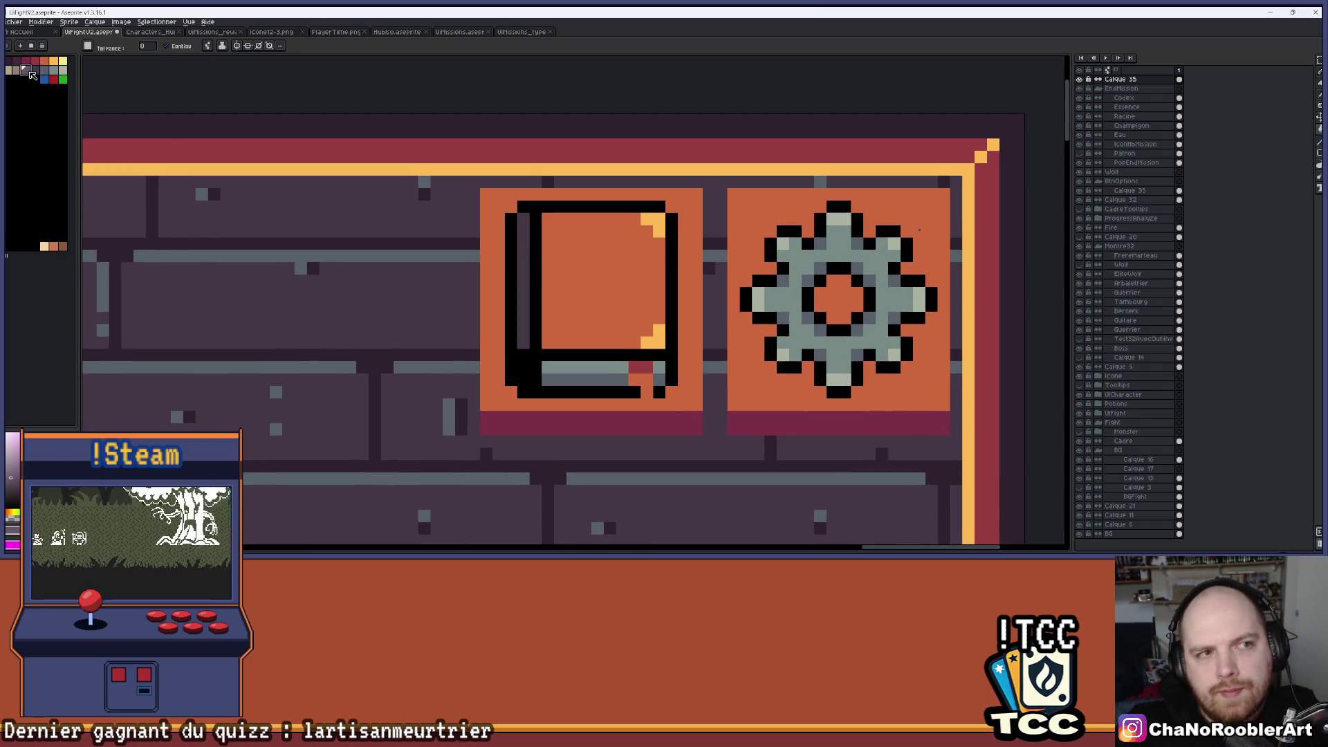
left_click(573, 258)
left_click(11, 72)
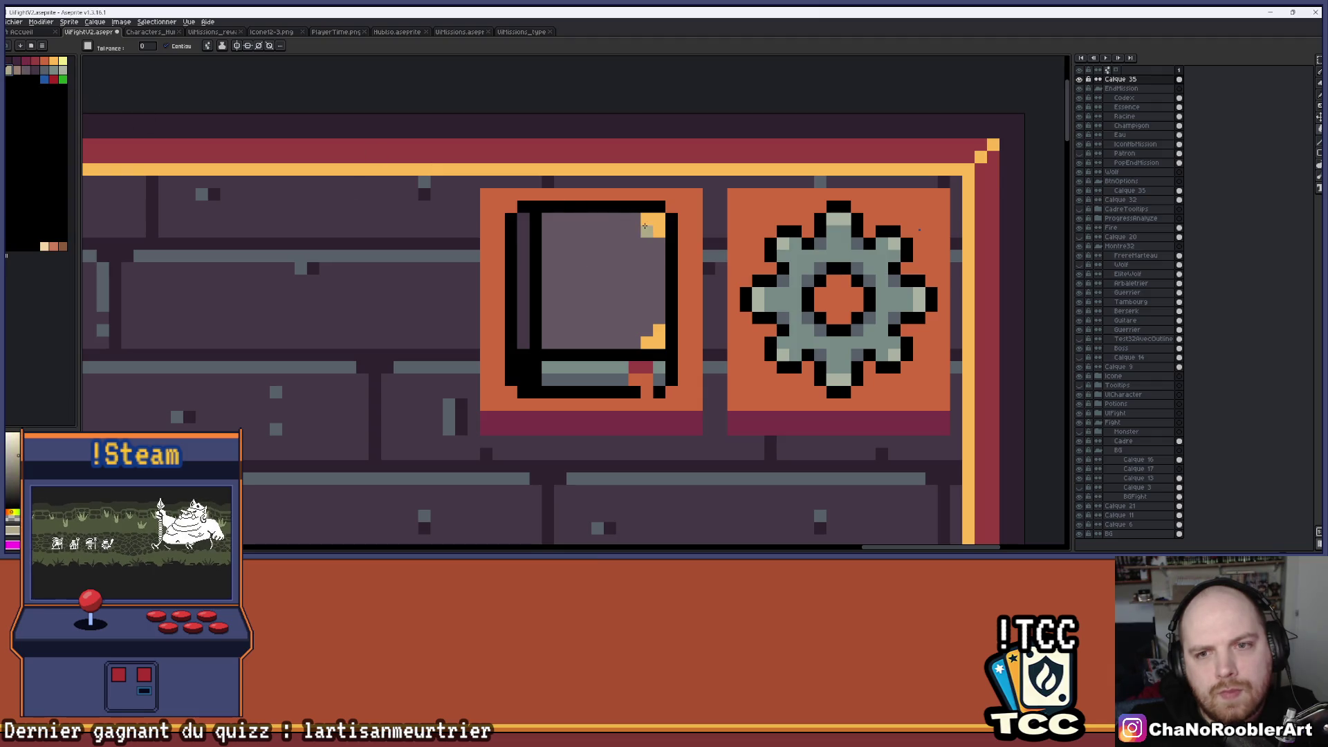
left_click(653, 220)
scroll(663, 335, "down", 5)
mouse_move(439, 359)
left_mouse_down()
mouse_move(615, 227)
mouse_move(387, 217)
mouse_move(392, 231)
left_mouse_up()
key("i")
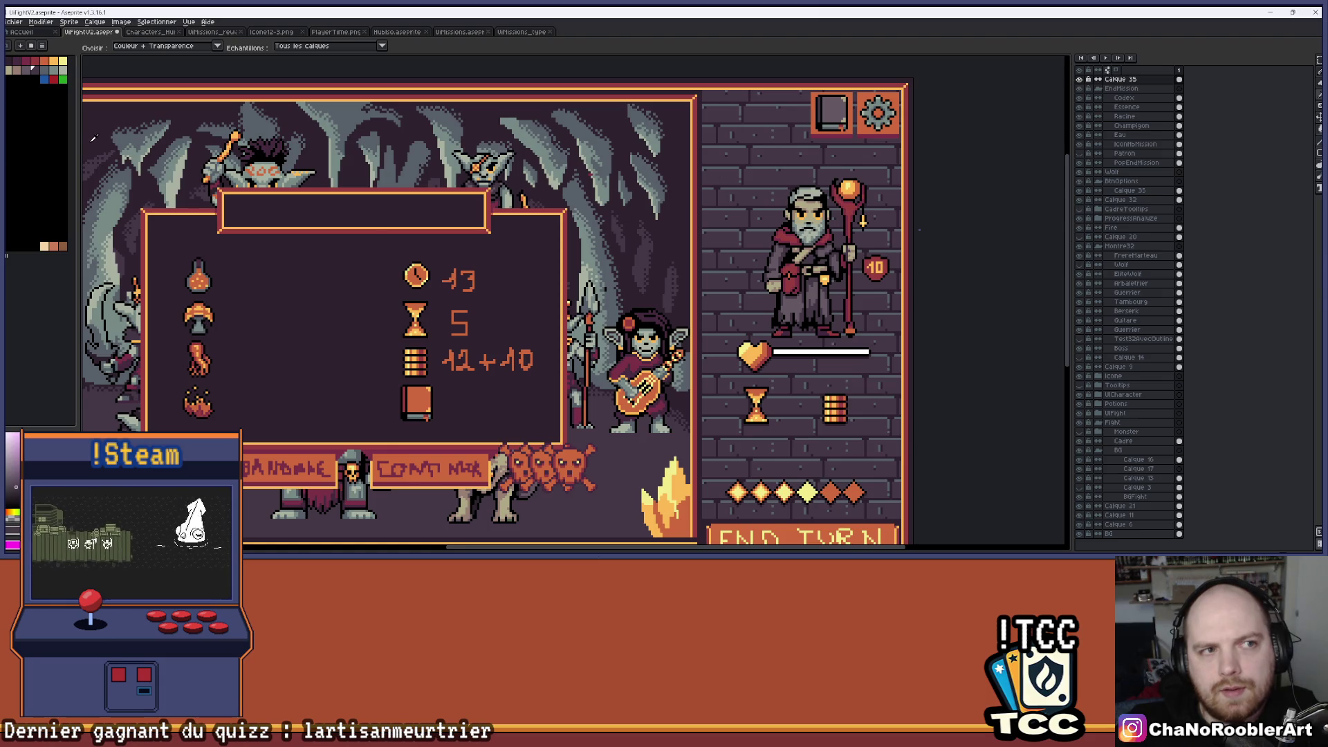
Bucket-fill the summary panel book's left strip and cover grey.
scroll(387, 401, "up", 6)
key("v")
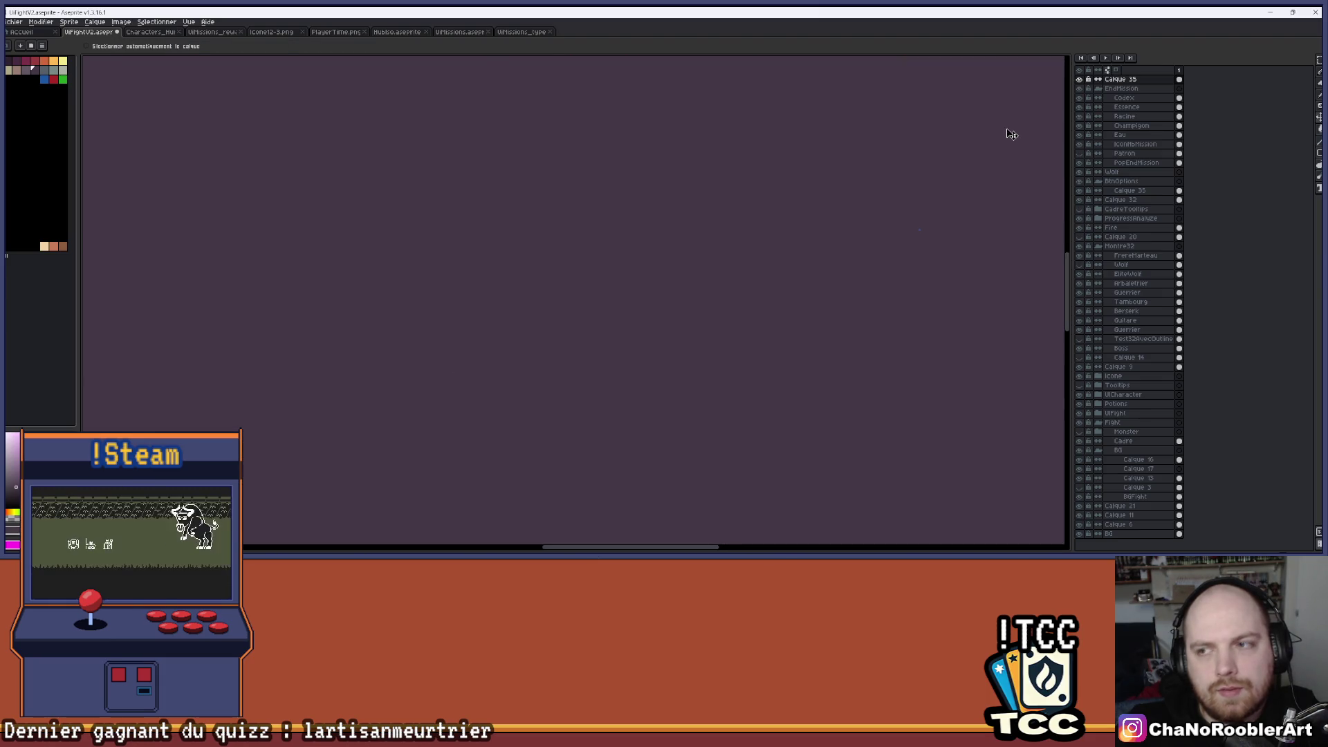
scroll(1012, 134, "down", 3)
left_click_drag(594, 353, 526, 276)
key("g")
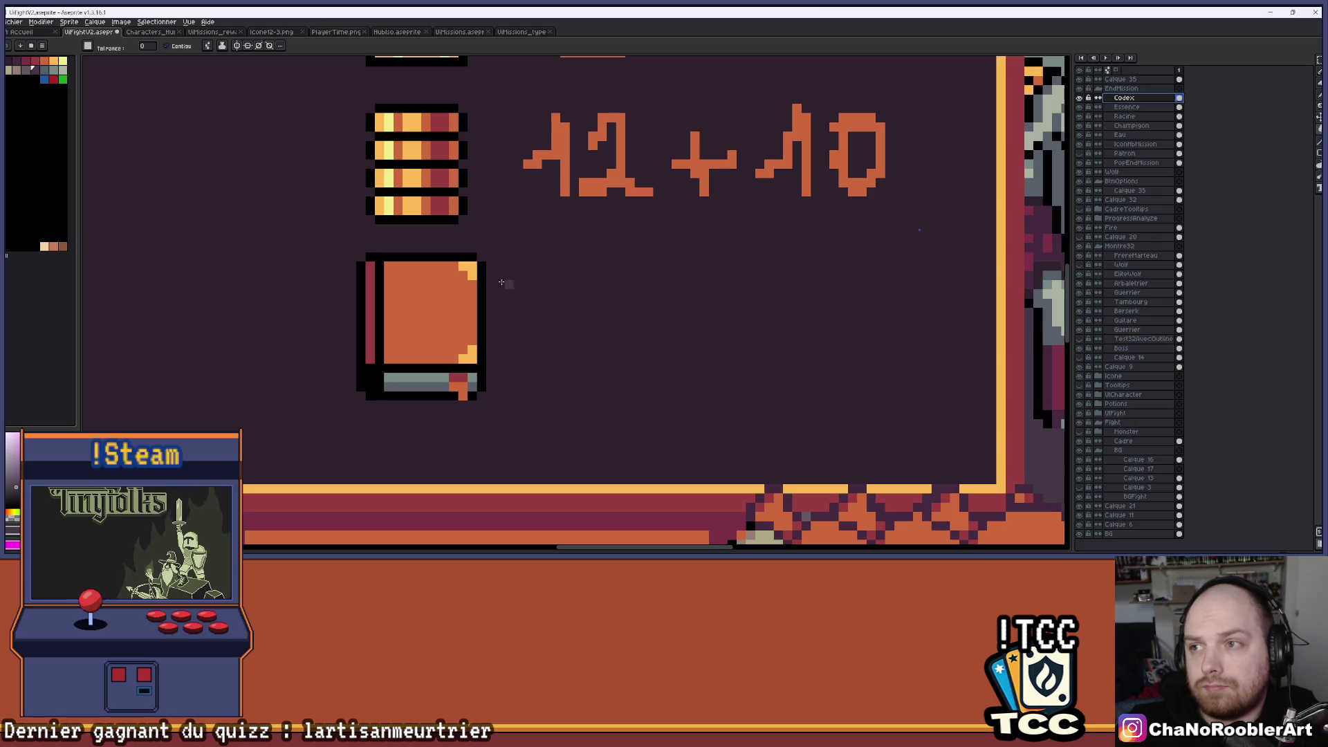
left_click(368, 302)
scroll(470, 512, "down", 4)
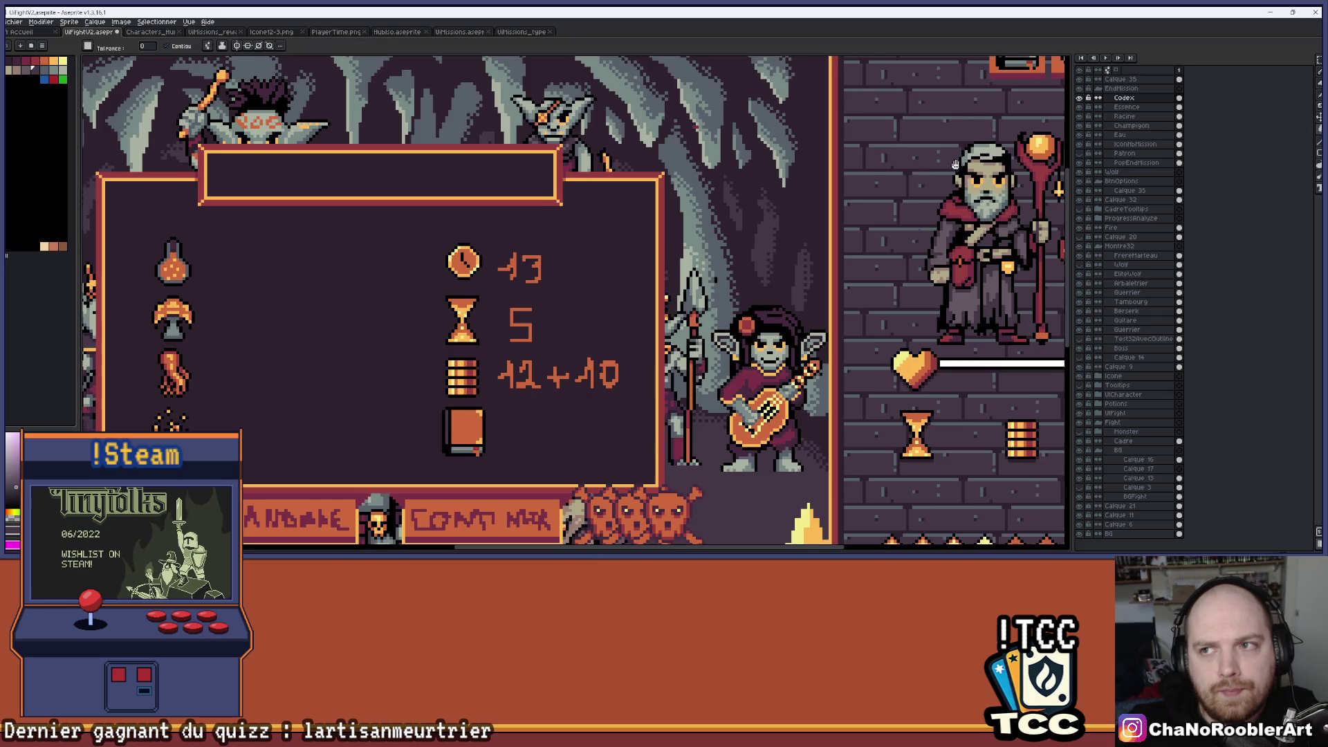
left_click_drag(512, 368, 515, 397)
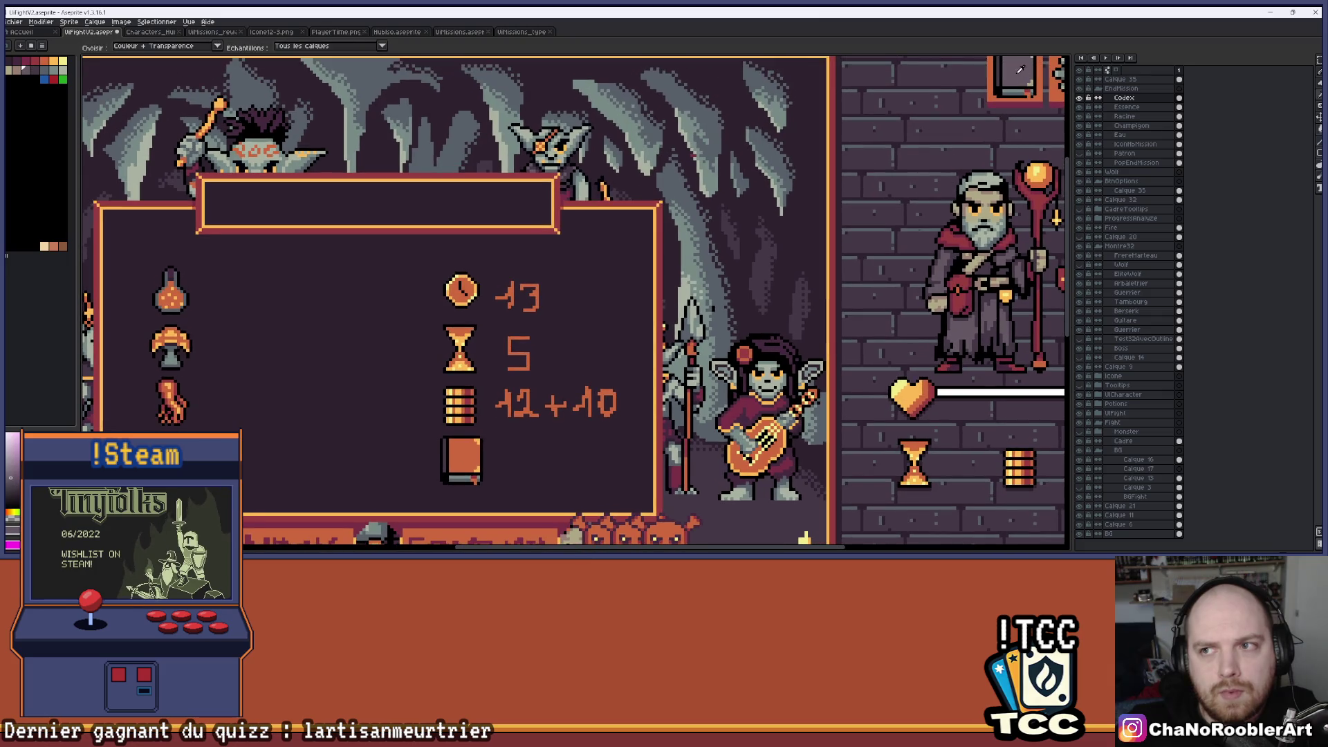
left_click(462, 457)
mouse_move(461, 457)
left_mouse_down()
mouse_move(447, 479)
mouse_move(506, 321)
left_mouse_up()
key("i")
key("g")
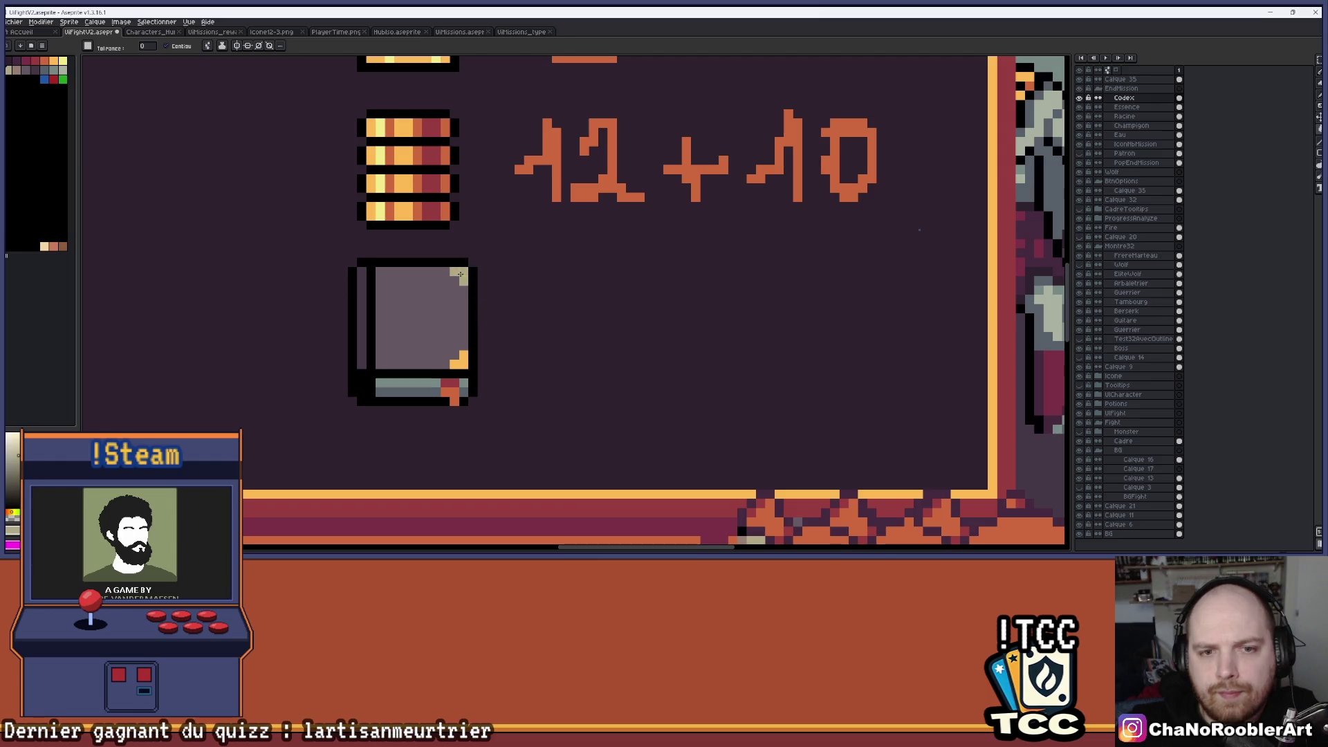
Zoom and pan to view the whole fight screen with both recoloured books.
scroll(482, 308, "down", 5)
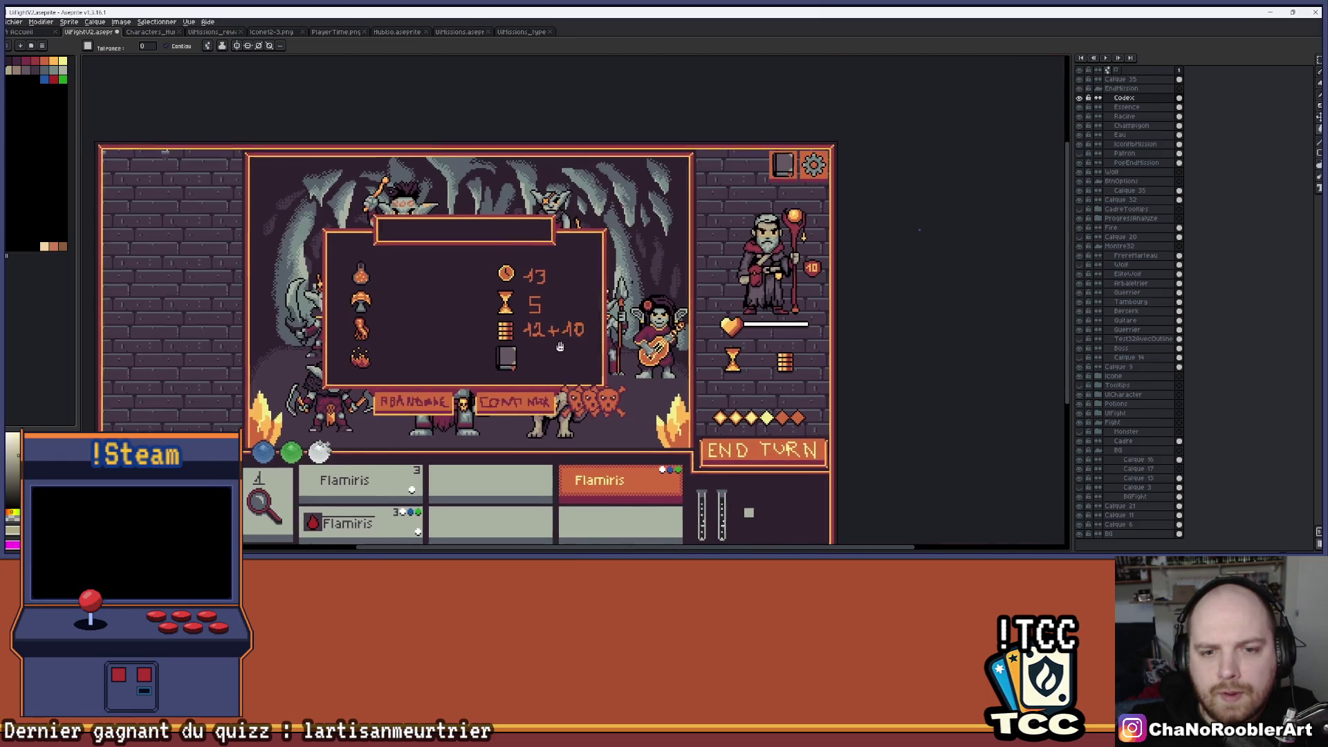
left_click_drag(526, 365, 593, 382)
scroll(623, 364, "up", 2)
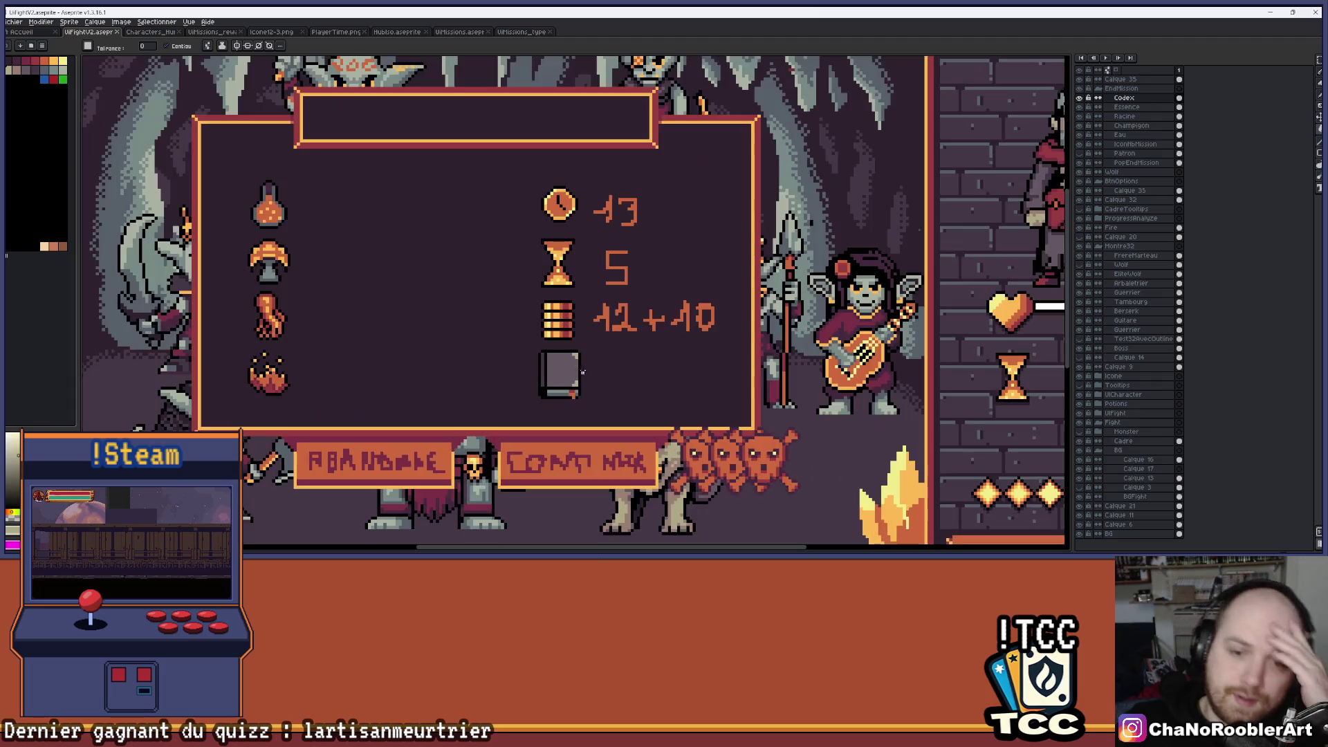
scroll(688, 374, "down", 2)
scroll(688, 373, "up", 1)
left_click_drag(726, 387, 708, 327)
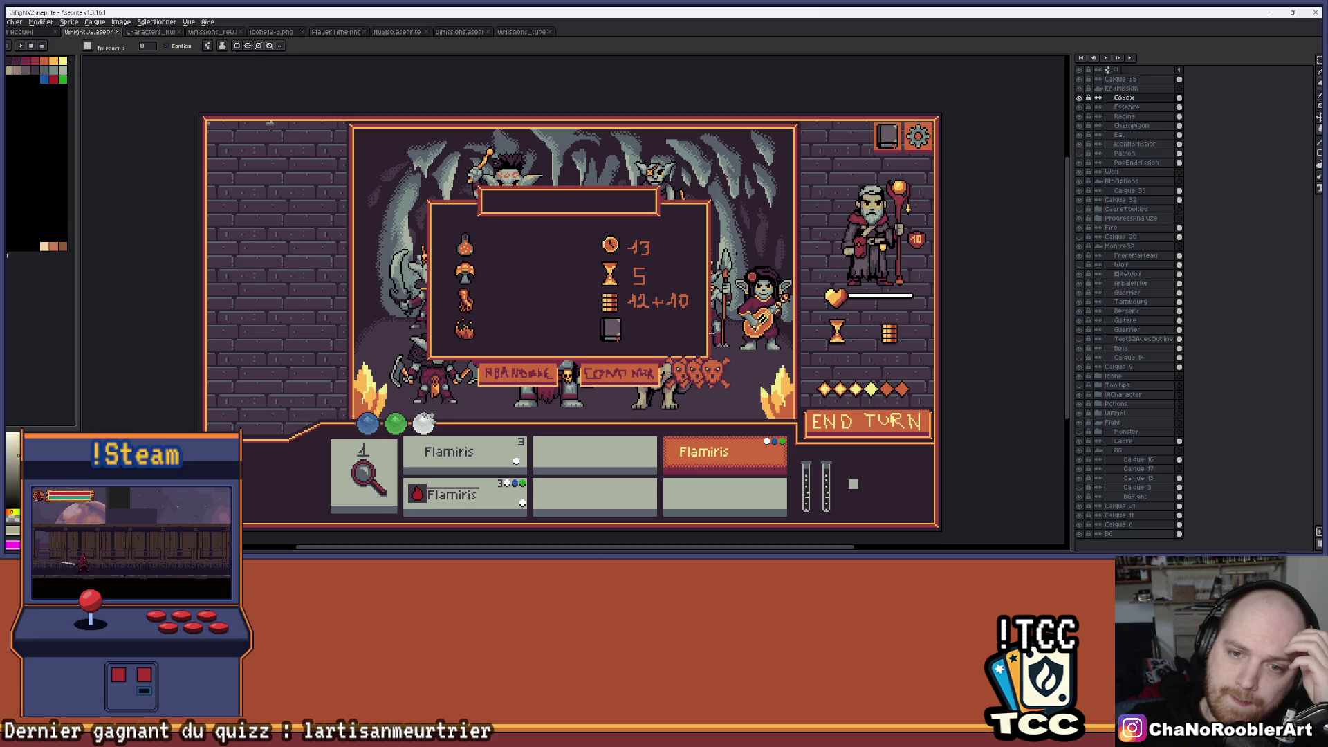
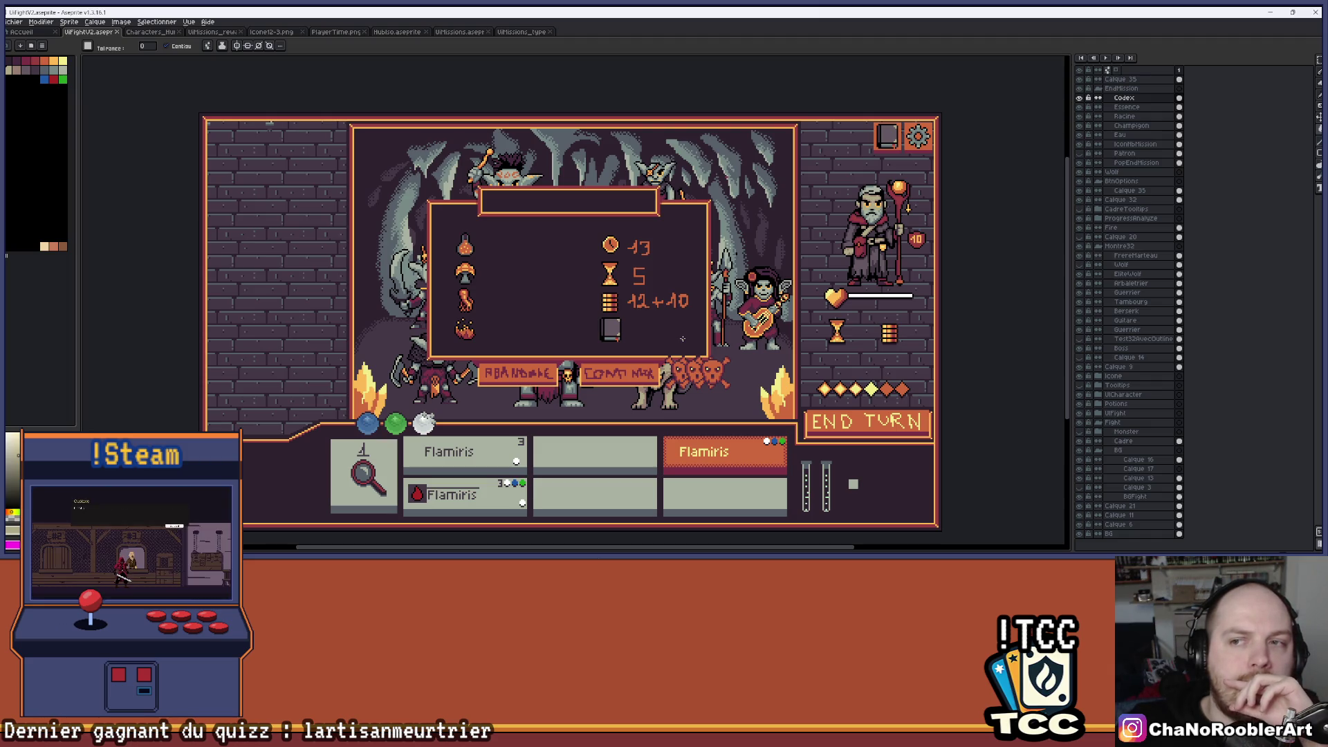
Zoom onto the book icon and pencil the top and left sides of an orange frame on its cover.
scroll(682, 339, "up", 5)
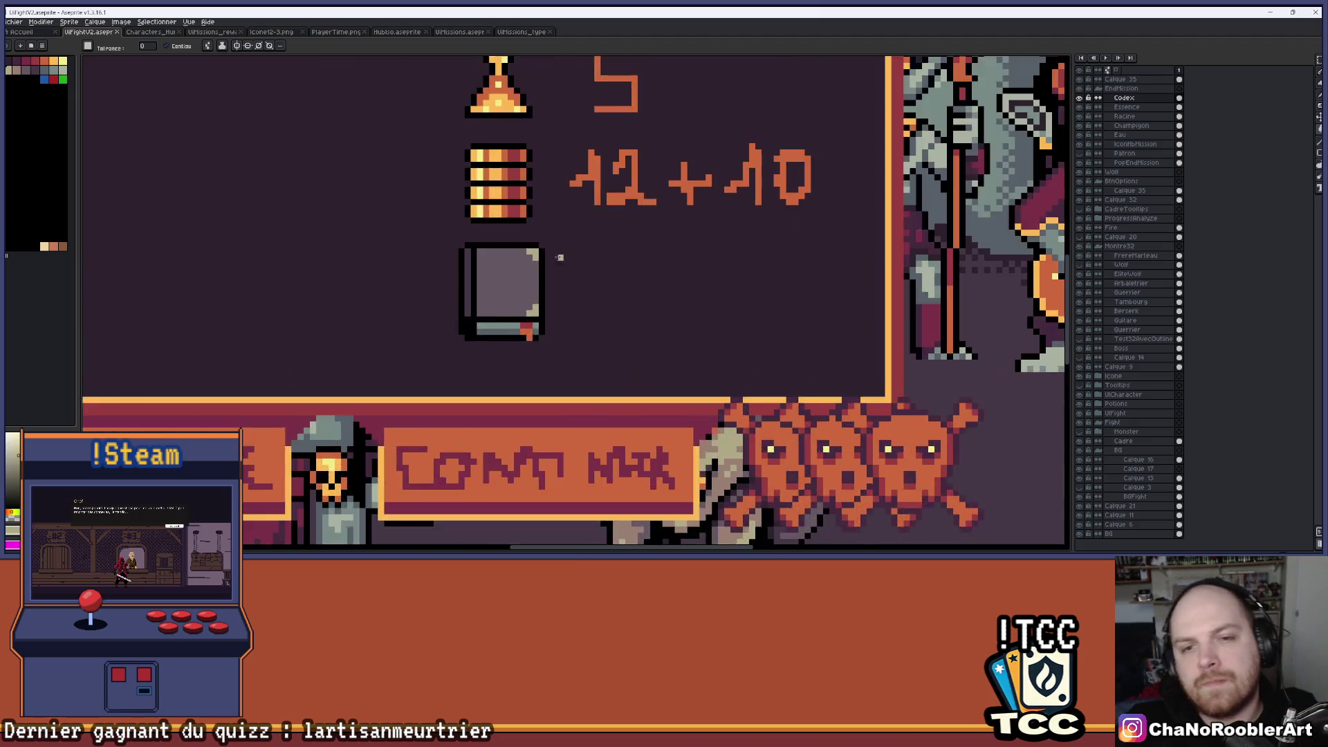
left_click_drag(574, 253, 581, 258)
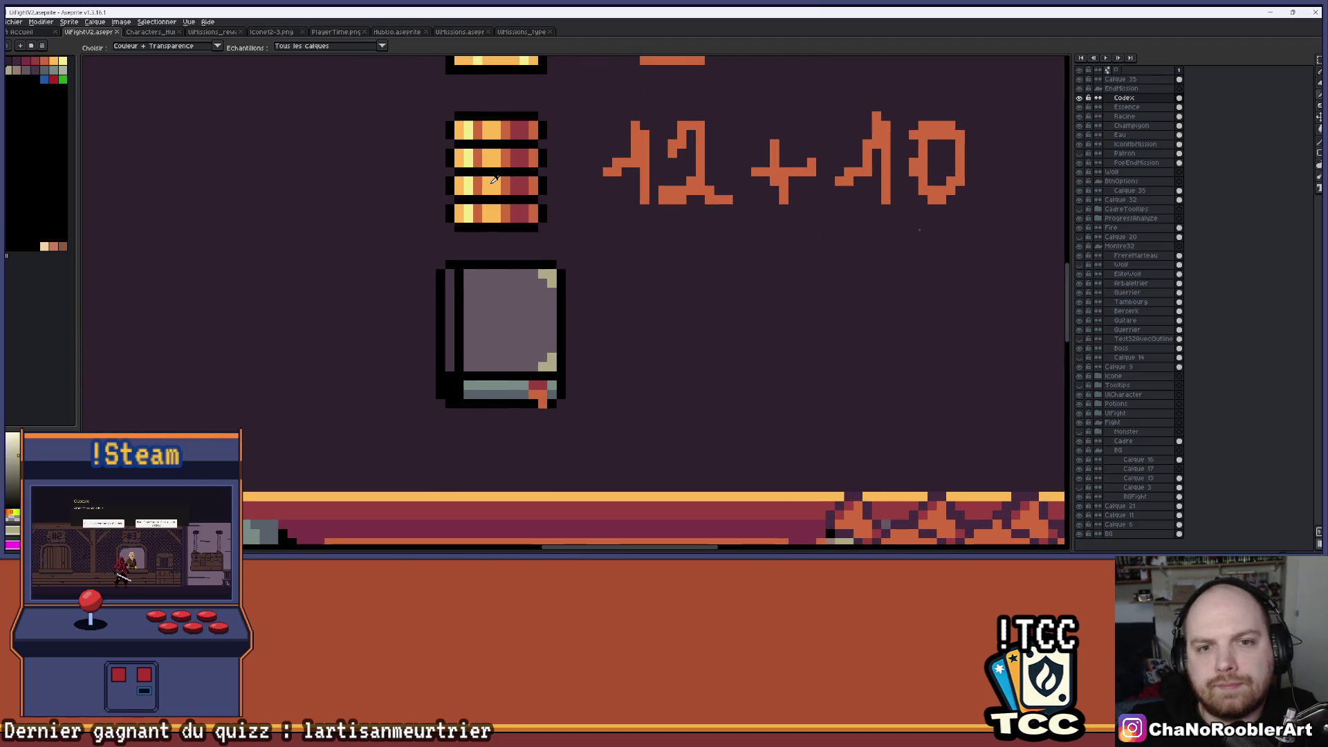
scroll(480, 290, "up", 3)
key("b")
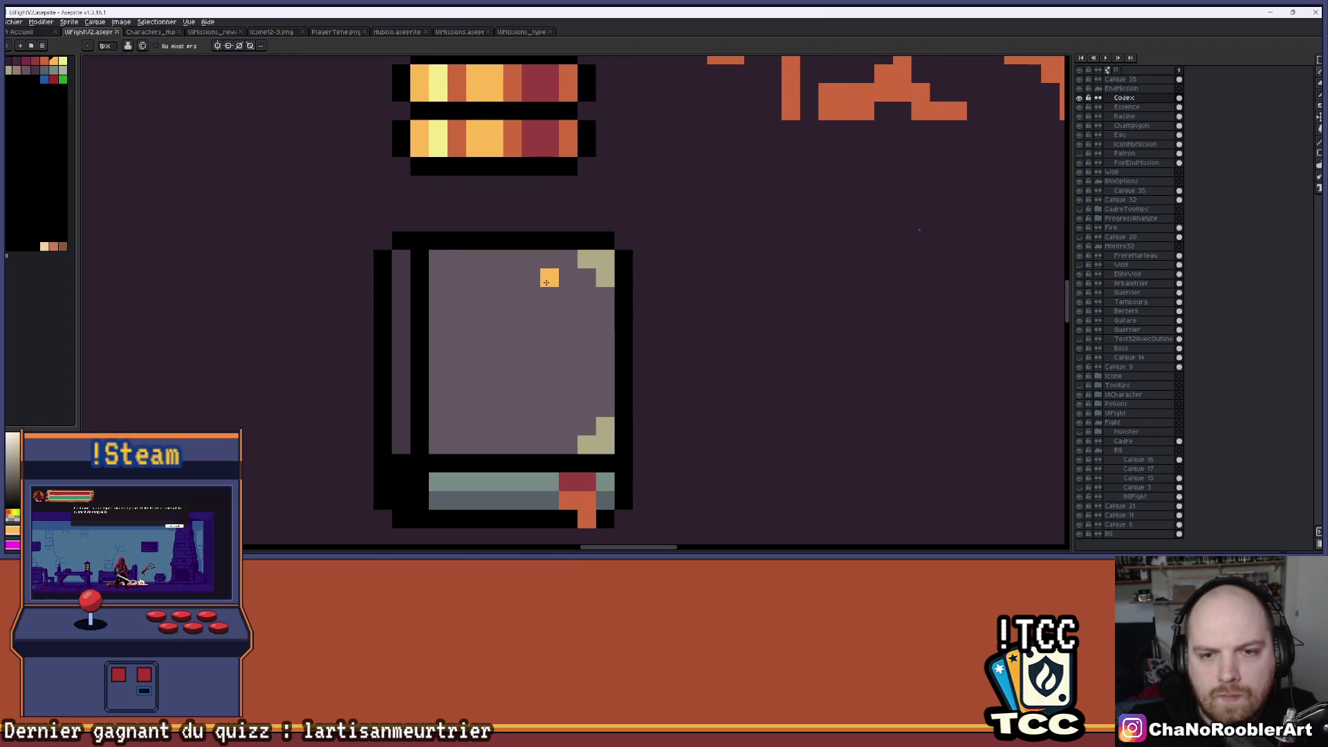
mouse_move(525, 282)
left_mouse_down()
mouse_move(456, 279)
mouse_move(451, 411)
mouse_move(555, 417)
mouse_move(555, 297)
mouse_move(555, 417)
left_mouse_up()
key("ctrl+z")
right_click(568, 426)
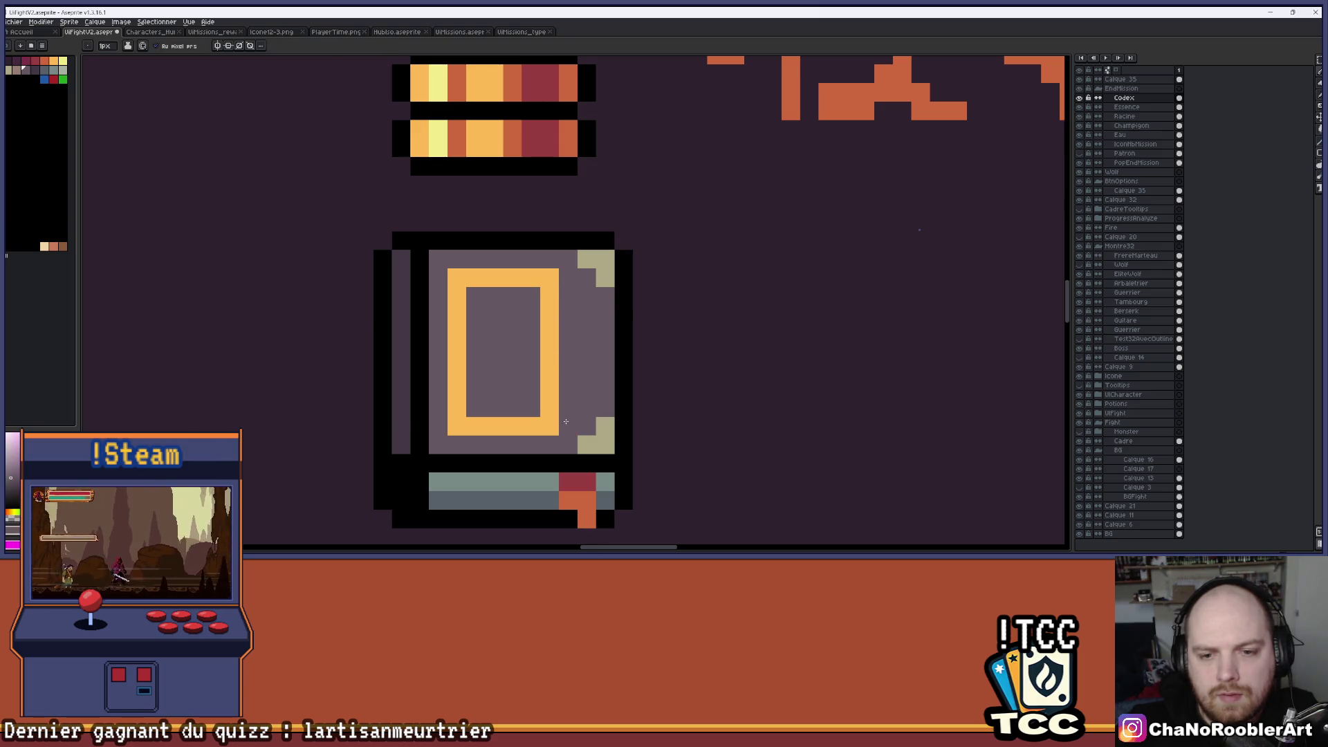
scroll(571, 384, "down", 2)
scroll(541, 374, "up", 1)
Seal the frame's right side and bucket-fill the book's inner panel solid orange.
key("g")
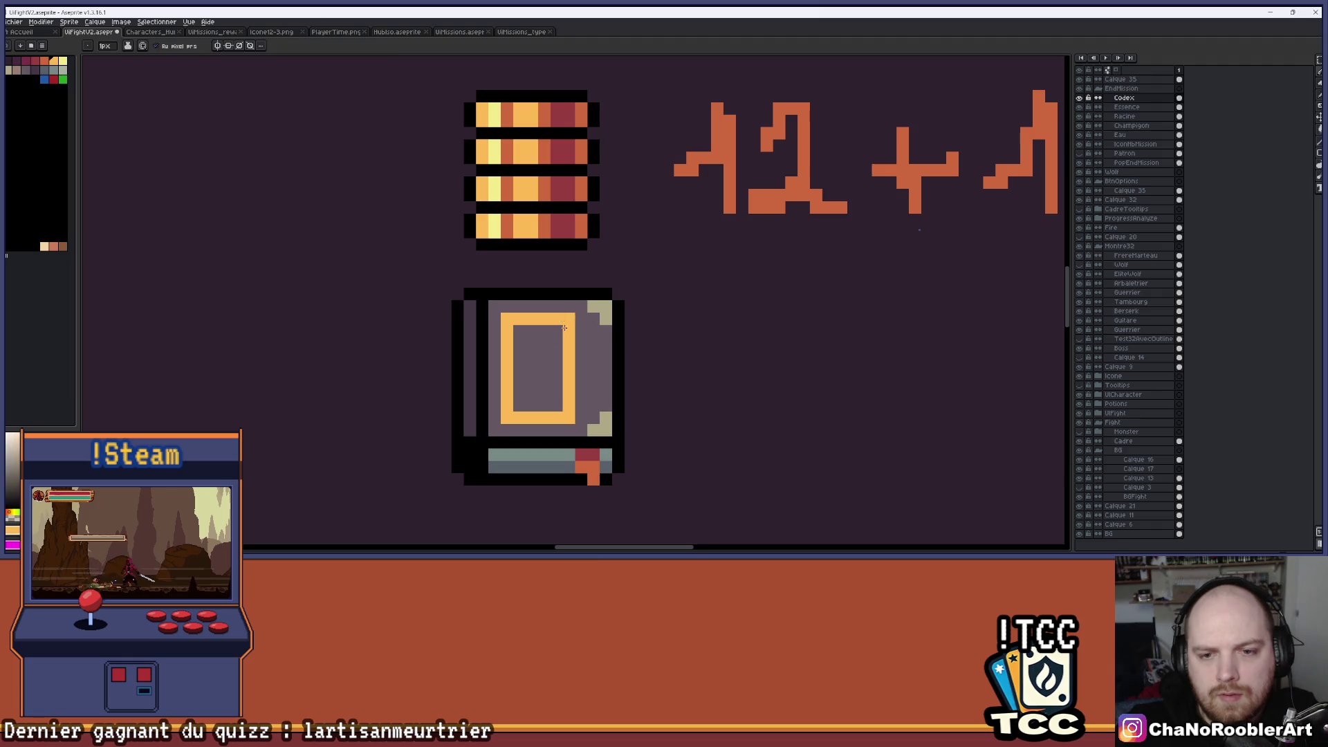
left_click(590, 320)
left_click(581, 360)
key("b")
key("ctrl+z")
key("ctrl+z")
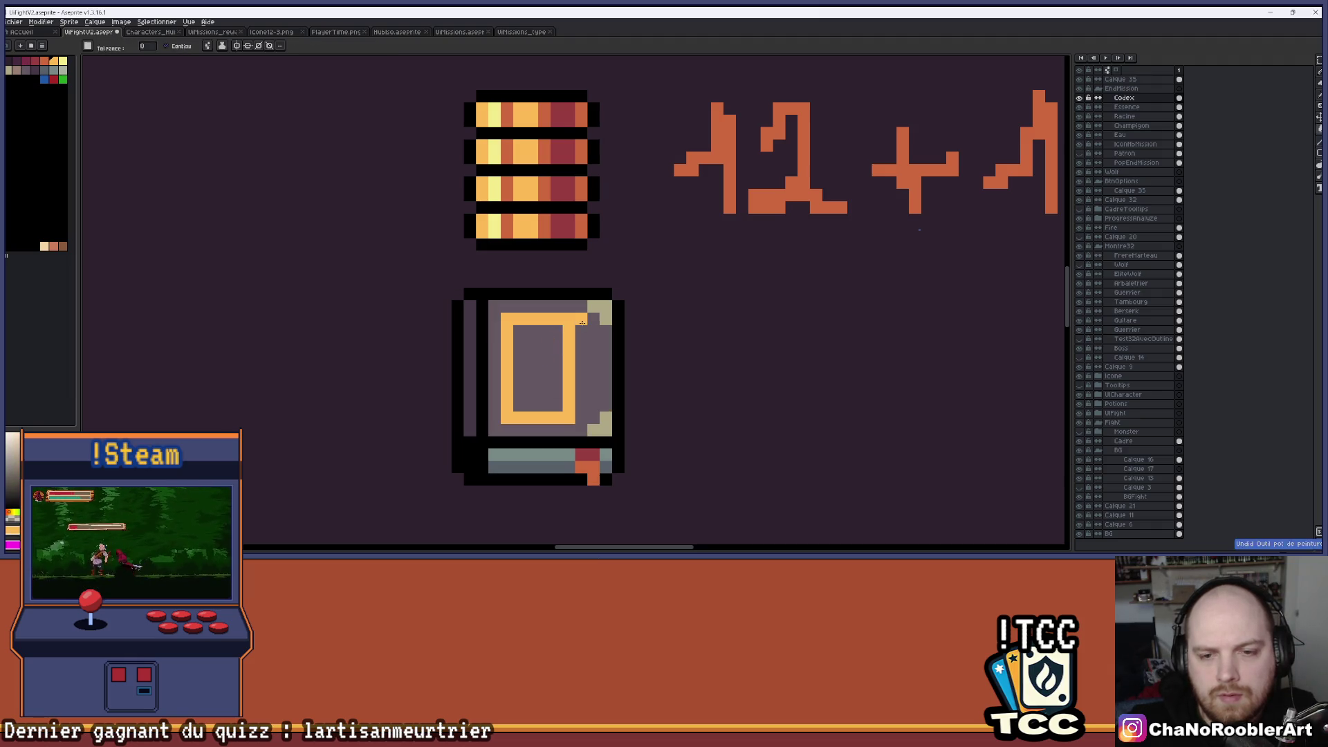
left_click_drag(581, 319, 577, 377)
key("g")
left_click(545, 369)
scroll(553, 367, "down", 4)
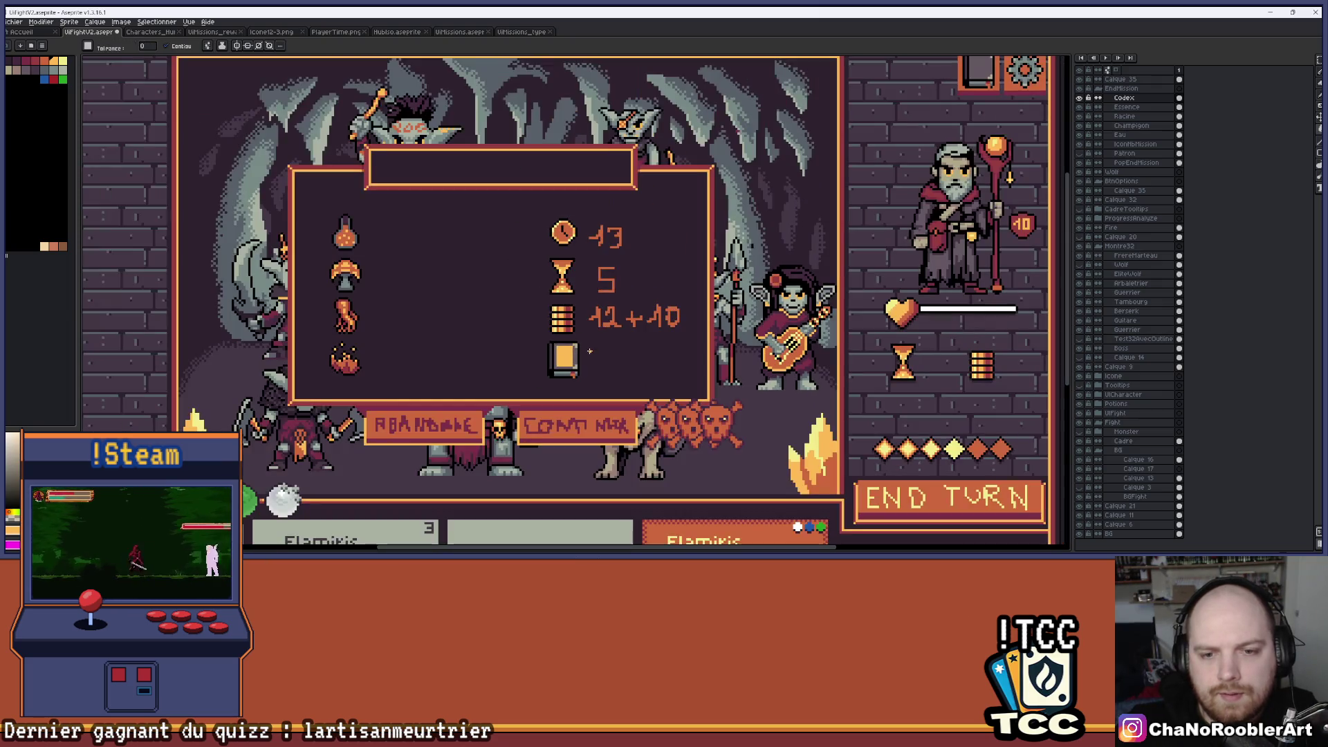
scroll(589, 352, "up", 4)
scroll(623, 320, "down", 2)
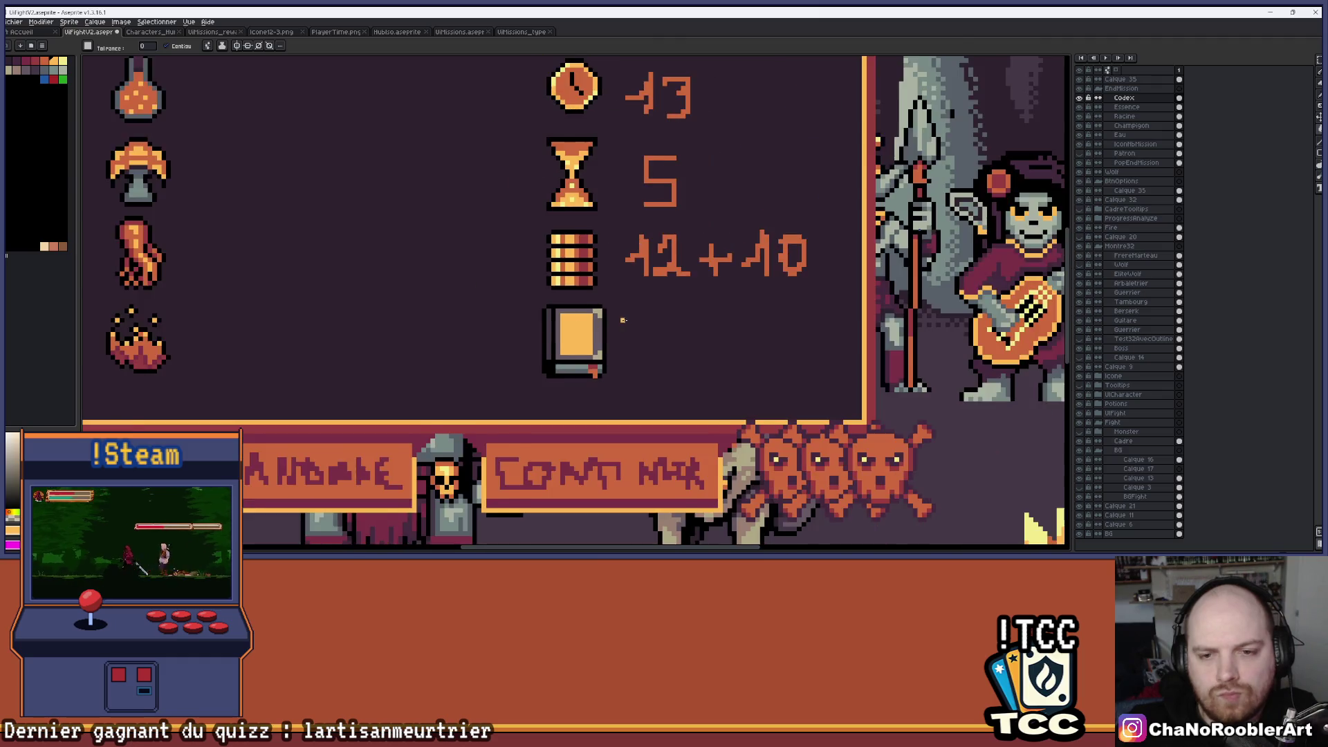
scroll(623, 320, "down", 3)
left_click_drag(557, 319, 611, 328)
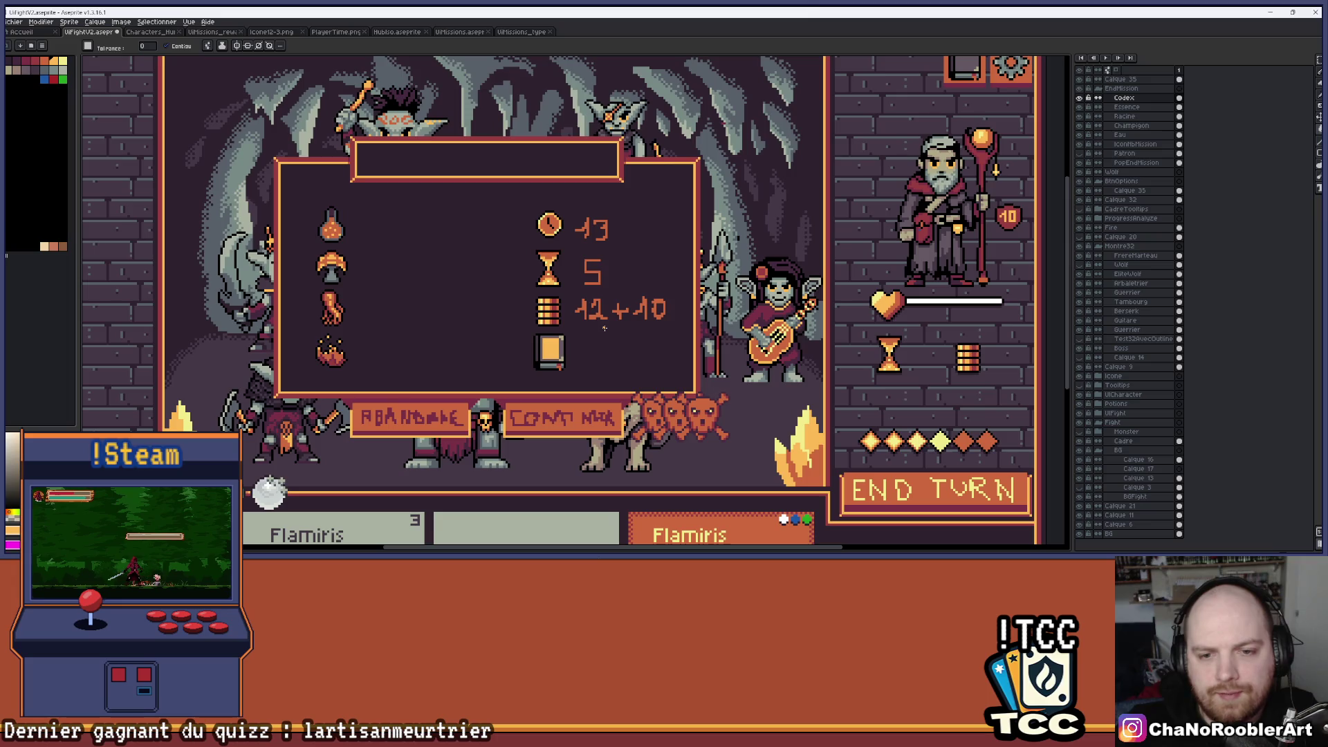
scroll(599, 329, "up", 5)
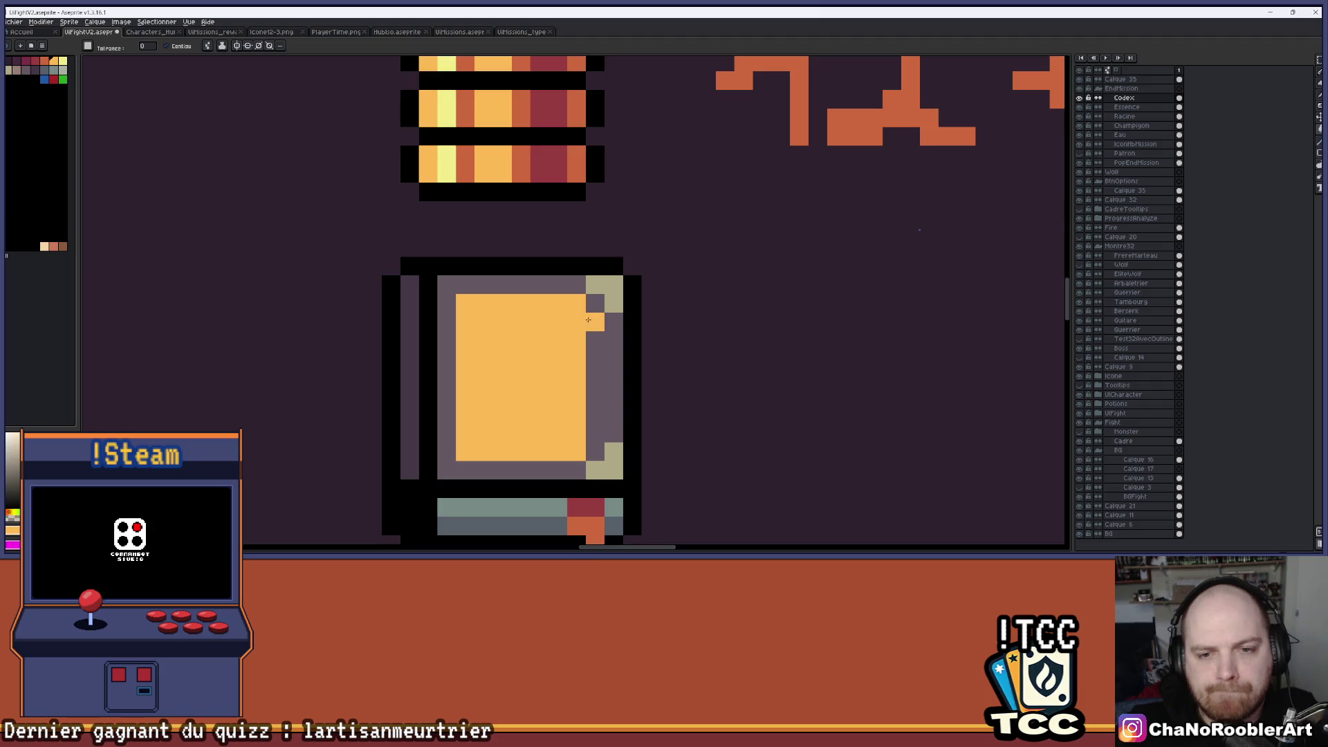
Draw two orange diagonals crossing into an X on the book's cover.
mouse_move(576, 301)
left_mouse_down()
mouse_move(593, 303)
mouse_move(563, 305)
mouse_move(581, 315)
mouse_move(476, 450)
left_mouse_up()
scroll(540, 278, "up", 1)
key("i")
key("h")
key("b")
left_click_drag(475, 308, 584, 454)
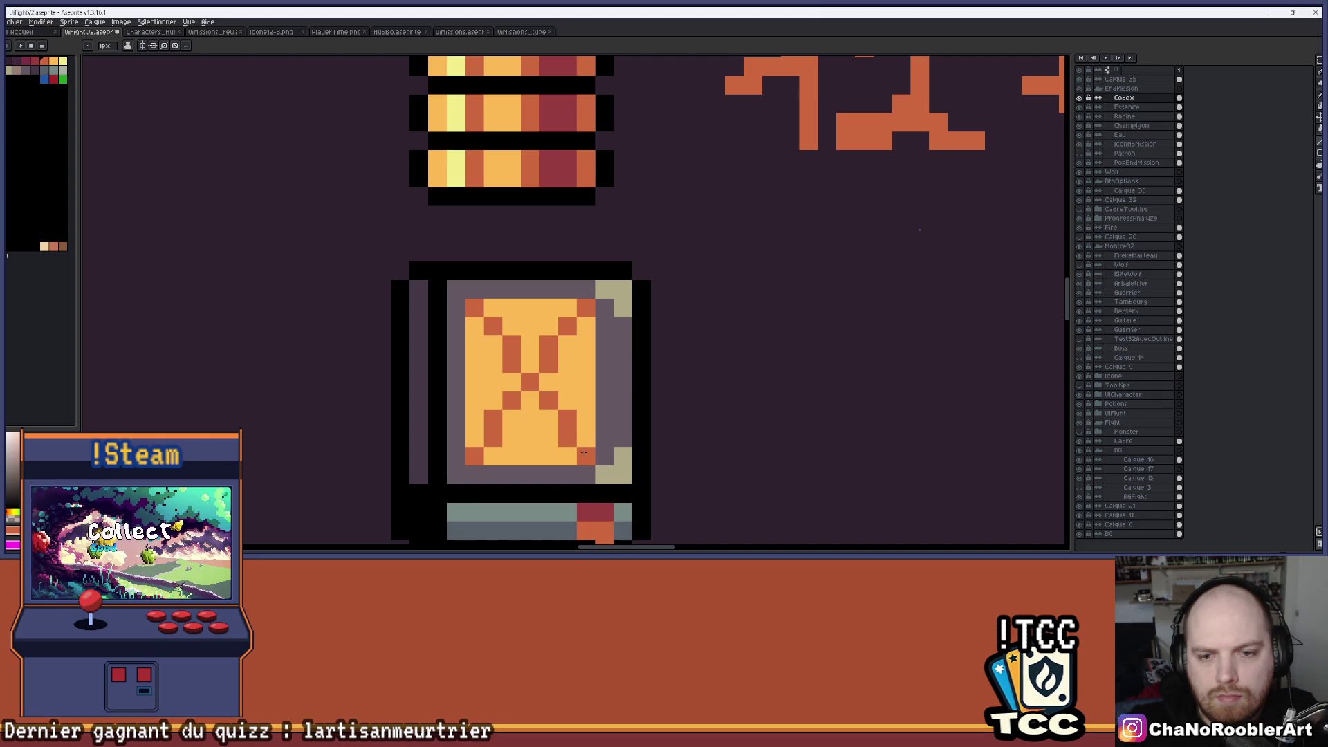
scroll(589, 435, "down", 5)
scroll(579, 374, "up", 4)
scroll(579, 375, "up", 1)
Try a horizontal centre bar and notch on the X, then undo those centre edits.
mouse_move(597, 383)
left_mouse_down()
mouse_move(561, 400)
mouse_move(543, 386)
left_mouse_up()
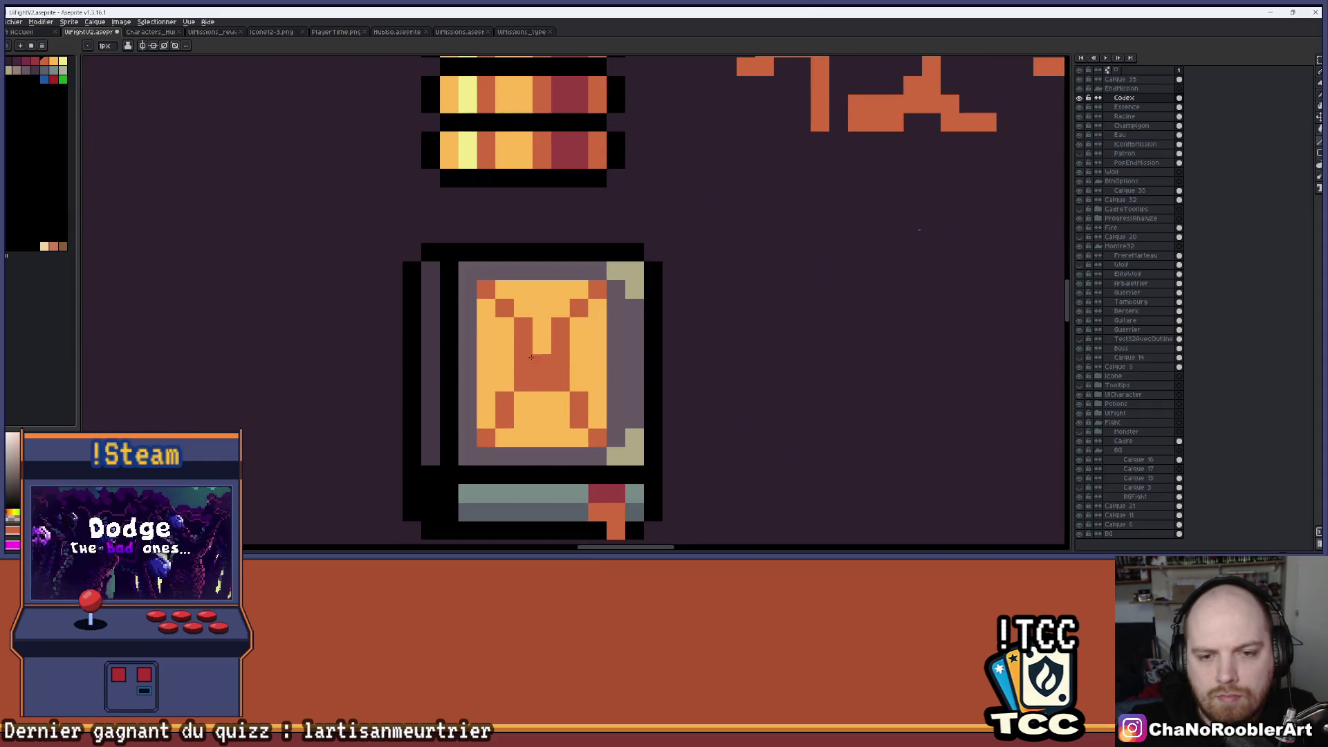
left_click(544, 325)
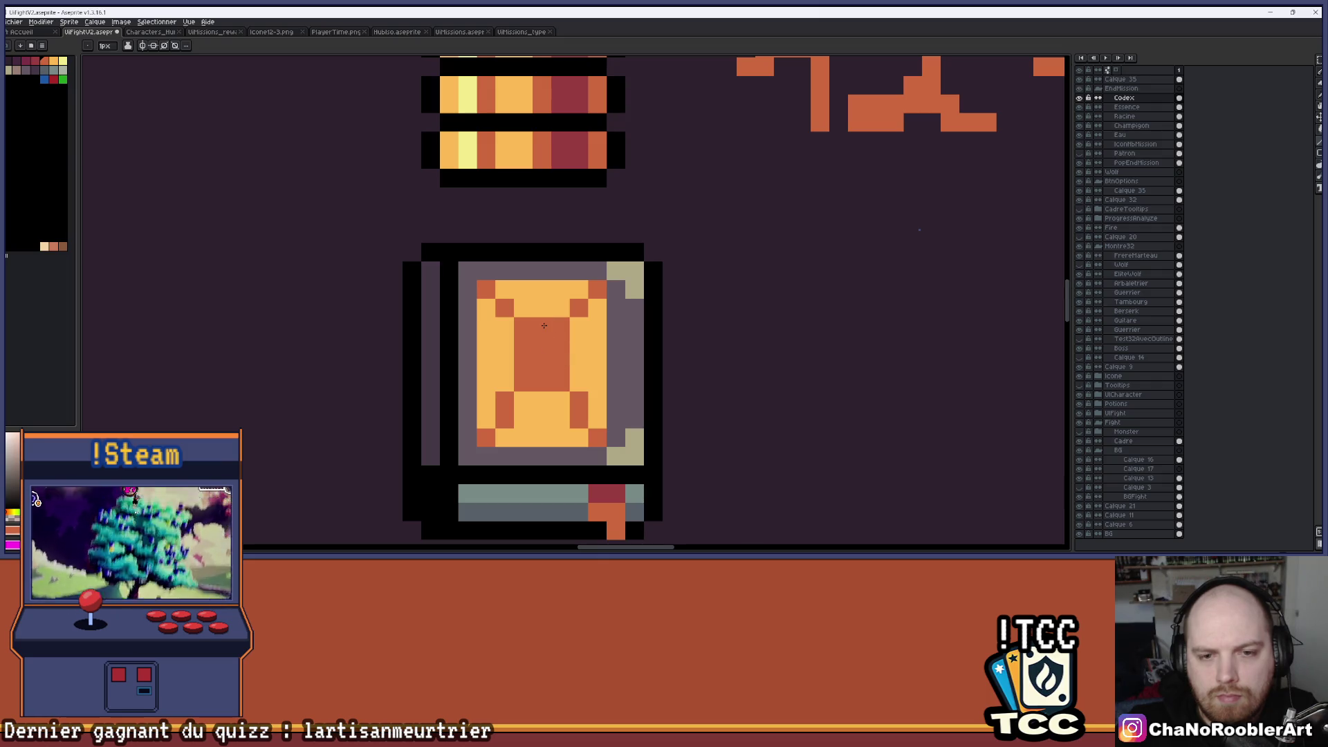
key("ctrl+z")
key("ctrl+z")
key("ctrl+z")
key("v")
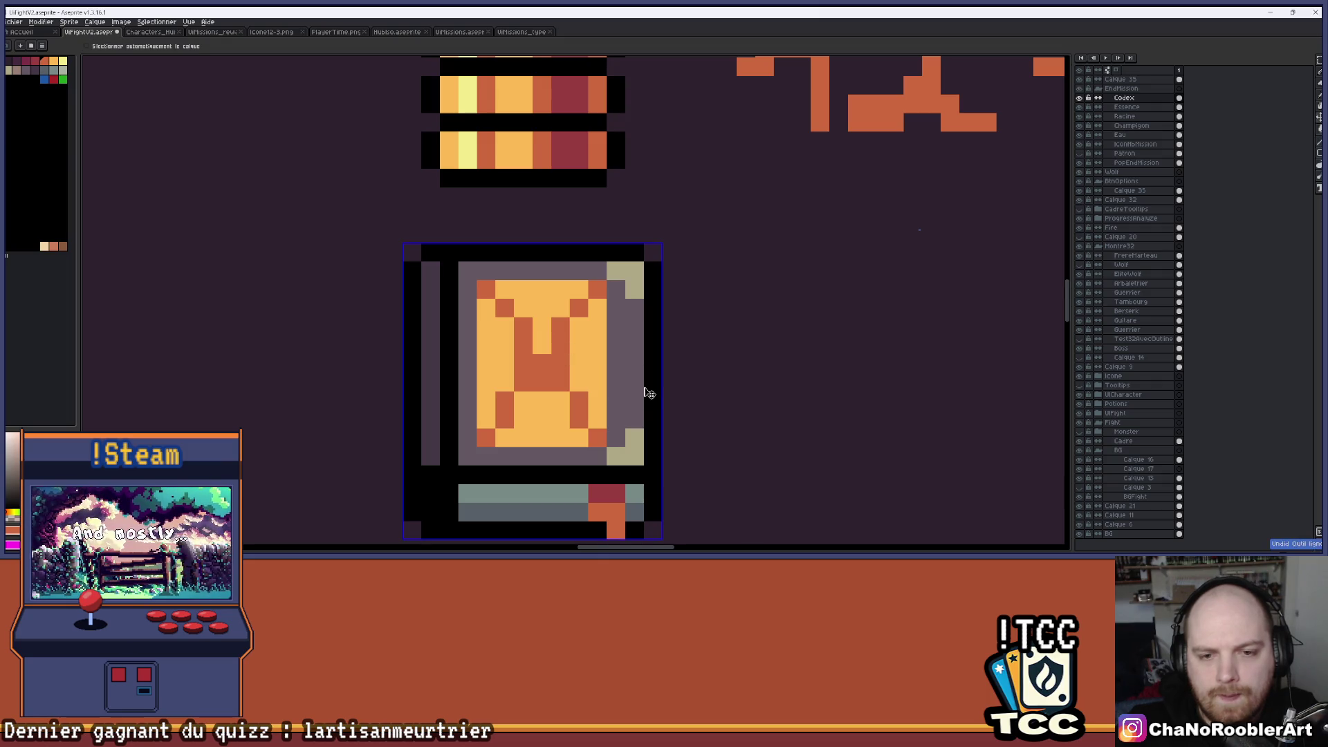
key("ctrl+z")
key("ctrl+z")
key("b")
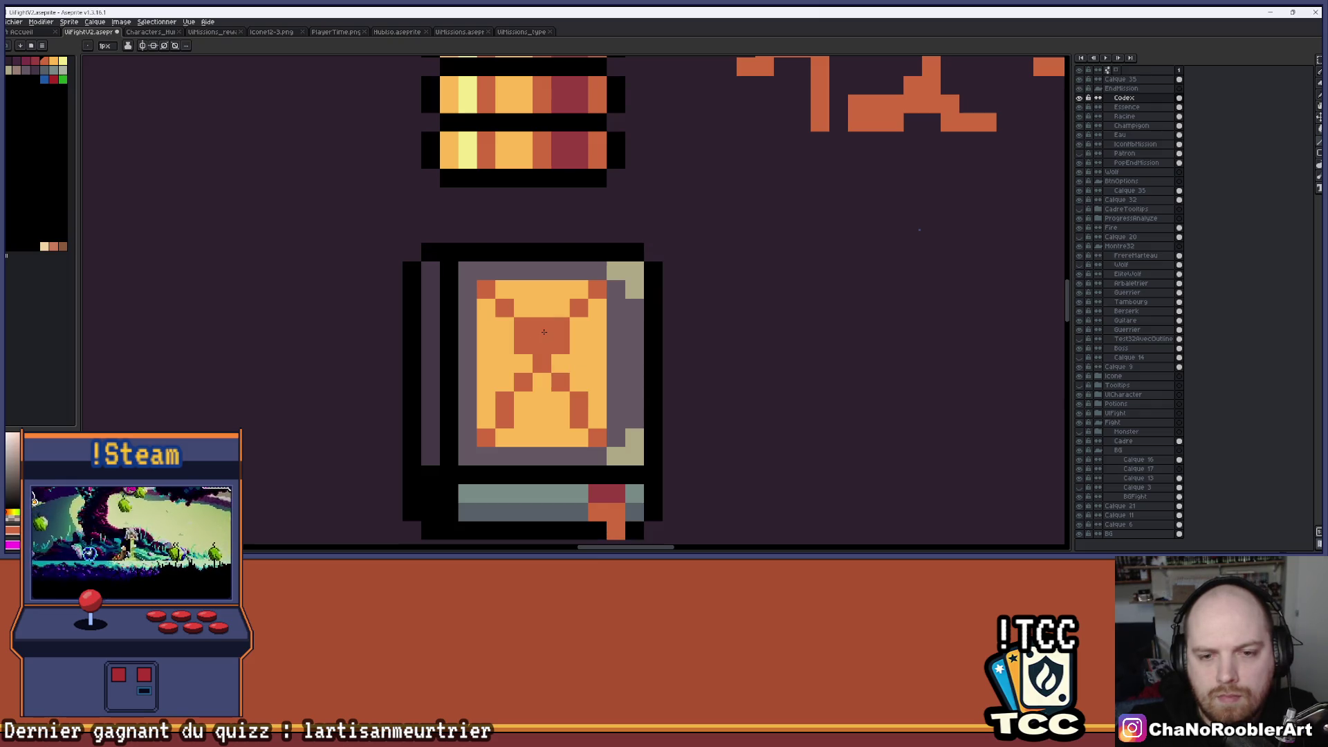
Add dark-orange pixels in the lower rows and top edge, and paint grey over part of the pattern.
scroll(592, 332, "down", 3)
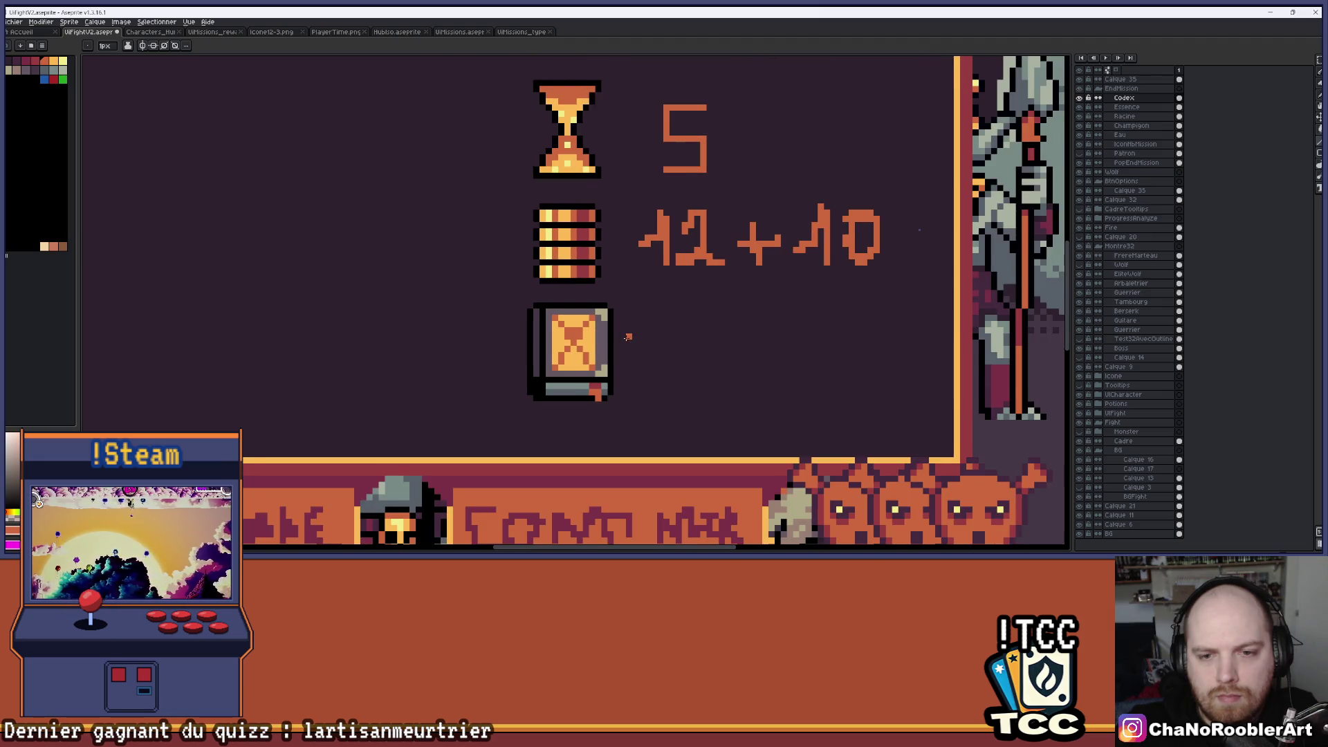
scroll(609, 340, "up", 5)
scroll(558, 343, "down", 1)
left_click(570, 424)
left_click(477, 405)
left_click(496, 424)
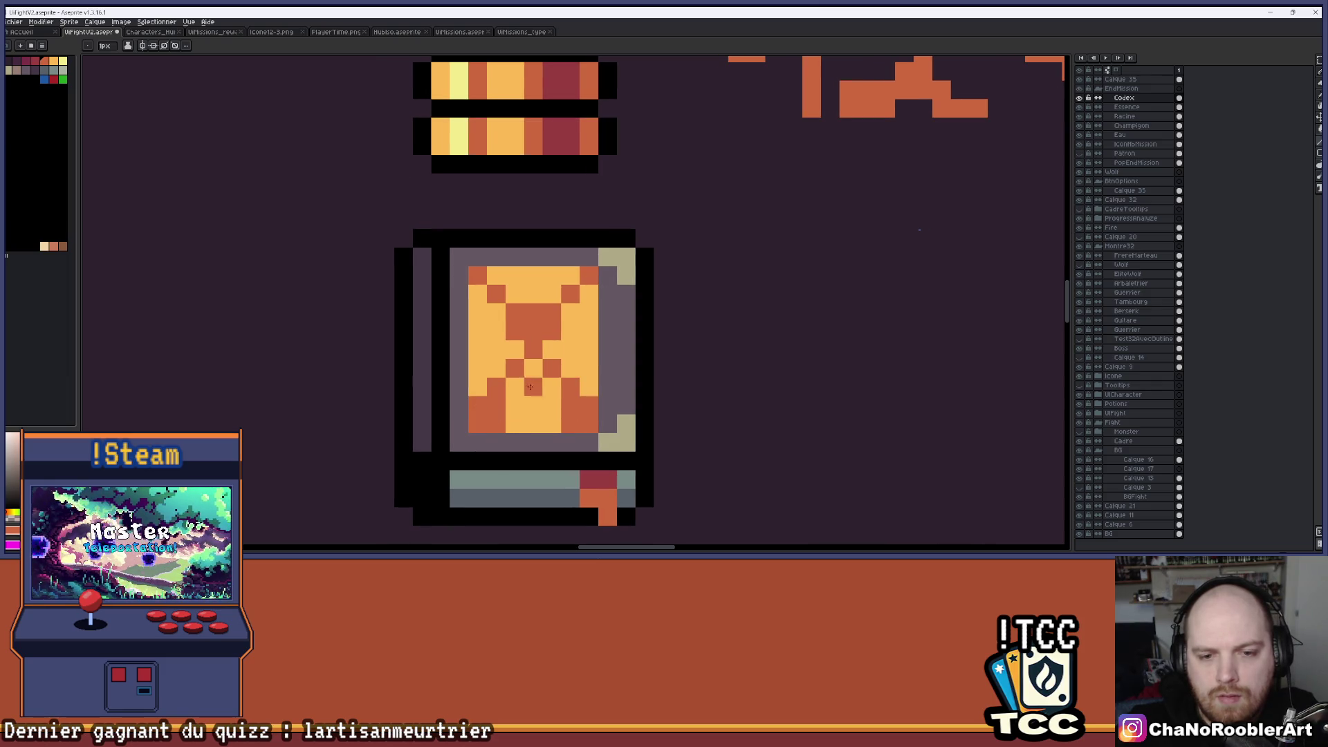
left_click(587, 294)
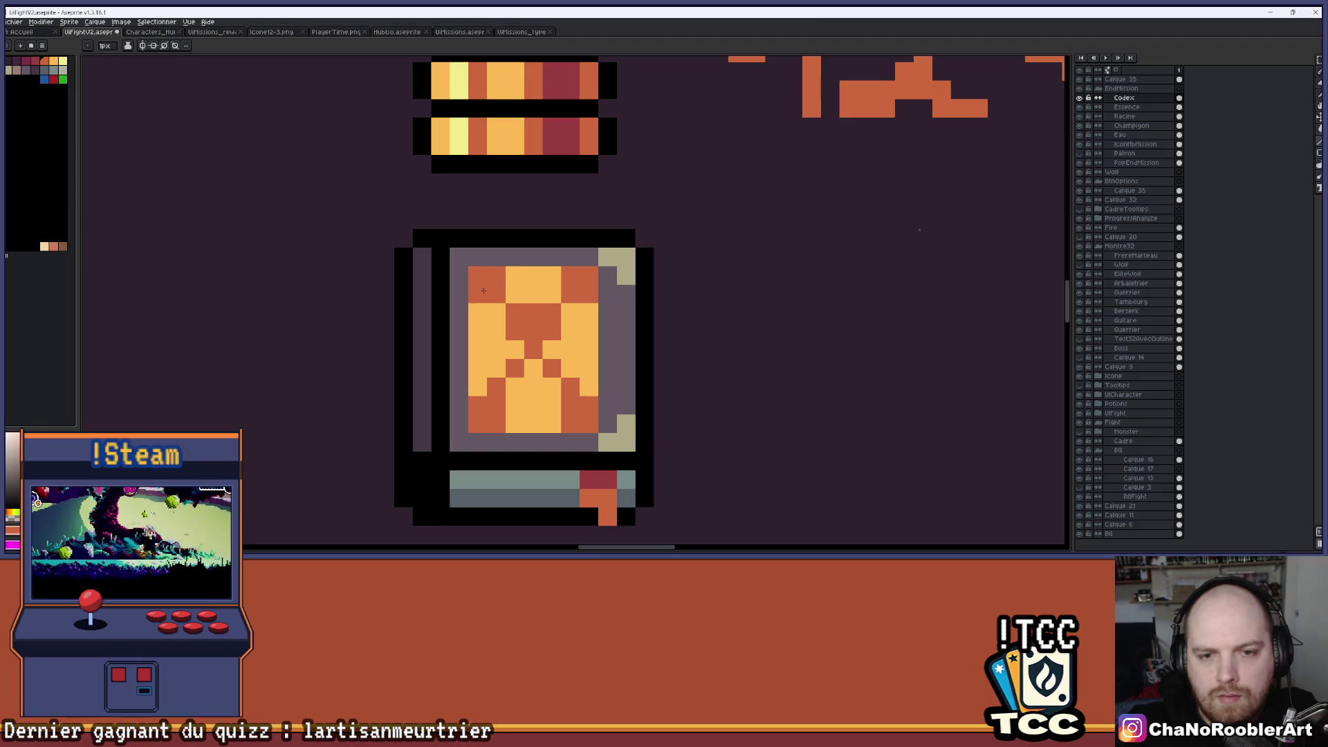
scroll(512, 354, "down", 3)
scroll(514, 388, "down", 1)
scroll(516, 385, "up", 4)
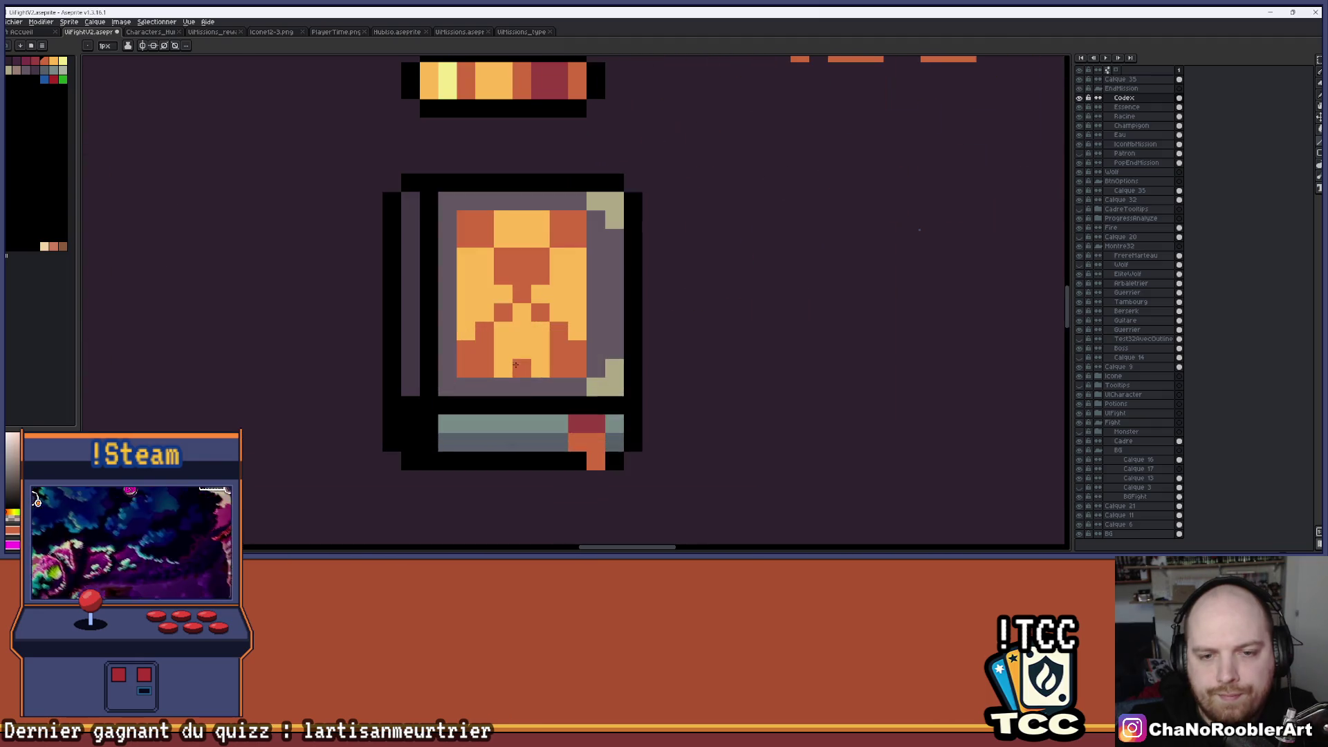
left_click(547, 361)
Paint grey over several orange and yellow patches around the X on the cover.
mouse_move(527, 375)
left_mouse_down()
mouse_move(528, 397)
mouse_move(509, 402)
left_mouse_up()
mouse_move(564, 304)
left_mouse_down()
mouse_move(565, 287)
mouse_move(565, 343)
mouse_move(577, 342)
left_mouse_up()
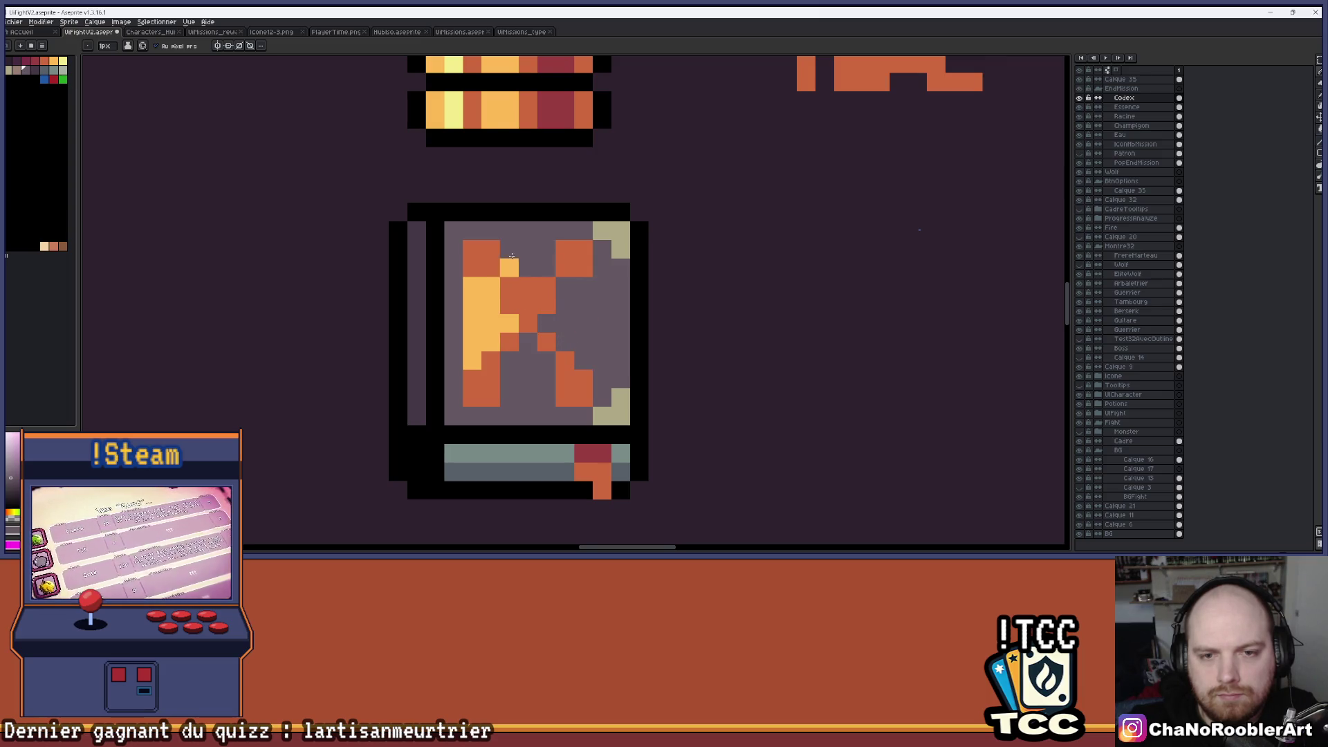
mouse_move(483, 290)
left_mouse_down()
mouse_move(509, 323)
mouse_move(471, 304)
mouse_move(466, 354)
left_mouse_up()
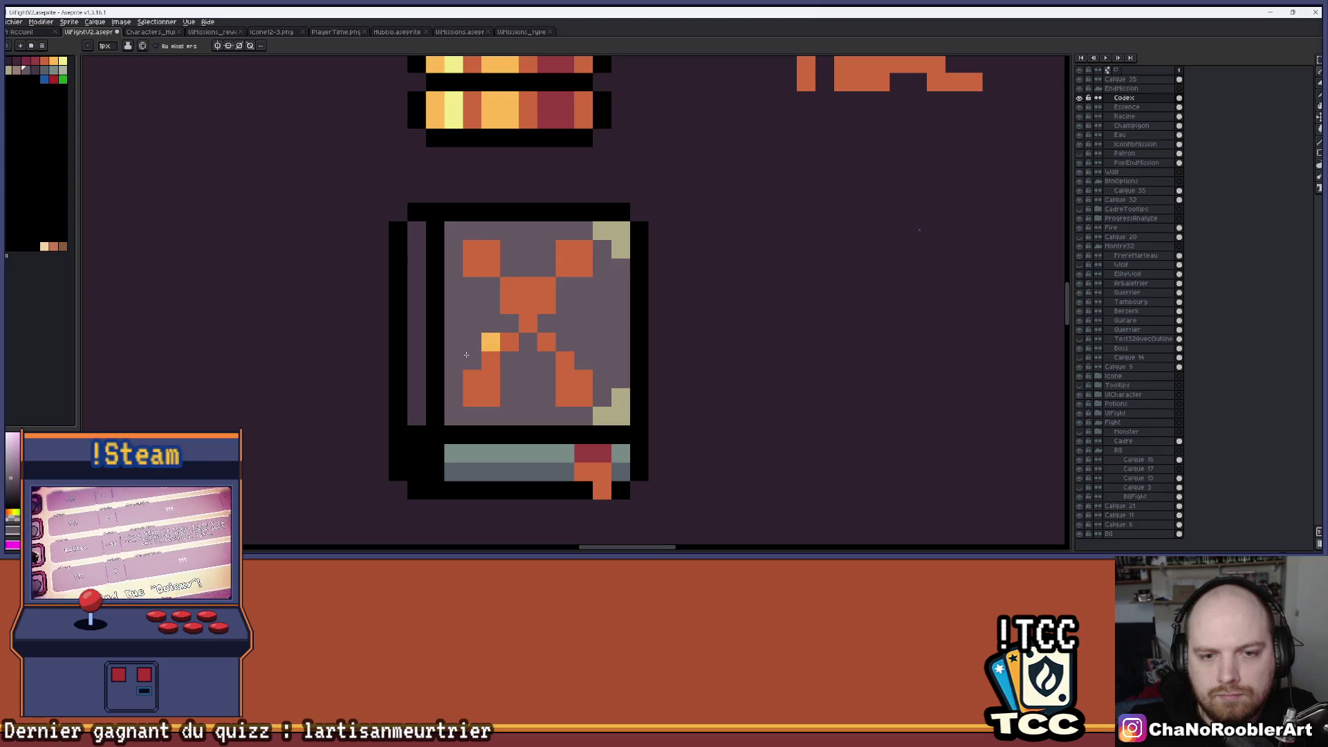
scroll(485, 346, "down", 5)
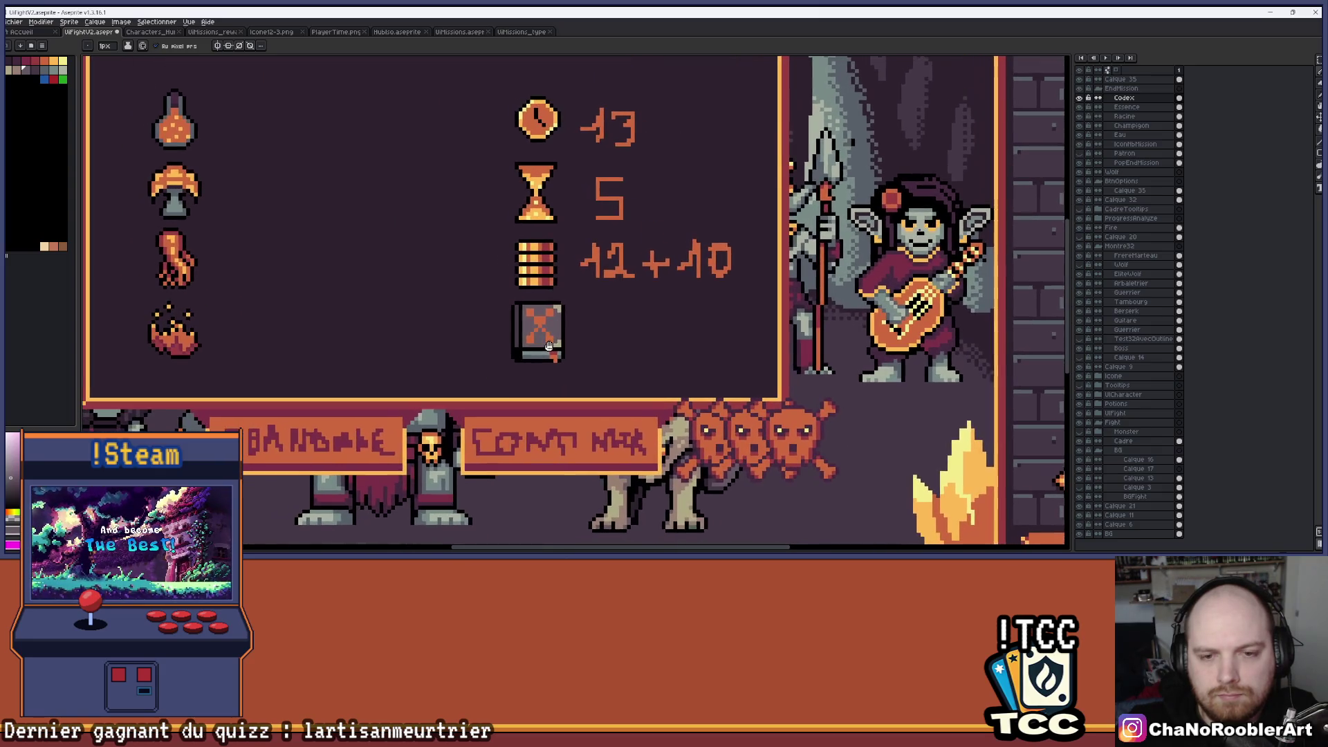
scroll(578, 390, "down", 1)
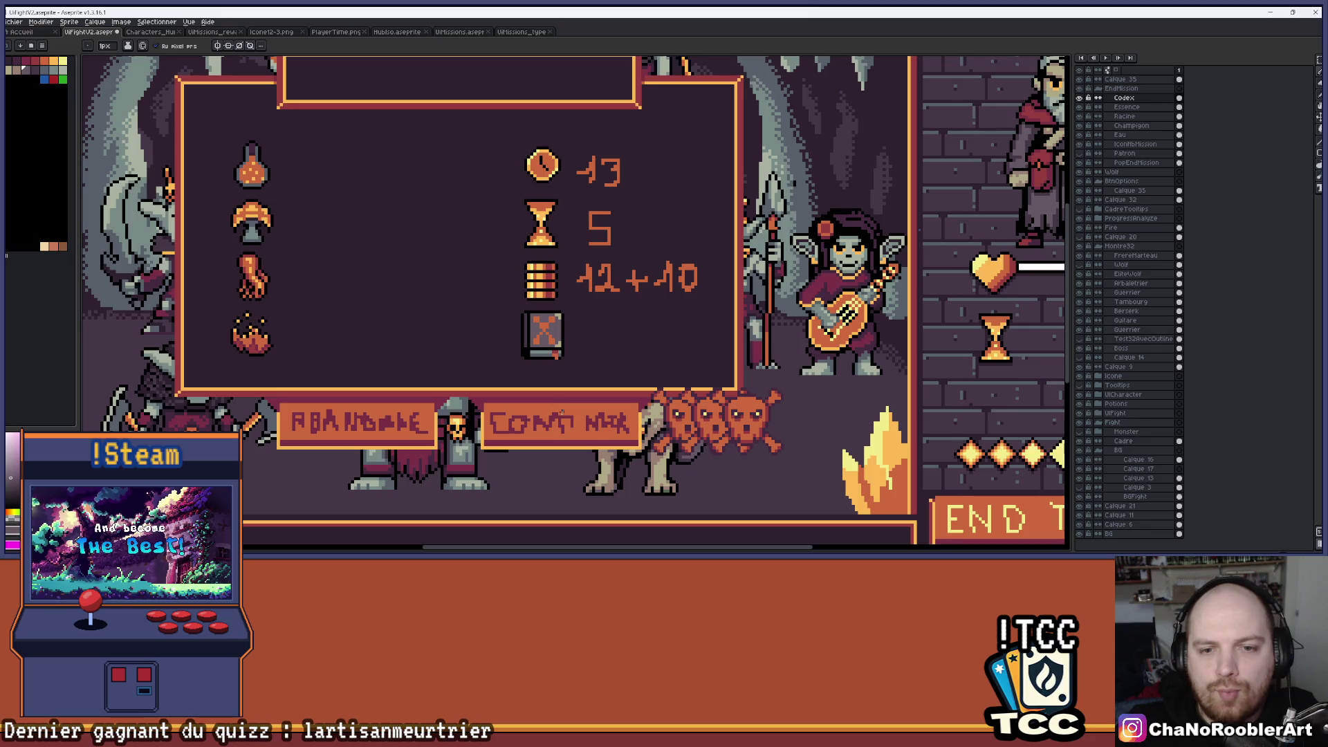
scroll(578, 390, "up", 1)
left_click_drag(578, 390, 574, 367)
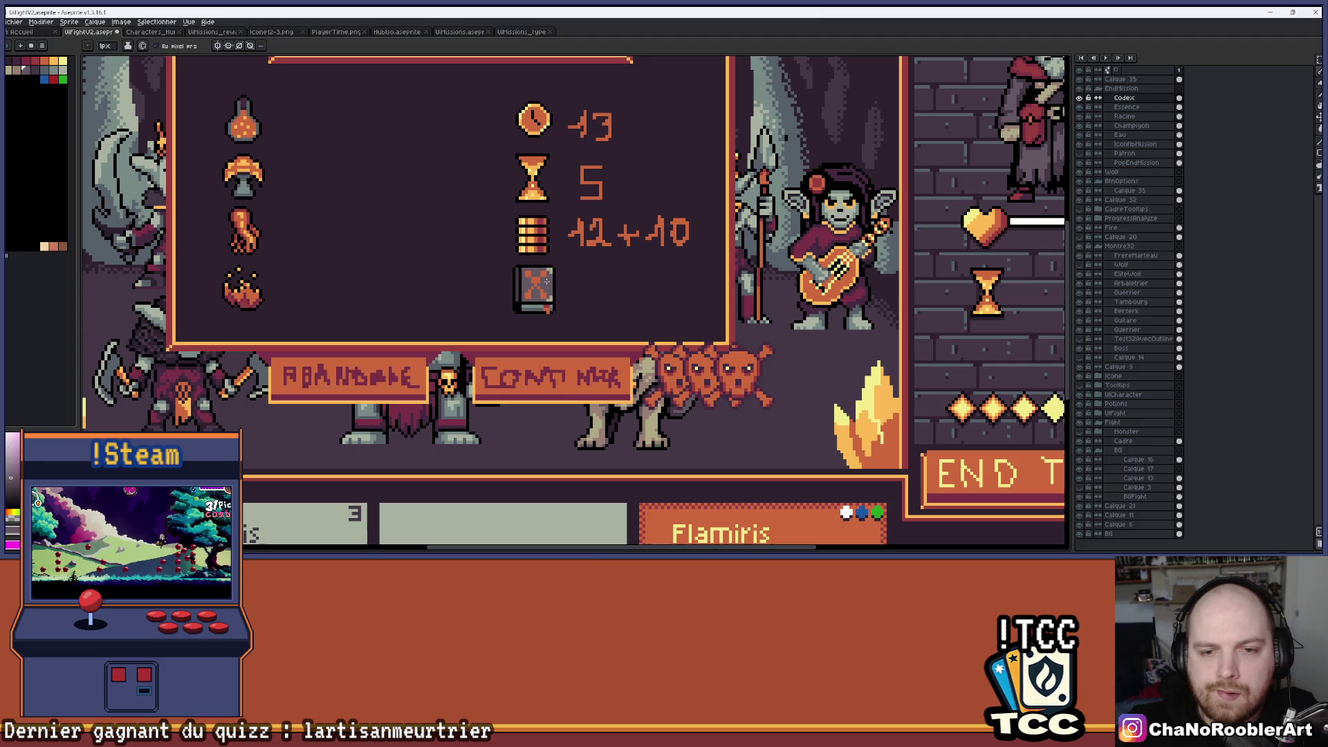
scroll(546, 281, "up", 3)
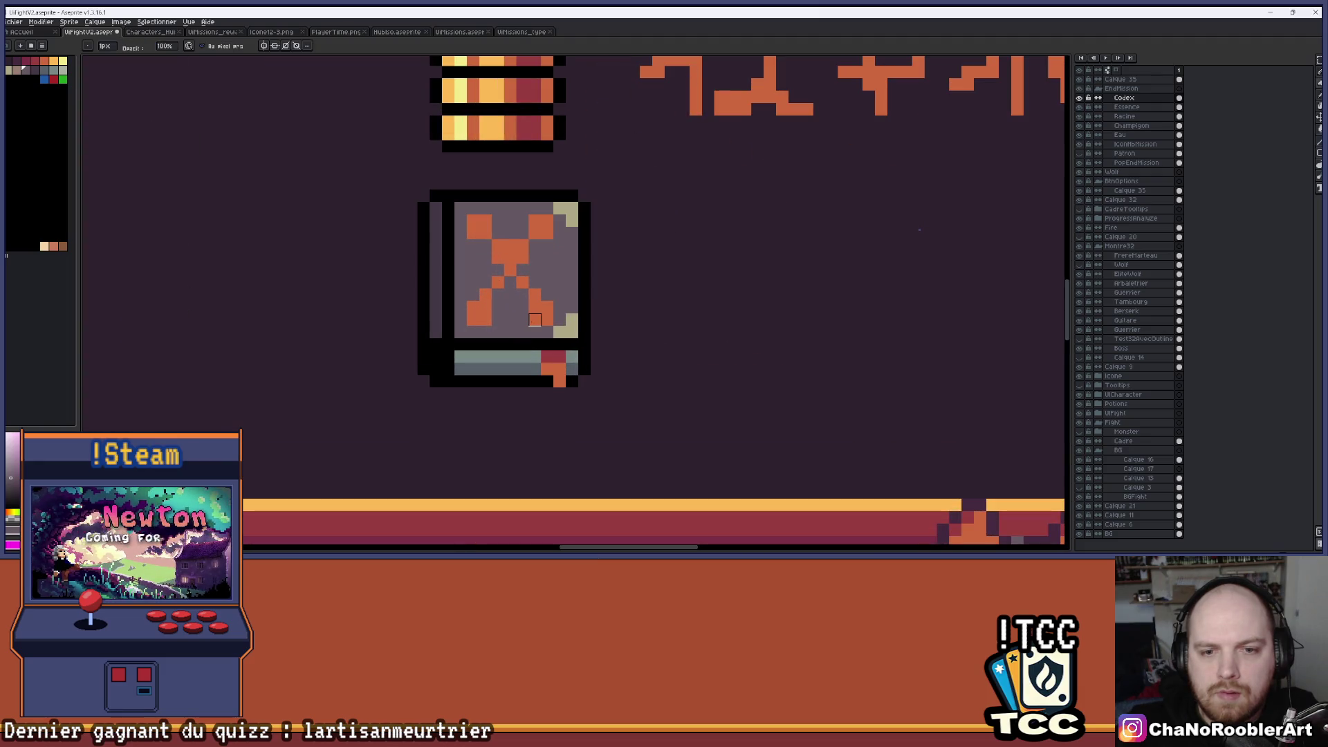
scroll(535, 319, "down", 3)
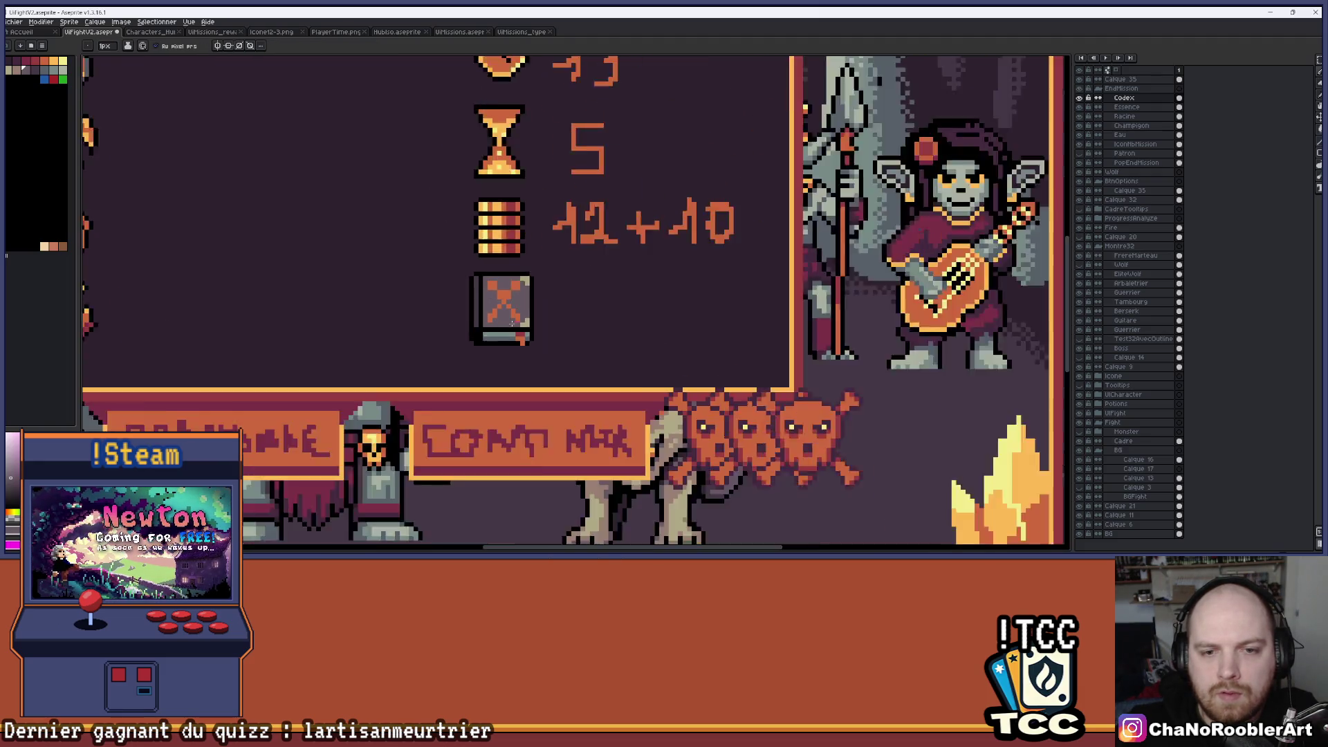
scroll(509, 323, "down", 1)
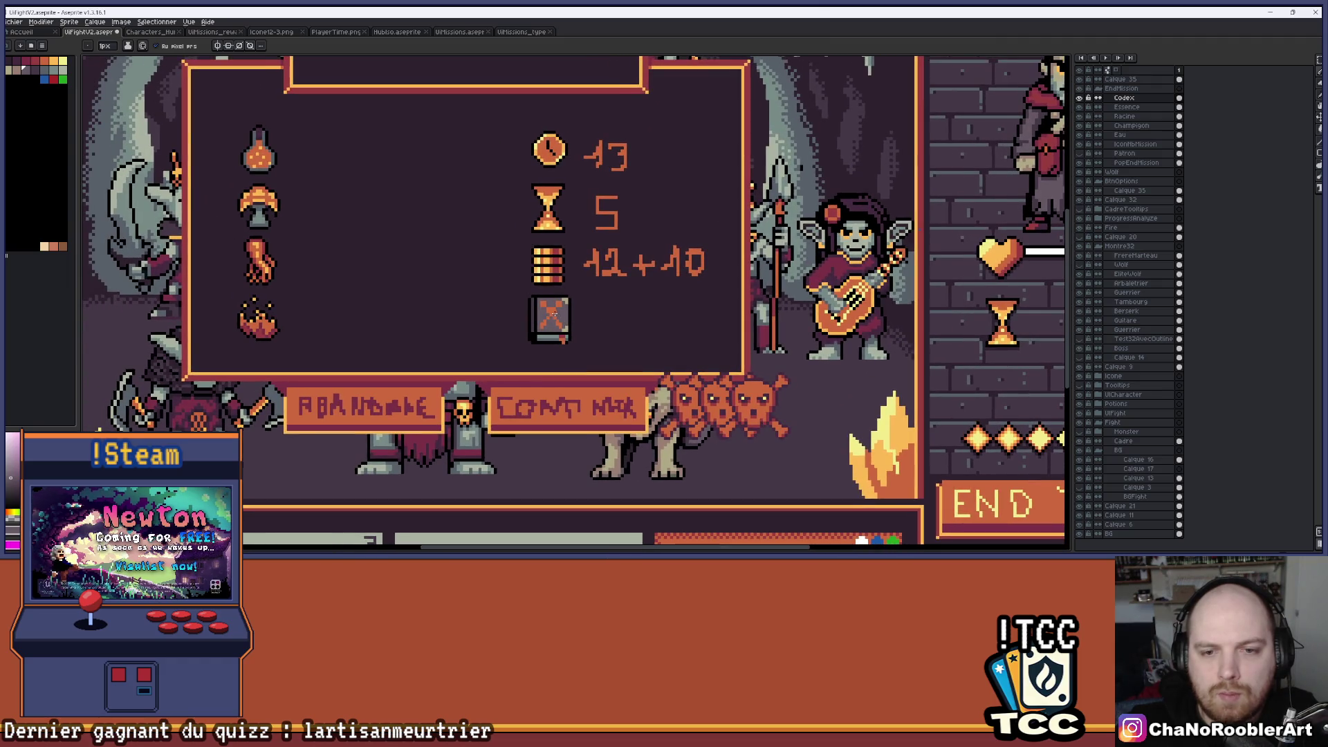
scroll(553, 313, "up", 3)
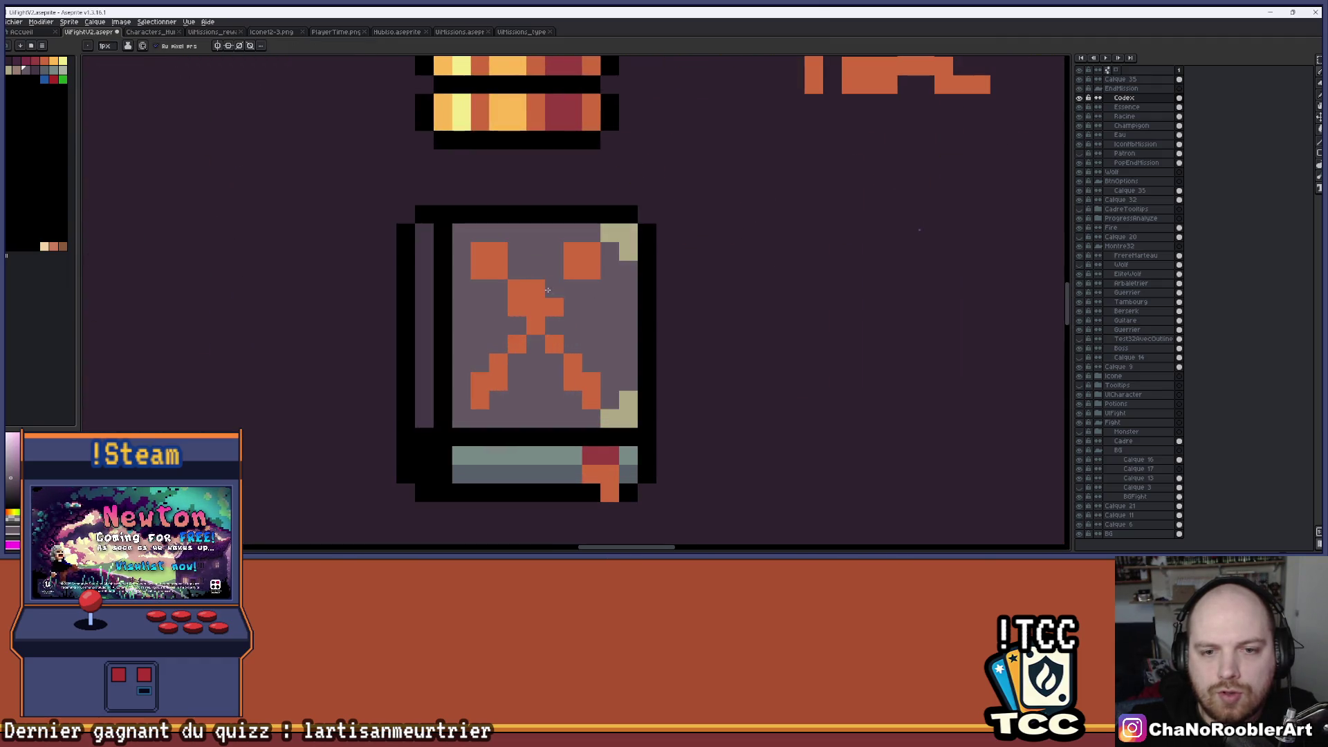
scroll(596, 314, "down", 3)
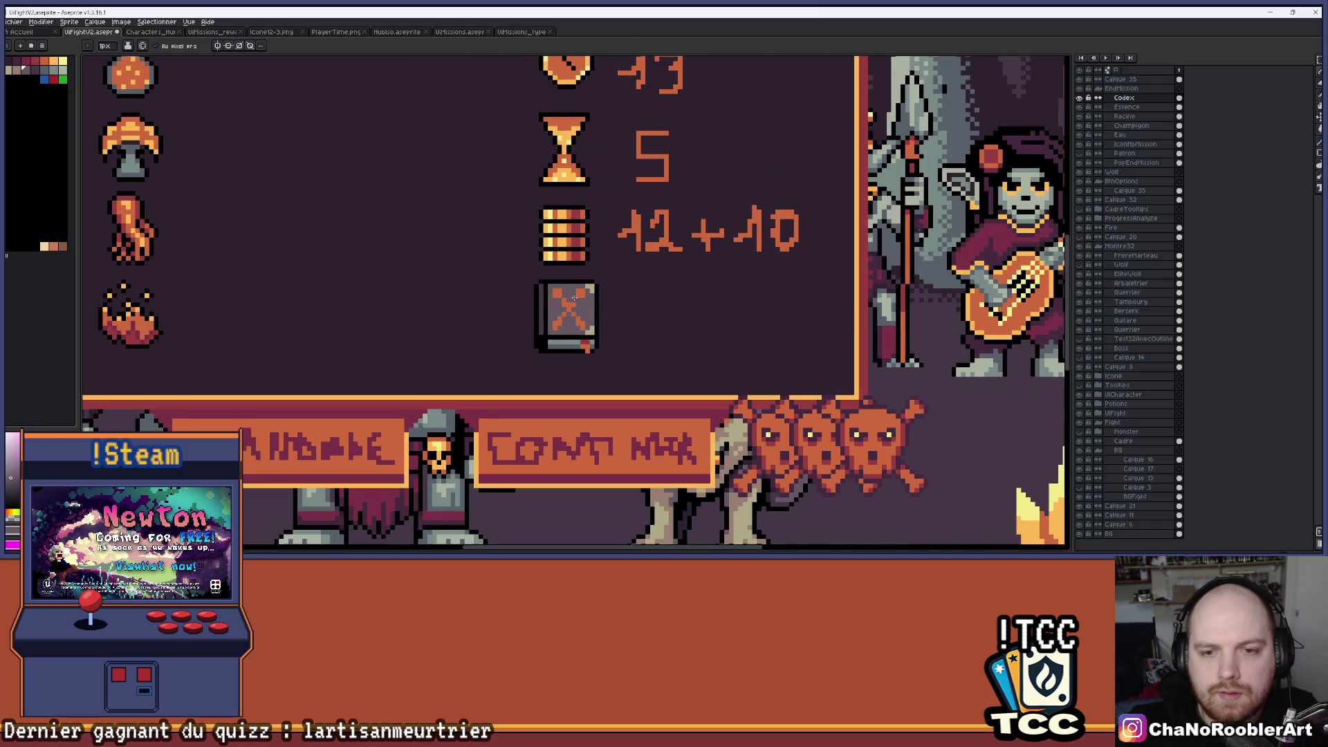
scroll(574, 297, "up", 1)
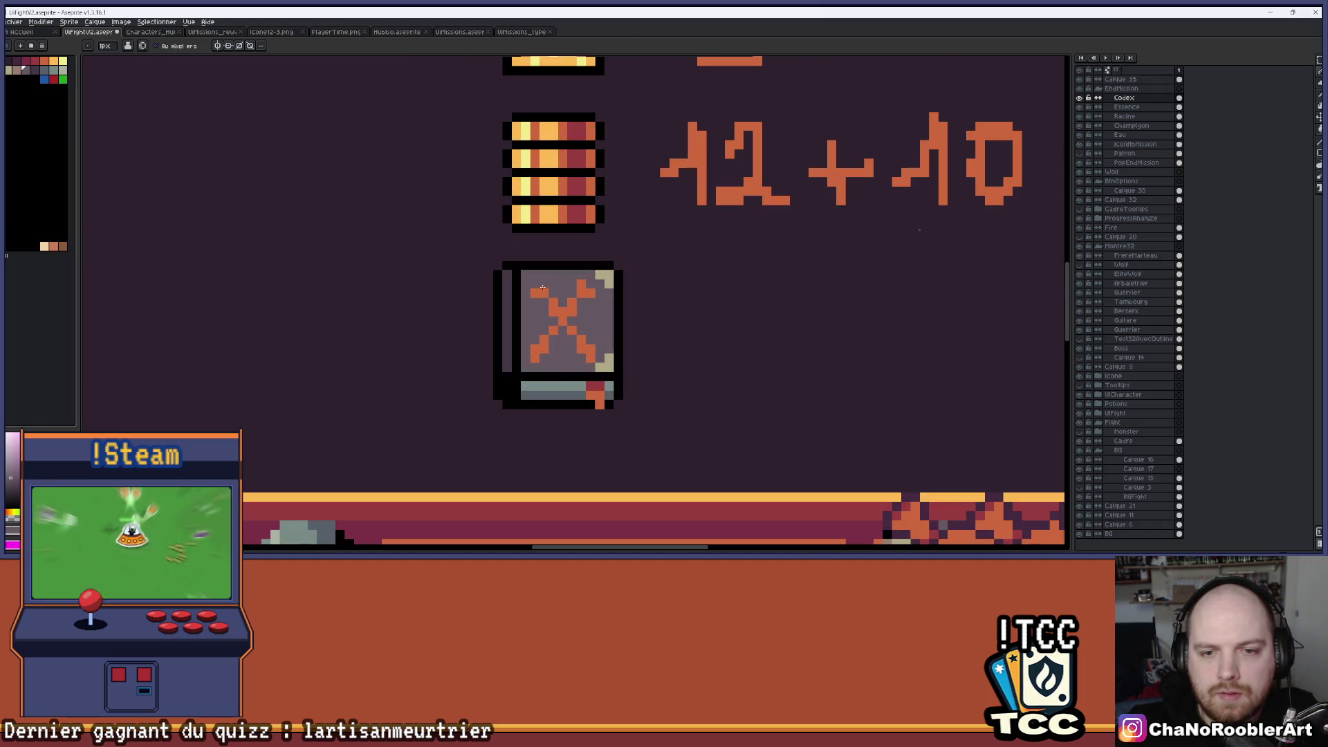
scroll(579, 310, "down", 1)
scroll(591, 309, "down", 2)
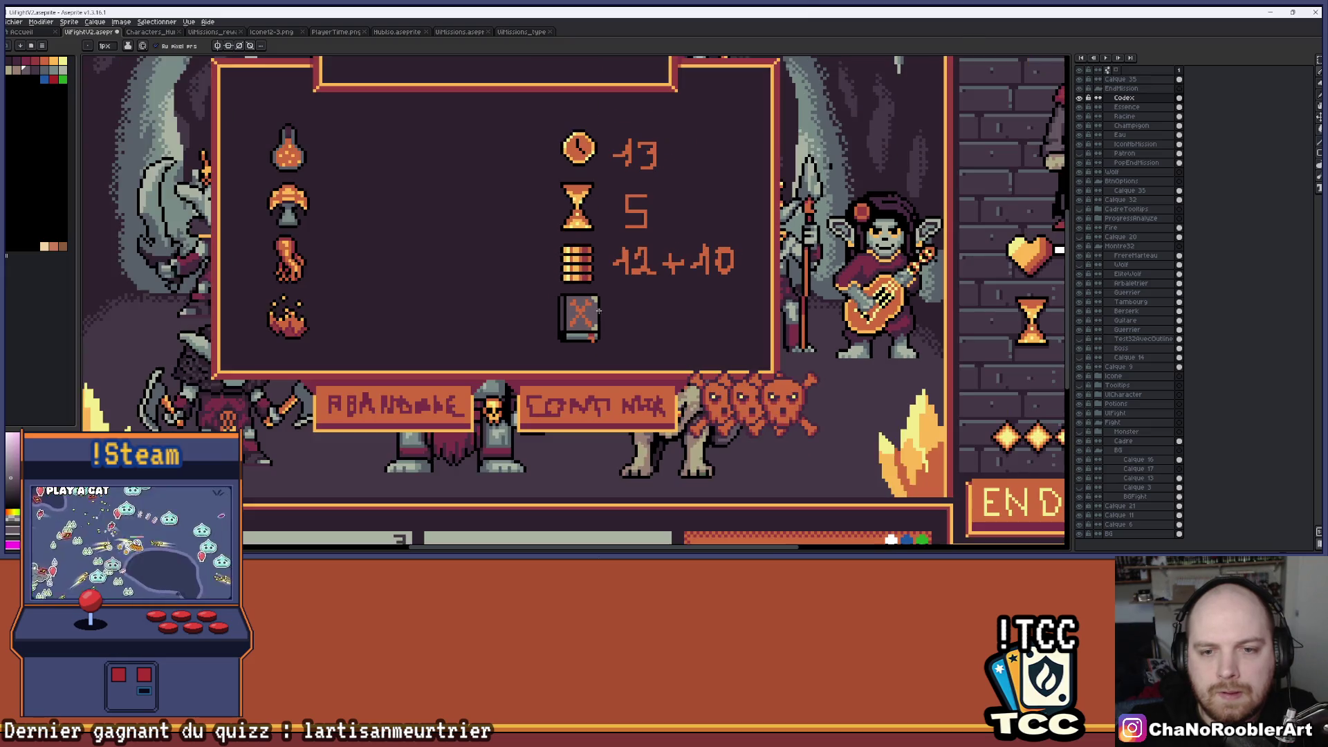
scroll(582, 301, "up", 4)
Magic-wand select the whole orange X with Contiguous off and compare its old and new colours.
key("w")
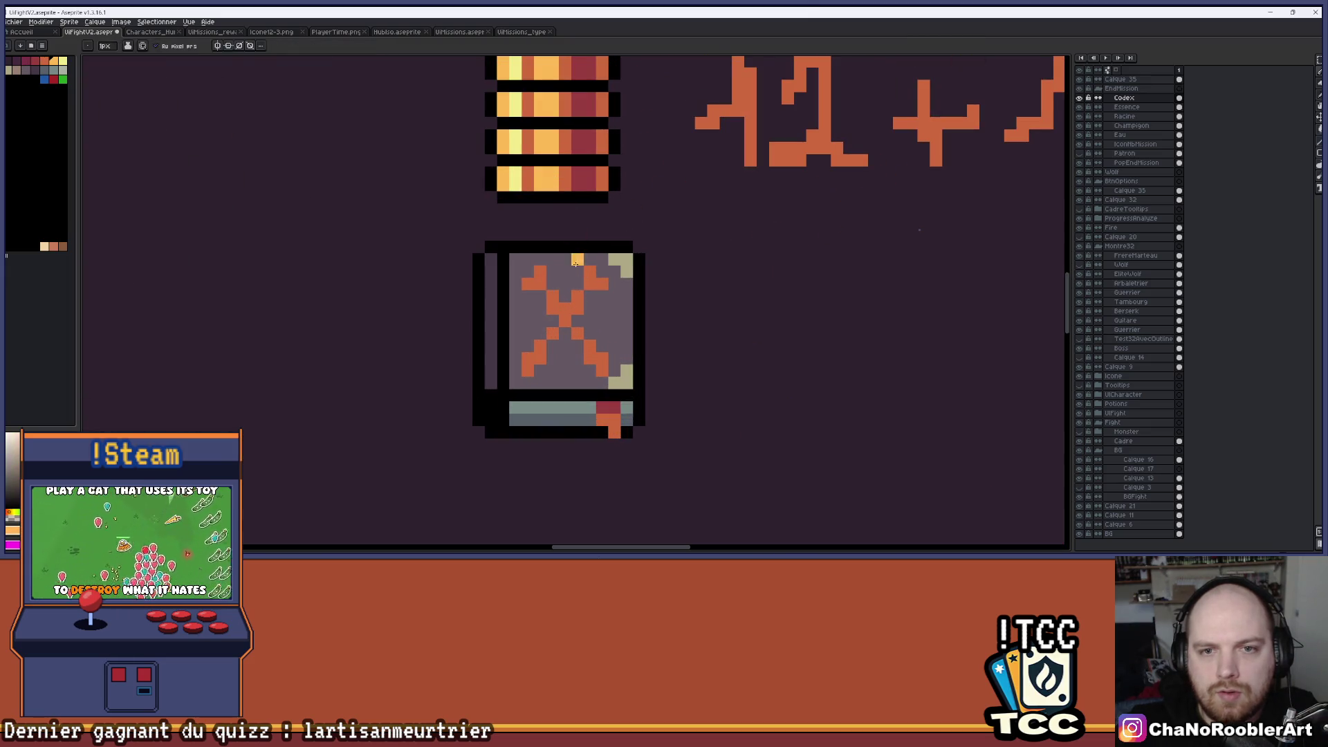
left_click(167, 45)
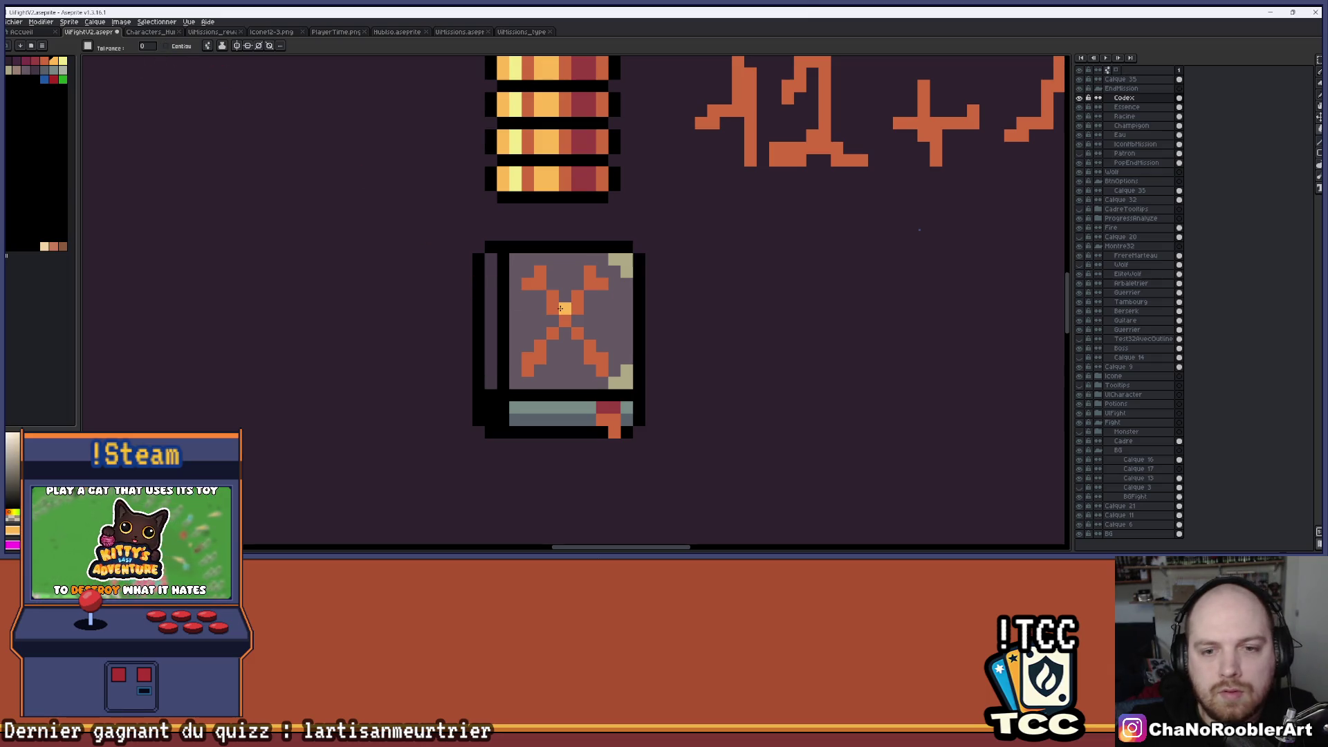
left_click(588, 305)
left_click_drag(592, 306, 572, 299)
key("ctrl+z")
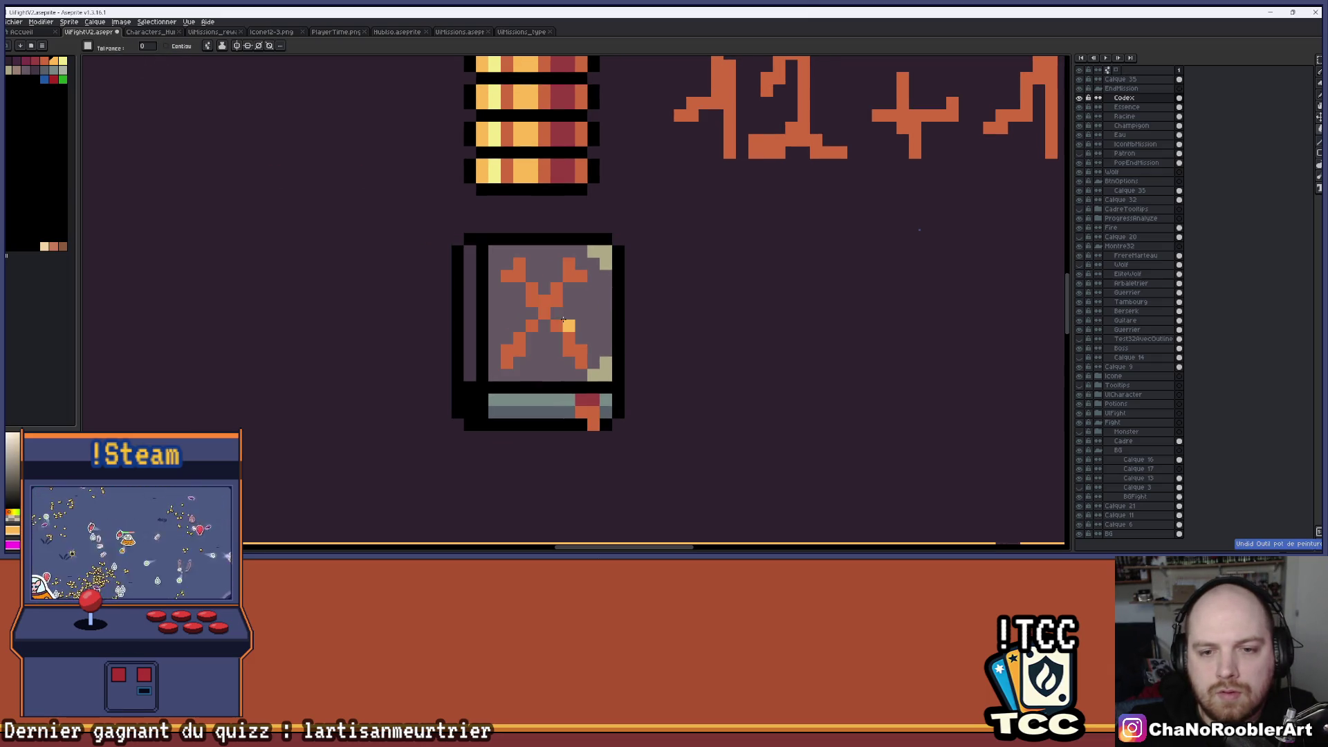
key("ctrl+y")
key("ctrl+z")
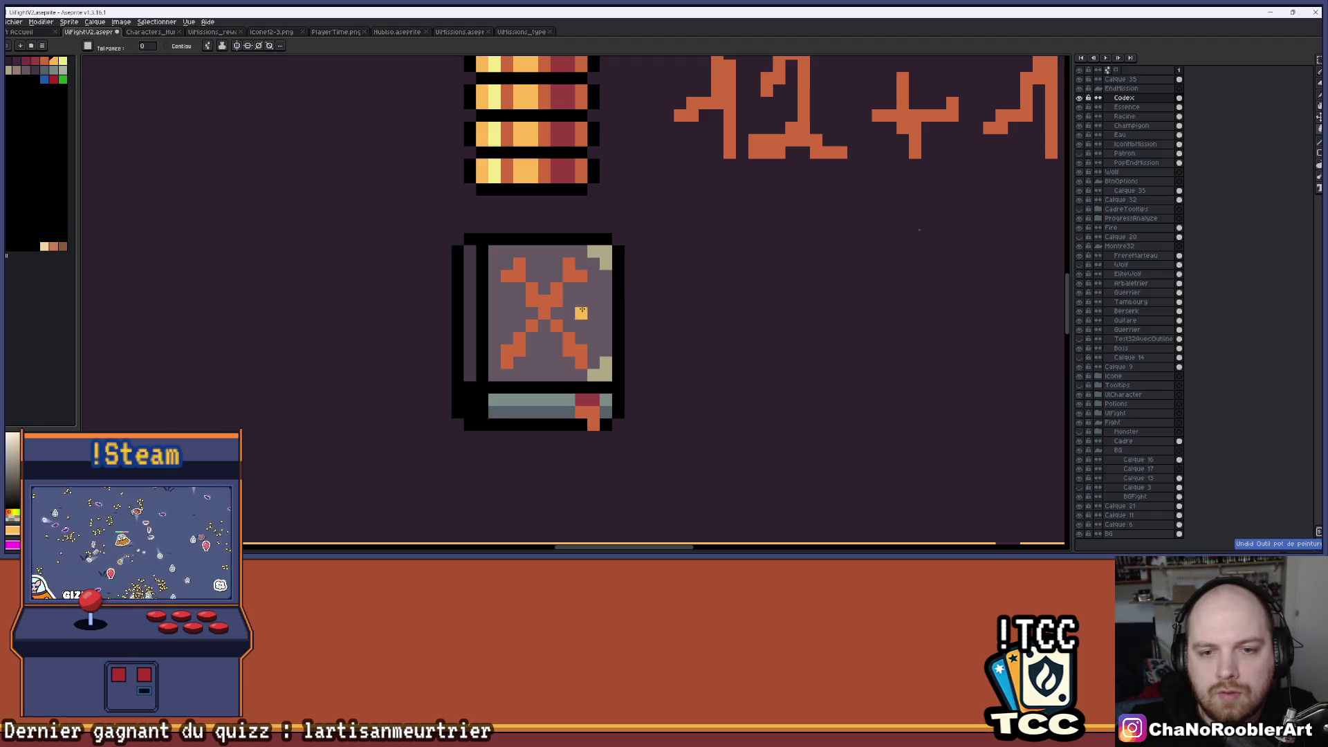
key("ctrl+y")
scroll(584, 319, "down", 3)
scroll(587, 321, "down", 3)
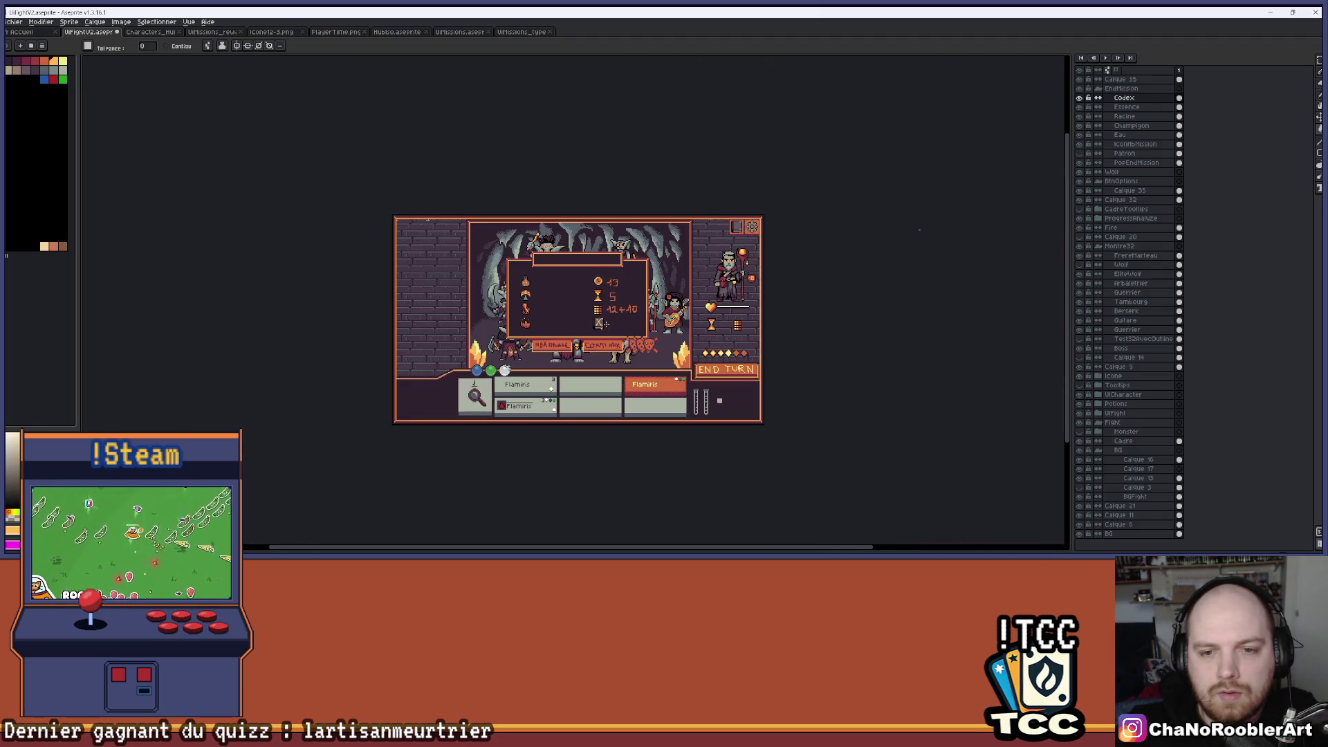
scroll(578, 283, "up", 5)
scroll(578, 283, "up", 1)
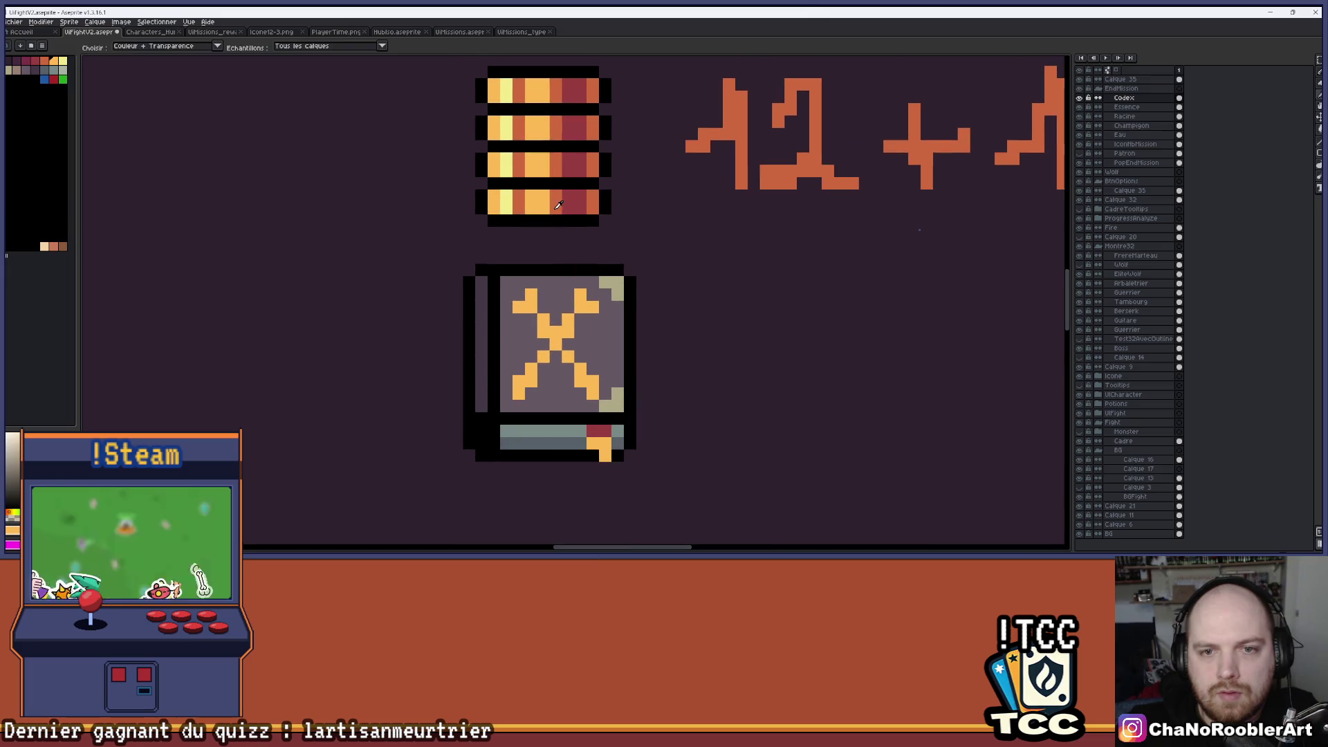
Add dark-orange pixels to the X's left arm, then erase the remaining orange pixels from the cover.
key("b")
left_click(531, 320)
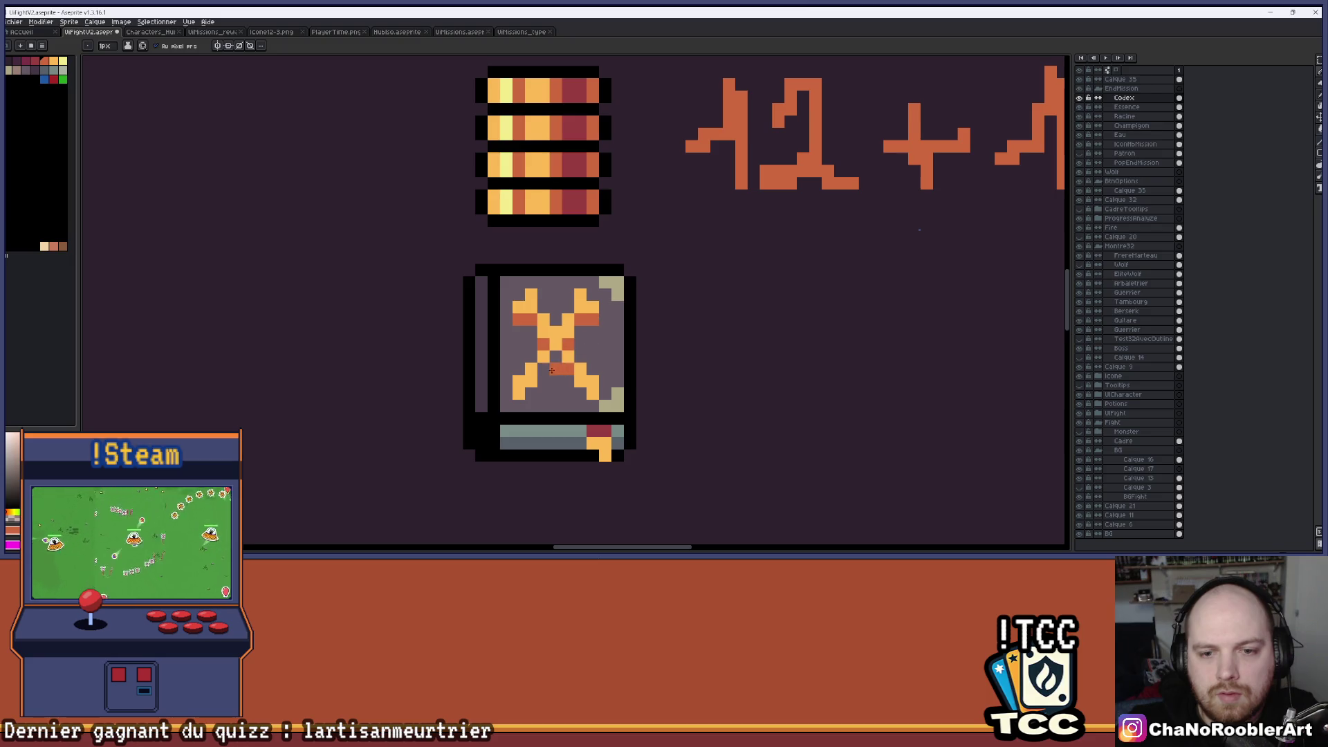
left_click(520, 404)
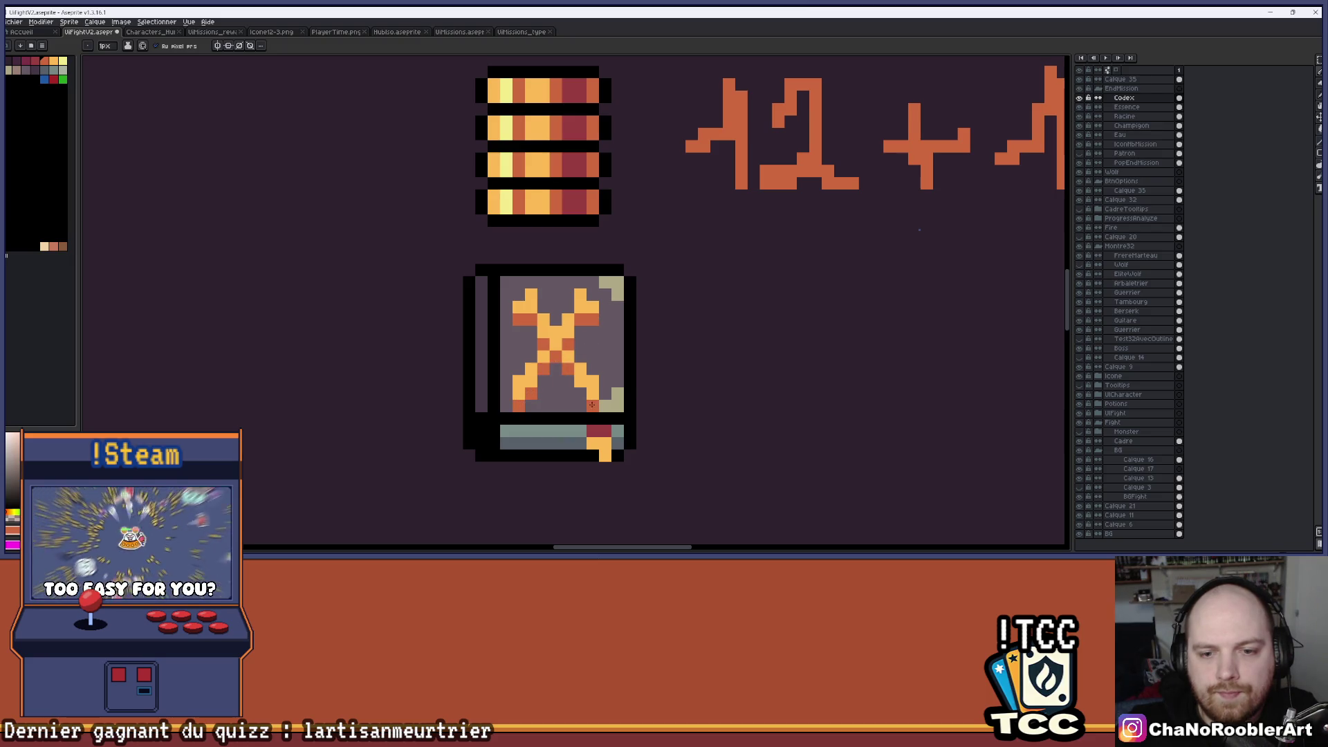
scroll(583, 395, "down", 3)
scroll(545, 346, "up", 3)
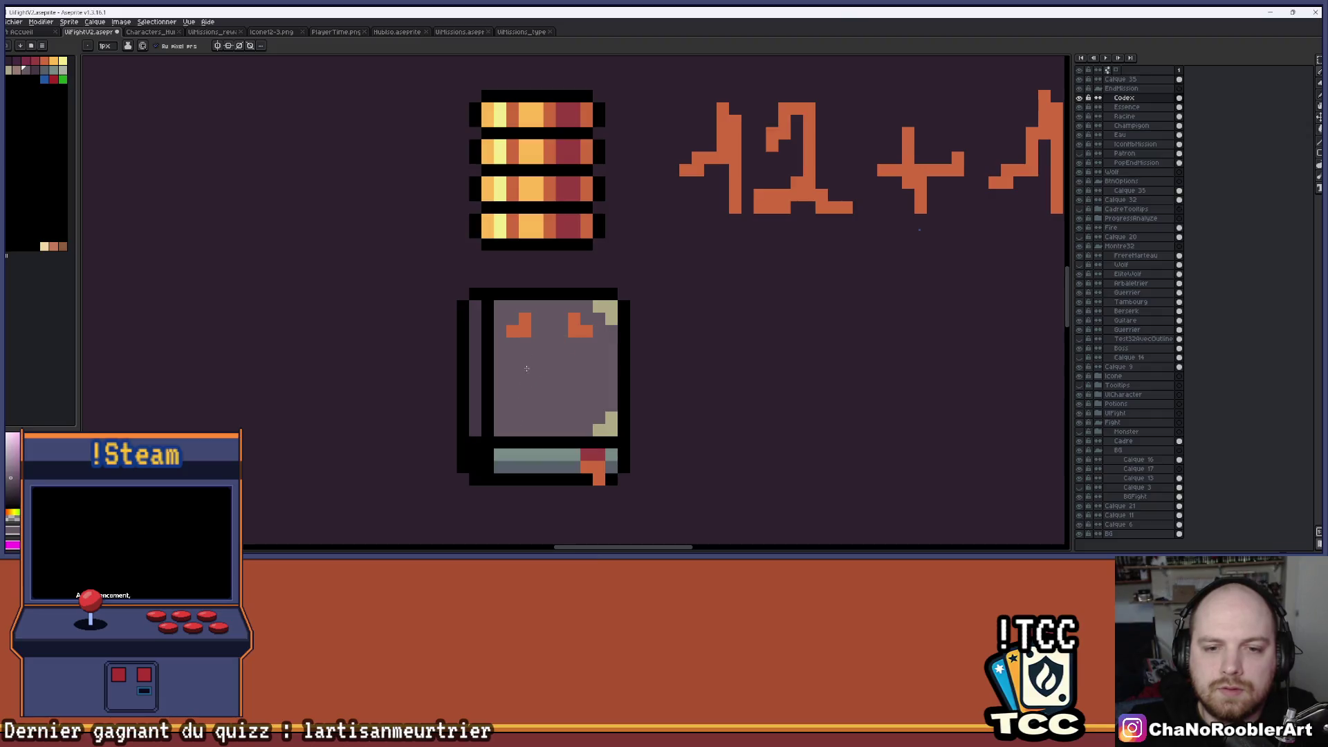
left_click(525, 320)
left_click(574, 320)
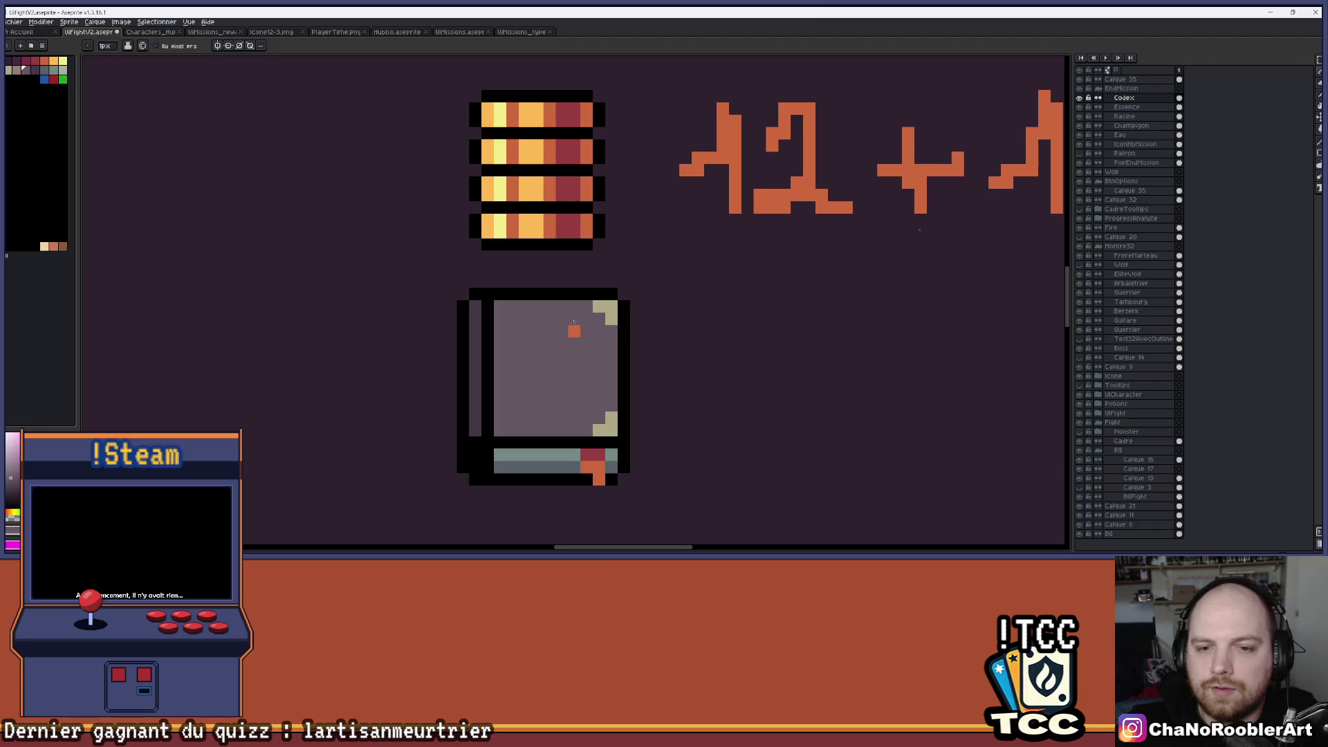
Draw a solid yellow-orange filled rectangle over the book's cover area.
left_click(1319, 60)
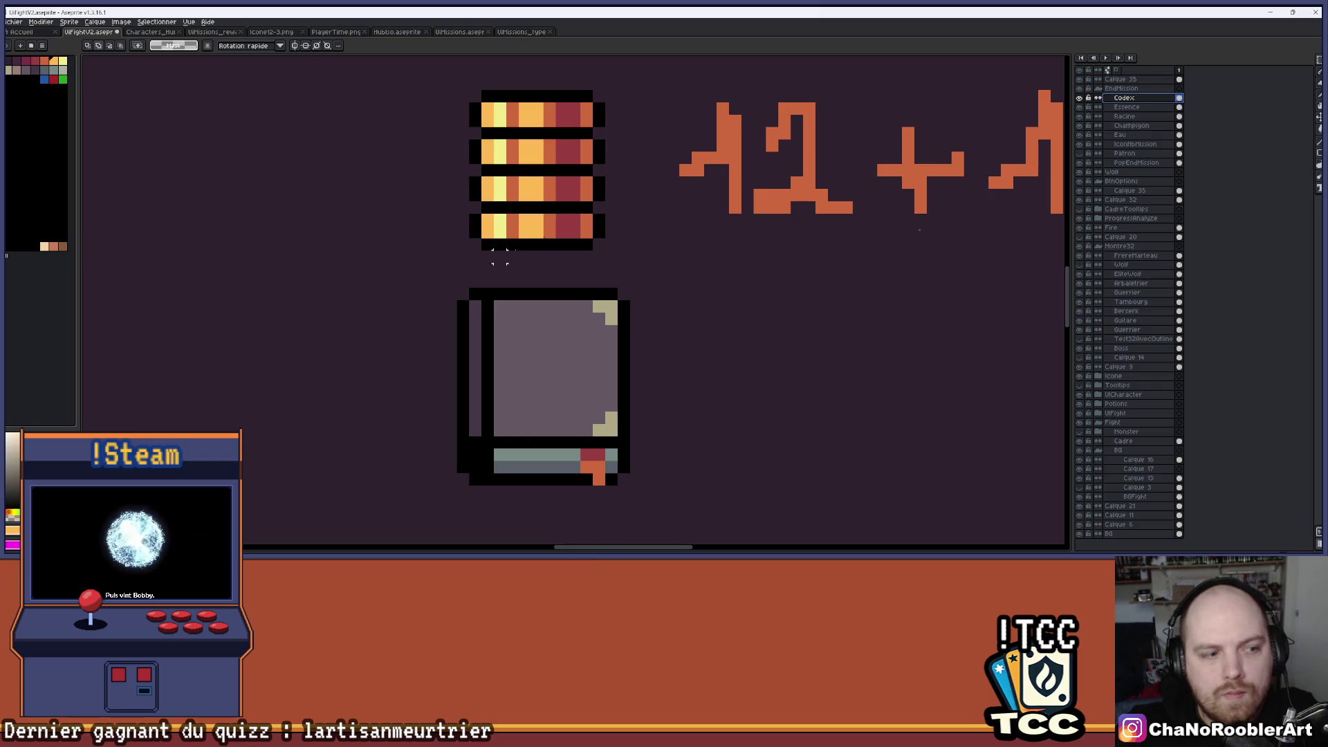
left_click(1318, 153)
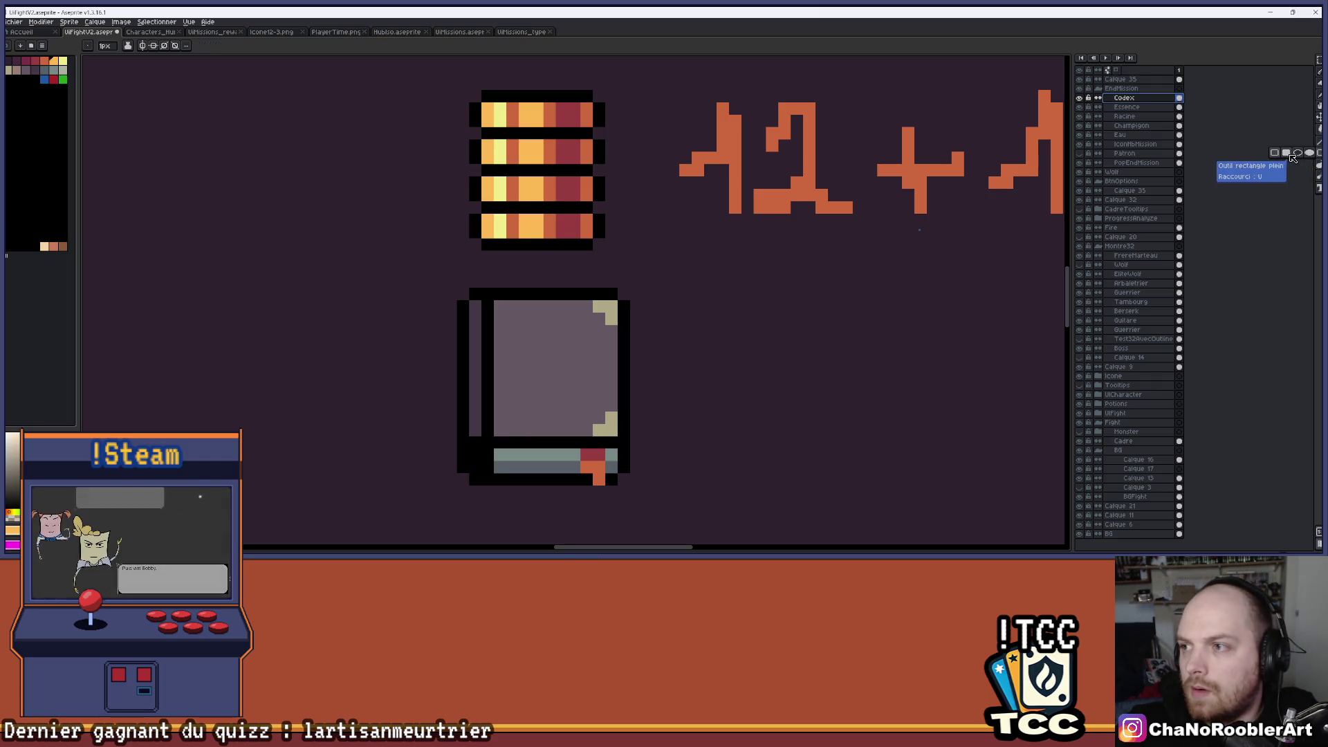
mouse_move(588, 316)
left_mouse_down()
mouse_move(544, 417)
mouse_move(512, 413)
left_mouse_up()
key("ctrl+z")
scroll(537, 345, "down", 2)
scroll(537, 322, "up", 2)
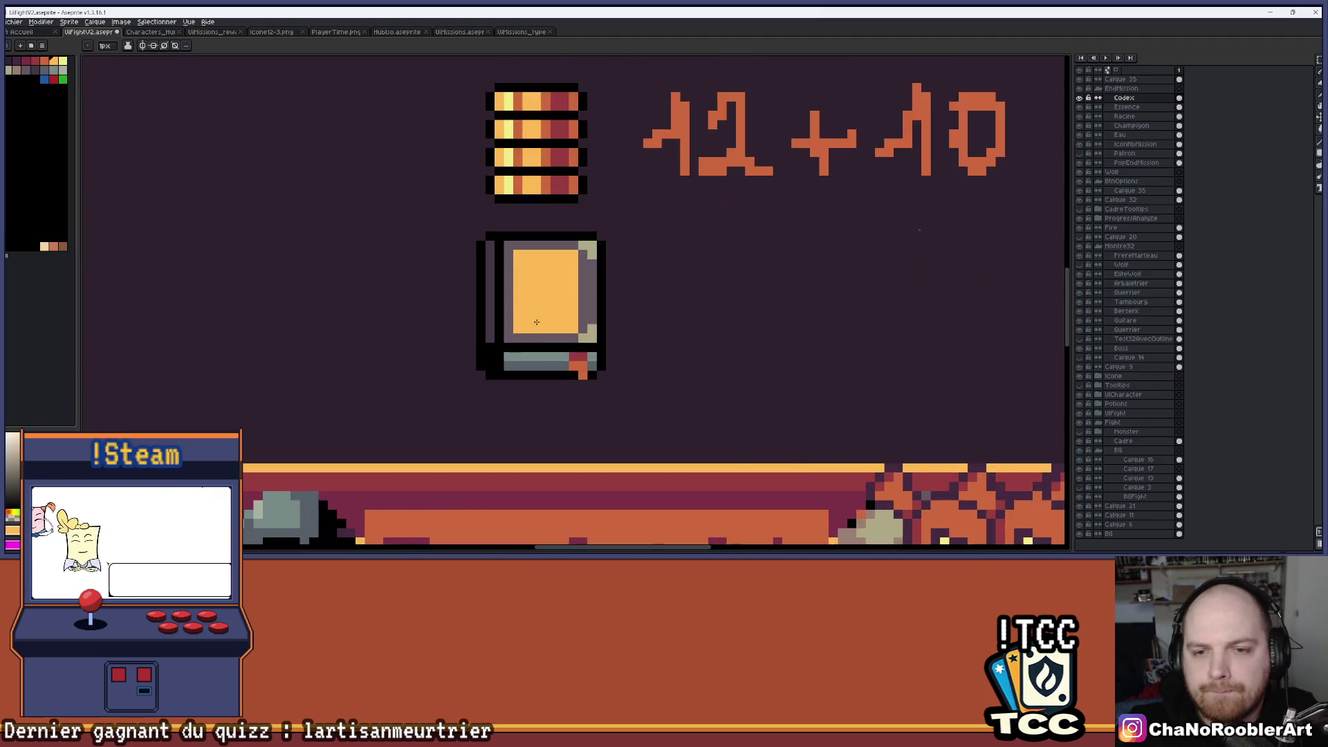
scroll(537, 322, "down", 1)
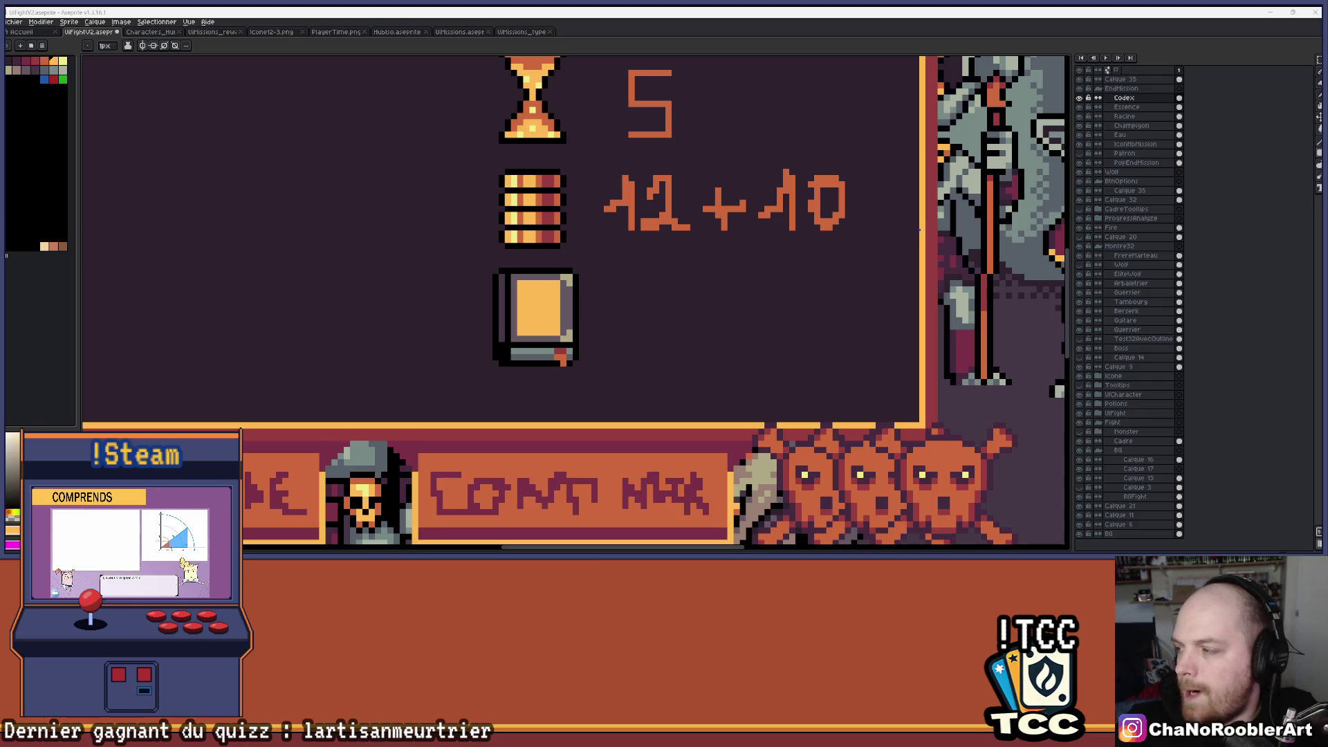
scroll(532, 297, "up", 4)
Pick the red-orange swatch and paint two matching square eyes on the cover.
key("i")
key("b")
left_click(44, 61)
scroll(465, 196, "up", 2)
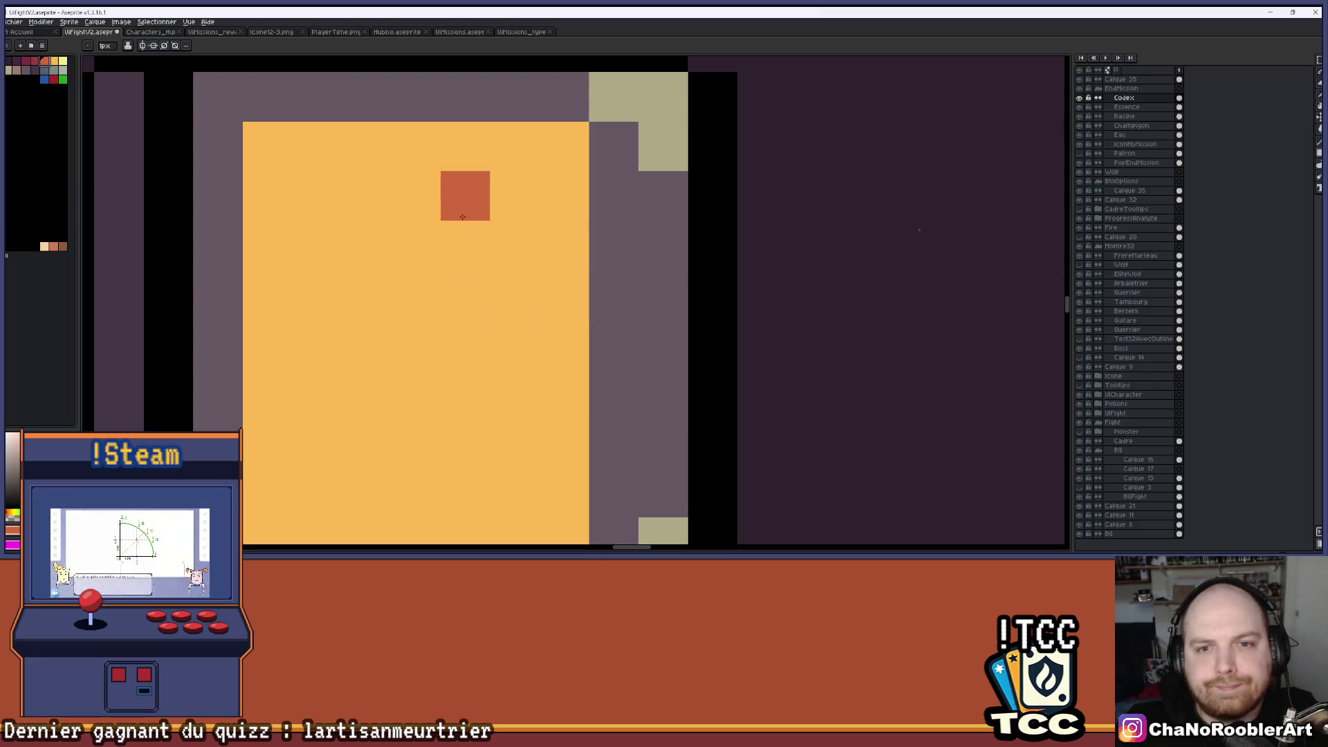
mouse_move(512, 187)
left_mouse_down()
mouse_move(515, 245)
mouse_move(465, 244)
left_mouse_up()
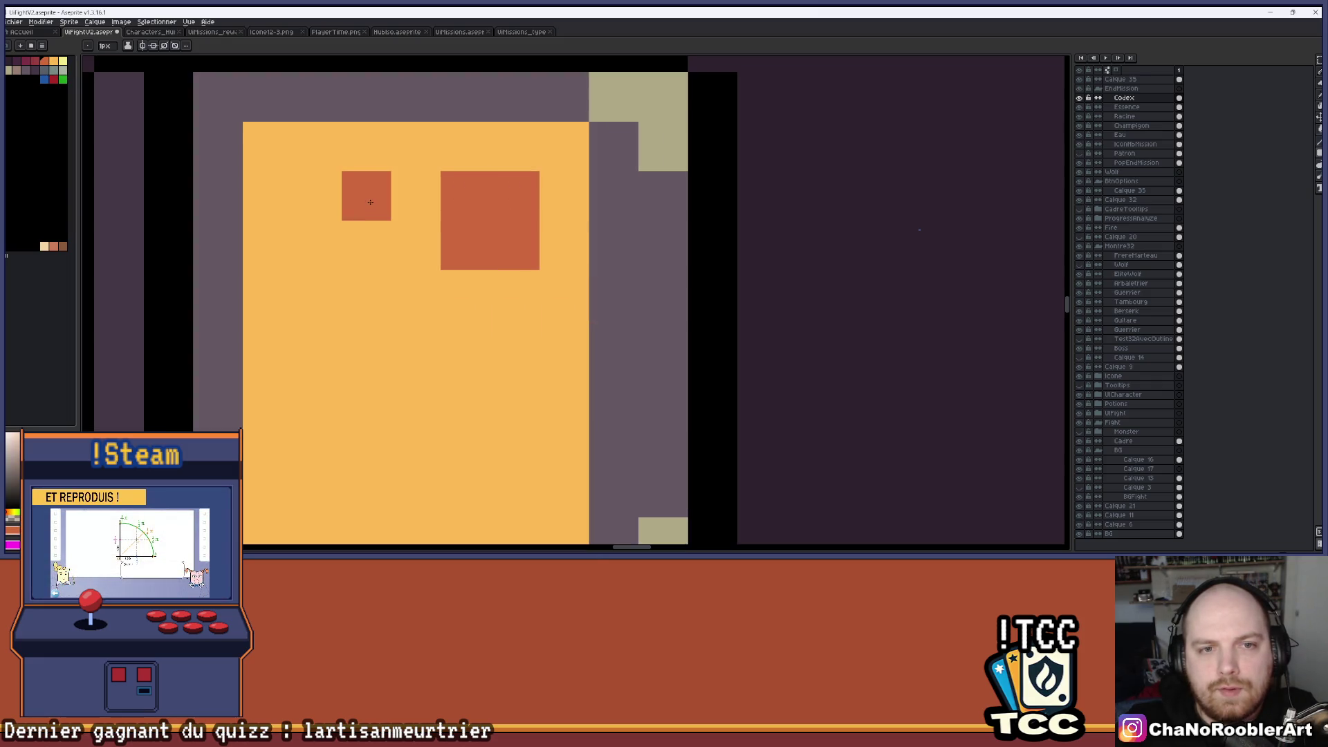
mouse_move(353, 209)
left_mouse_down()
mouse_move(317, 196)
mouse_move(317, 245)
left_mouse_up()
scroll(392, 273, "down", 5)
scroll(391, 275, "up", 4)
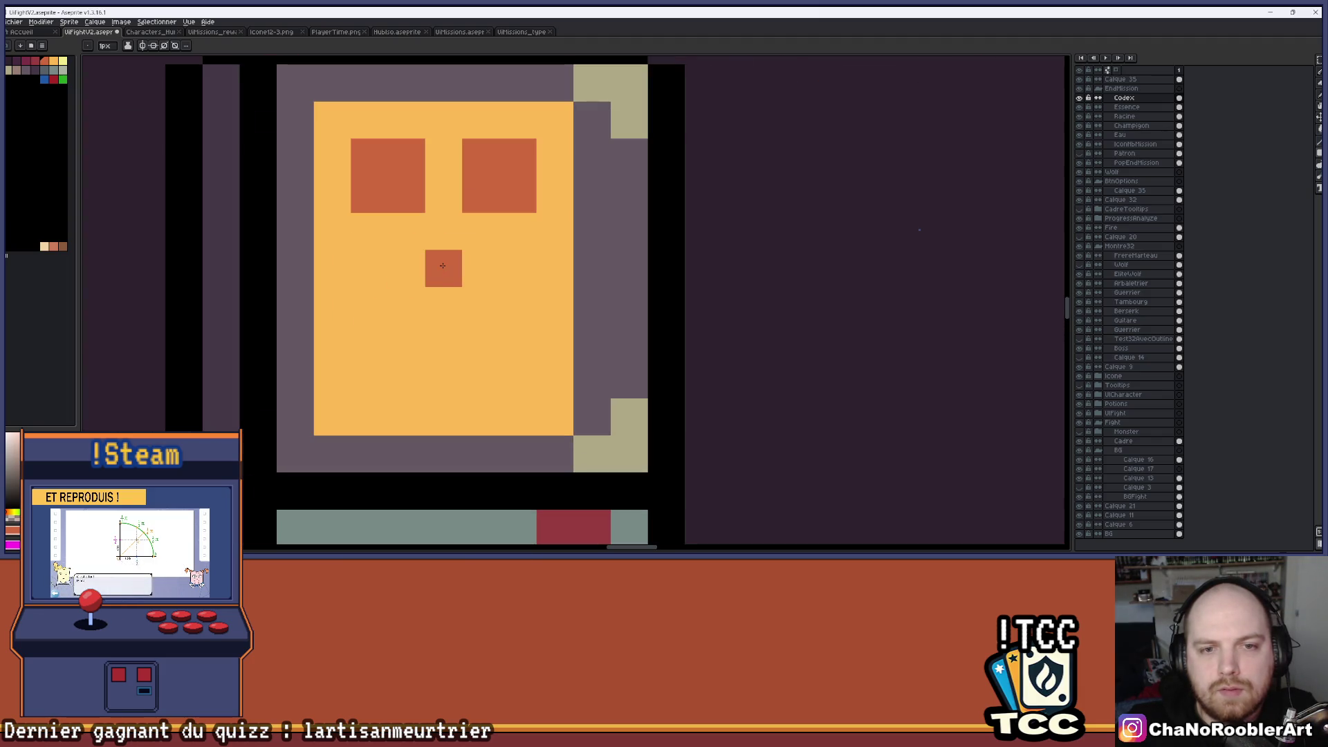
Draw a three-pixel mouth row beneath the nose.
left_click(406, 305)
left_click_drag(444, 305, 481, 305)
scroll(481, 305, "down", 3)
scroll(504, 293, "up", 3)
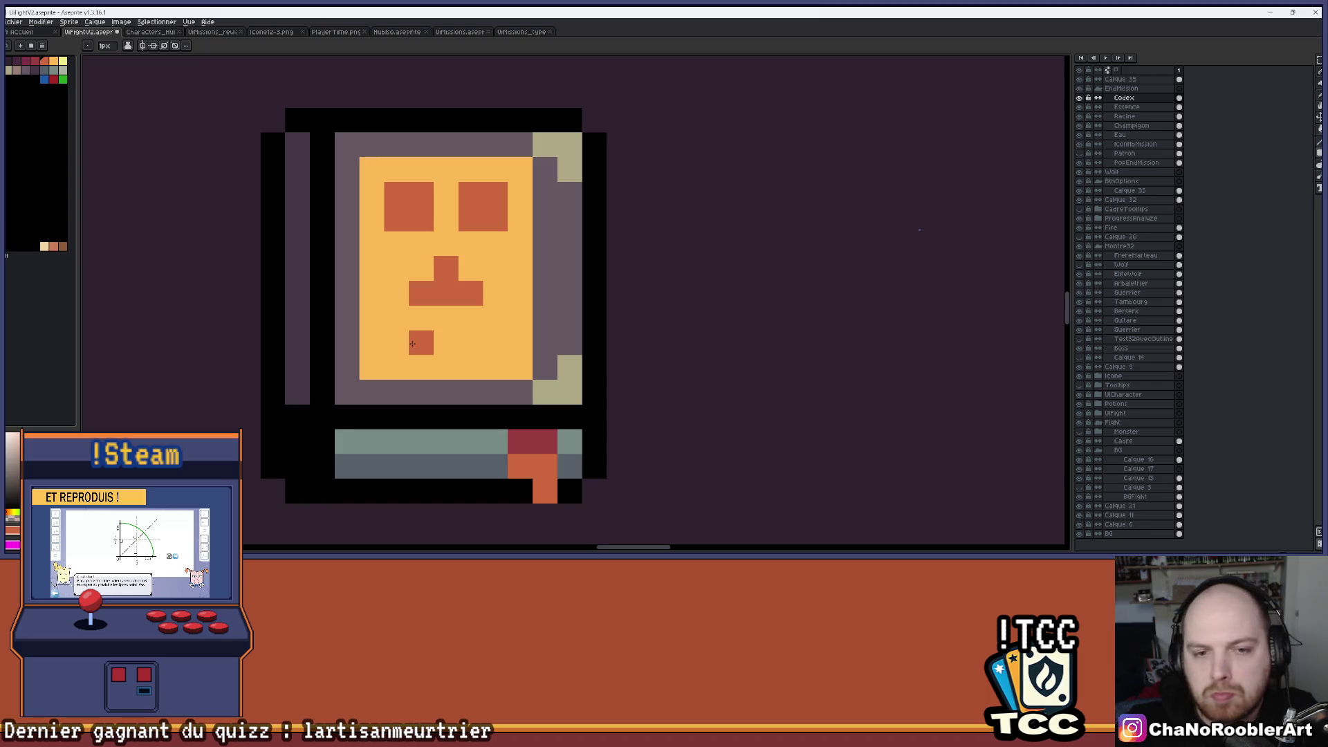
scroll(412, 344, "up", 1)
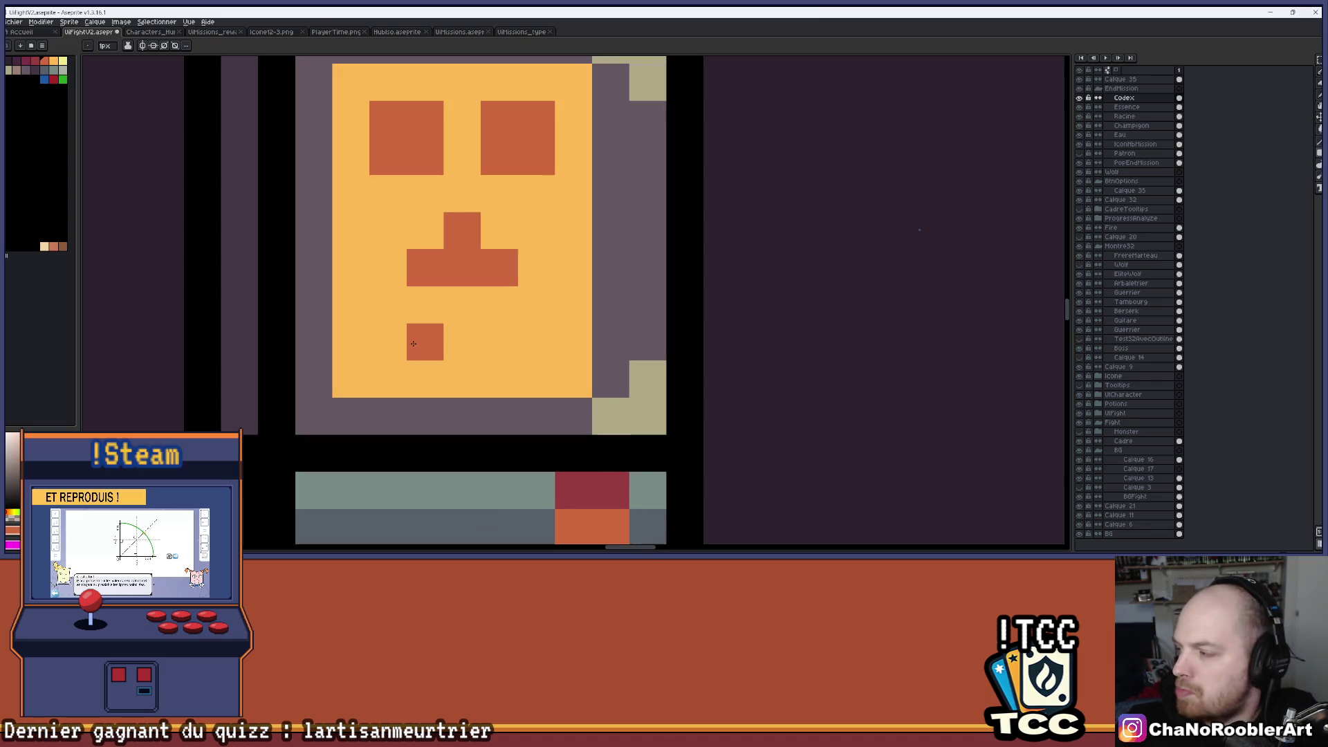
Try and undo side-of-face pixels, then add one pixel to the right of the mouth.
left_click(536, 304)
left_click(537, 341)
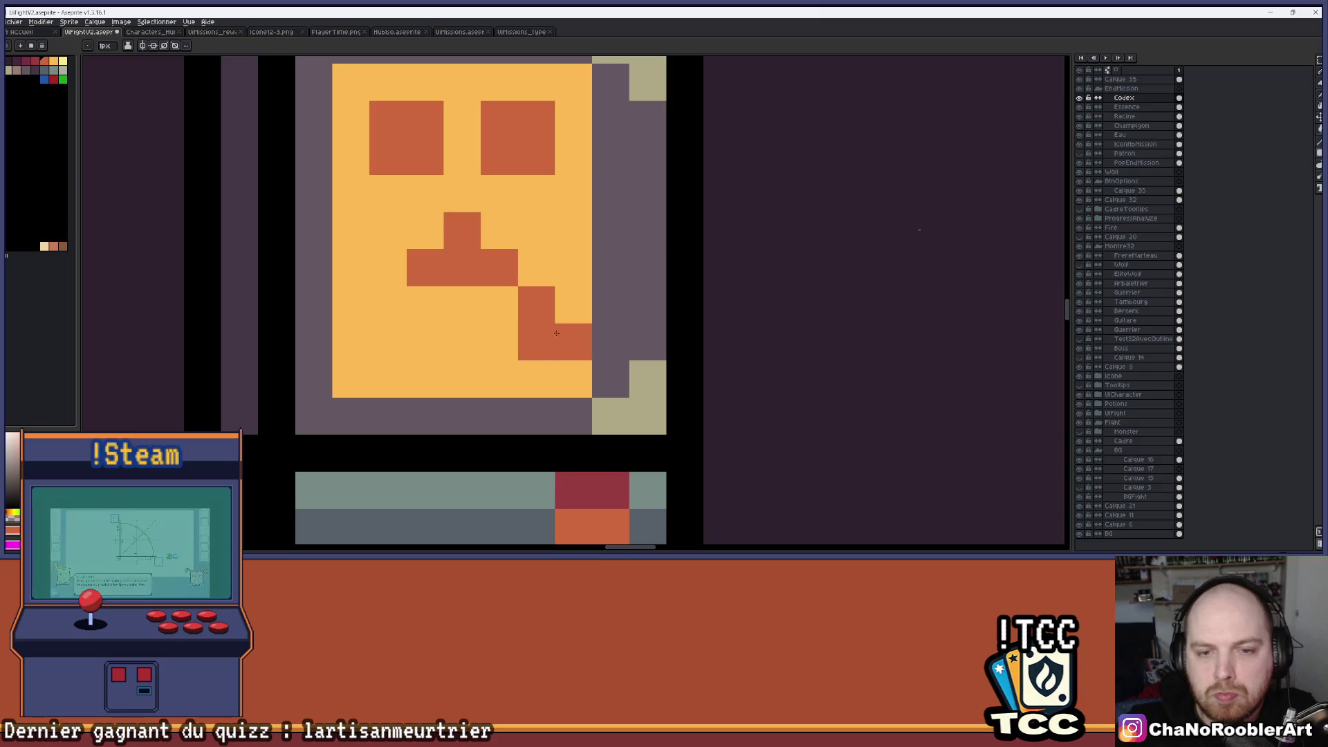
key("ctrl+z")
key("ctrl+z")
left_click(573, 305)
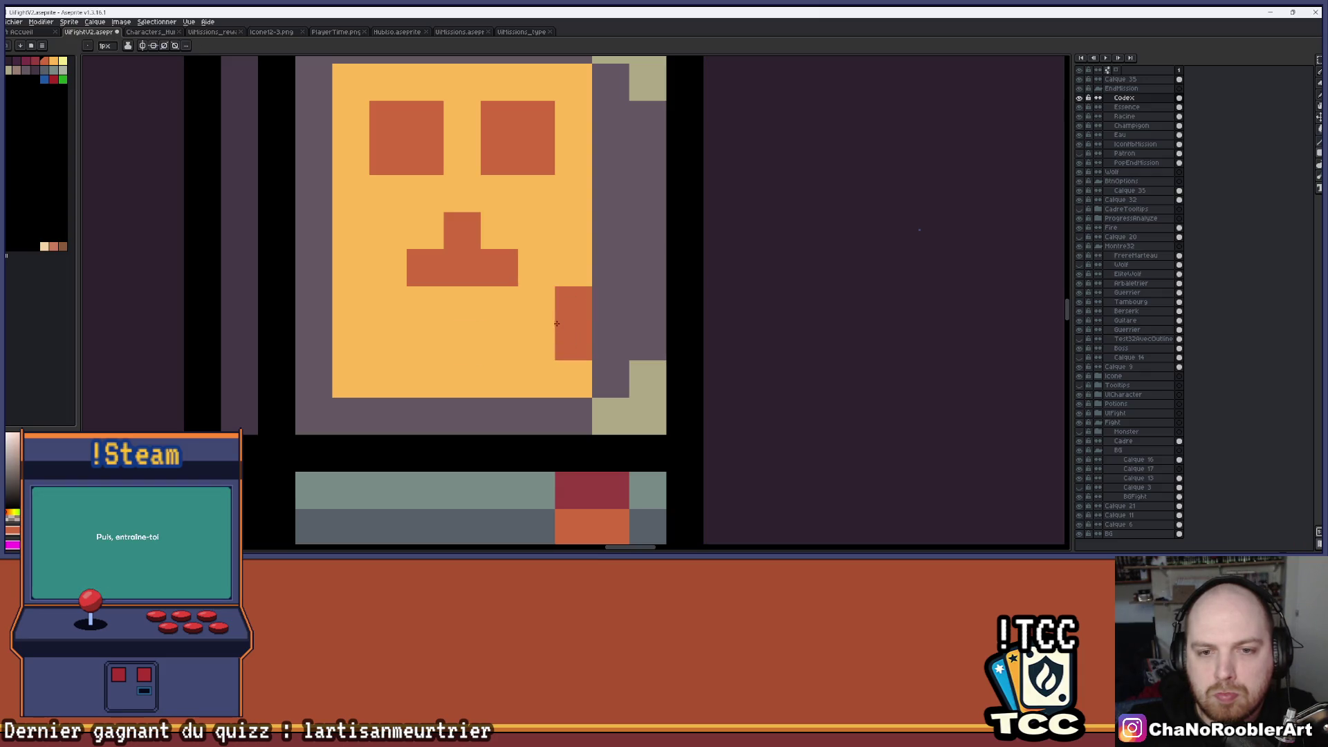
key("ctrl+z")
scroll(557, 324, "down", 3)
scroll(574, 278, "down", 1)
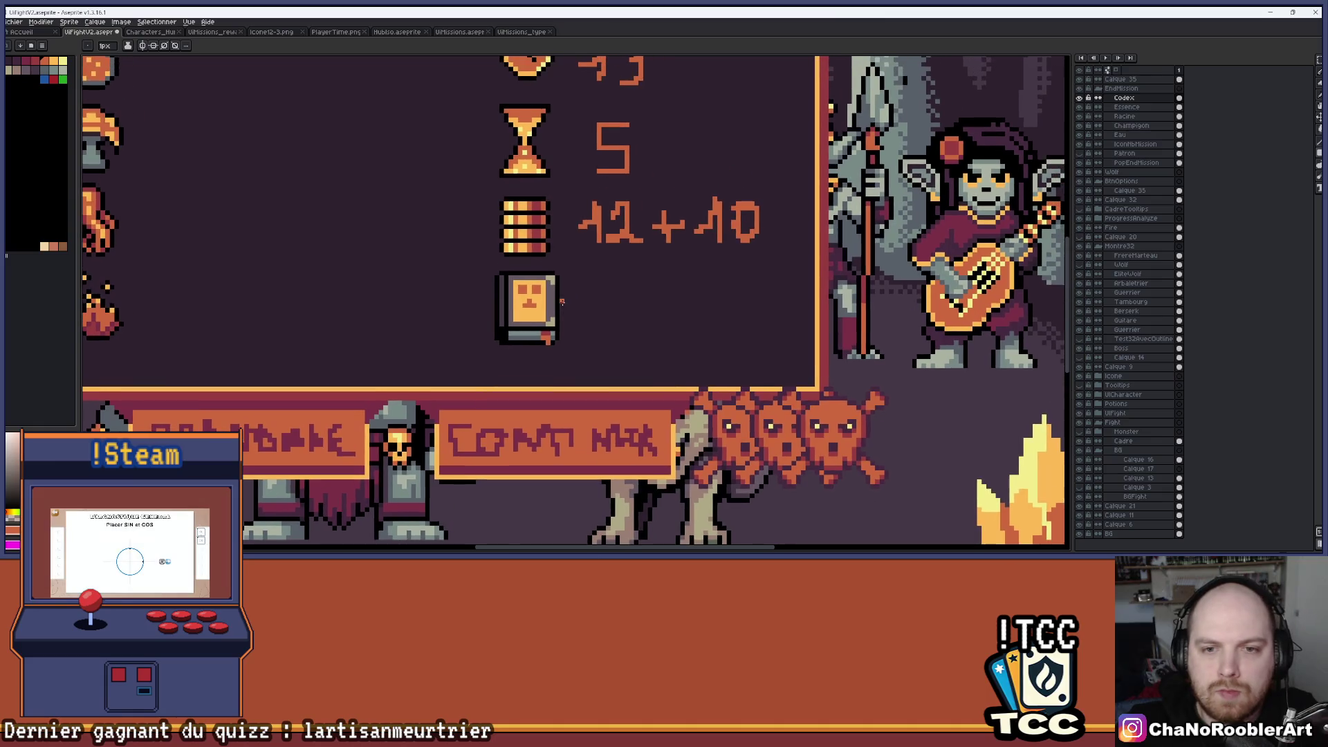
scroll(581, 287, "up", 6)
scroll(587, 296, "down", 1)
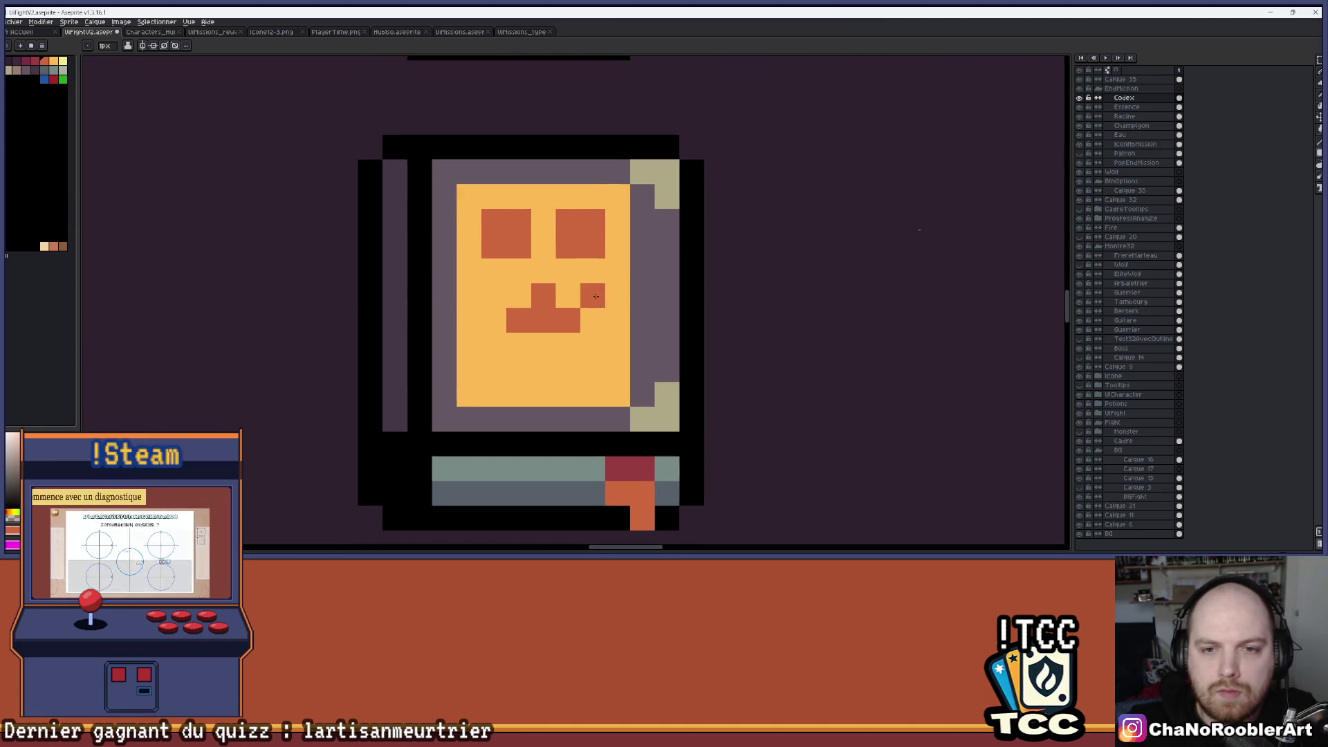
scroll(585, 304, "up", 1)
left_click(583, 310)
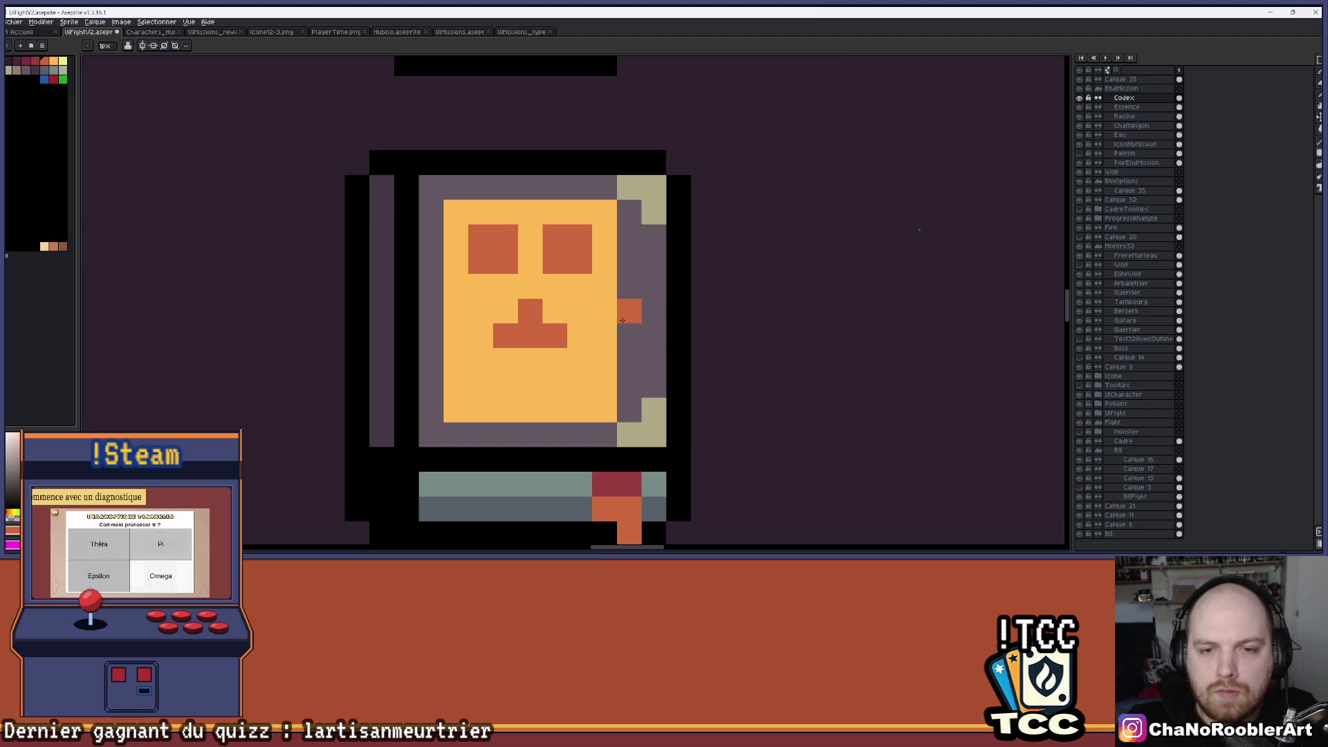
scroll(583, 305, "down", 5)
scroll(583, 283, "up", 4)
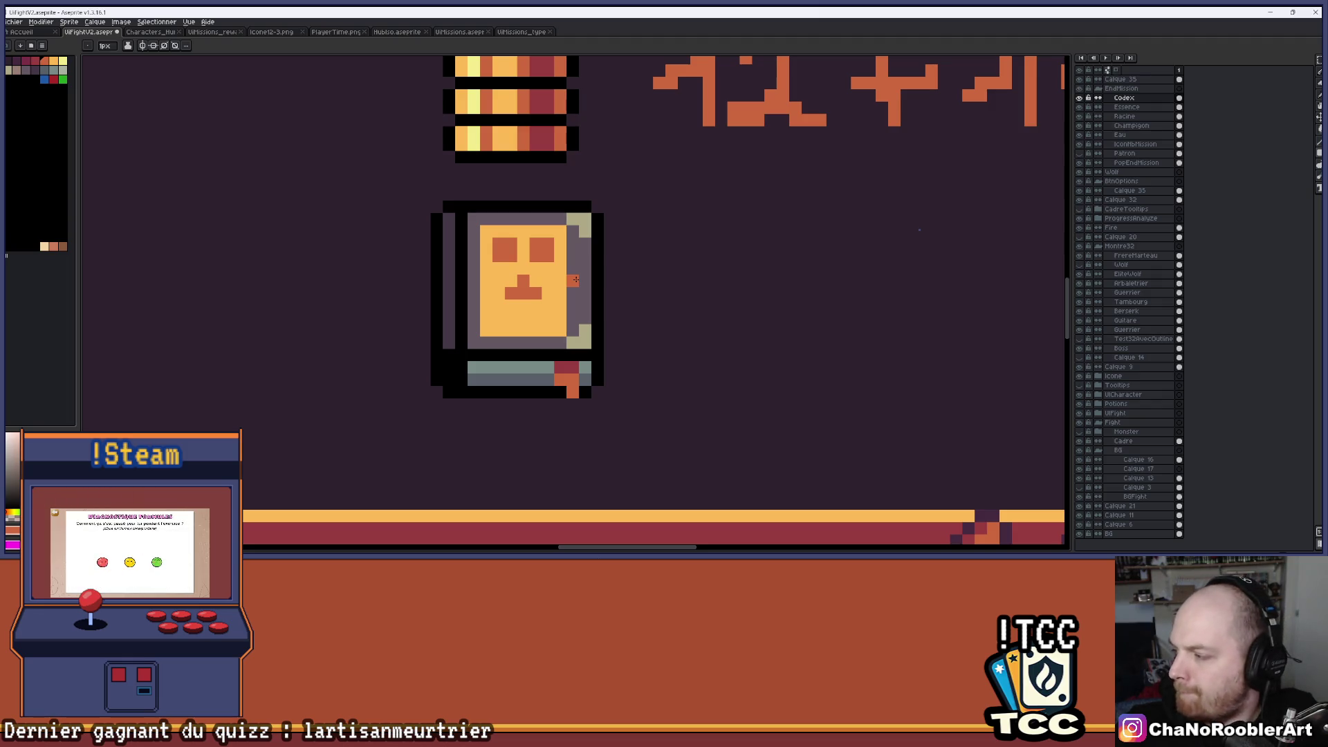
Paint a pixel below the nose and outline a symmetric jaw on both sides.
scroll(575, 279, "up", 3)
mouse_move(606, 293)
left_mouse_down()
mouse_move(456, 367)
mouse_move(568, 330)
mouse_move(568, 405)
mouse_move(523, 400)
left_mouse_up()
left_click(494, 404)
mouse_move(420, 367)
left_mouse_down()
mouse_move(420, 330)
mouse_move(456, 404)
left_mouse_up()
scroll(598, 367, "down", 5)
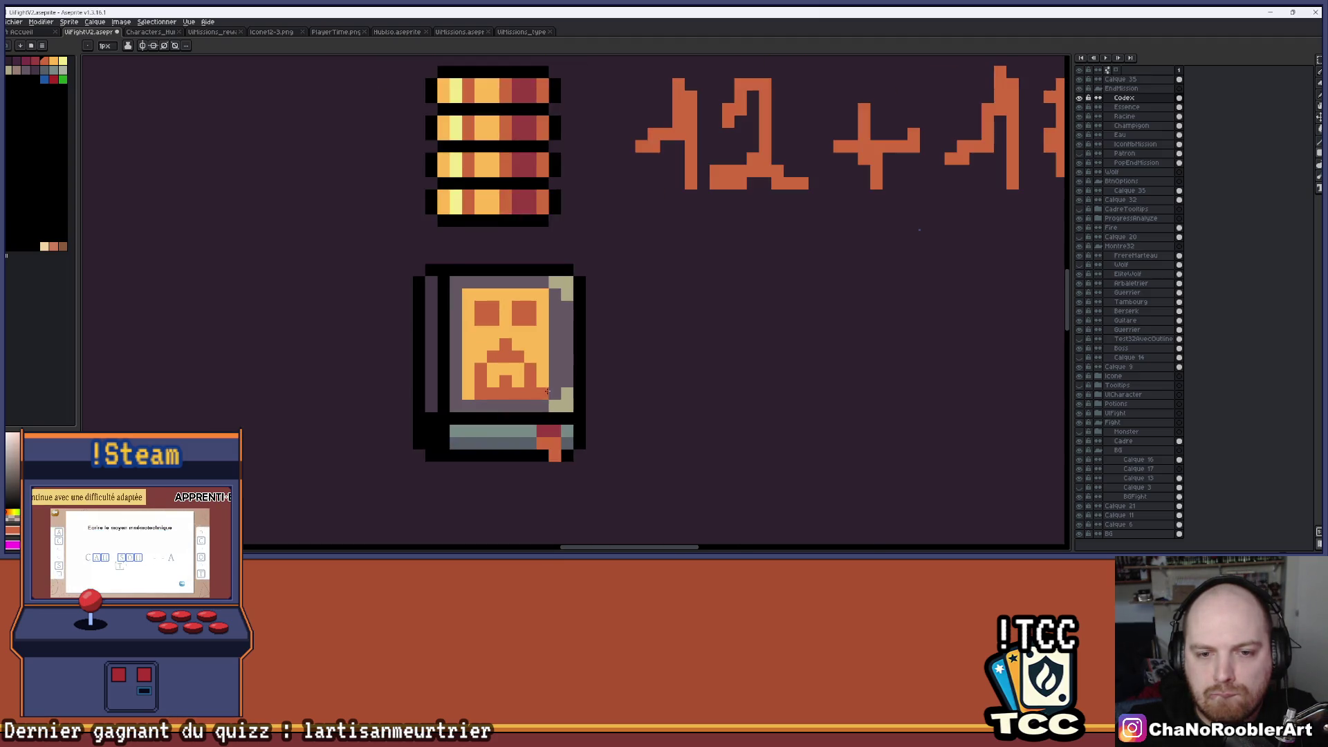
mouse_move(599, 366)
left_mouse_down()
mouse_move(590, 335)
mouse_move(545, 329)
left_mouse_up()
scroll(544, 330, "up", 3)
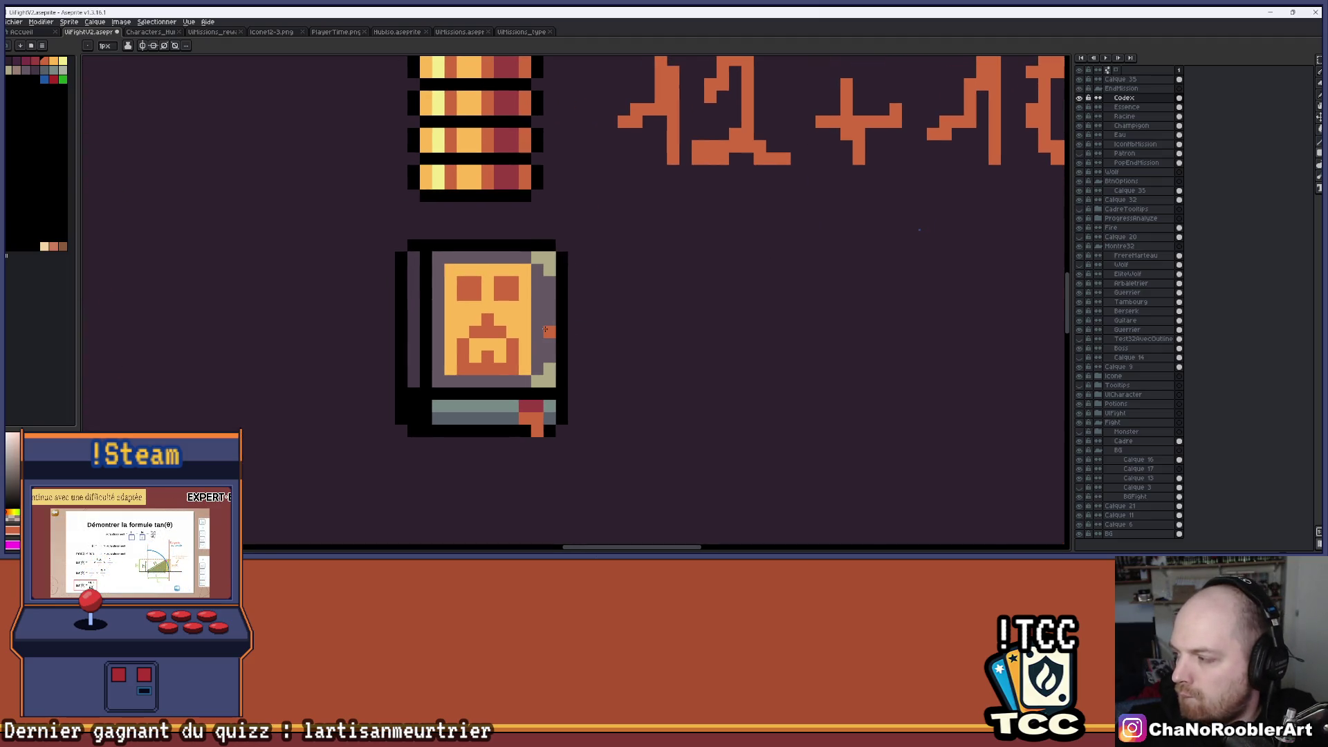
scroll(536, 325, "up", 2)
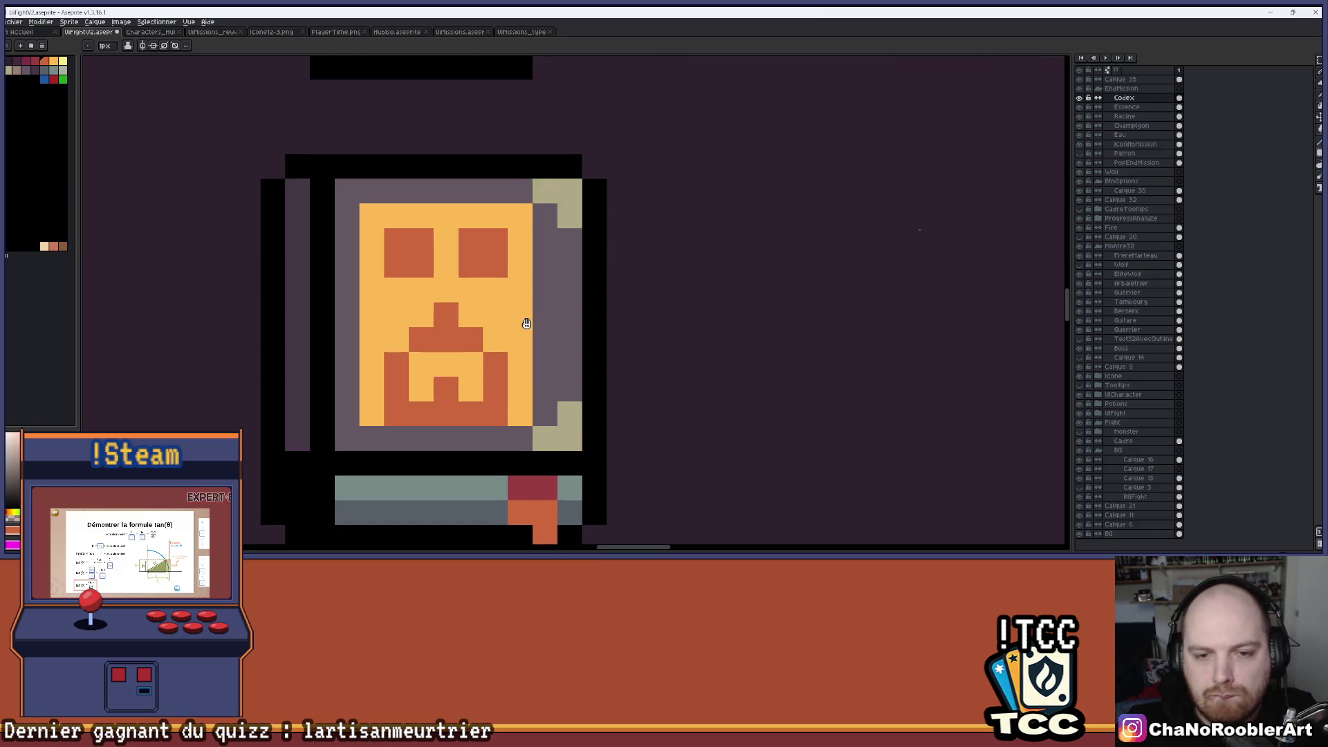
Shade the top rows of both eyes and a pixel beside the nose dark red.
key("alt")
scroll(535, 323, "down", 4)
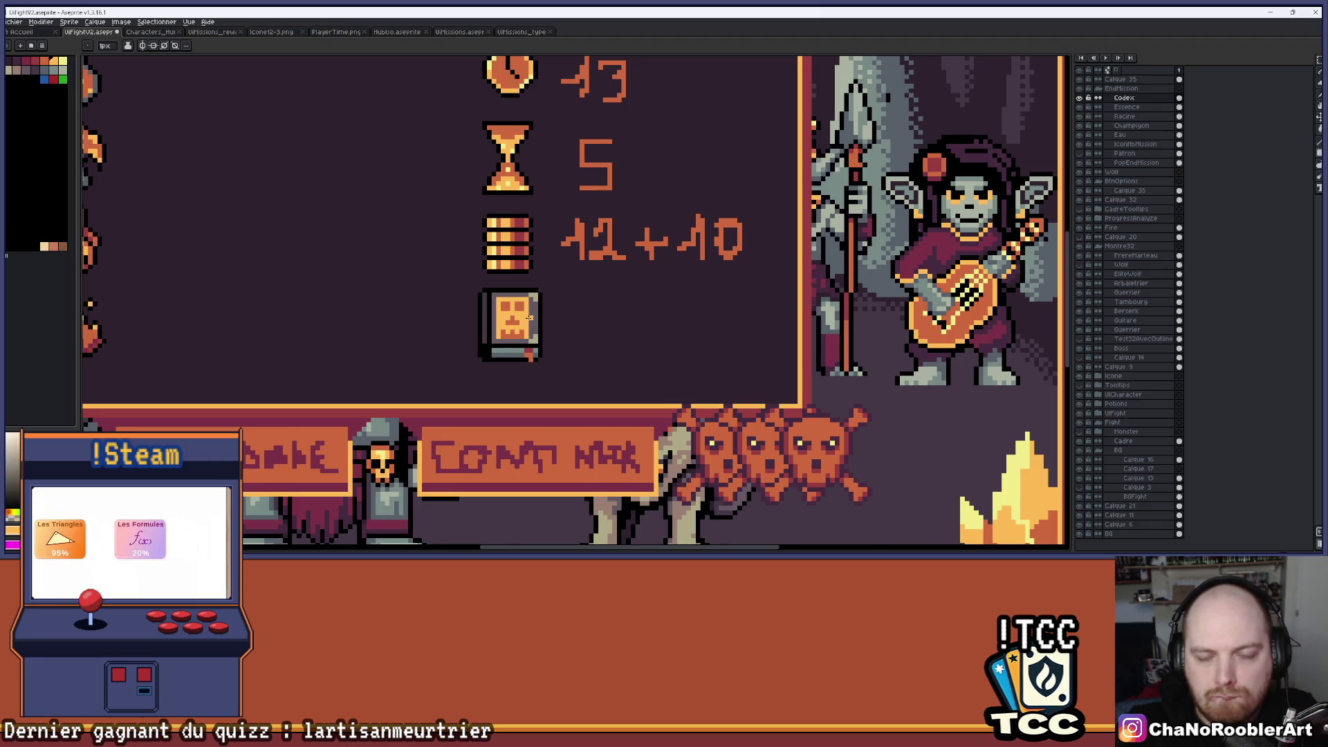
scroll(529, 318, "up", 4)
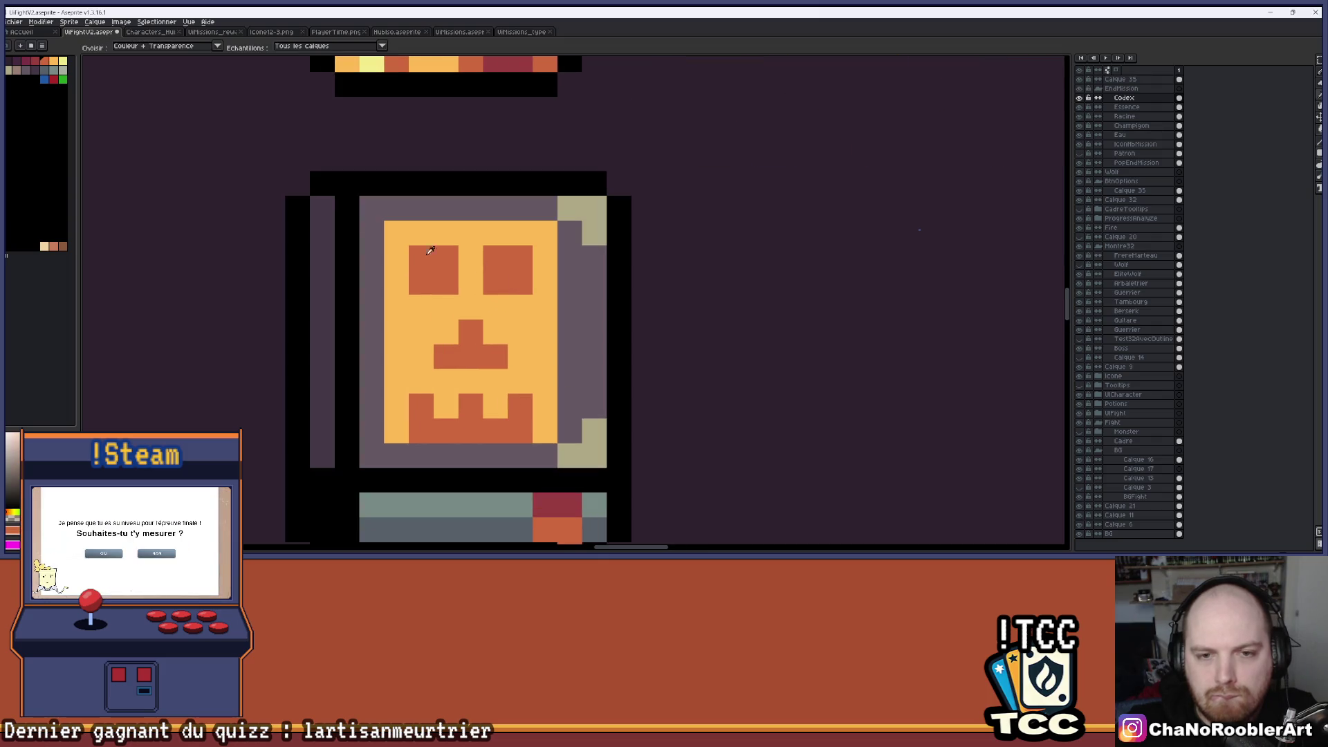
left_click(495, 257)
left_click_drag(396, 258, 421, 257)
left_click(464, 287)
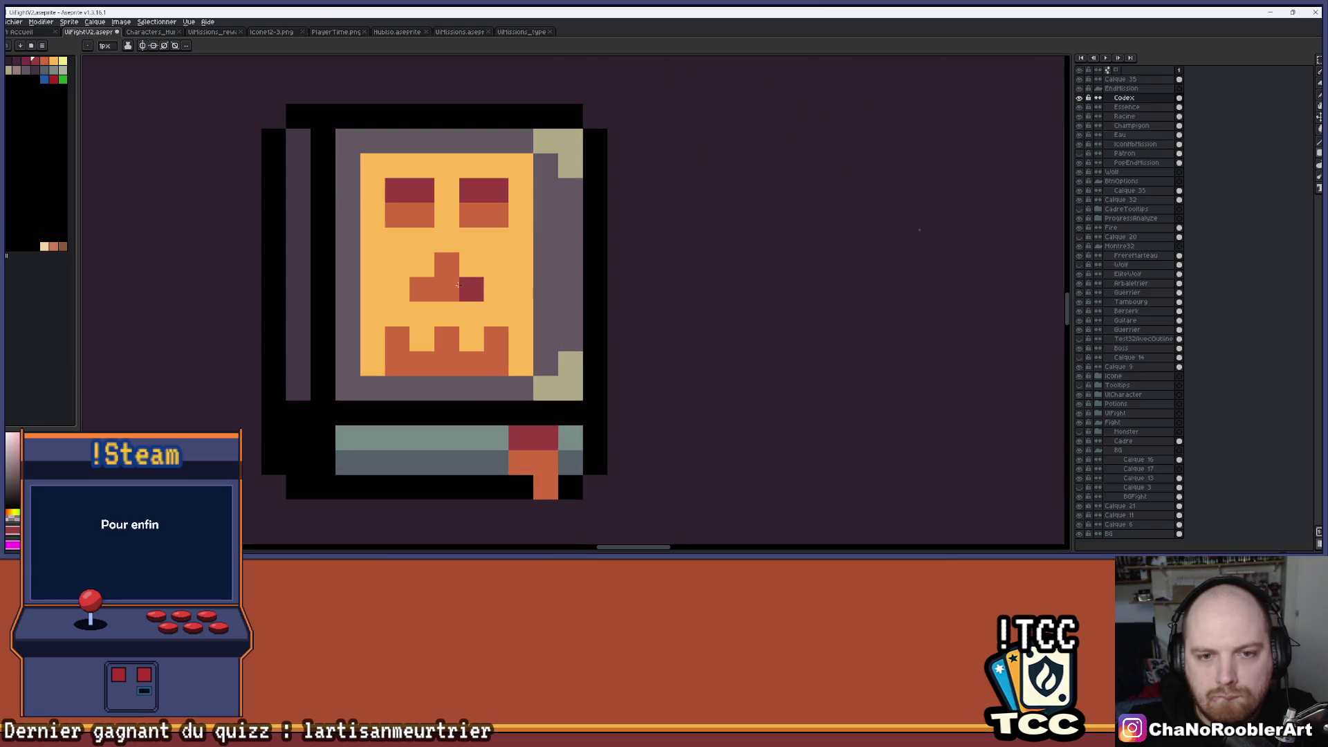
scroll(444, 263, "down", 4)
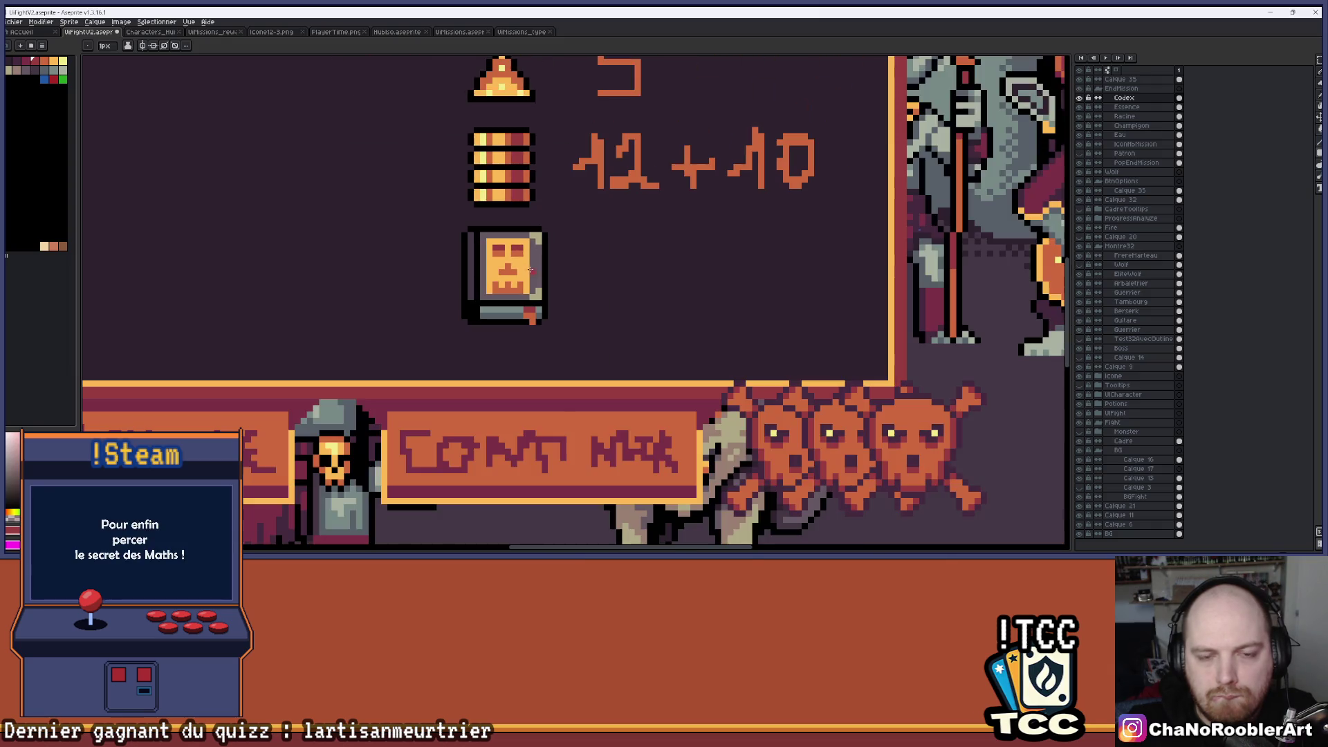
scroll(531, 277, "up", 3)
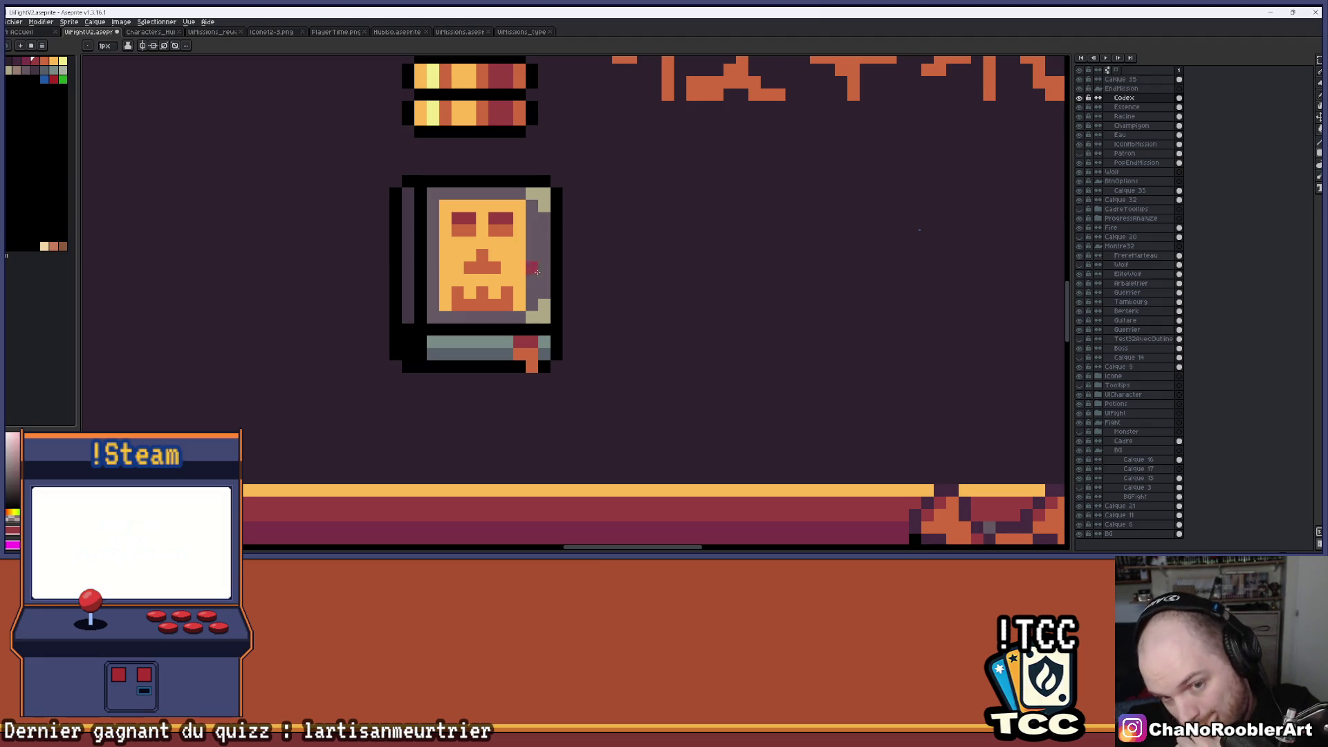
Paint grey over the yellow cover around the skull, undoing one stray rectangle.
scroll(526, 284, "up", 1)
scroll(518, 297, "down", 1)
left_click(517, 339)
left_click(517, 317)
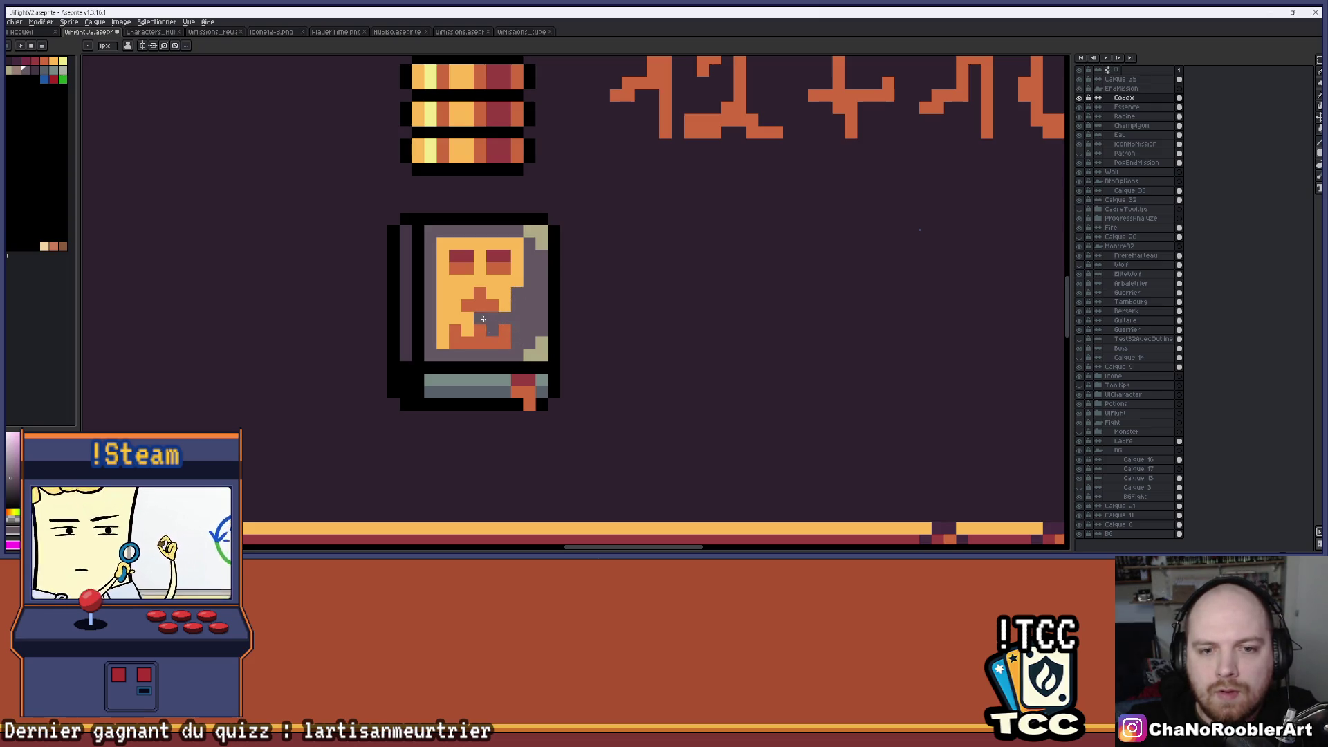
key("ctrl+z")
key("v")
key("b")
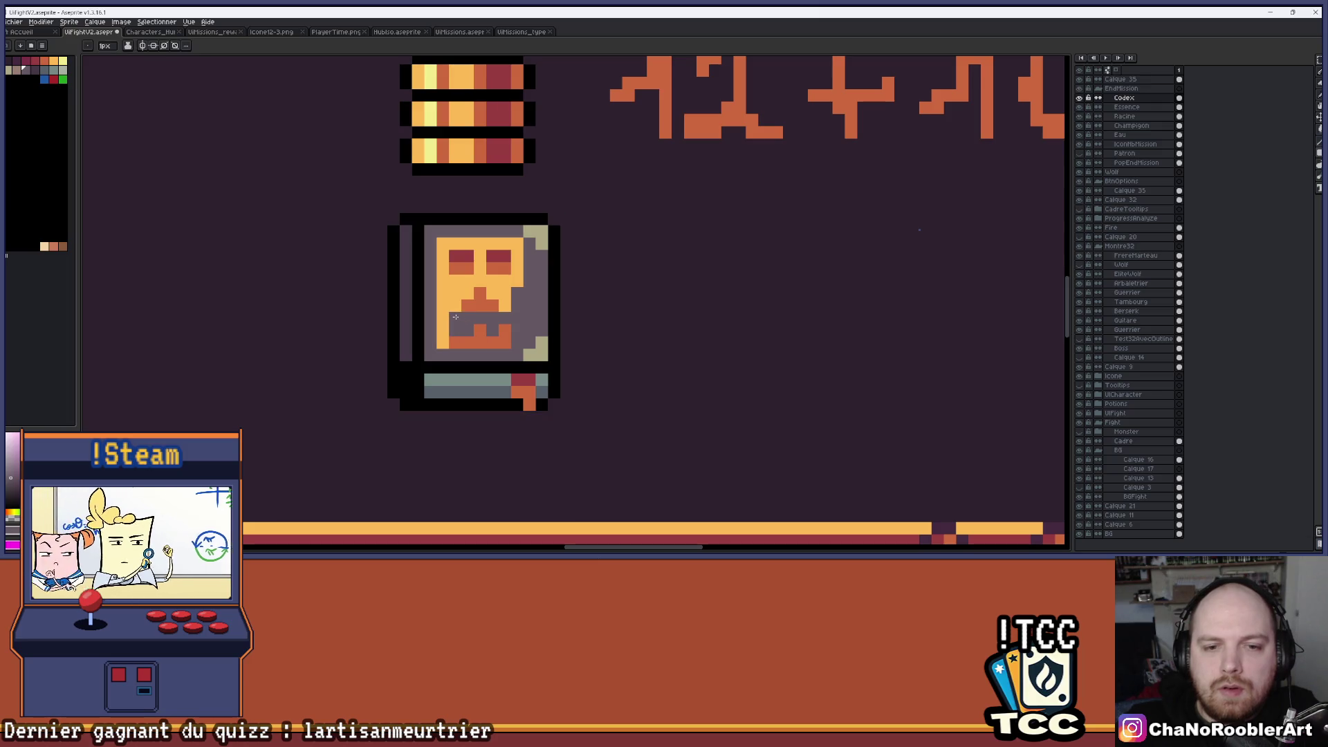
mouse_move(464, 322)
left_mouse_down()
mouse_move(442, 326)
mouse_move(456, 277)
mouse_move(489, 281)
mouse_move(517, 255)
left_mouse_up()
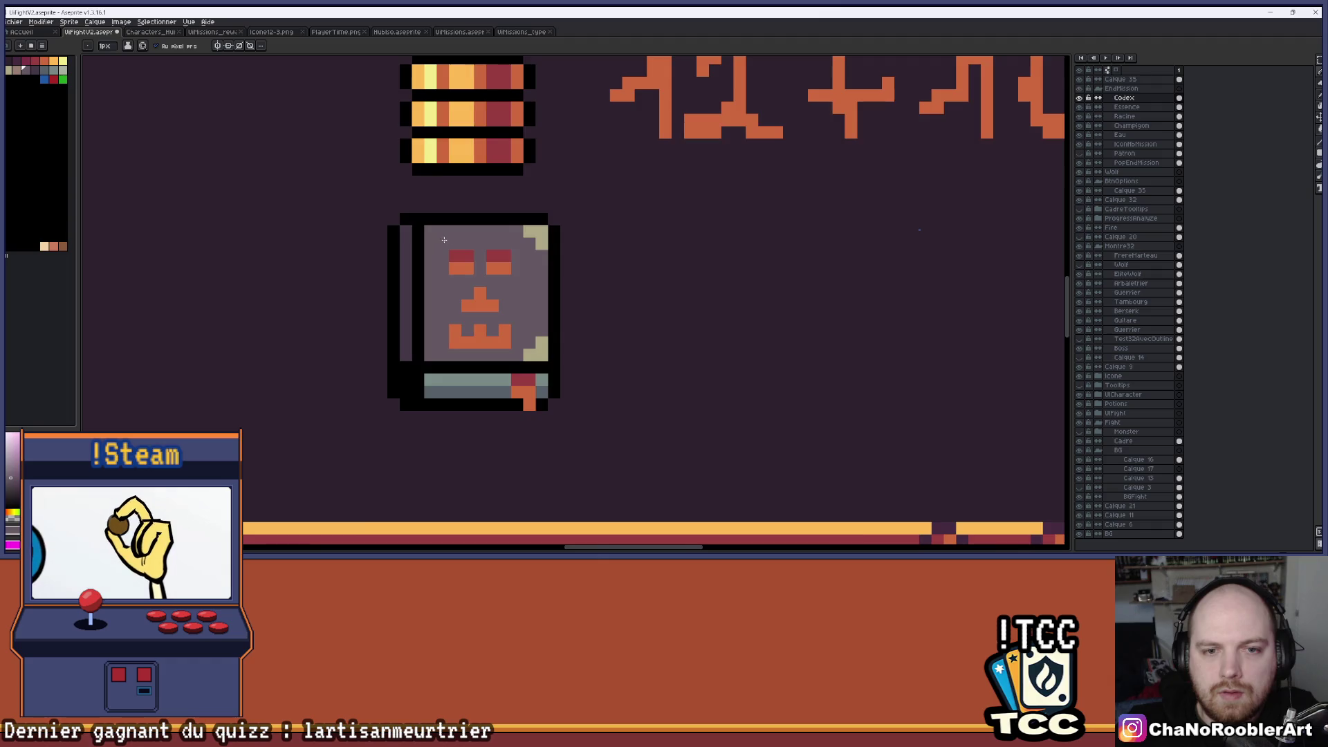
Touch up the right eye's top, the left eye and the above-nose pixels in orange.
scroll(515, 273, "down", 3)
scroll(467, 281, "up", 5)
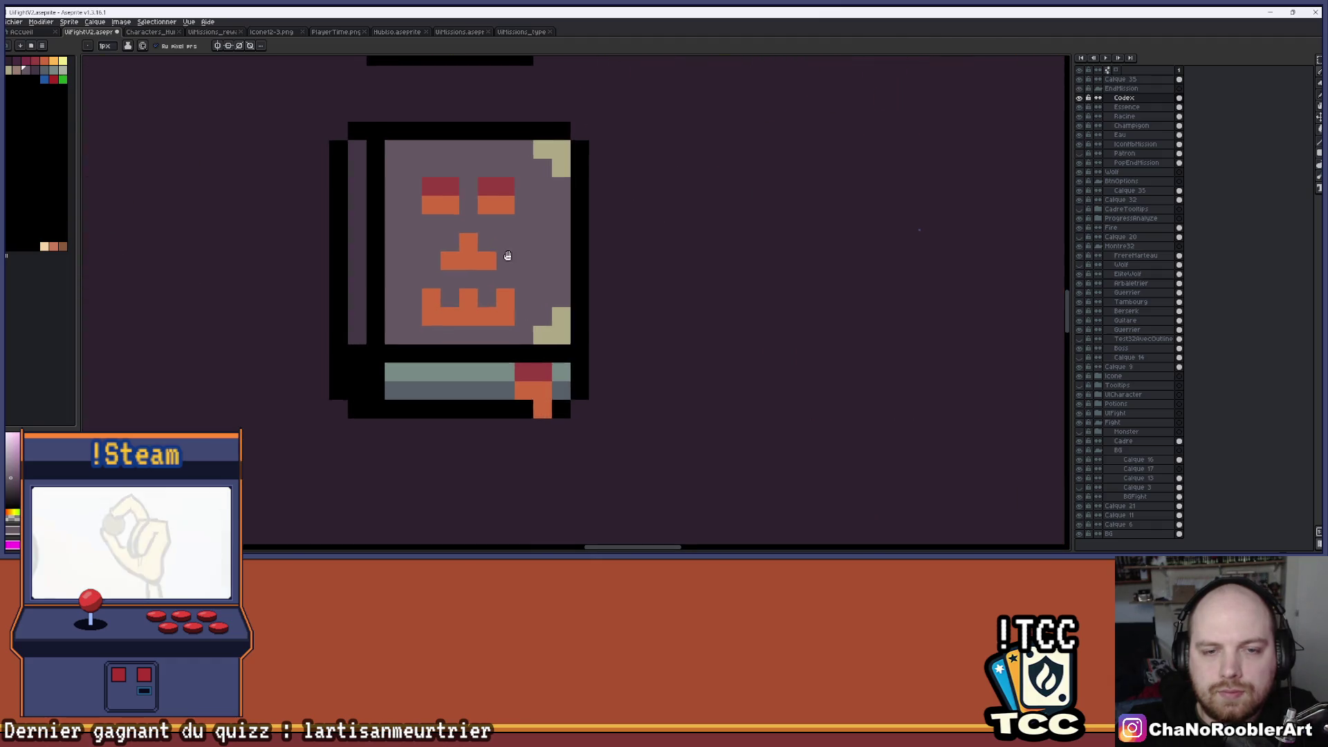
left_click(497, 220)
left_click(443, 222)
left_click(480, 260)
scroll(526, 270, "down", 4)
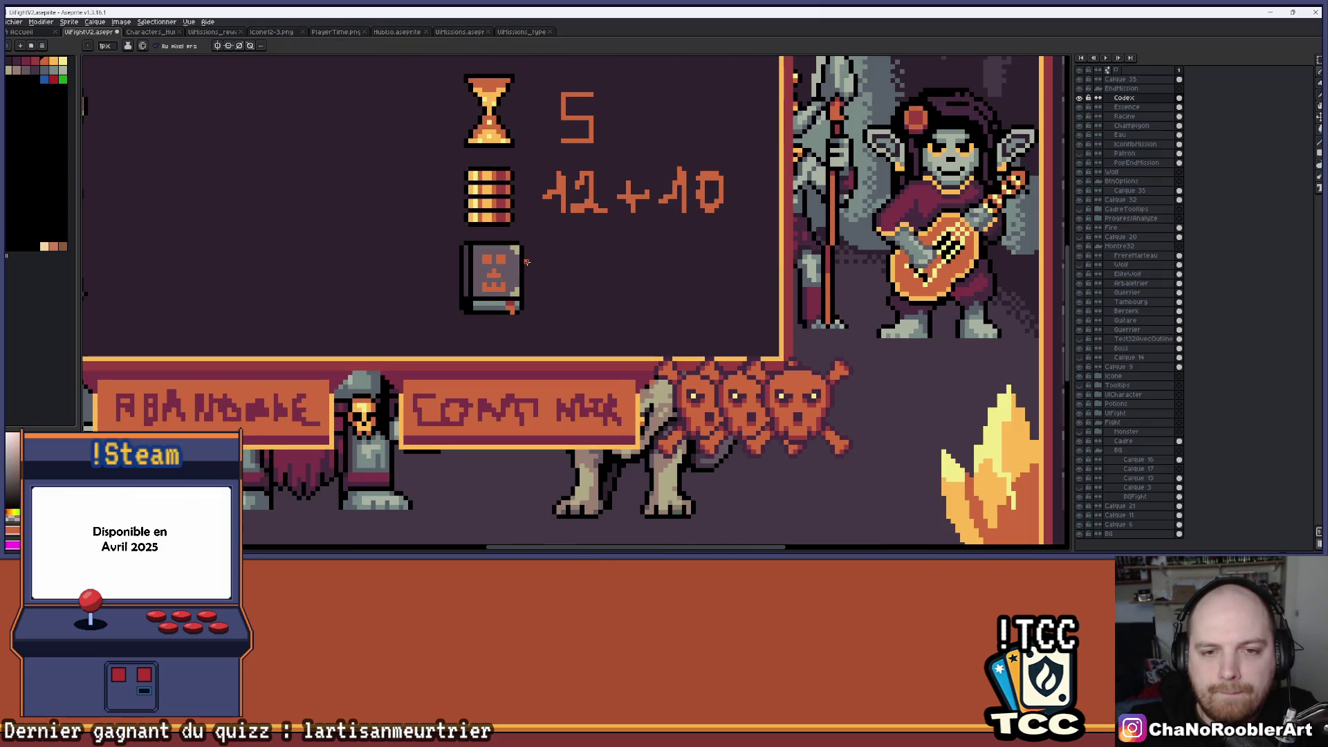
Pick the barrel's light orange and test a bucket fill on the skull, then undo it.
scroll(511, 262, "up", 2)
key("i")
left_click(464, 173)
key("g")
left_click(484, 264)
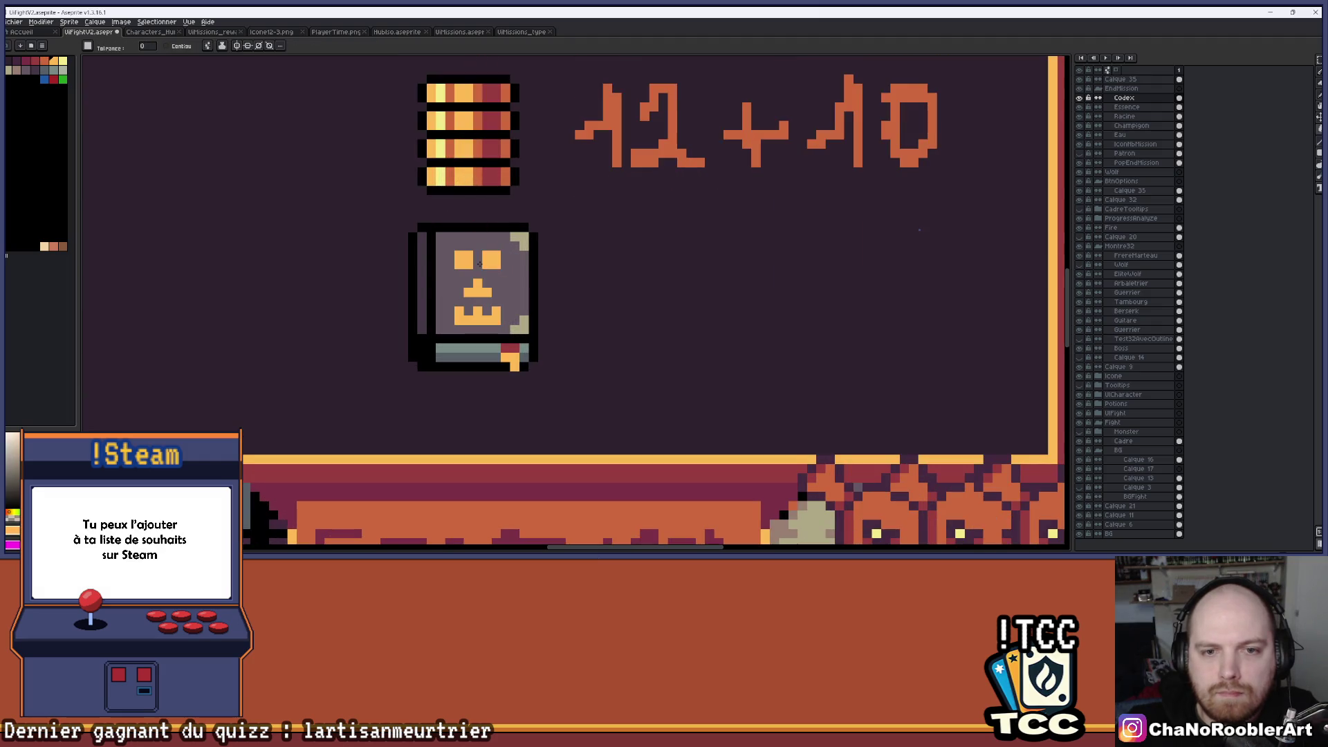
scroll(513, 263, "down", 2)
scroll(505, 265, "up", 2)
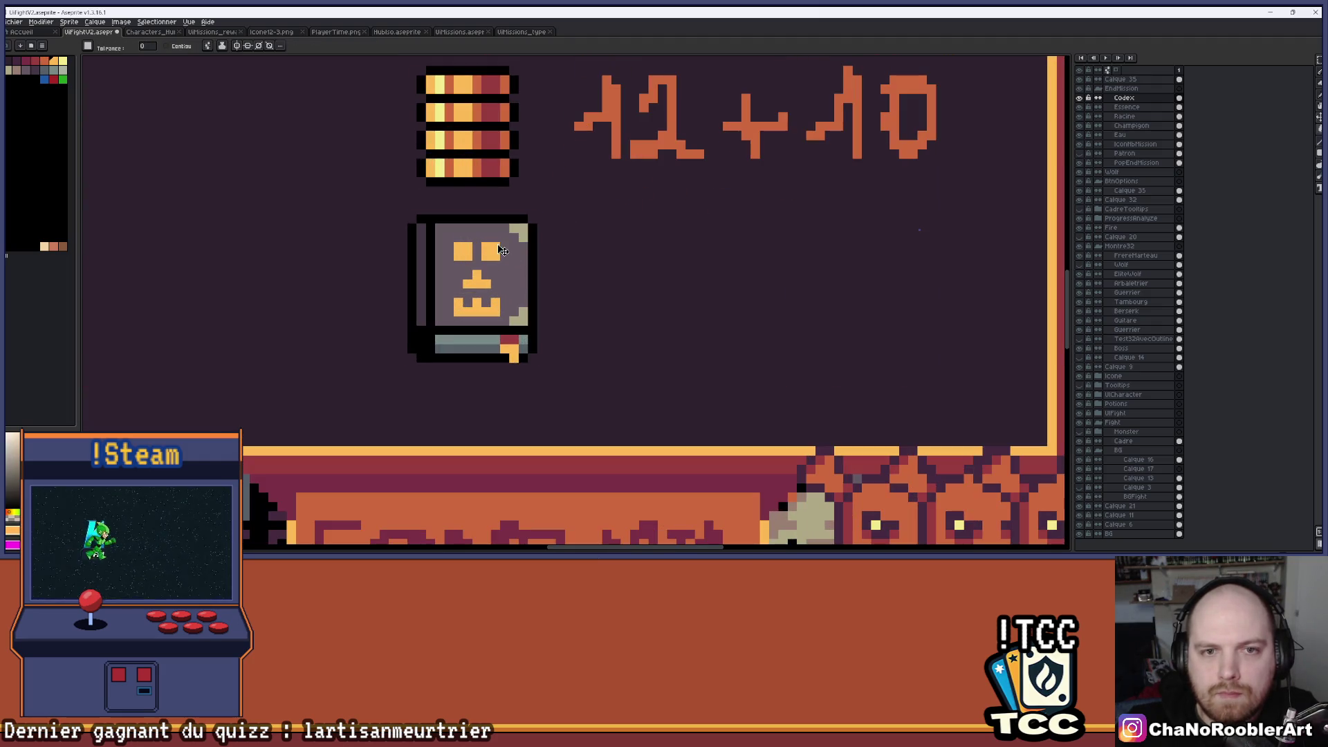
key("ctrl+z")
key("b")
Pencil light orange highlight pixels into both of the skull's eyes.
left_click(492, 250)
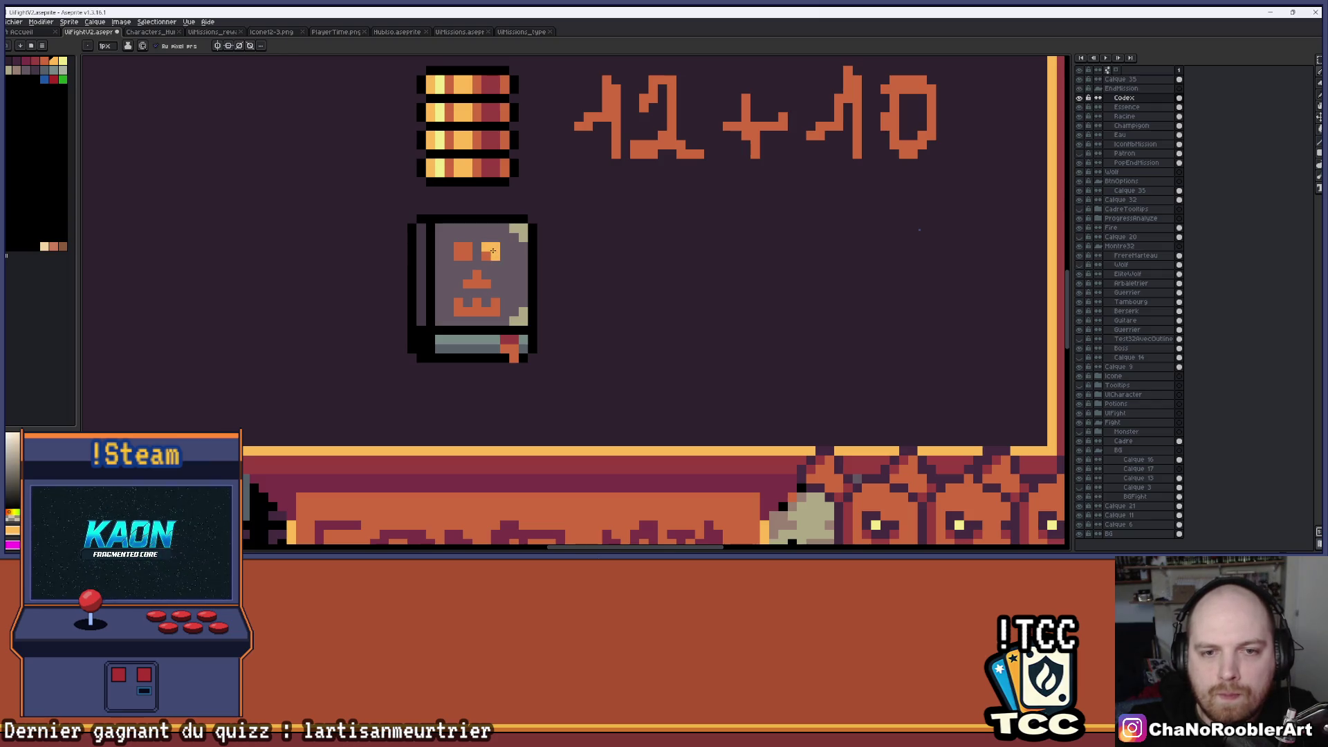
left_click(486, 256)
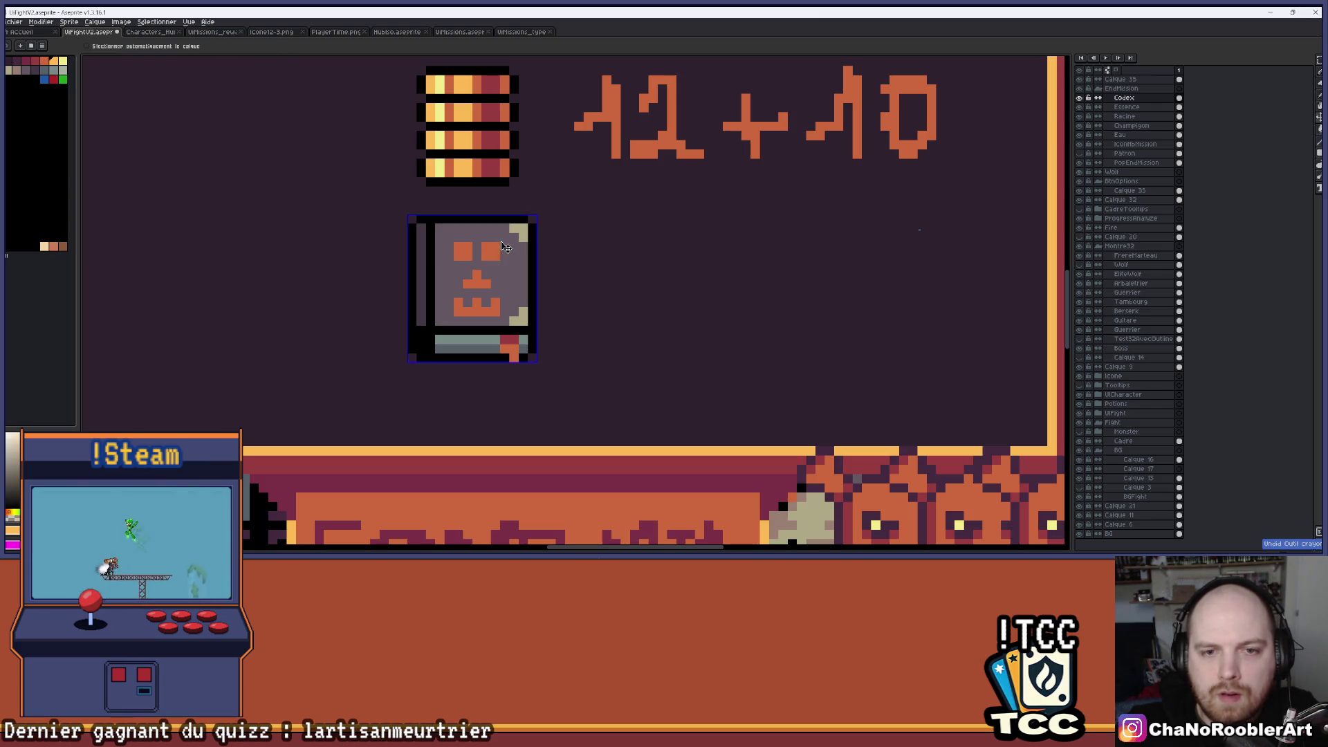
left_click(464, 247)
left_click(496, 256)
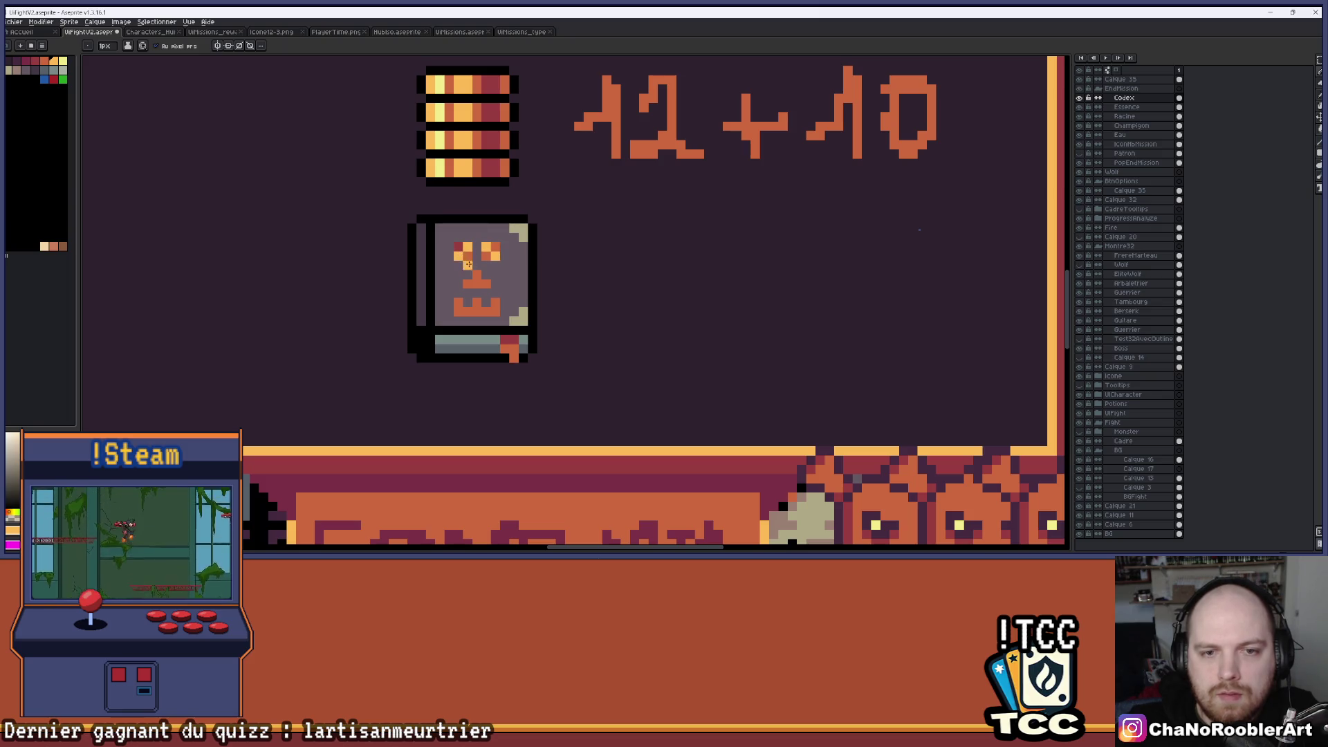
left_click(492, 258)
left_click(471, 250)
left_click(468, 247)
left_click(494, 259)
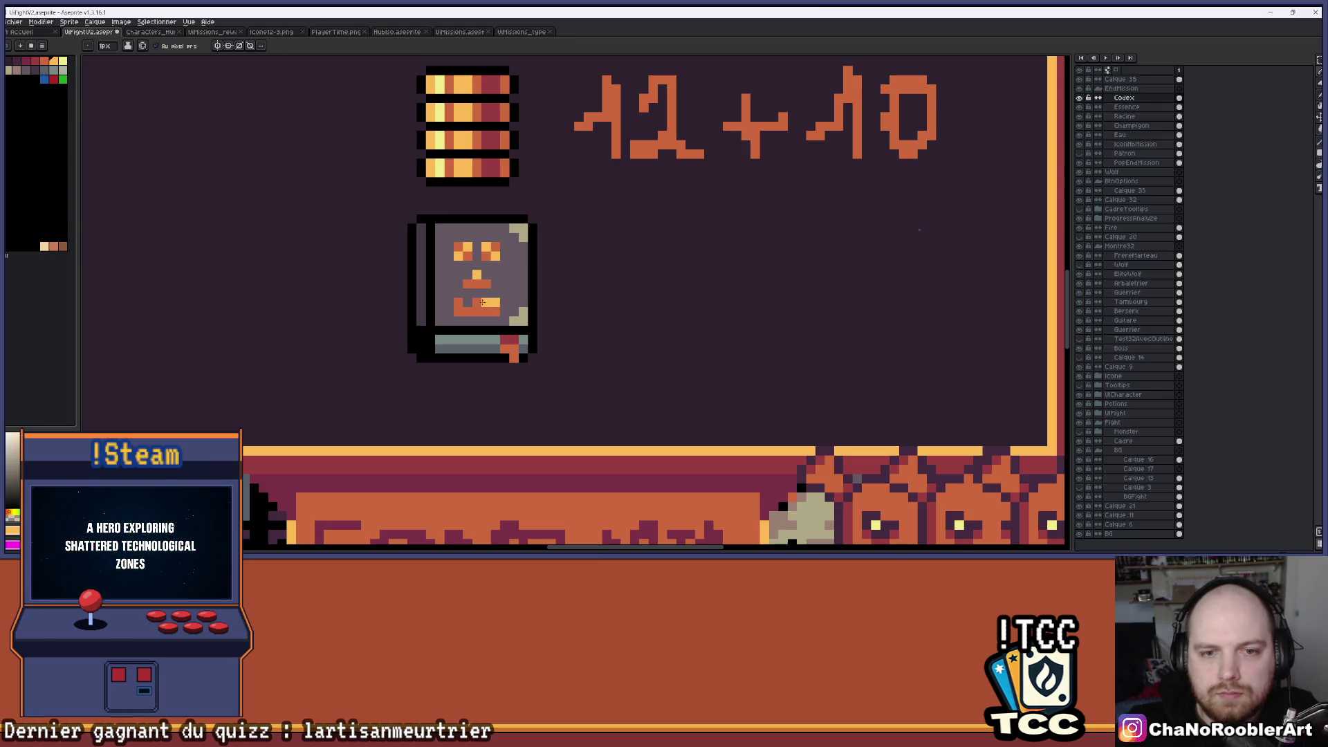
scroll(486, 300, "down", 3)
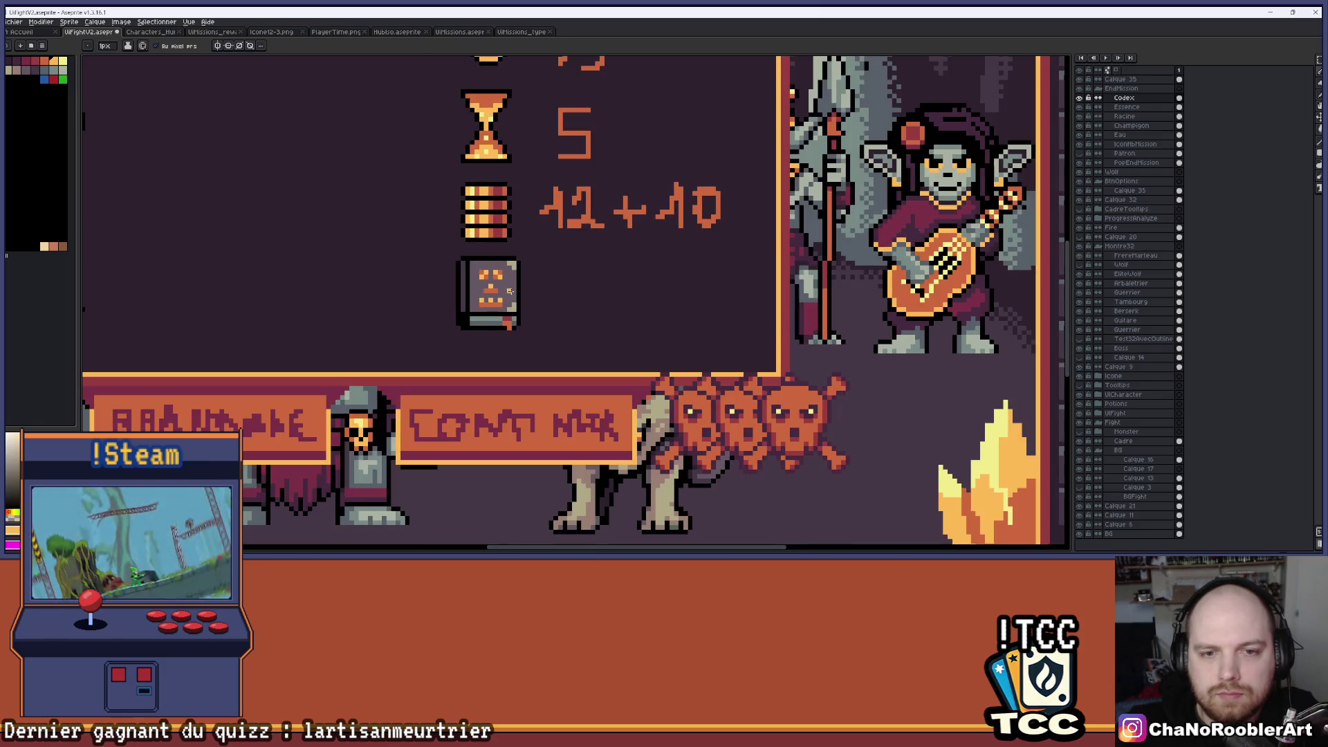
scroll(485, 300, "down", 1)
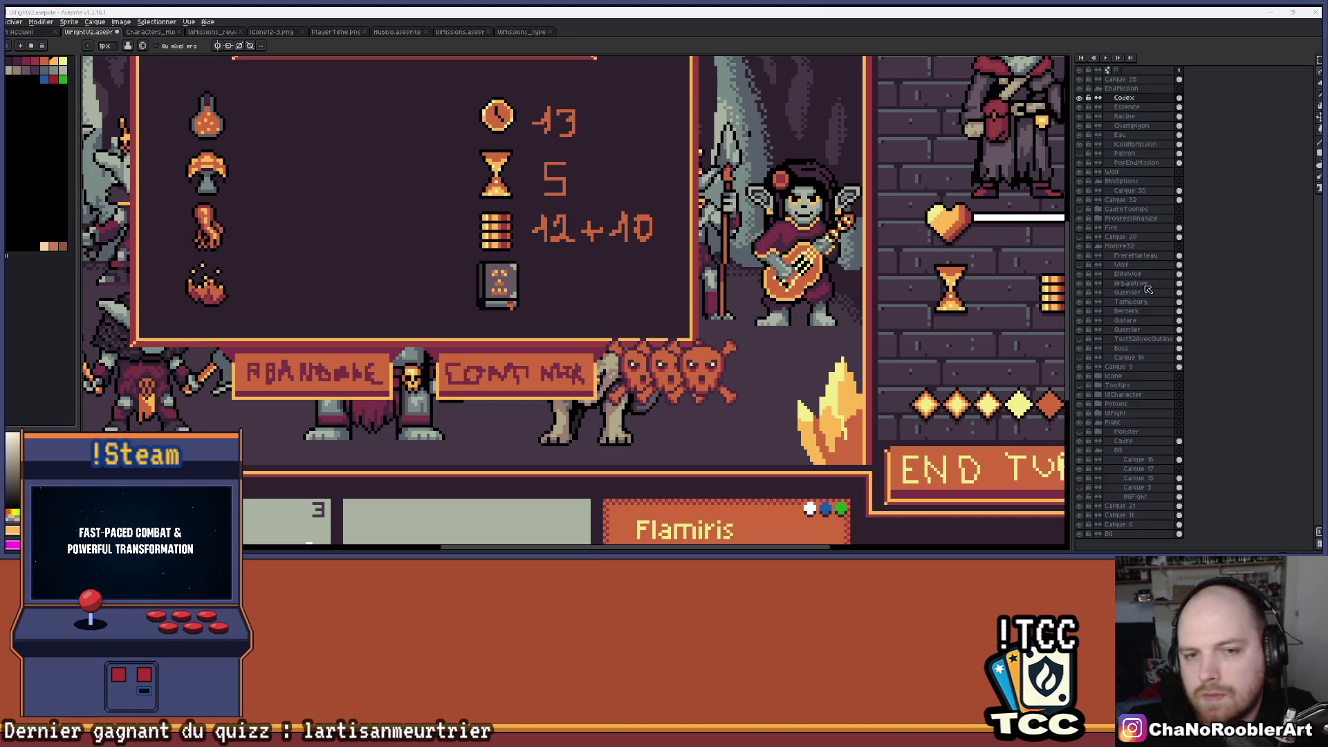
scroll(499, 280, "up", 5)
Paint grey over the remaining skull pixels, including the rightmost tooth and mouth end.
left_click_drag(541, 331, 576, 319)
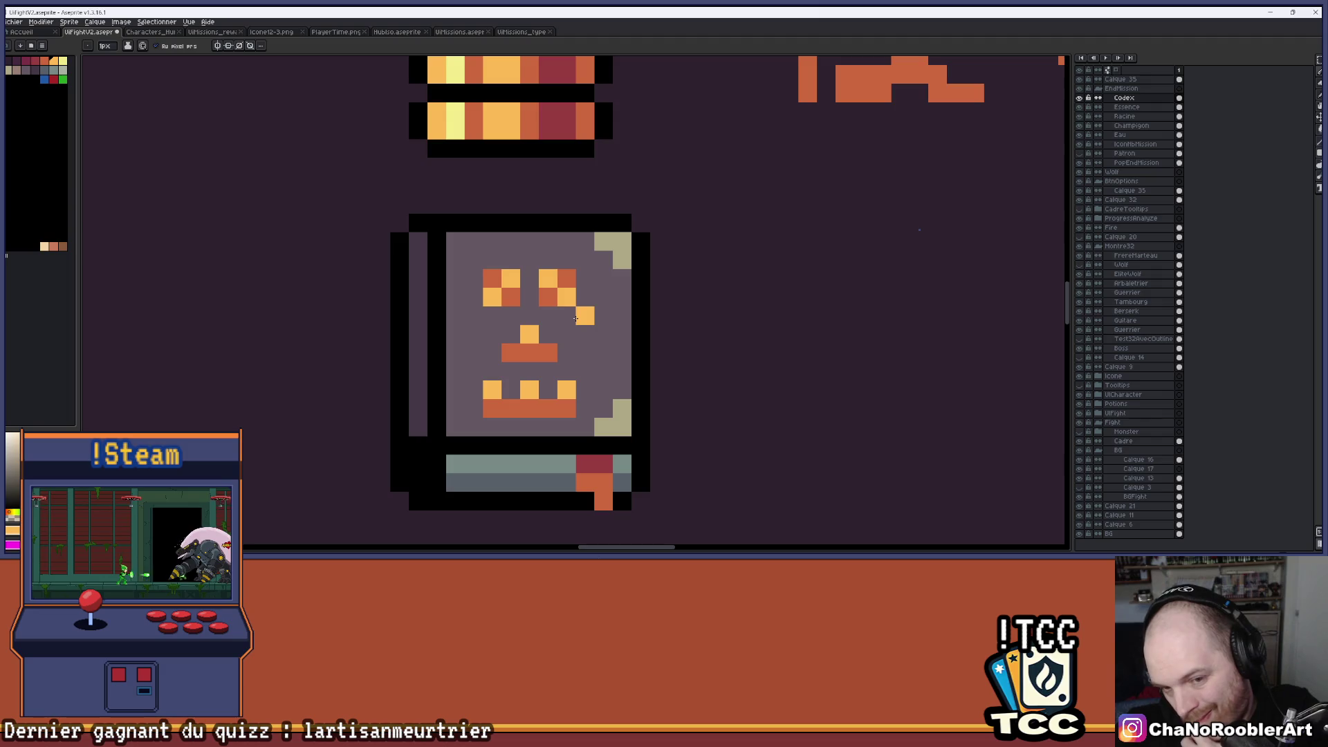
mouse_move(566, 389)
left_mouse_down()
mouse_move(563, 408)
mouse_move(493, 391)
mouse_move(511, 408)
mouse_move(566, 408)
mouse_move(530, 329)
mouse_move(567, 291)
mouse_move(497, 281)
left_mouse_up()
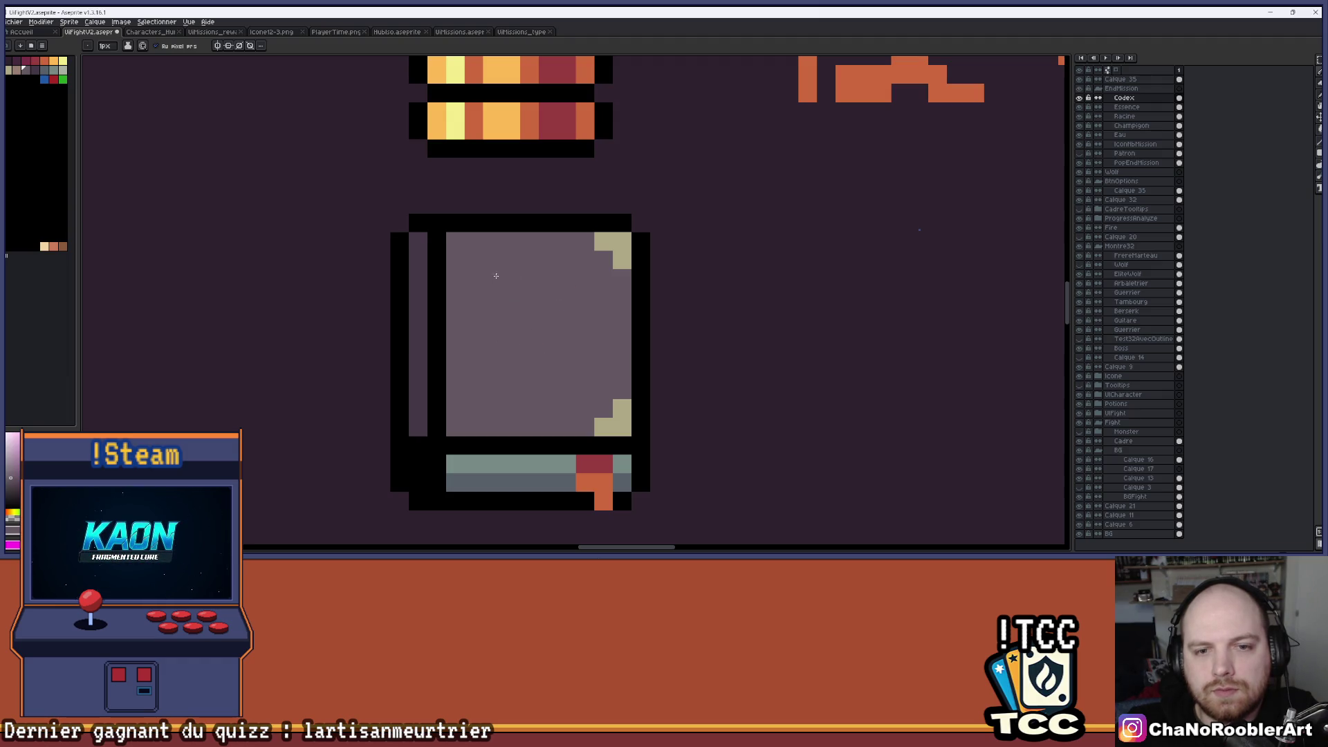
scroll(497, 282, "down", 5)
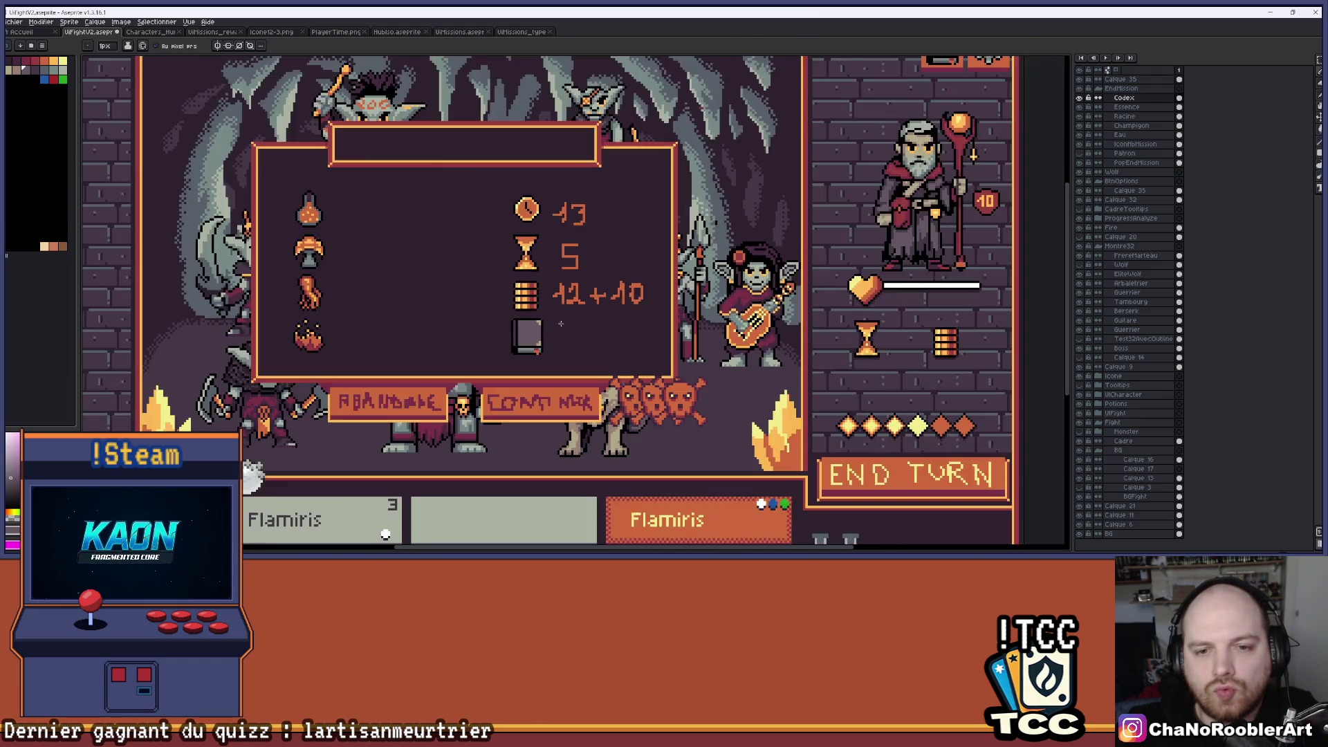
scroll(561, 323, "down", 1)
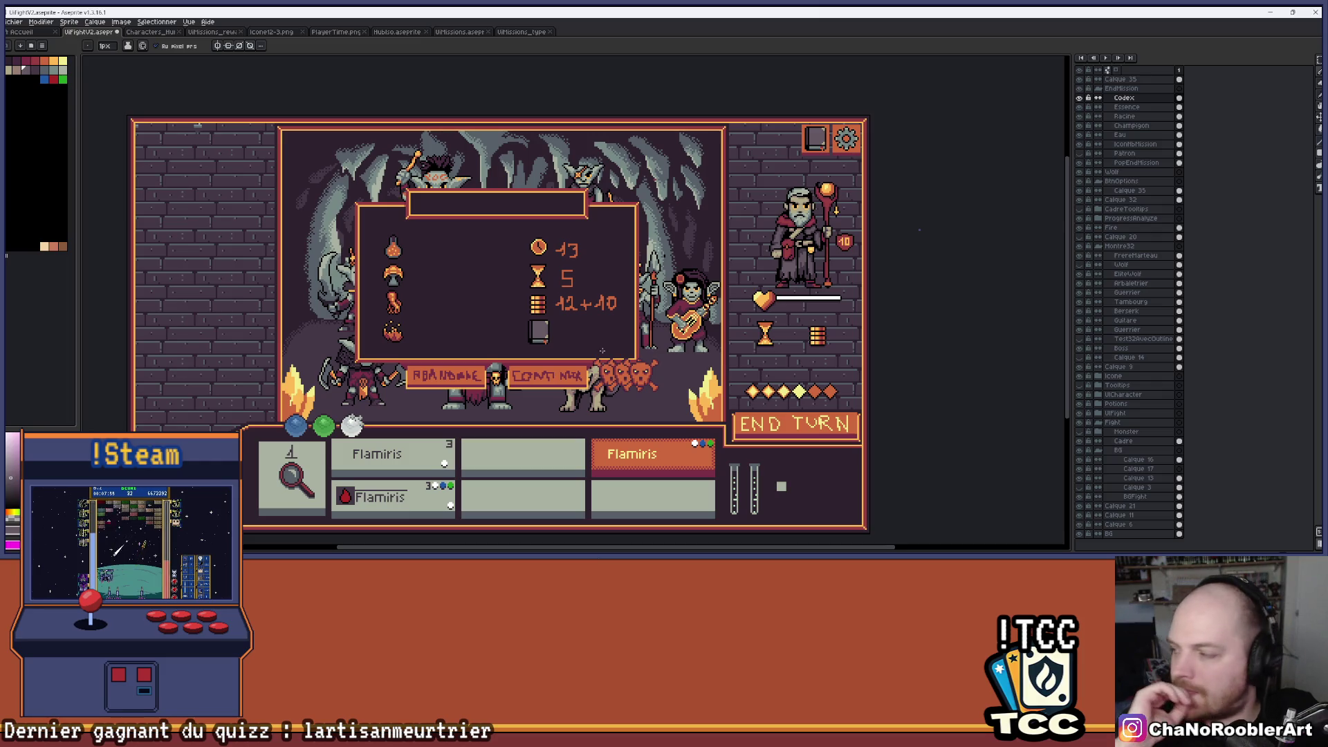
scroll(467, 331, "up", 5)
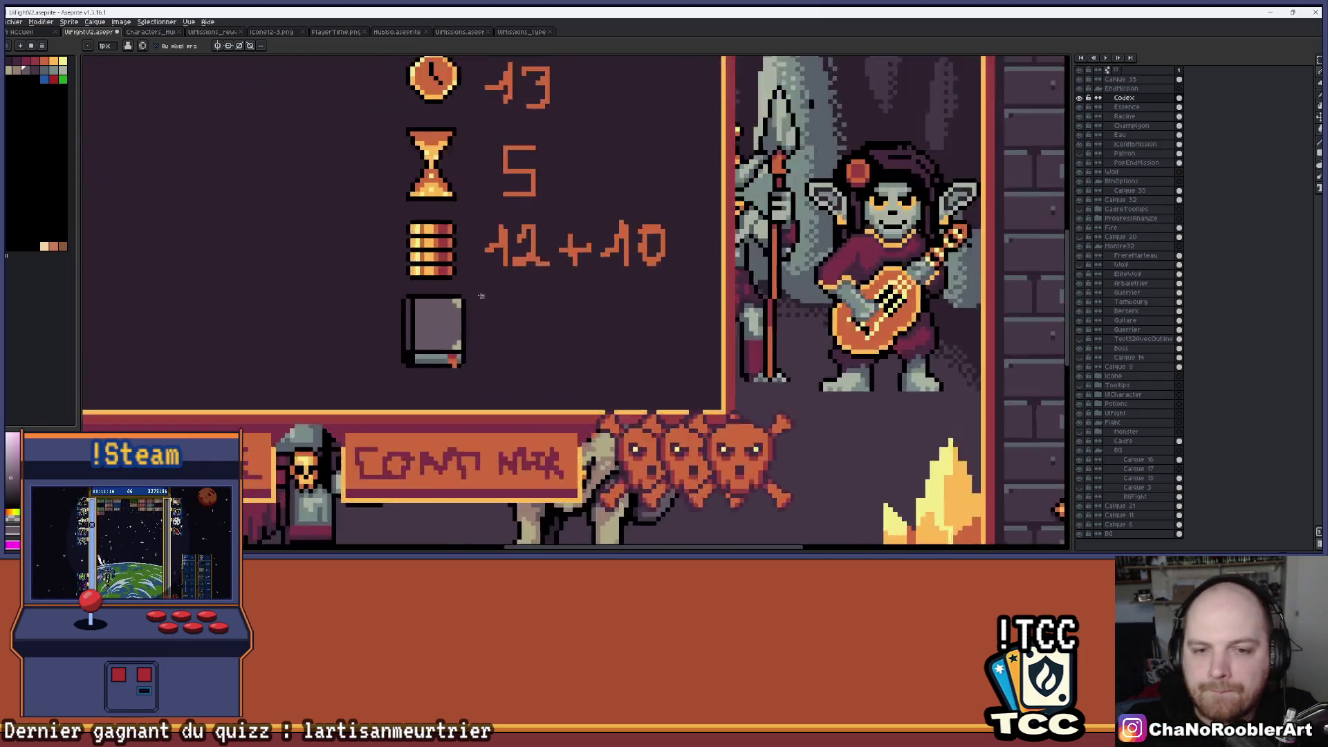
Draw a light orange bar near the cover's top, with a pixel below each end.
scroll(466, 331, "up", 4)
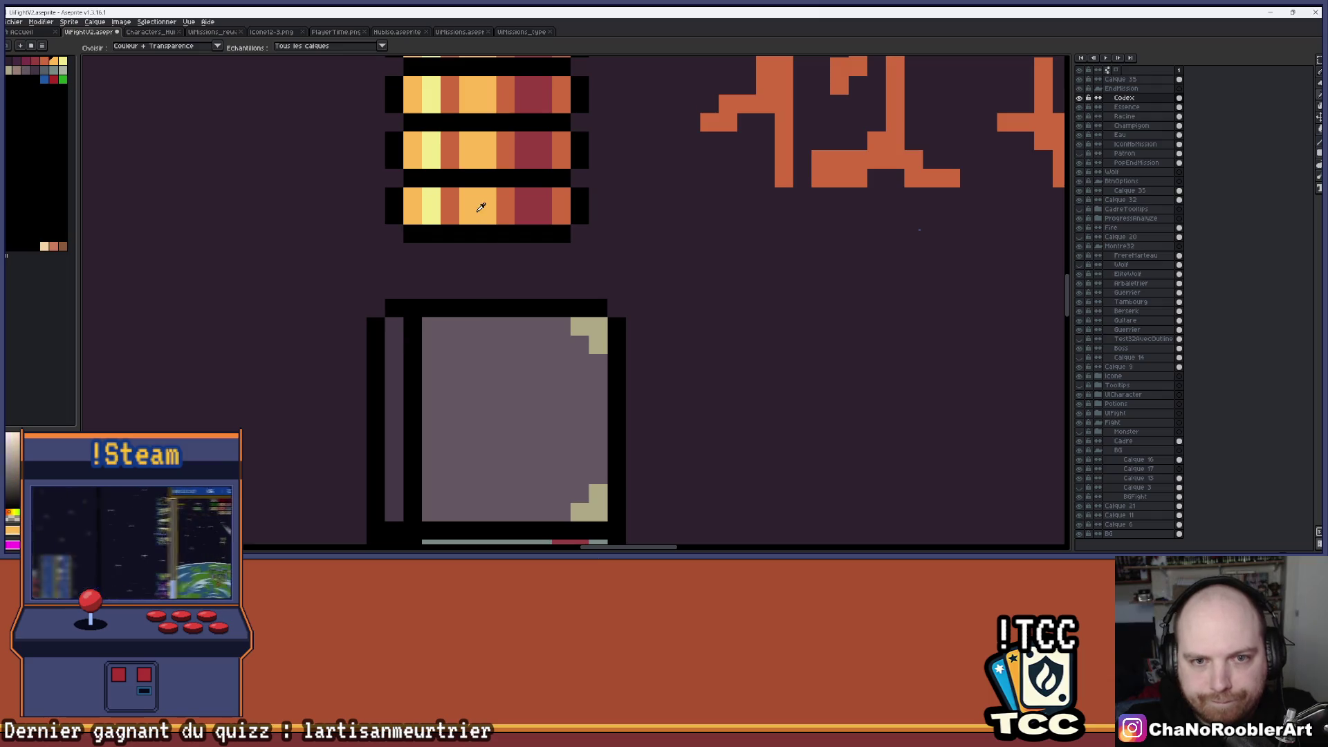
left_click_drag(493, 327, 465, 274)
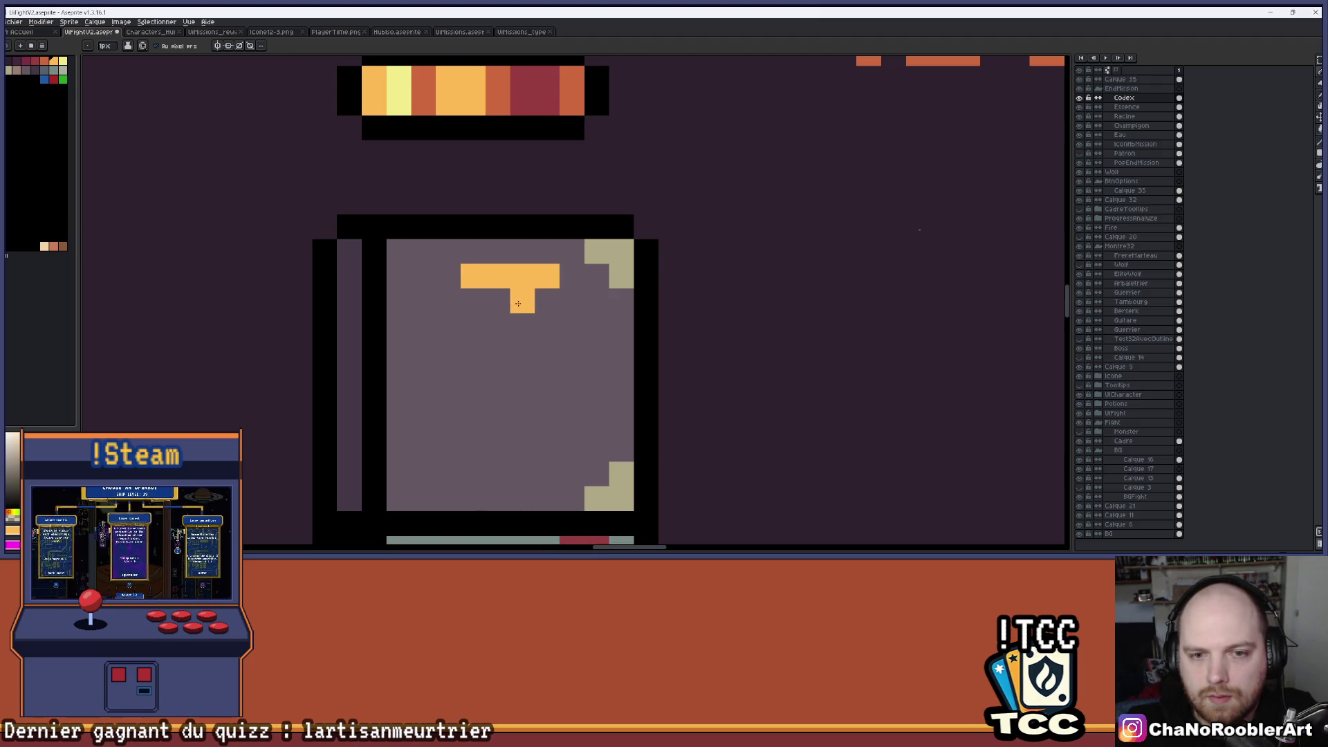
left_click_drag(565, 378, 547, 361)
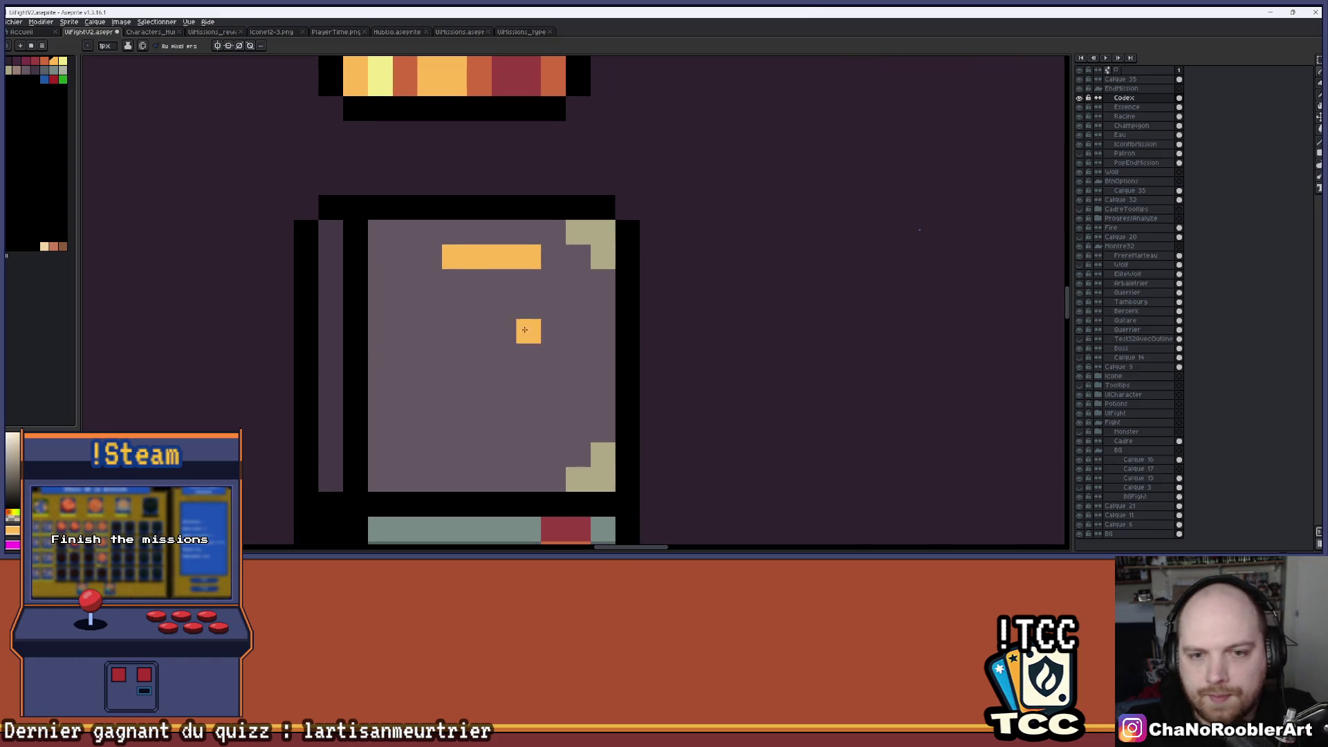
left_click_drag(538, 313, 588, 311)
key("ctrl+z")
left_click_drag(477, 263, 551, 266)
left_click_drag(541, 324, 584, 326)
left_click(622, 290)
left_click(498, 290)
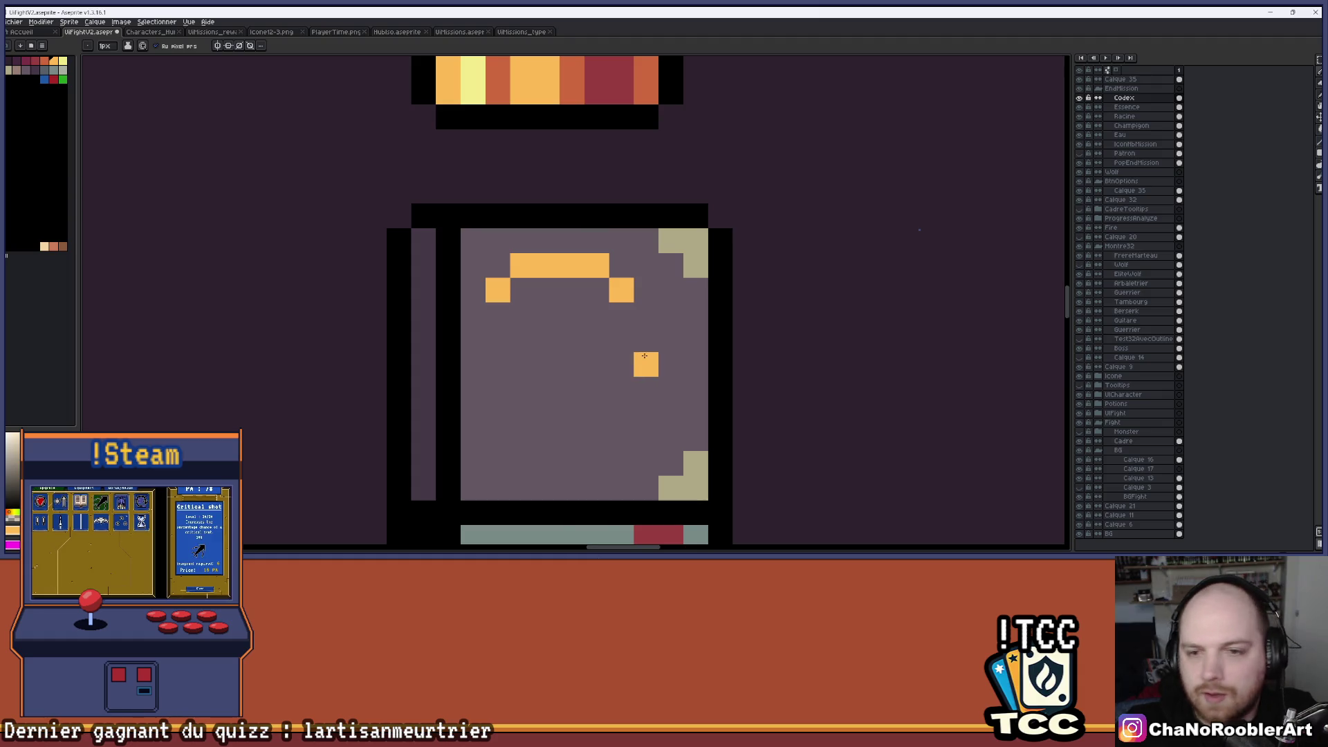
Draw the dome's left and right sides downward and fill its interior rows orange.
left_click_drag(635, 312, 635, 364)
left_click_drag(473, 315, 473, 365)
scroll(621, 388, "down", 3)
scroll(630, 408, "up", 2)
scroll(629, 409, "up", 3)
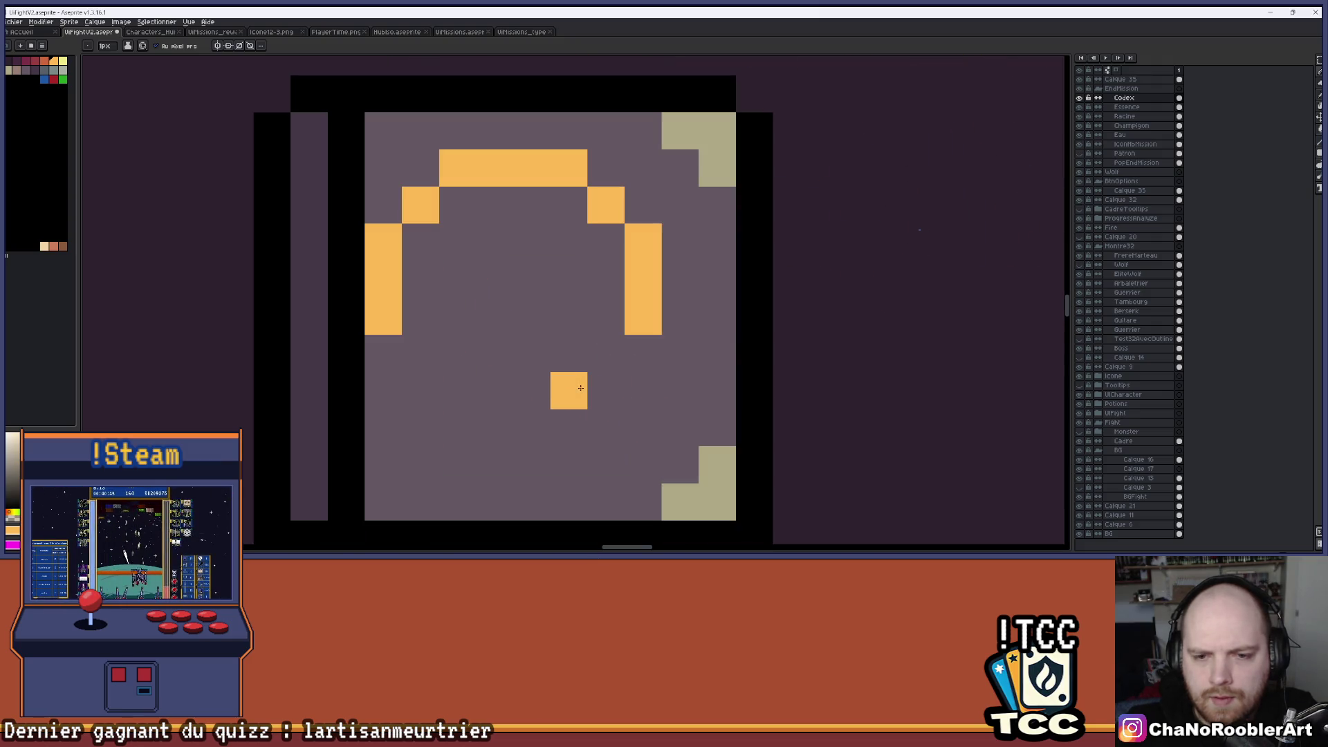
left_click_drag(607, 386, 649, 363)
scroll(649, 363, "down", 1)
left_click(530, 346)
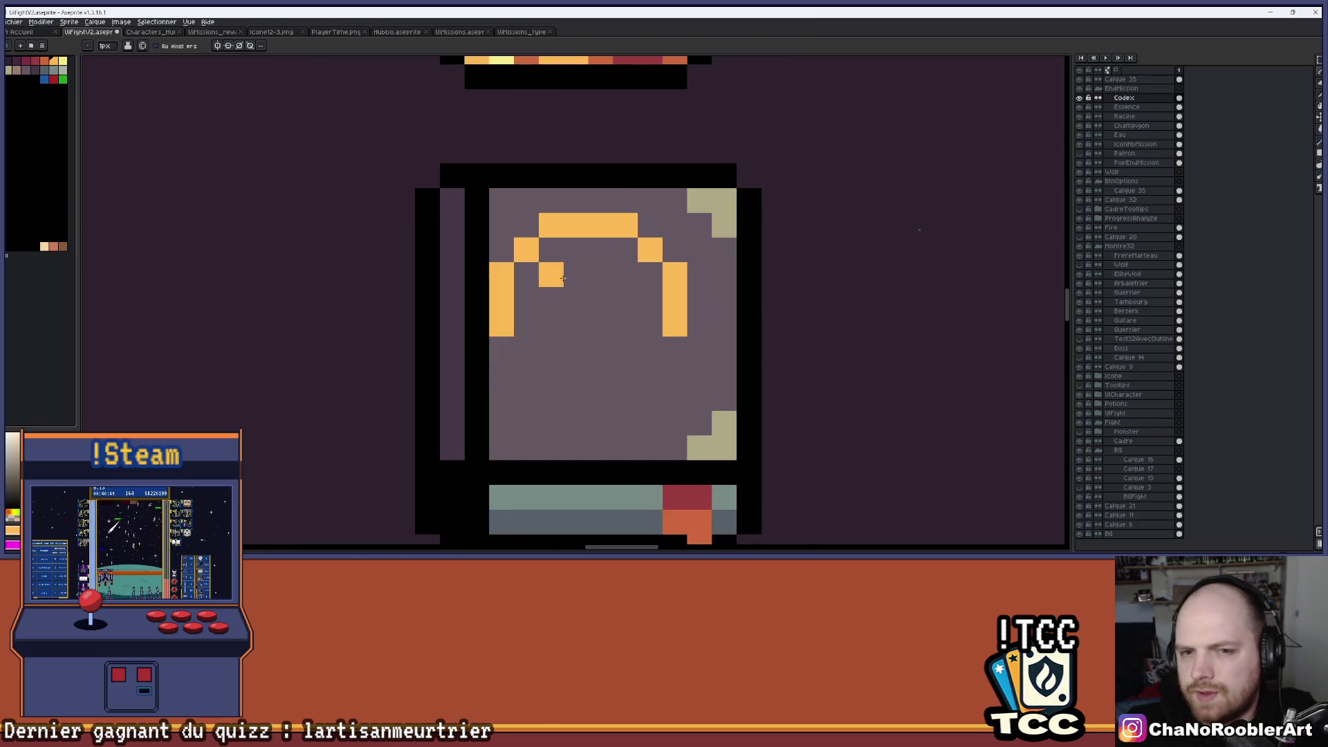
mouse_move(556, 256)
left_mouse_down()
mouse_move(602, 249)
mouse_move(650, 275)
mouse_move(543, 270)
mouse_move(584, 321)
left_mouse_up()
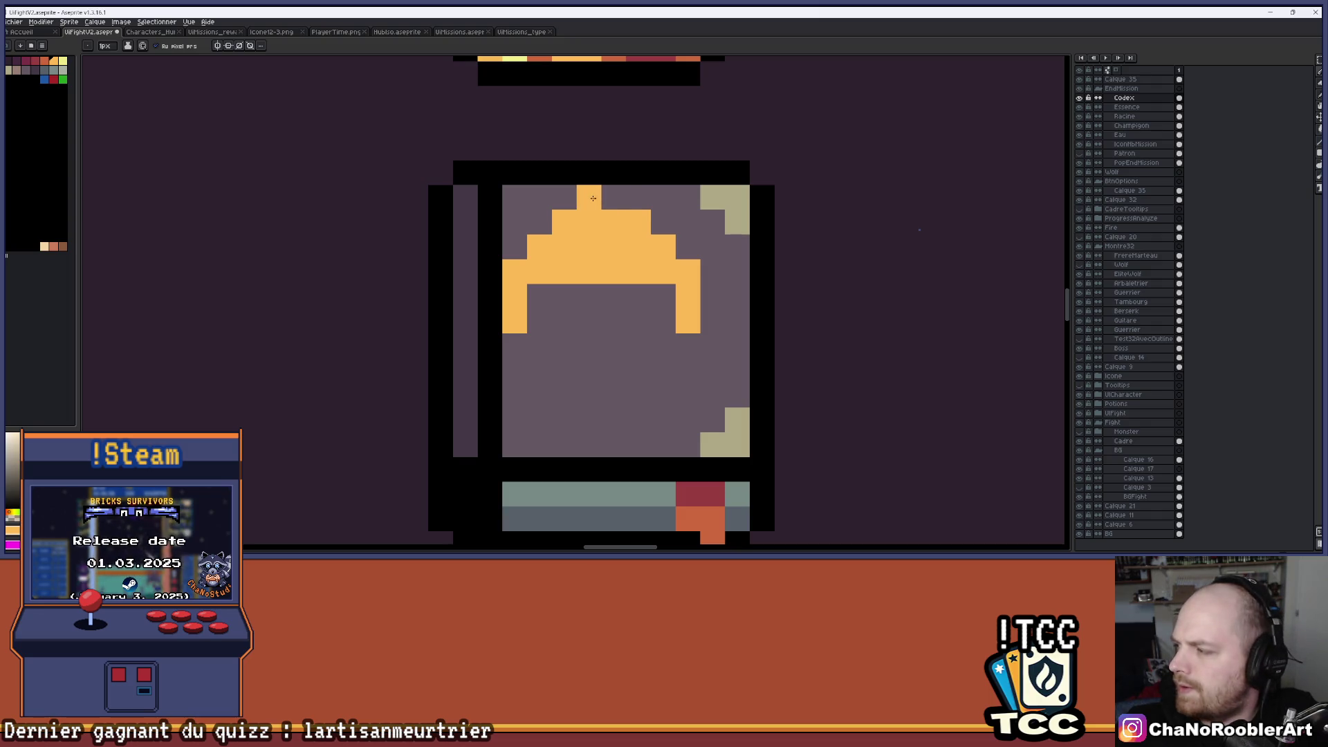
Extend the dome's right side and shape the eye area, filling the left eye's lower bar.
mouse_move(688, 247)
left_mouse_down()
mouse_move(712, 272)
mouse_move(712, 316)
mouse_move(687, 308)
mouse_move(687, 321)
left_mouse_up()
left_click(658, 314, "alt")
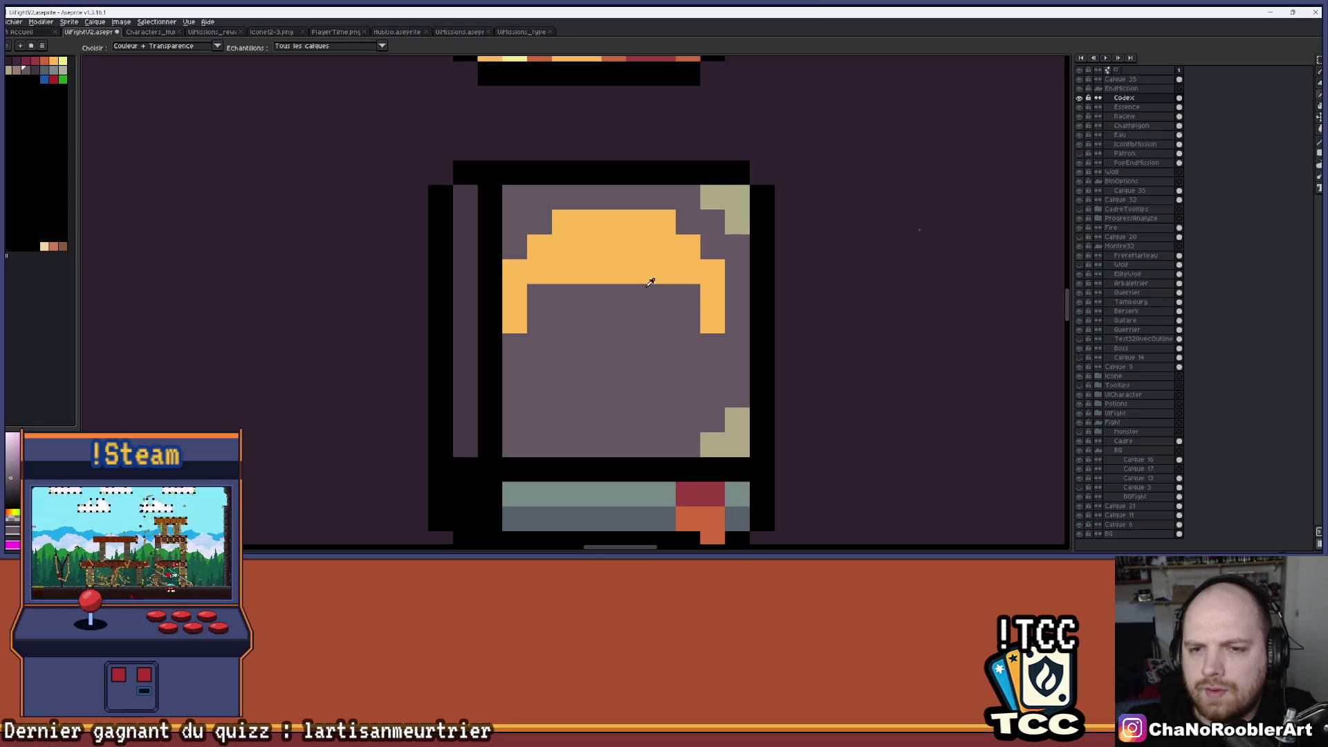
left_click(614, 296)
left_click(615, 322)
scroll(629, 334, "down", 3)
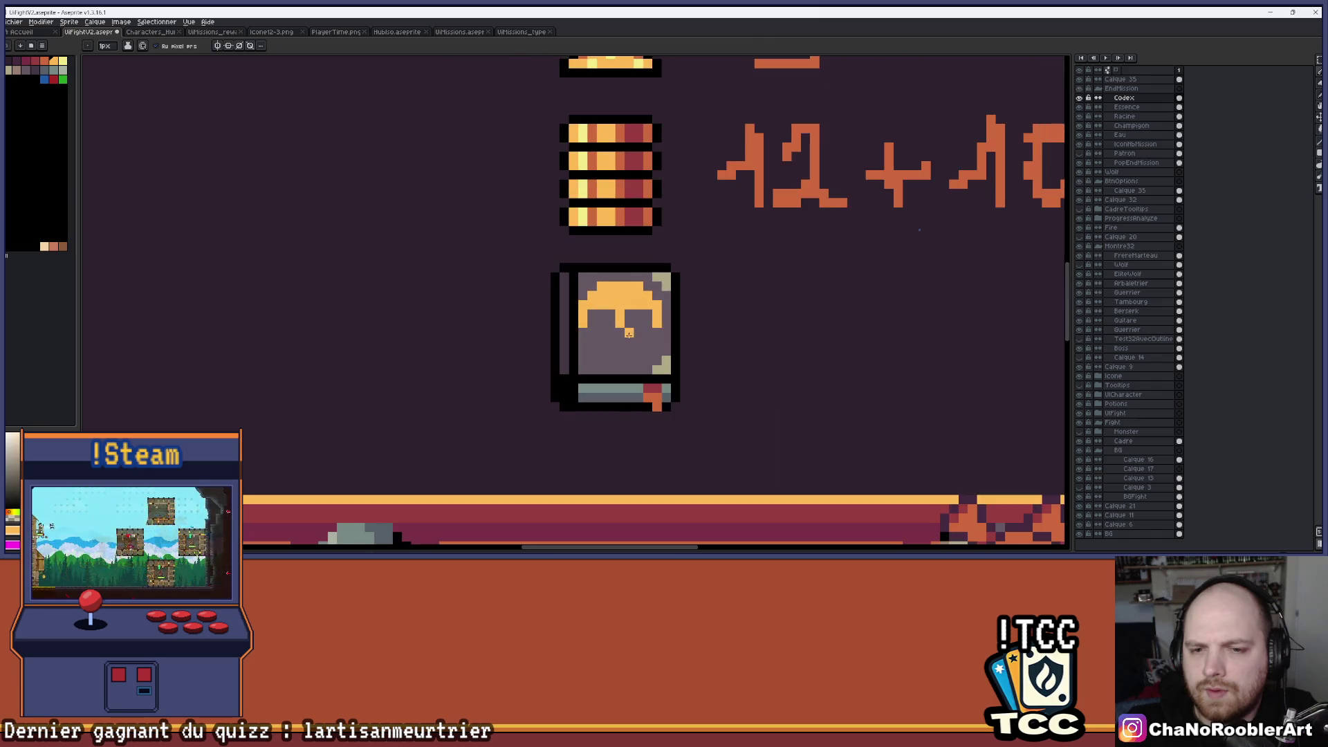
scroll(628, 333, "up", 2)
scroll(601, 332, "down", 2)
scroll(595, 329, "up", 2)
scroll(588, 328, "up", 1)
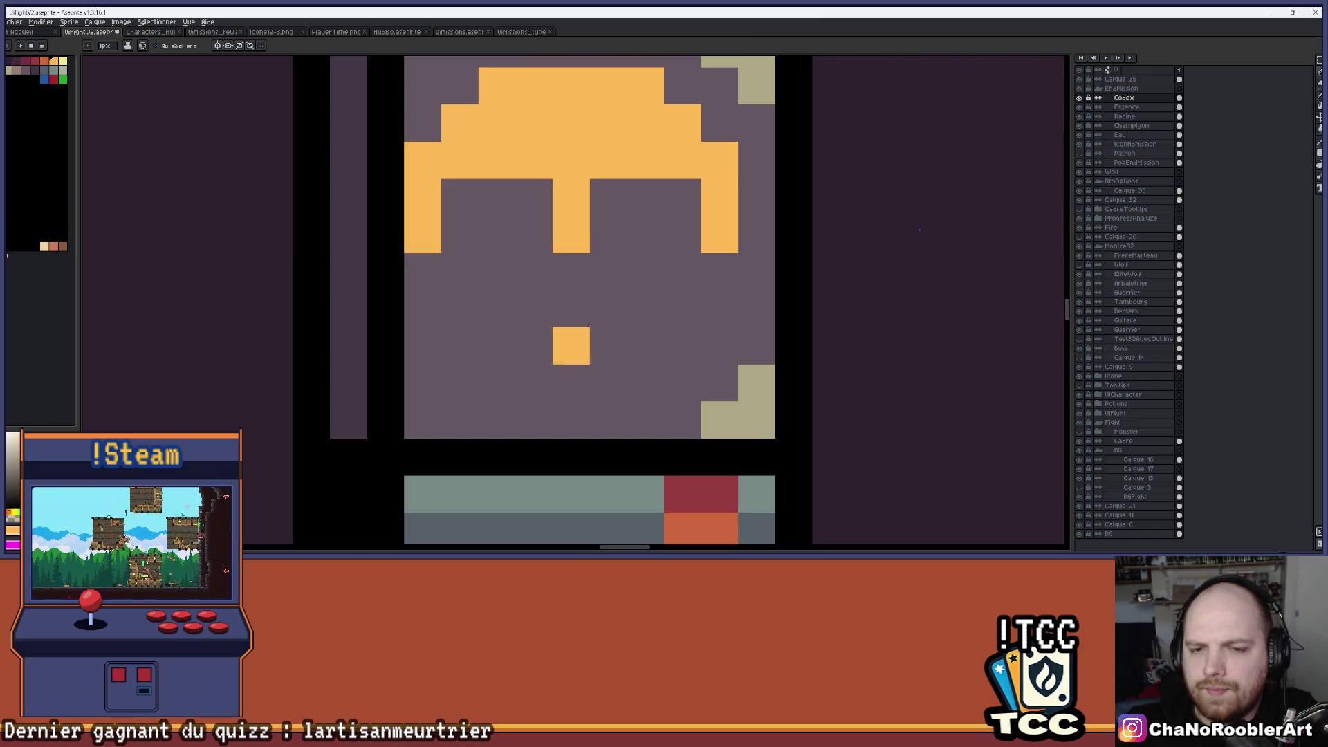
left_click(661, 277)
left_click(534, 272)
left_click_drag(534, 272, 460, 271)
Add the nose pixels, a three-pixel mouth bar and a jaw pixel beneath it.
scroll(460, 272, "down", 3)
left_click(528, 319)
left_click_drag(528, 318, 560, 316)
scroll(560, 316, "up", 2)
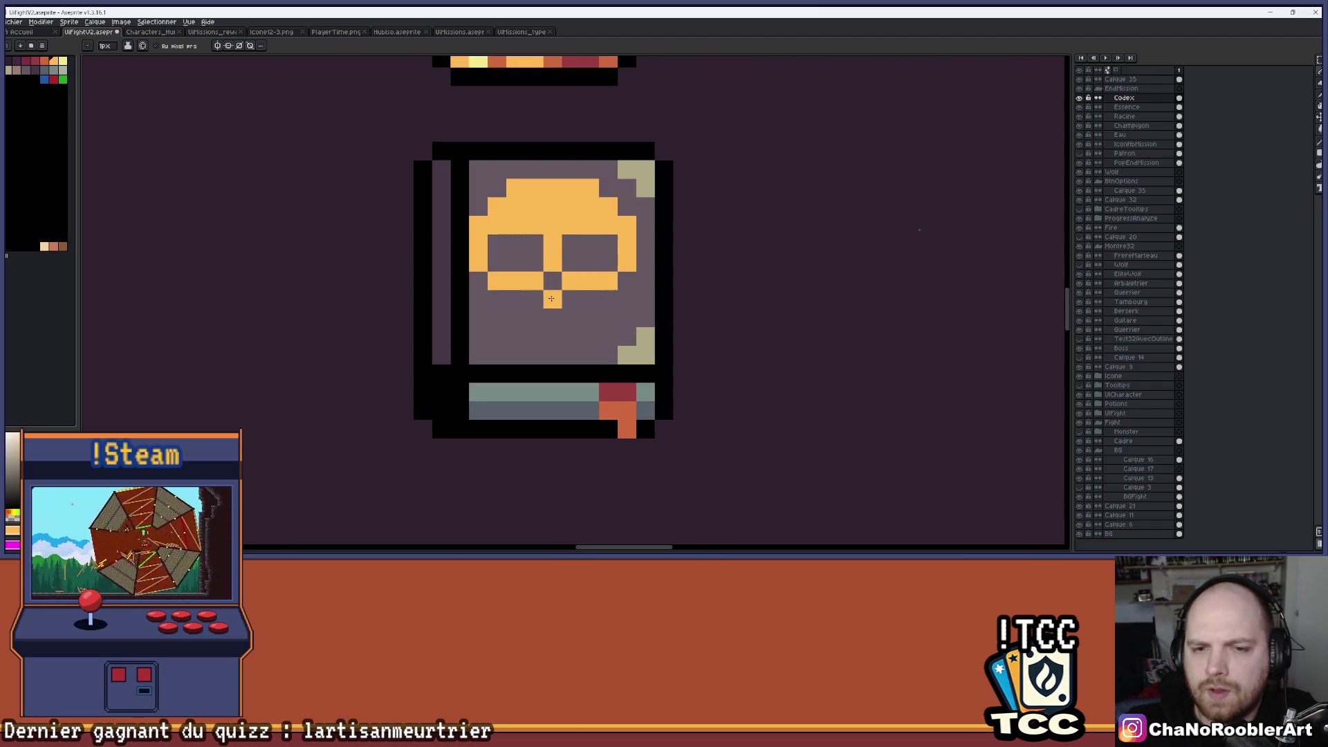
left_click(557, 309)
scroll(567, 319, "down", 1)
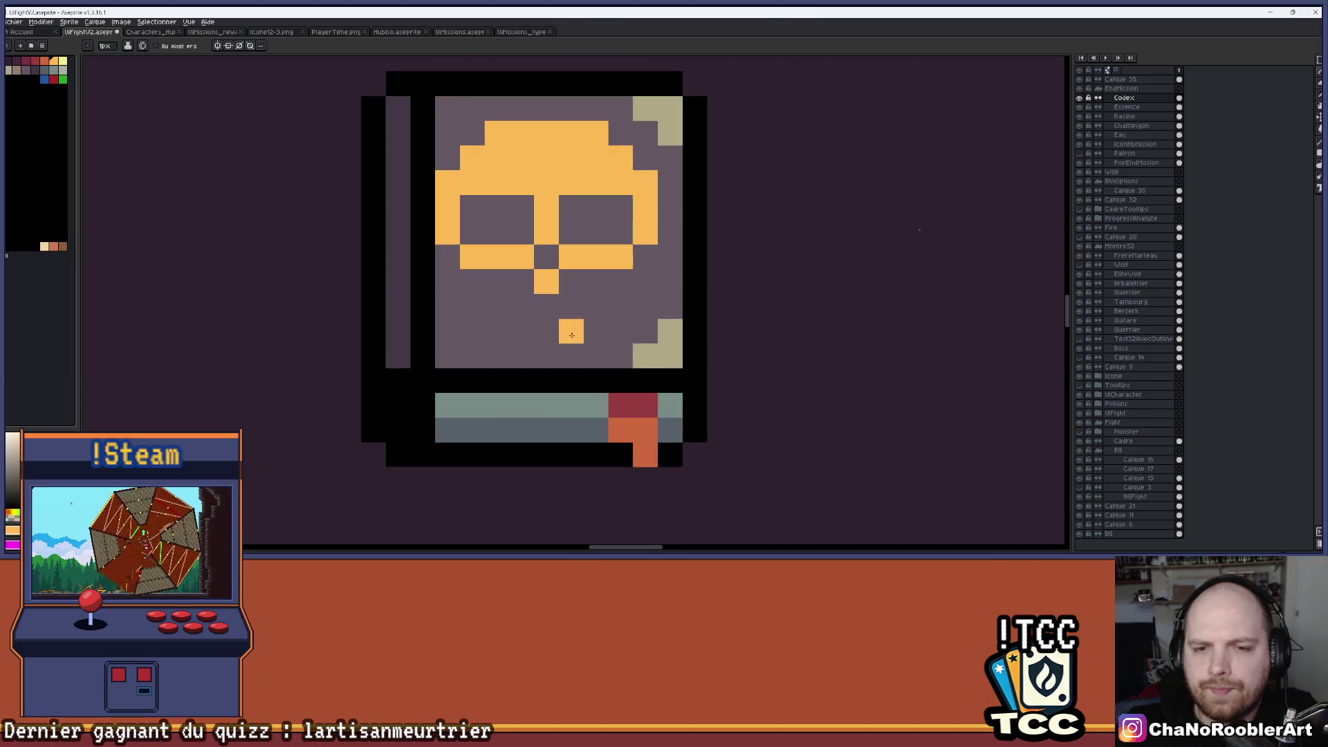
right_click(546, 331)
left_click(524, 328)
left_click_drag(527, 324, 580, 332)
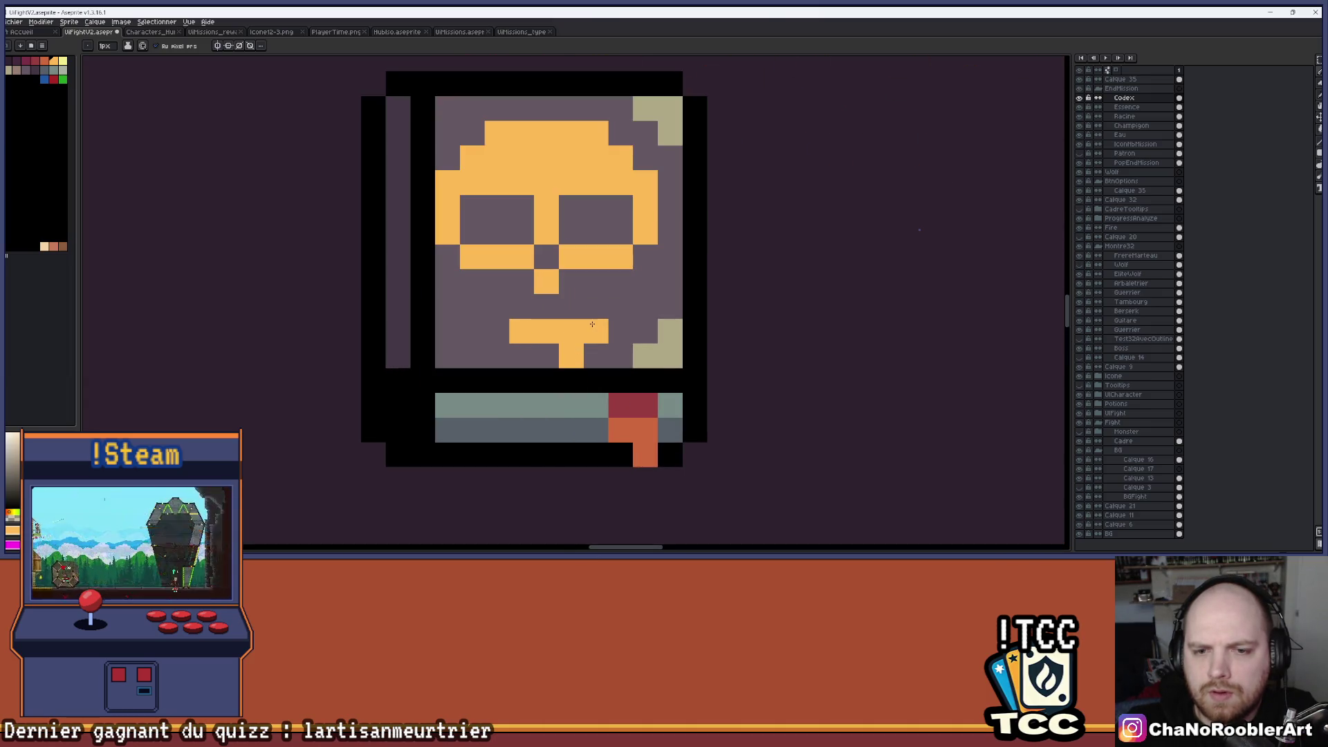
left_click(518, 356)
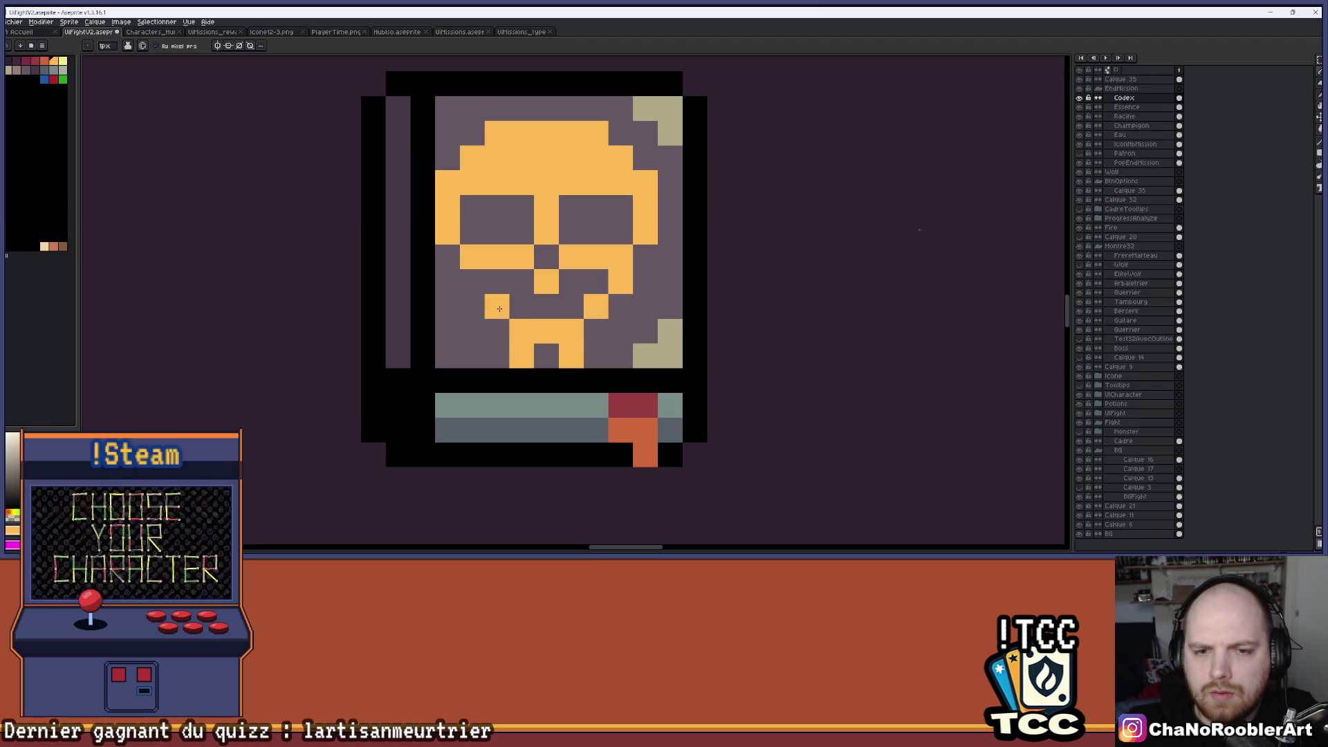
scroll(482, 285, "down", 3)
scroll(518, 292, "up", 2)
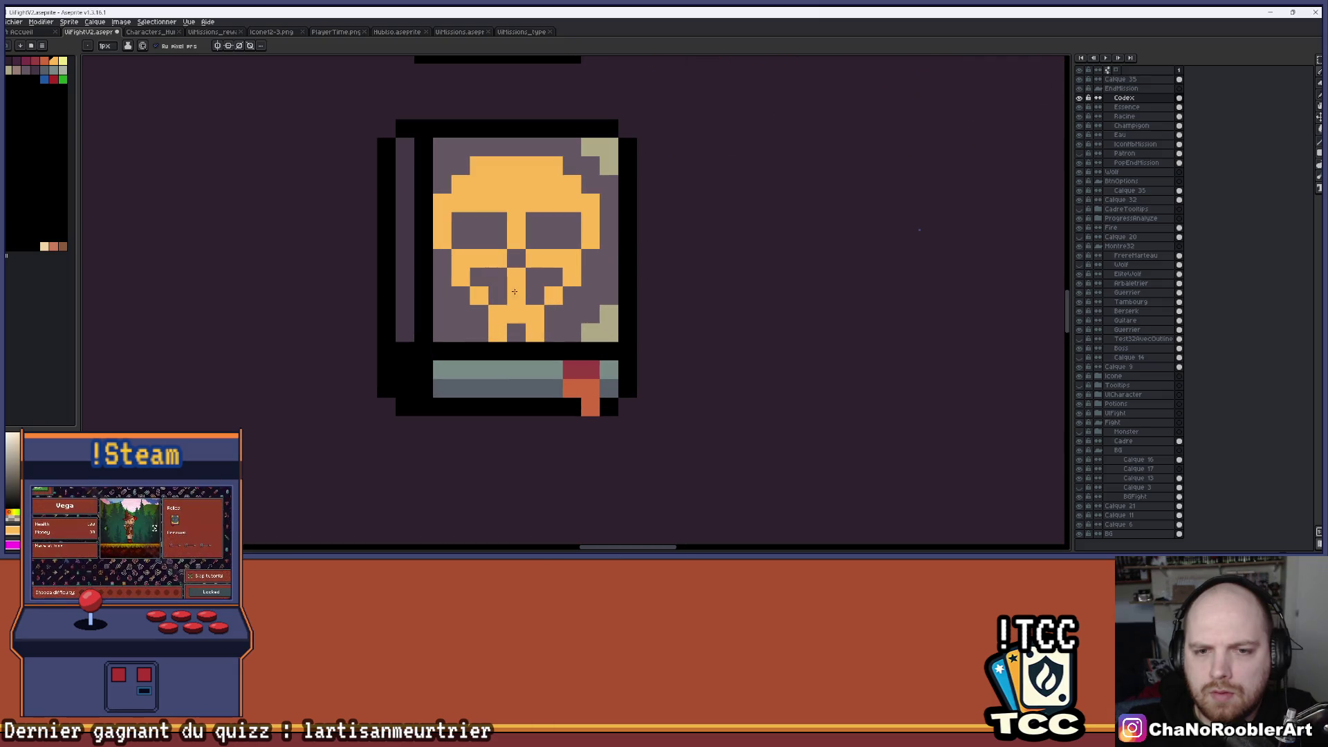
scroll(478, 281, "down", 3)
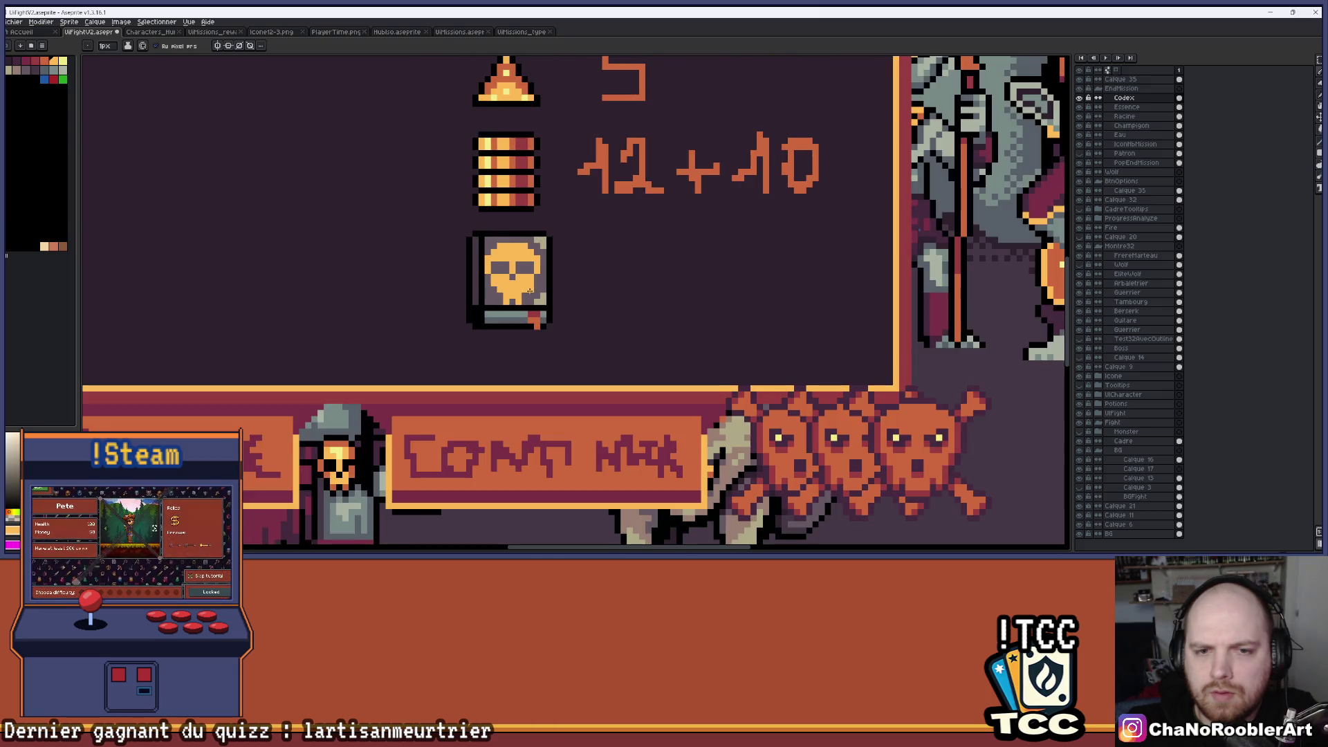
Select the skull's bottom teeth rows with Rectangular Marquee, move them and commit.
scroll(554, 330, "up", 4)
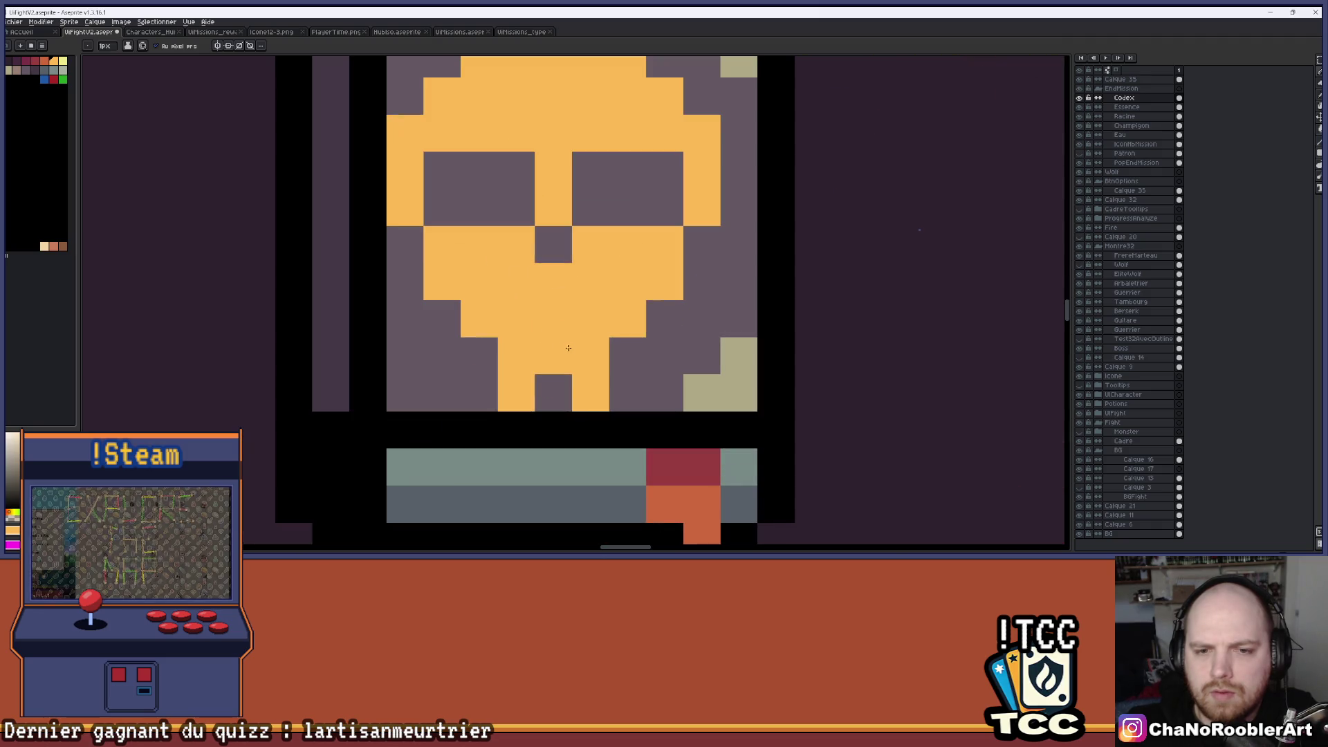
scroll(601, 324, "down", 3)
scroll(640, 282, "right", 1)
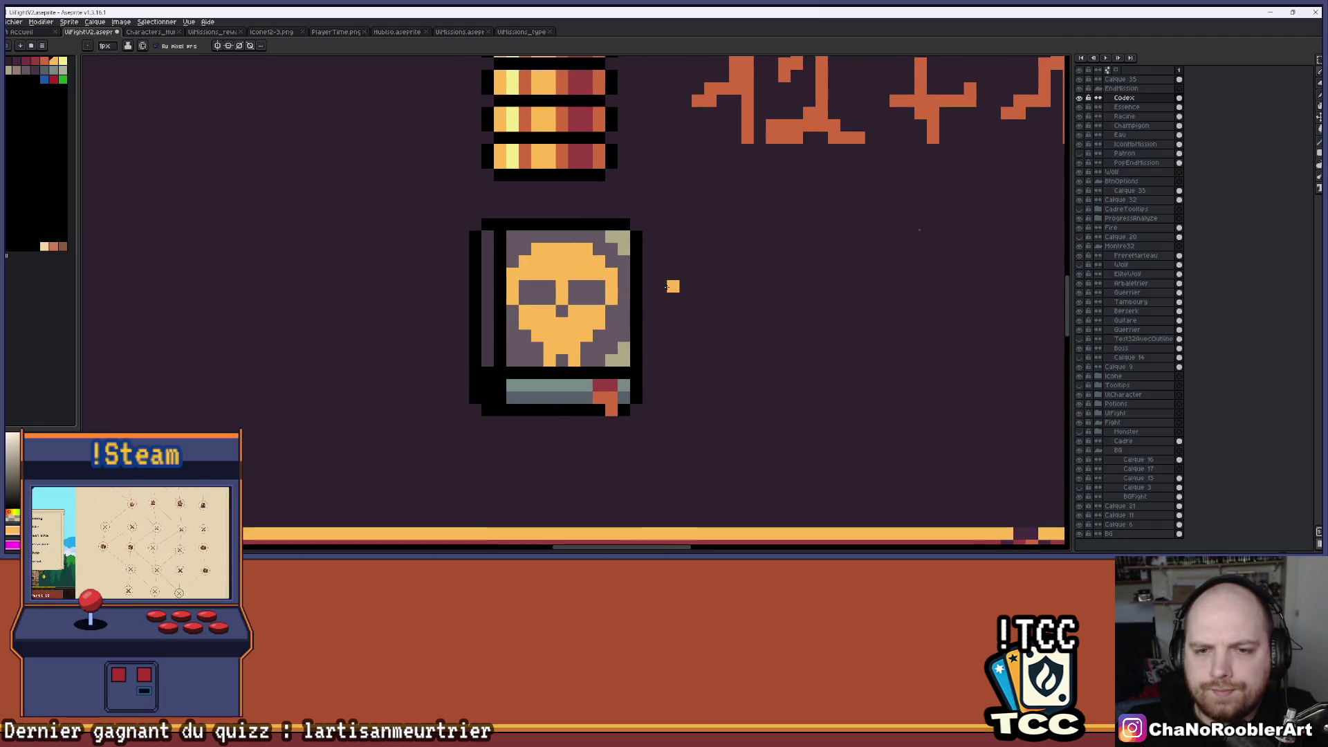
scroll(667, 286, "down", 2)
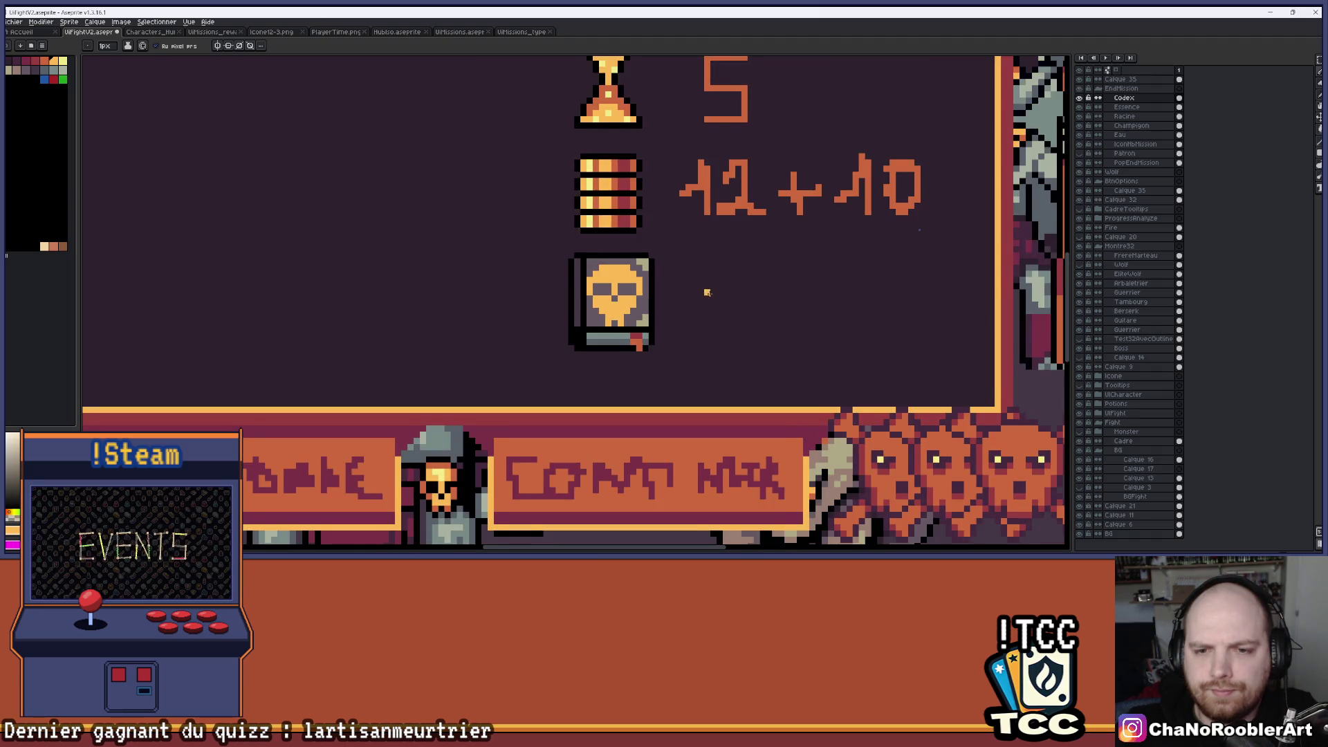
scroll(707, 292, "up", 4)
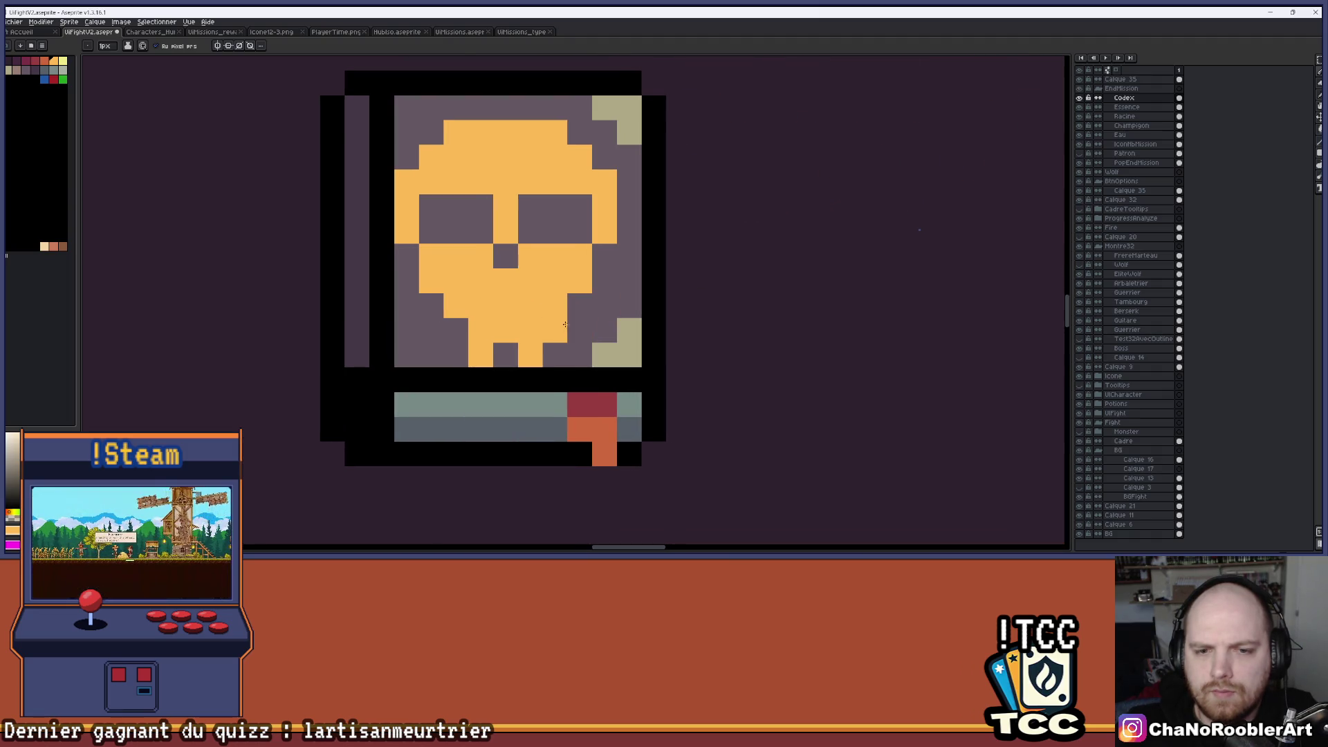
scroll(545, 332, "down", 2)
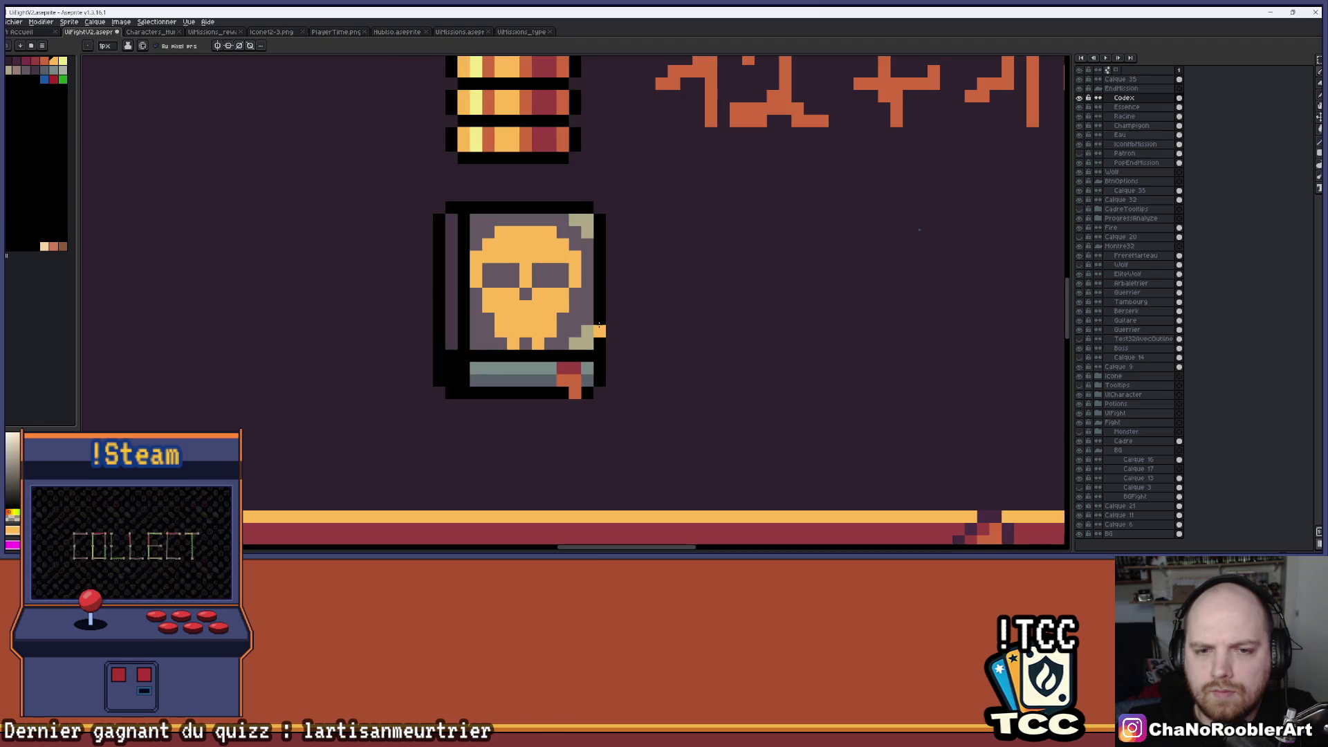
left_click(1271, 64)
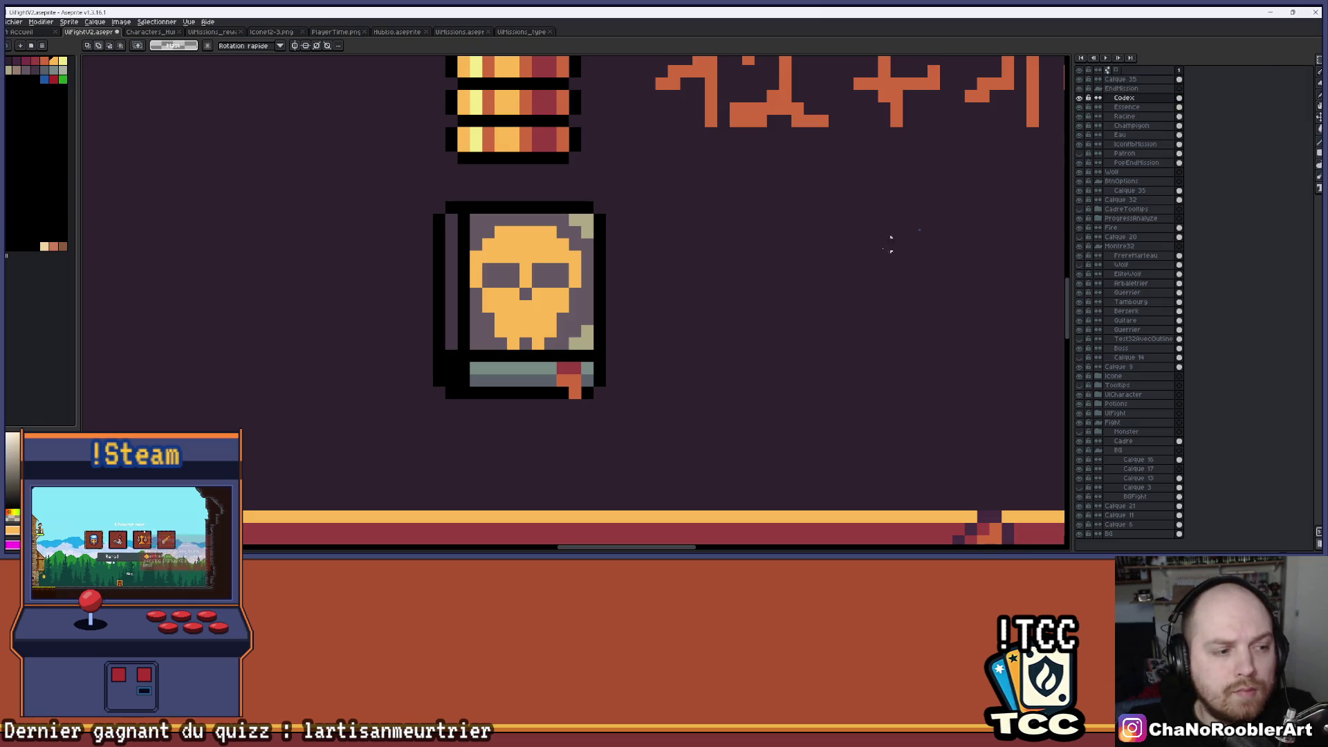
scroll(609, 315, "up", 2)
mouse_move(347, 328)
left_mouse_down()
mouse_move(498, 379)
mouse_move(470, 325)
mouse_move(472, 337)
mouse_move(387, 367)
mouse_move(405, 360)
left_mouse_up()
key("b")
scroll(405, 359, "down", 3)
mouse_move(498, 334)
left_mouse_down()
mouse_move(543, 335)
mouse_move(543, 356)
mouse_move(519, 343)
left_mouse_up()
scroll(543, 355, "down", 2)
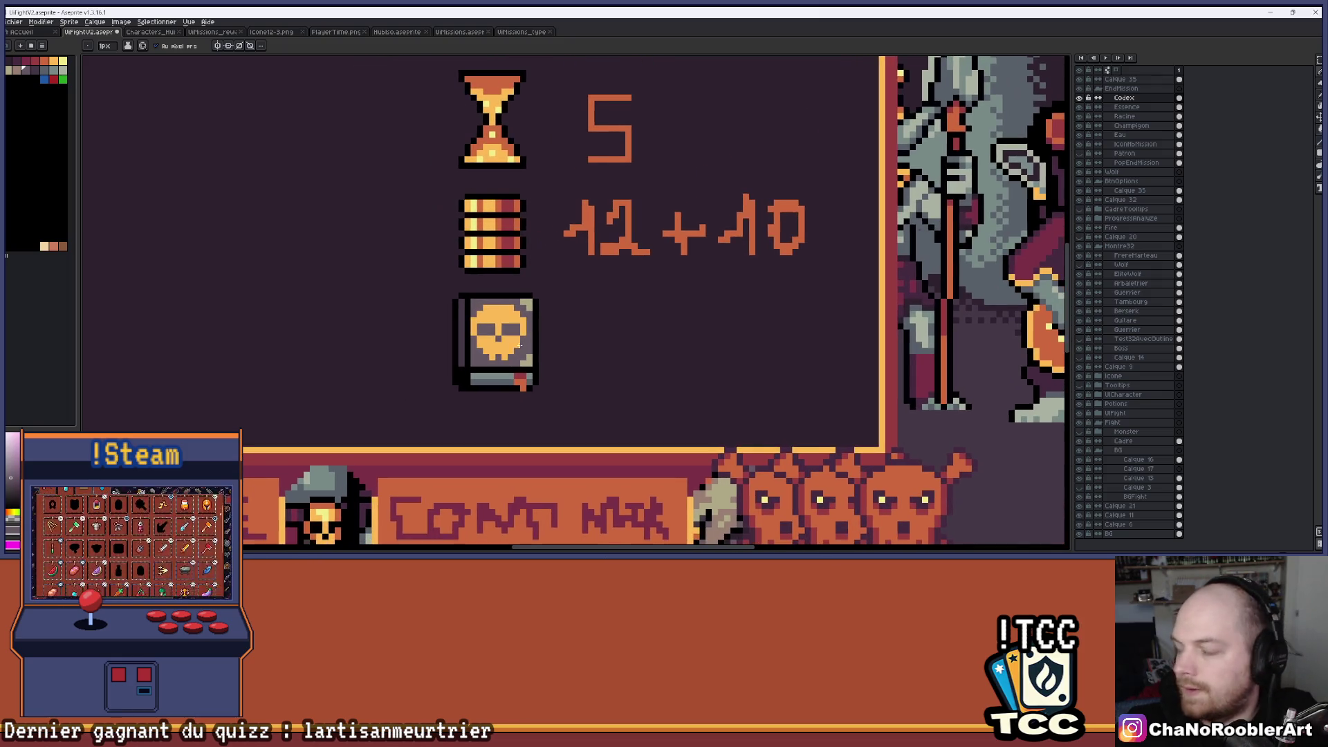
scroll(512, 346, "up", 3)
Paint the bottom teeth pixels orange and the gaps between them dark.
left_click(498, 371)
left_click(536, 372)
key("ctrl+z")
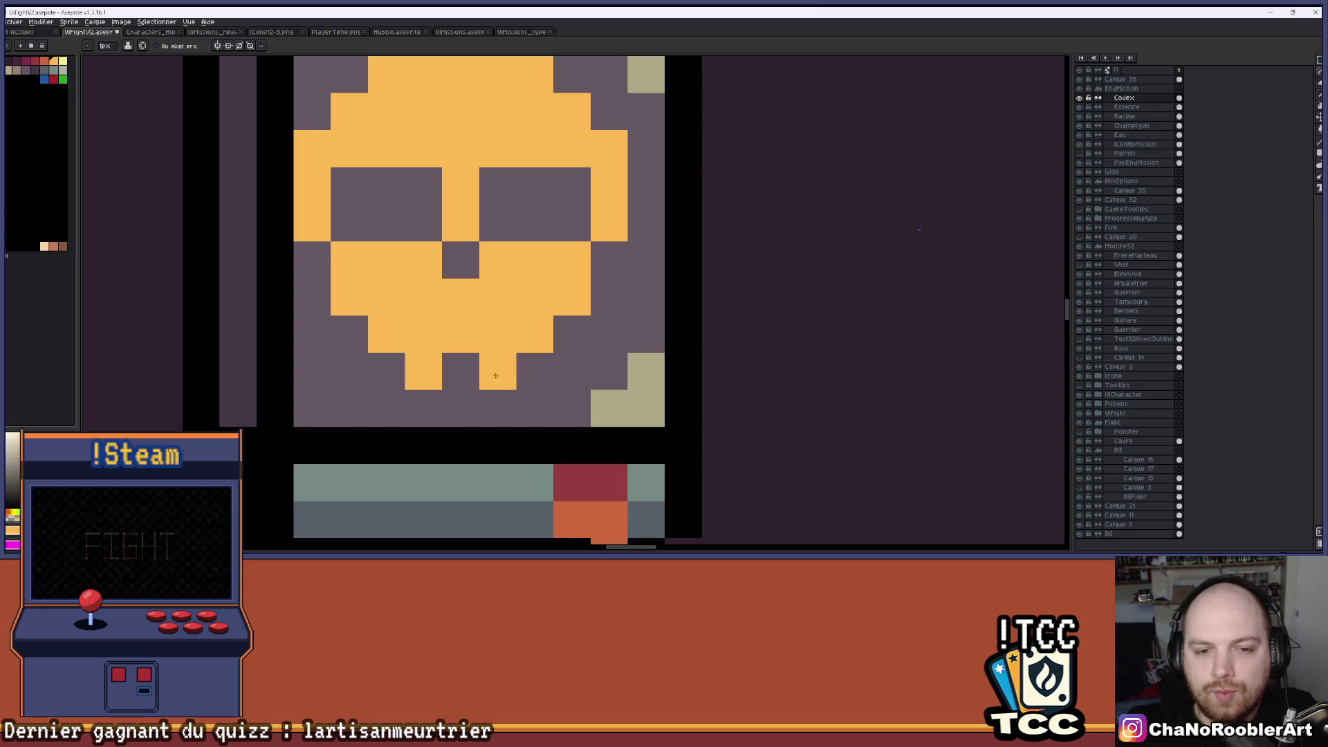
left_click(385, 374)
left_click(528, 365)
left_click(462, 375)
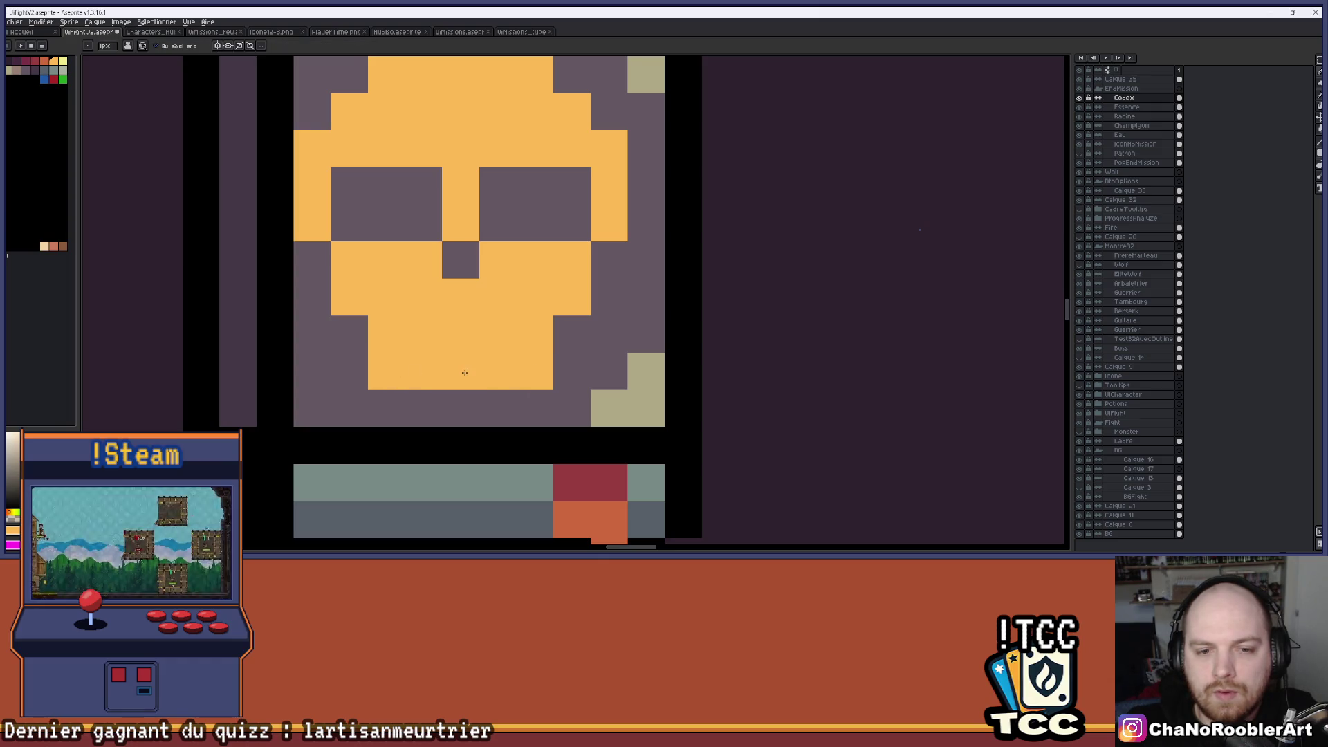
left_click(500, 374)
left_click(425, 377)
scroll(425, 381, "down", 4)
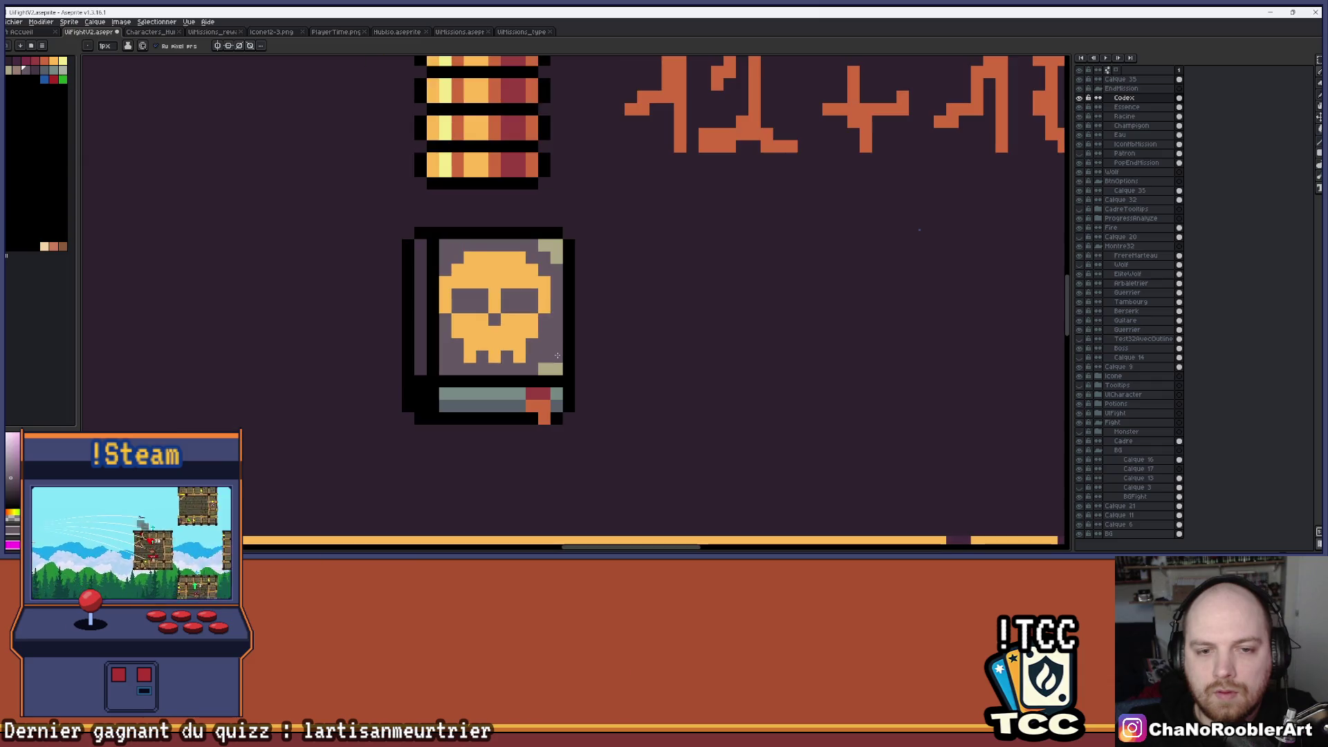
scroll(588, 315, "down", 2)
scroll(581, 324, "down", 1)
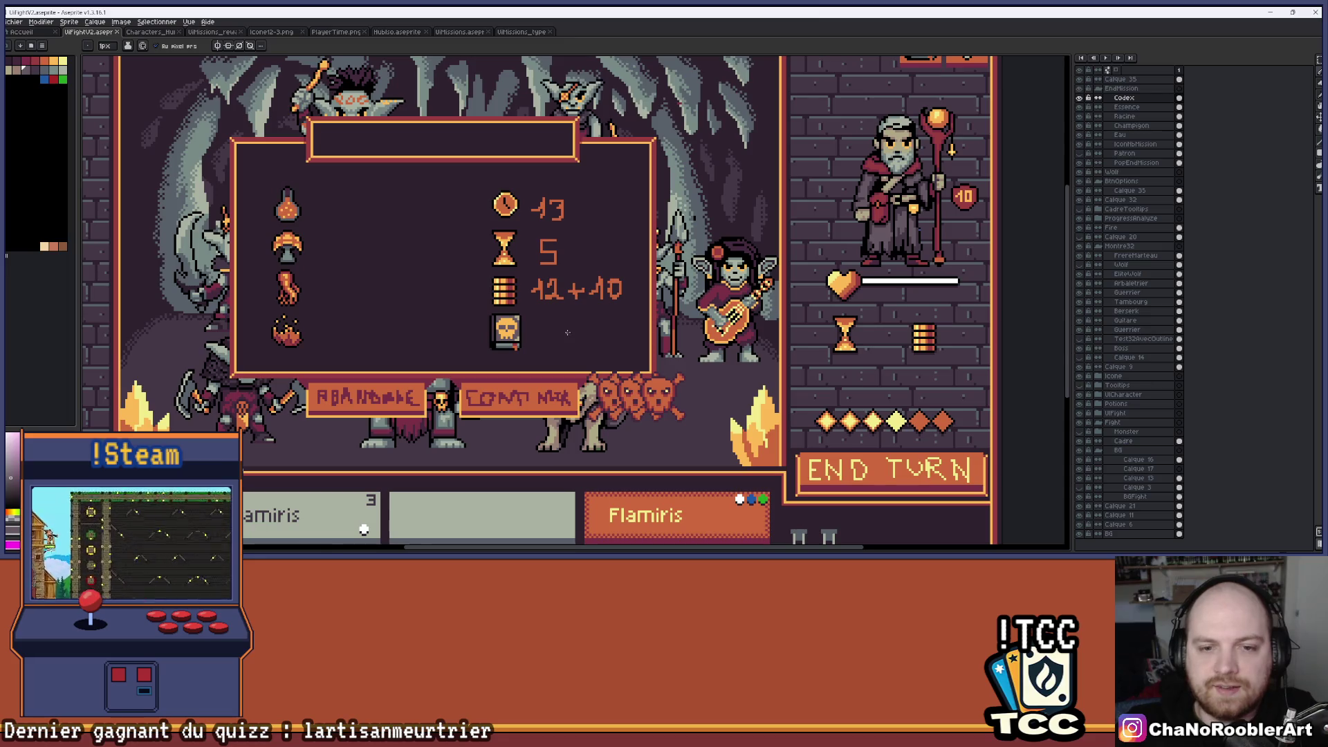
Try several nose variants with undo and redo, settling on a single-pixel nose.
scroll(509, 332, "up", 5)
left_click(495, 352)
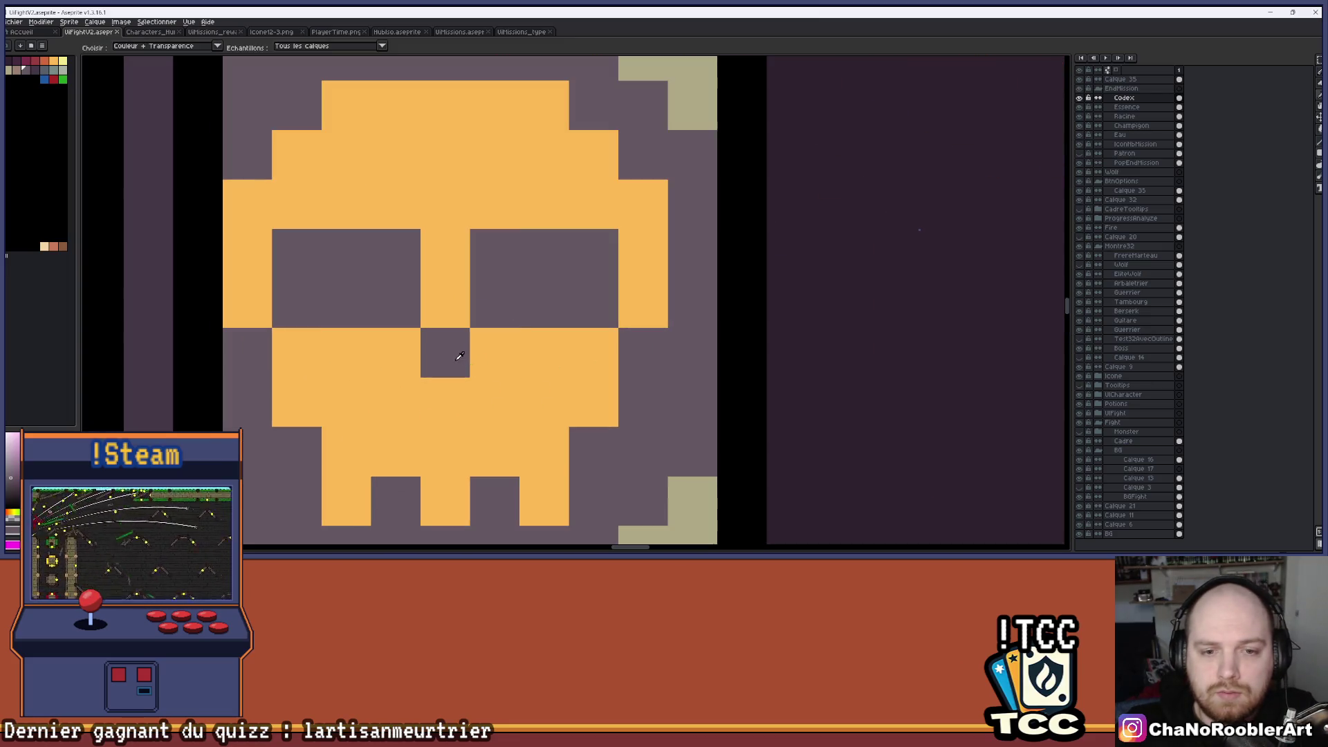
left_click(445, 403)
left_click(445, 402)
left_click(494, 403)
scroll(535, 353, "down", 5)
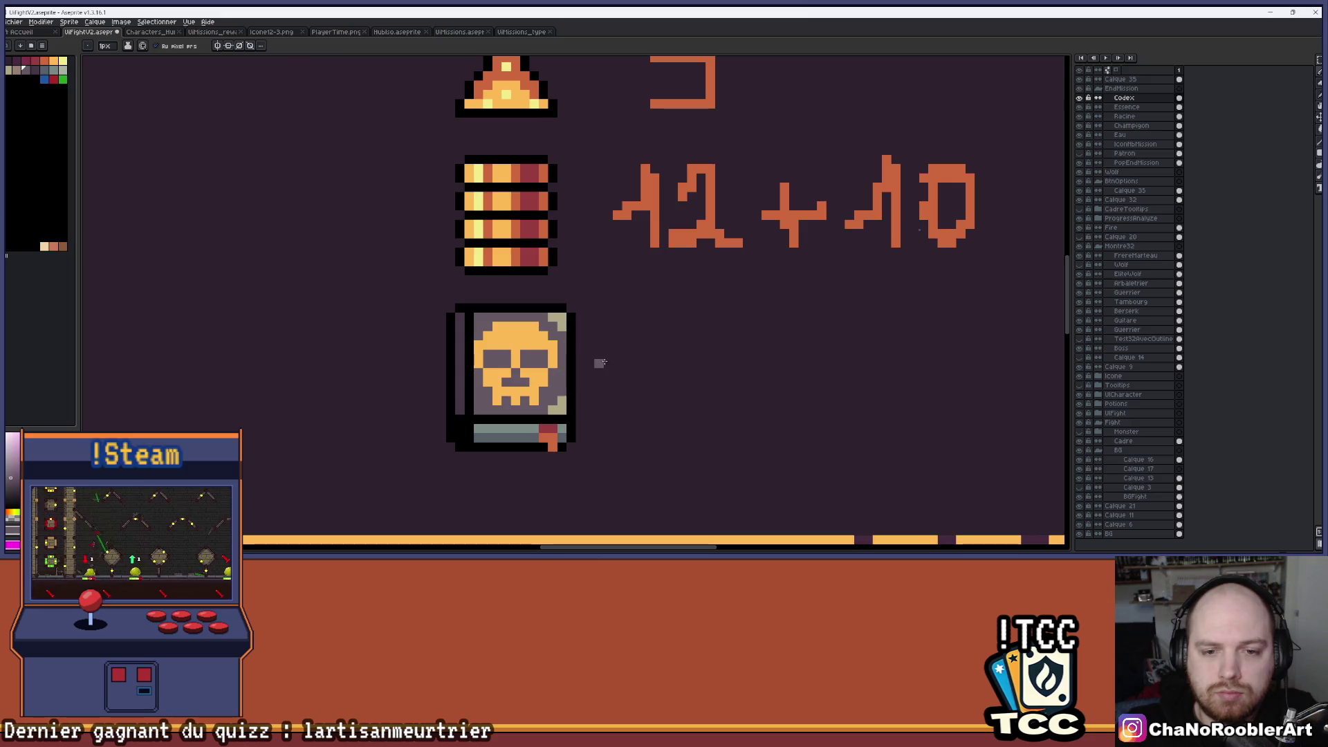
scroll(534, 354, "up", 5)
key("ctrl+z")
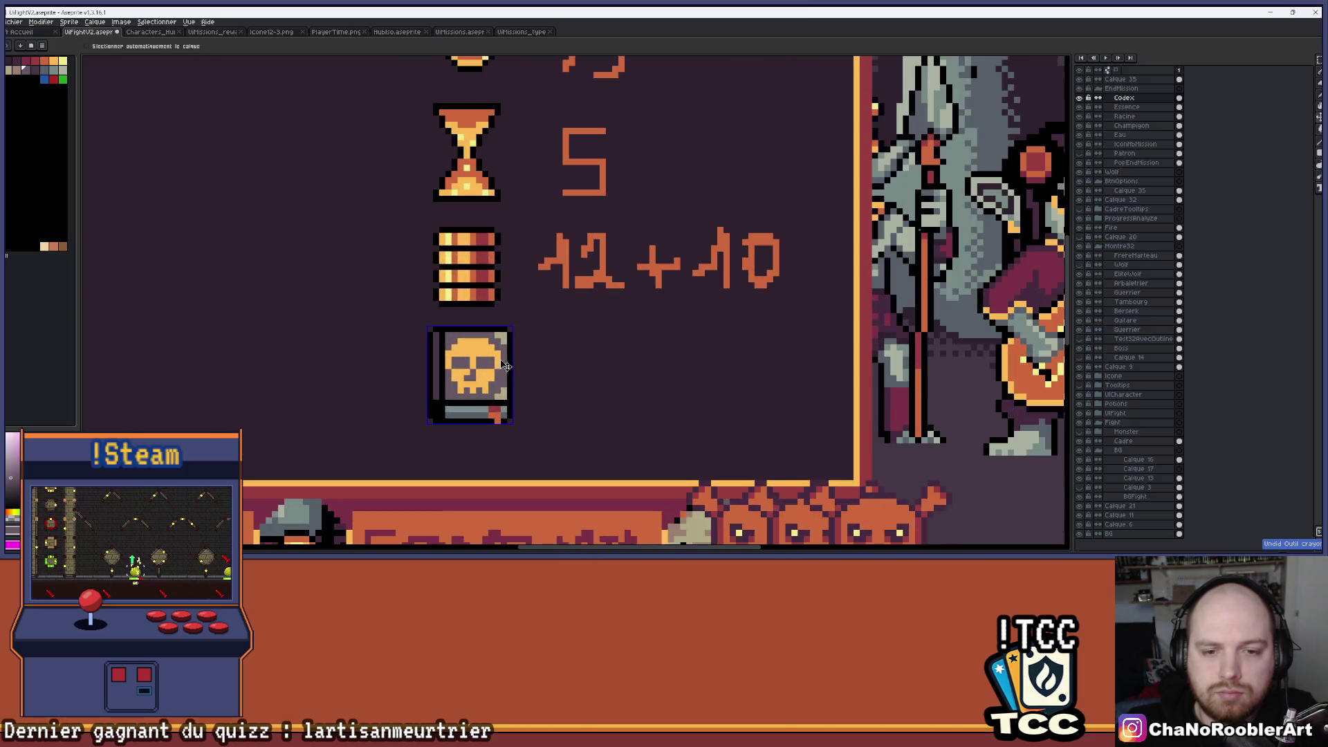
key("ctrl+z")
key("ctrl+z")
key("ctrl+y")
key("ctrl+z")
key("ctrl+z")
left_click(476, 353)
key("ctrl+z")
left_click(473, 323)
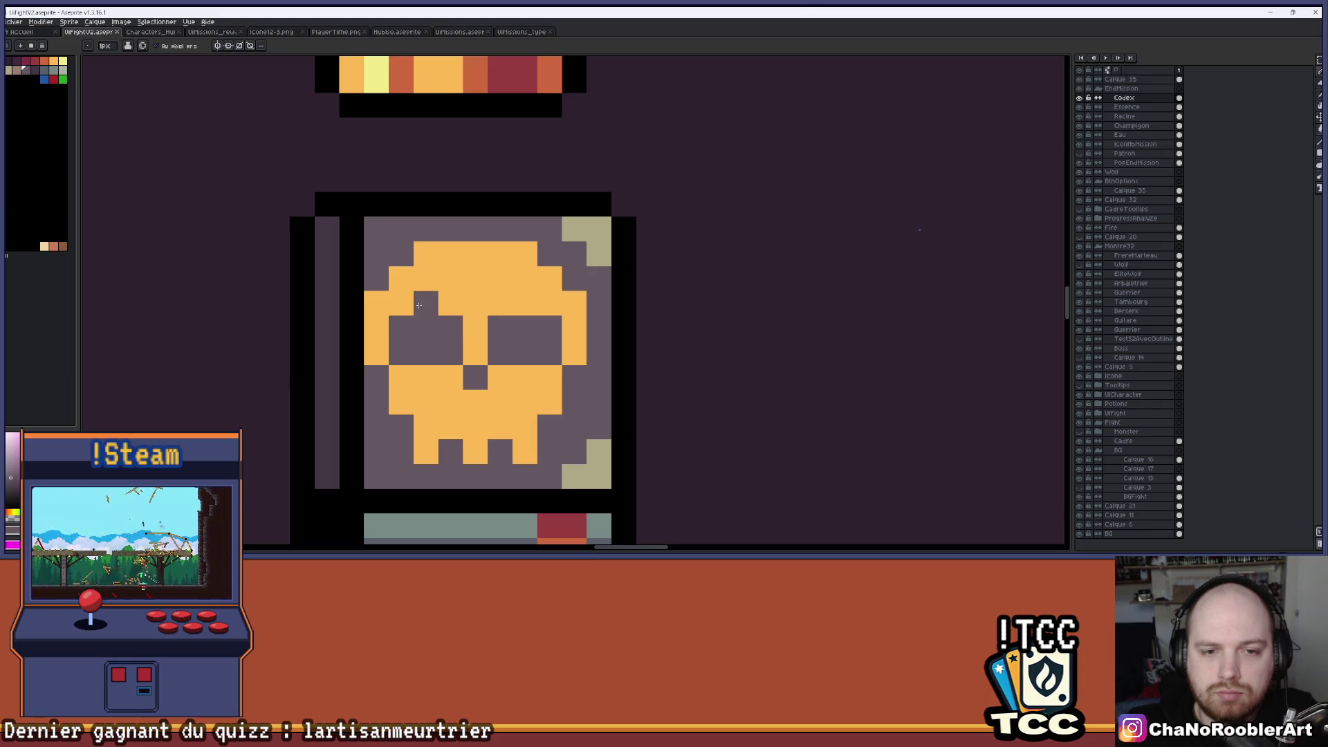
scroll(479, 286, "down", 1)
scroll(479, 285, "up", 1)
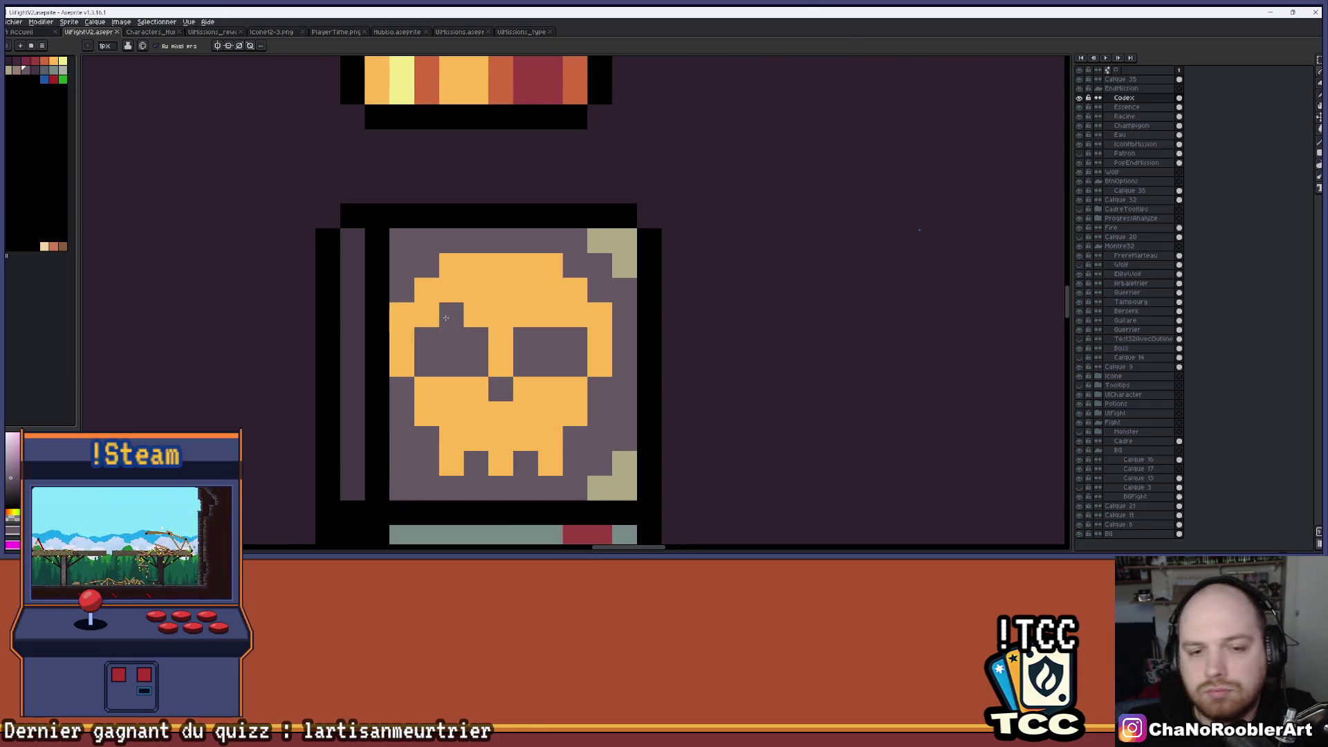
key("ctrl+z")
Darken two pixels above the left eye and the right eye's top-right corner for an angry slant.
left_click(451, 314)
left_click(475, 314)
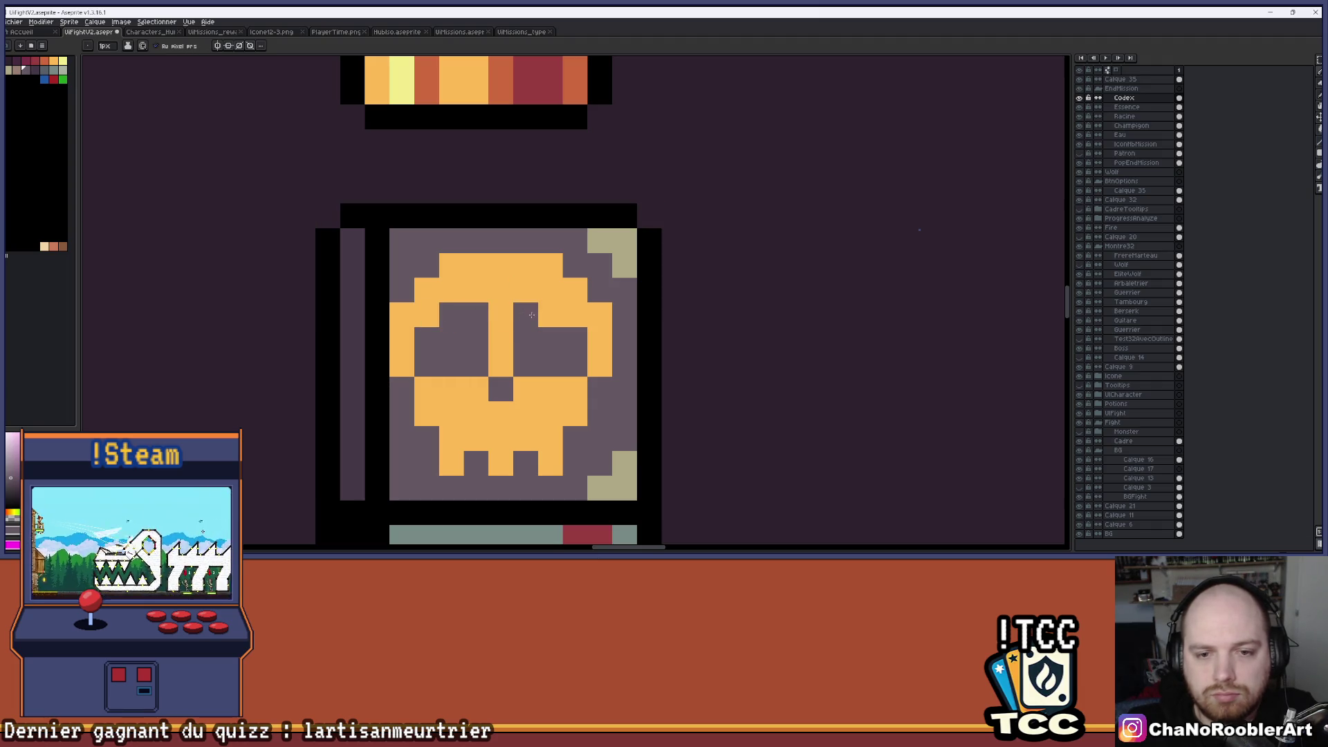
left_click(551, 315)
scroll(550, 315, "down", 4)
scroll(543, 342, "up", 3)
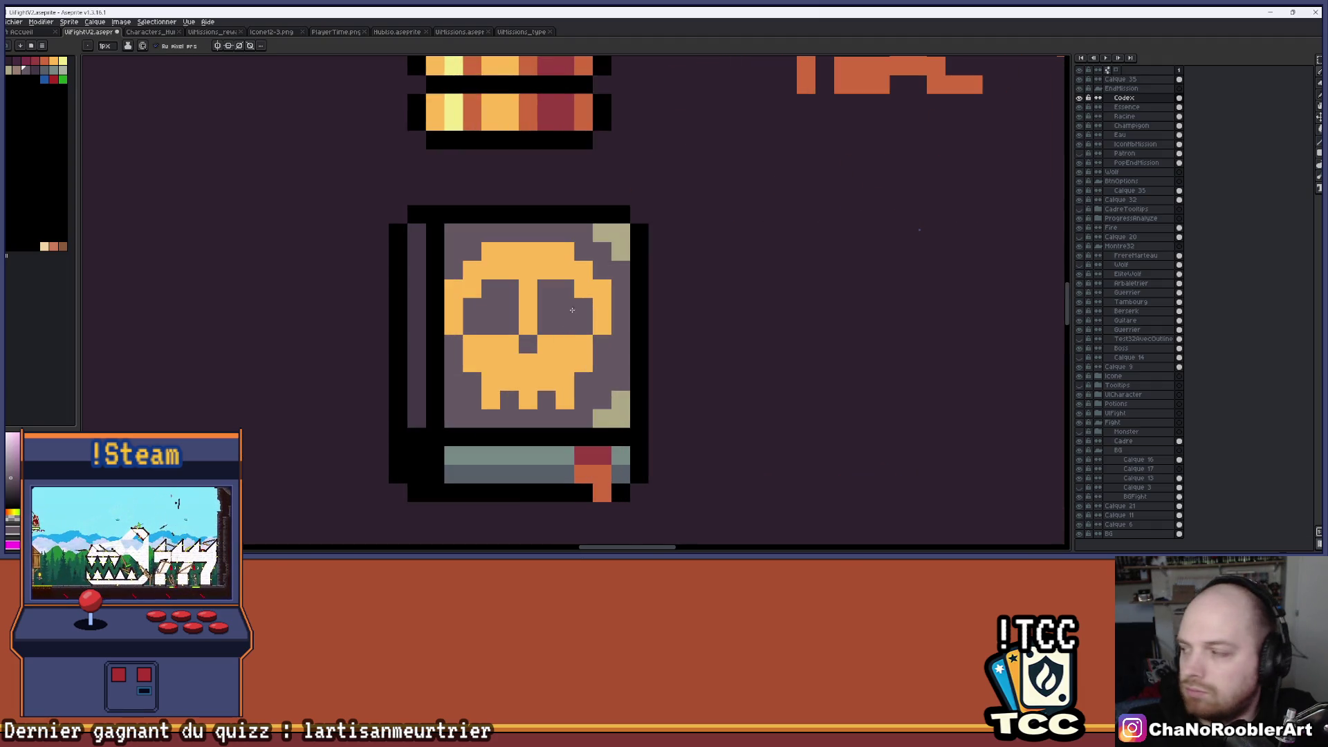
scroll(572, 312, "up", 1)
Eyedrop the skull's orange and fill the two inner pixels under the eyes.
left_click(548, 380, "alt")
left_click(542, 346)
left_click(469, 351)
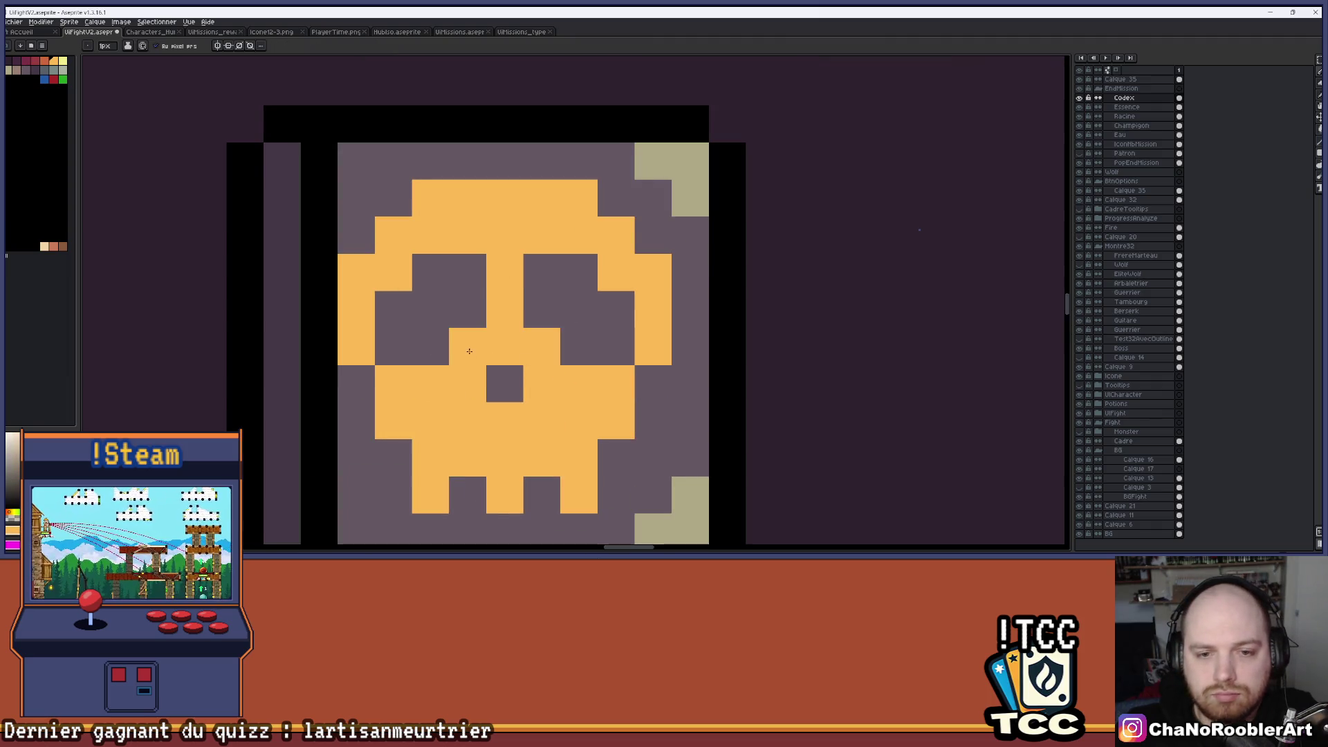
scroll(469, 352, "down", 3)
scroll(458, 364, "up", 3)
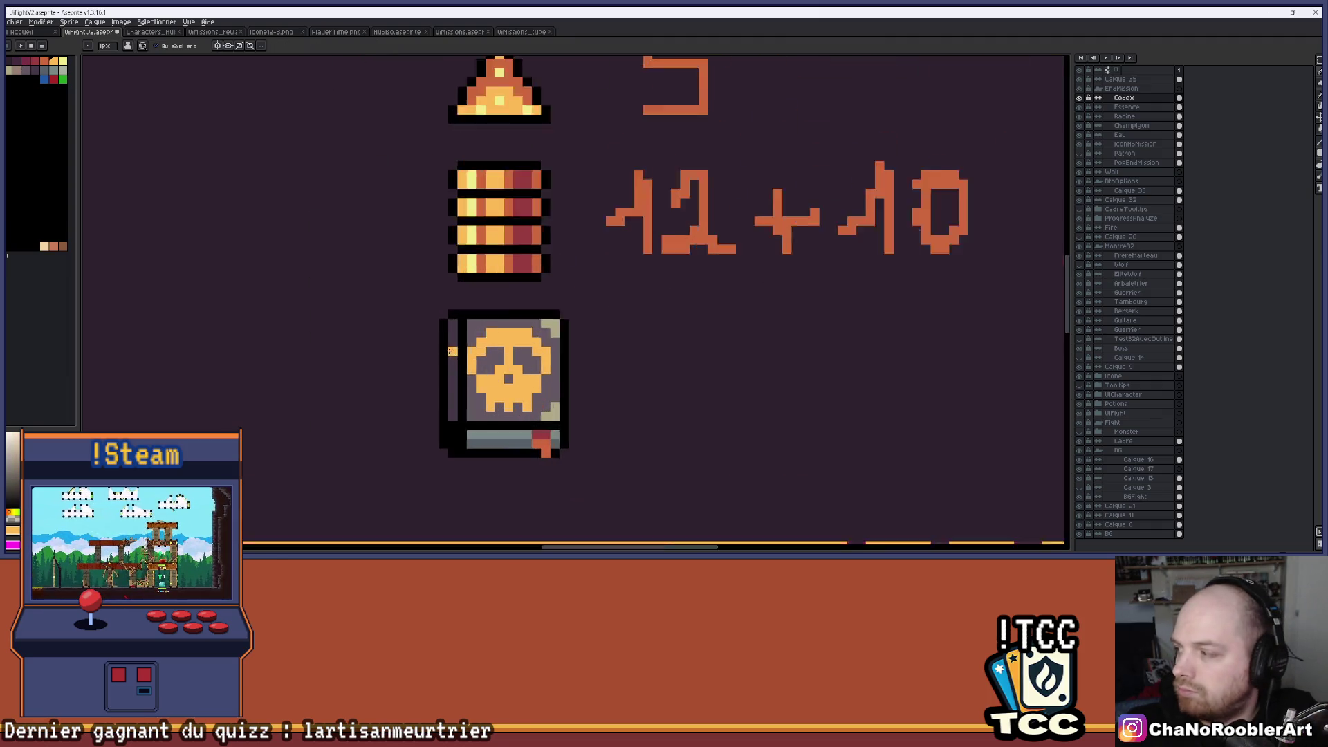
scroll(790, 437, "down", 5)
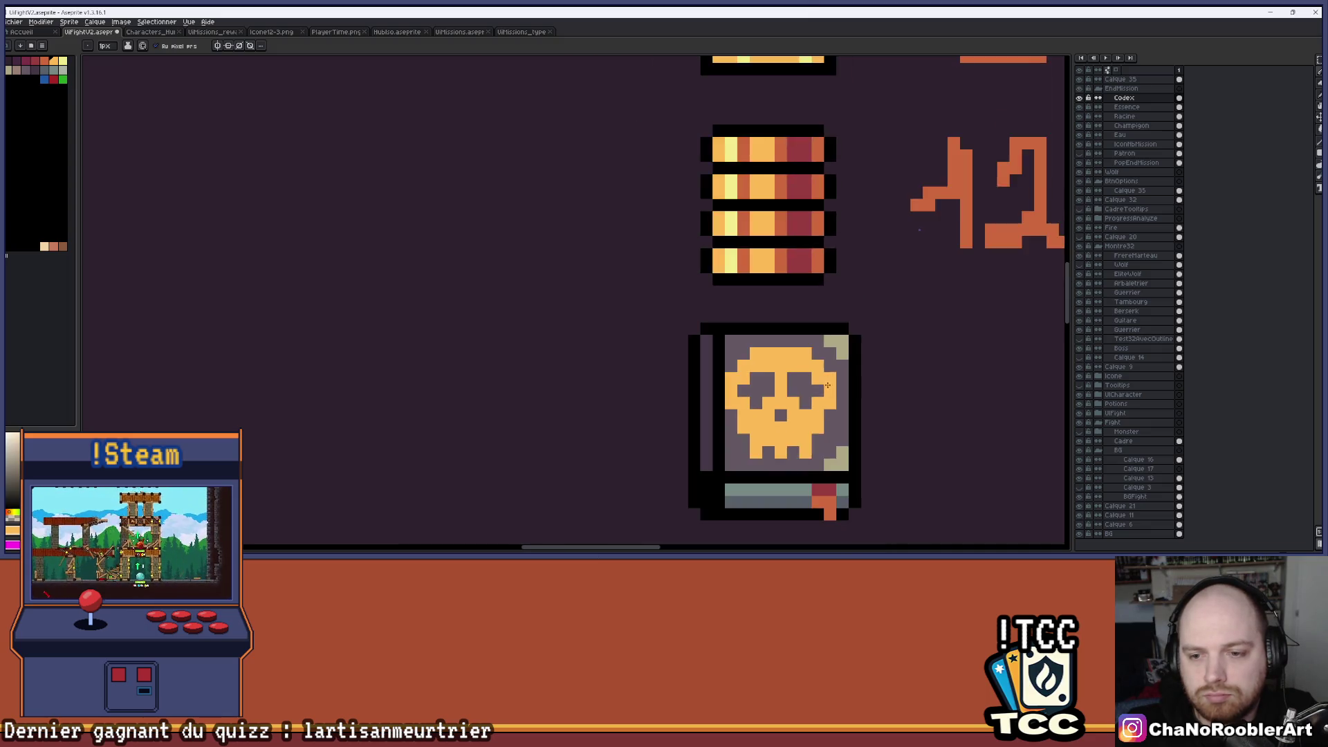
scroll(601, 354, "down", 1)
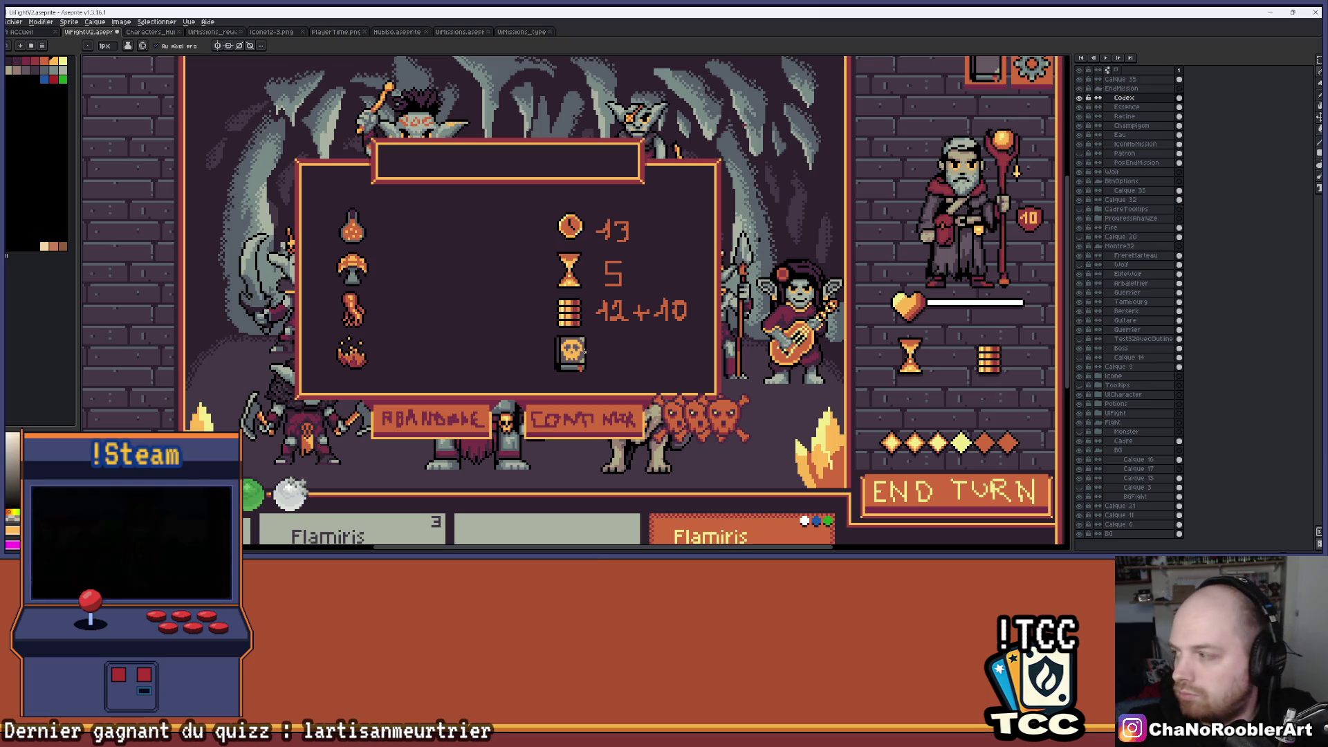
scroll(557, 367, "up", 4)
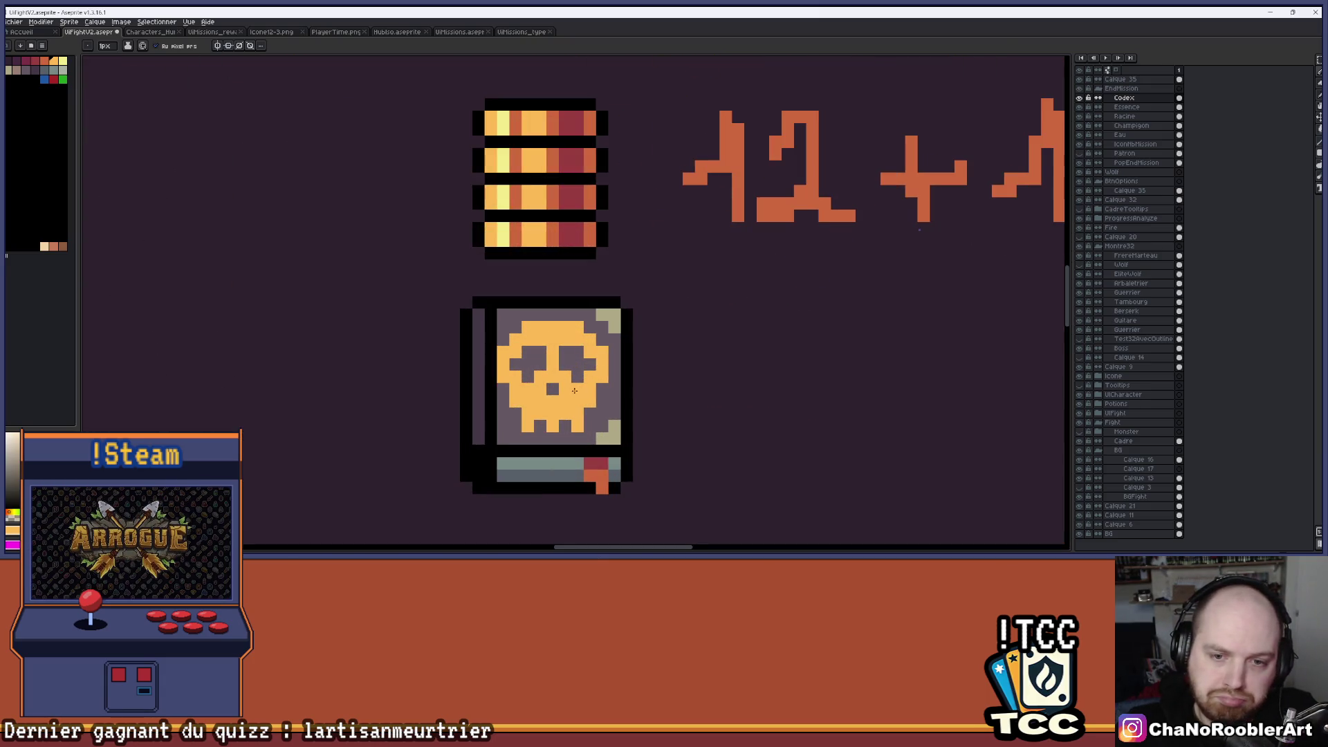
scroll(603, 383, "up", 1)
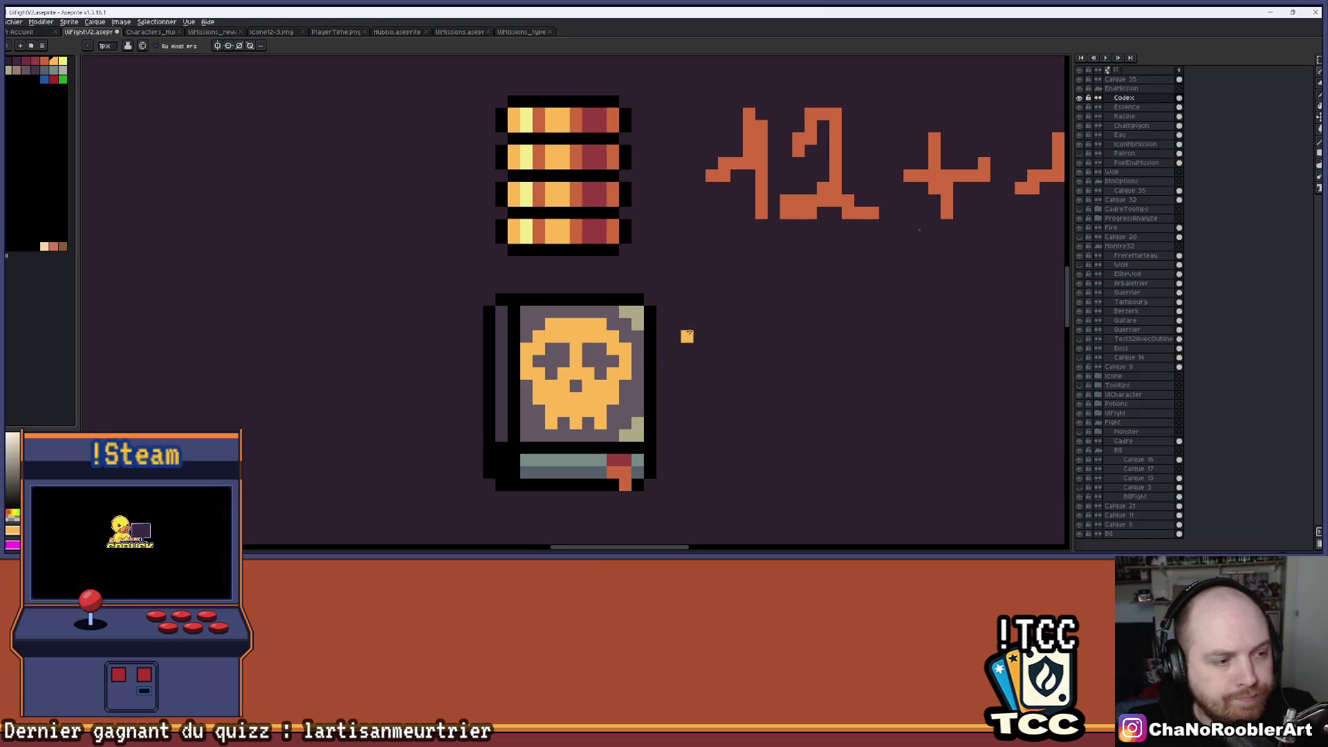
scroll(688, 335, "down", 3)
scroll(598, 359, "up", 3)
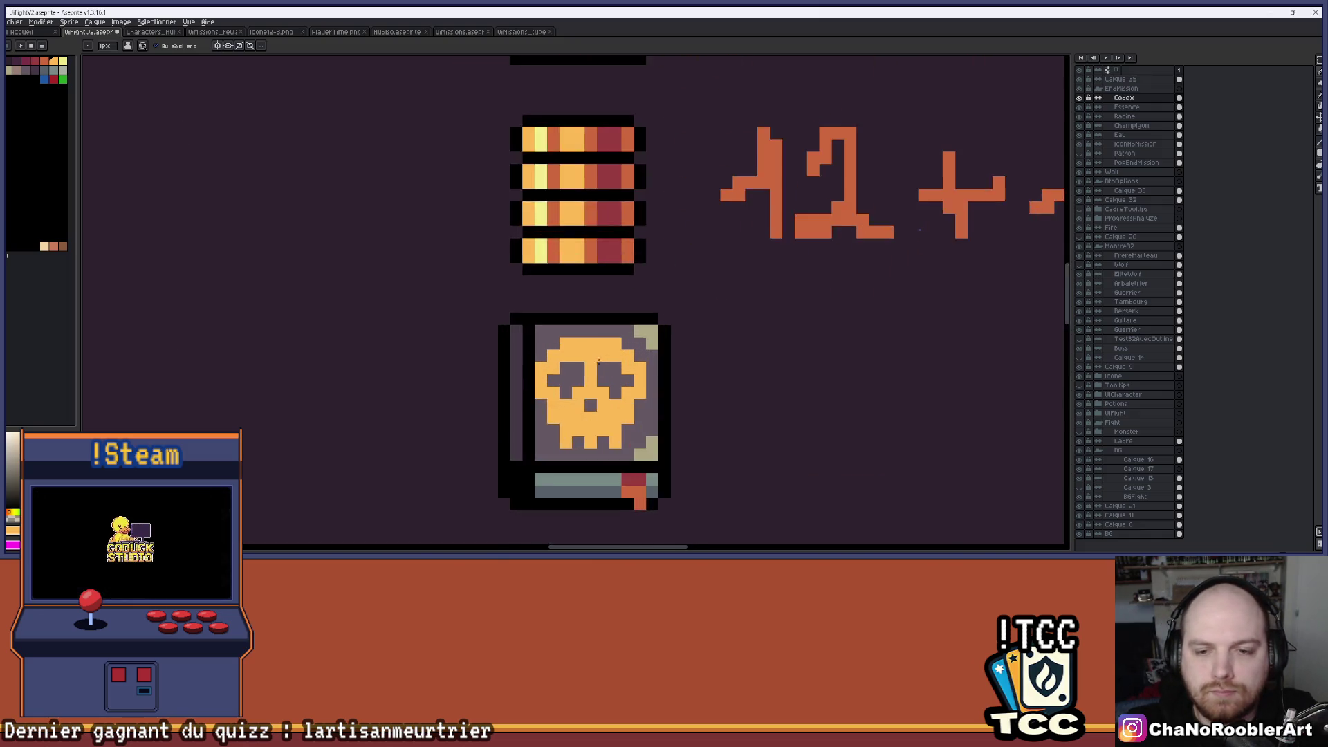
Eyedrop the coin stack's rust colour and flood-fill the book's skull with it.
scroll(598, 359, "up", 2)
scroll(612, 350, "down", 2)
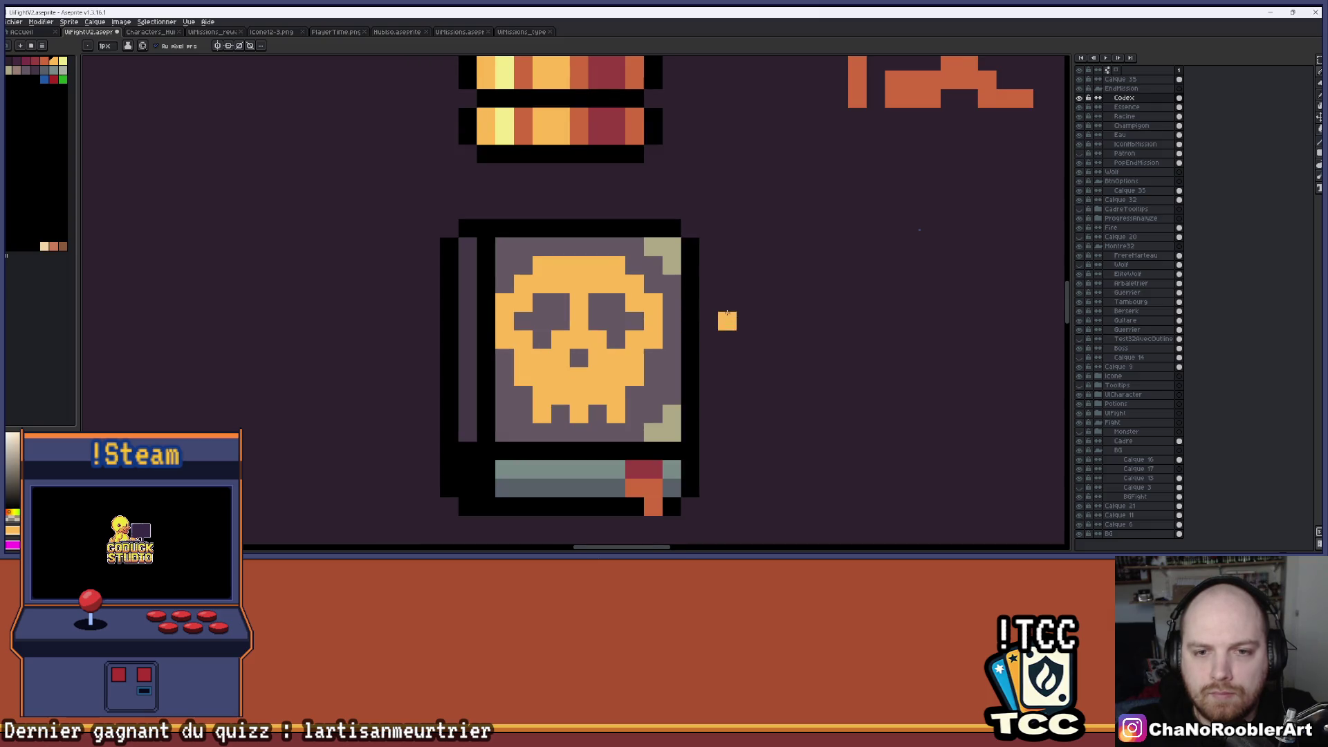
scroll(666, 335, "down", 3)
scroll(721, 336, "down", 4)
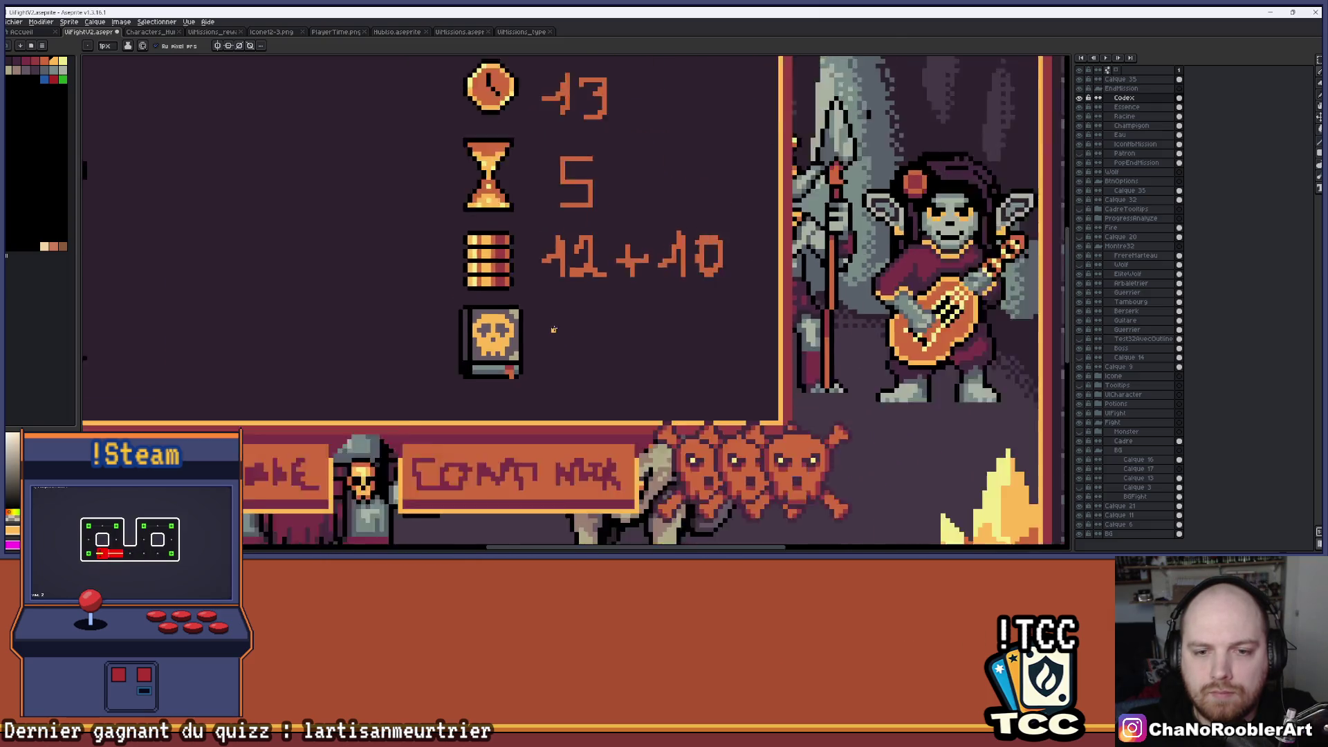
left_click_drag(580, 327, 628, 330)
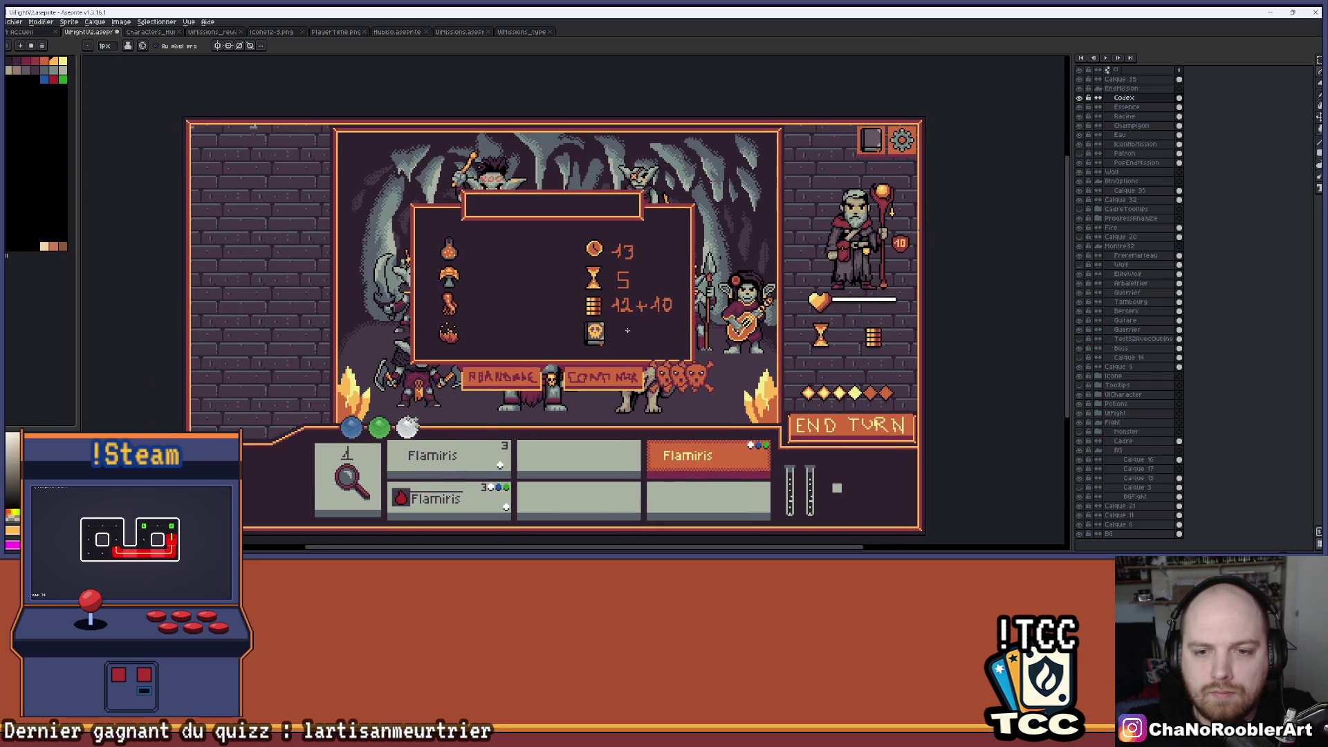
scroll(598, 335, "up", 5)
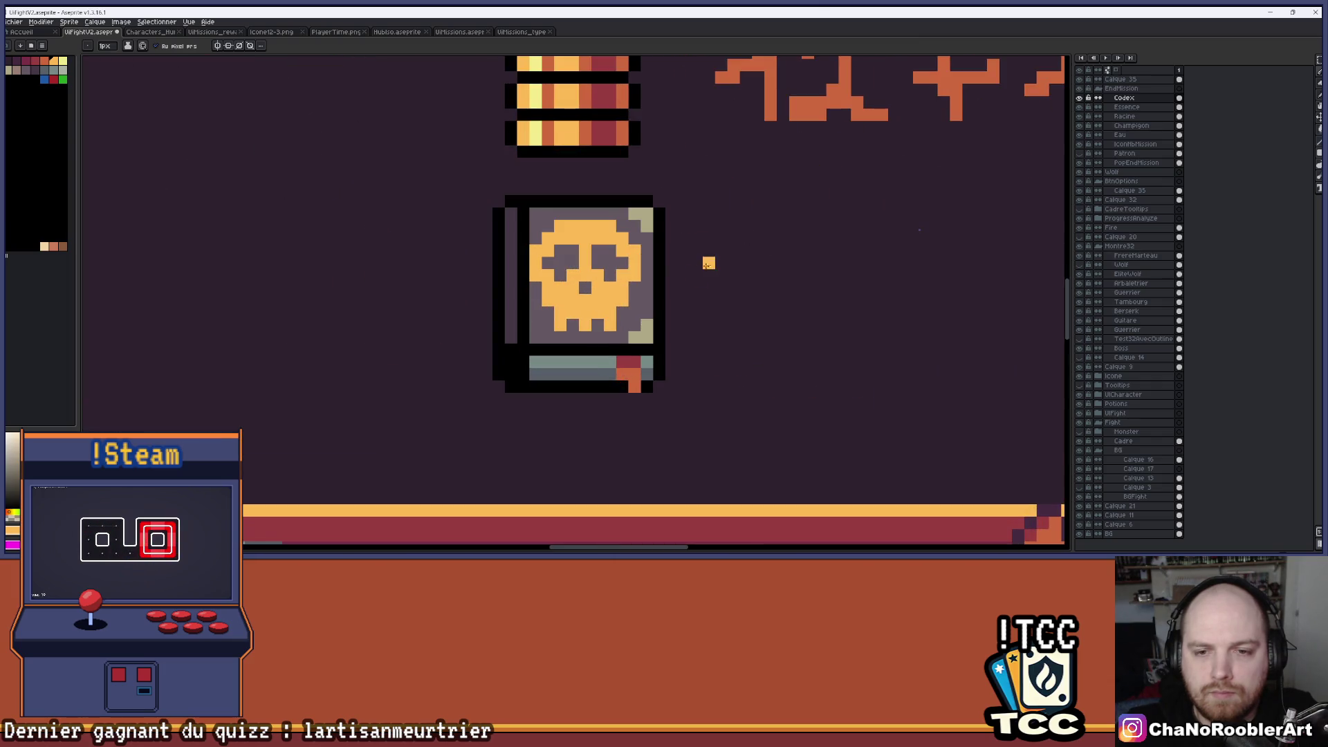
scroll(697, 275, "down", 3)
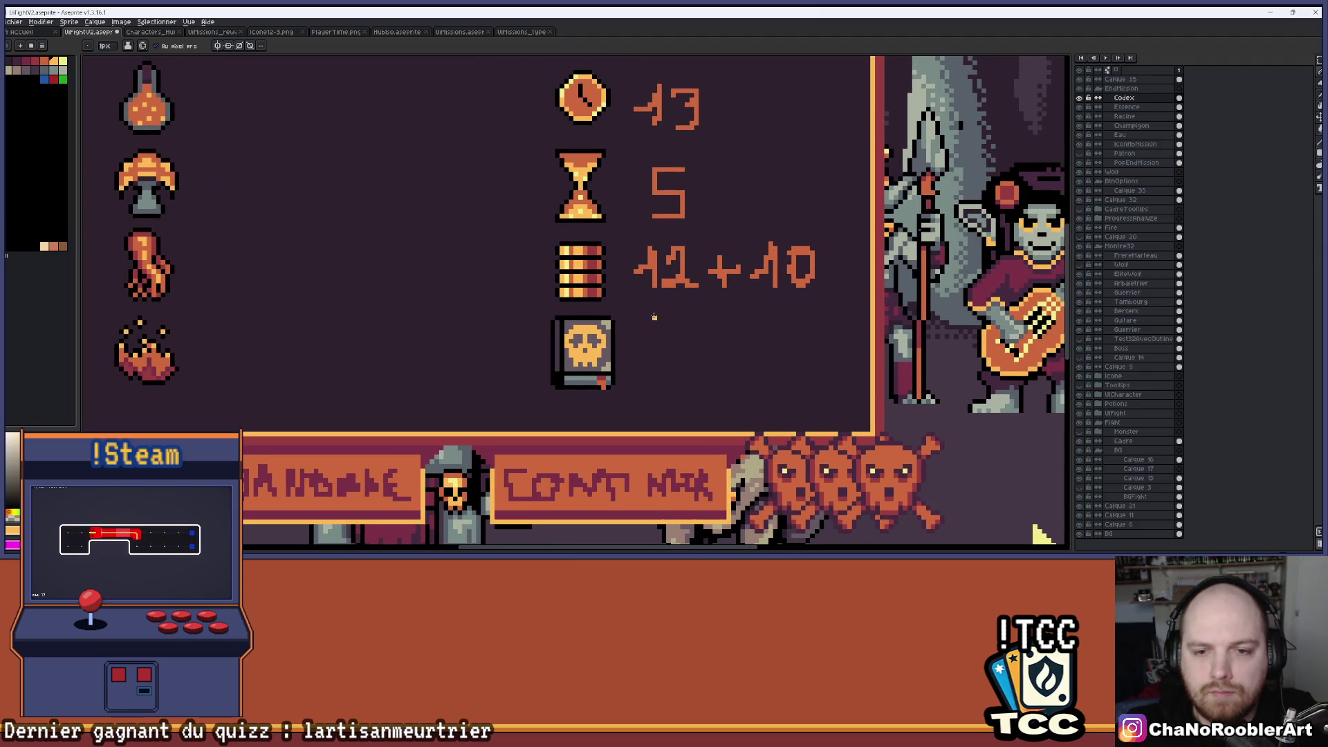
key("i")
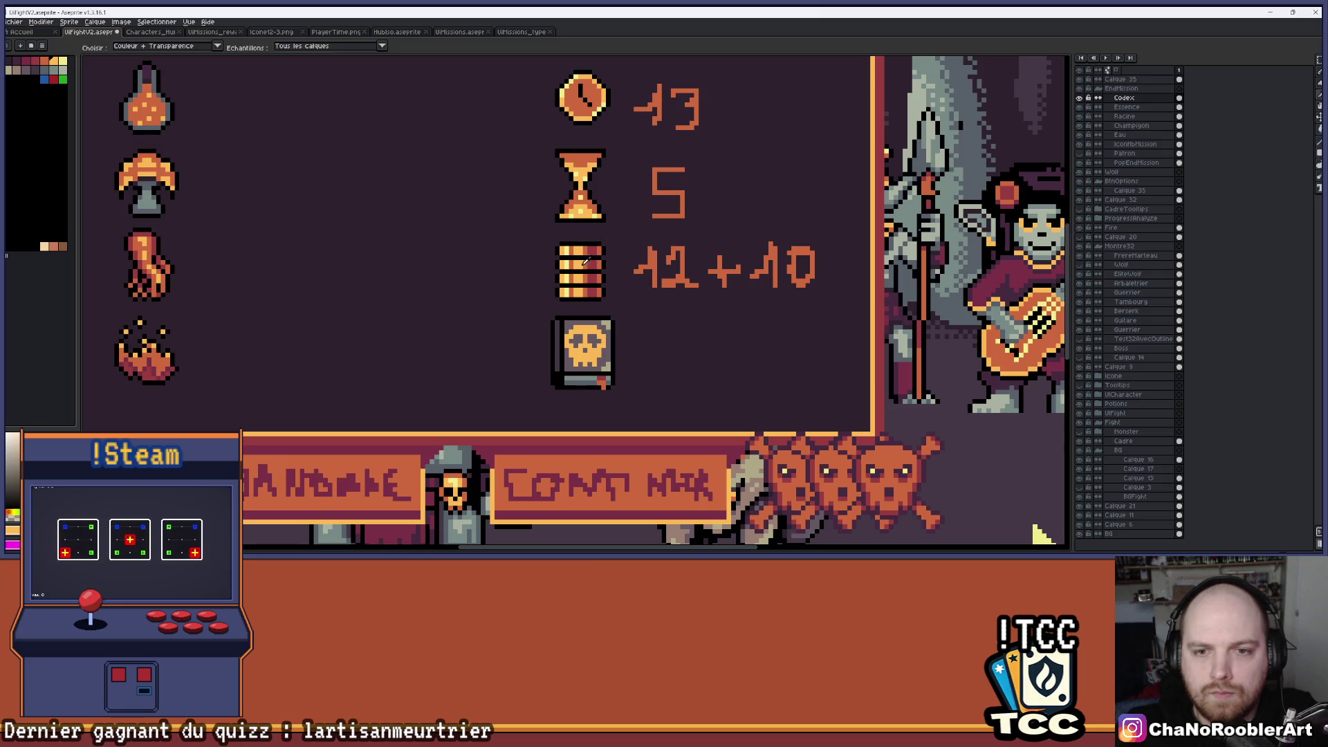
left_click(586, 261)
key("g")
scroll(591, 311, "up", 2)
left_click(593, 340)
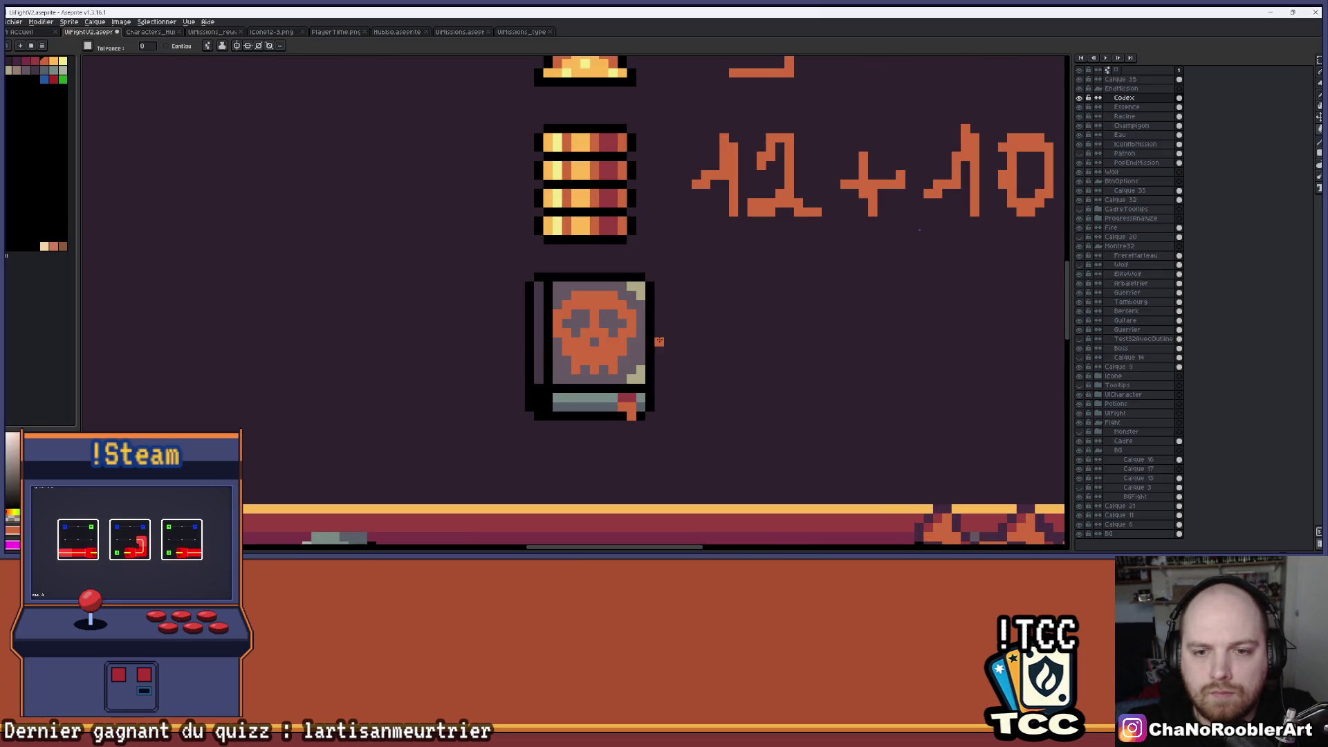
Refill the skull with yellow to compare, then undo the yellow fill.
scroll(689, 334, "down", 3)
scroll(660, 319, "up", 3)
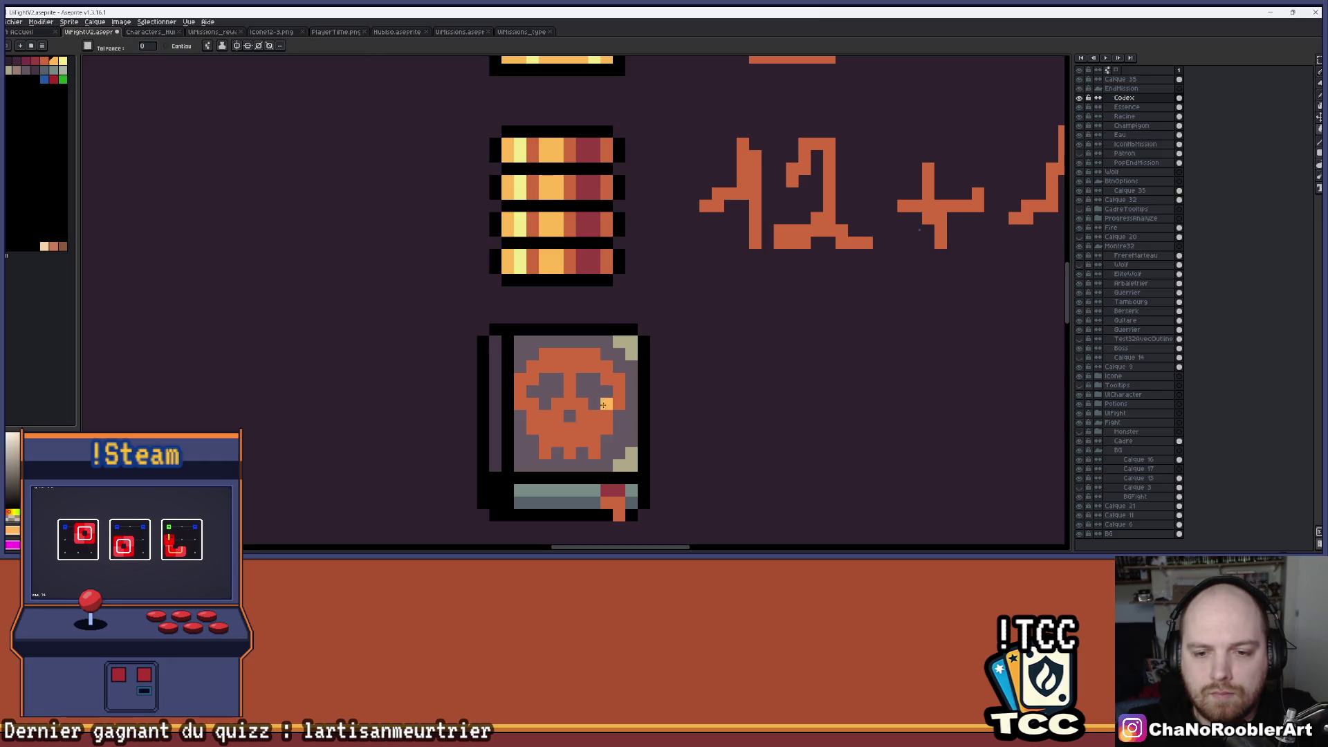
left_click(556, 367)
key("b")
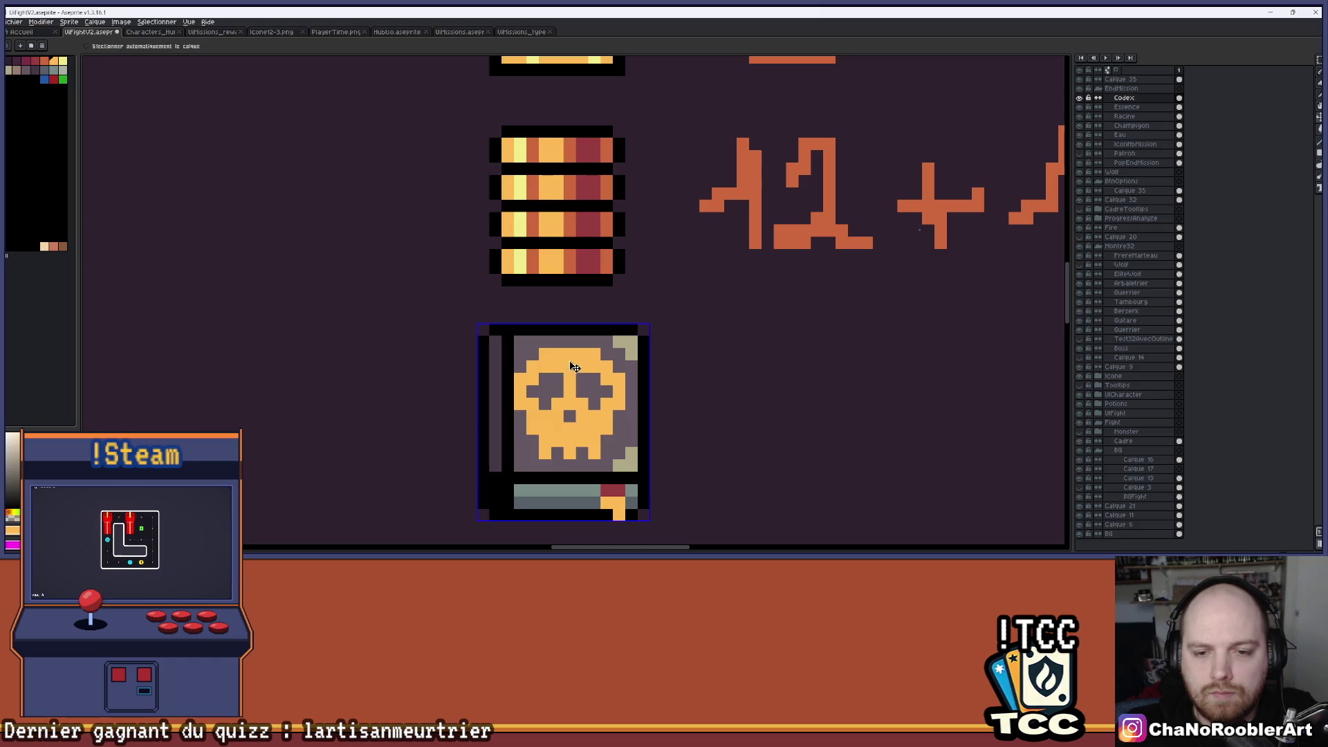
key("ctrl+z")
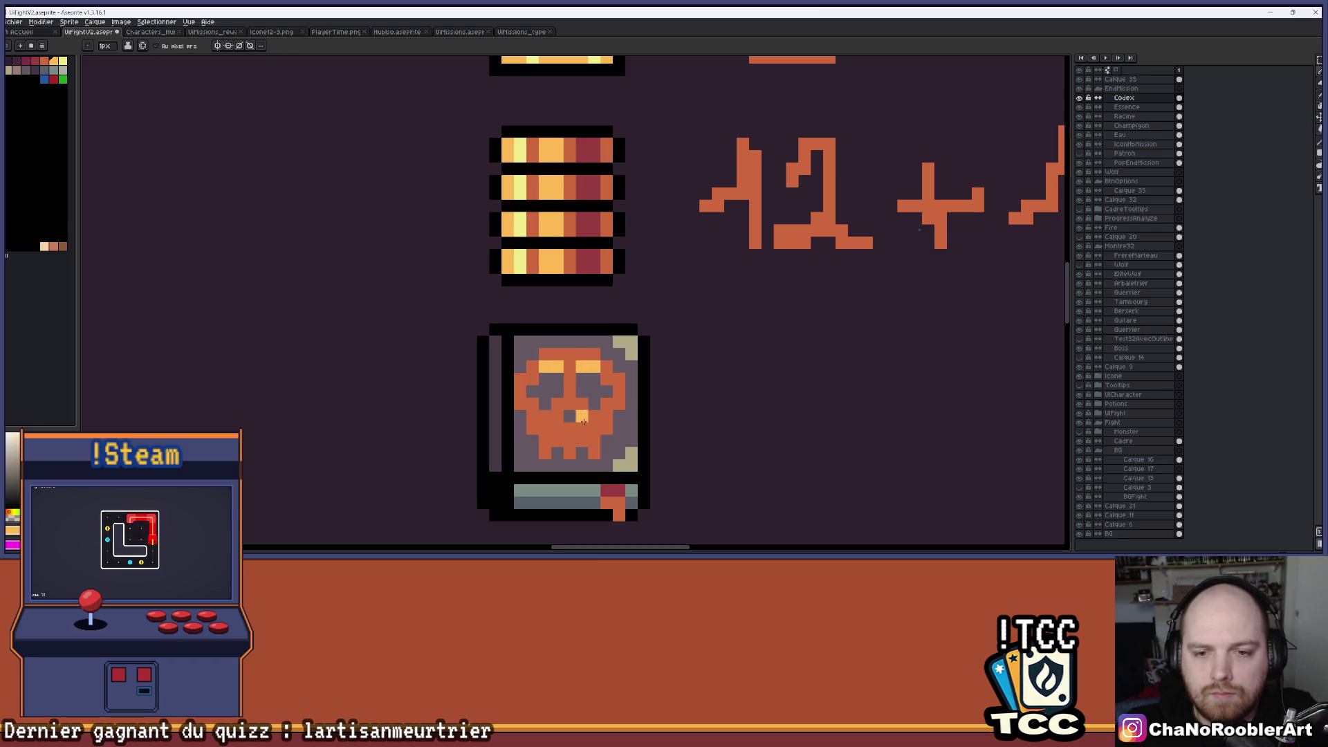
scroll(584, 415, "down", 3)
scroll(588, 361, "up", 4)
key("ctrl+z")
key("ctrl+z")
Pencil a row of yellow highlight pixels across the skull's eye sockets.
mouse_move(588, 361)
left_mouse_down()
mouse_move(610, 363)
mouse_move(609, 382)
mouse_move(625, 365)
left_mouse_up()
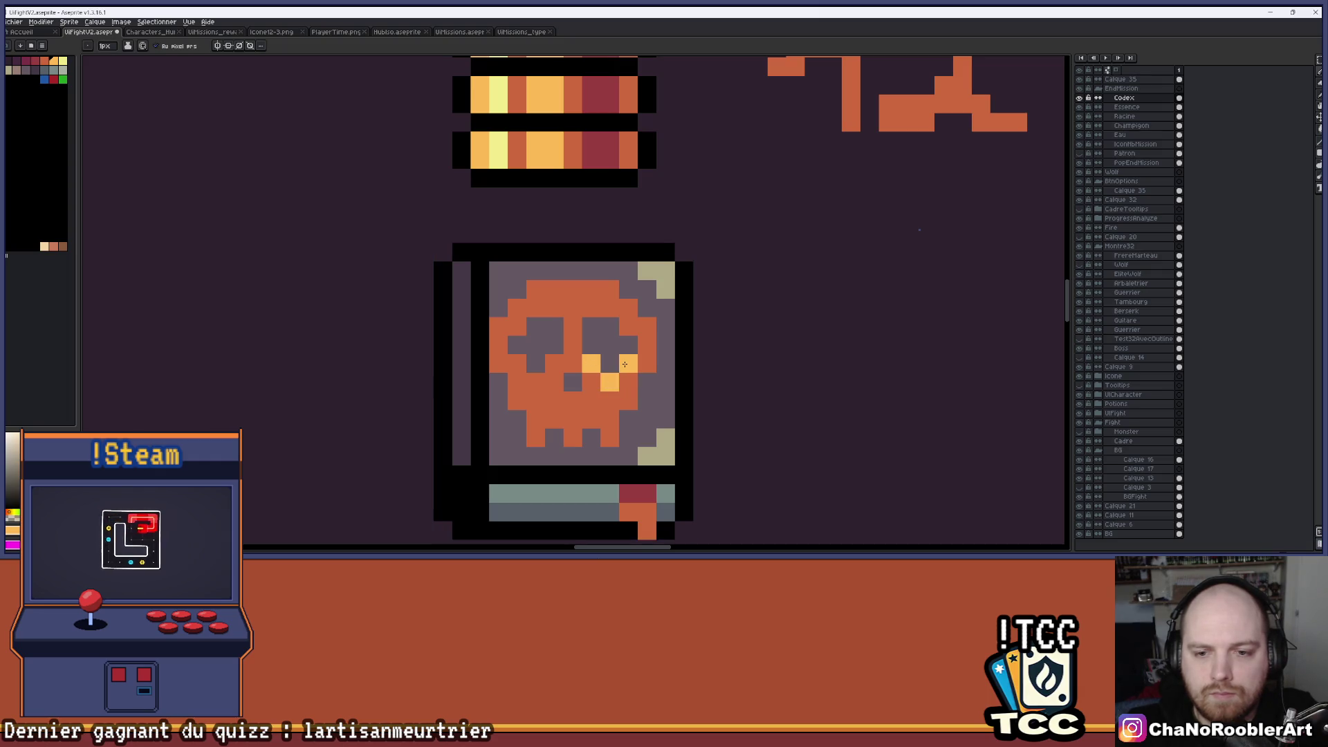
scroll(625, 365, "down", 3)
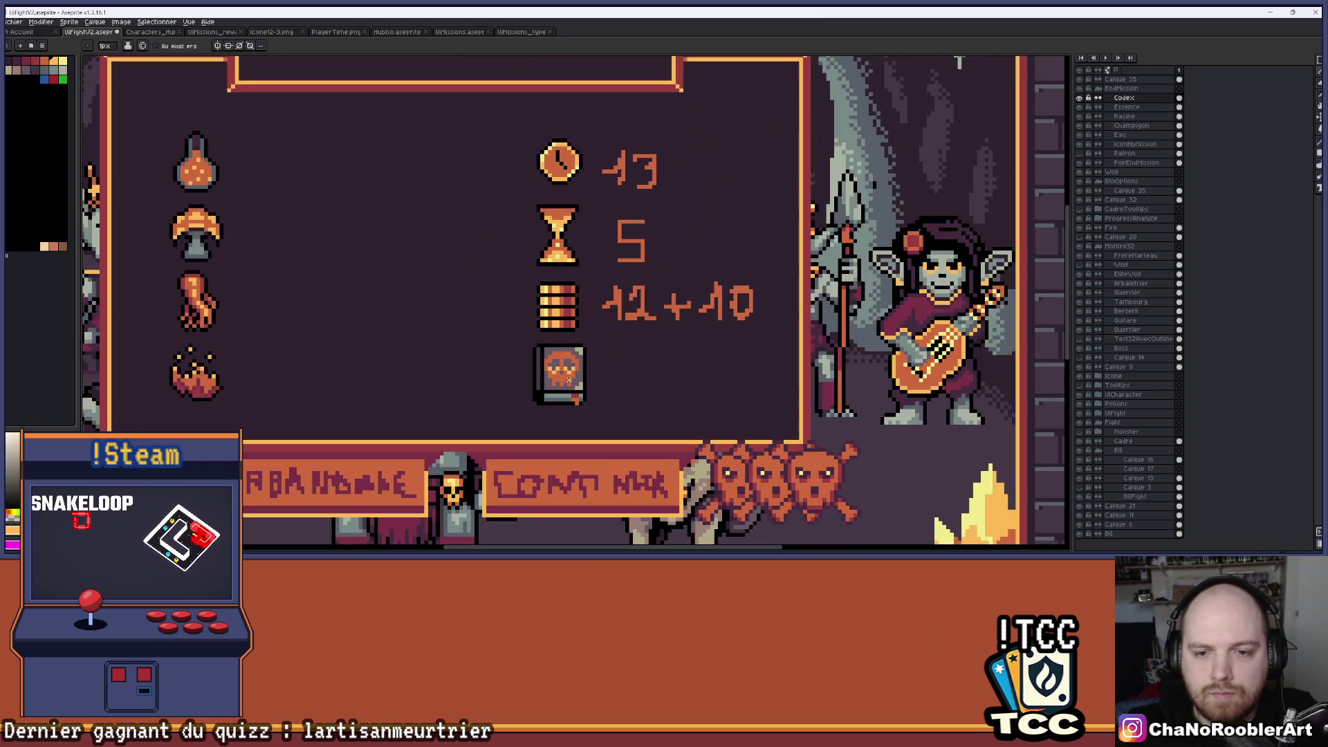
scroll(568, 380, "down", 1)
scroll(573, 380, "up", 3)
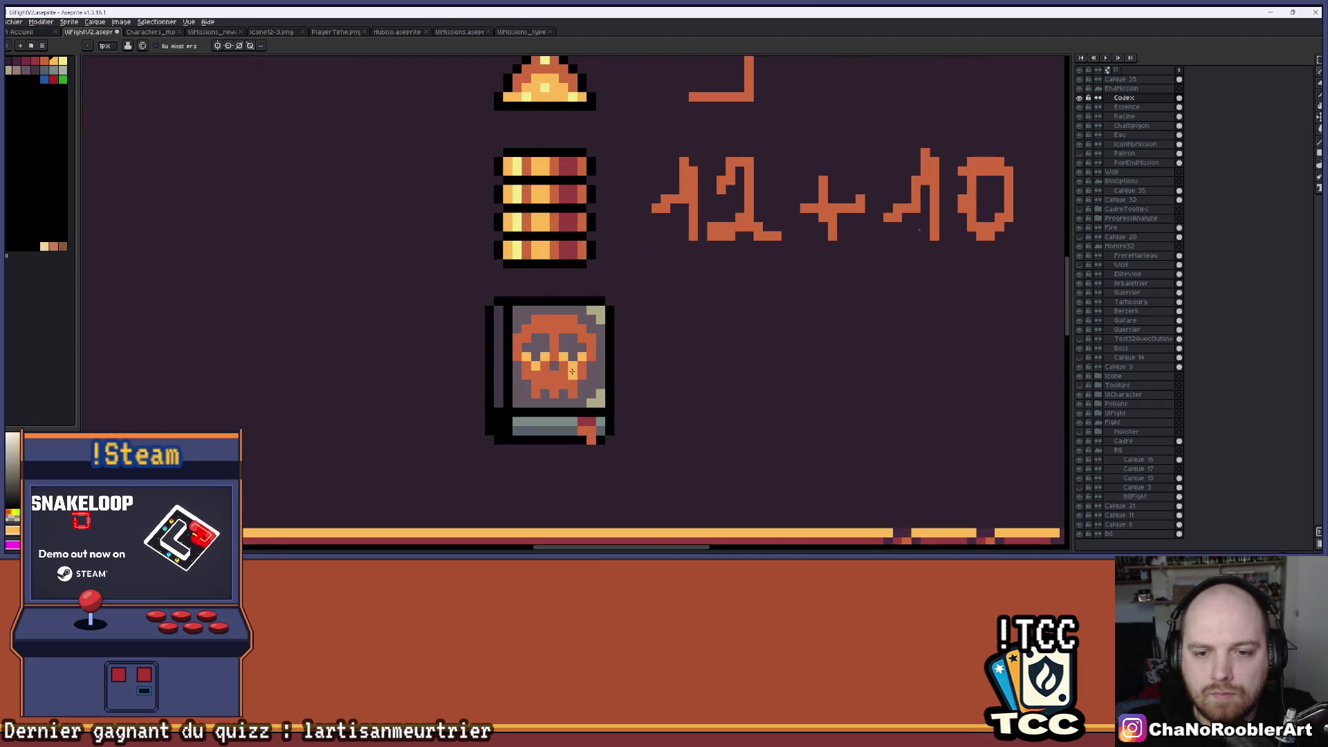
scroll(670, 364, "down", 2)
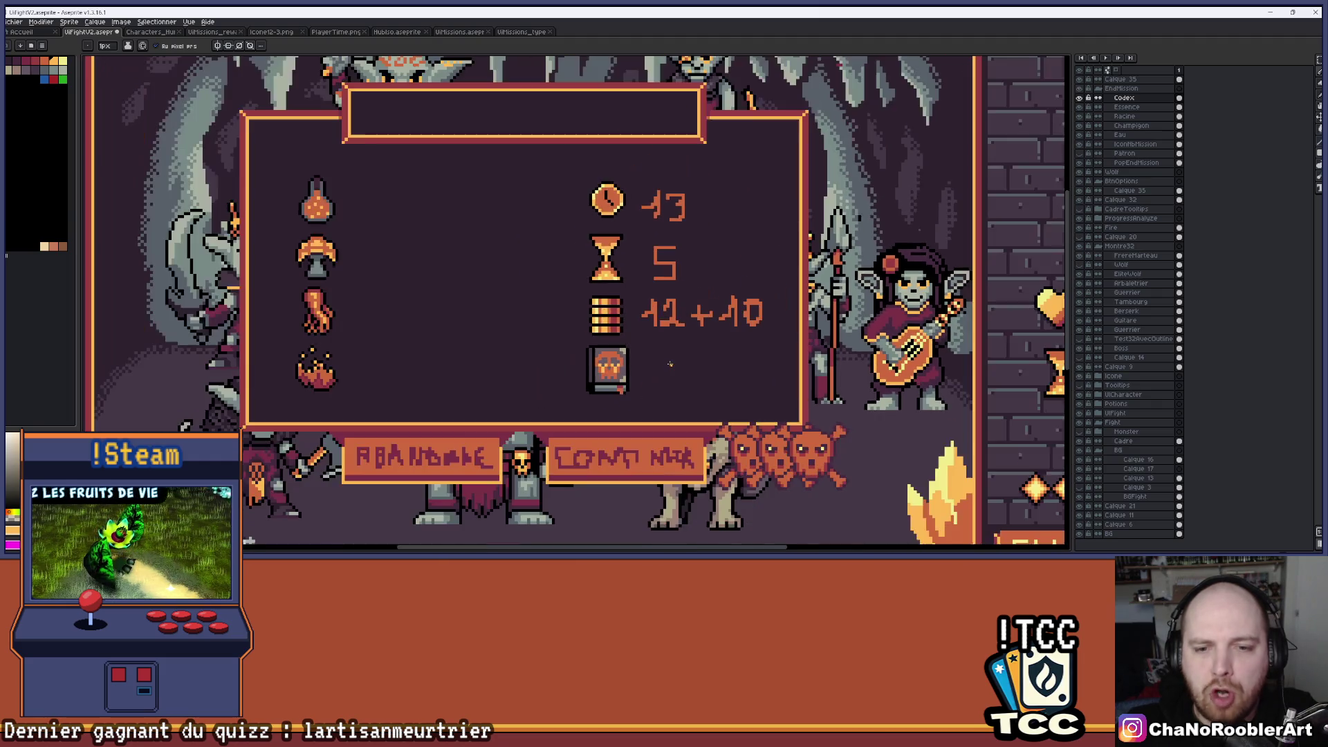
scroll(628, 369, "up", 4)
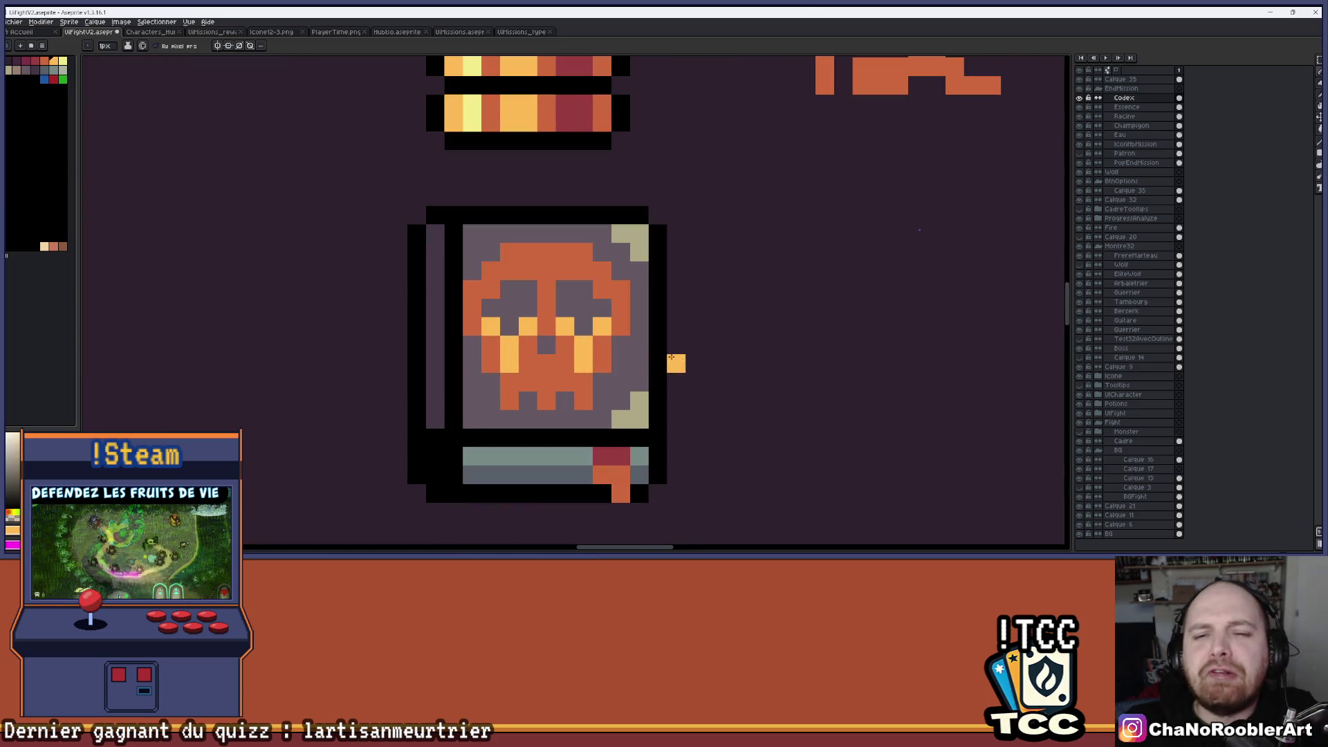
scroll(649, 354, "down", 1)
scroll(650, 355, "down", 3)
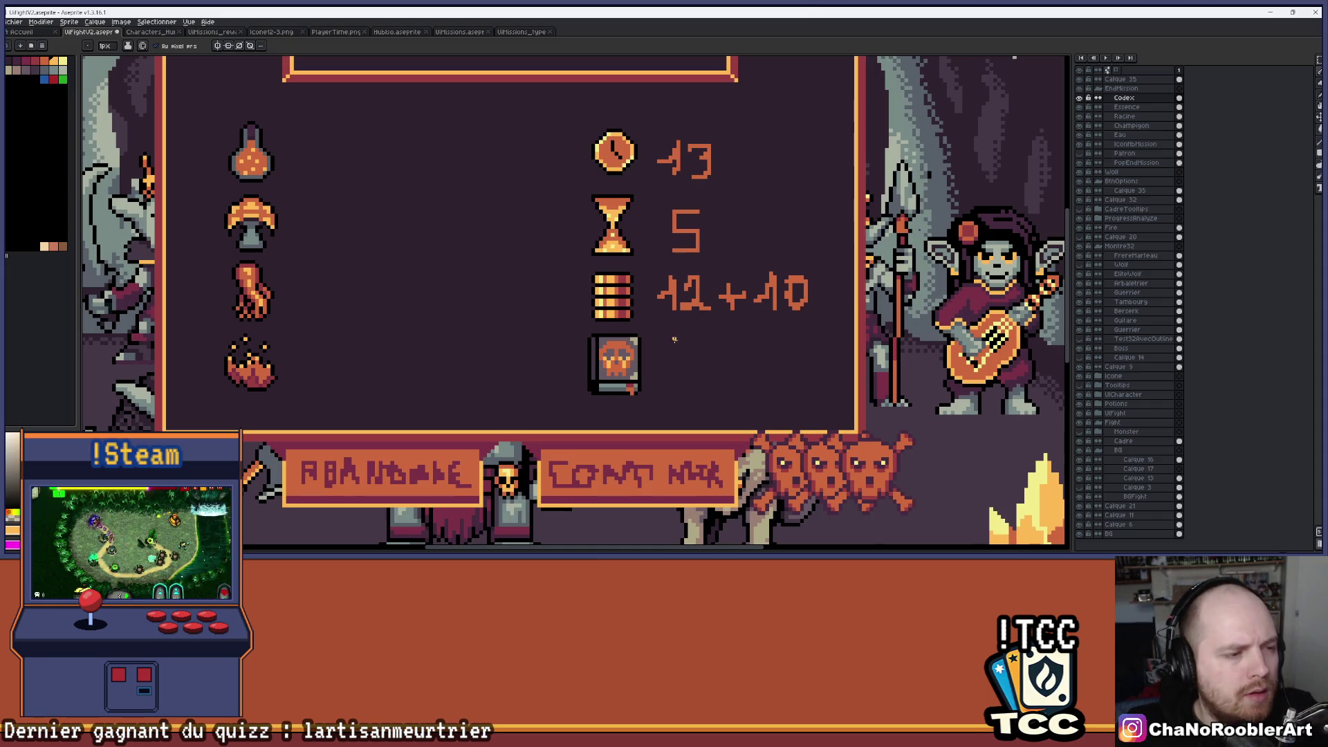
mouse_move(670, 343)
left_mouse_down()
mouse_move(638, 381)
mouse_move(608, 368)
left_mouse_up()
scroll(650, 374, "down", 2)
scroll(664, 376, "up", 1)
scroll(616, 367, "up", 4)
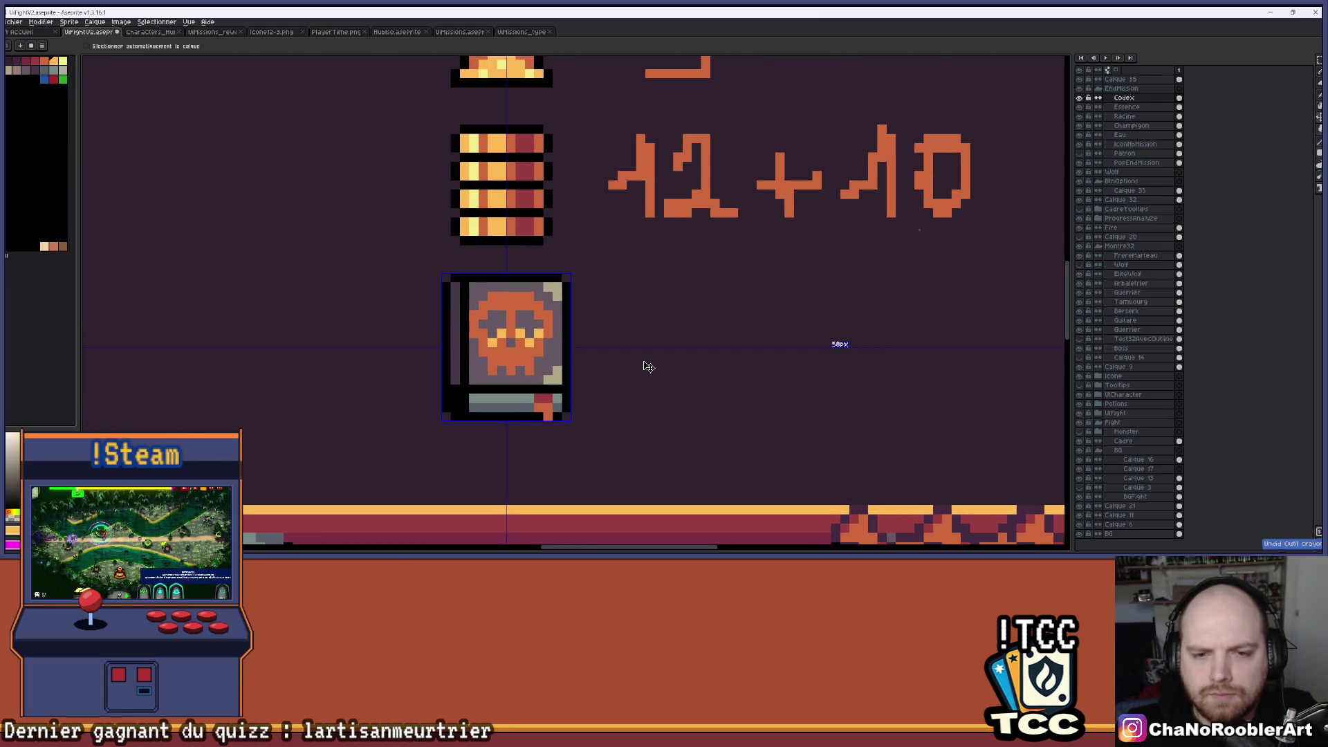
Fill the skull back with yellow and paint the bookmark's bottom pixel rust orange.
key("g")
left_click(554, 344)
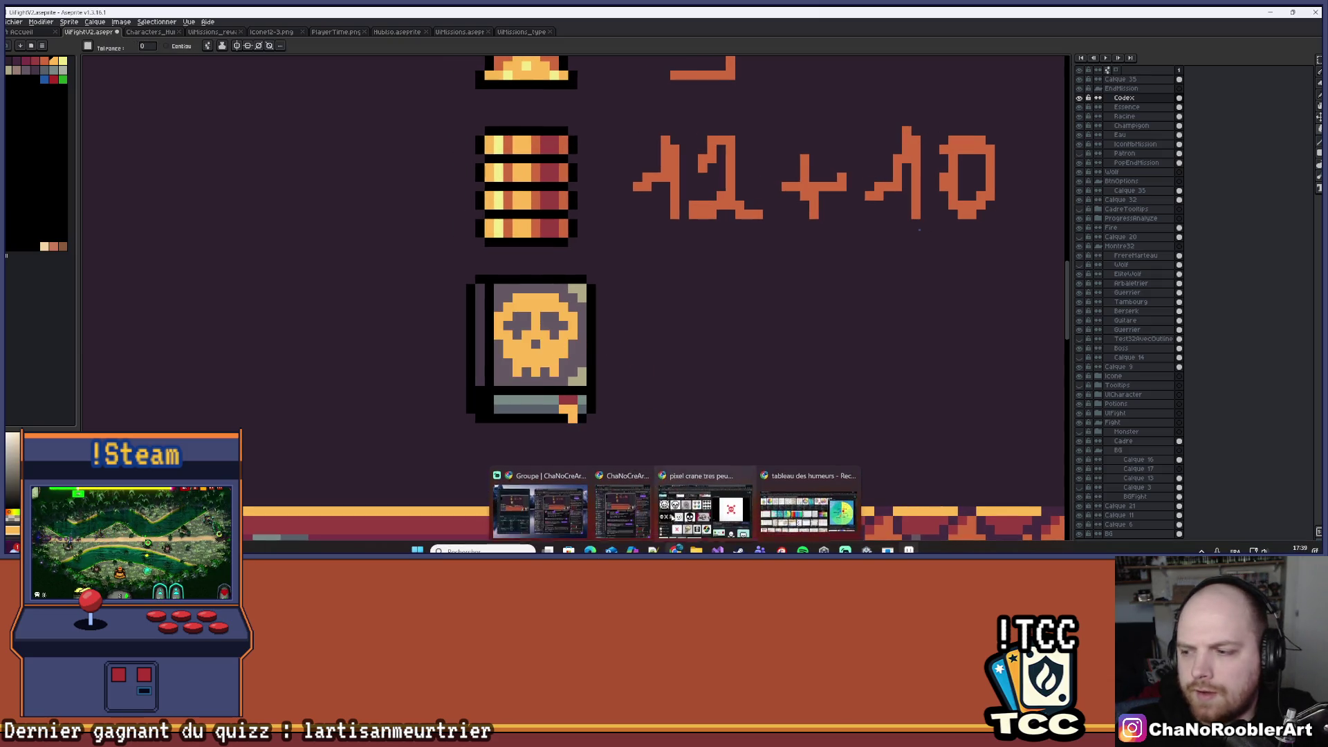
key("i")
left_click(550, 220)
key("b")
scroll(568, 422, "up", 2)
left_click(568, 422)
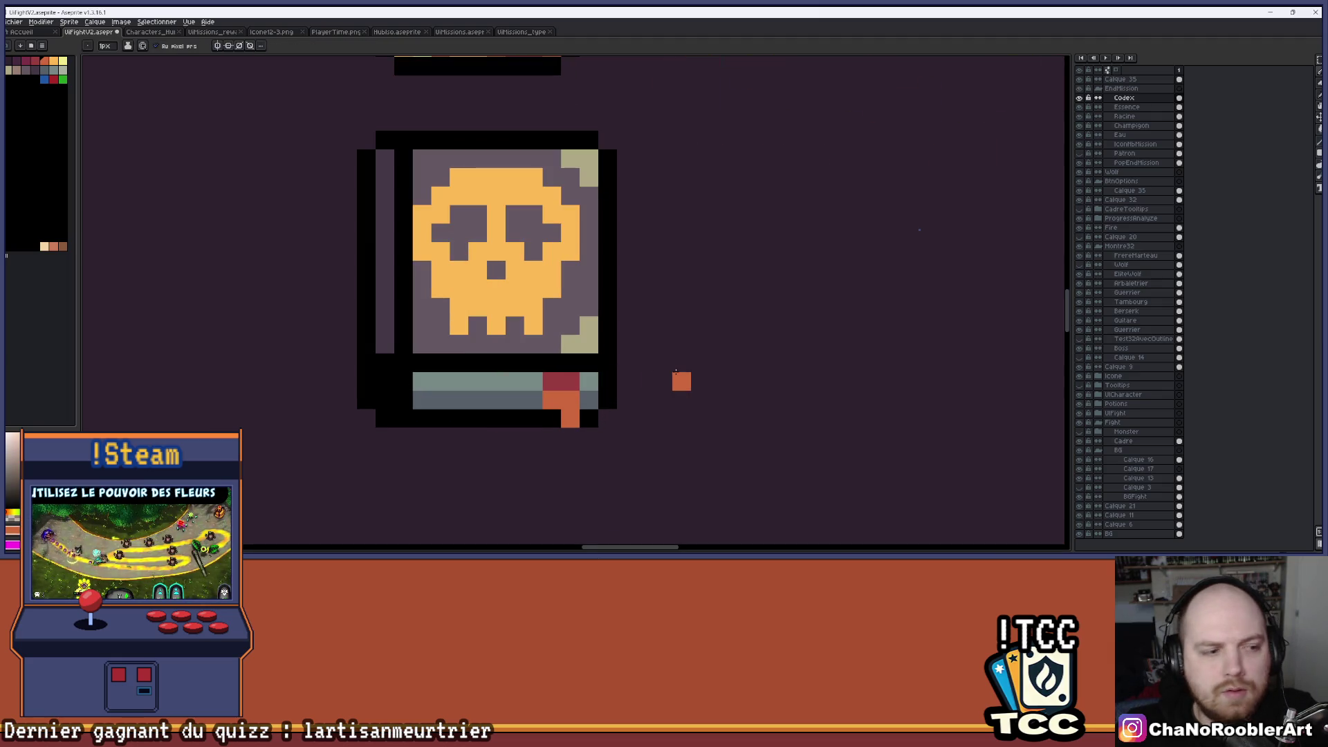
Fill the bookmark tip light orange and add a rust-orange bookmark pixel.
key("i")
left_click(528, 305)
key("g")
left_click(570, 397)
left_click(570, 397)
key("i")
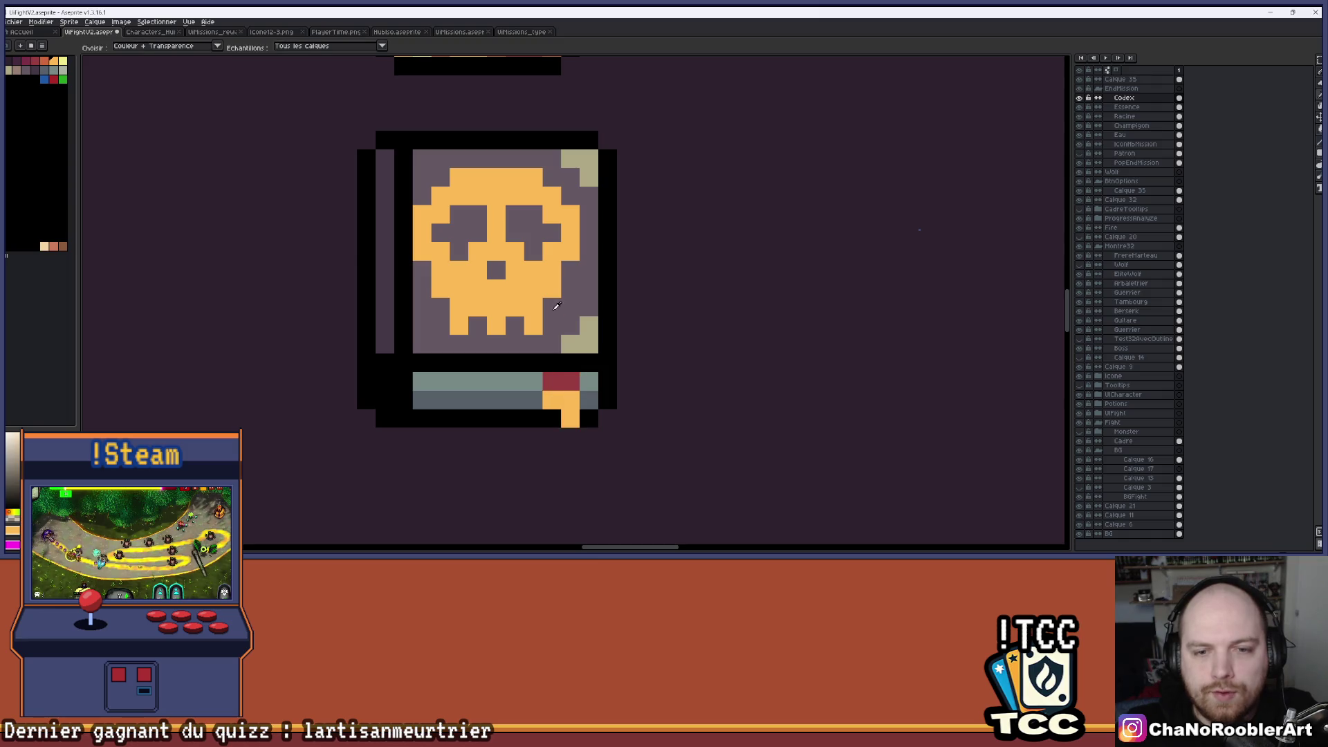
key("b")
left_click(45, 61)
left_click(567, 381)
scroll(592, 360, "down", 5)
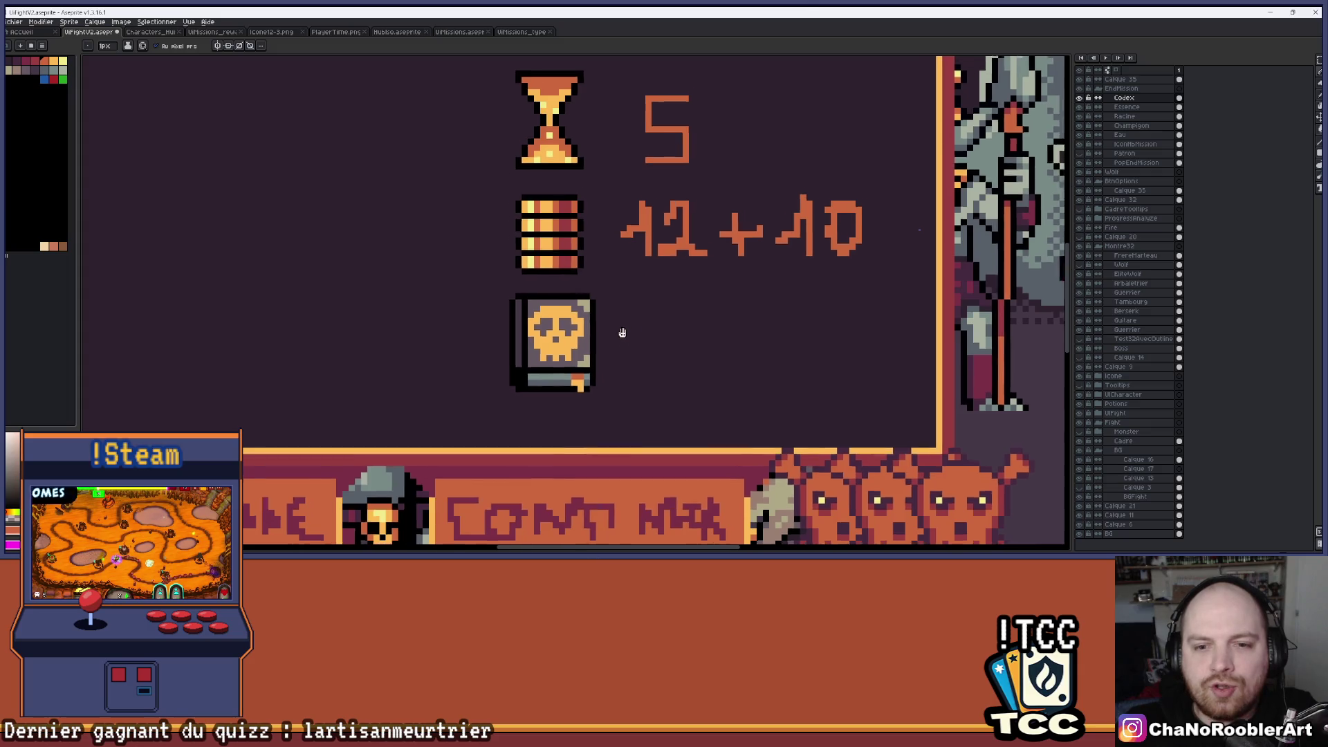
scroll(603, 349, "up", 5)
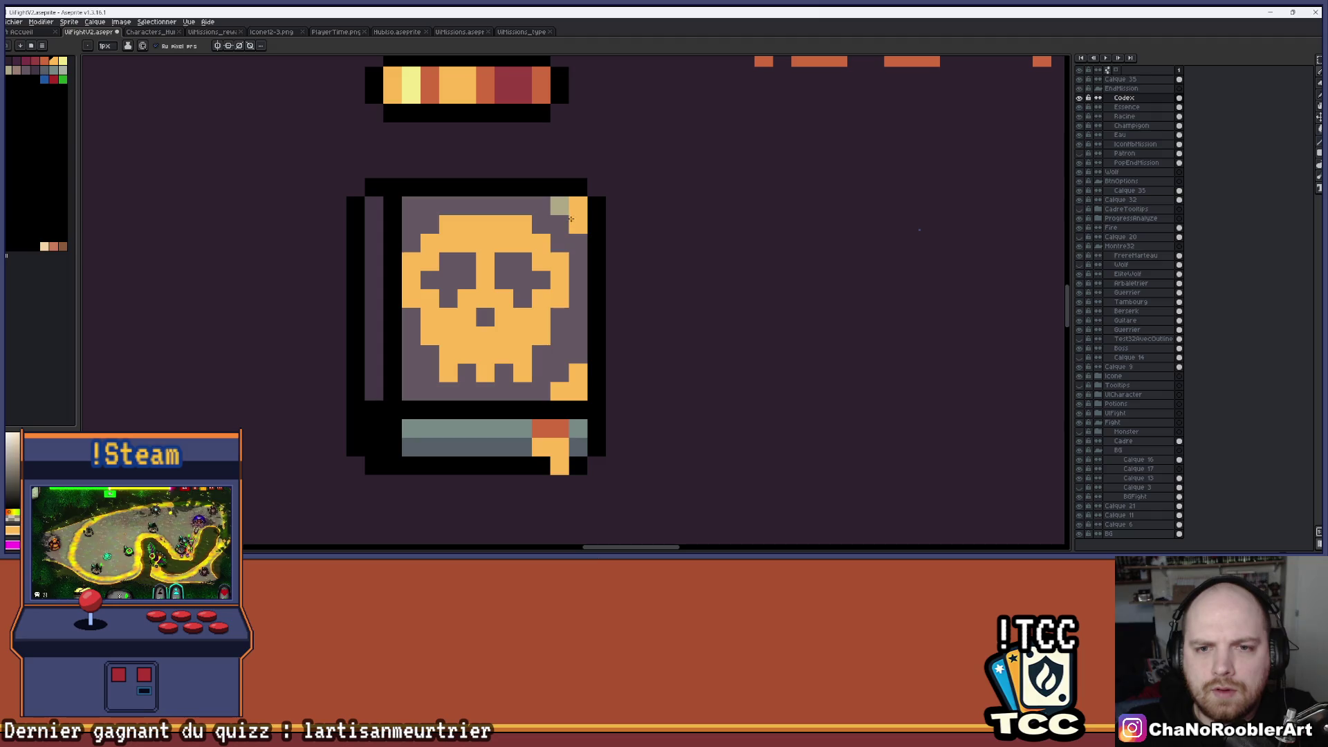
scroll(572, 220, "down", 4)
left_click_drag(632, 291, 649, 353)
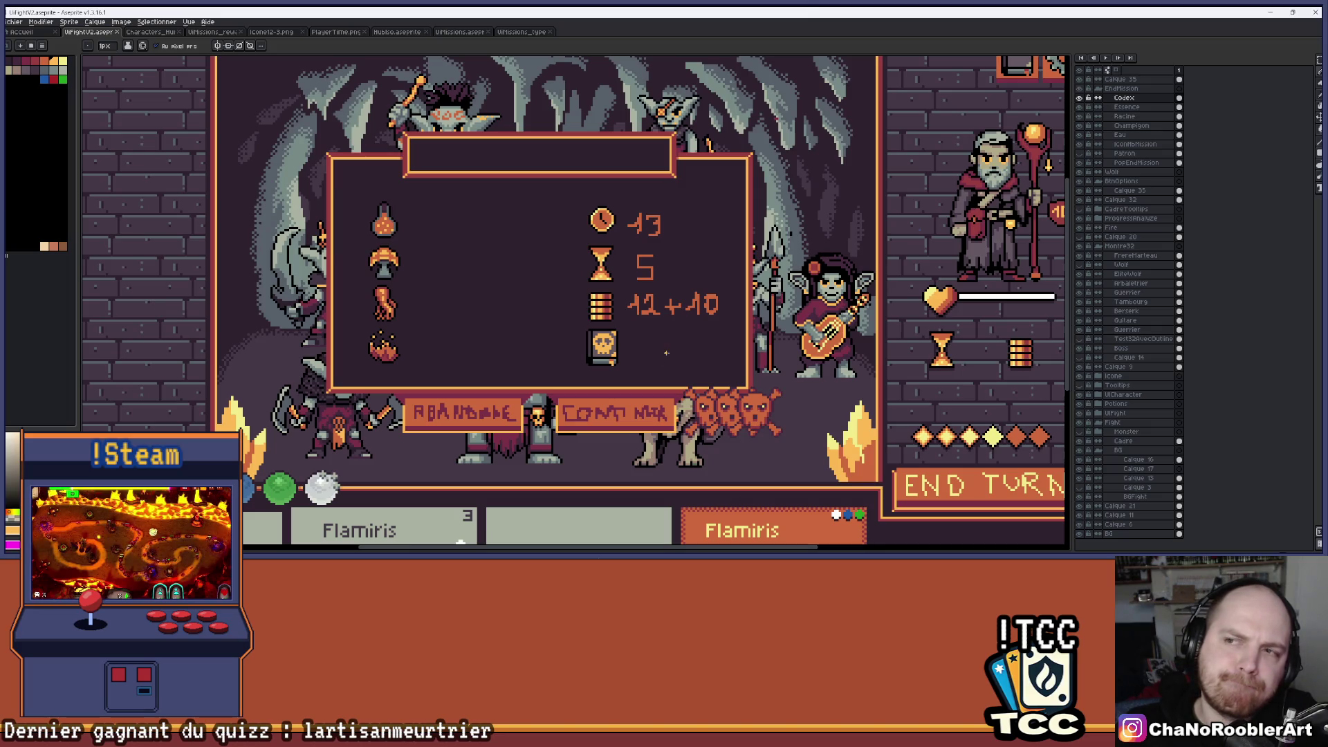
scroll(668, 342, "down", 1)
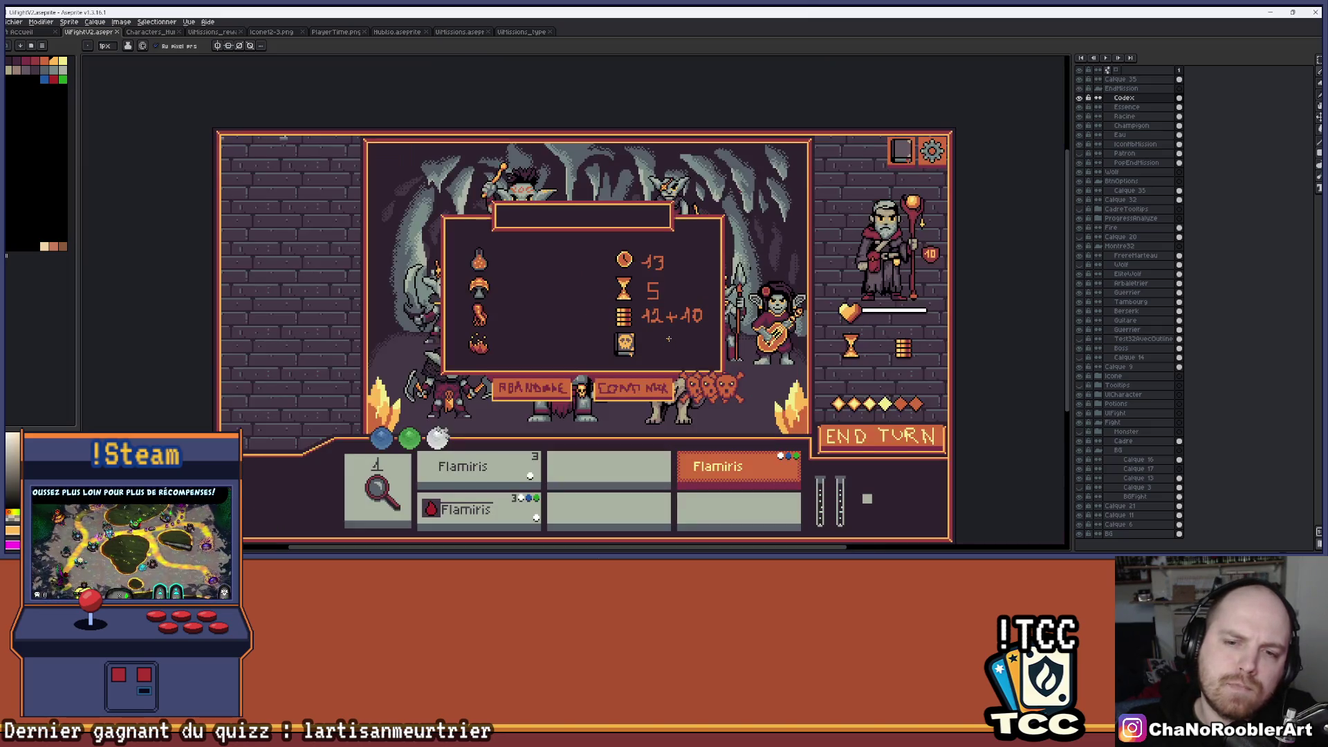
scroll(639, 346, "up", 4)
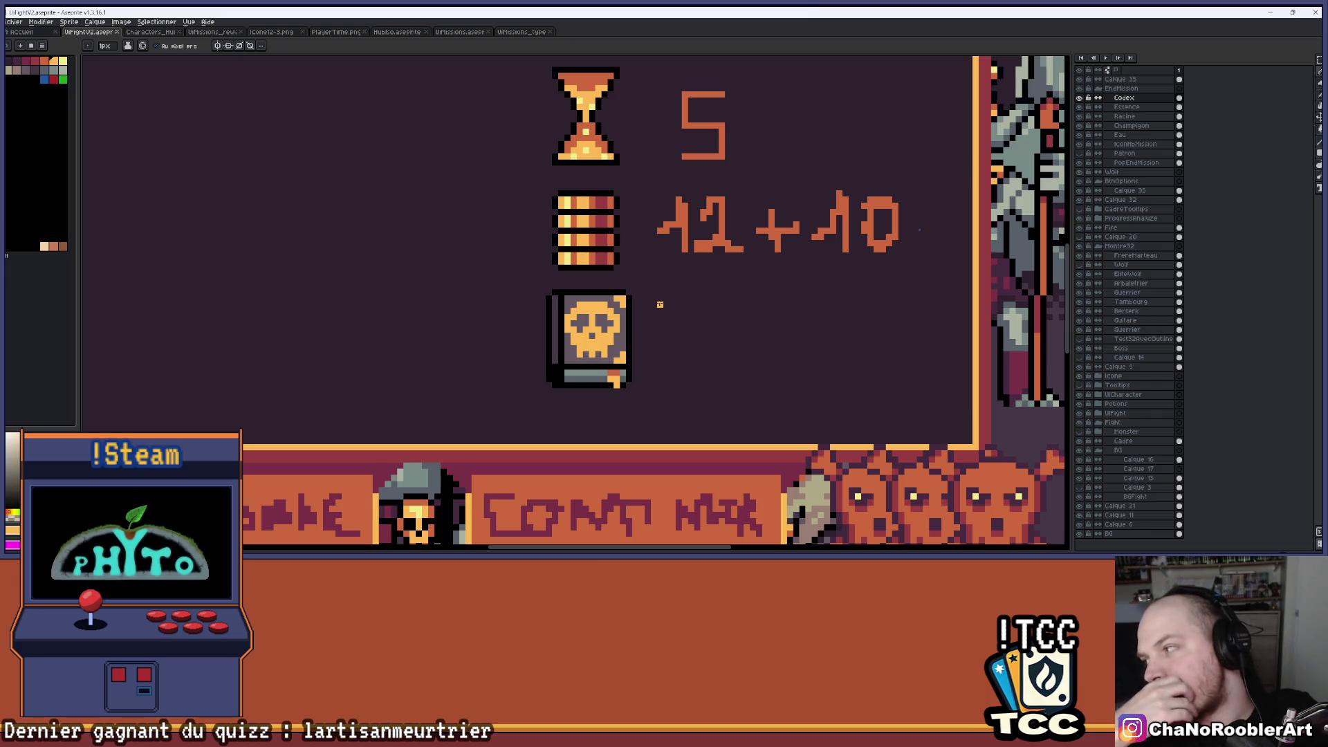
scroll(660, 305, "up", 5)
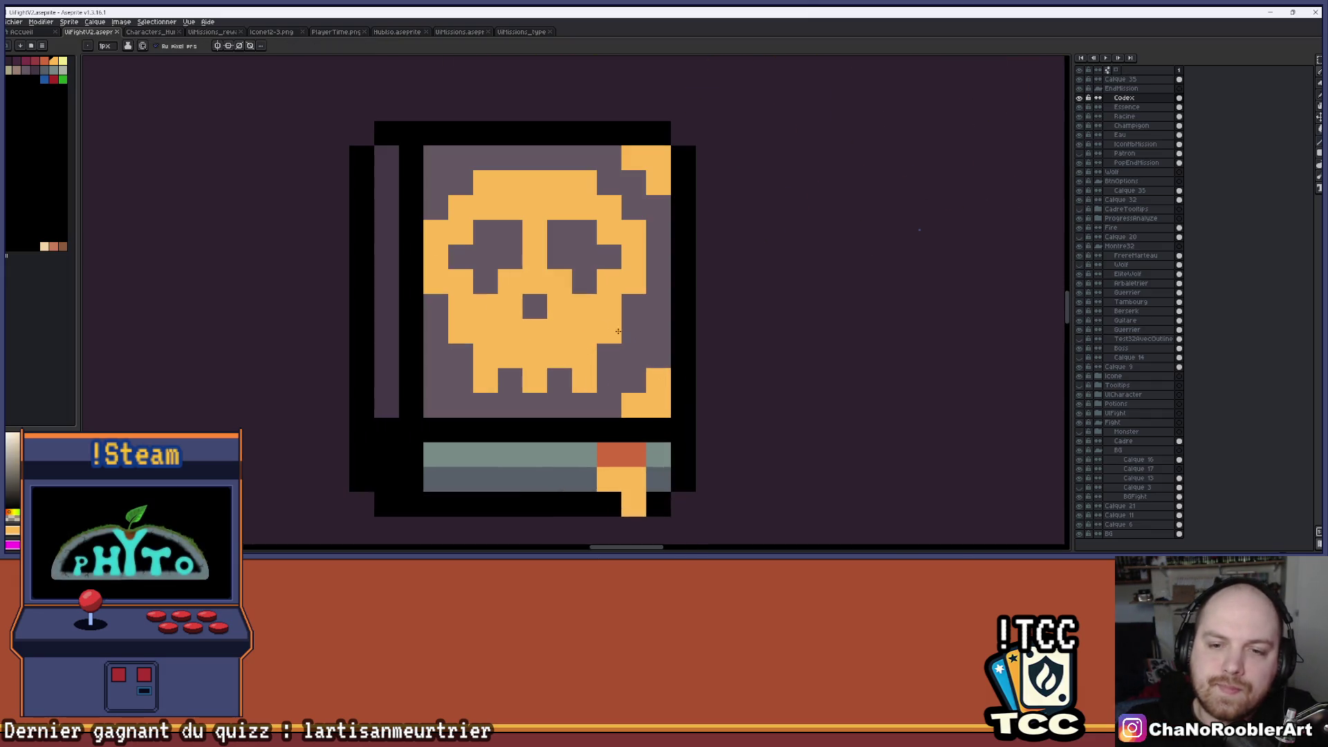
scroll(673, 352, "down", 6)
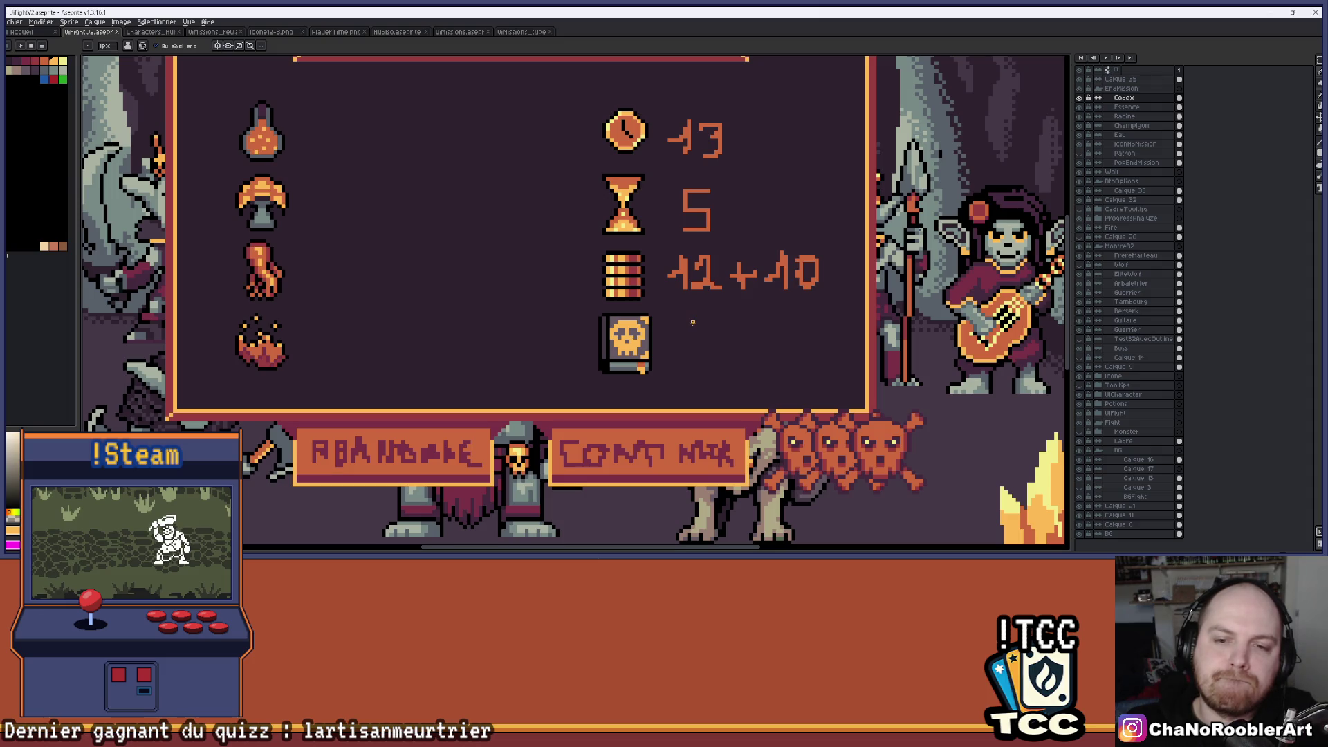
scroll(692, 322, "up", 5)
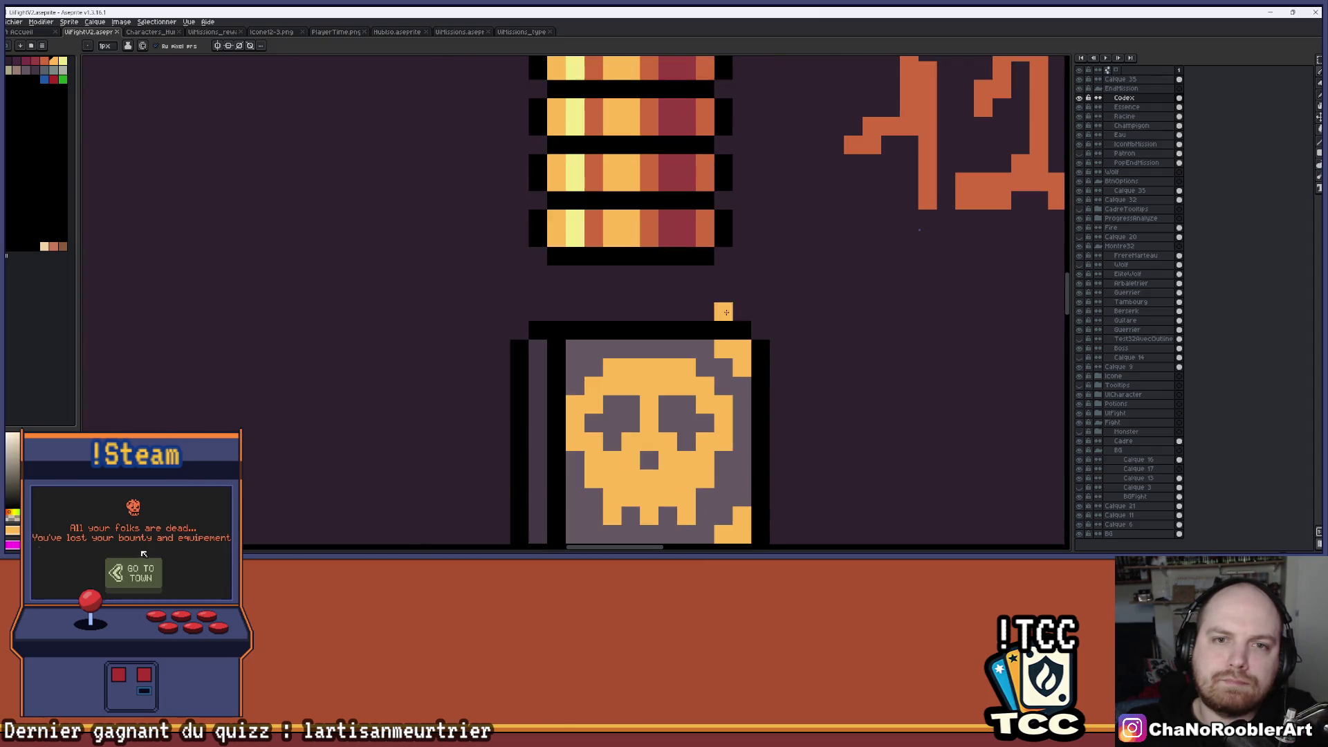
Paint orange pixels along the skull's top edge.
left_click(650, 367)
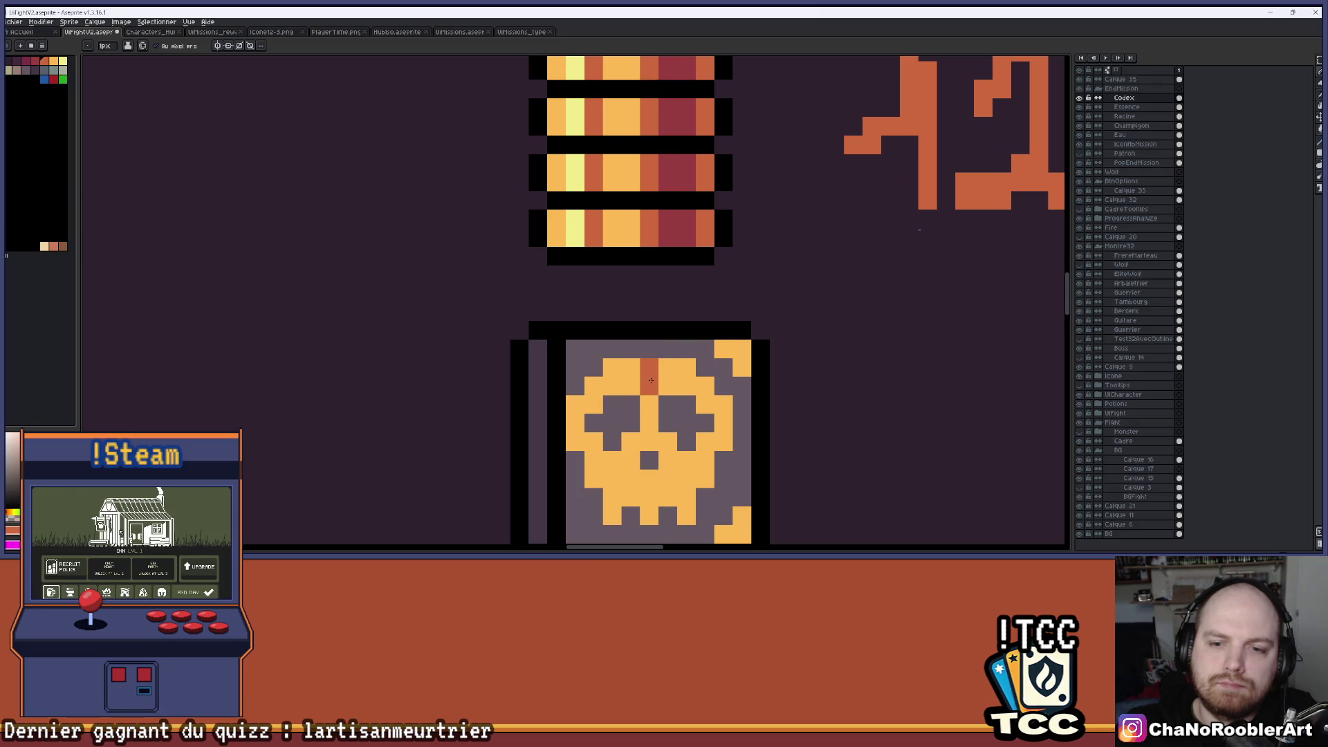
left_click(630, 368)
scroll(653, 367, "down", 3)
scroll(684, 367, "up", 4)
left_click(681, 362)
left_click(700, 378)
scroll(695, 381, "down", 4)
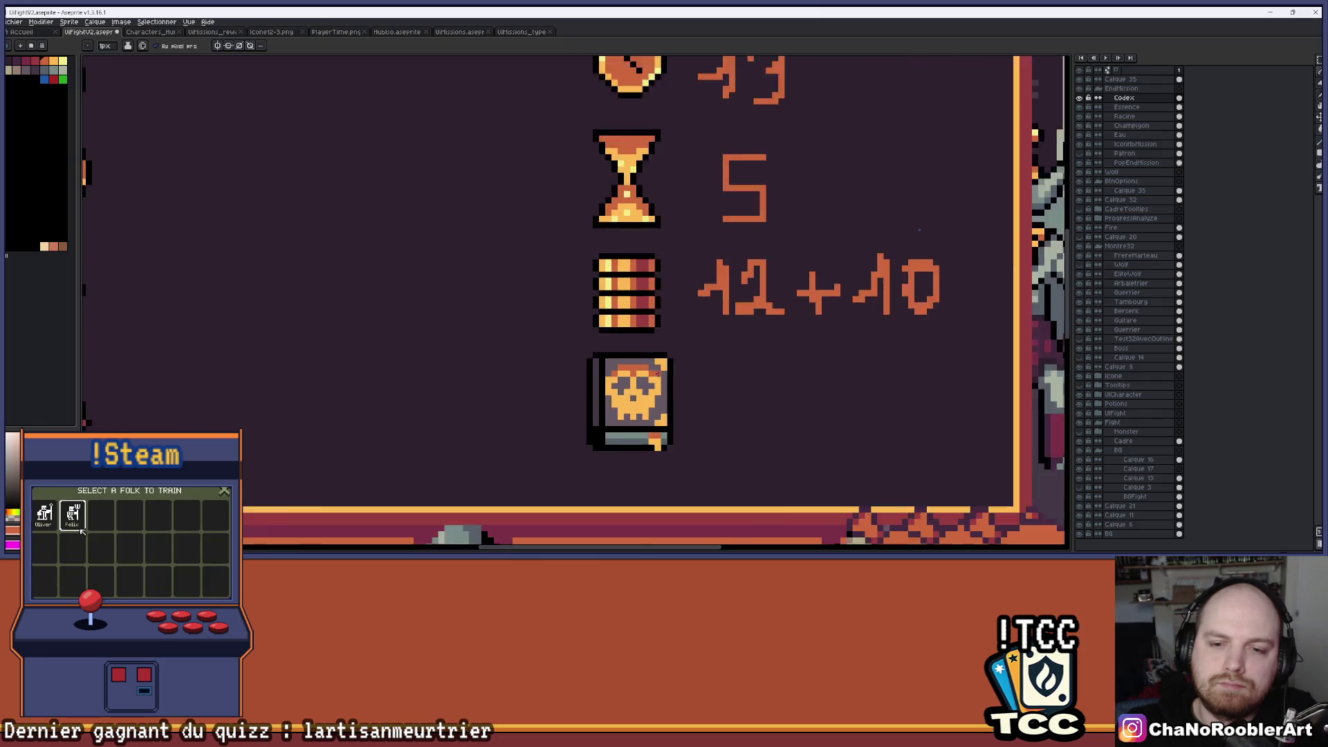
scroll(678, 383, "up", 4)
left_click(603, 359)
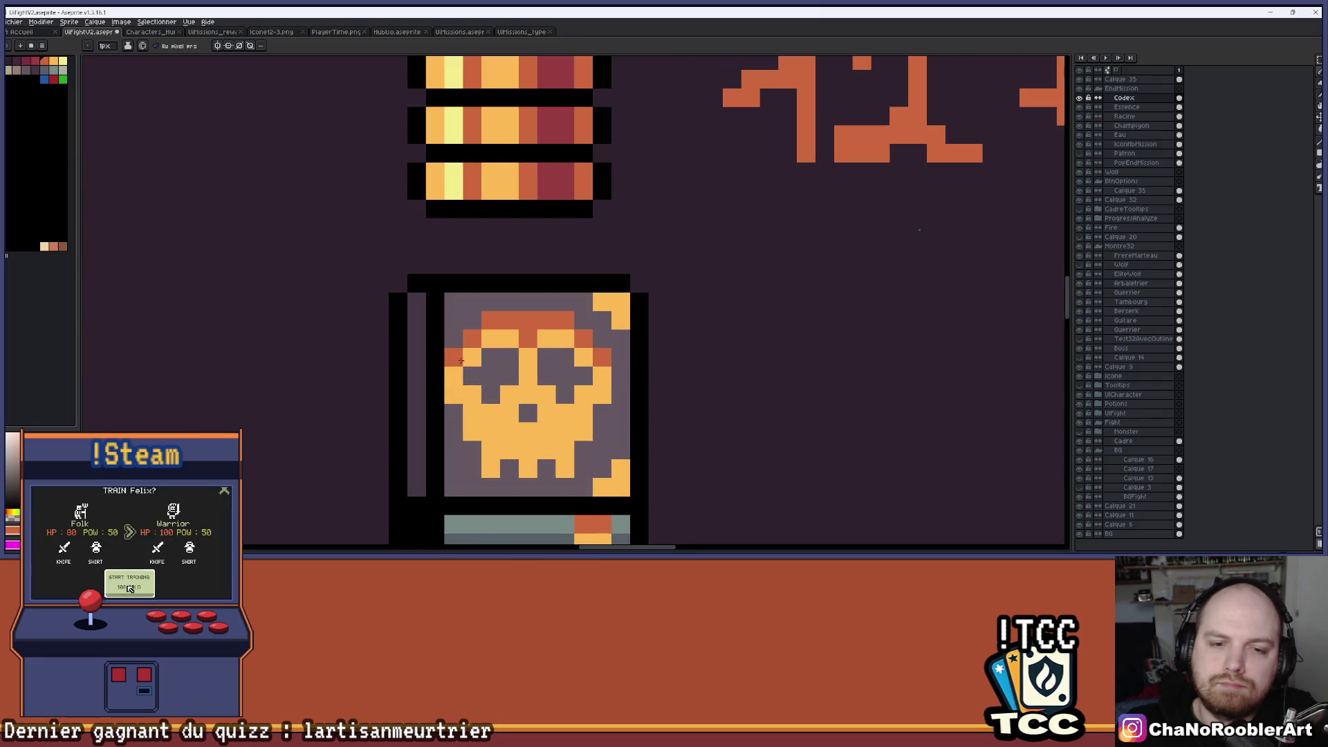
scroll(462, 361, "down", 5)
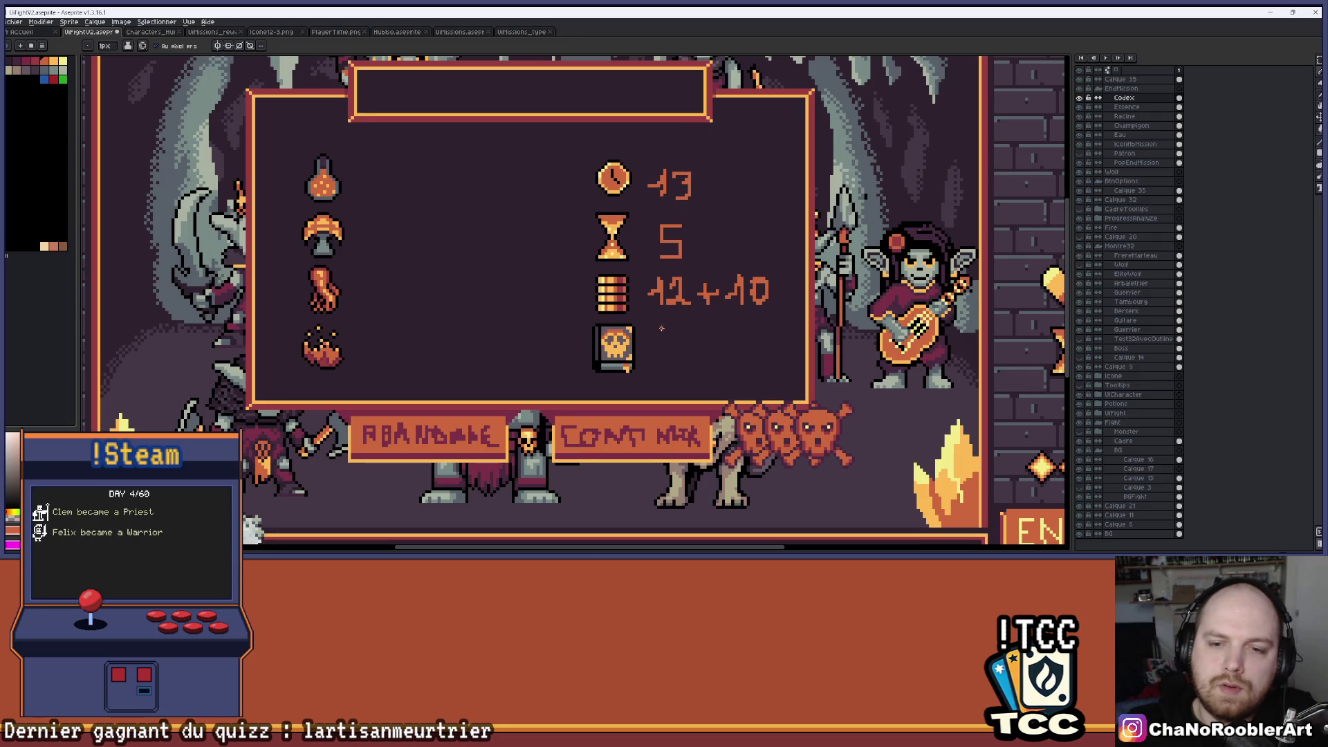
scroll(660, 330, "up", 4)
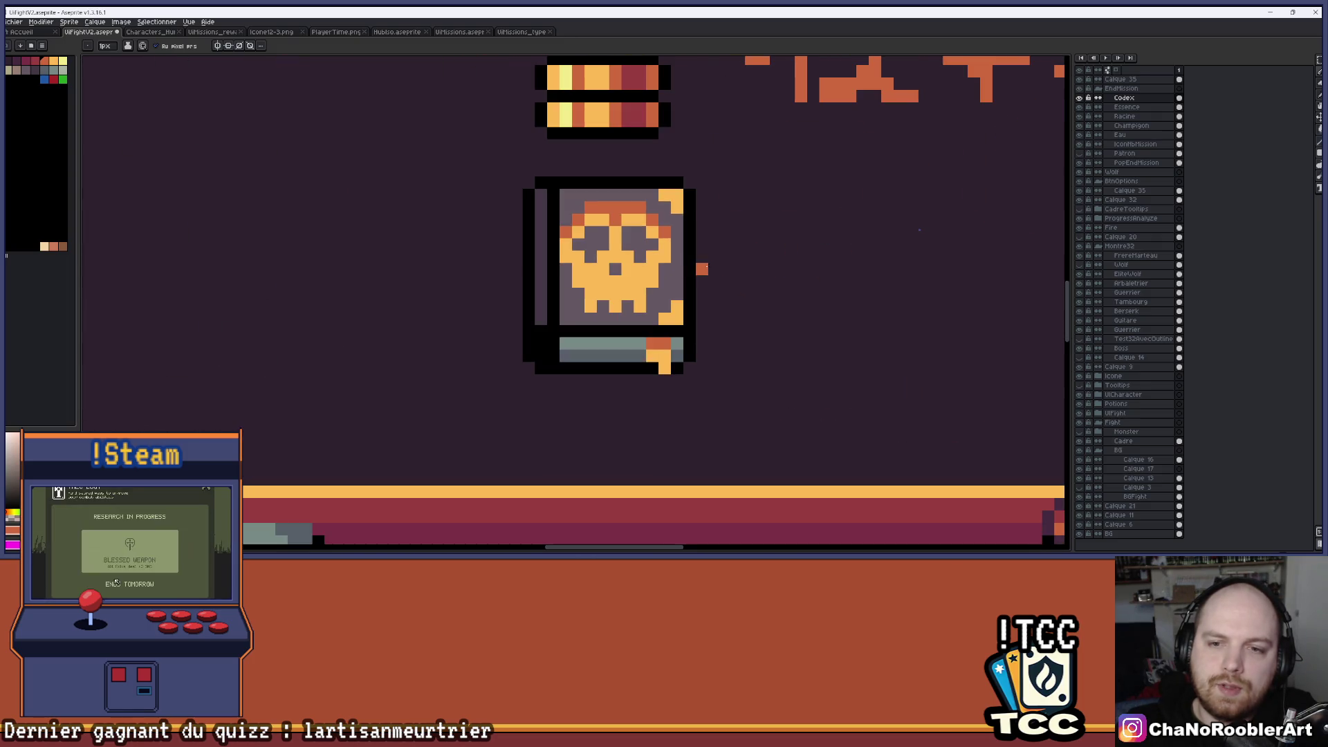
scroll(676, 302, "down", 3)
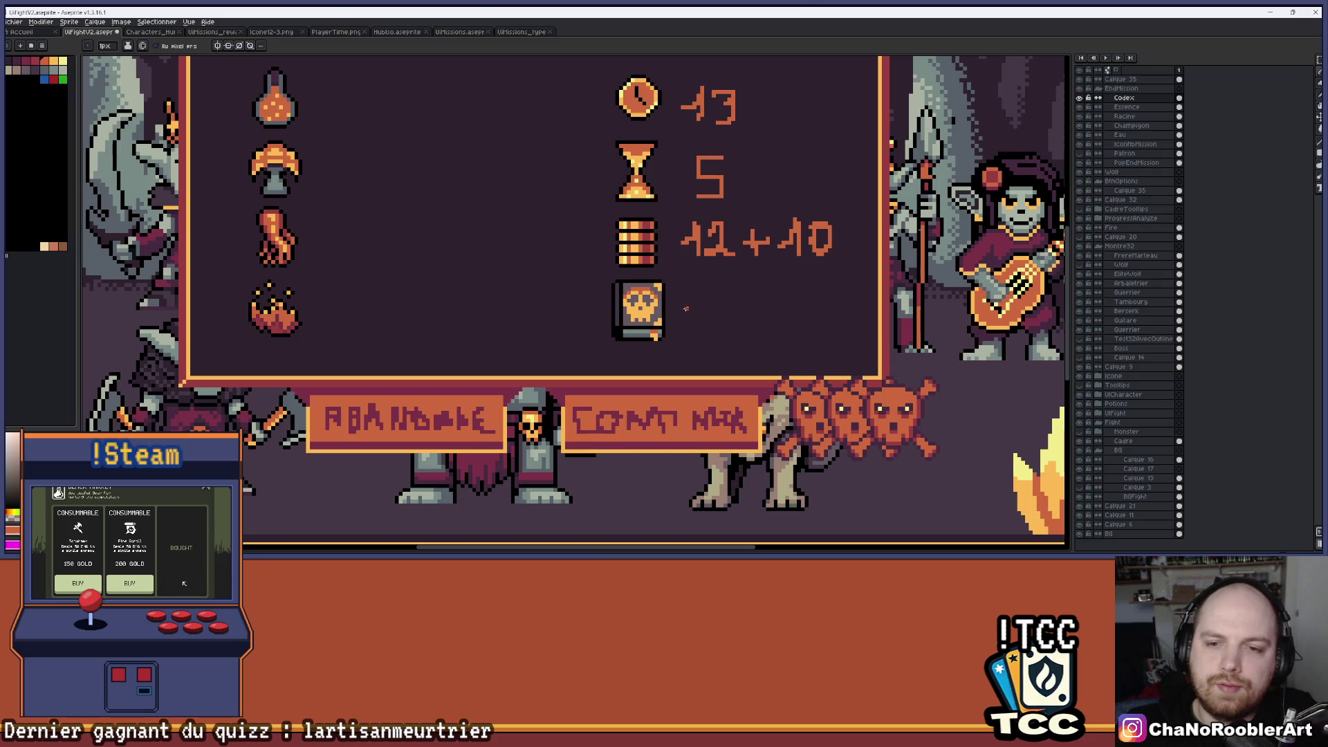
scroll(659, 304, "up", 4)
Repaint both skull eyes orange and the skull's top edge yellow.
left_click_drag(611, 299, 611, 286)
left_click_drag(599, 297, 584, 293)
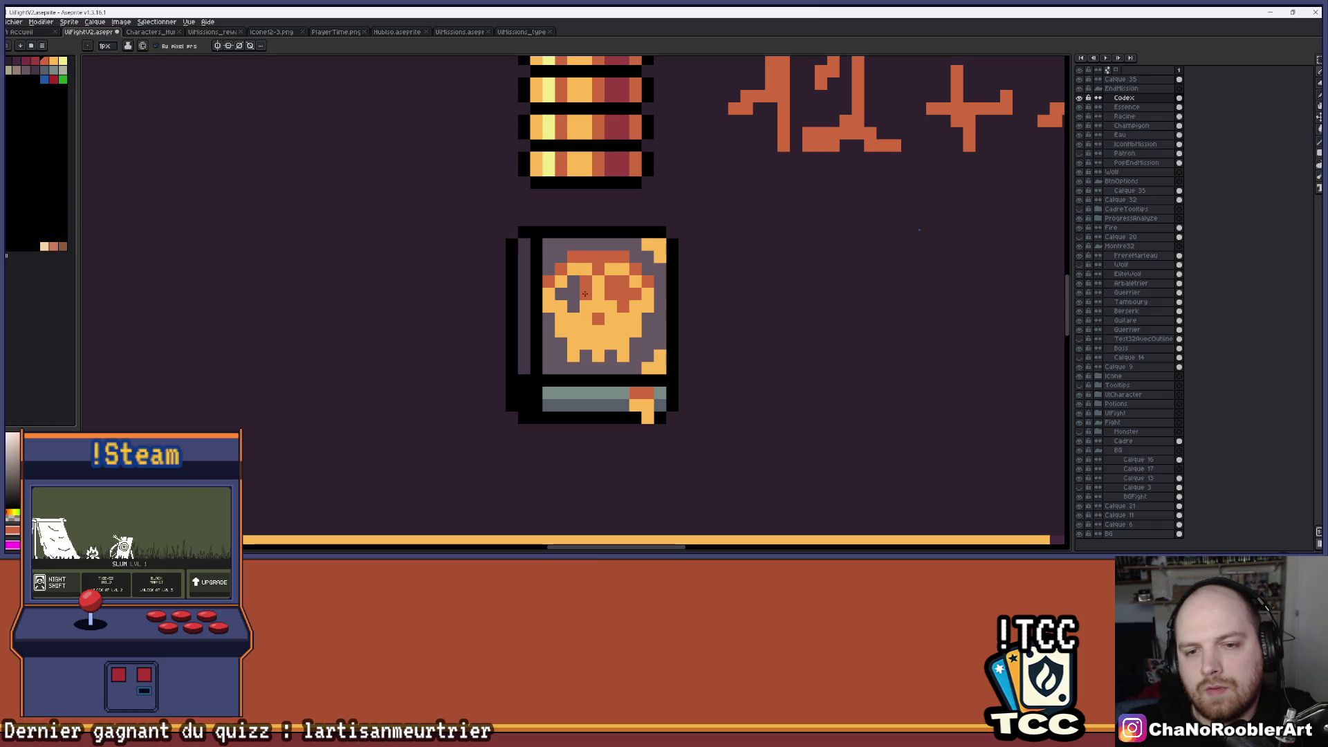
scroll(643, 296, "down", 4)
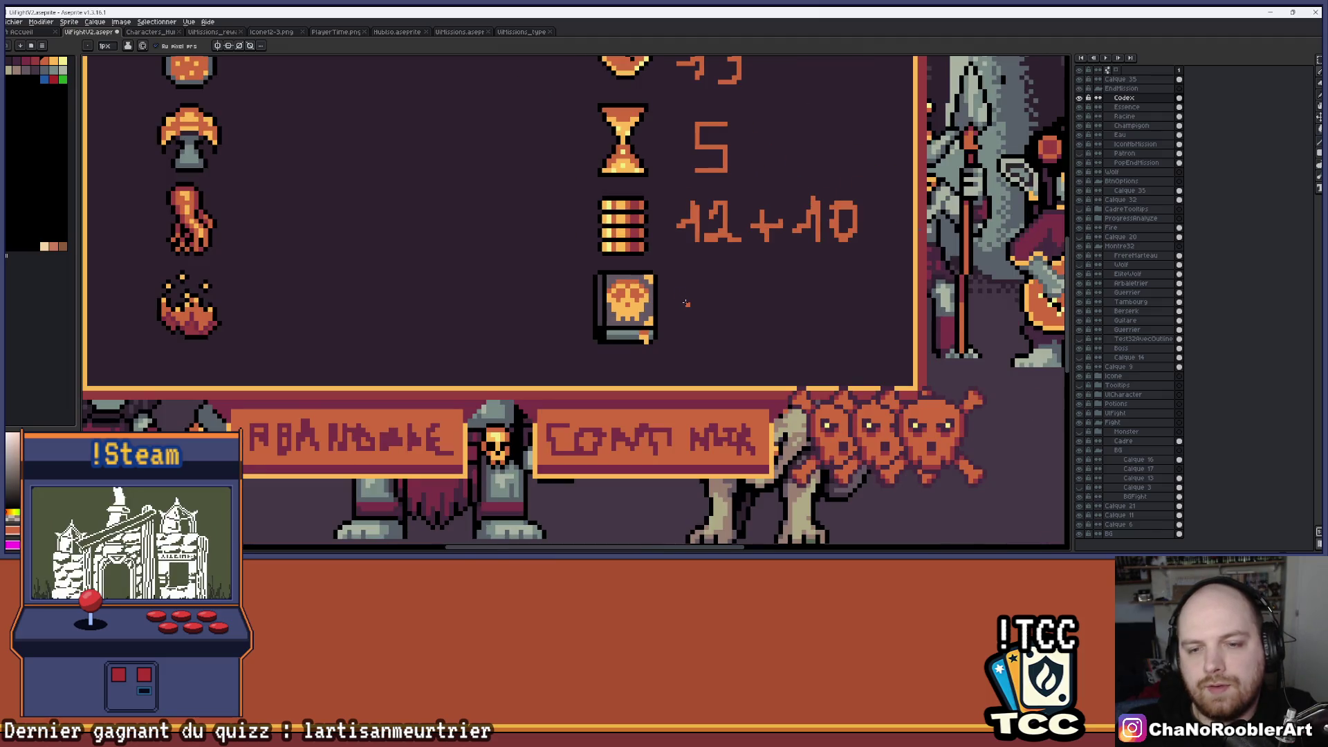
scroll(685, 303, "up", 4)
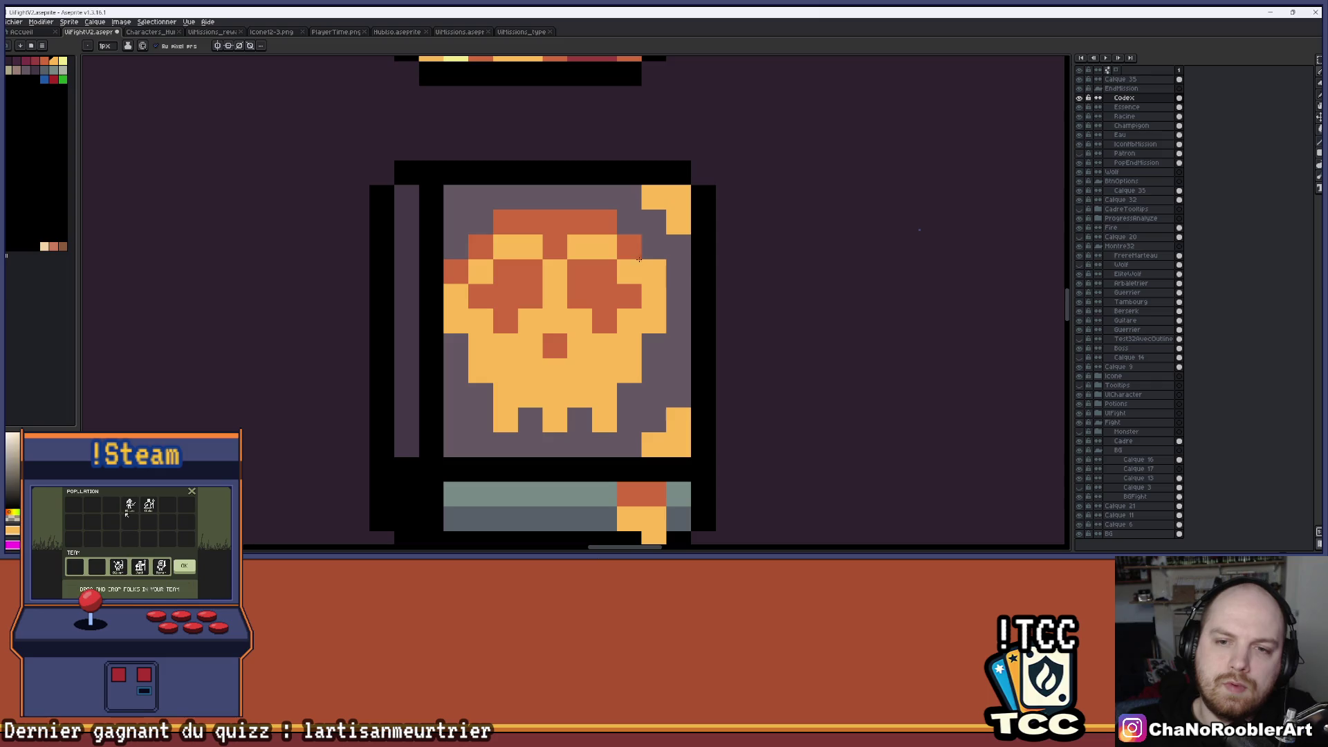
mouse_move(613, 230)
left_mouse_down()
mouse_move(554, 247)
mouse_move(505, 221)
mouse_move(529, 221)
mouse_move(453, 274)
left_mouse_up()
scroll(454, 274, "down", 5)
left_click_drag(609, 263, 667, 267)
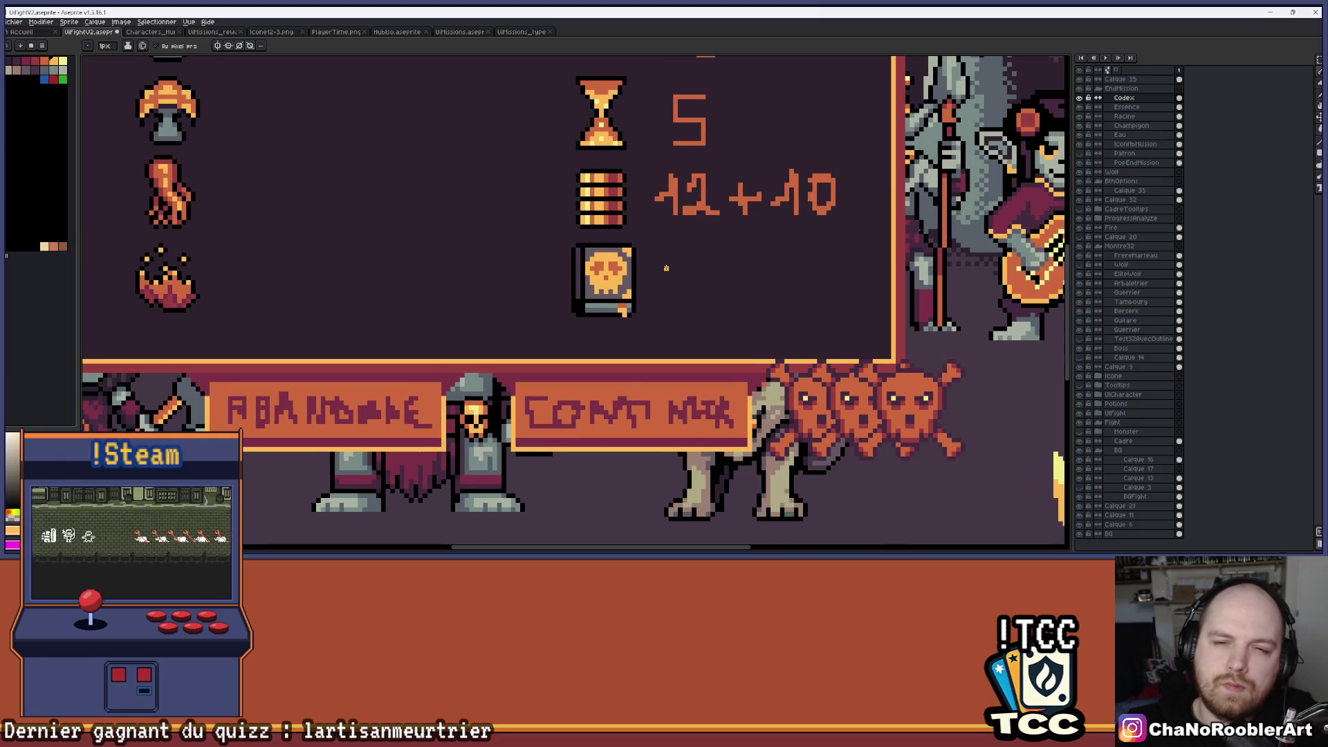
scroll(589, 281, "up", 5)
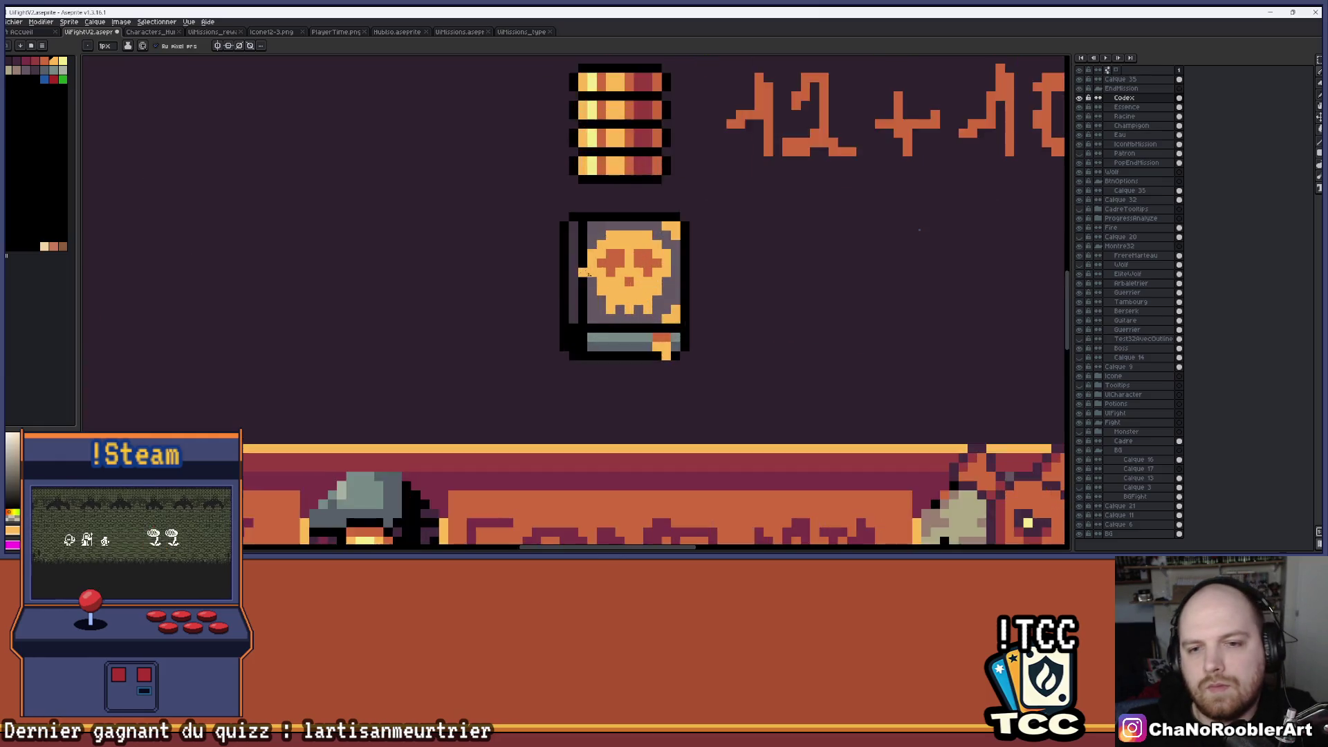
Pick dark red and paint the left eye's top row with it.
left_click_drag(590, 281, 564, 276)
left_click(35, 60)
left_click(496, 199)
left_click_drag(520, 199, 546, 199)
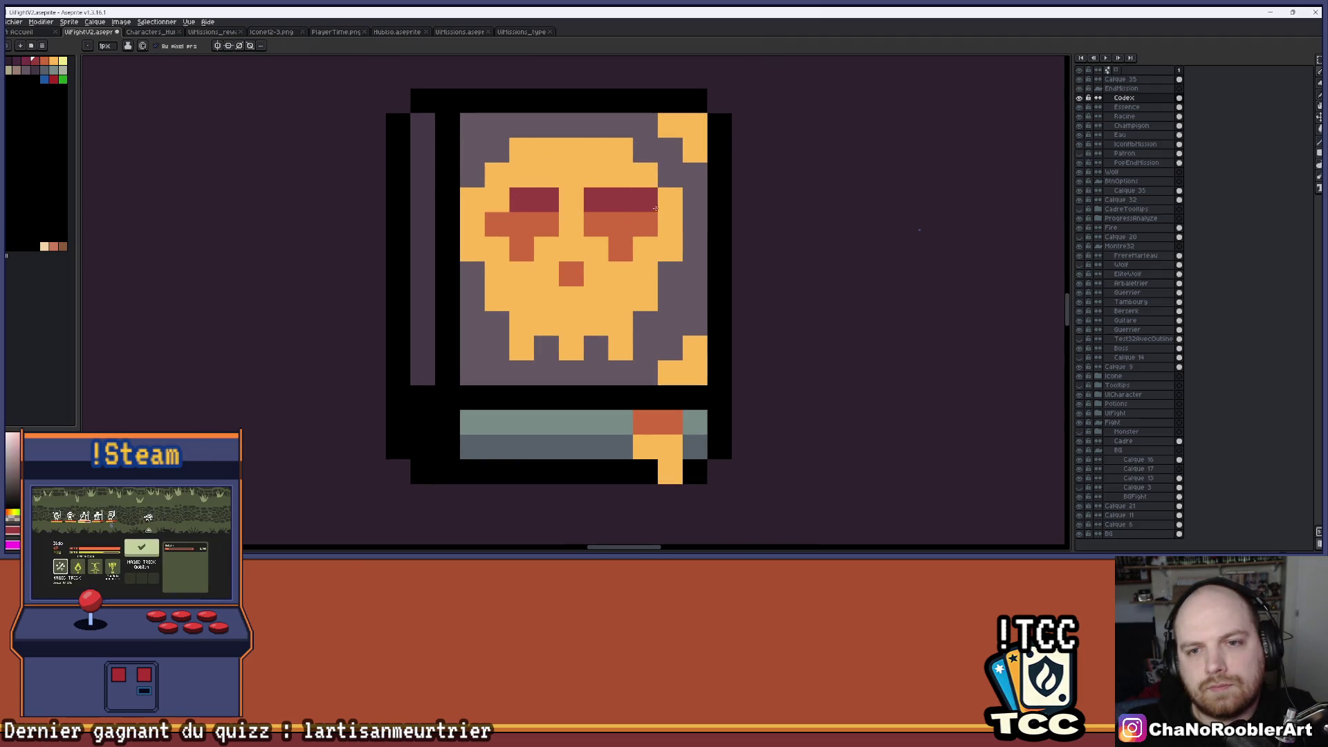
scroll(648, 206, "down", 5)
scroll(631, 269, "up", 3)
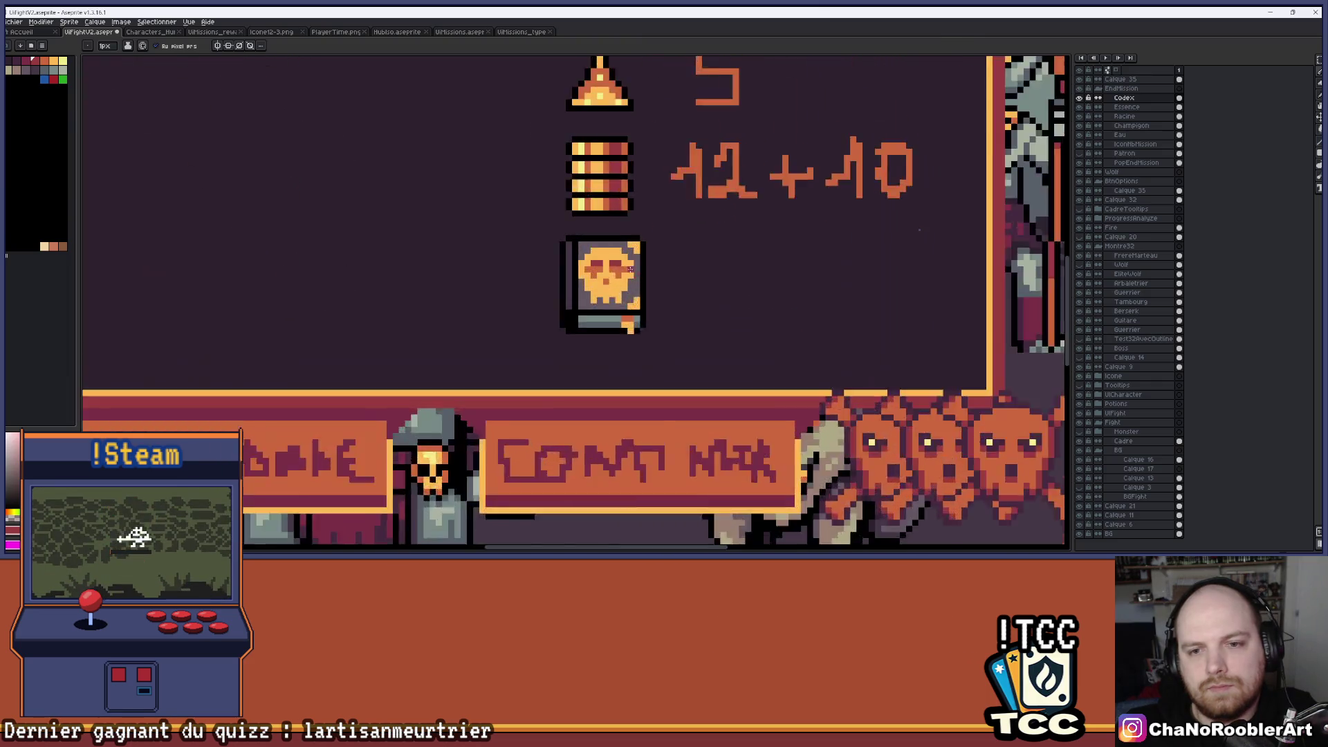
Draw rust-orange shading pixels between the skull's bottom teeth along its lower right.
scroll(631, 269, "up", 1)
scroll(567, 268, "down", 2)
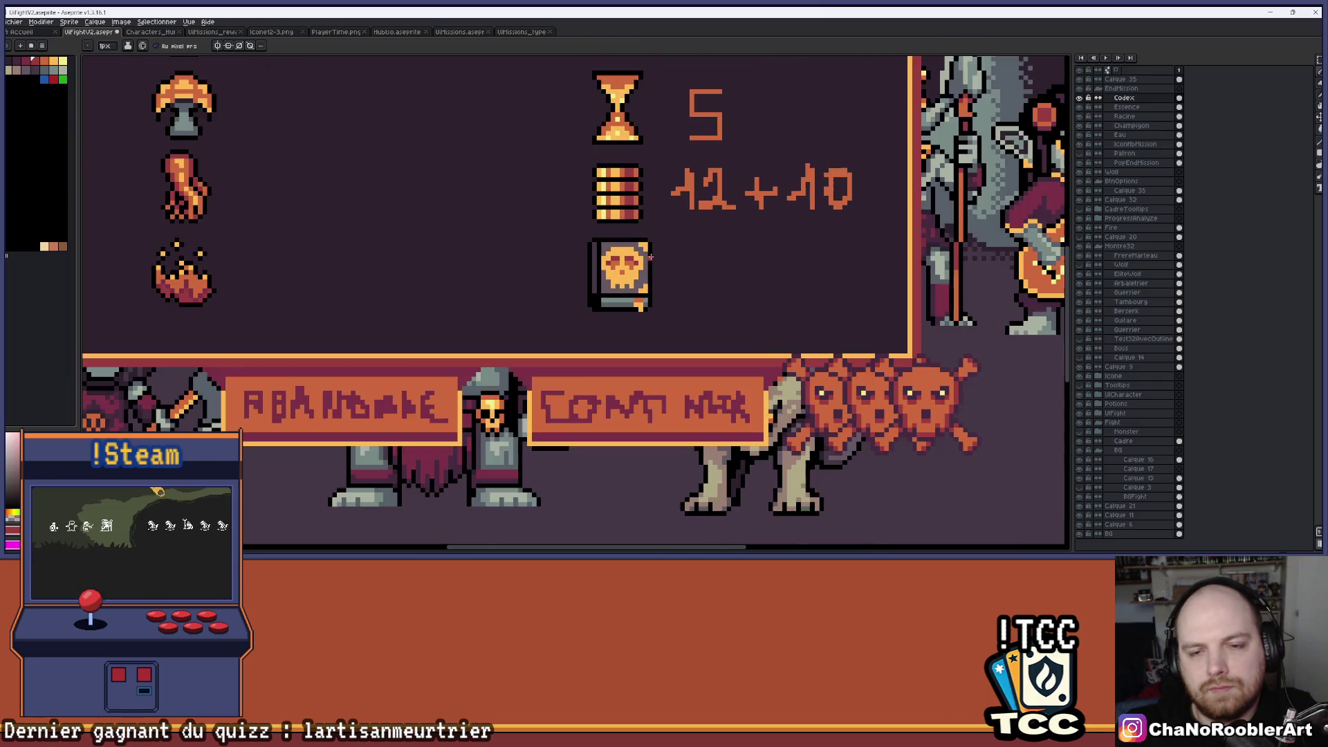
scroll(651, 256, "up", 1)
scroll(679, 269, "down", 2)
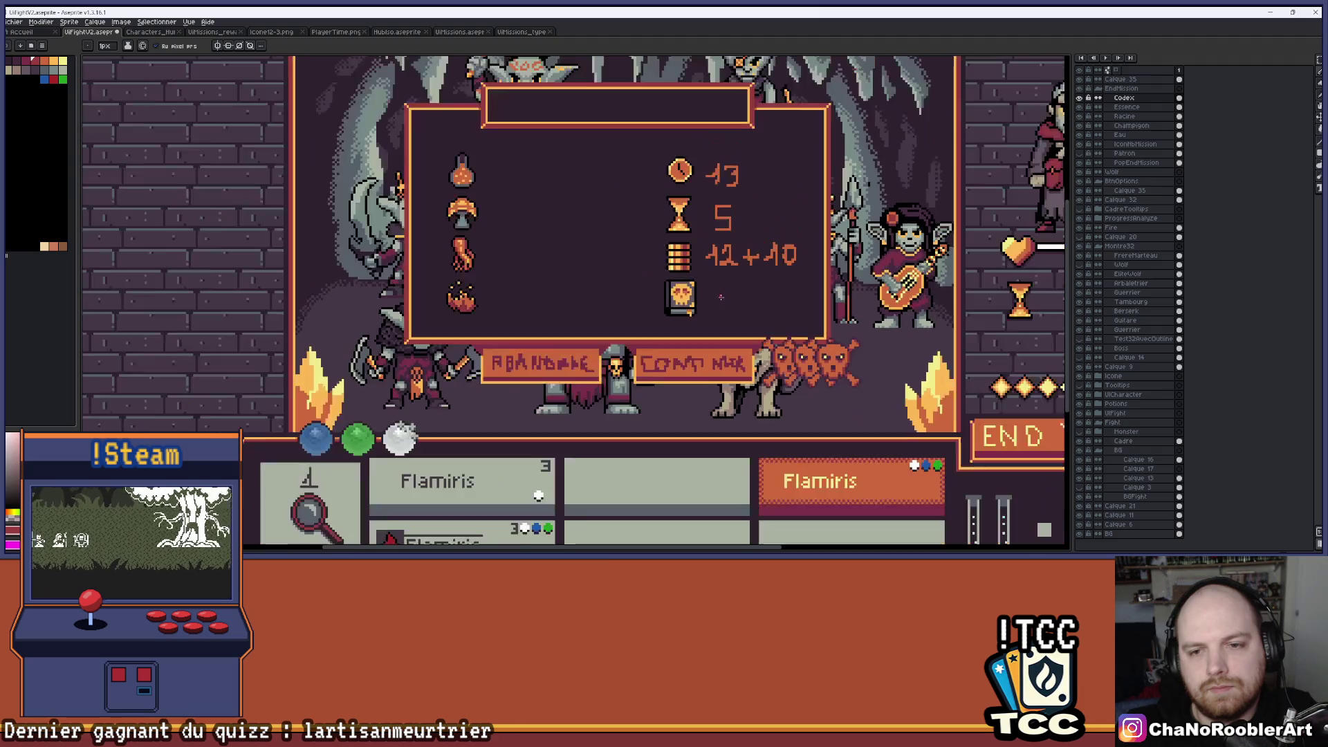
scroll(689, 308, "up", 4)
scroll(689, 308, "up", 1)
mouse_move(699, 339)
left_mouse_down()
mouse_move(672, 380)
mouse_move(648, 374)
left_mouse_up()
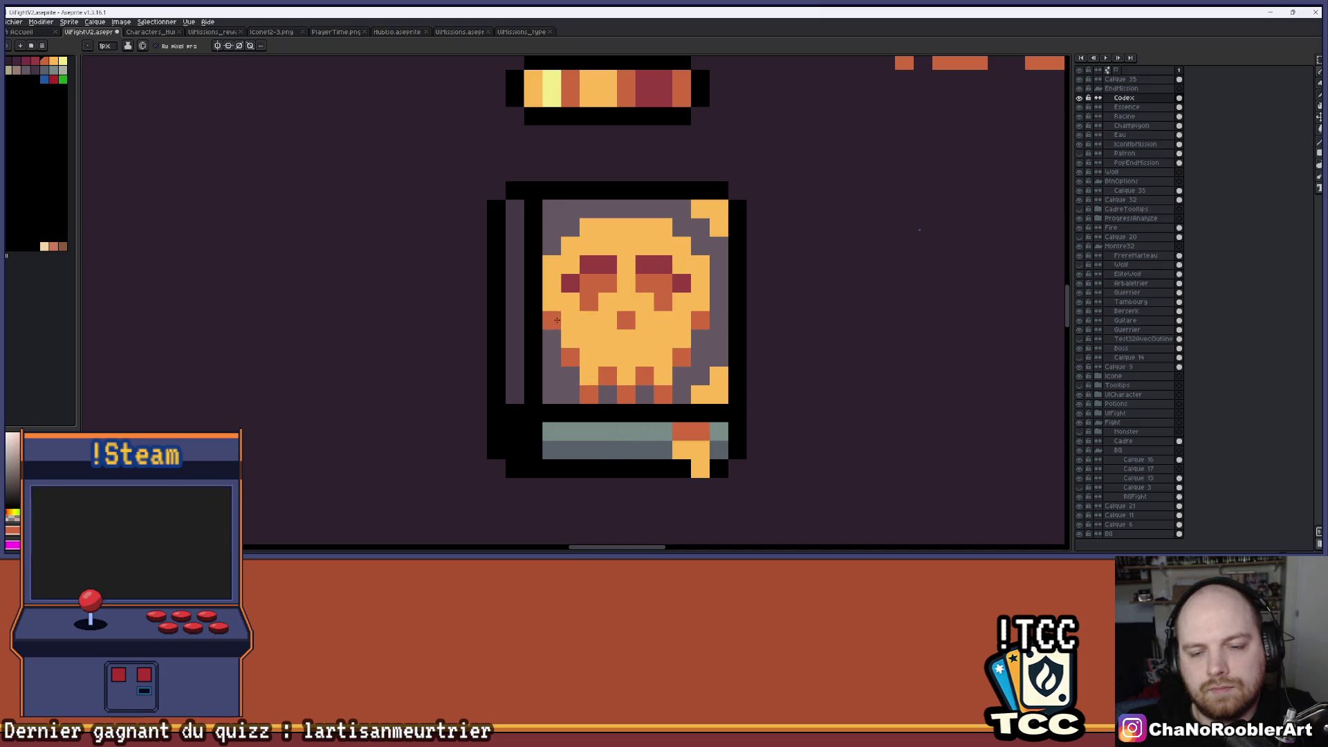
scroll(670, 300, "down", 2)
scroll(670, 300, "down", 4)
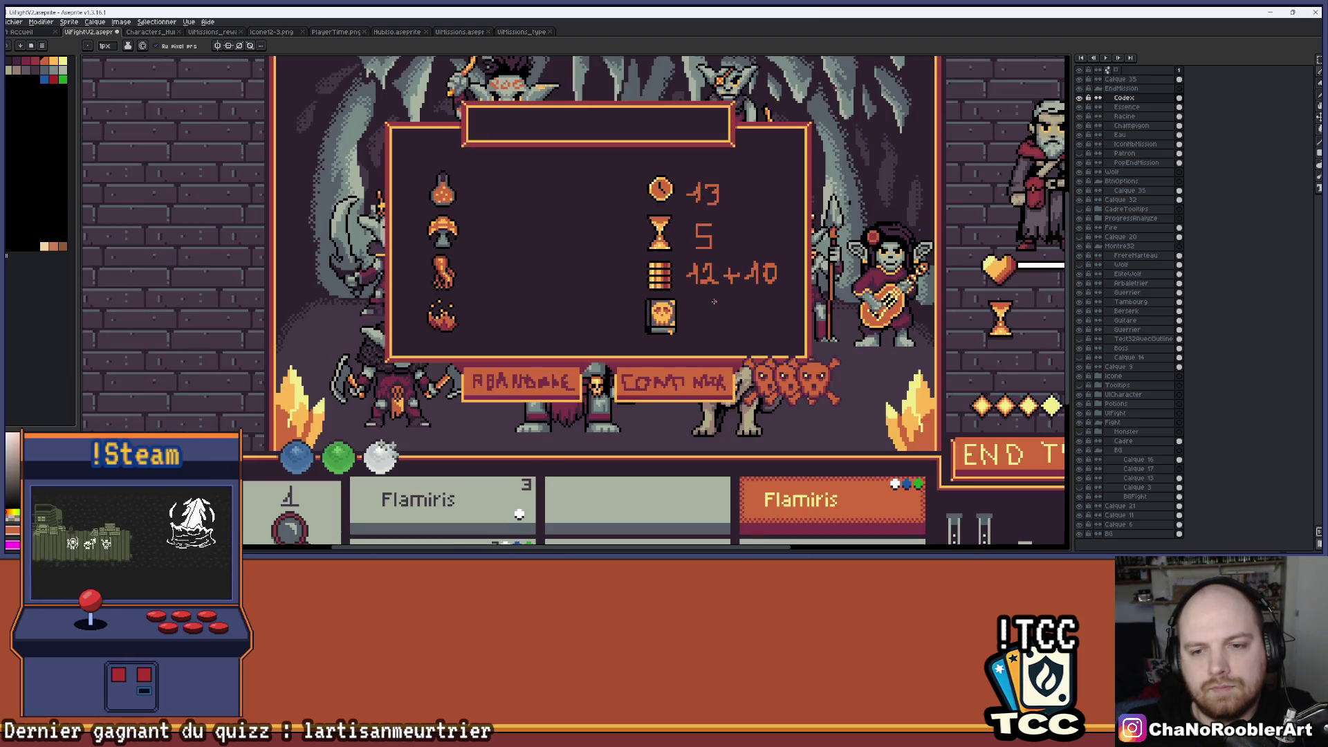
scroll(712, 302, "up", 1)
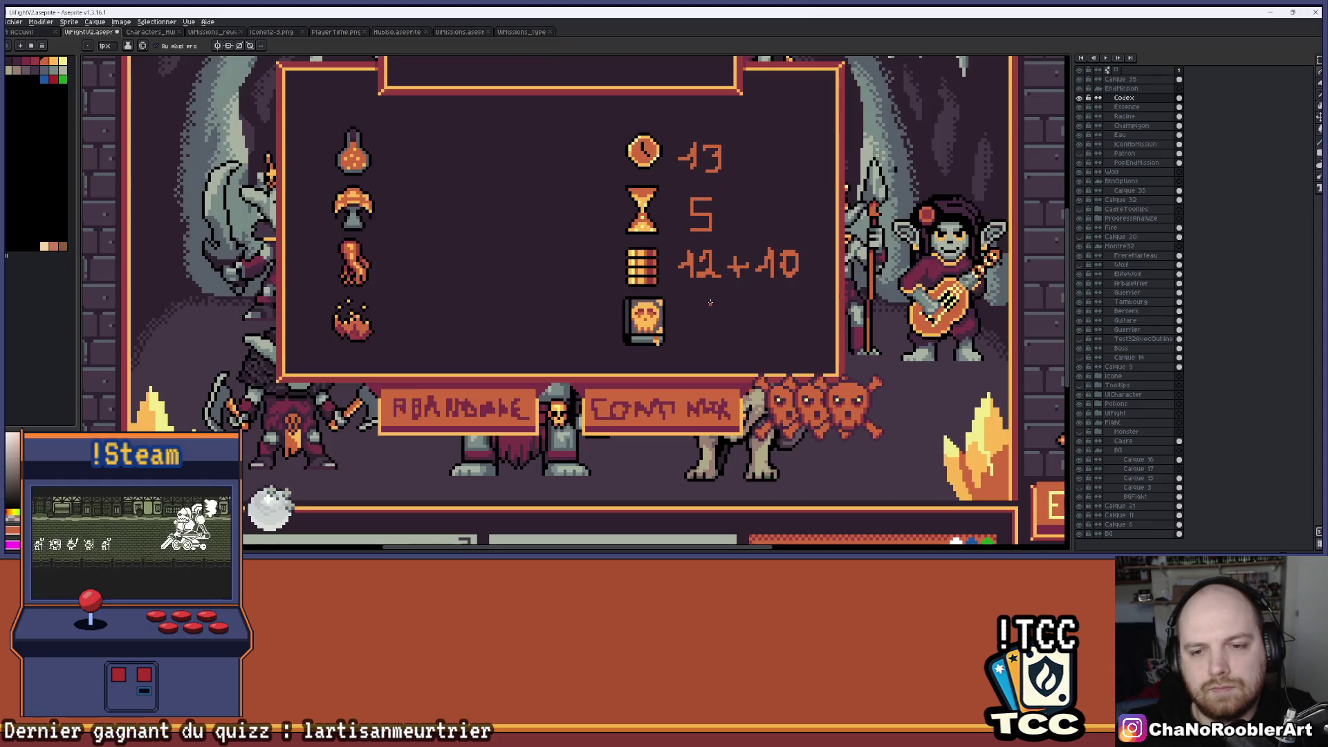
scroll(711, 302, "down", 3)
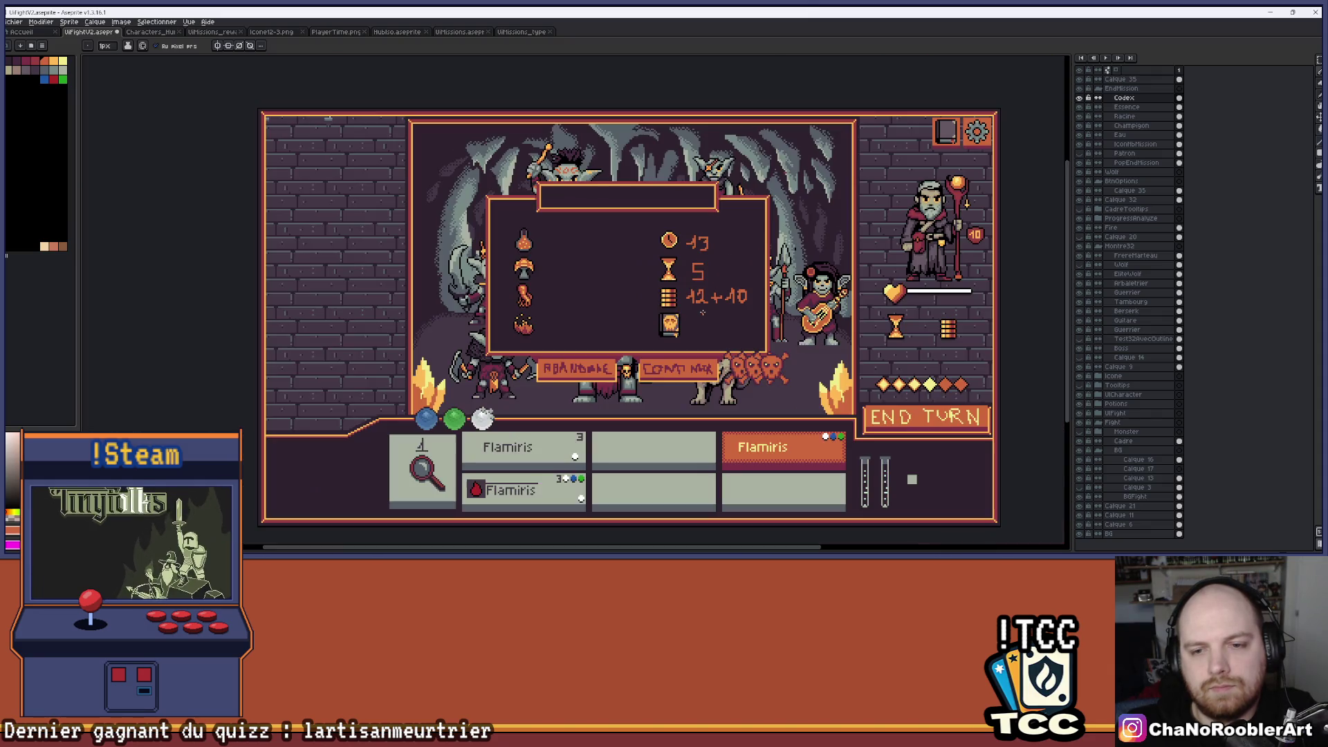
left_click_drag(720, 321, 671, 305)
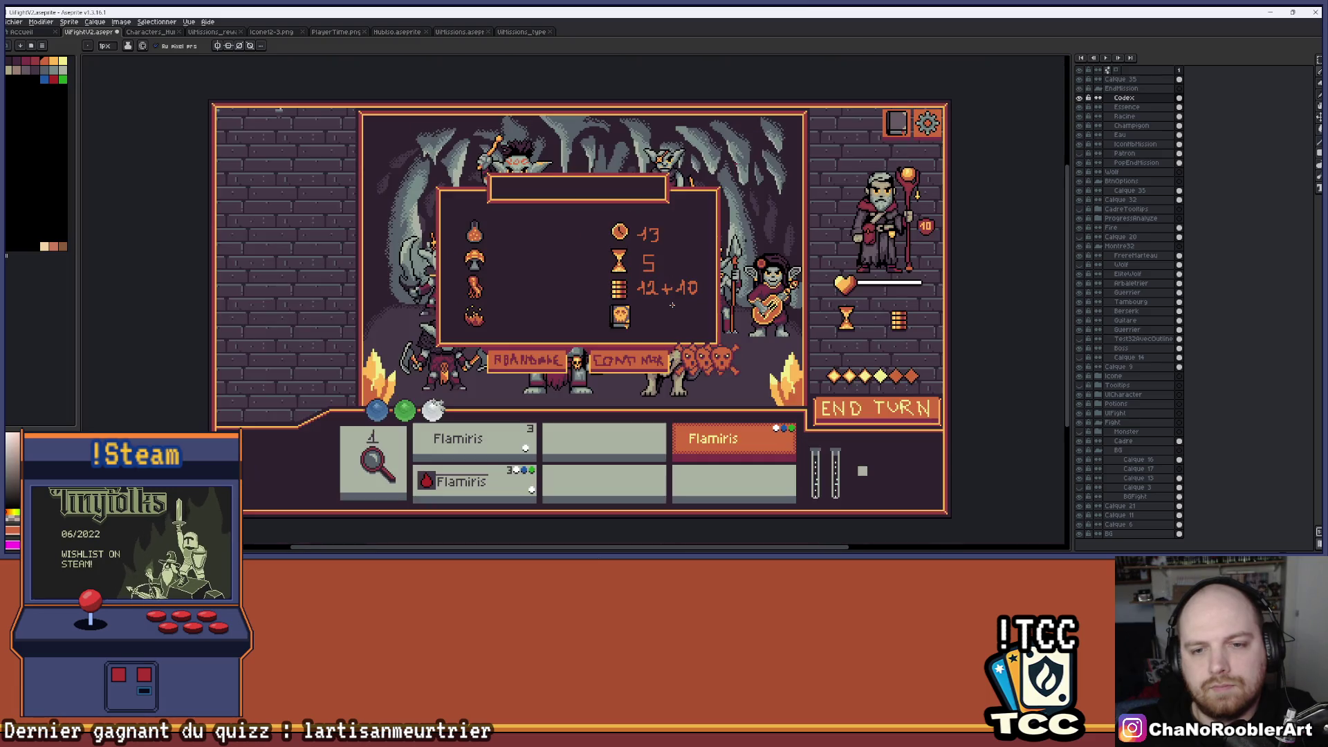
scroll(628, 318, "up", 6)
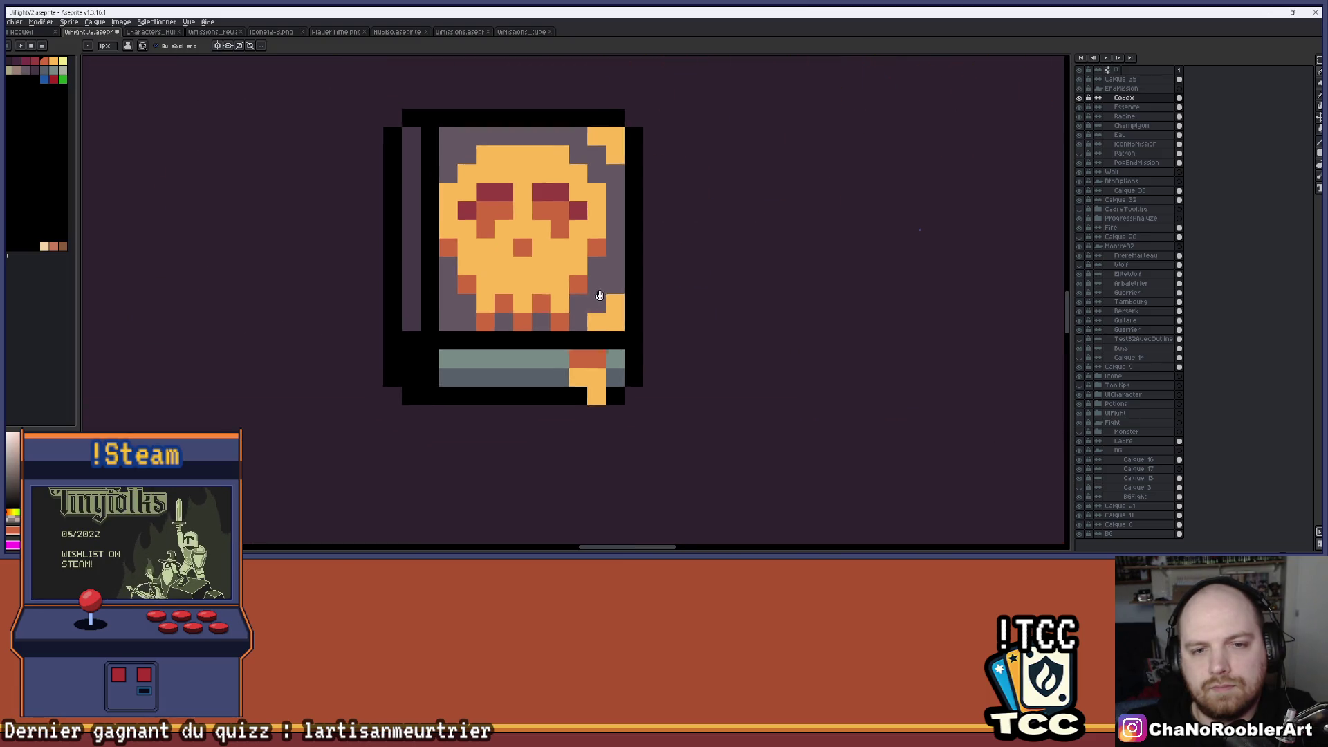
Marquee-select the skull, shift it up one pixel and drop the selection.
key("m")
scroll(598, 247, "up", 1)
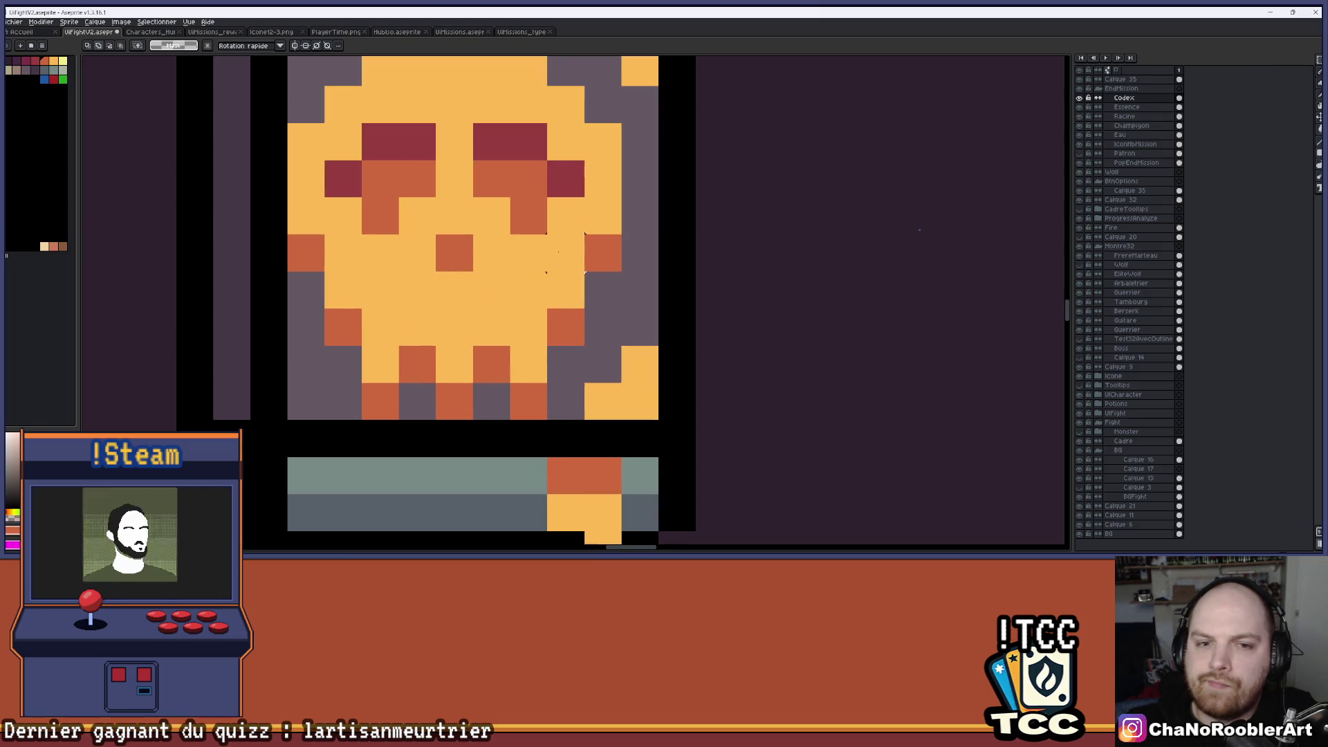
mouse_move(286, 270)
left_mouse_down()
mouse_move(550, 386)
mouse_move(587, 421)
left_mouse_up()
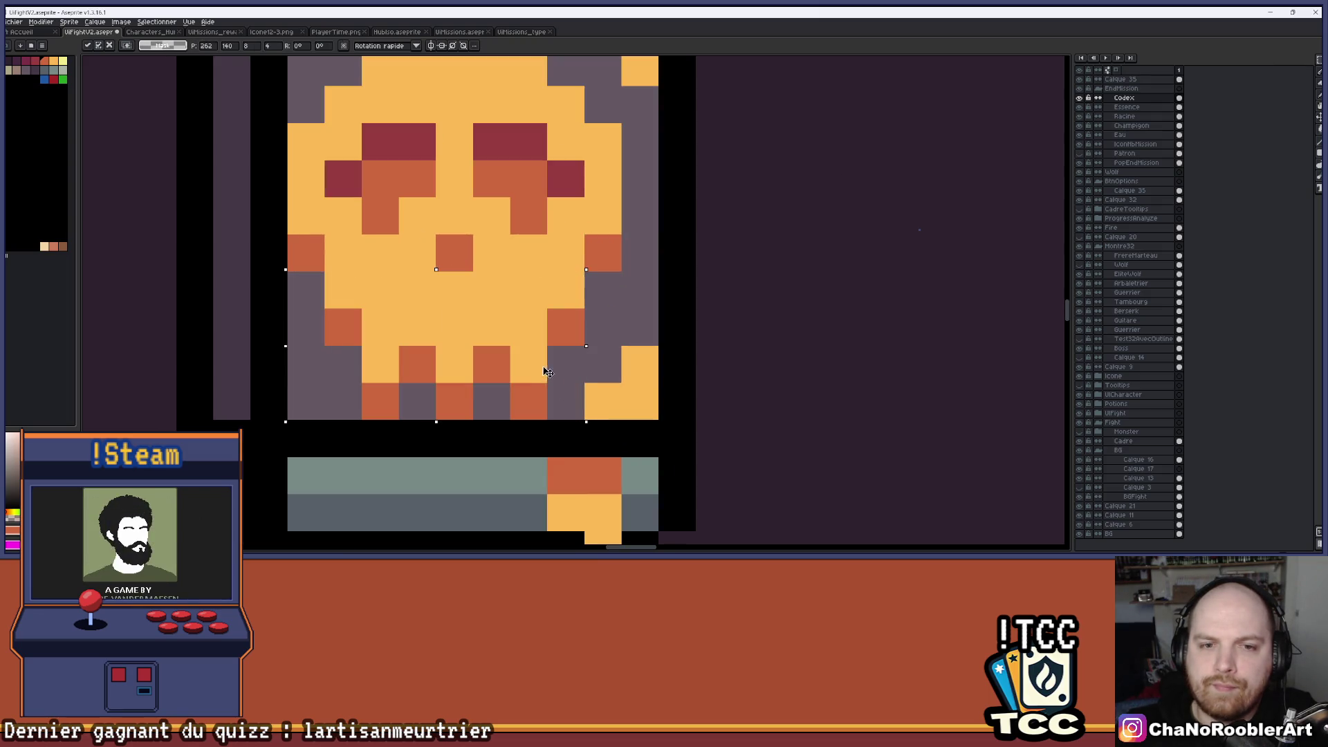
left_click_drag(550, 362, 545, 345)
scroll(545, 346, "down", 2)
key("ctrl+d")
scroll(563, 357, "down", 2)
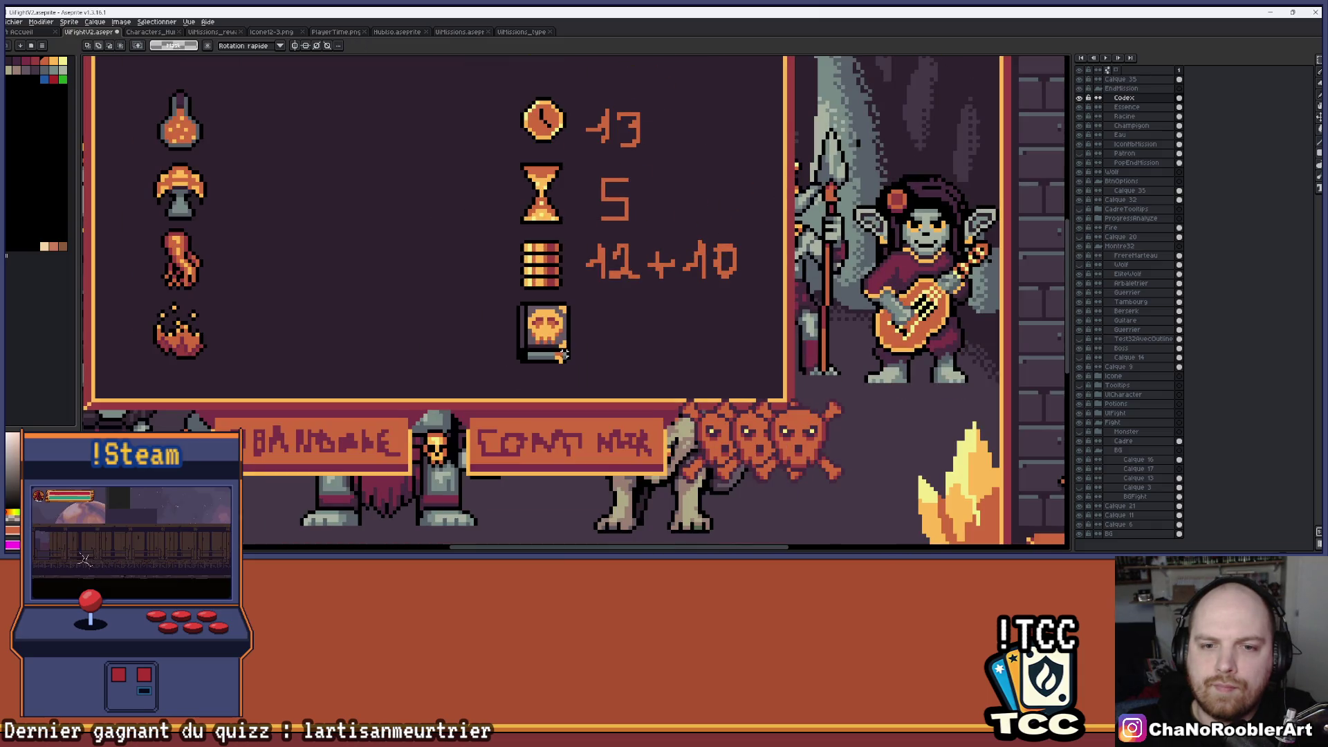
scroll(549, 341, "up", 4)
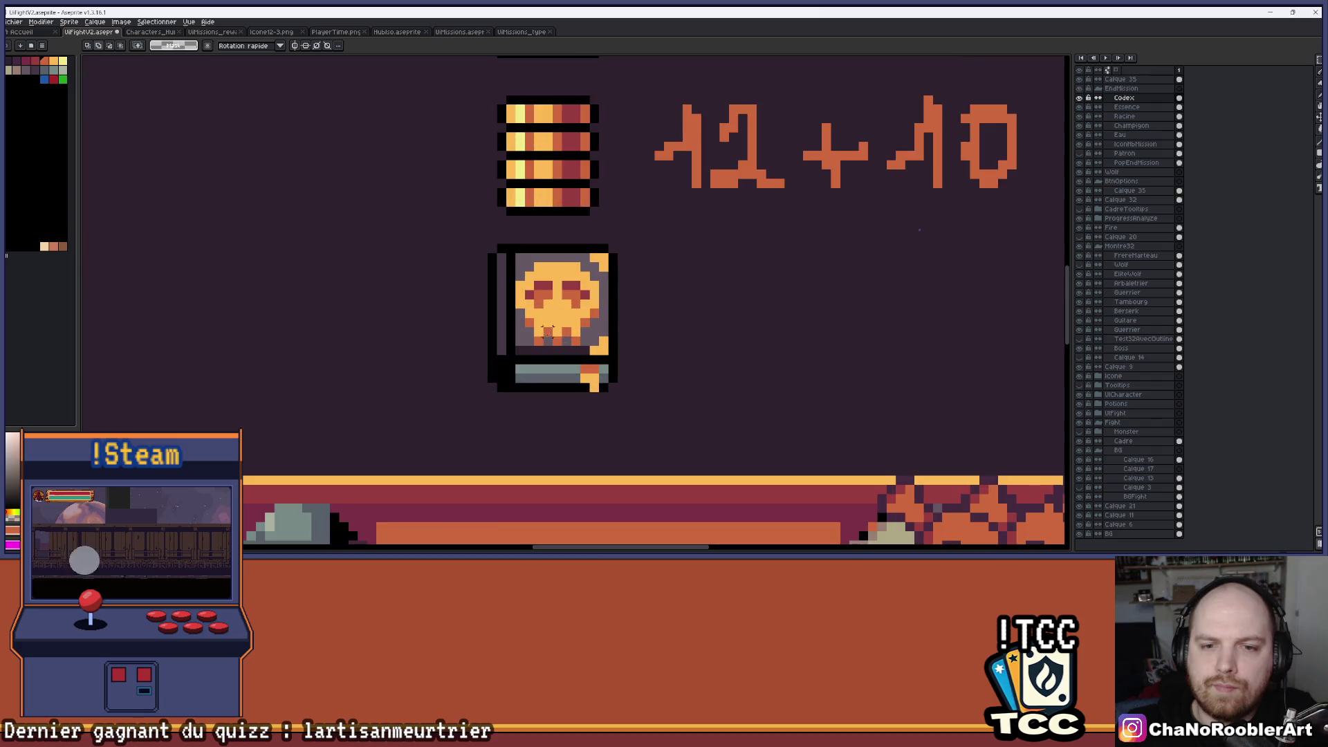
key("b")
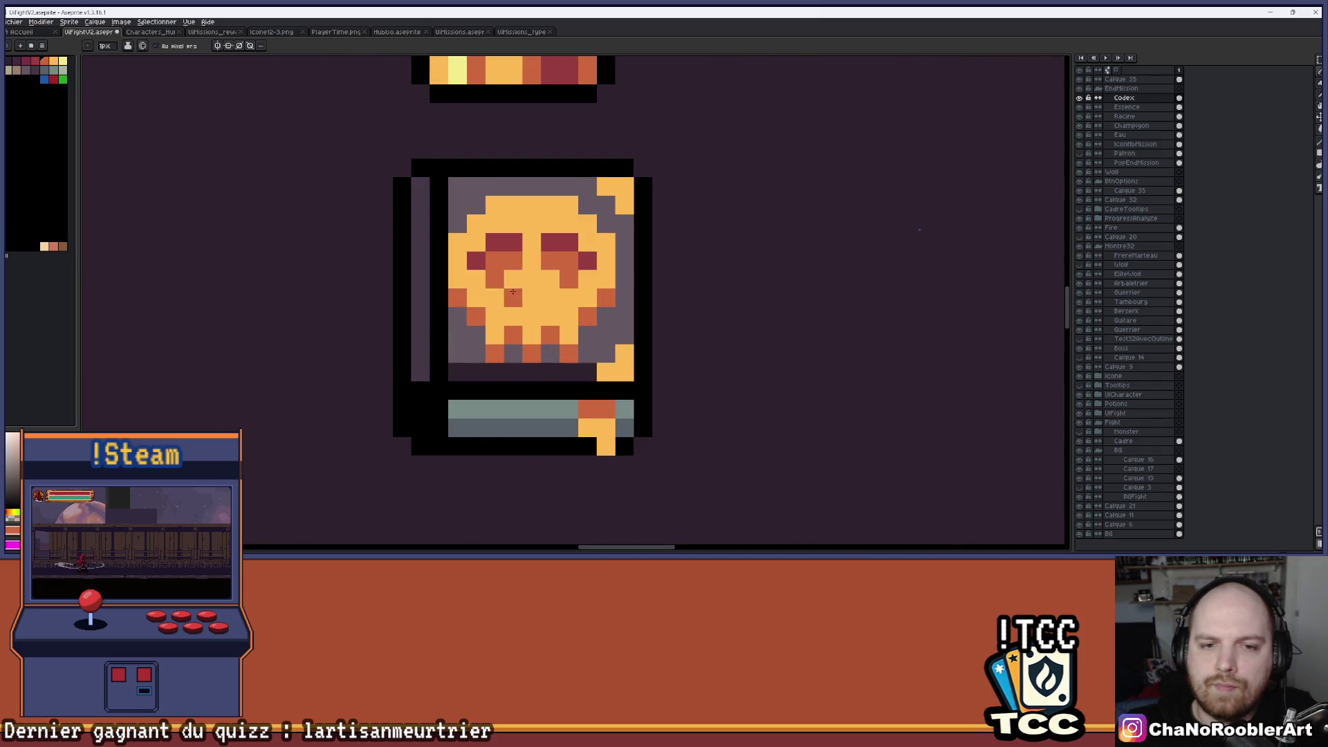
scroll(567, 304, "down", 3)
scroll(572, 305, "up", 2)
scroll(571, 305, "up", 2)
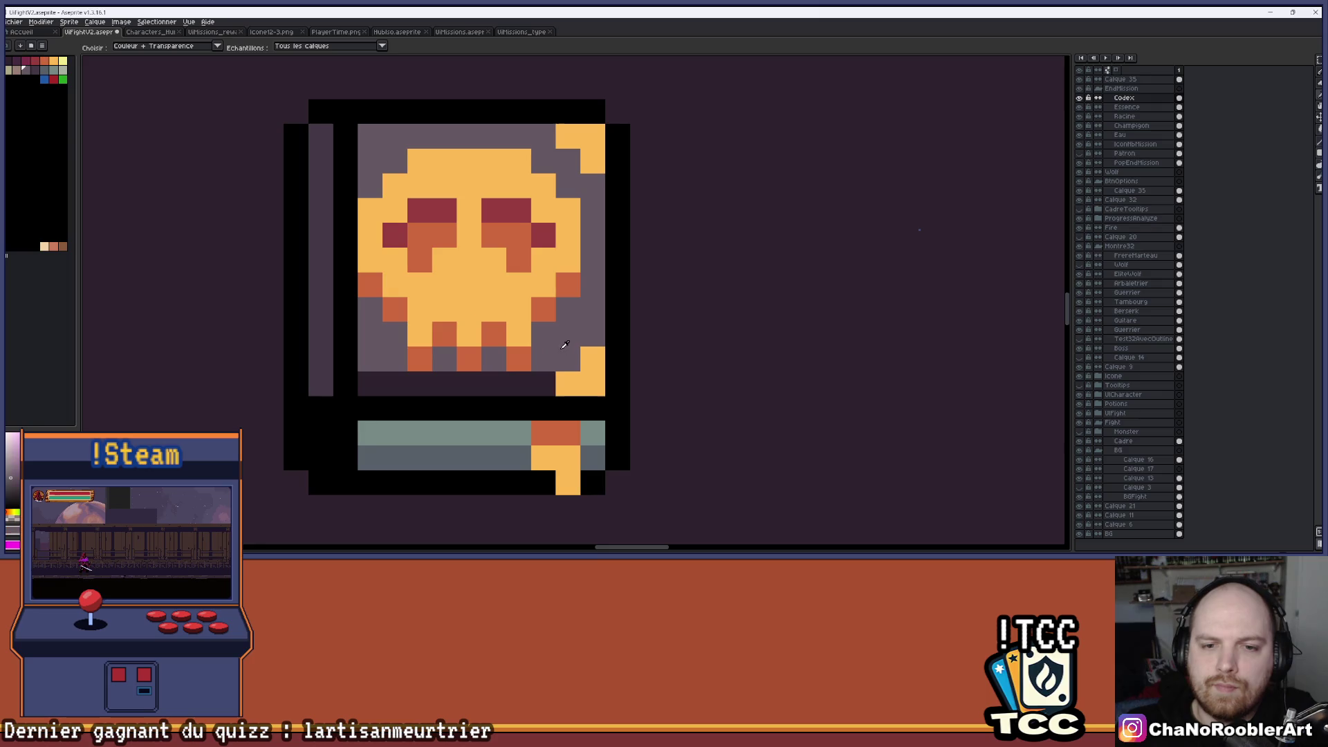
scroll(427, 380, "down", 3)
scroll(427, 380, "down", 2)
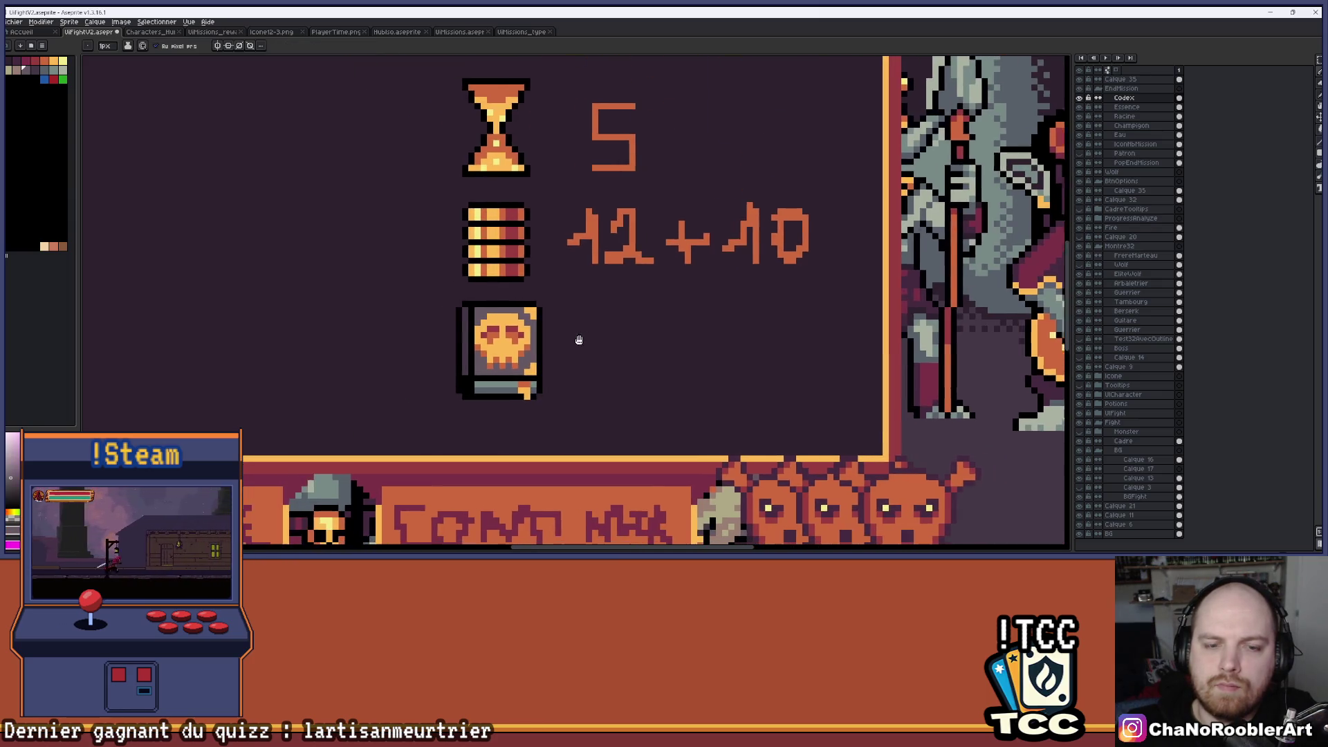
scroll(554, 341, "up", 4)
key("i")
scroll(441, 283, "down", 1)
key("b")
left_click(566, 322)
left_click(602, 359)
scroll(648, 335, "down", 1)
scroll(649, 336, "down", 3)
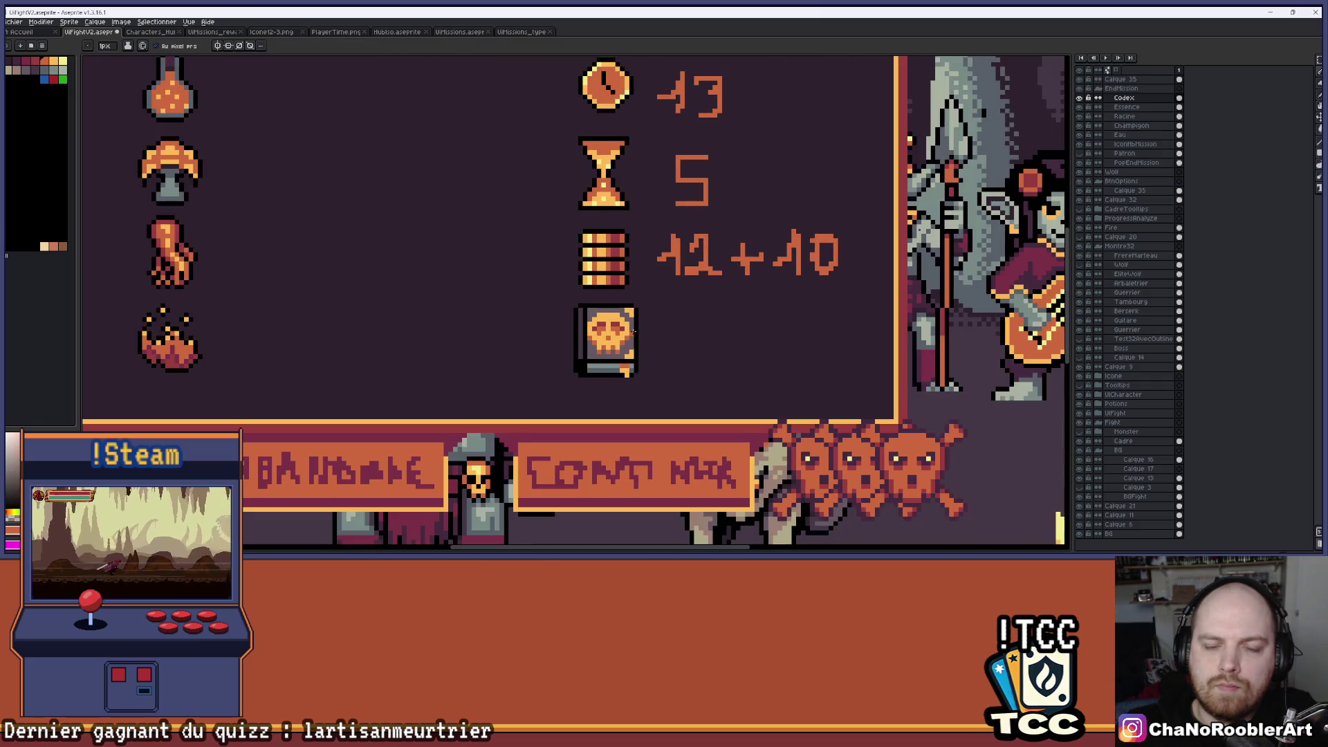
scroll(620, 326, "up", 2)
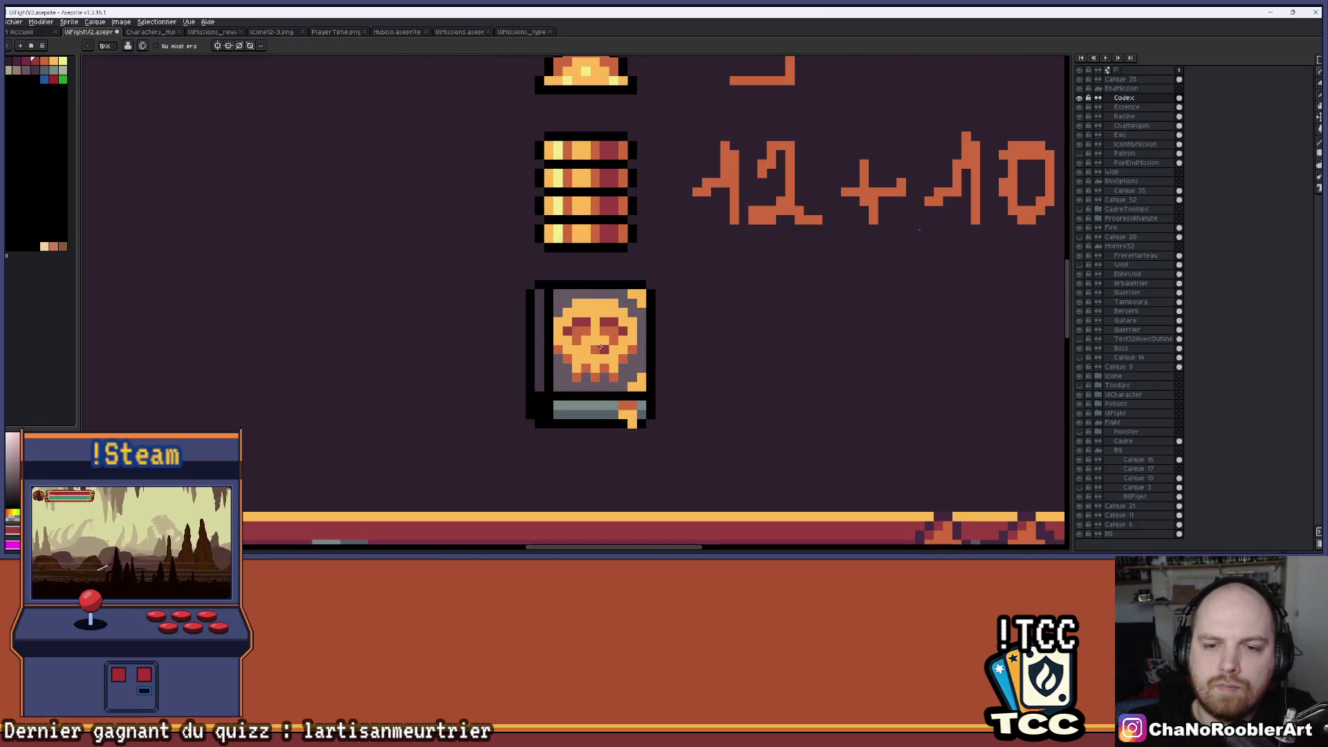
scroll(620, 326, "down", 1)
mouse_move(680, 342)
left_mouse_down()
mouse_move(697, 326)
mouse_move(708, 334)
left_mouse_up()
scroll(741, 310, "down", 1)
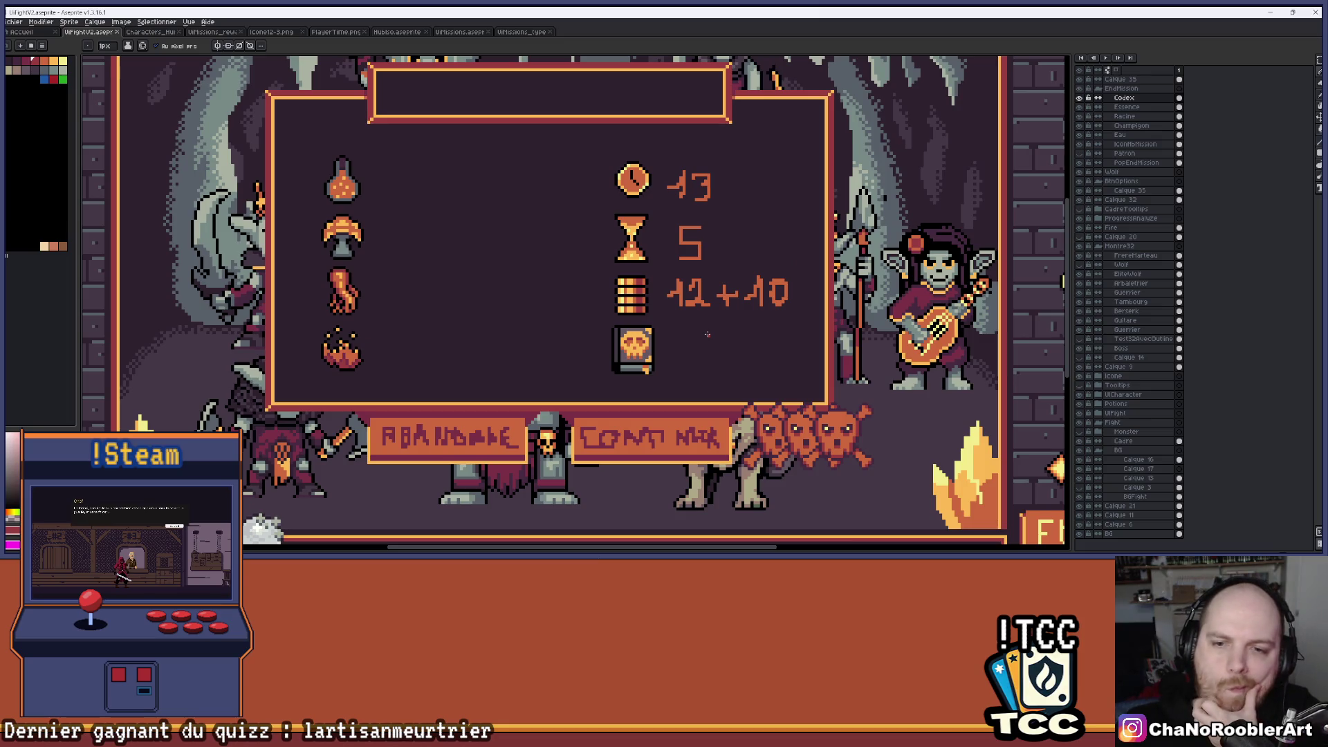
scroll(708, 334, "down", 1)
scroll(692, 346, "up", 5)
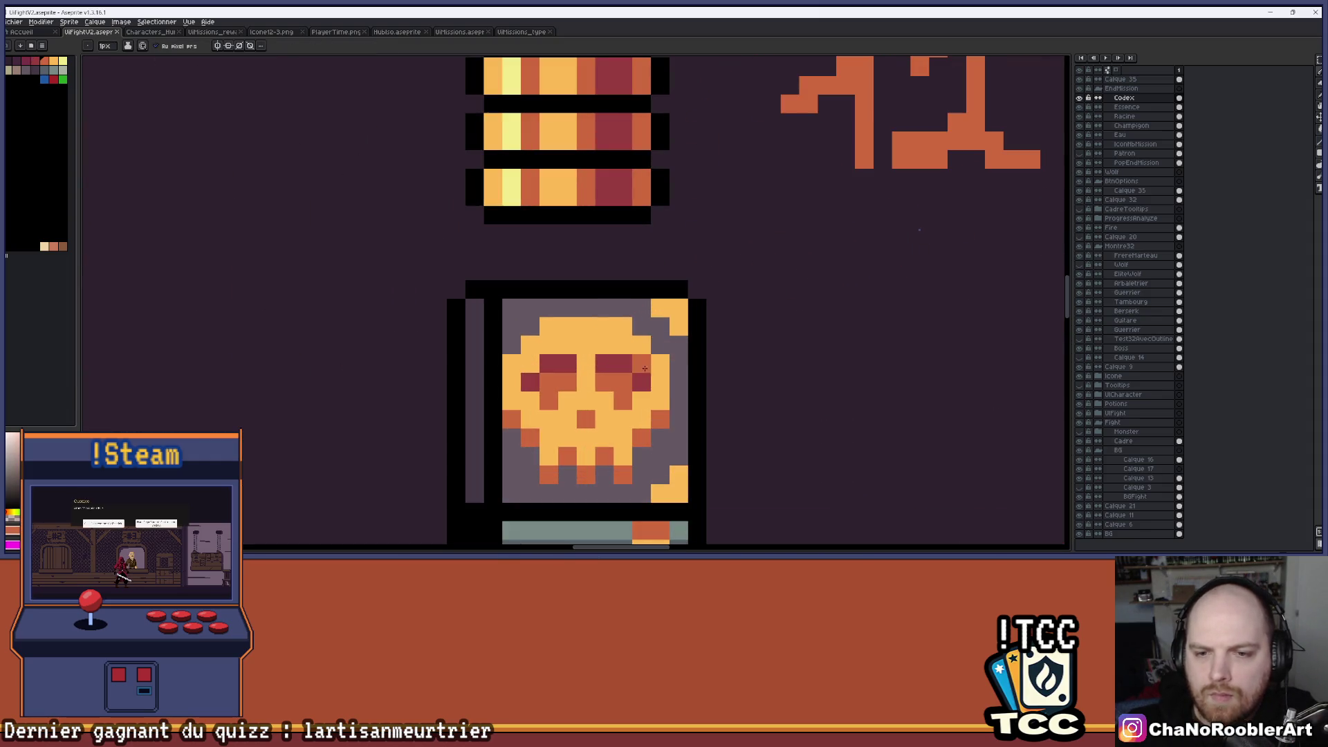
key("x")
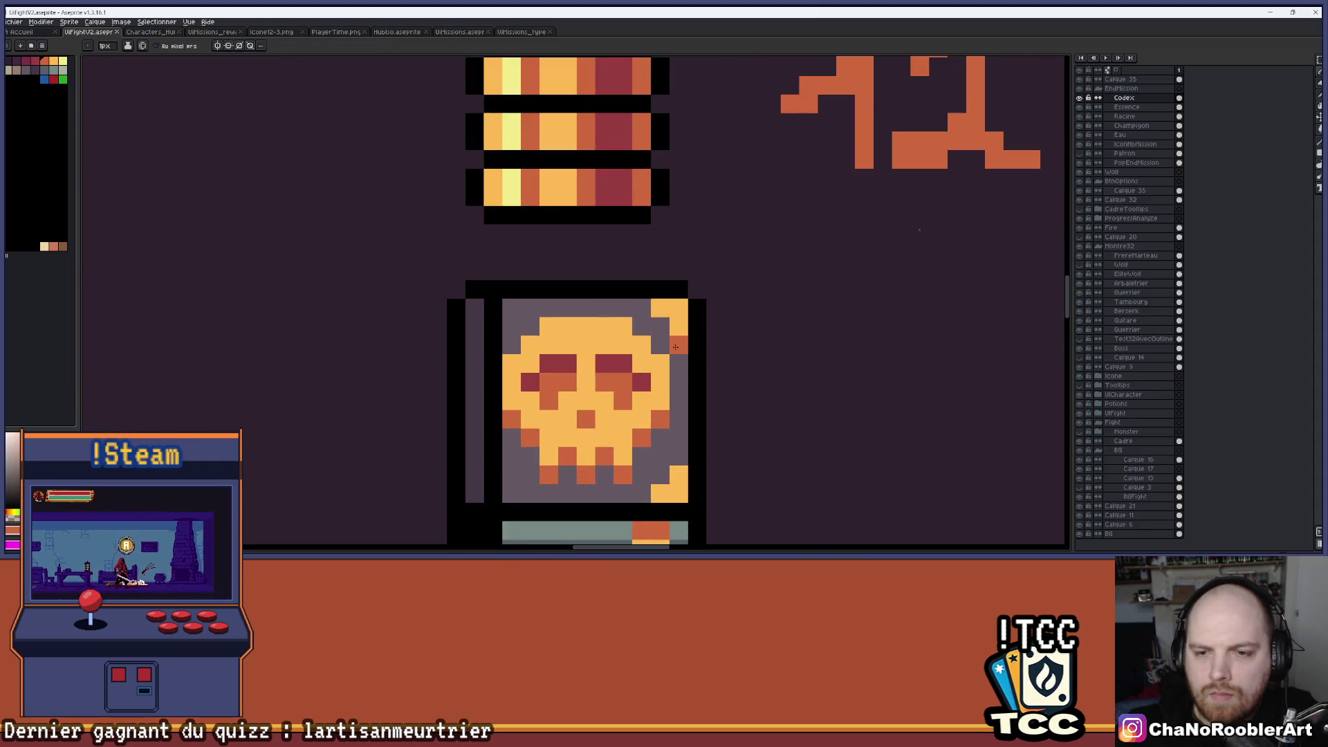
scroll(675, 346, "down", 3)
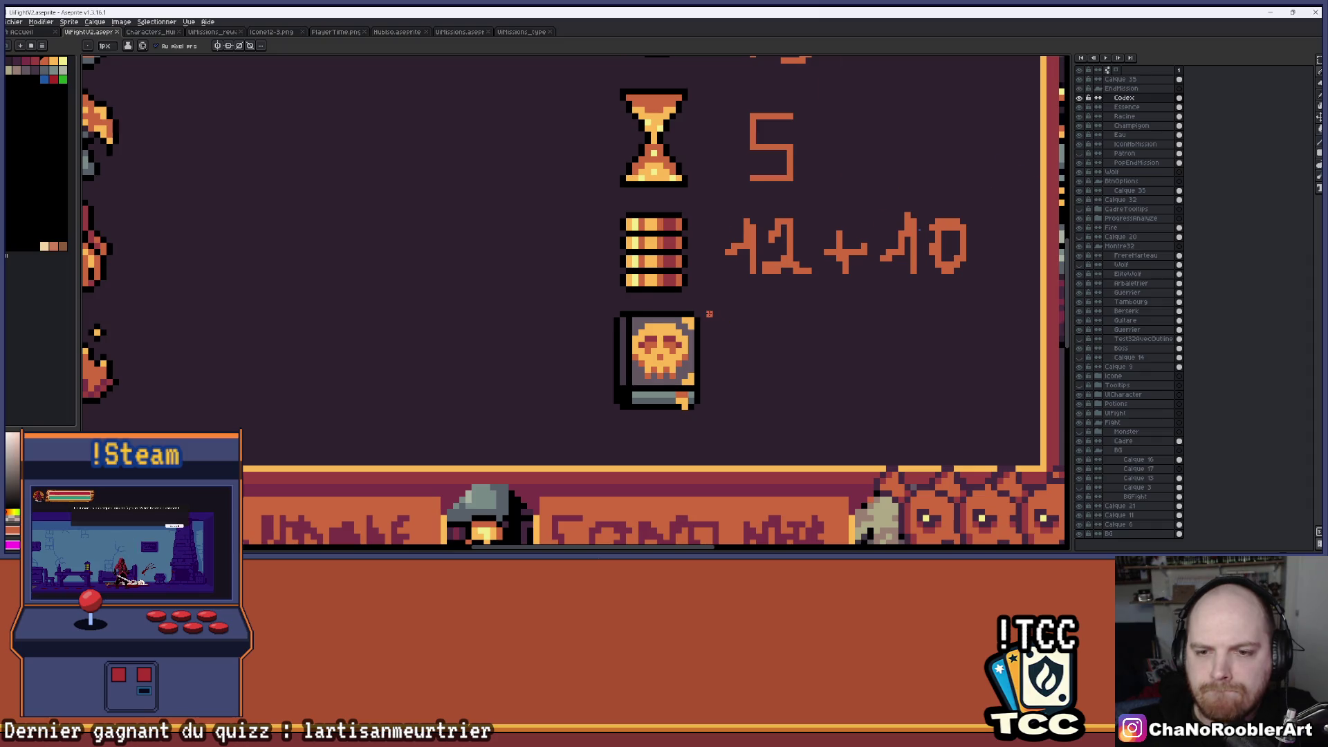
scroll(709, 314, "up", 2)
scroll(734, 355, "down", 4)
scroll(734, 355, "down", 3)
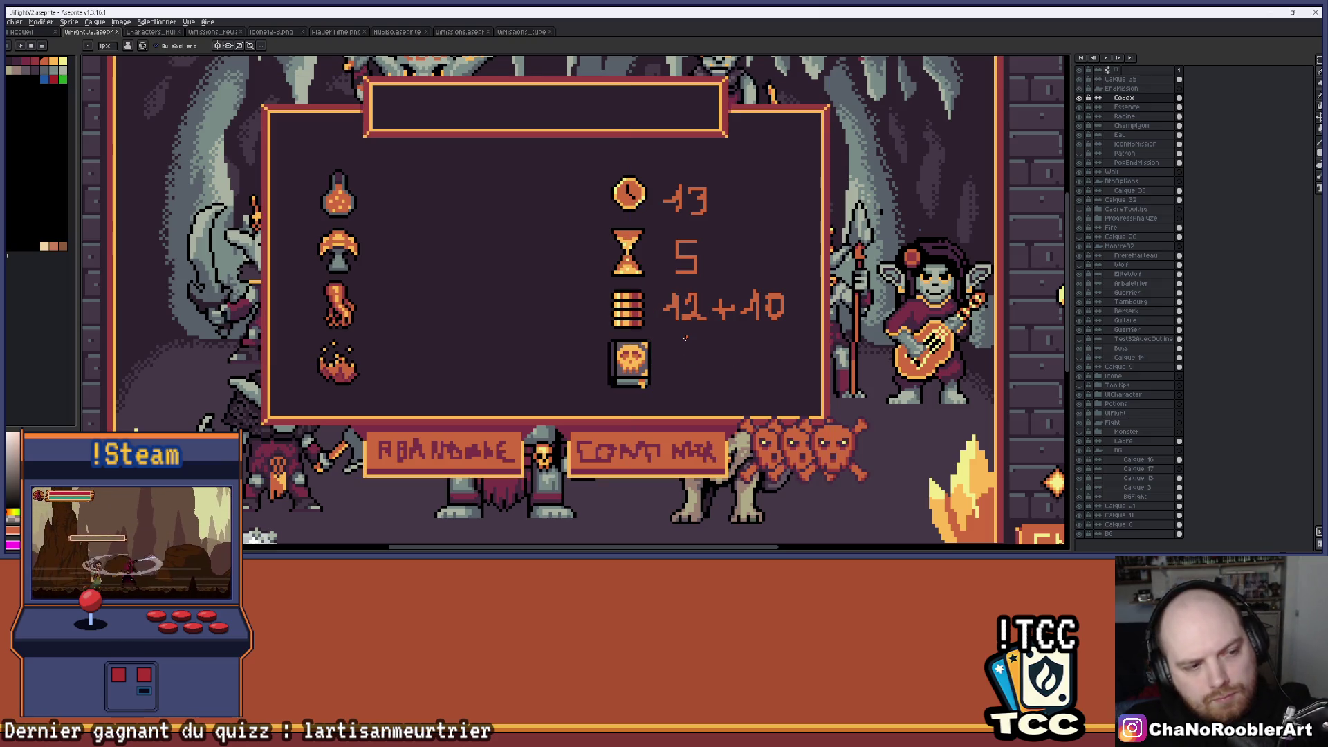
scroll(684, 337, "down", 2)
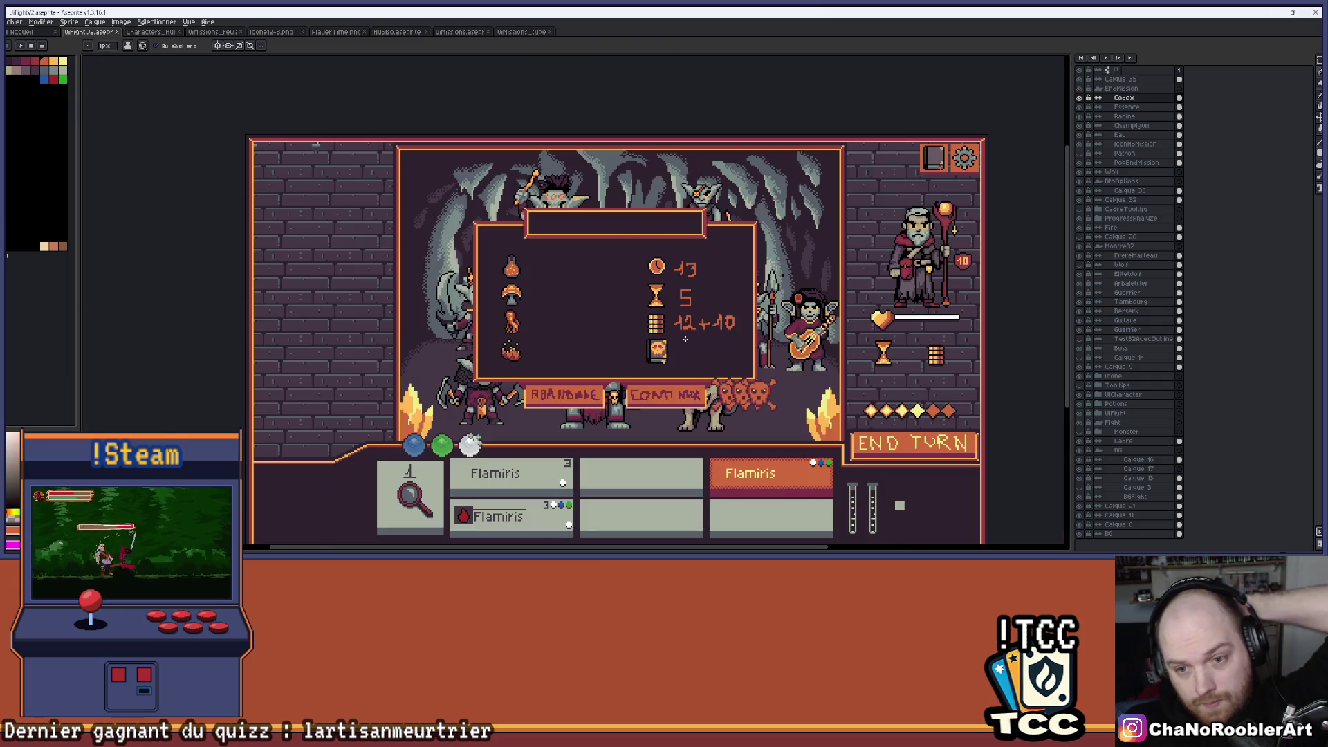
scroll(685, 337, "up", 1)
scroll(694, 363, "down", 1)
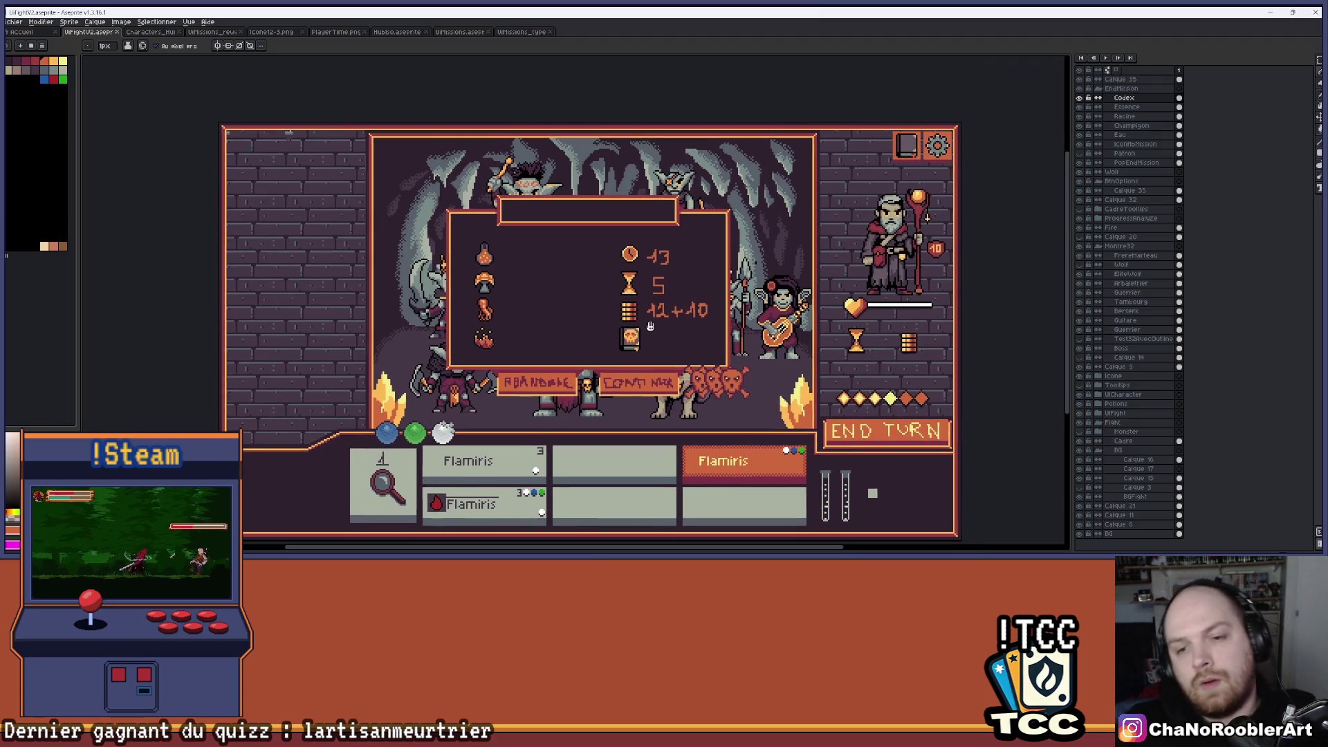
scroll(674, 336, "up", 3)
scroll(668, 323, "up", 2)
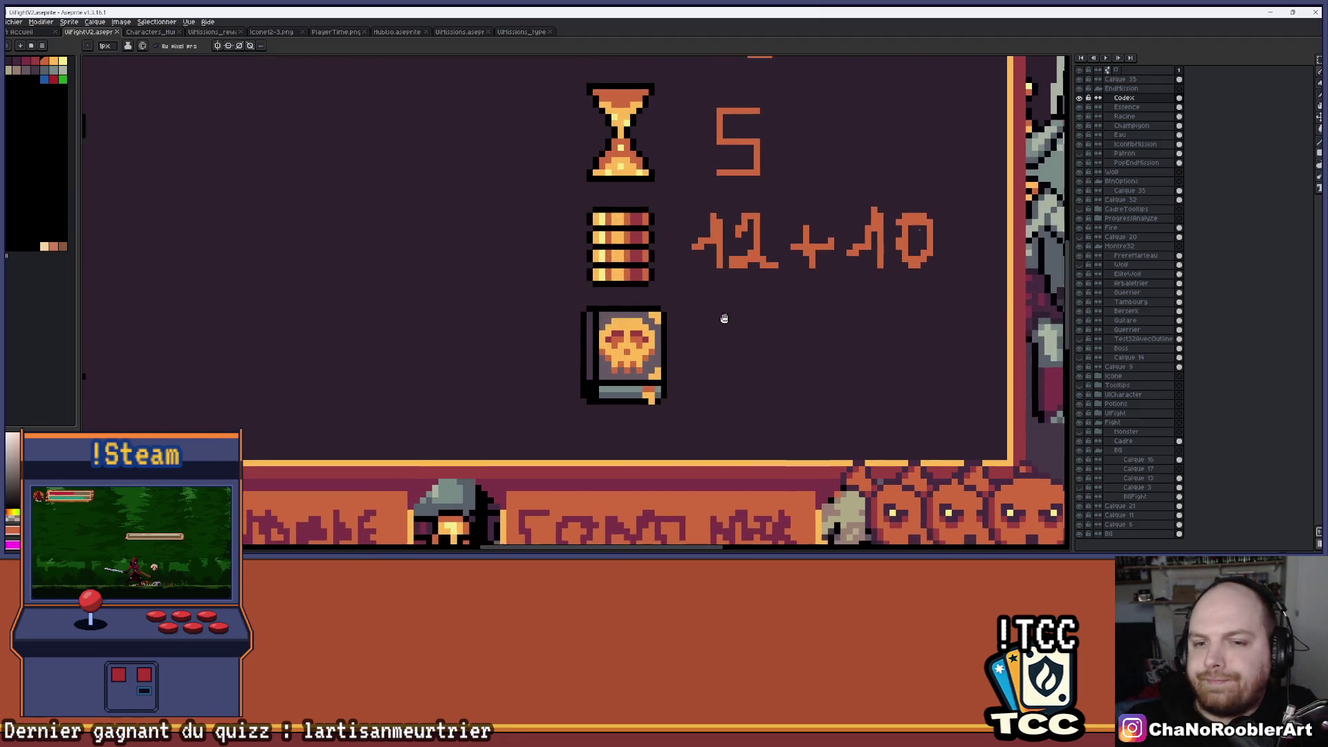
left_click(1121, 100)
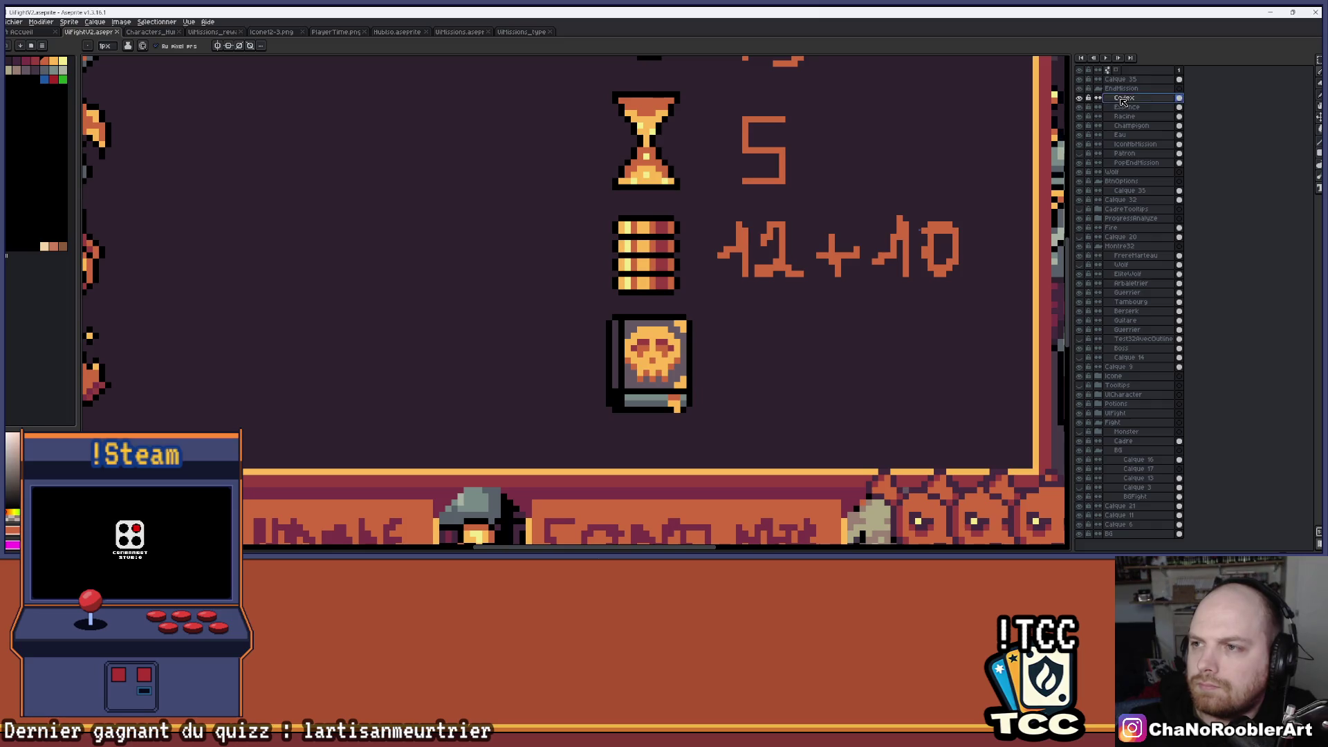
Copy the stats panel's skull book and paste it into the top-right slot beside the gear.
left_click(1319, 61)
scroll(636, 319, "up", 1)
mouse_move(548, 298)
left_mouse_down()
mouse_move(702, 438)
mouse_move(774, 474)
left_mouse_up()
scroll(776, 463, "down", 2)
scroll(776, 464, "down", 3)
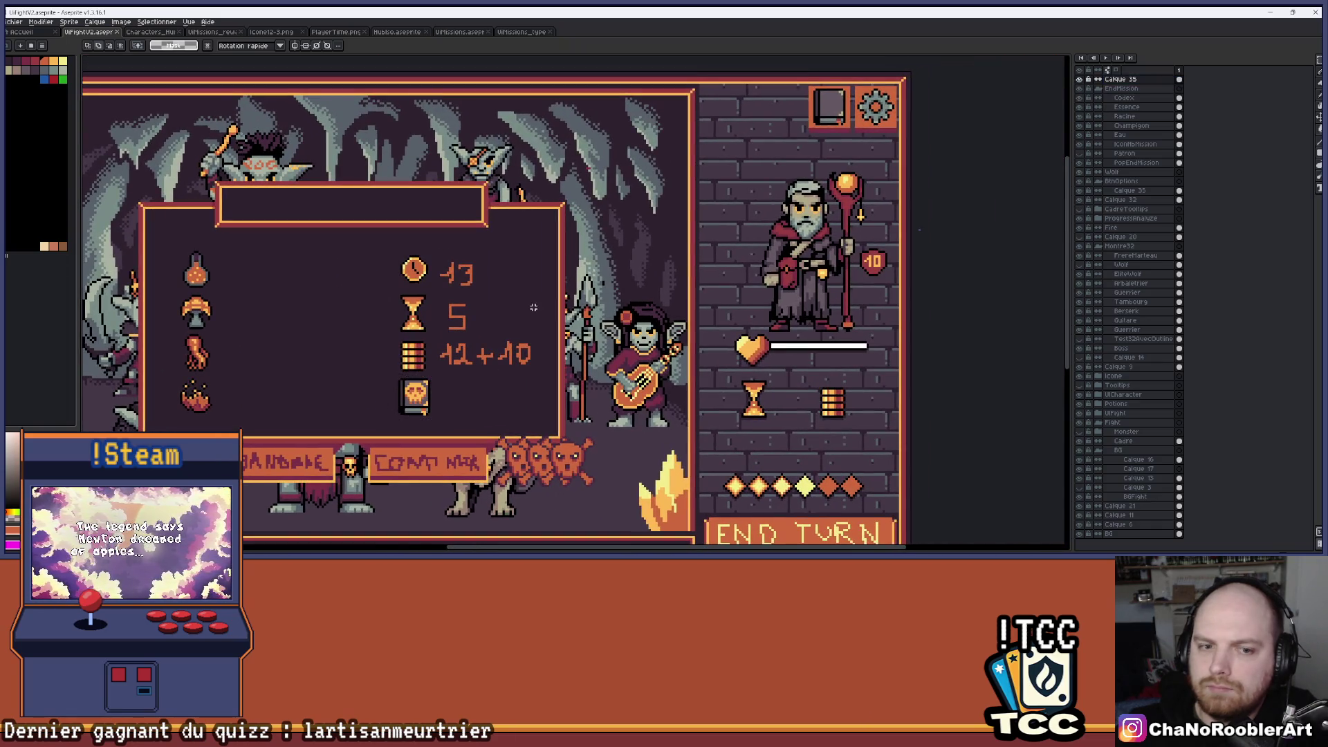
key("ctrl+v")
mouse_move(436, 395)
left_mouse_down()
mouse_move(810, 150)
mouse_move(840, 111)
left_mouse_up()
key("Return")
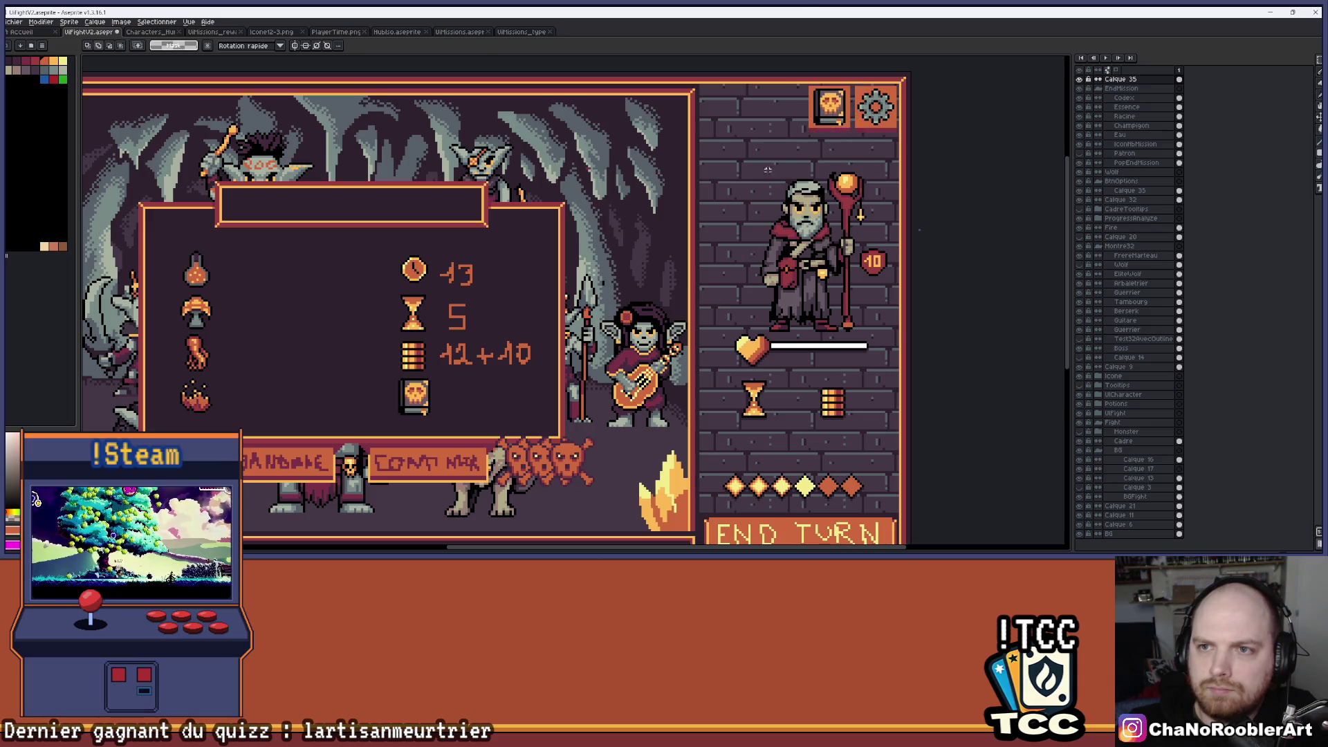
scroll(671, 230, "down", 2)
left_click_drag(671, 230, 675, 229)
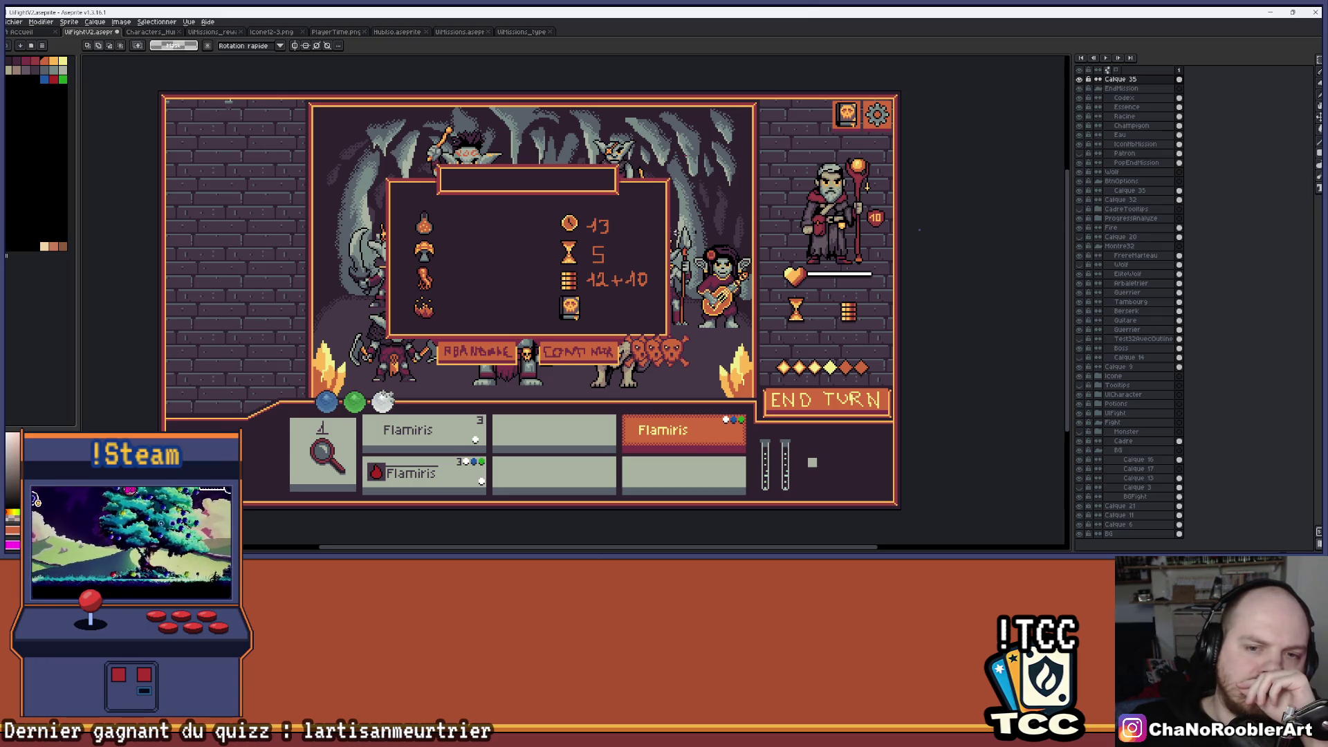
scroll(578, 306, "up", 5)
Make the Codex layer the active layer and zoom in on the skull book icon.
key("alt")
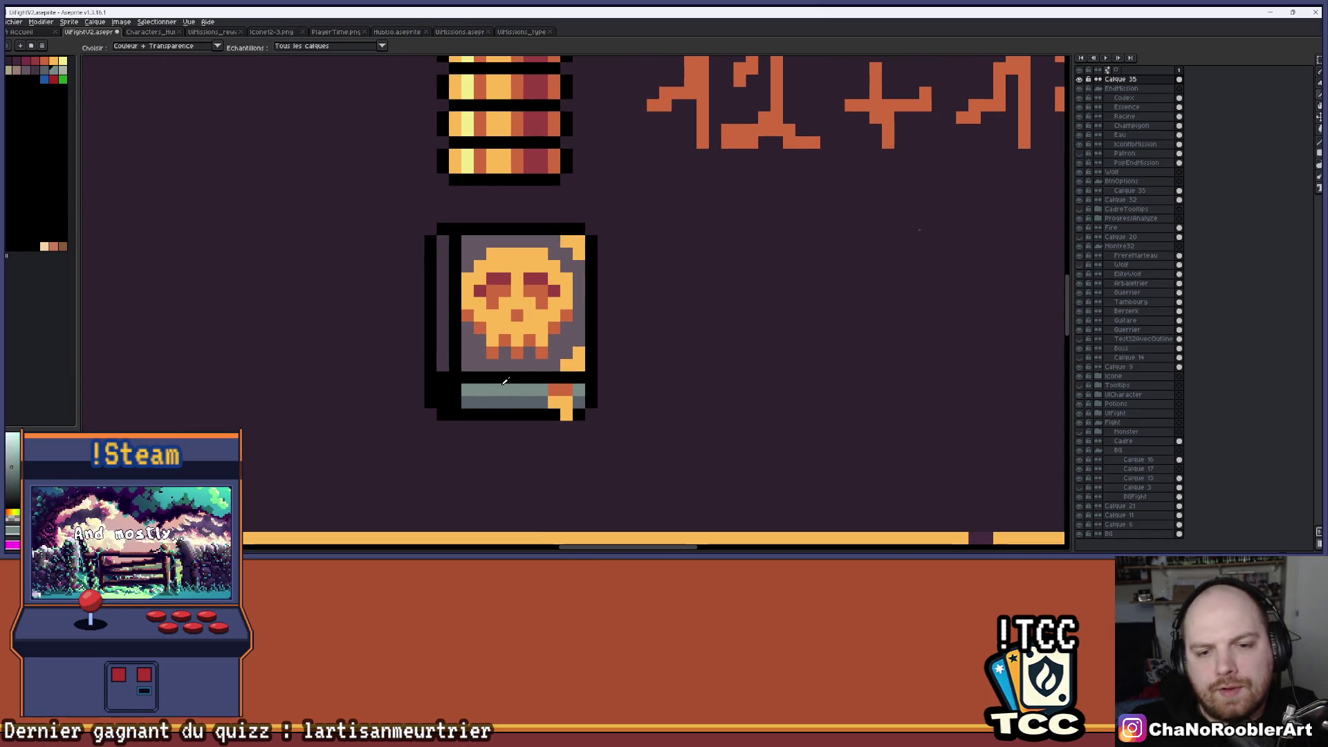
left_click(826, 241, "ctrl")
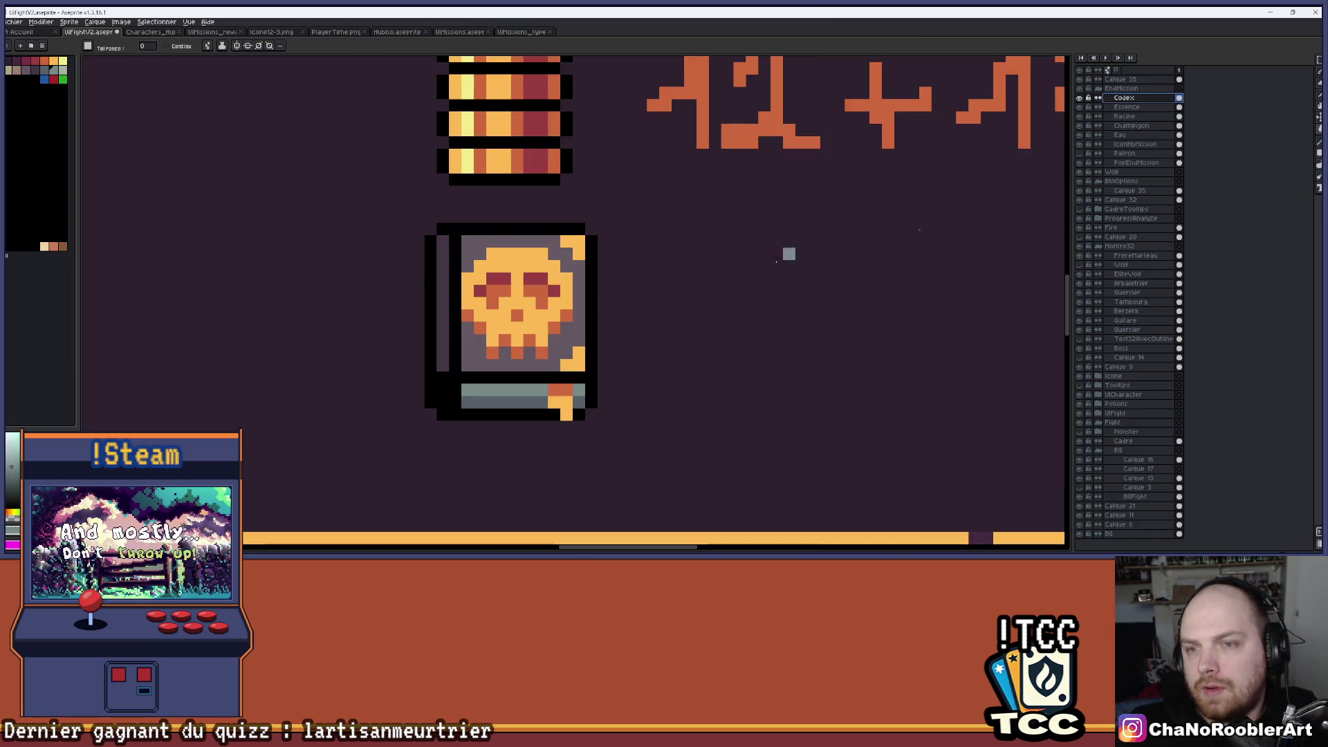
scroll(582, 274, "down", 3)
scroll(571, 299, "up", 3)
key("alt")
scroll(571, 299, "down", 4)
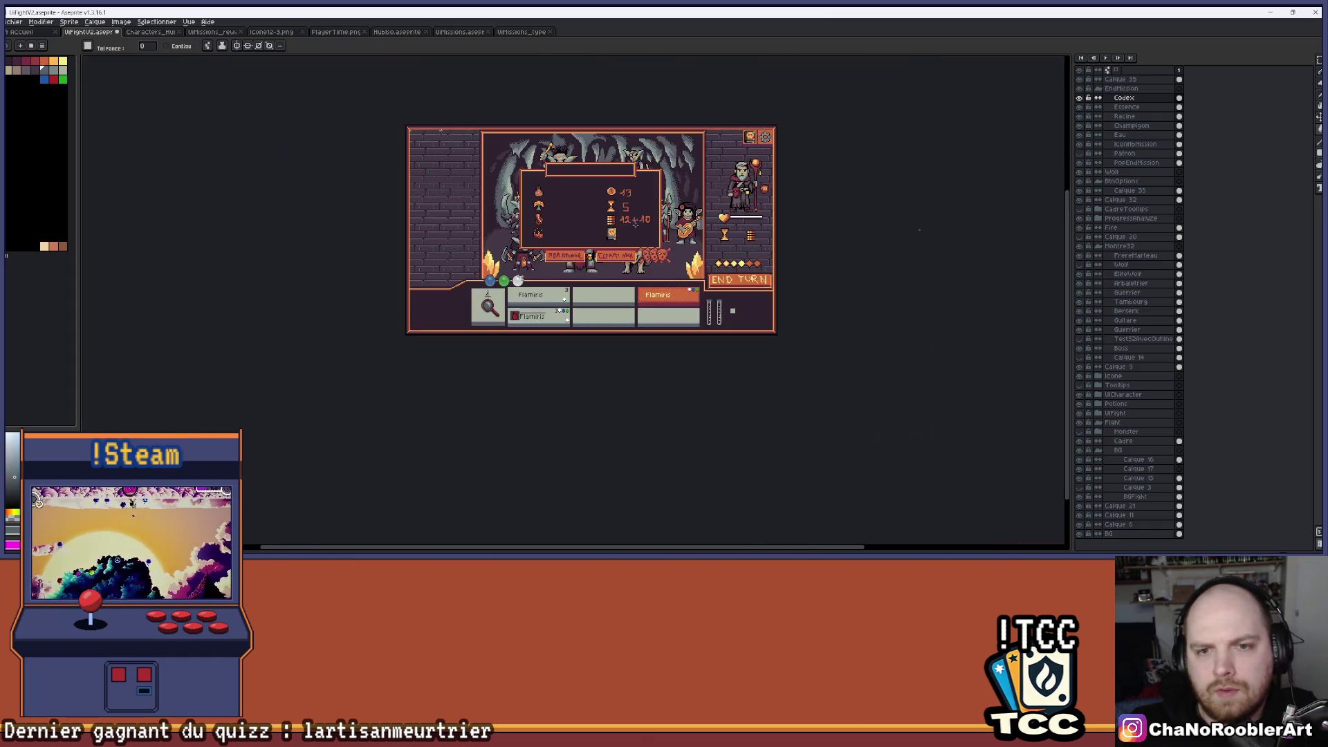
scroll(641, 220, "up", 2)
scroll(640, 220, "up", 1)
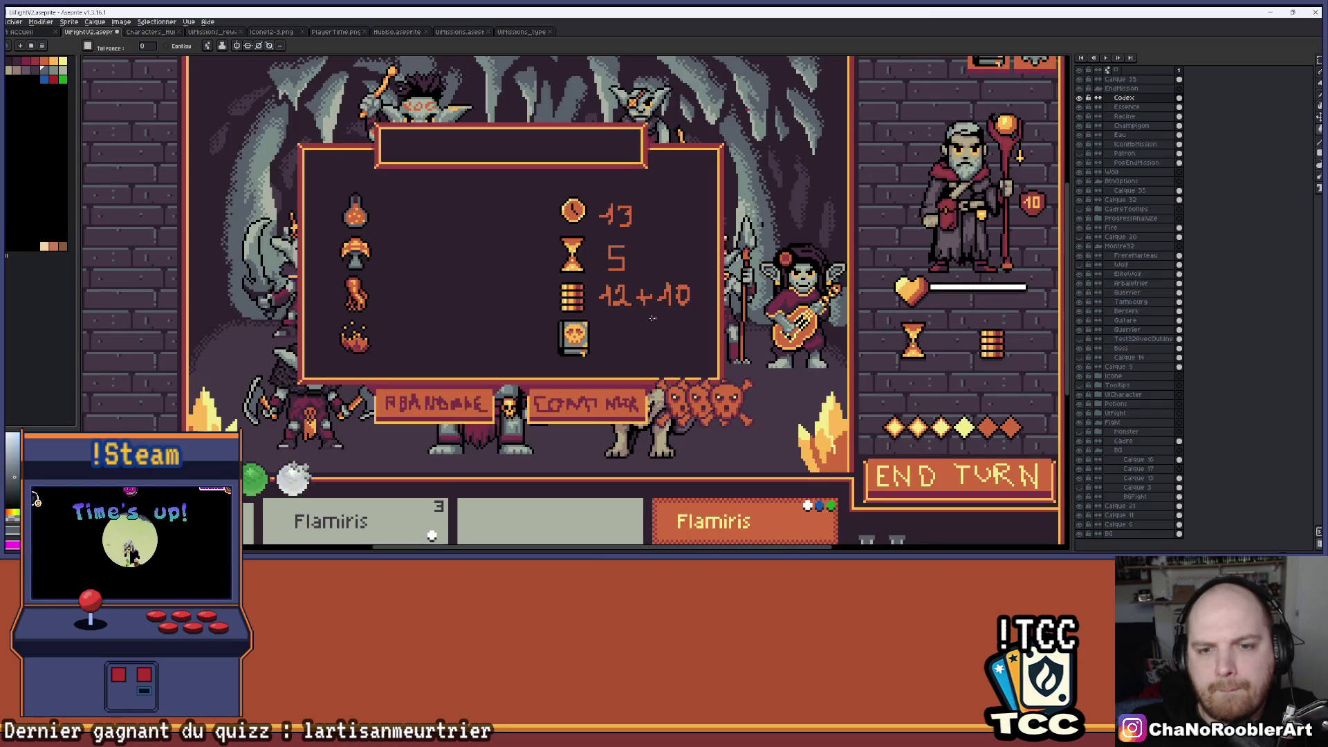
scroll(659, 319, "down", 1)
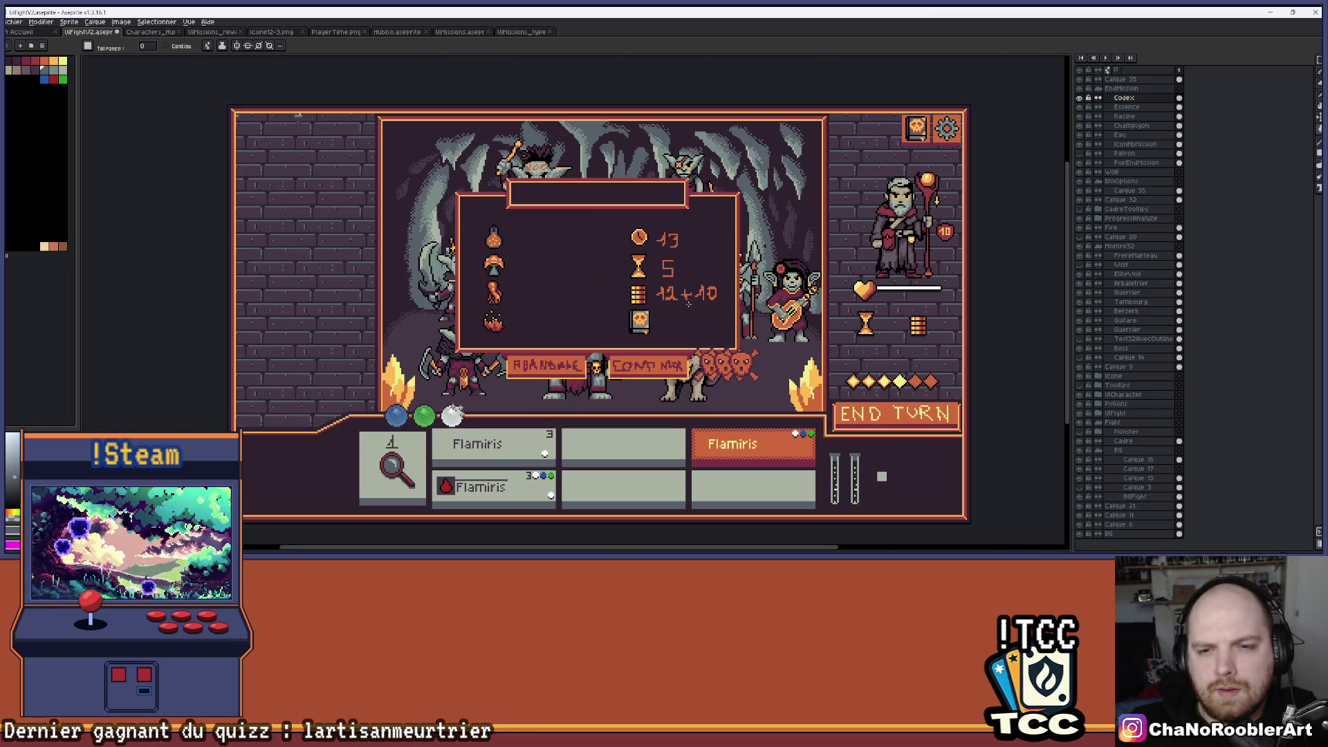
scroll(660, 322, "up", 5)
Bucket-fill the icon's coral pixels dark red, then fill the skull's yellow pixels orange.
key("i")
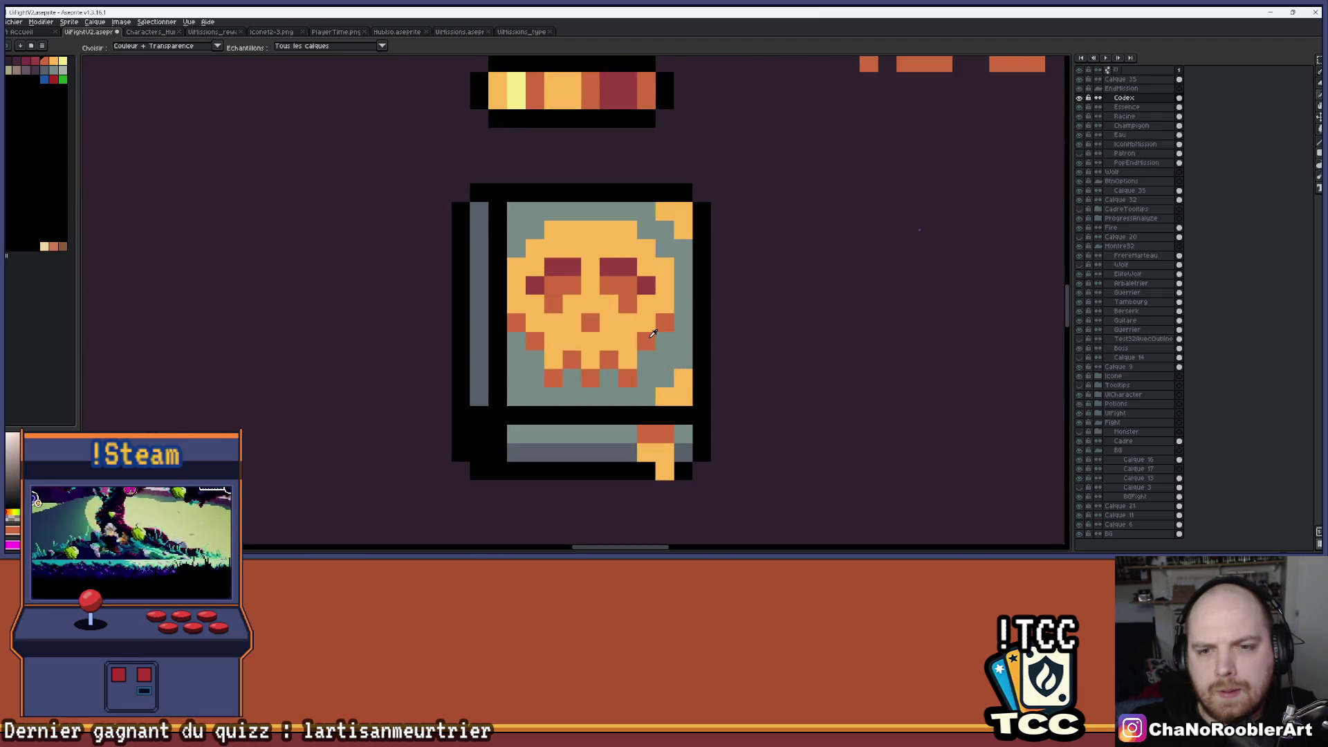
key("g")
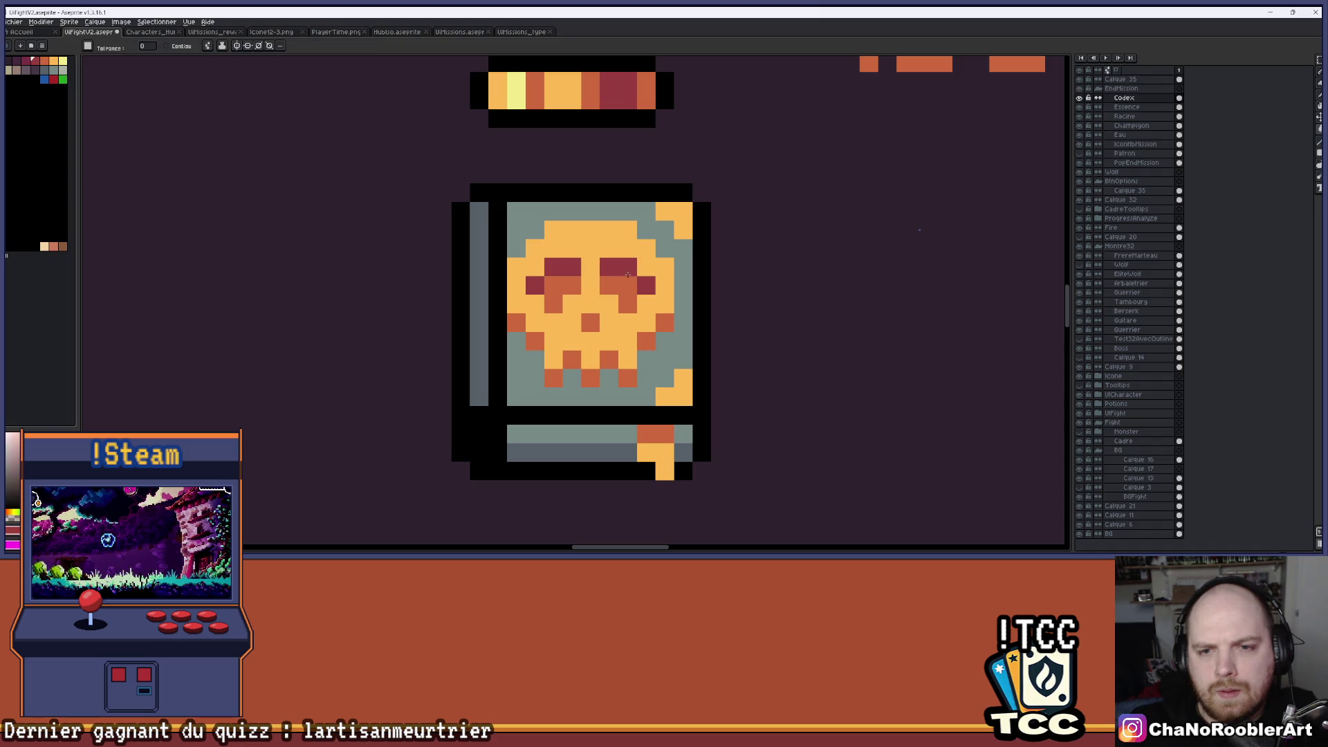
left_click(627, 285)
left_click(661, 291, "alt")
left_click(633, 323)
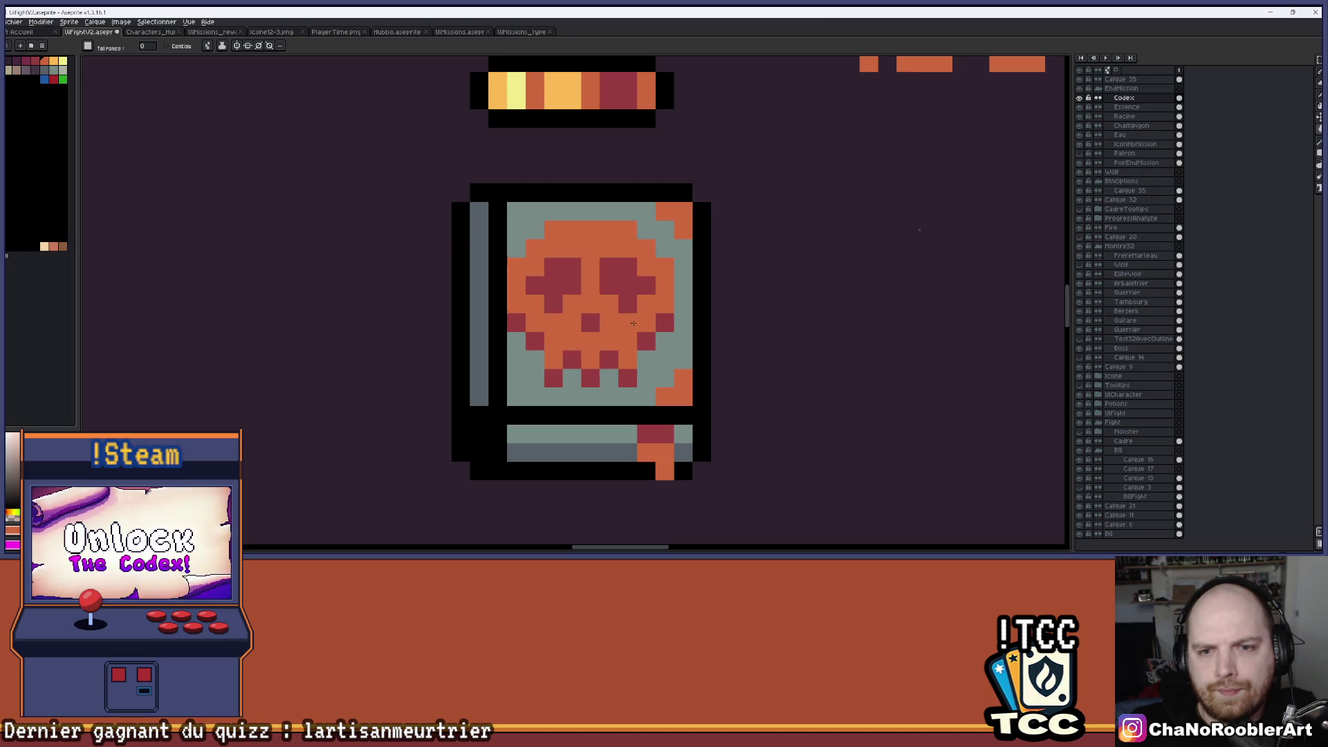
Sample the skull's dark red colour from the icon with the eyedropper.
scroll(667, 311, "down", 5)
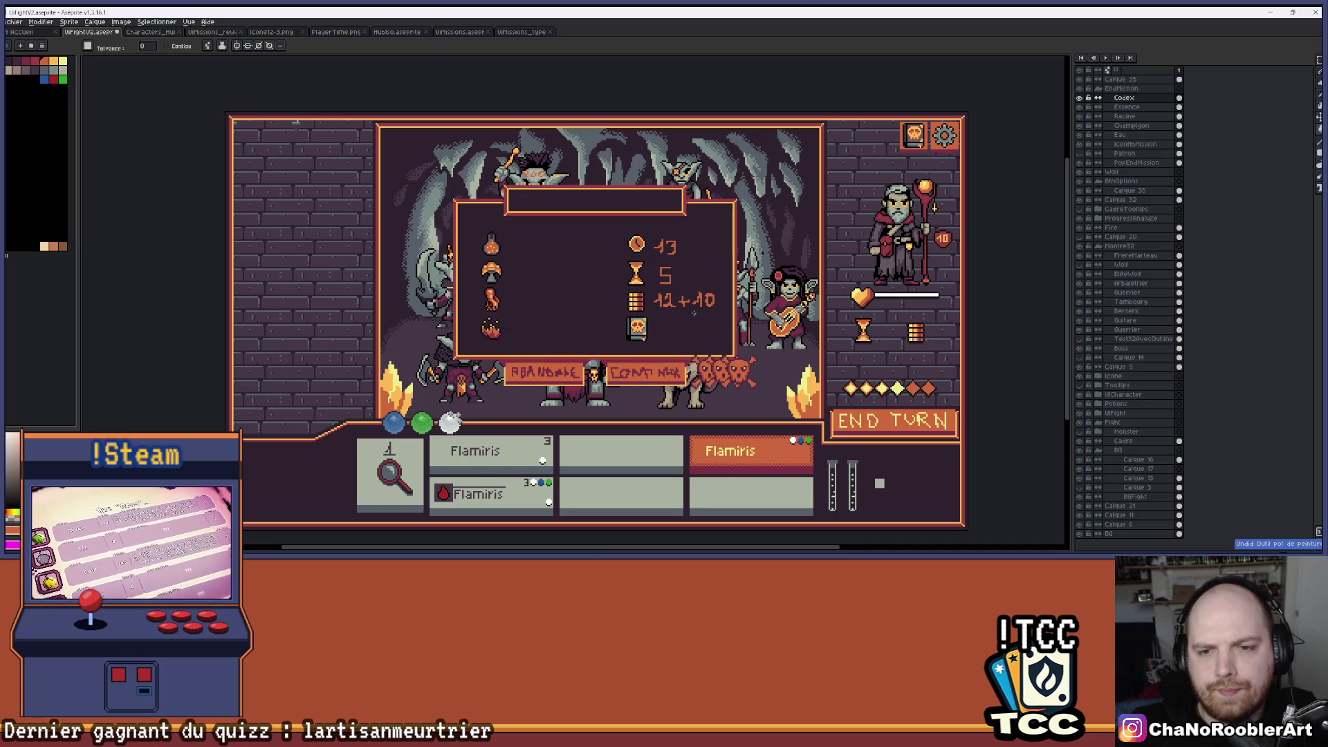
scroll(667, 333, "up", 1)
scroll(667, 334, "up", 4)
scroll(663, 335, "down", 3)
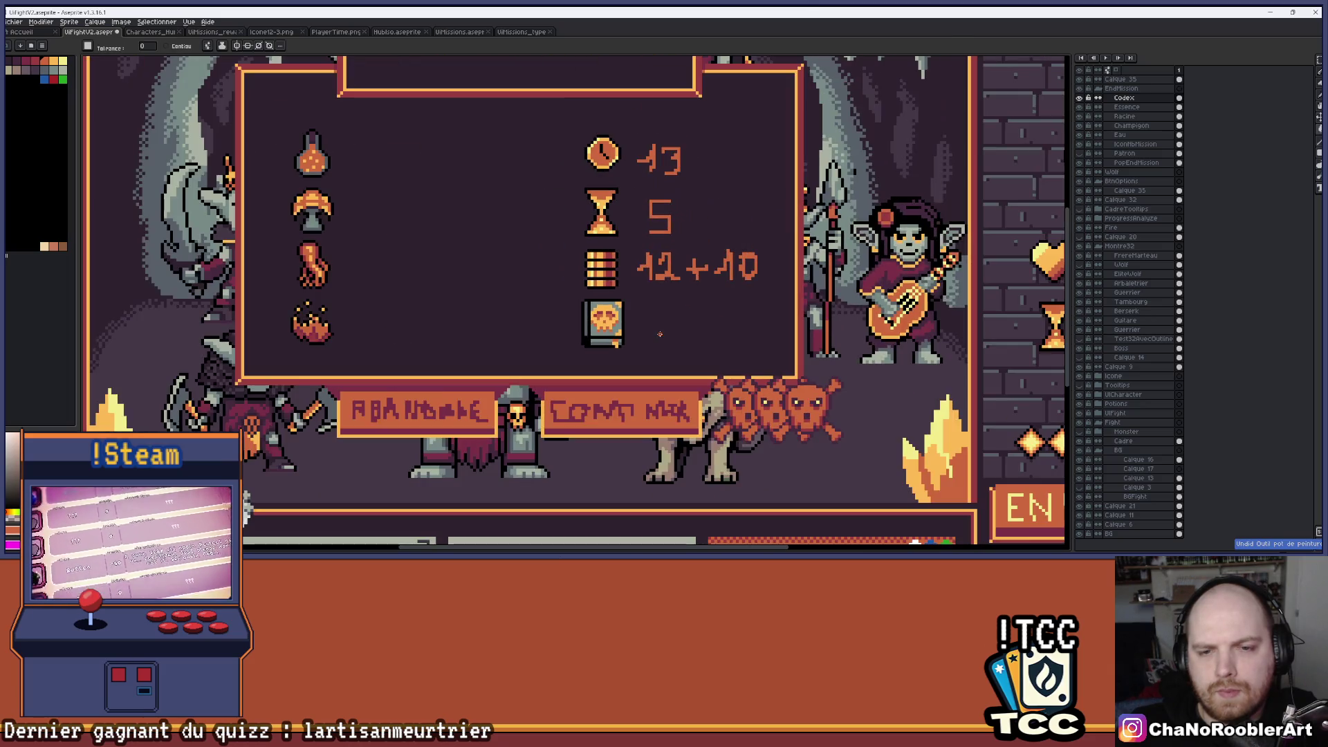
scroll(599, 322, "up", 4)
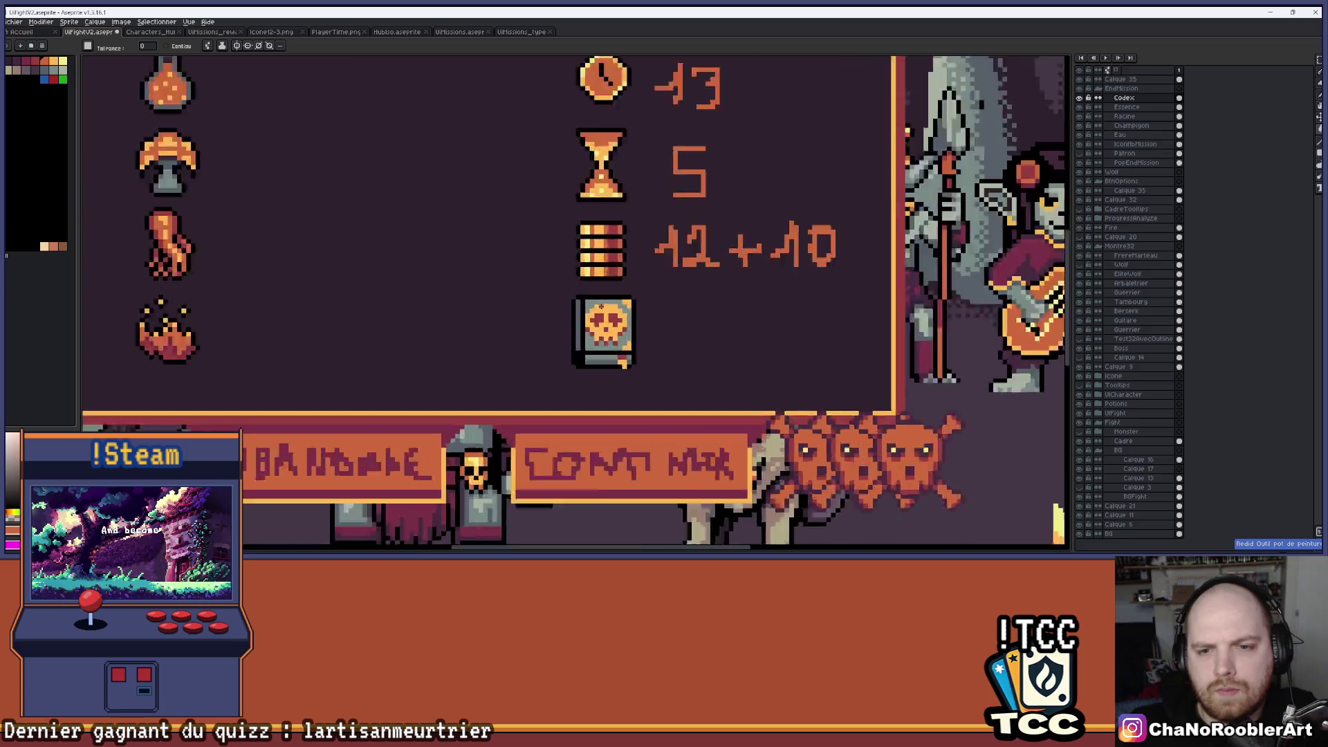
key("i")
left_click(648, 350)
Switch to the pencil and zoom in and out around the skull book icon.
key("g")
key("b")
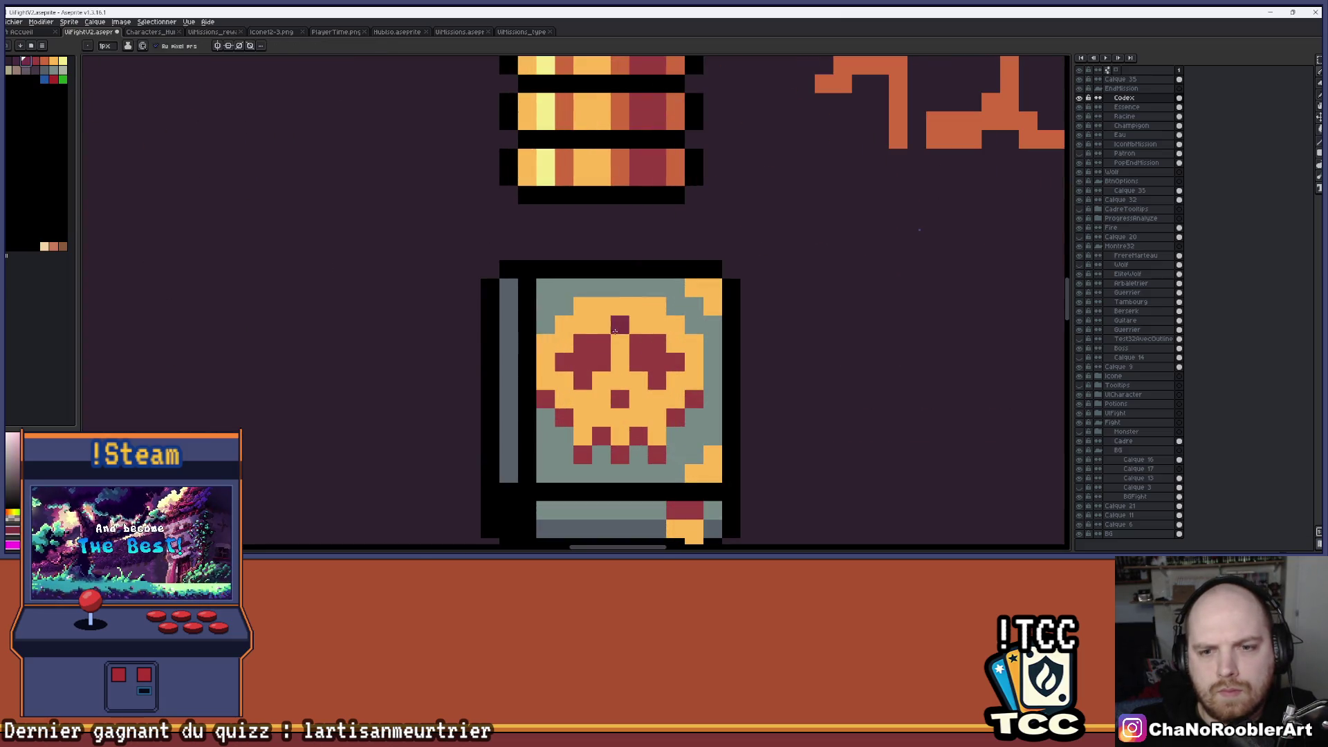
scroll(680, 340, "down", 3)
scroll(679, 340, "down", 3)
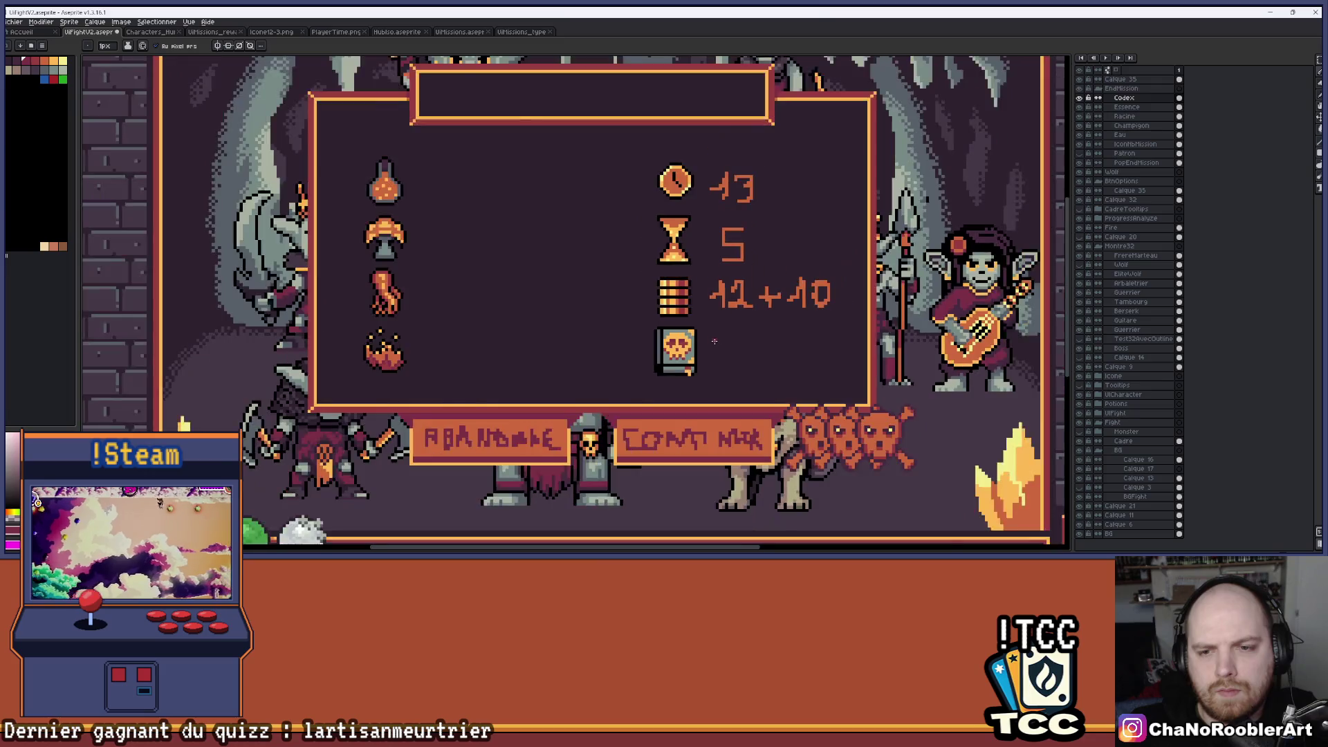
scroll(692, 335, "up", 6)
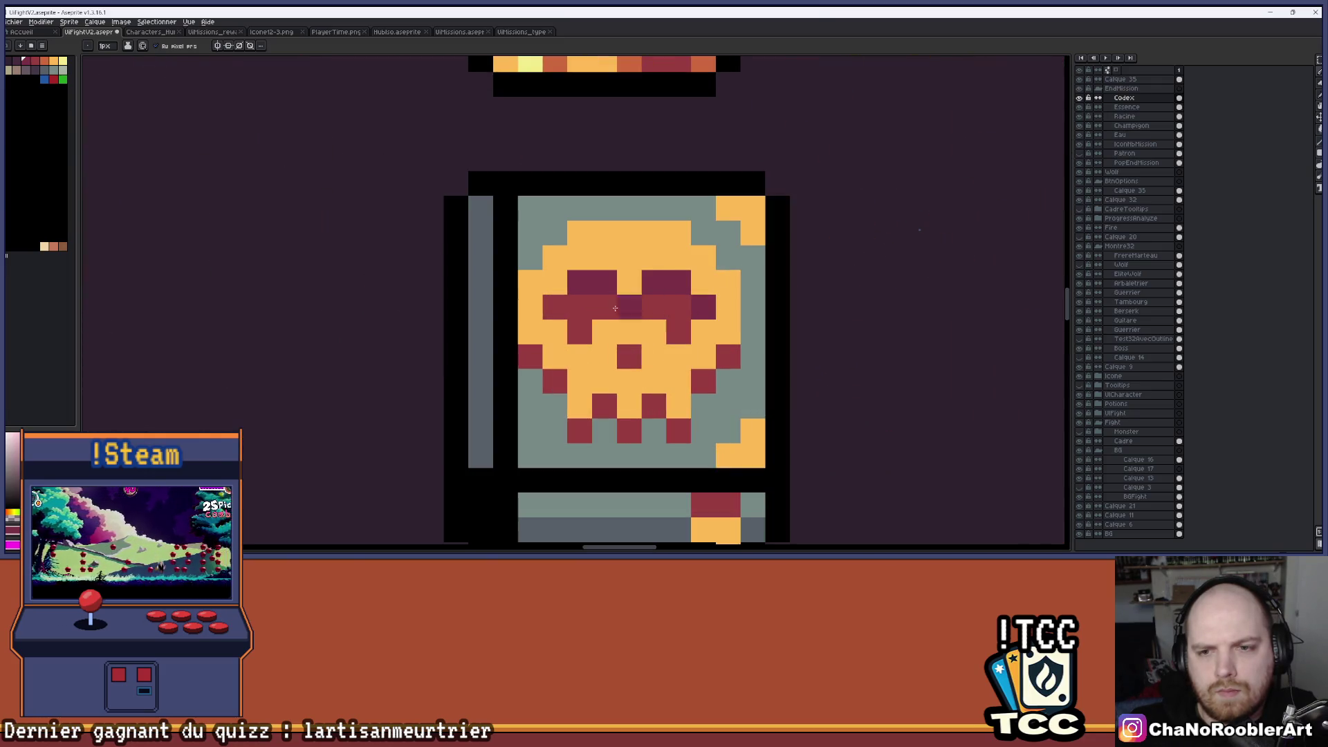
scroll(731, 332, "down", 5)
scroll(732, 332, "down", 2)
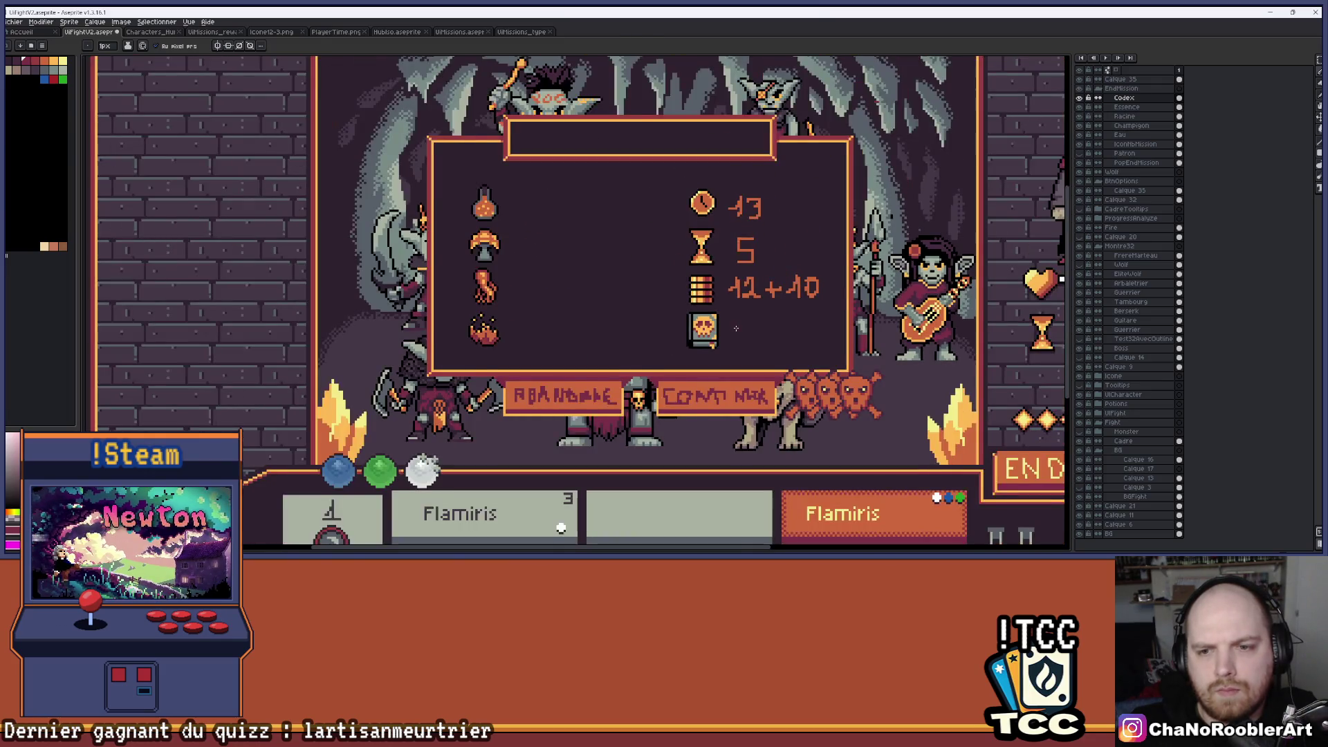
scroll(673, 330, "up", 1)
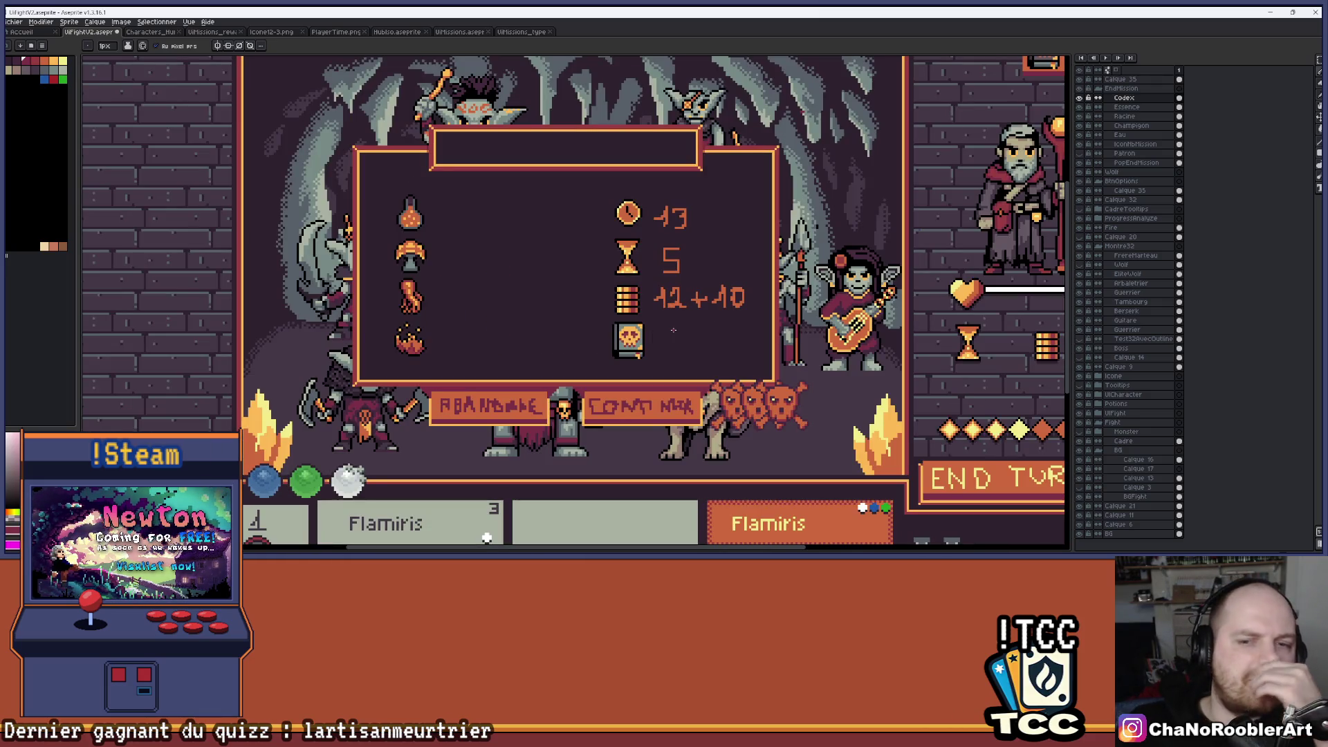
scroll(673, 330, "down", 1)
scroll(673, 330, "up", 5)
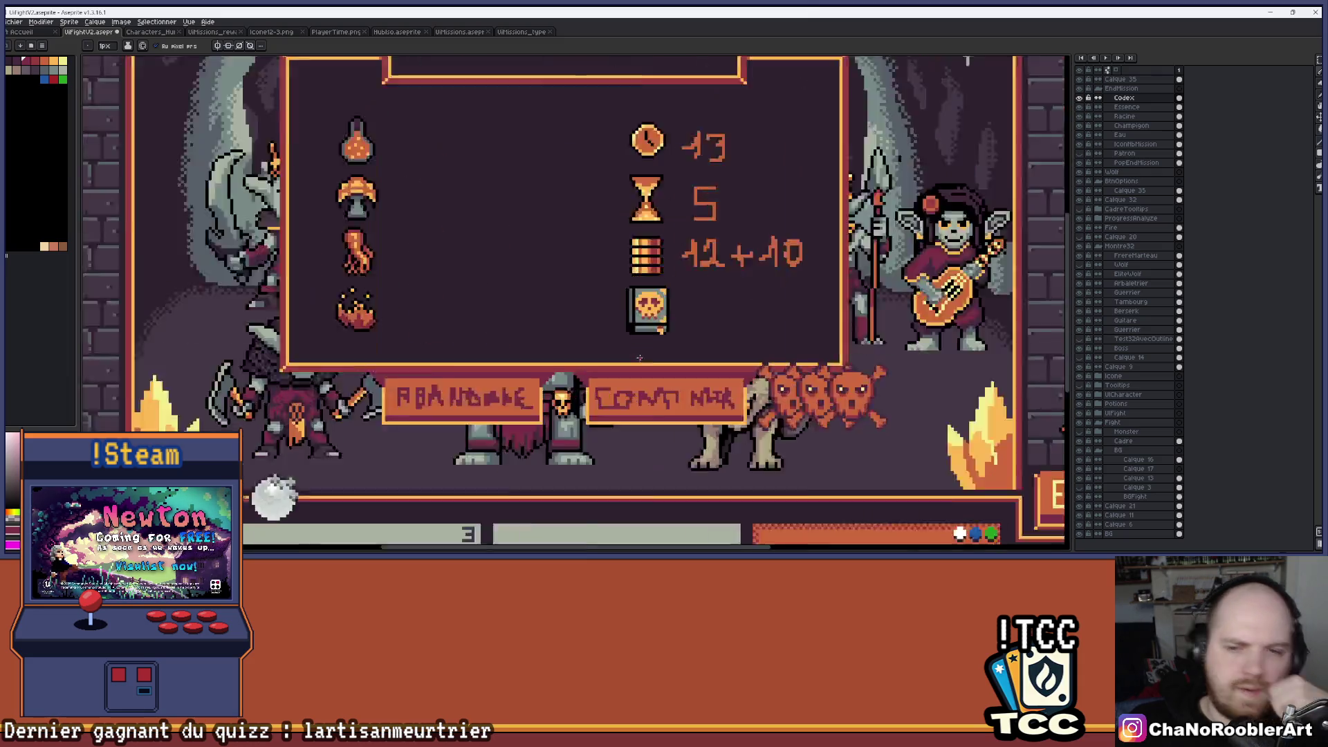
Sample a colour from the skull book and repaint the book's bottom bar dark grey.
key("alt")
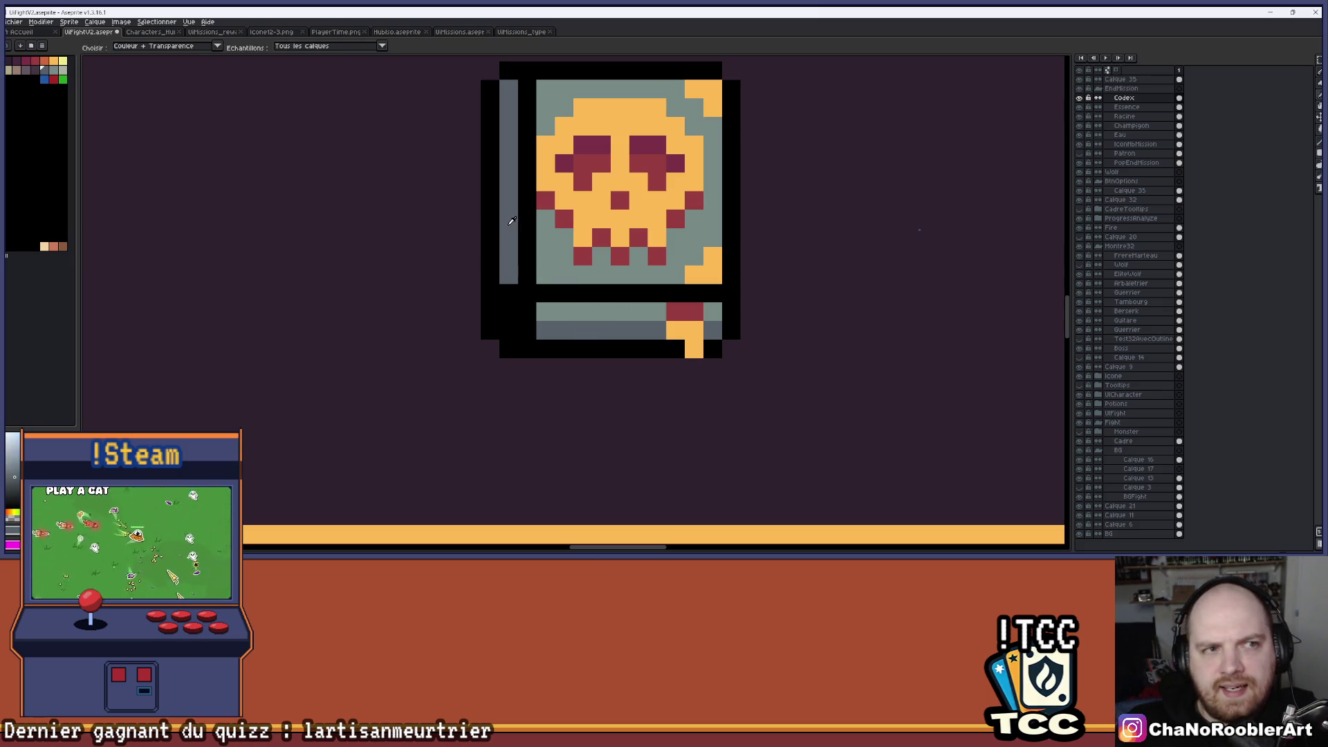
scroll(633, 305, "down", 5)
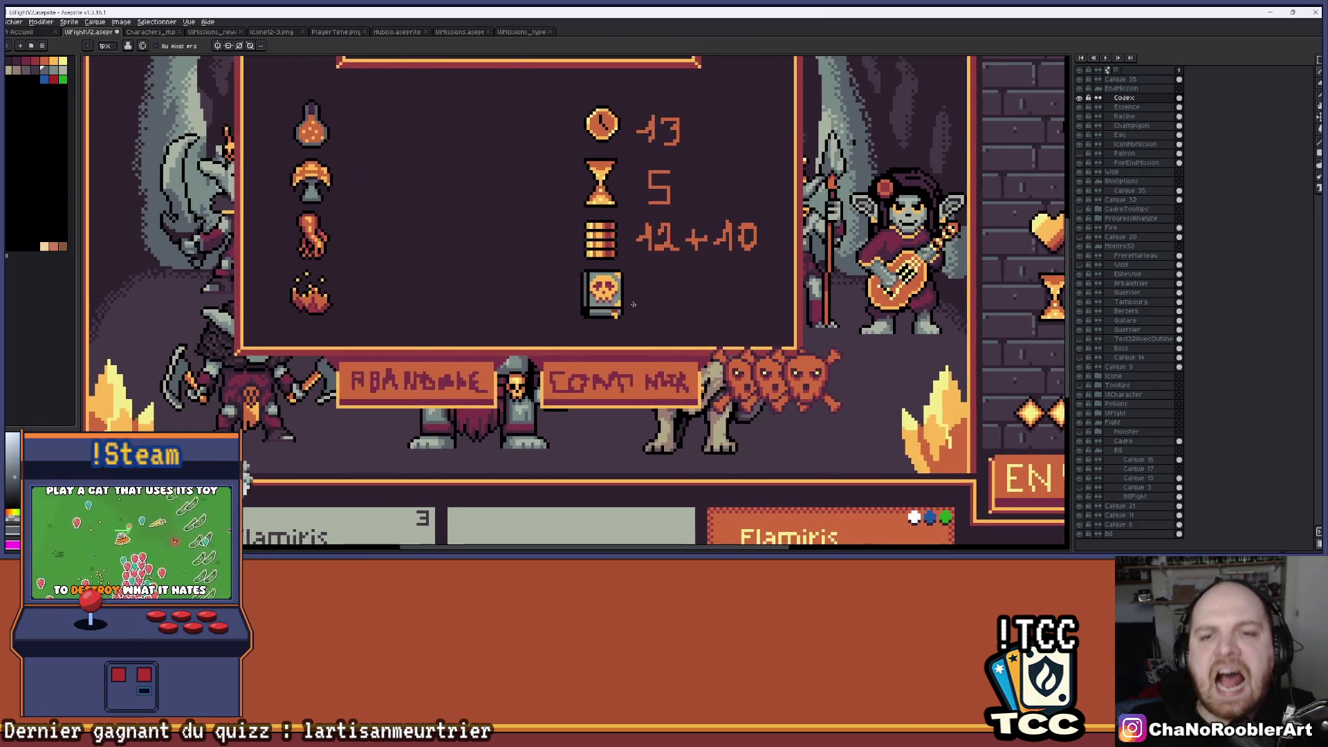
scroll(633, 305, "up", 5)
key("alt")
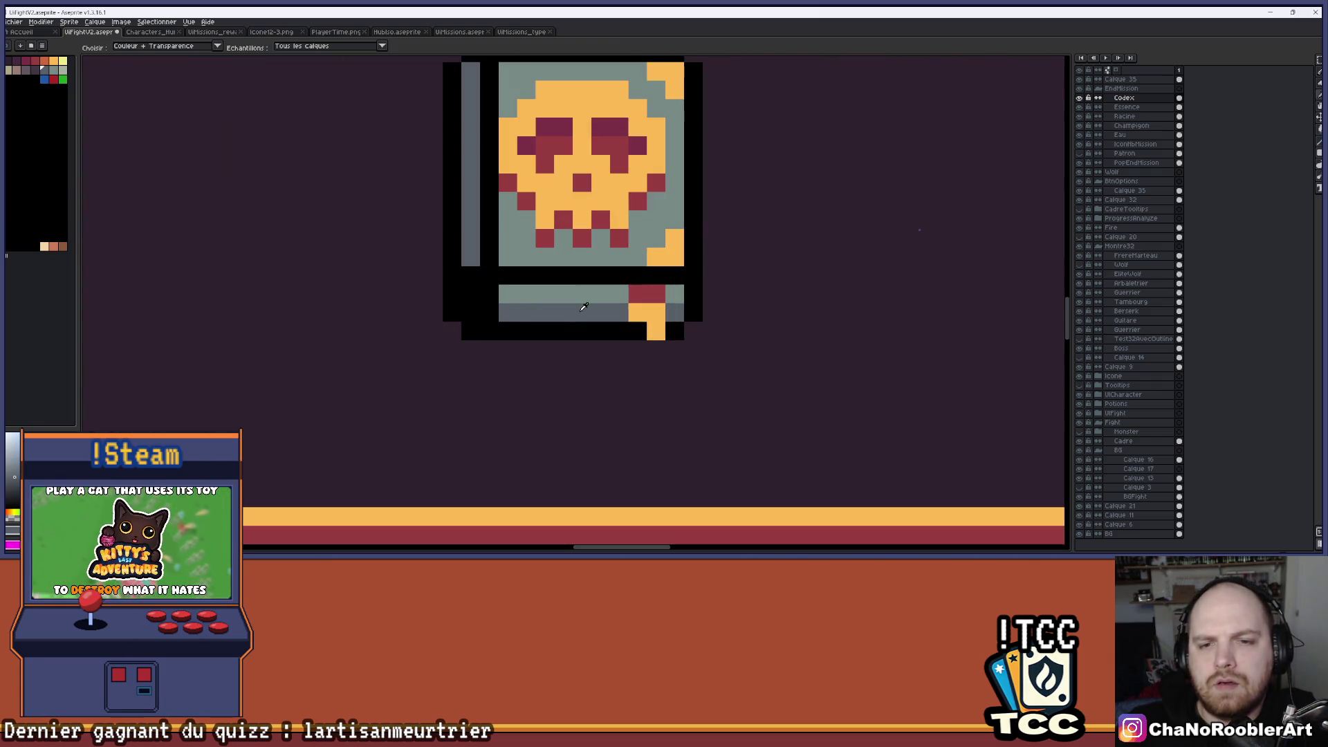
scroll(579, 311, "down", 4)
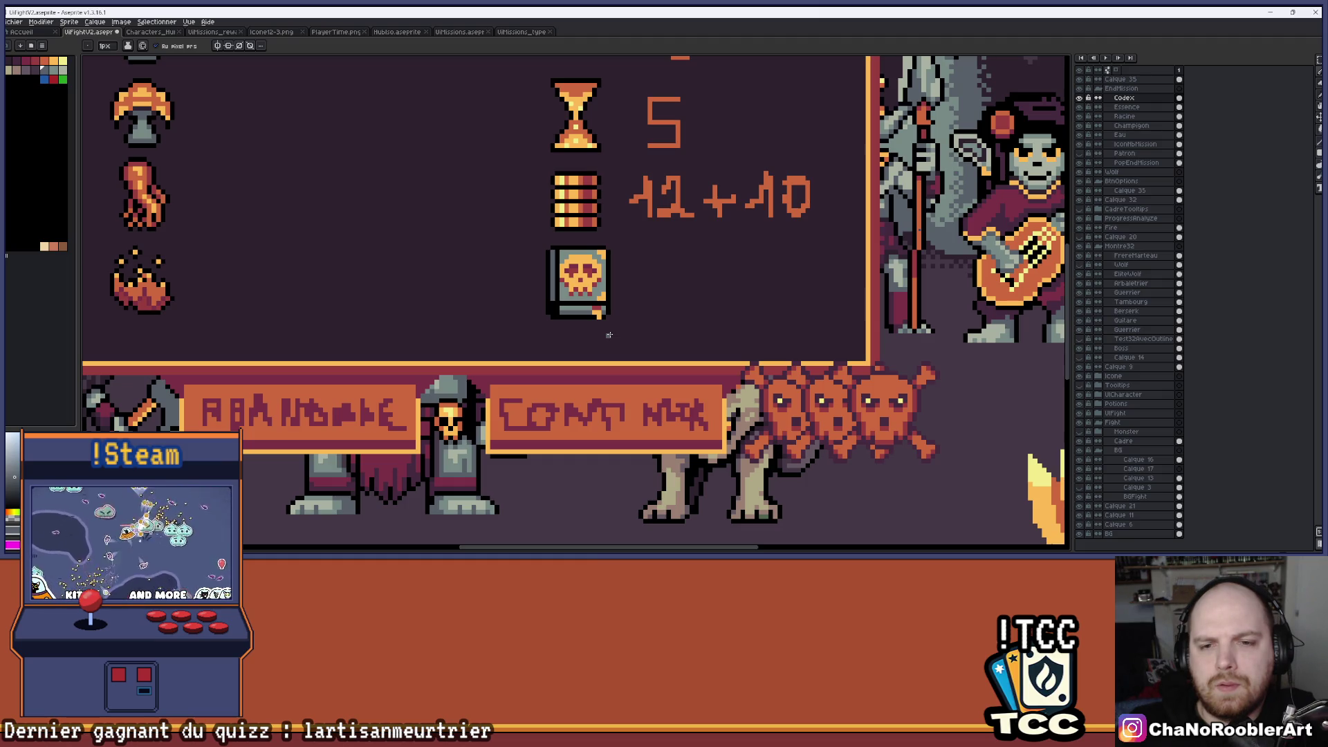
scroll(608, 335, "up", 5)
key("alt")
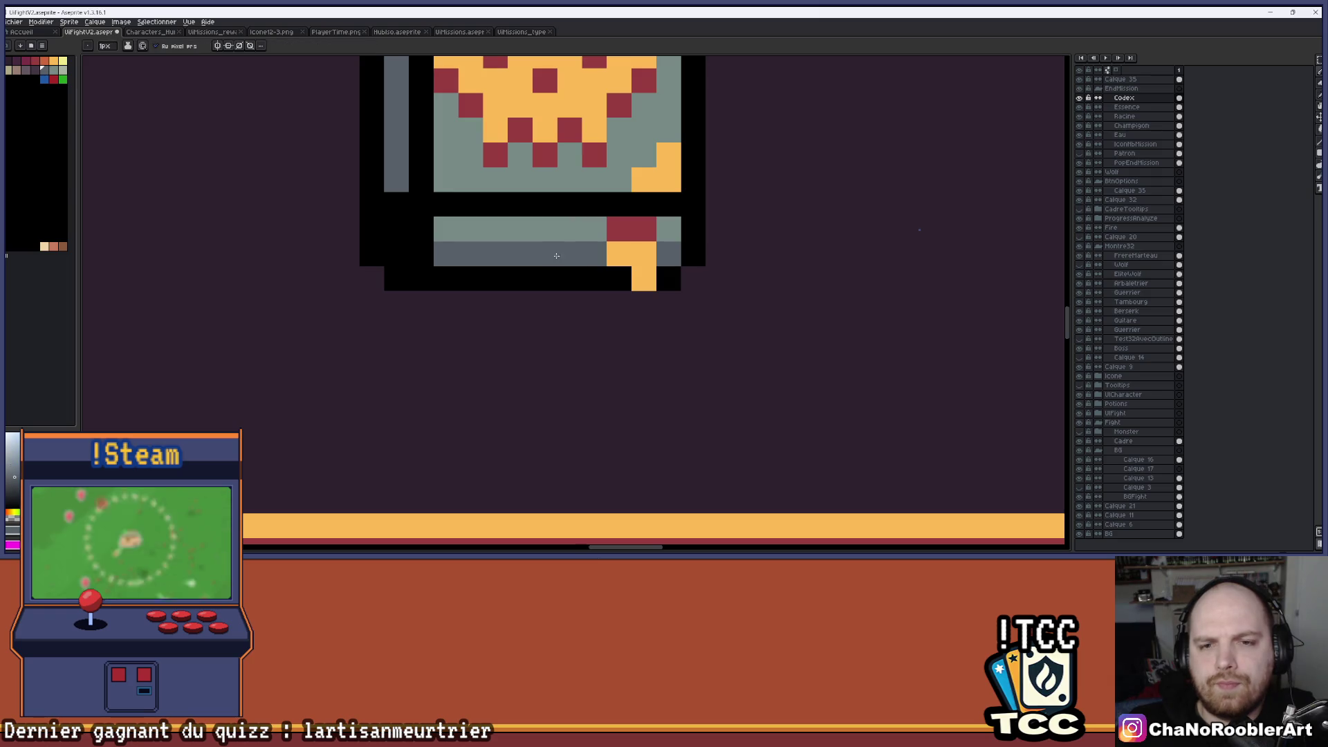
left_click(557, 257, "alt")
left_click_drag(446, 229, 692, 229)
Zoom out until the skull book is visible within the whole combat UI mockup.
scroll(562, 278, "down", 6)
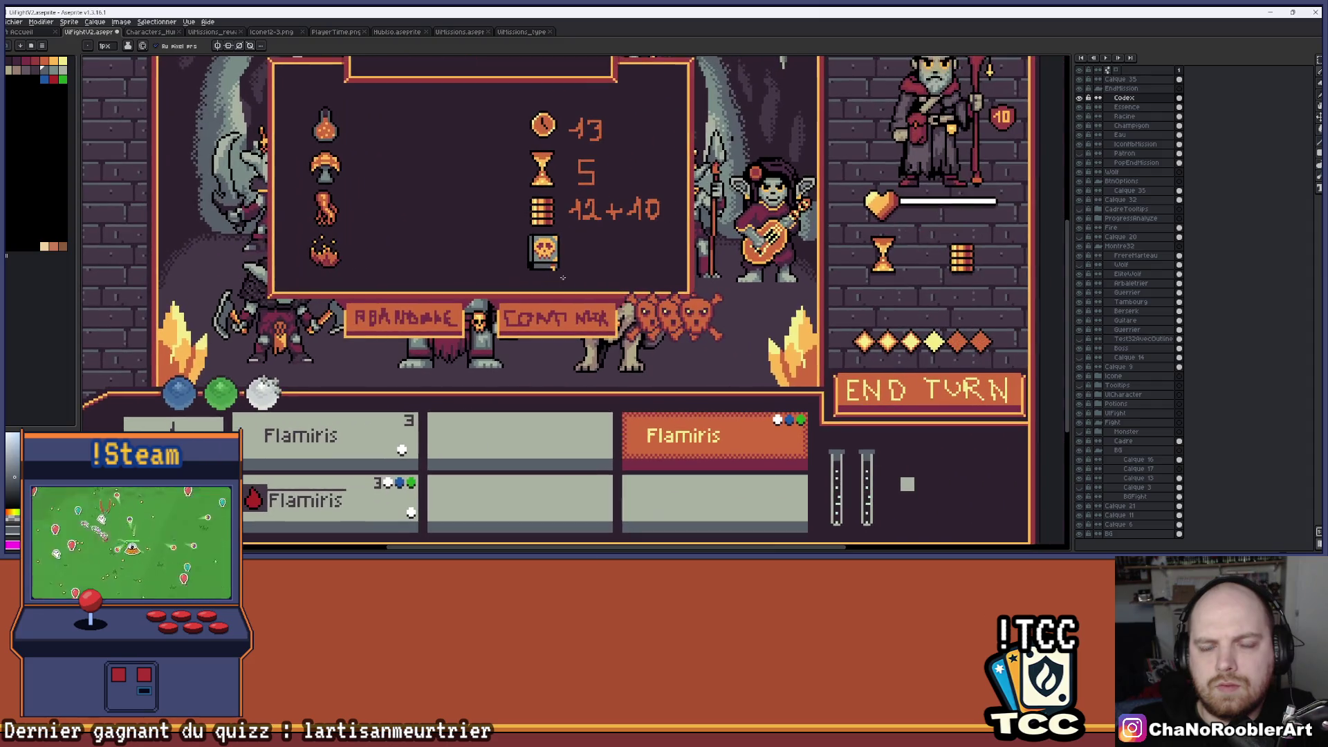
scroll(559, 197, "up", 5)
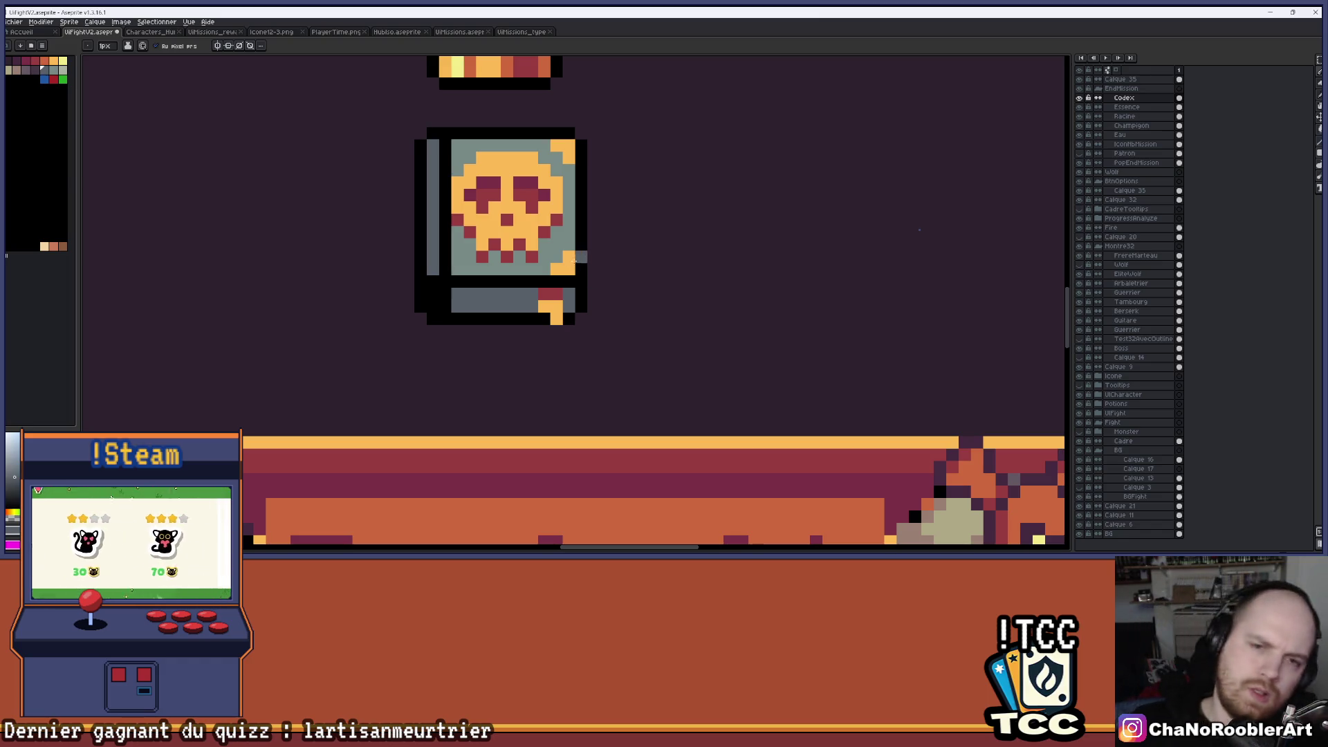
scroll(590, 234, "down", 3)
scroll(590, 234, "down", 2)
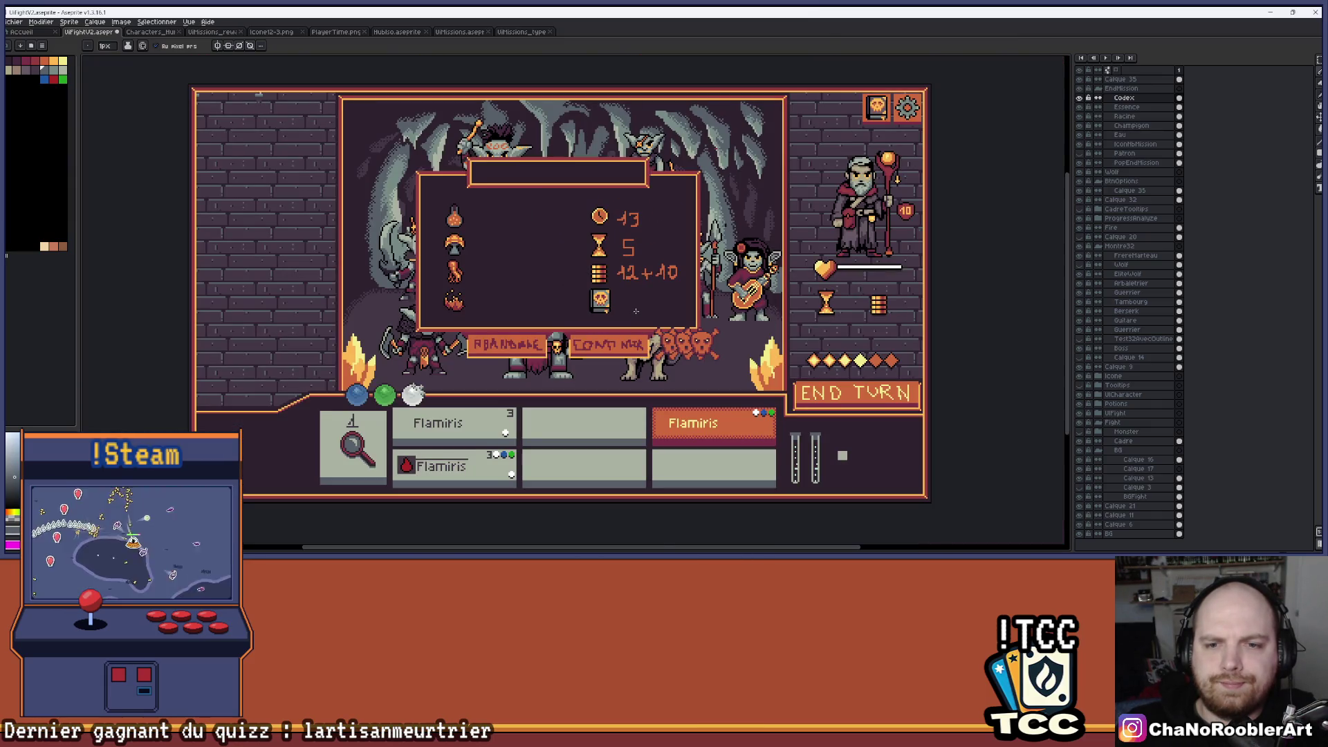
scroll(607, 312, "up", 5)
Pick a darker orange and paint the tab's top pixel orange and the pixel below it dark orange.
key("i")
left_click(577, 211, "alt")
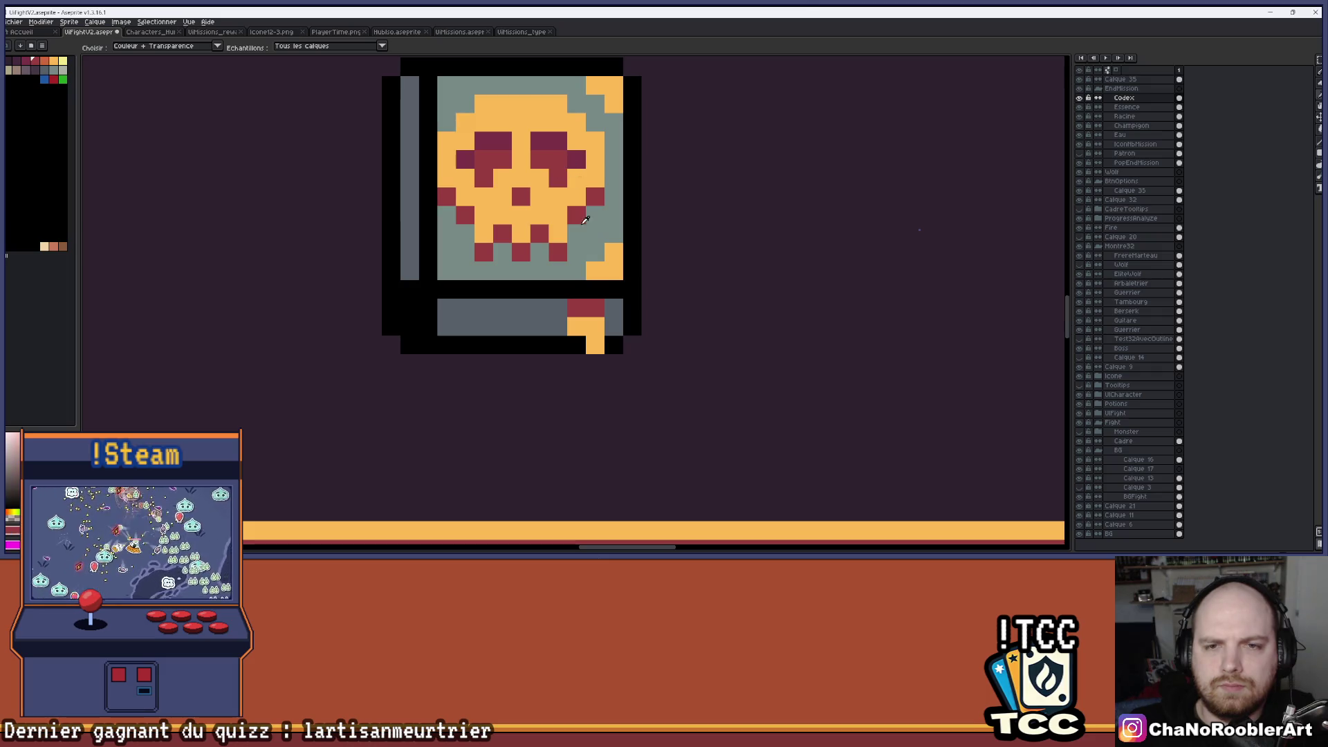
left_click(46, 64)
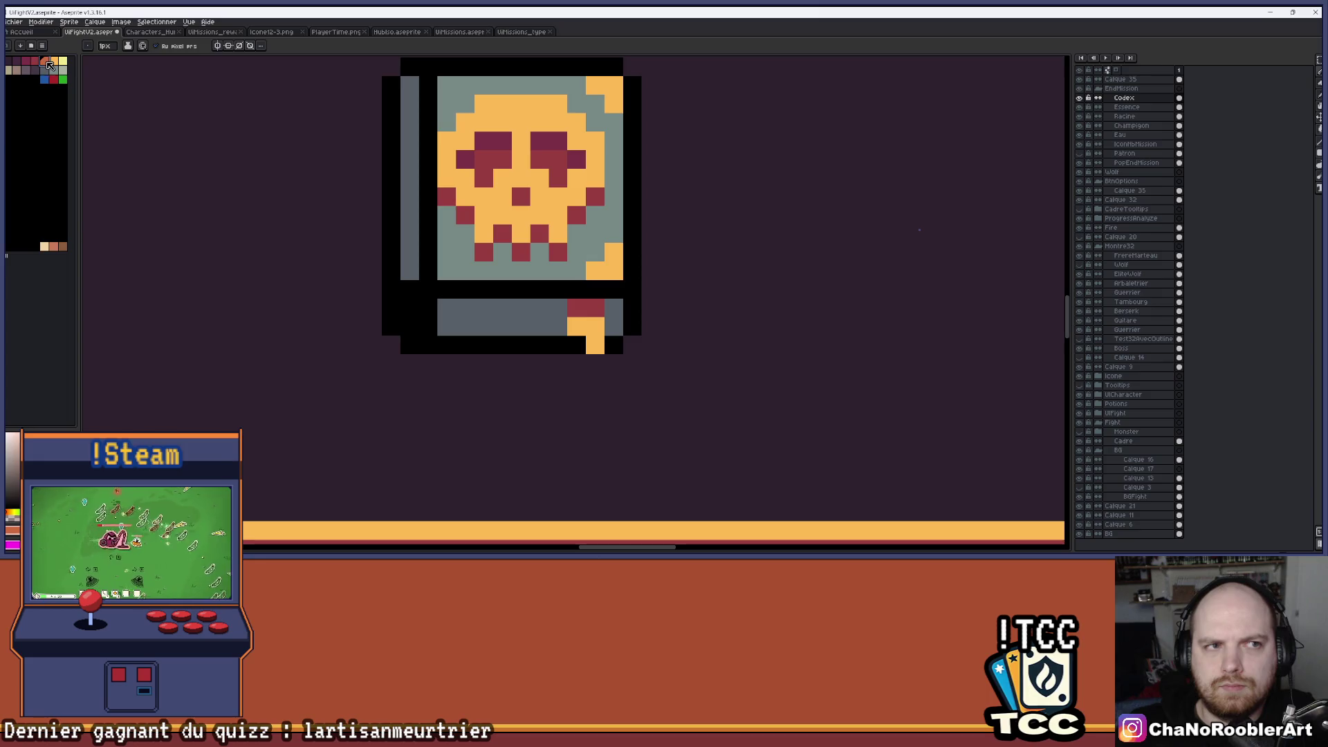
left_click(598, 329)
left_click(595, 343)
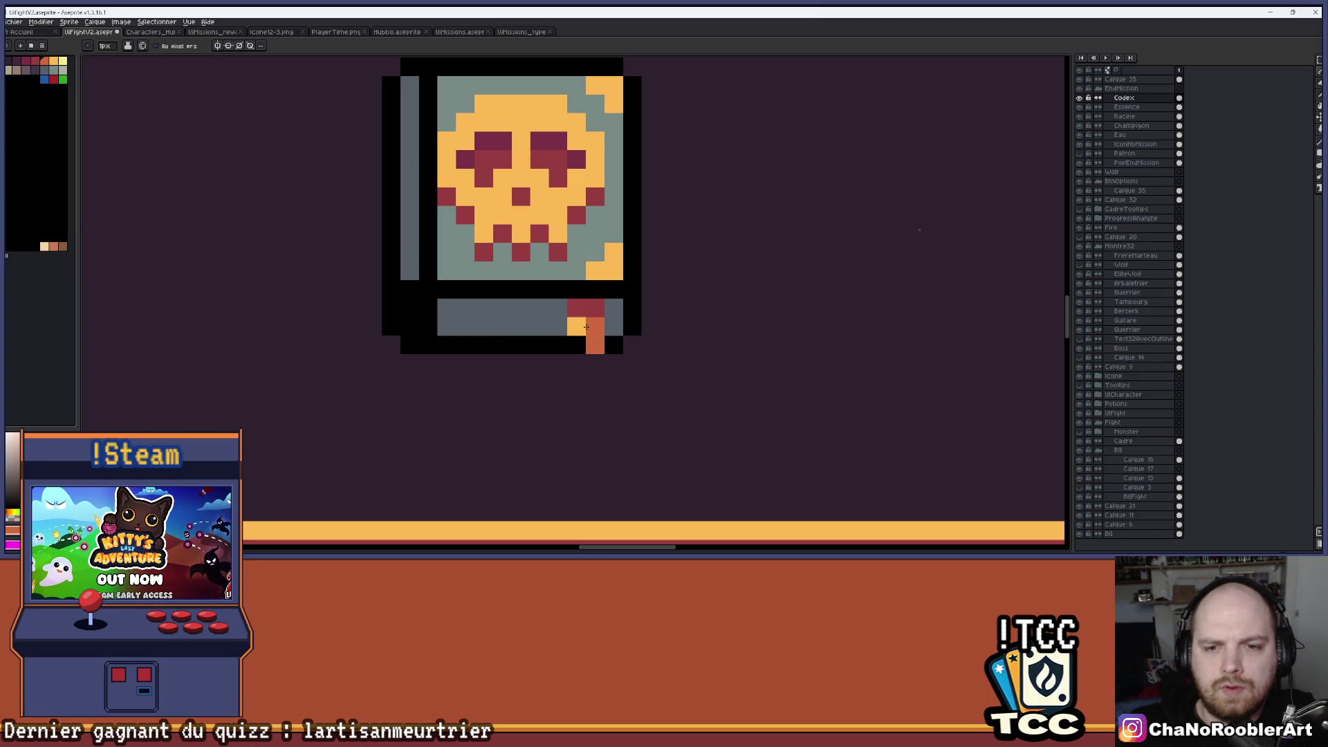
Undo the stray pixel and repaint the tab's top pixels orange.
scroll(579, 323, "down", 5)
scroll(634, 309, "up", 5)
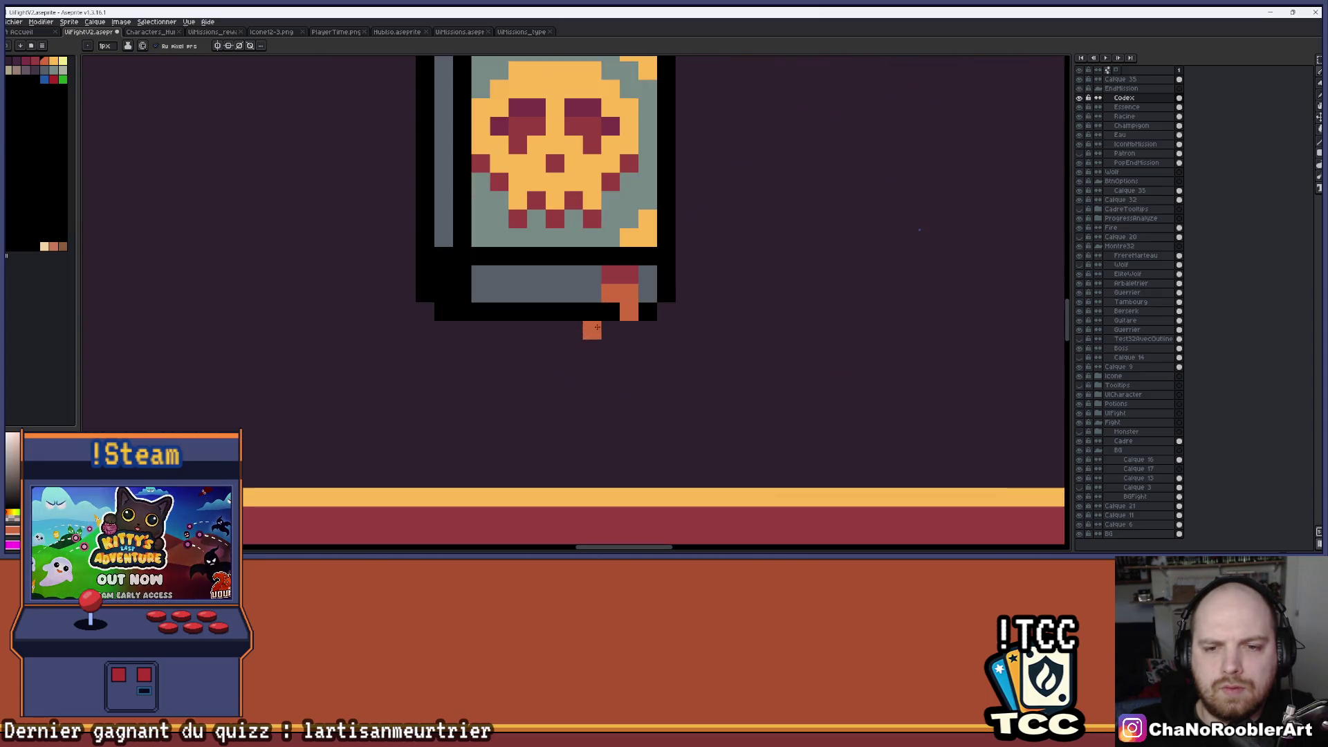
key("ctrl+z")
key("ctrl+z")
key("ctrl+z")
key("ctrl+z")
left_click(597, 274)
scroll(623, 284, "down", 4)
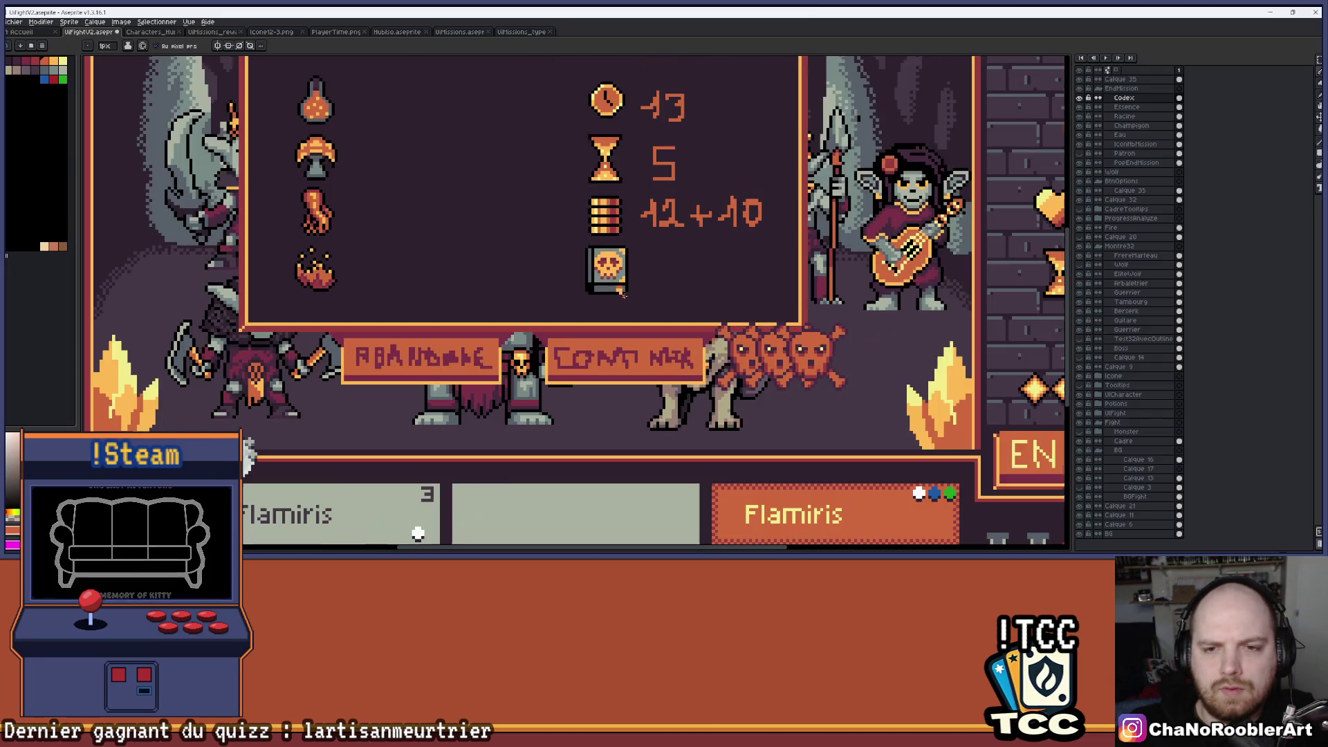
scroll(656, 294, "down", 2)
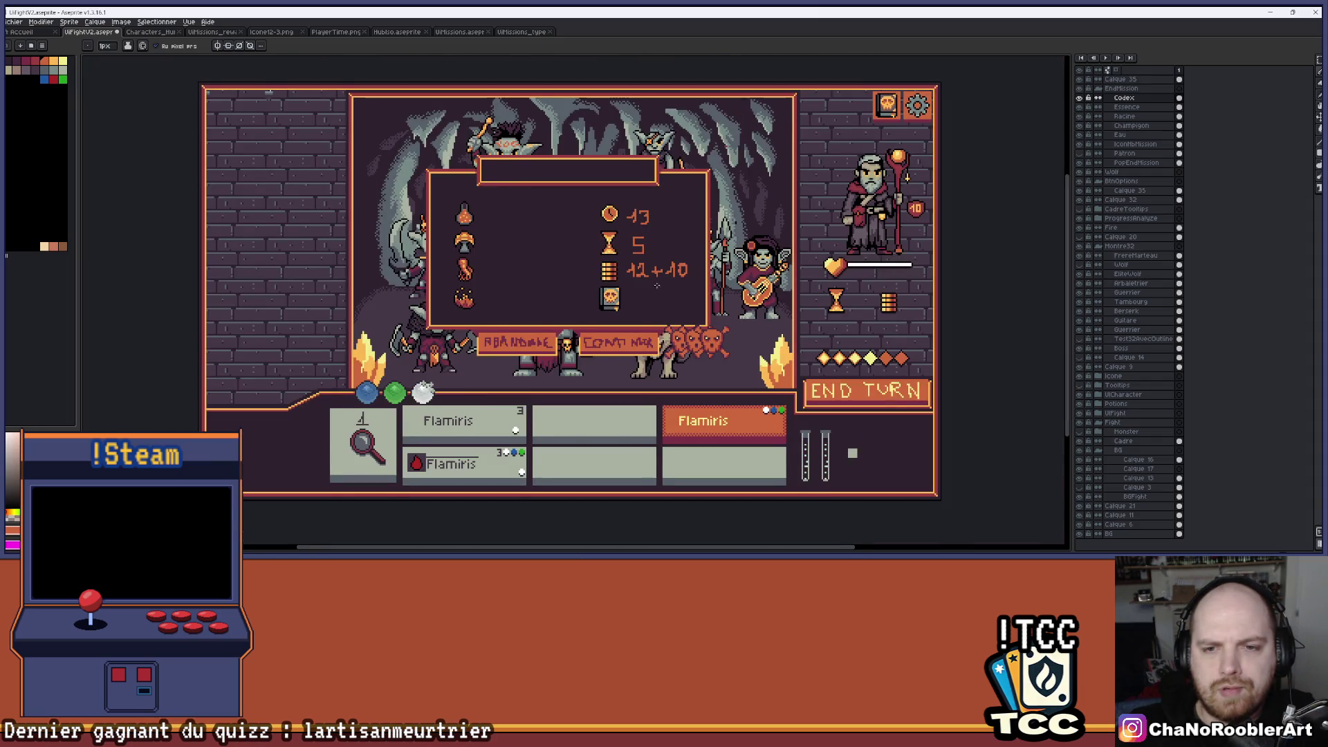
left_click_drag(656, 288, 640, 296)
Sample the grey of the book's lower strip and return to the pencil.
scroll(593, 315, "up", 3)
scroll(596, 350, "up", 2)
key("i")
left_click(590, 311)
left_click(591, 347)
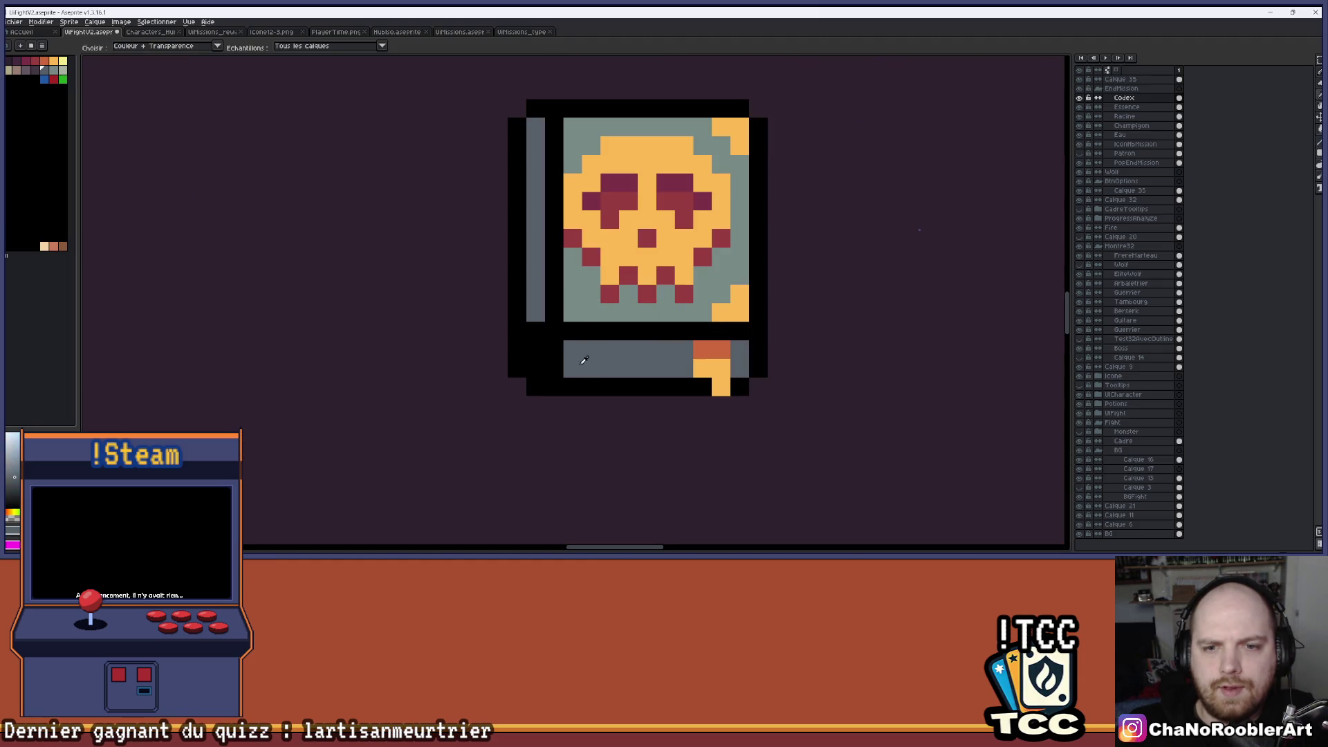
key("b")
scroll(591, 354, "down", 4)
scroll(662, 347, "down", 1)
scroll(662, 347, "up", 1)
scroll(662, 347, "down", 1)
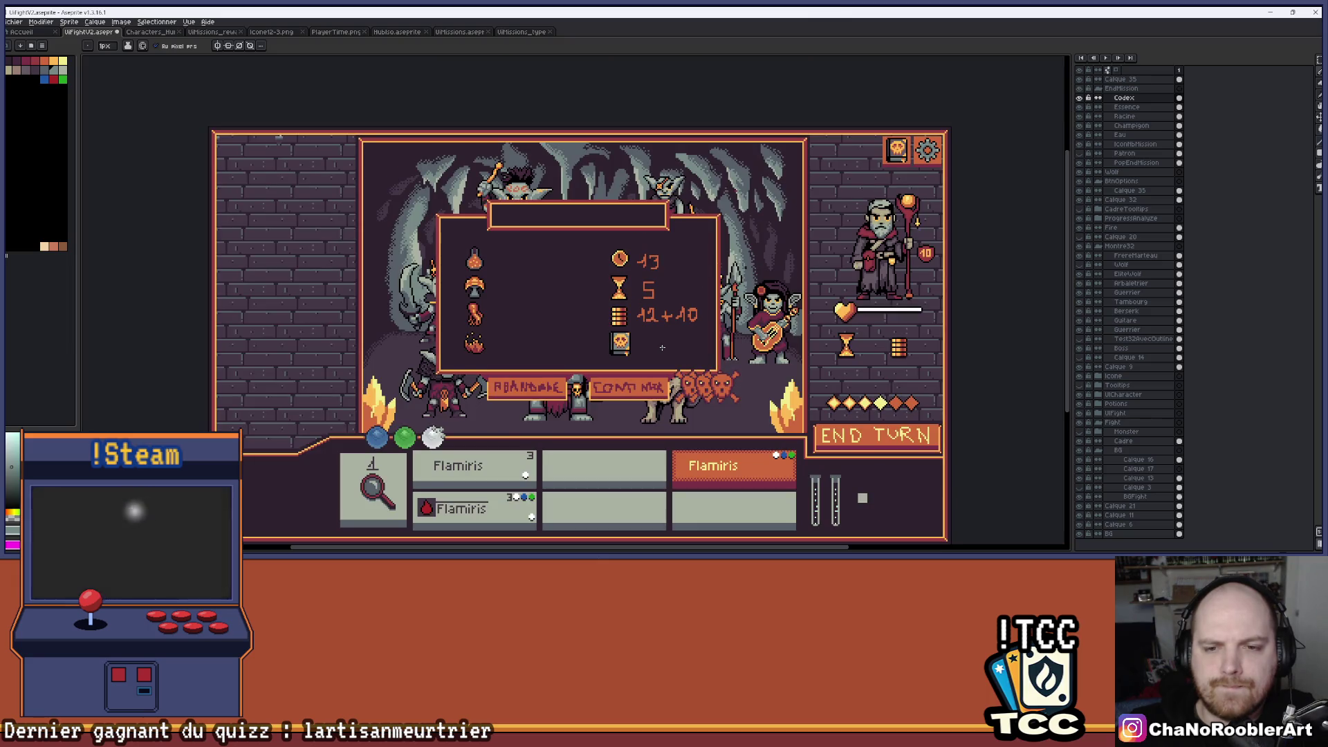
scroll(586, 350, "up", 5)
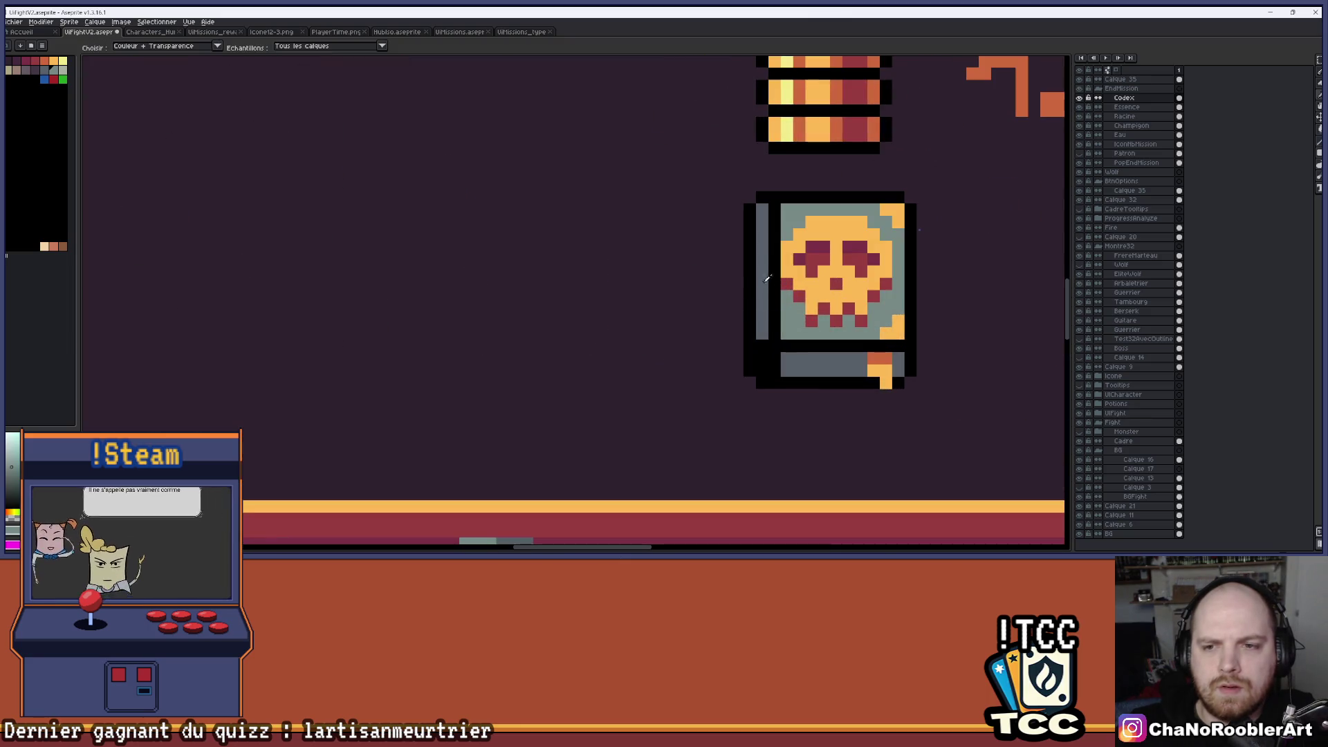
key("g")
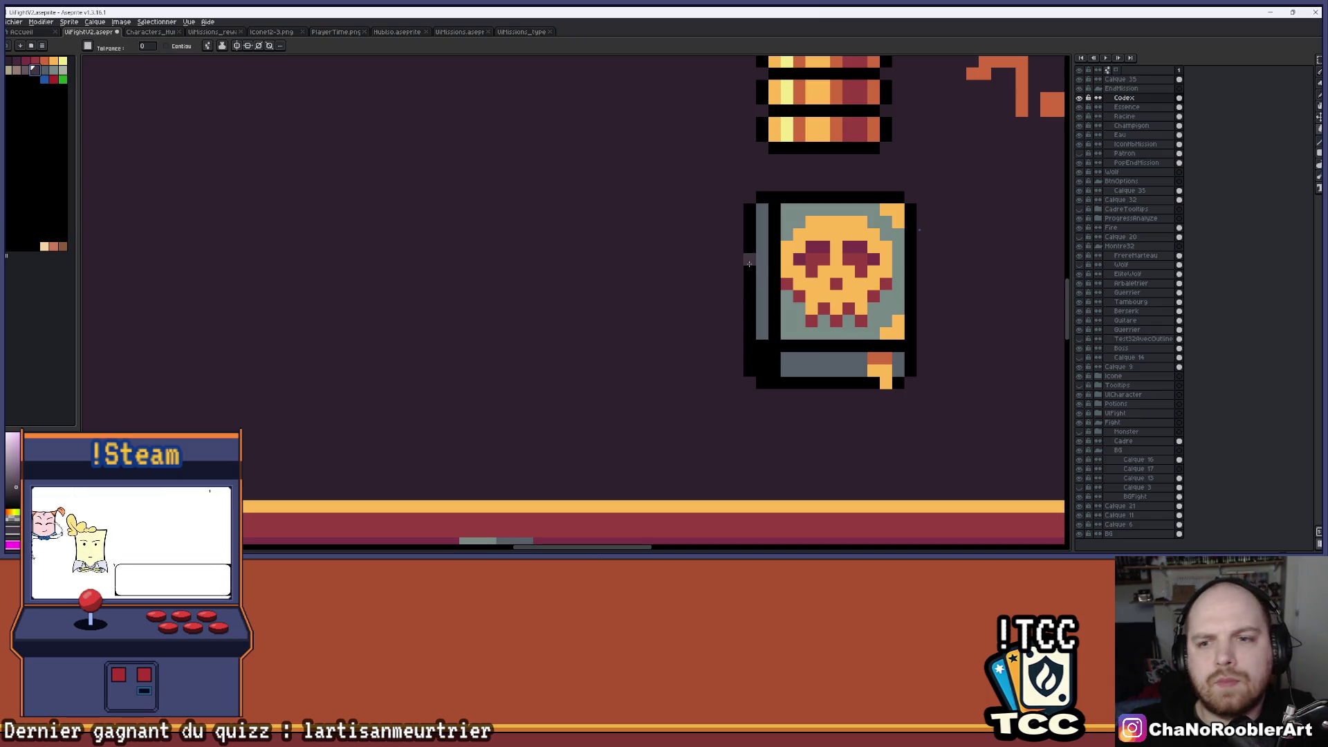
scroll(687, 298, "down", 2)
scroll(687, 298, "up", 2)
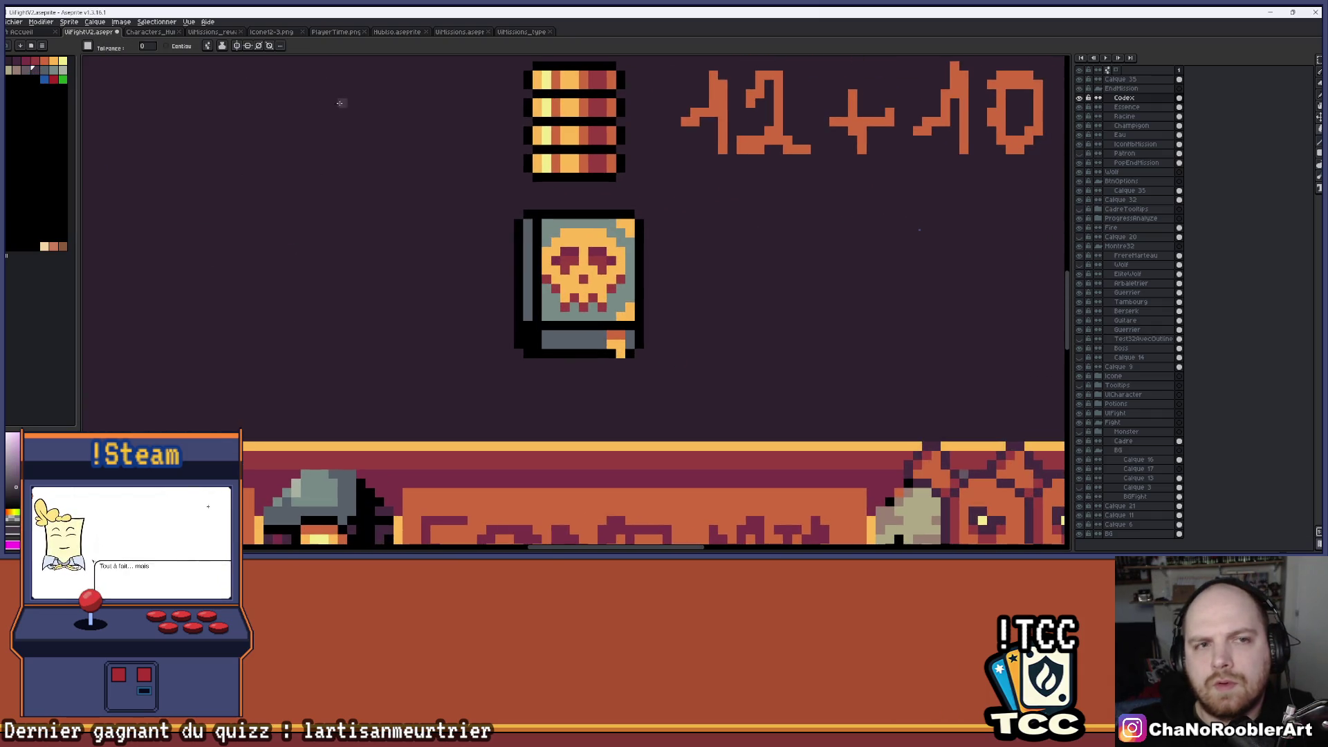
scroll(546, 252, "down", 3)
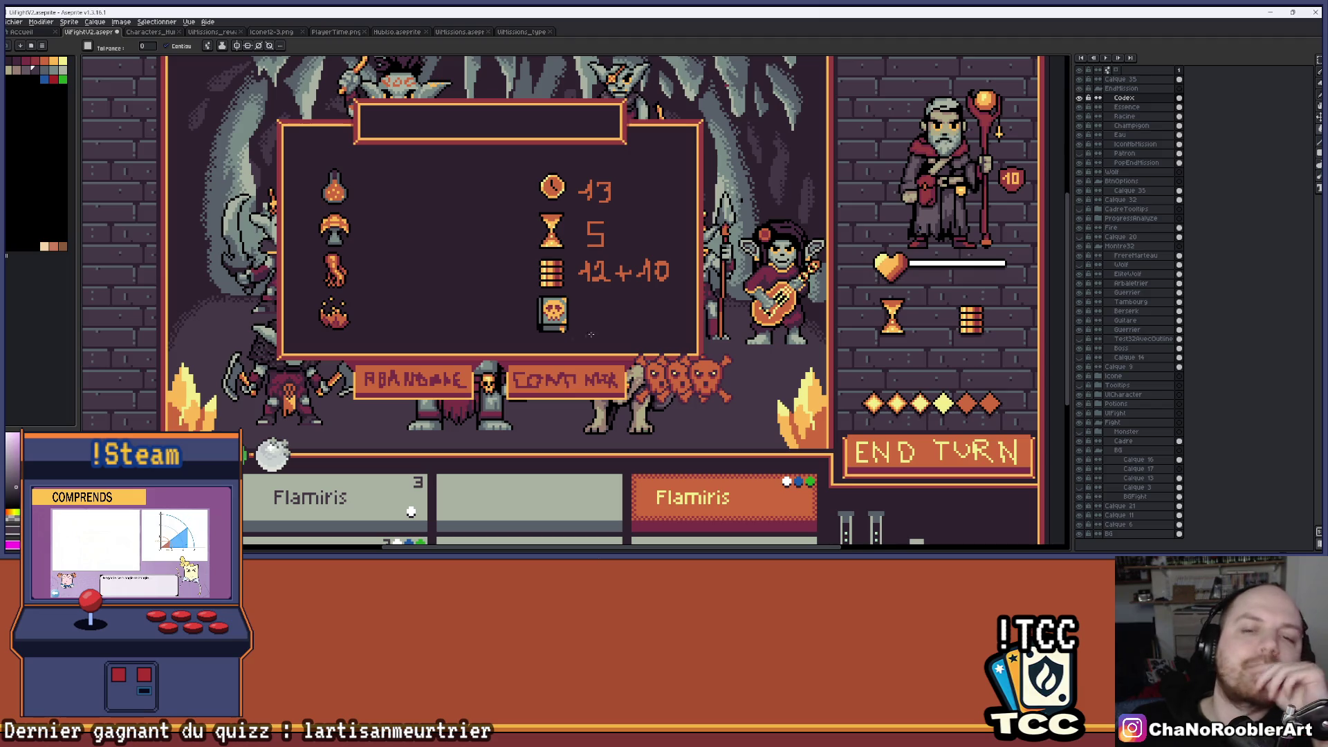
scroll(629, 327, "down", 1)
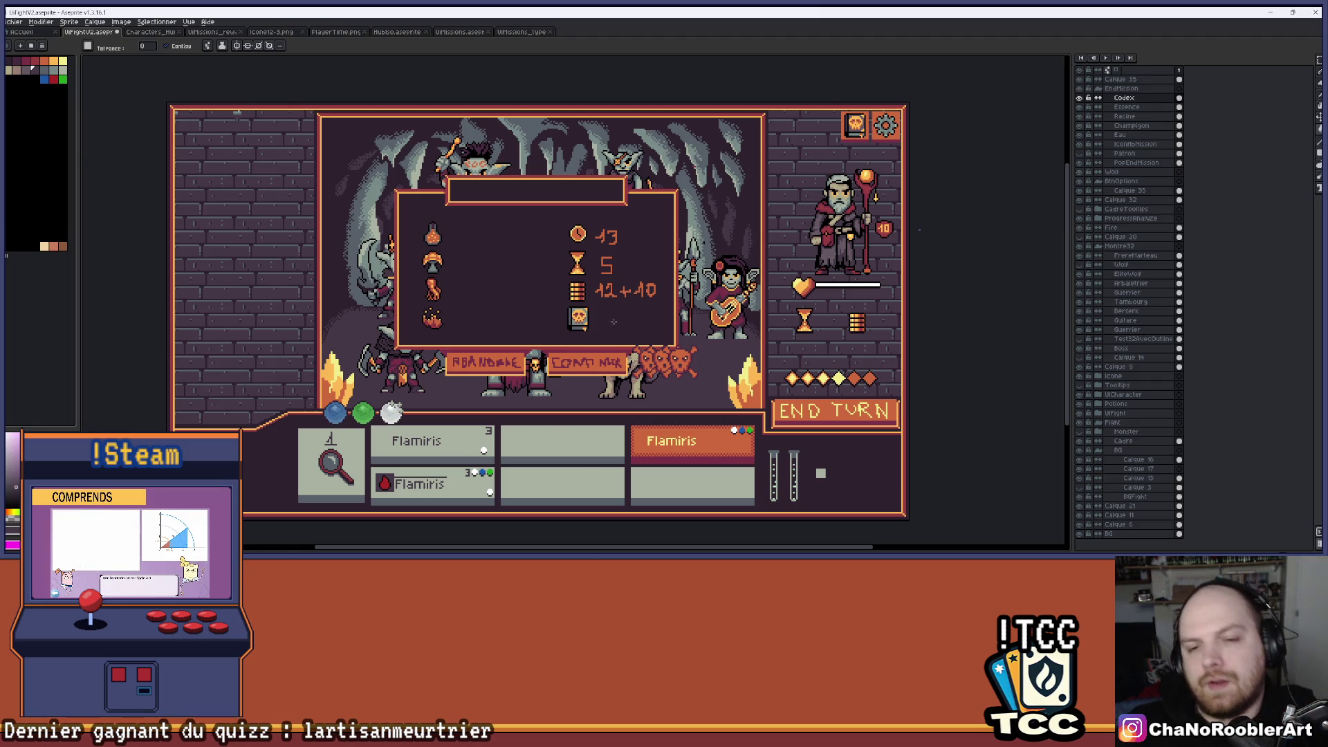
key("ctrl+z")
key("ctrl+z")
key("ctrl+z")
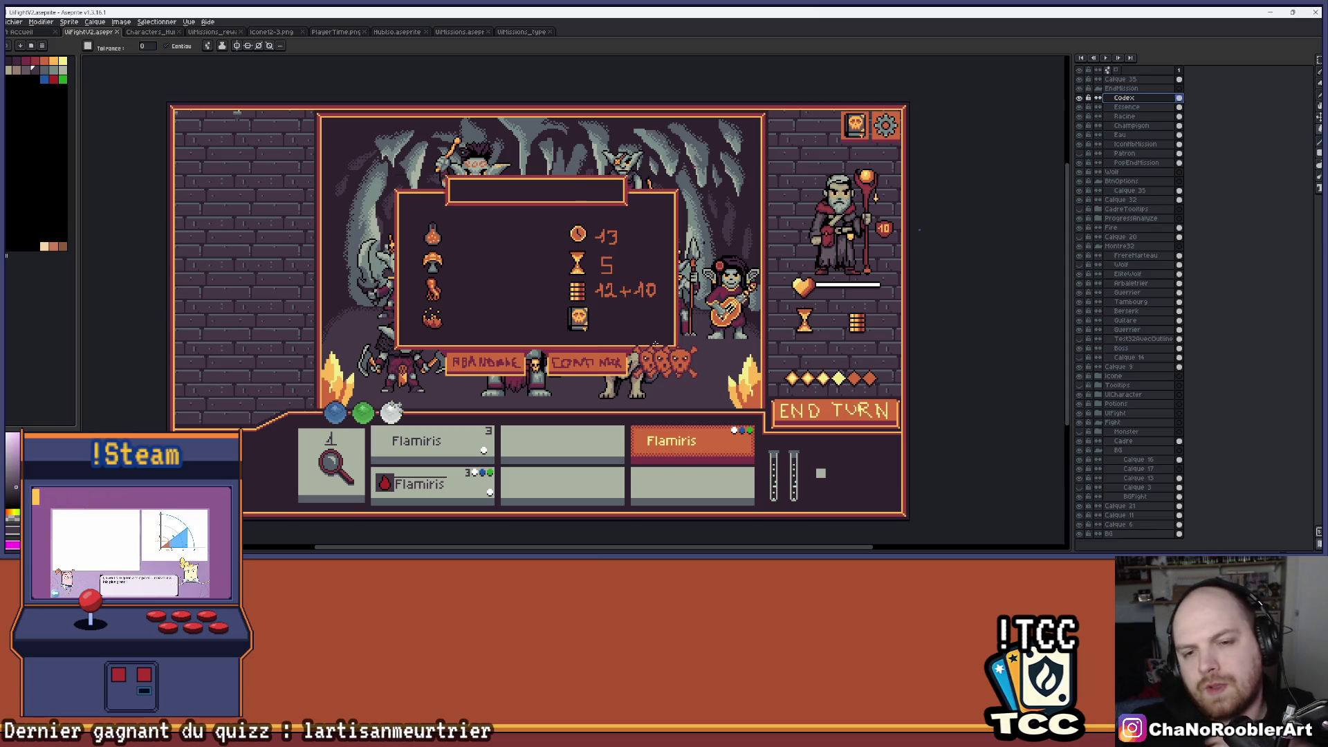
scroll(563, 325, "up", 4)
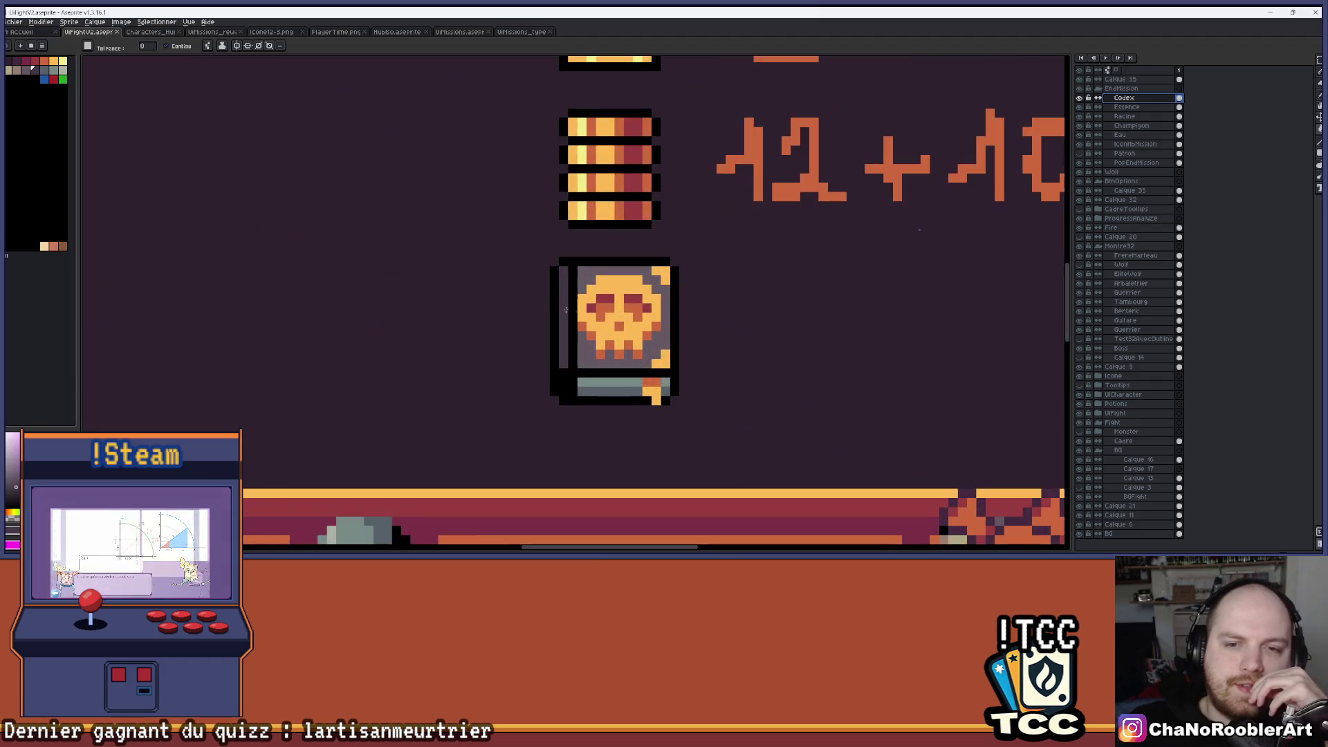
scroll(560, 312, "down", 4)
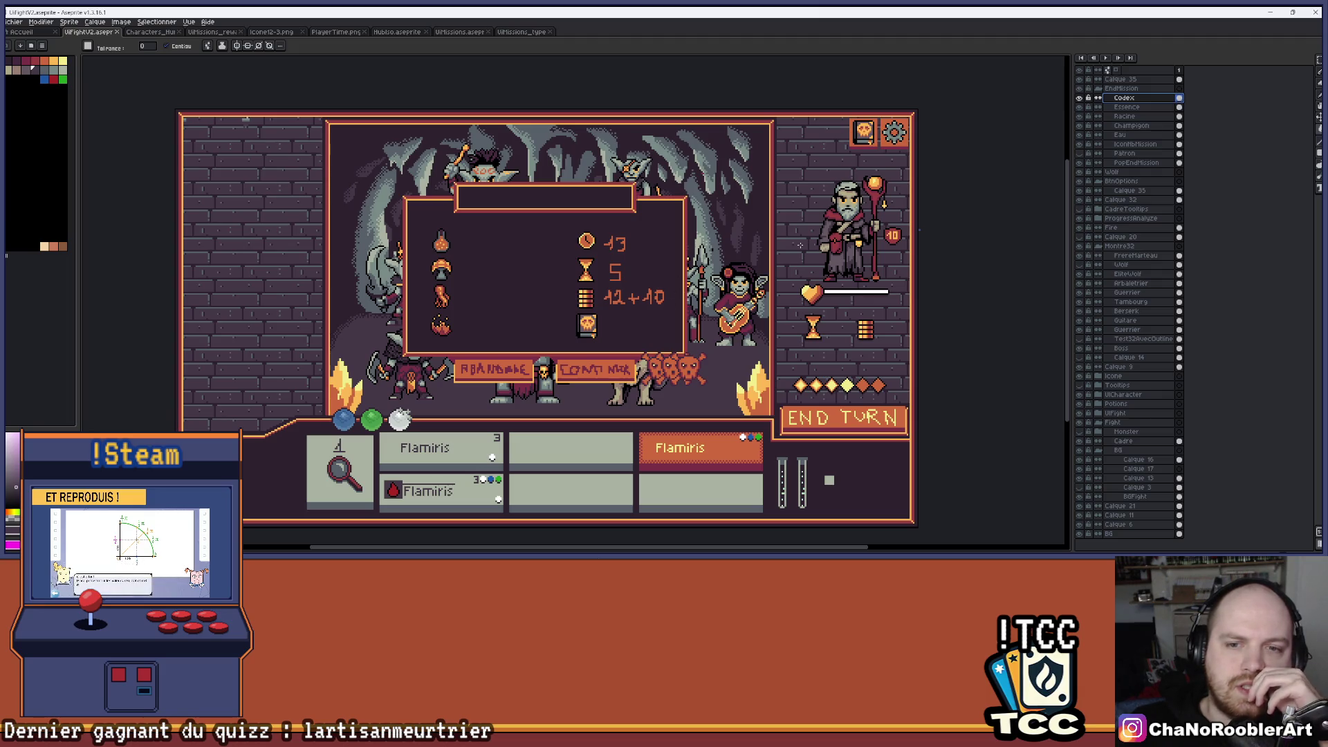
scroll(712, 263, "down", 1)
scroll(712, 263, "up", 1)
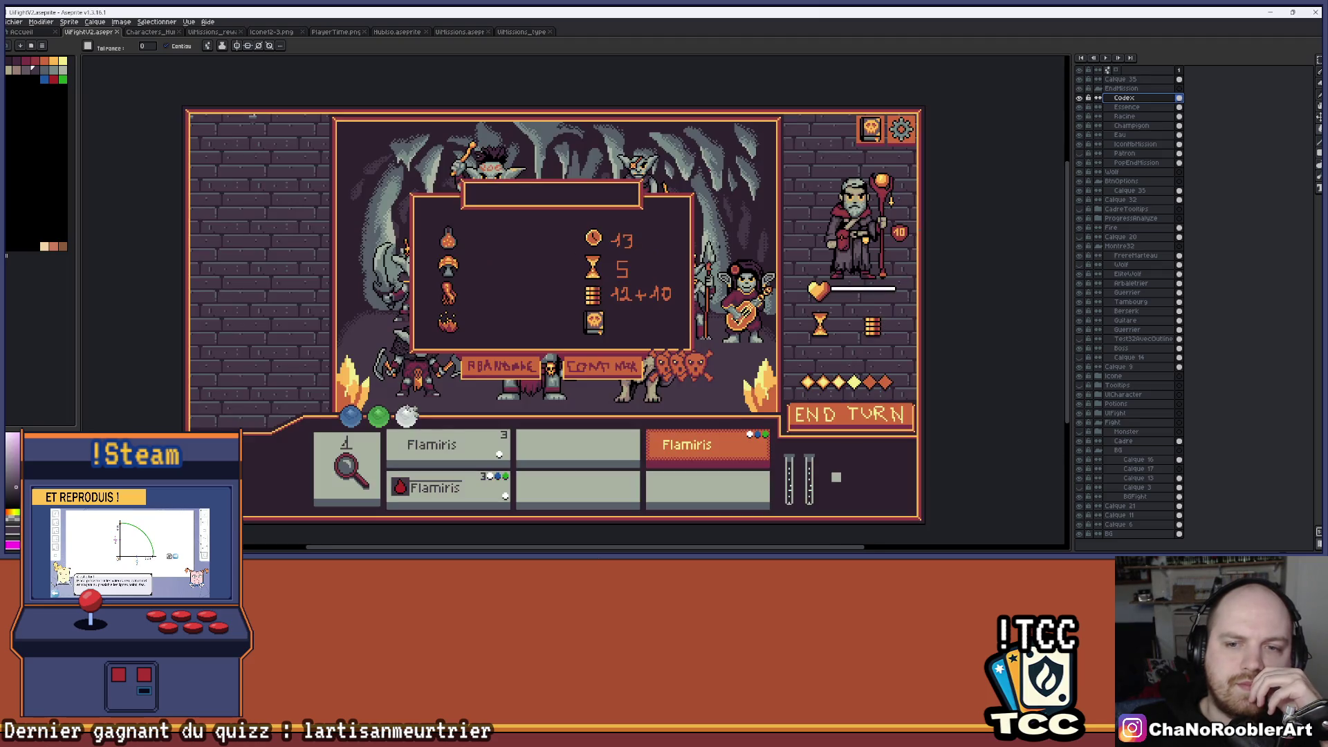
scroll(686, 289, "up", 1)
left_click_drag(703, 293, 703, 309)
scroll(704, 309, "down", 1)
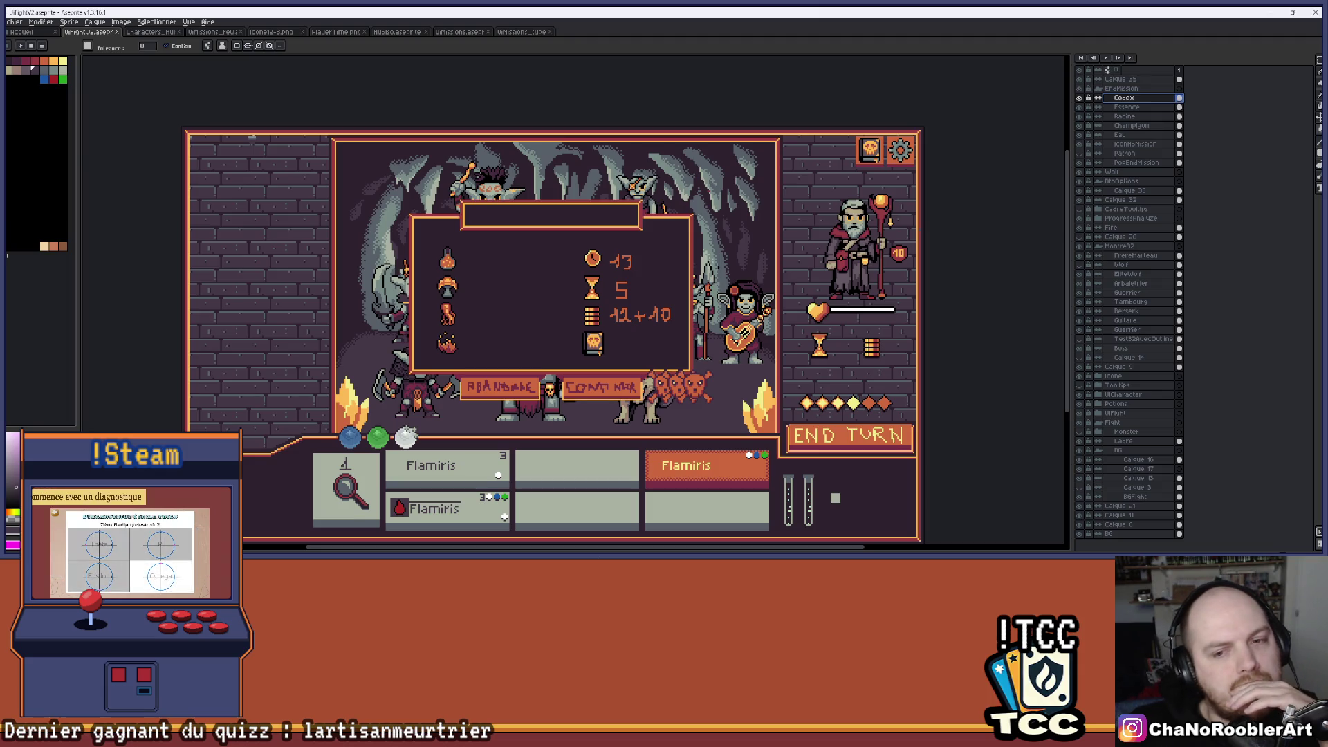
scroll(608, 339, "up", 3)
scroll(608, 339, "up", 1)
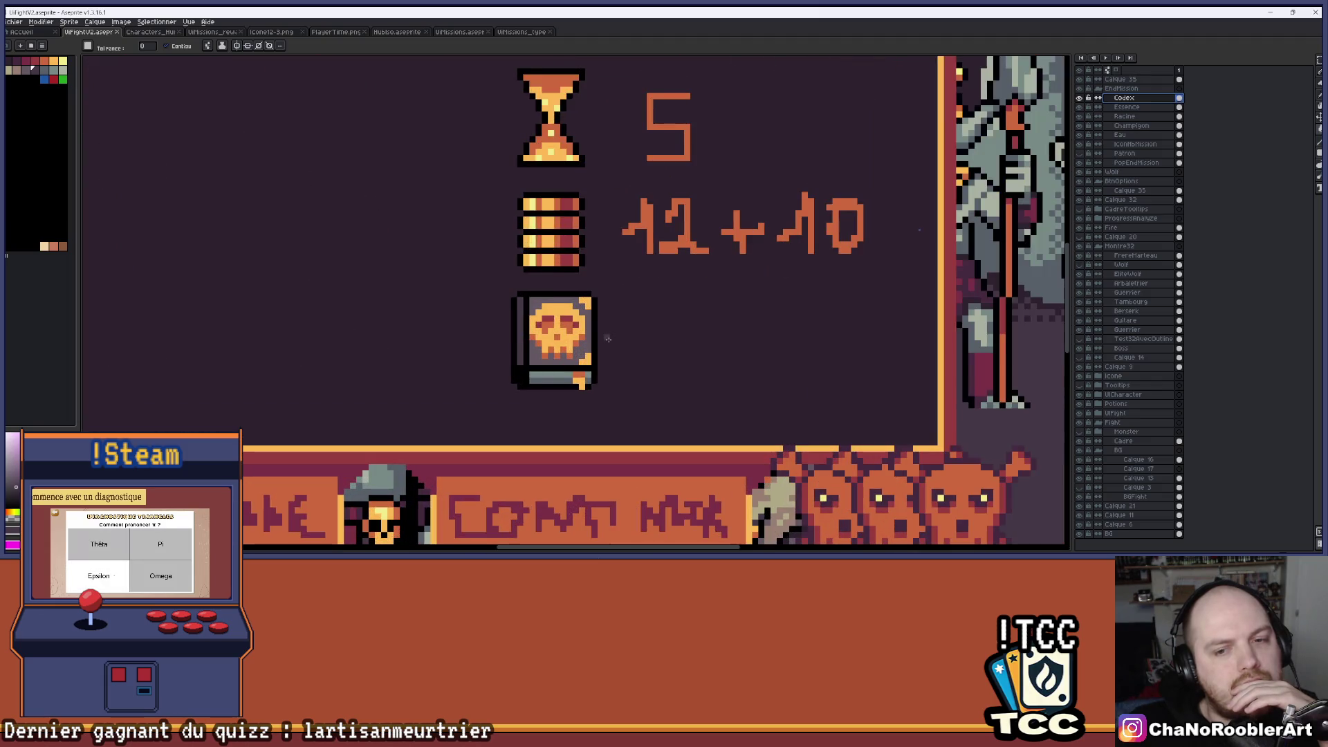
scroll(608, 339, "down", 4)
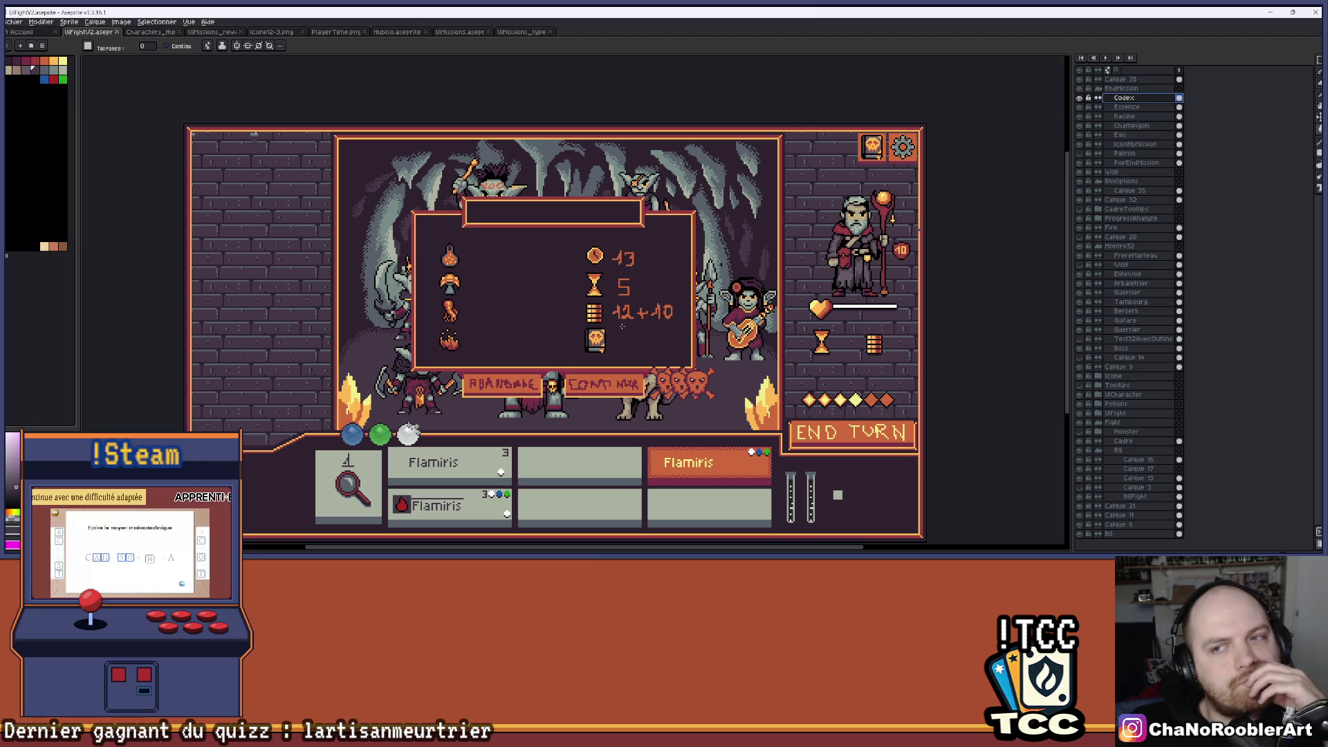
scroll(611, 356, "up", 4)
scroll(645, 307, "down", 4)
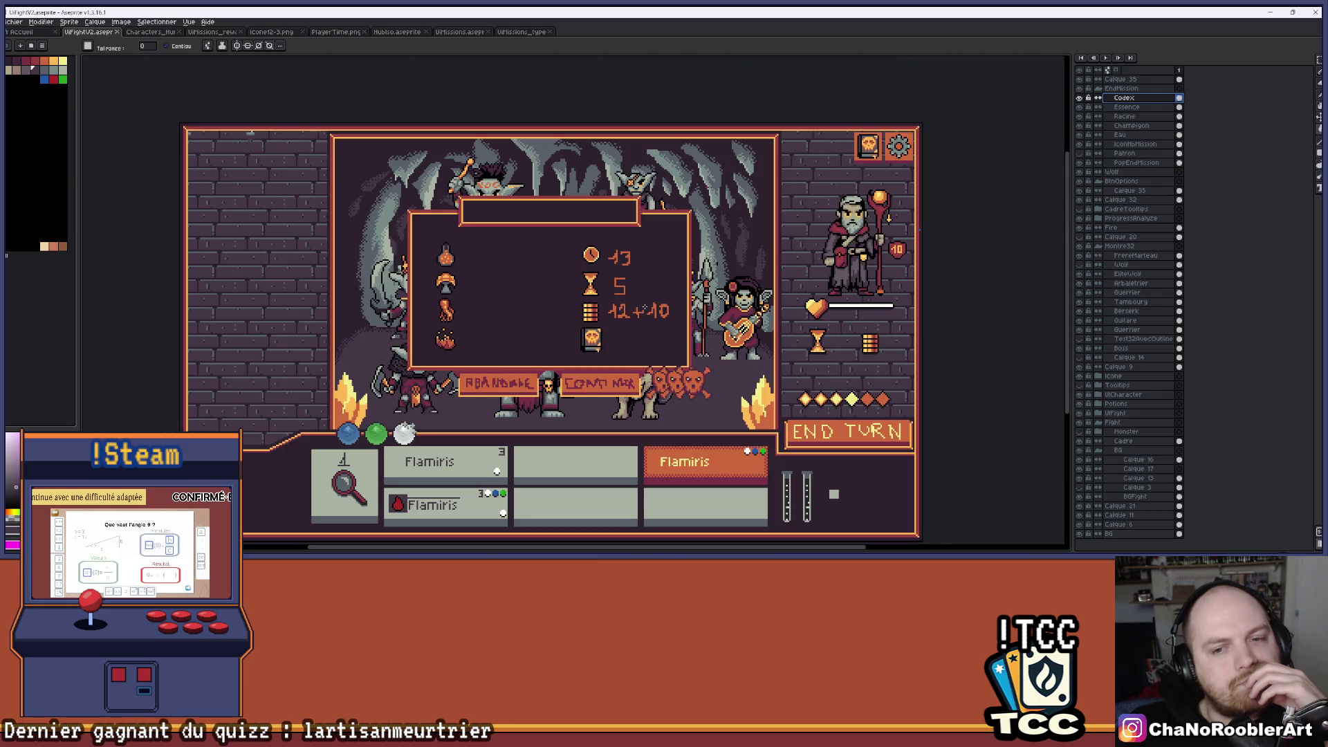
left_click_drag(644, 307, 675, 320)
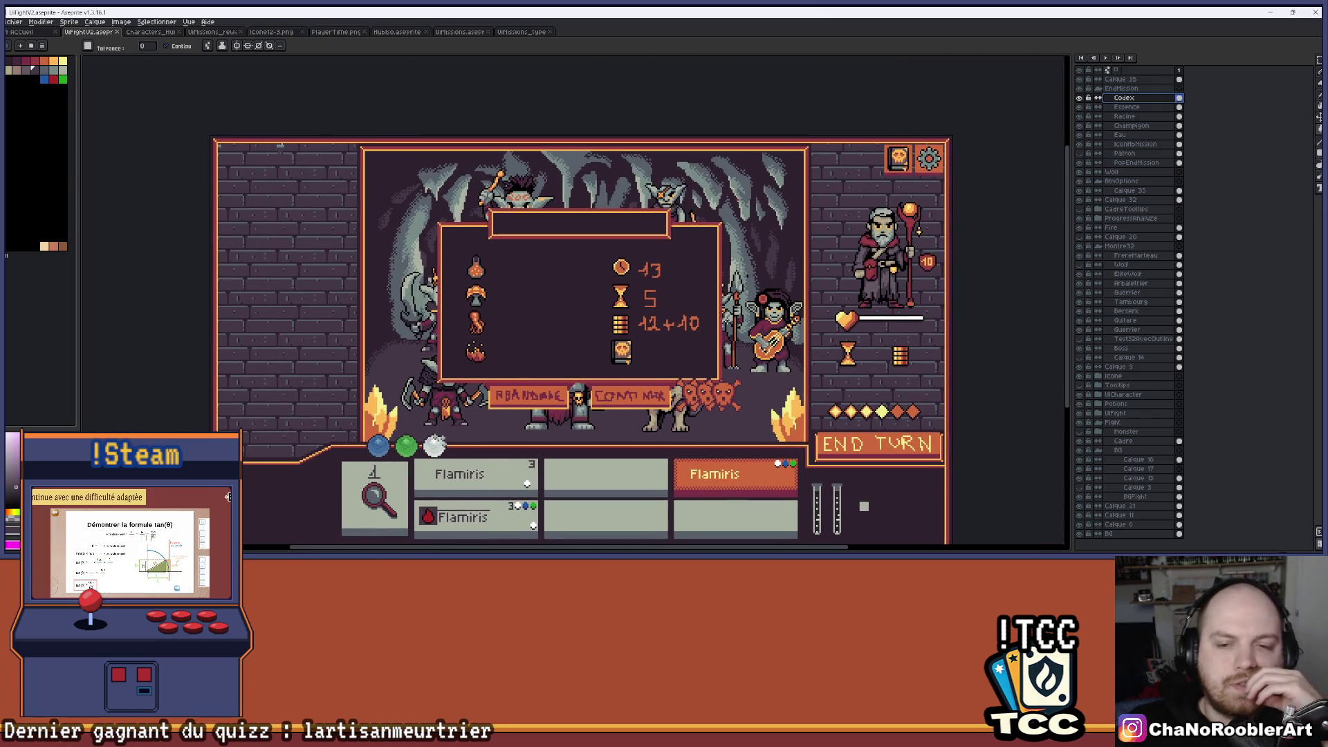
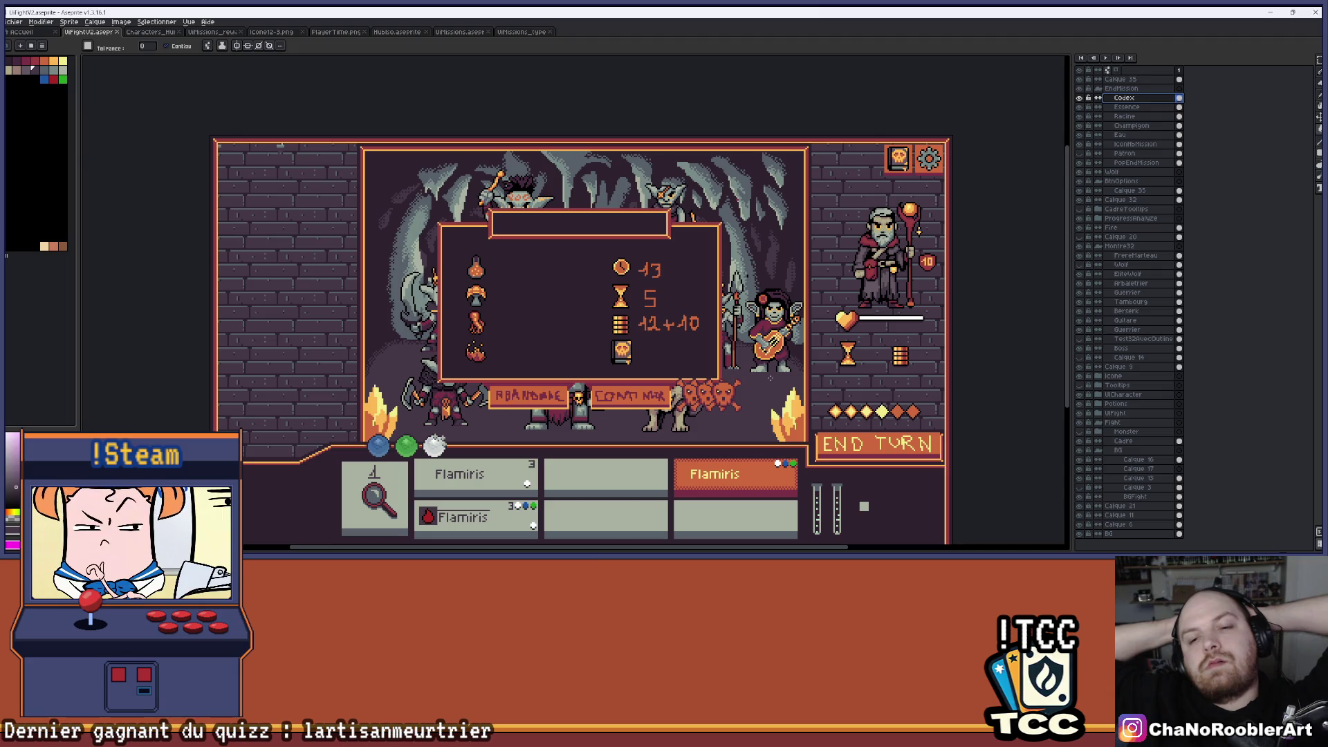
Fill the skull codex book's spine with crimson using the Paint Bucket.
scroll(617, 319, "up", 5)
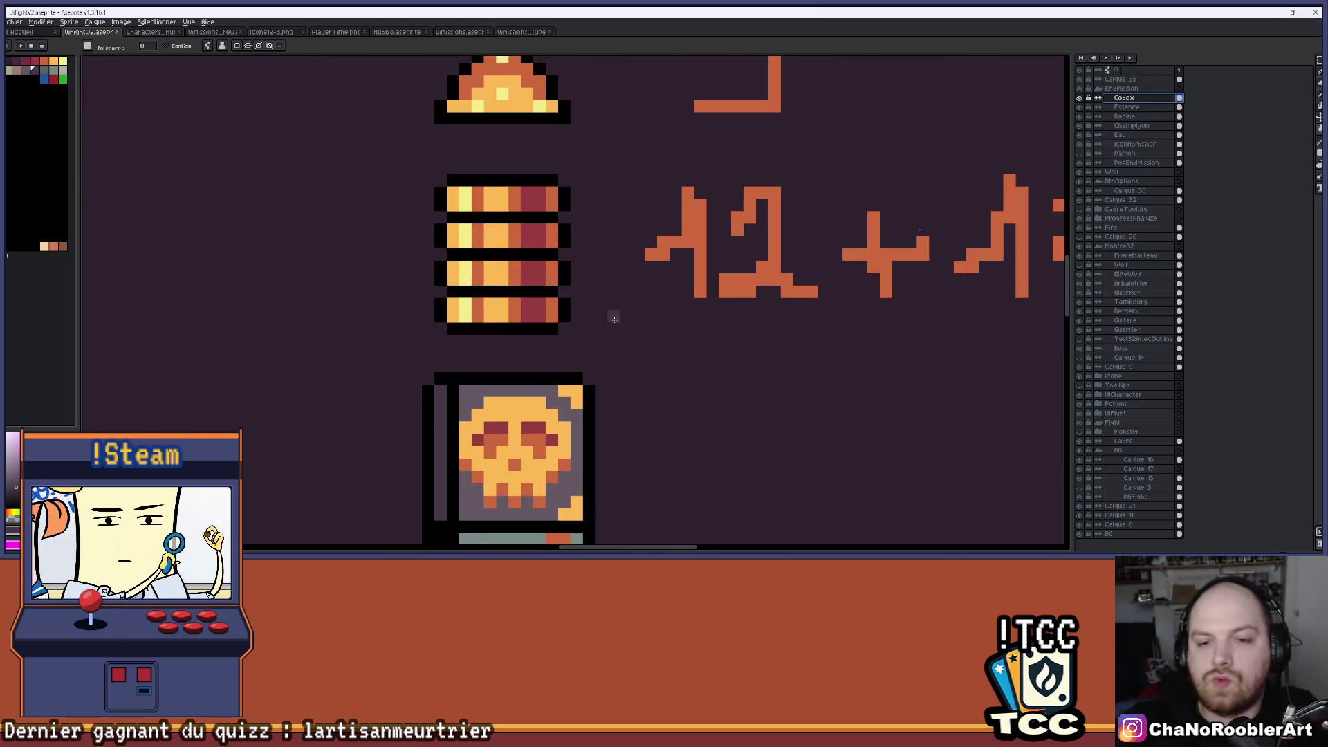
scroll(595, 332, "down", 2)
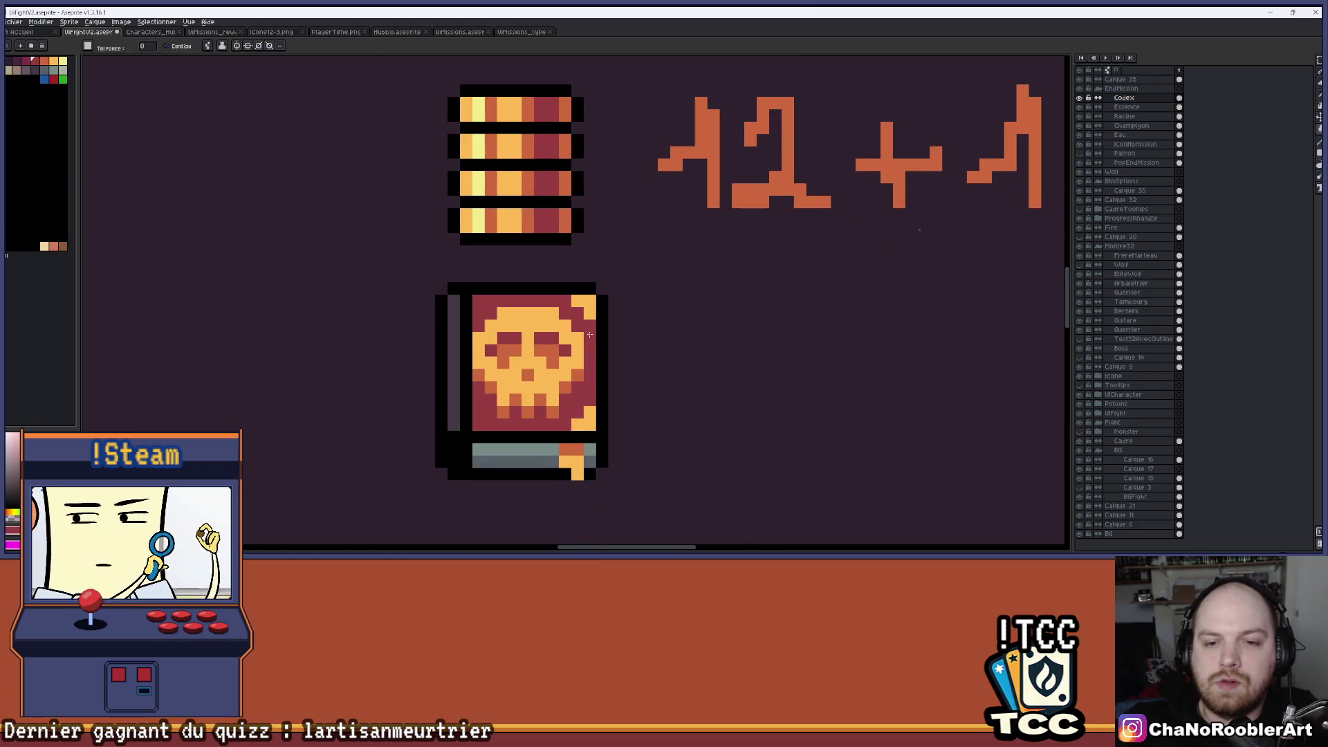
left_click(455, 360)
scroll(477, 318, "down", 2)
scroll(496, 300, "up", 2)
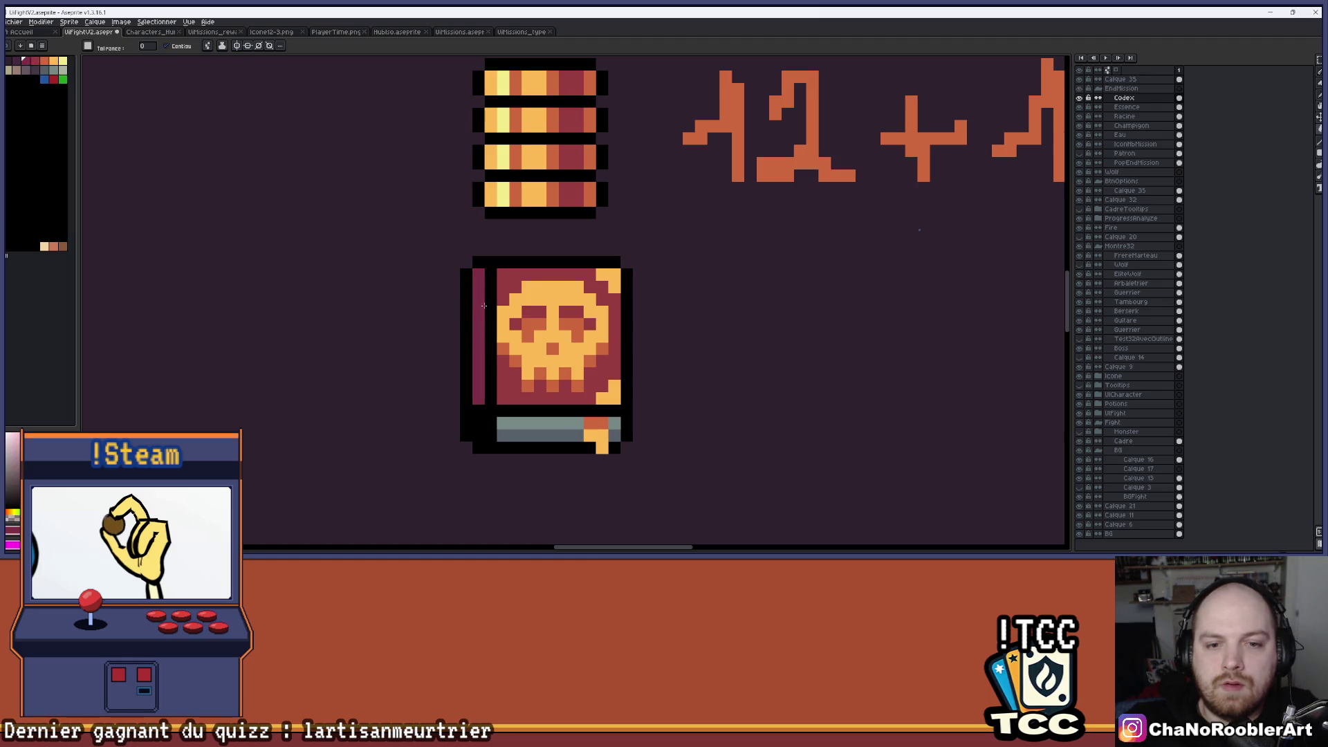
scroll(595, 332, "down", 5)
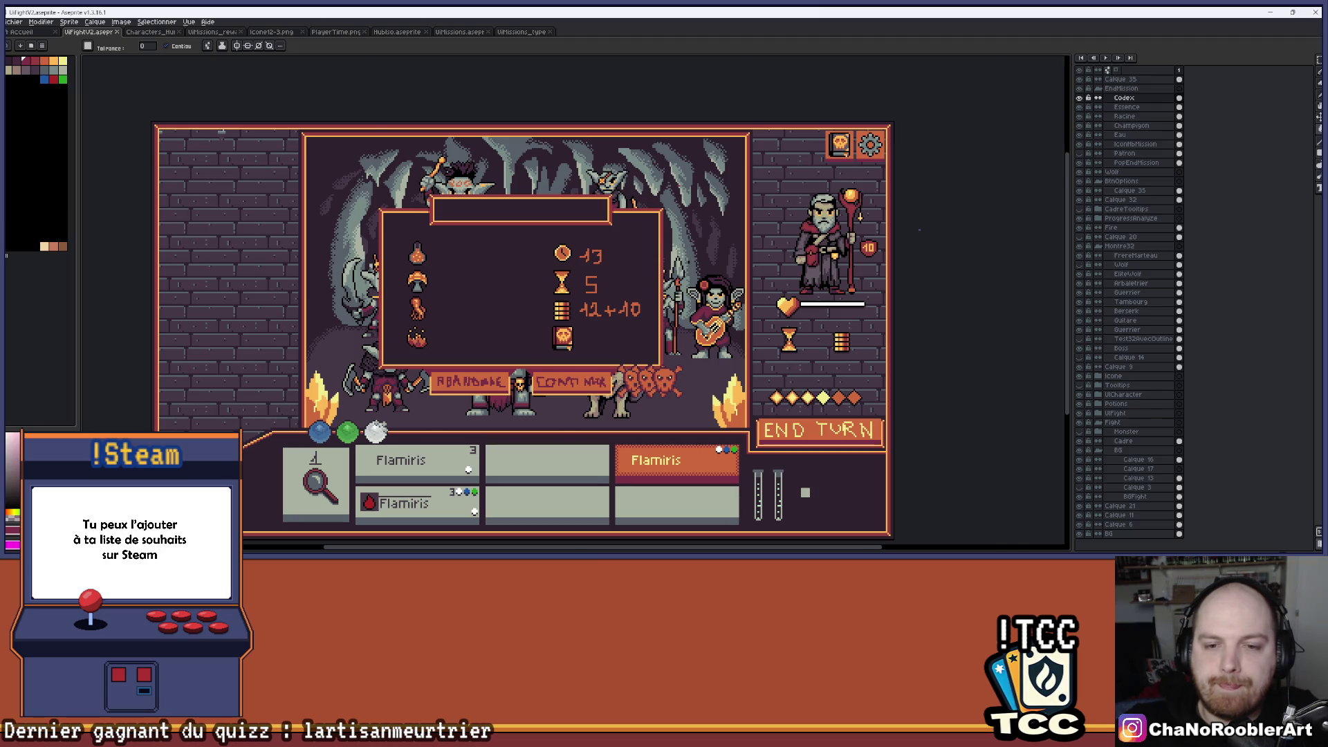
scroll(397, 376, "up", 1)
scroll(643, 333, "down", 1)
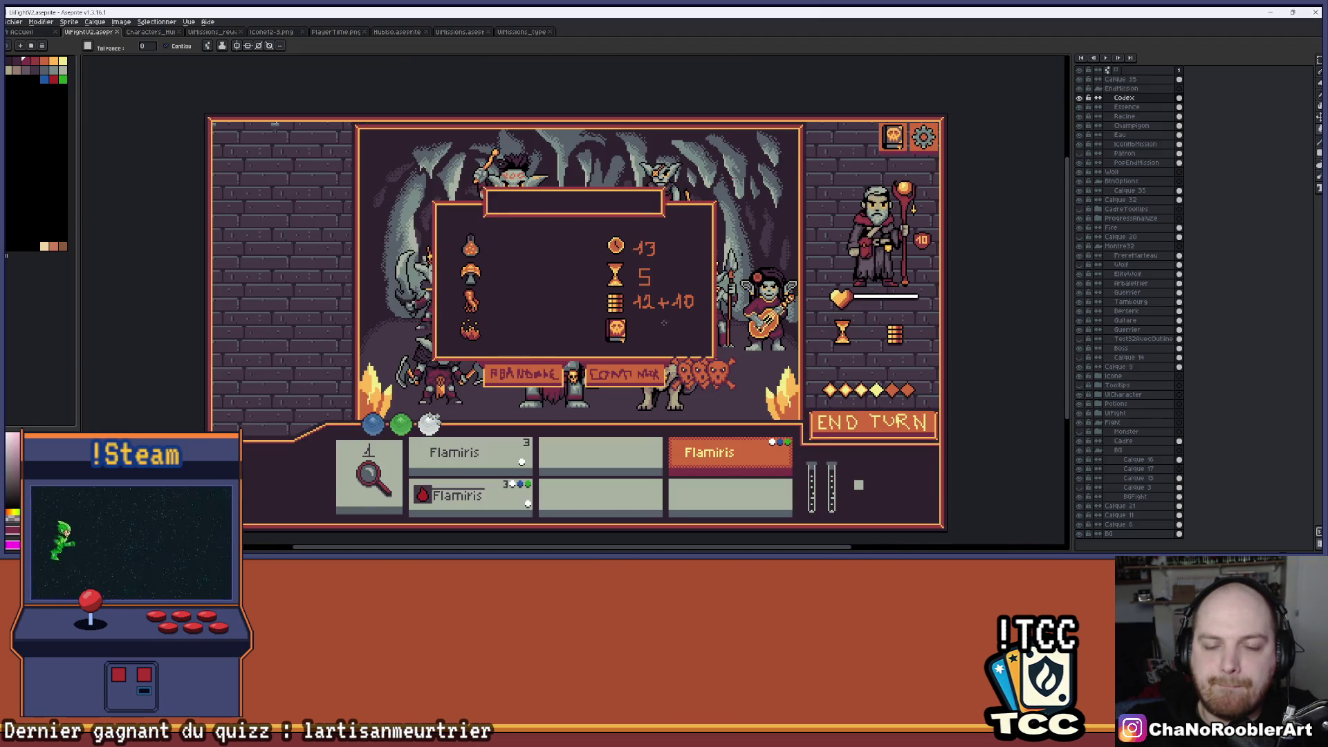
scroll(633, 331, "up", 5)
Eyedrop a colour from the codex icon and fill another part of the icon with it.
key("i")
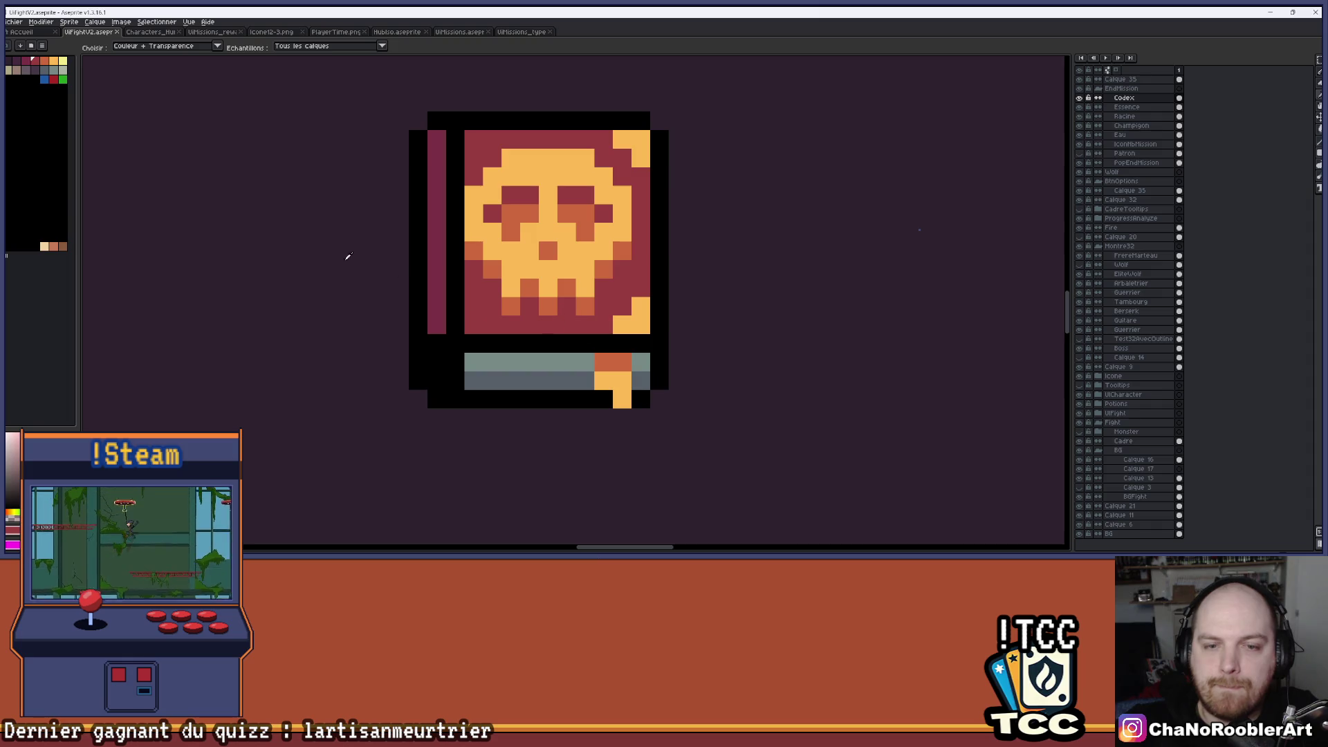
key("g")
left_click(645, 279)
scroll(645, 278, "down", 4)
scroll(690, 265, "down", 3)
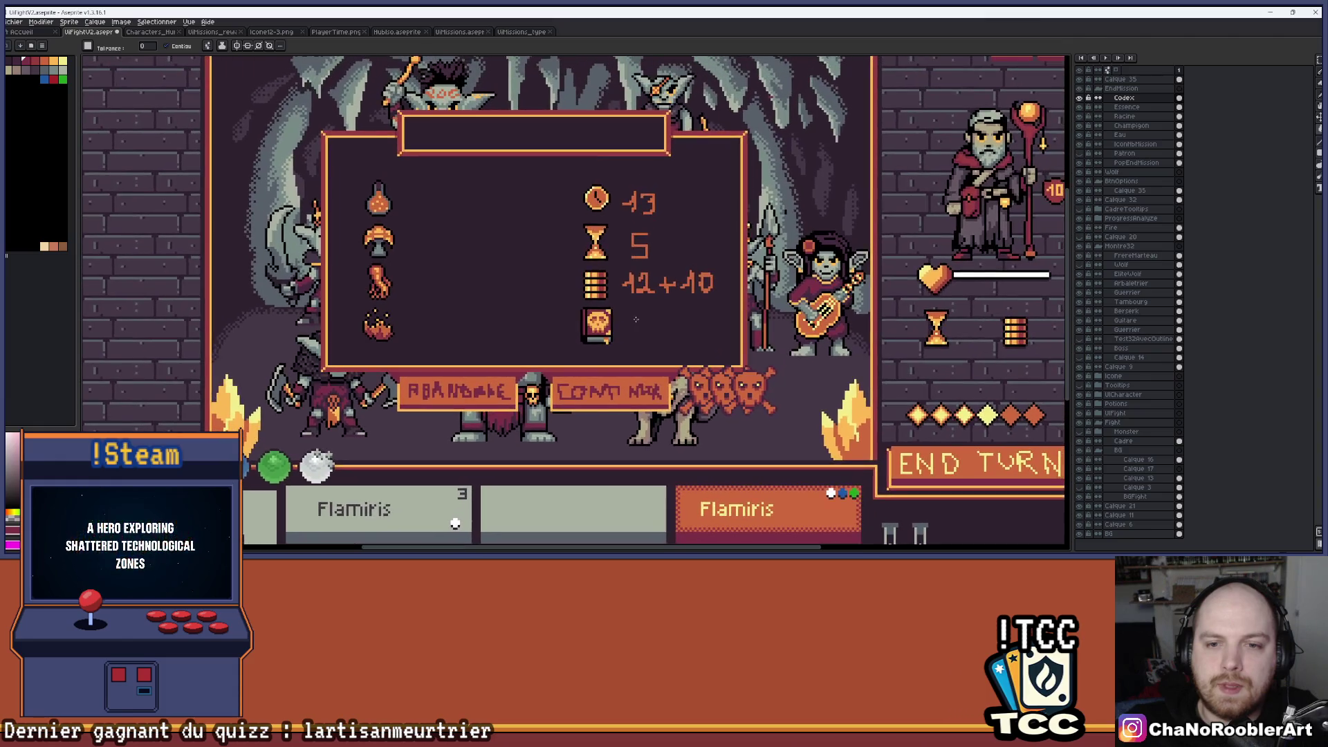
scroll(644, 305, "down", 1)
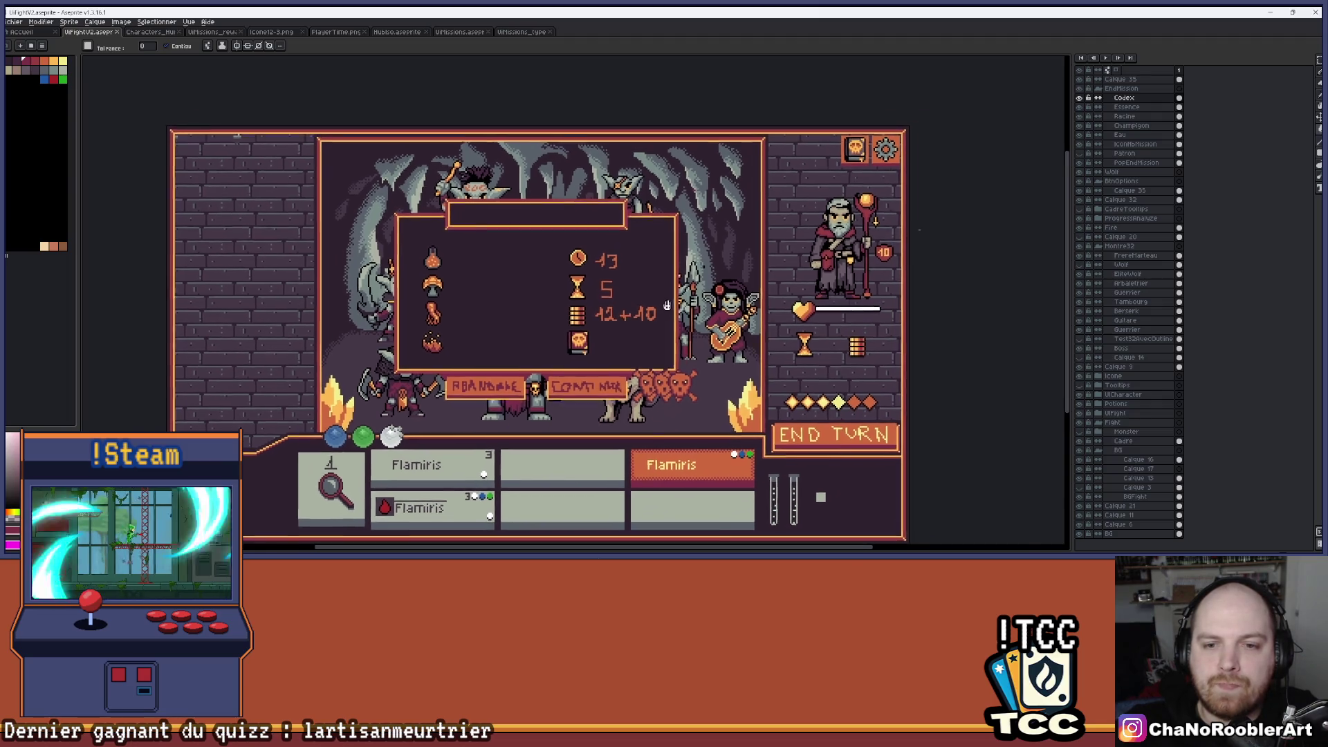
scroll(630, 292, "up", 1)
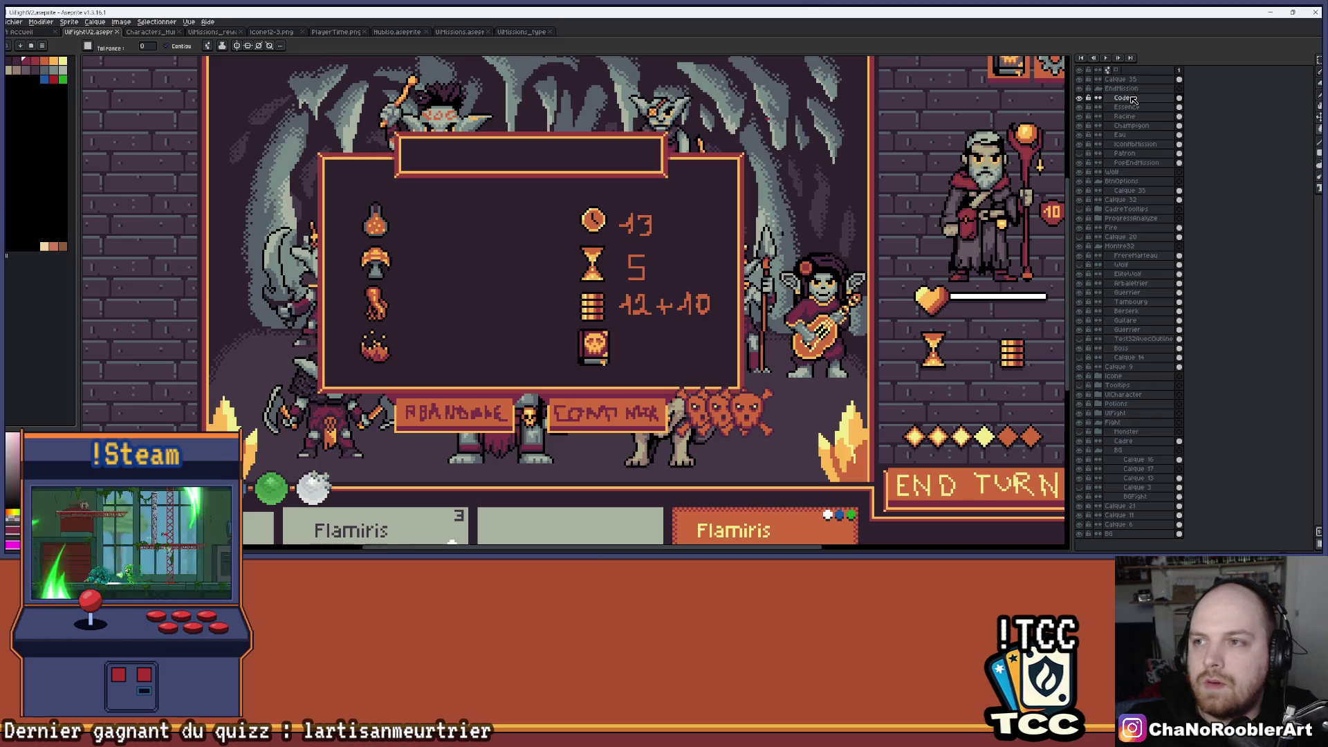
left_click_drag(1314, 63, 1283, 65)
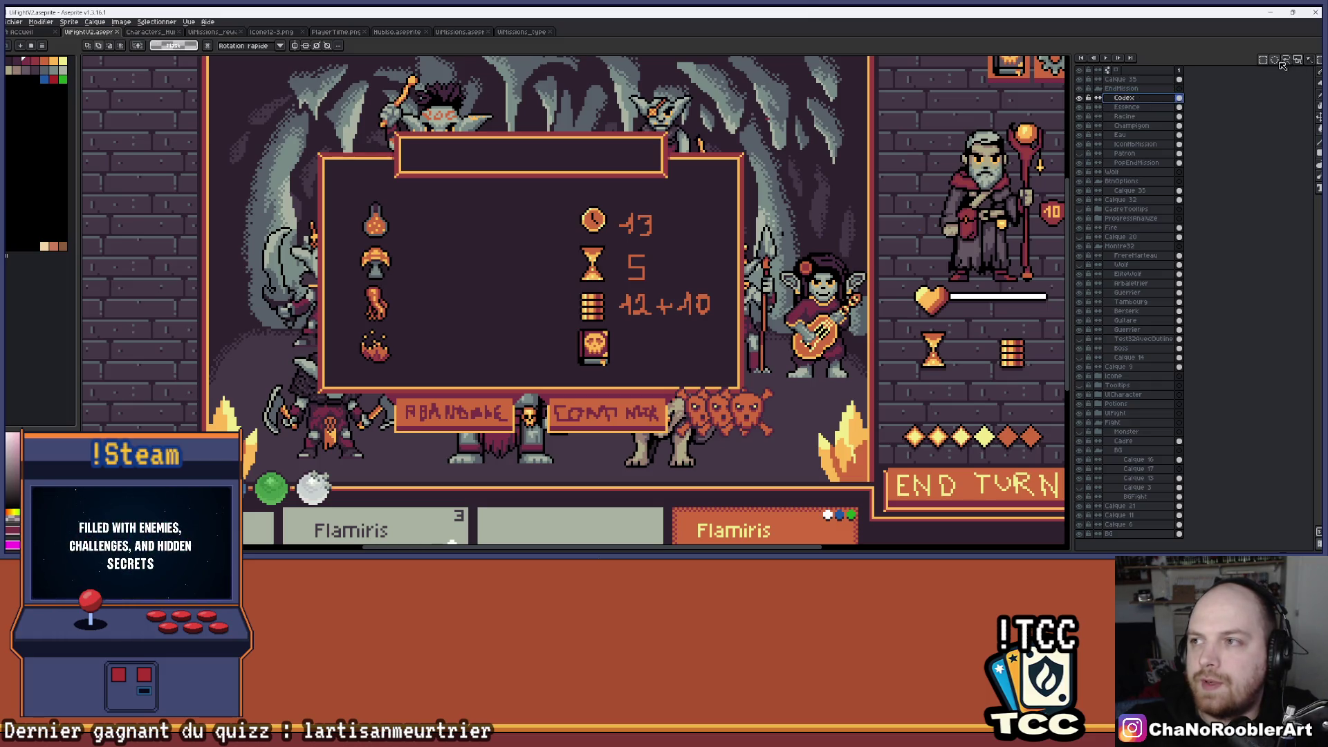
Marquee-select the codex icon area in the results panel and copy it.
scroll(600, 377, "up", 1)
left_click_drag(433, 378, 519, 447)
left_click(1116, 81)
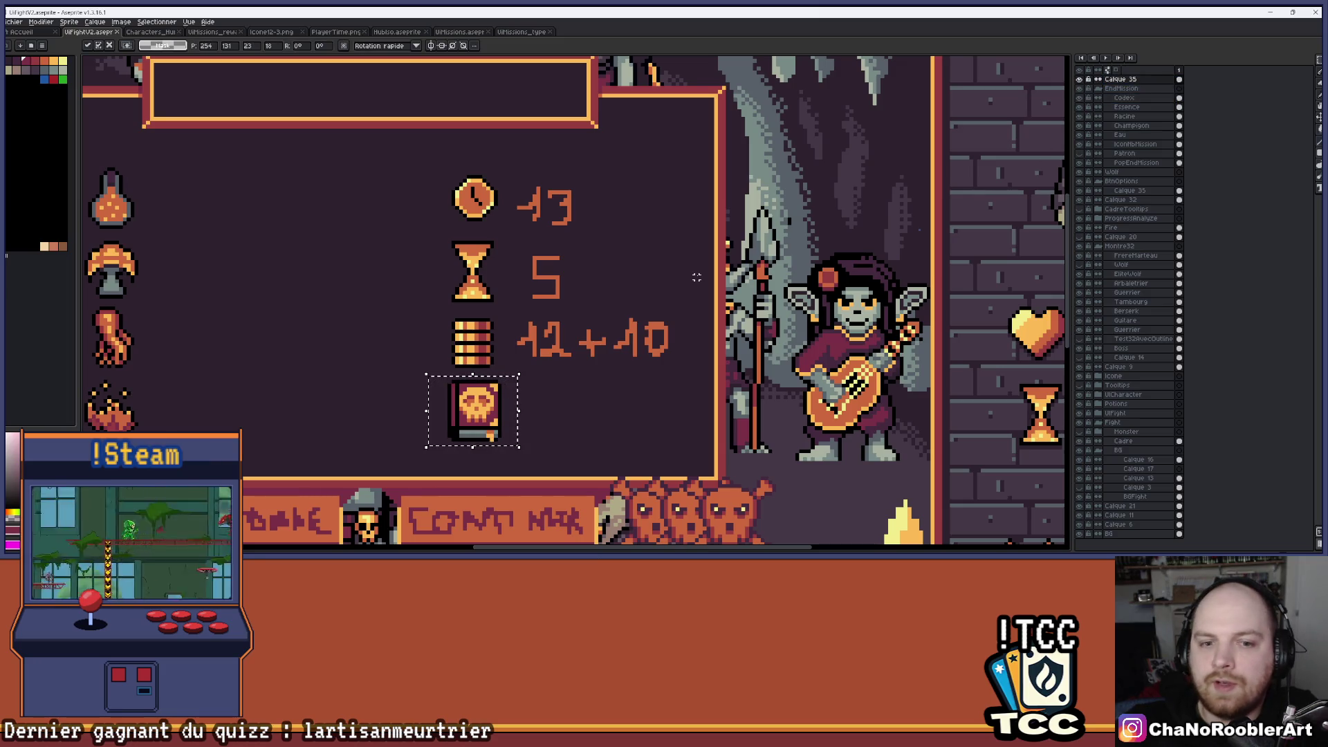
key("ctrl+d")
key("minus")
key("minus")
key("minus")
left_click(1319, 119)
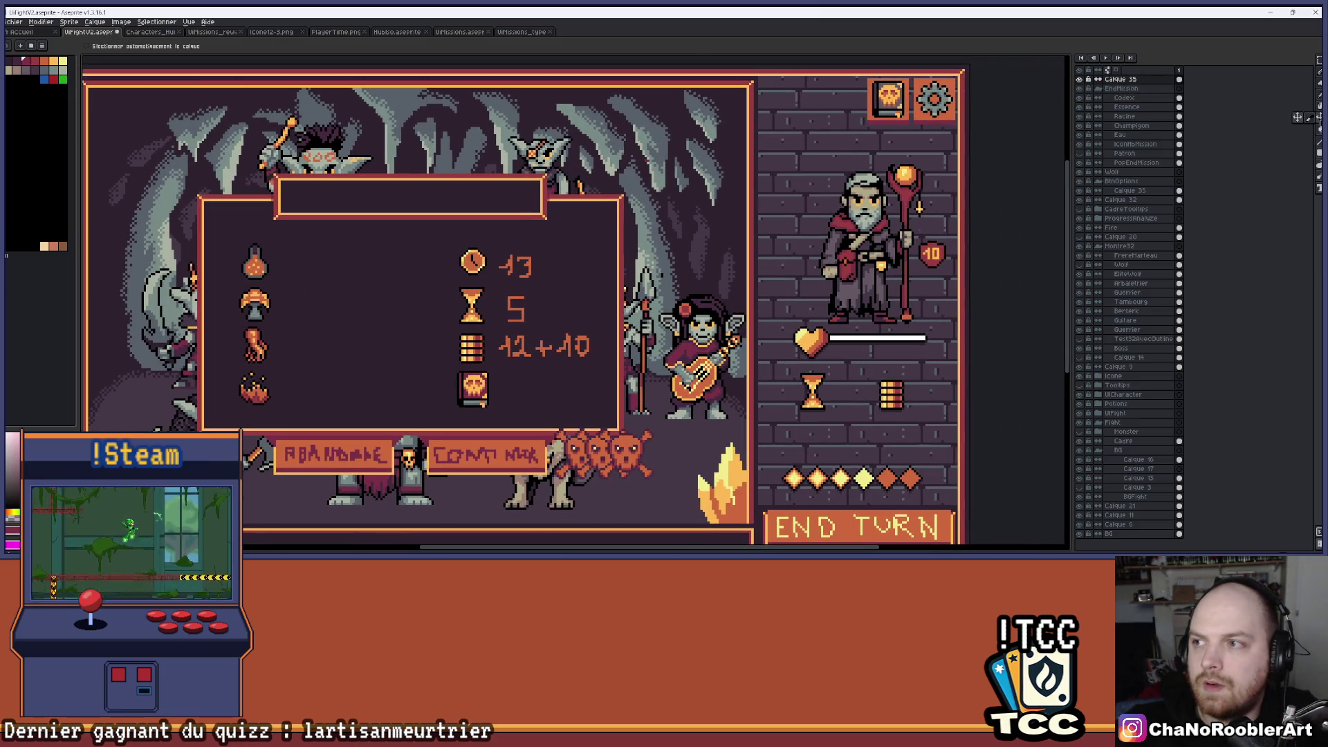
left_click(1318, 60)
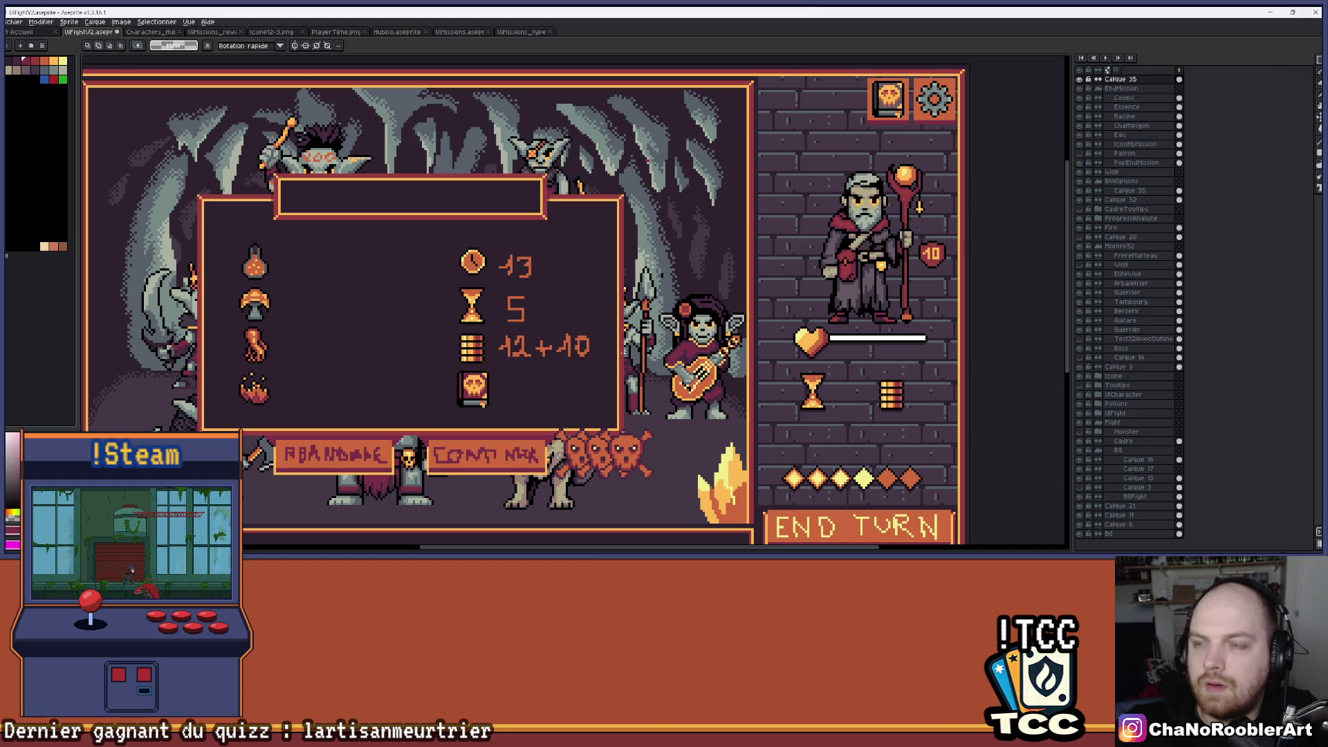
Paste the codex icon onto the top-right book button and commit its placement.
key("ctrl+v")
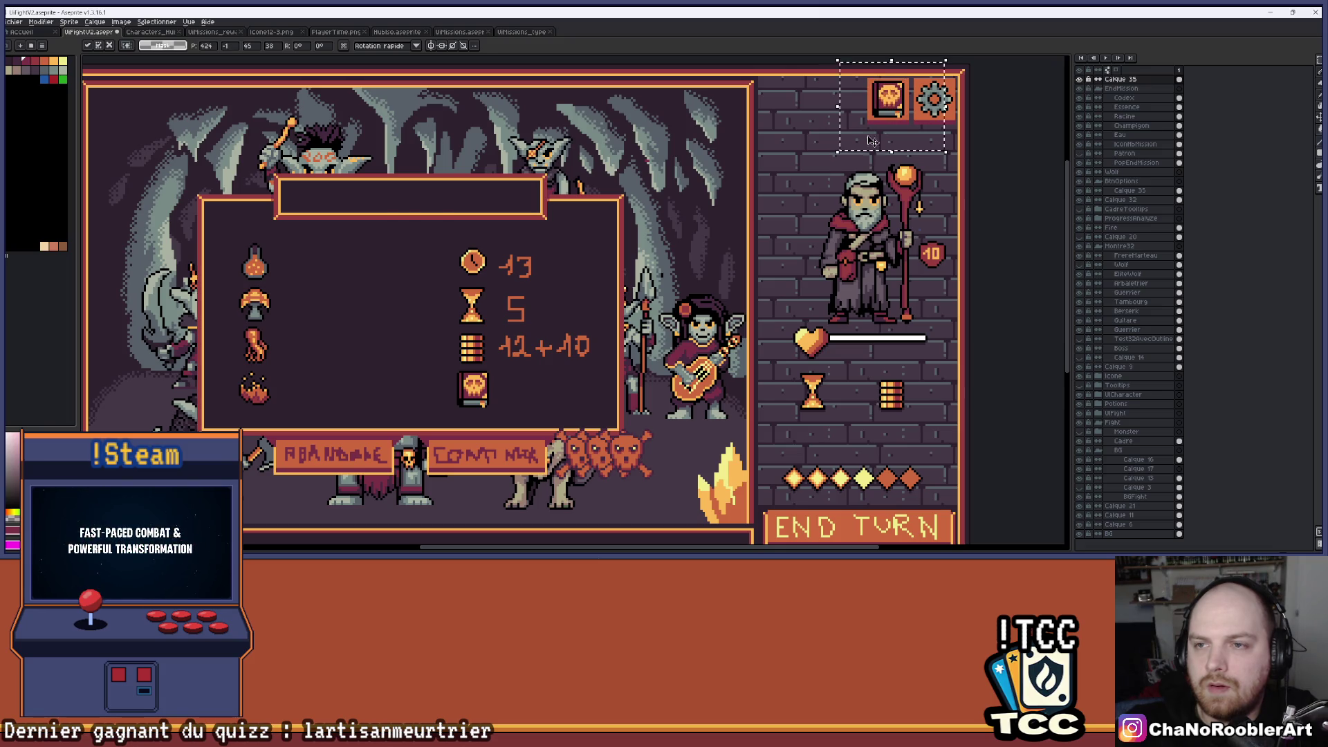
key("Return")
scroll(754, 225, "down", 1)
left_click_drag(698, 258, 753, 204)
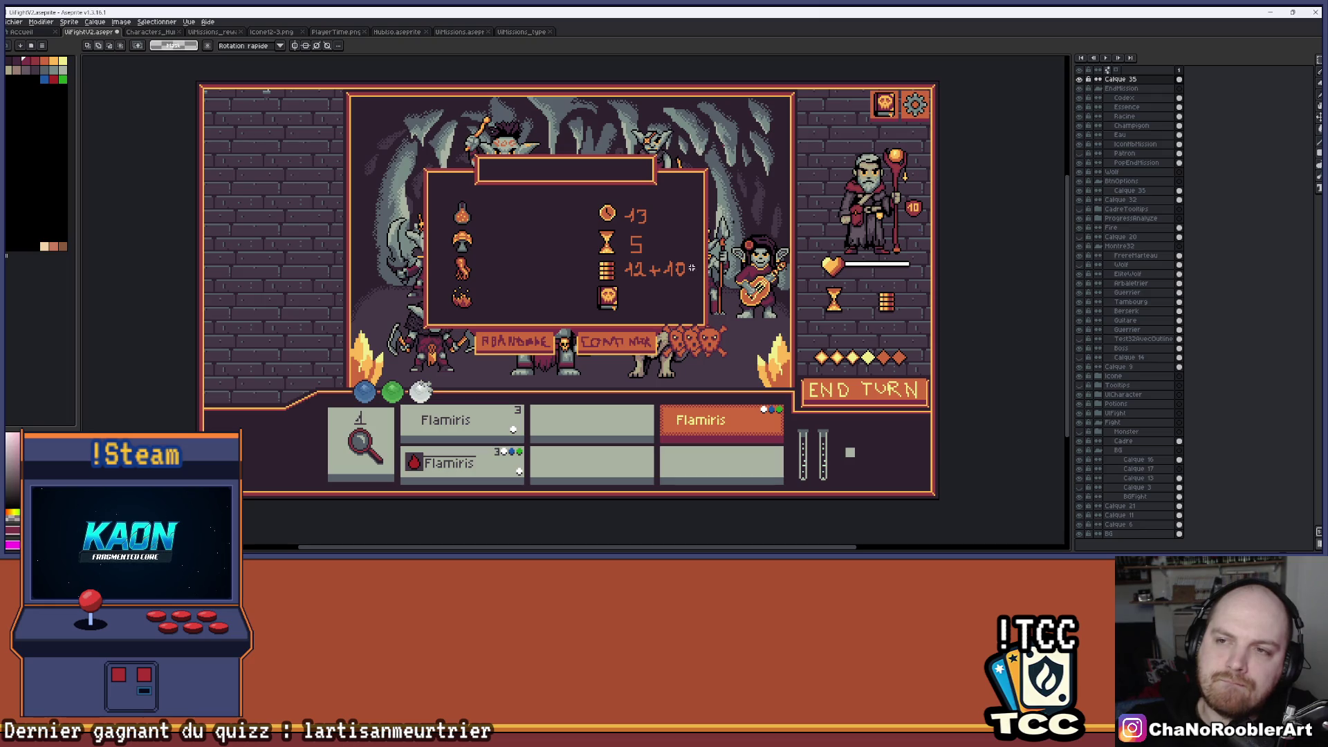
scroll(619, 296, "up", 5)
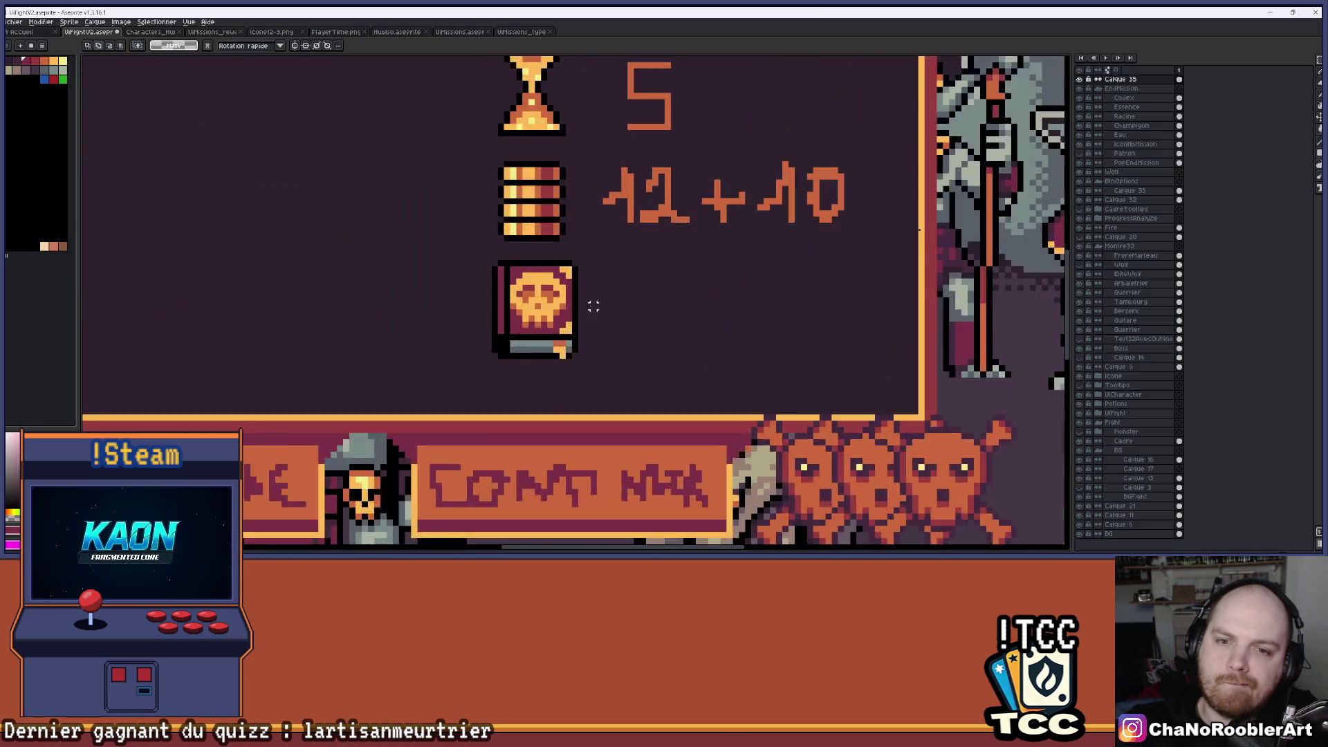
left_click_drag(596, 305, 688, 316)
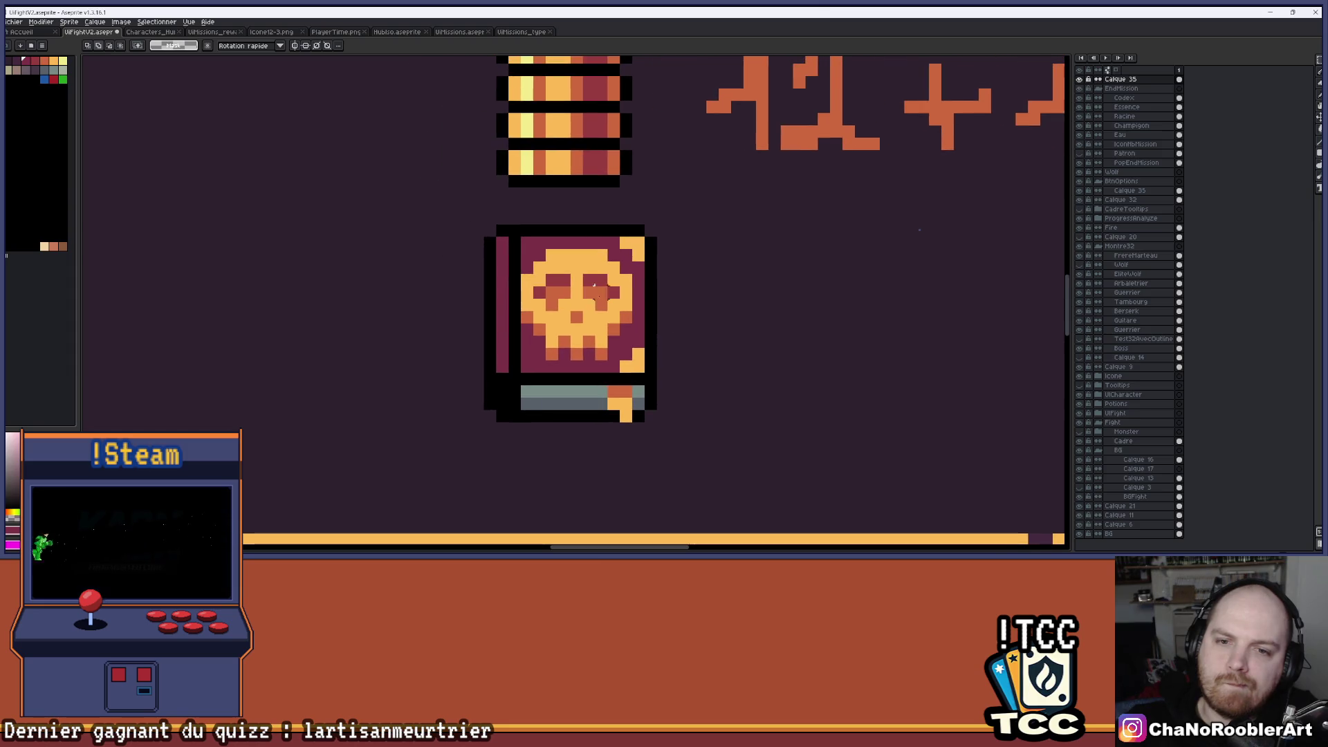
key("i")
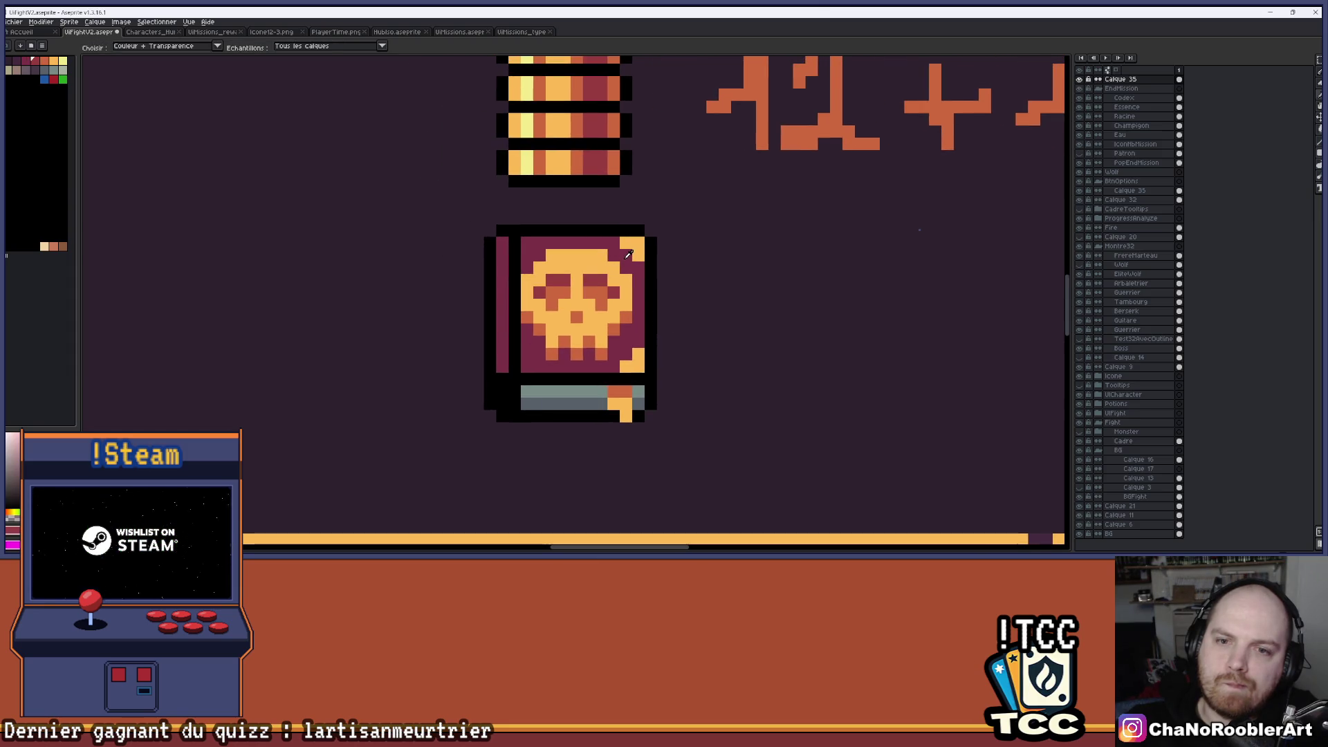
left_click(602, 271)
key("g")
left_click(674, 235)
key("ctrl+z")
key("alt+Down")
key("alt+Down")
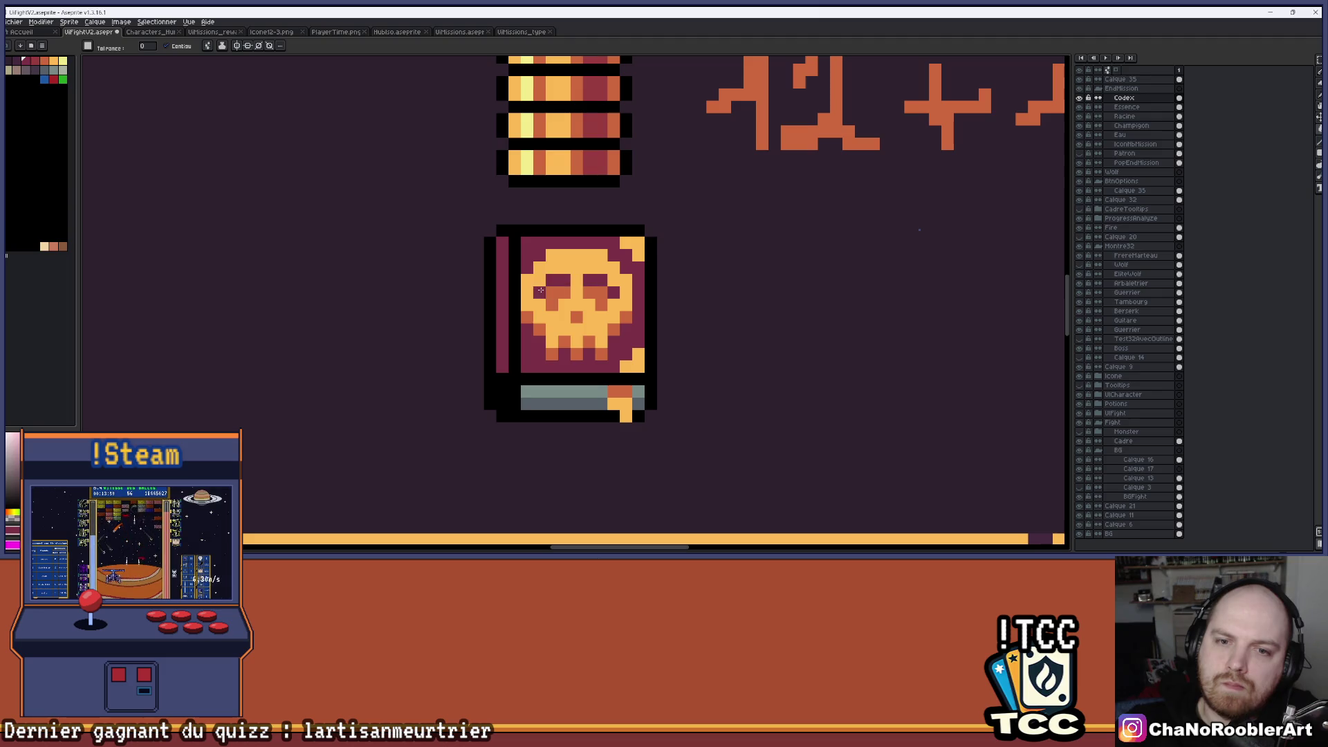
scroll(540, 290, "down", 4)
scroll(665, 289, "down", 1)
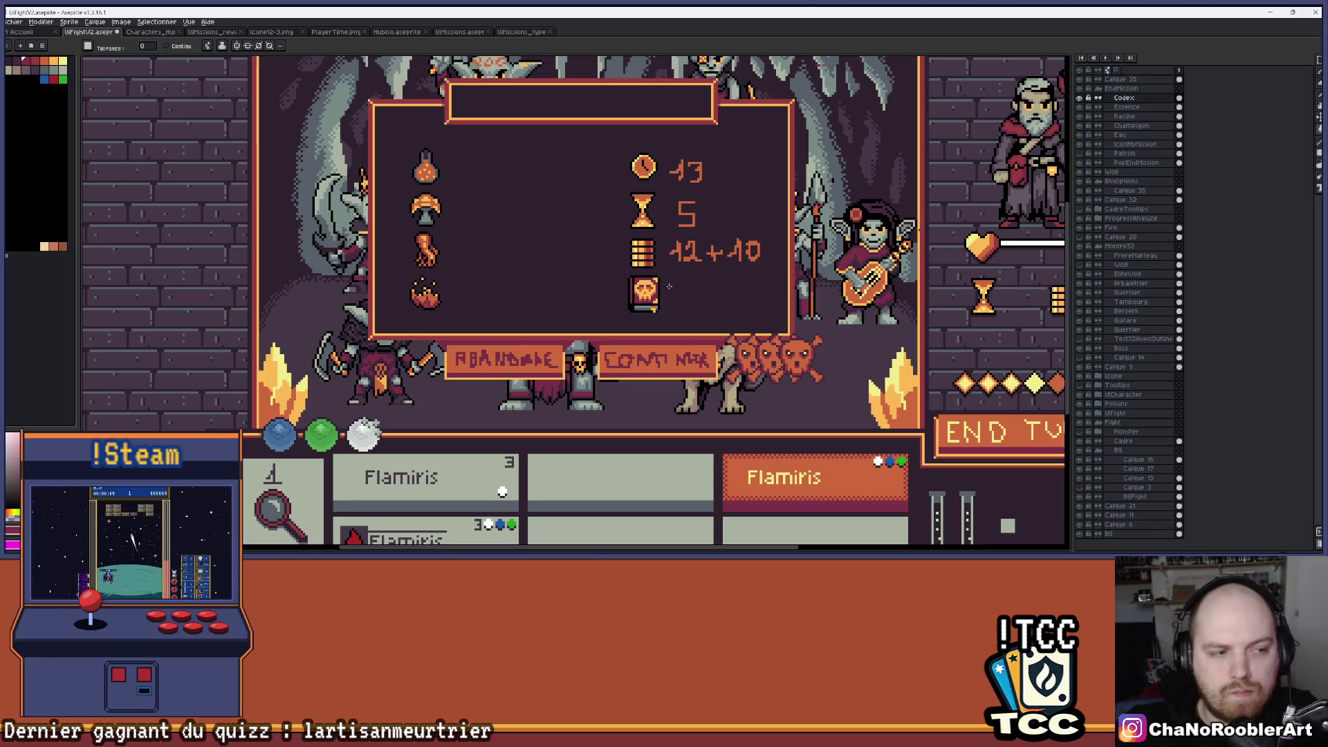
scroll(669, 286, "up", 3)
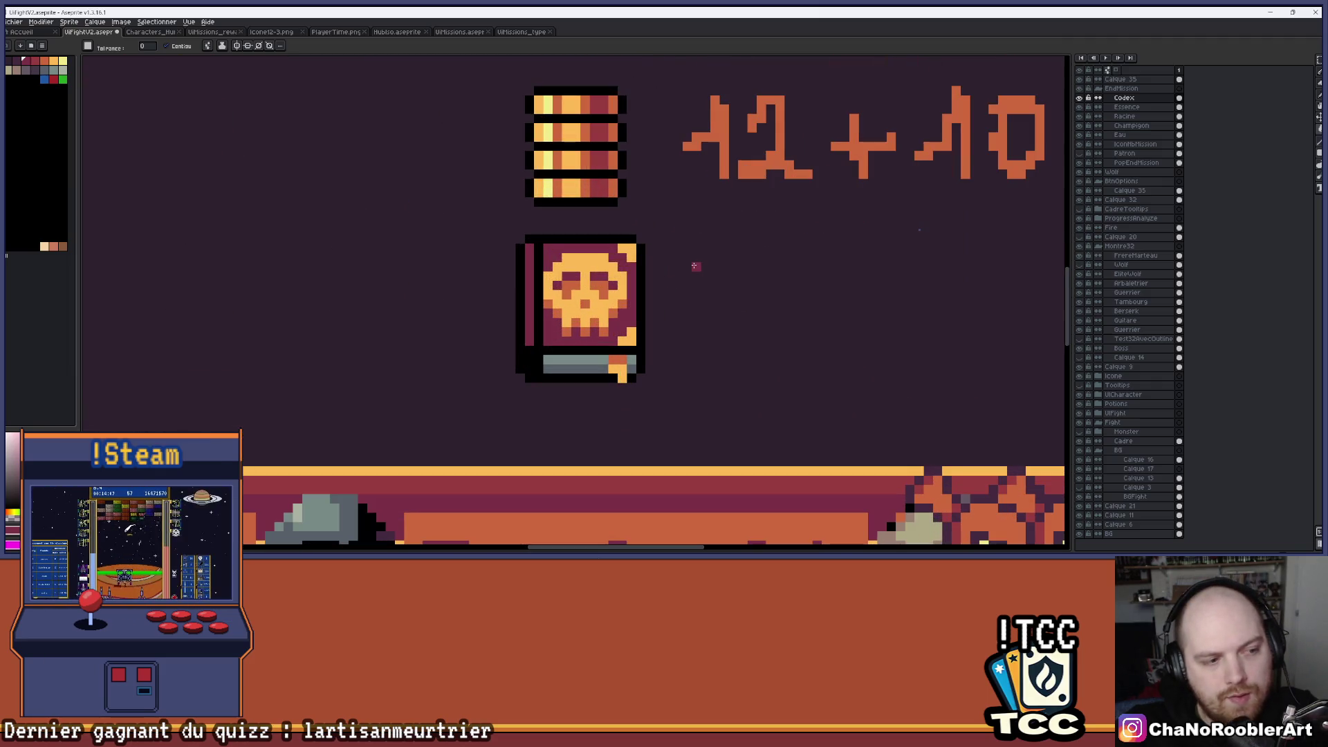
scroll(695, 266, "down", 5)
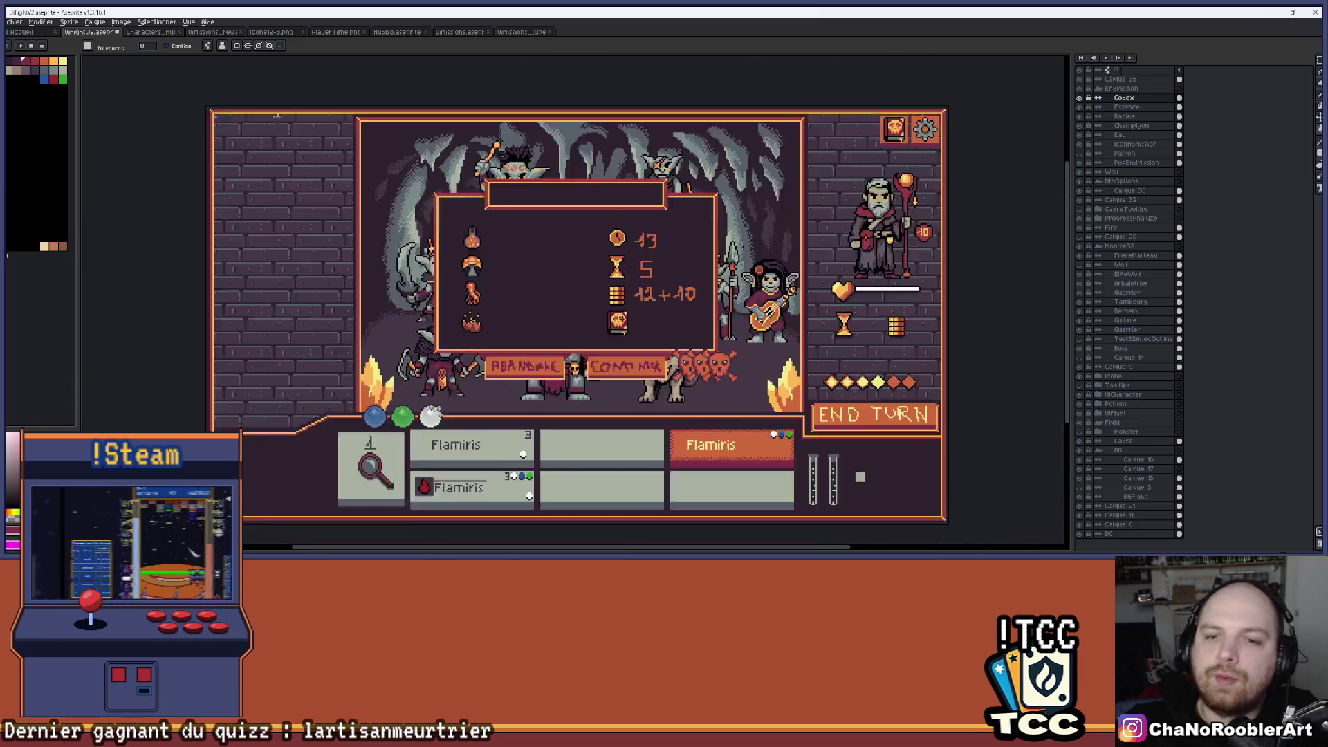
left_click_drag(694, 266, 643, 293)
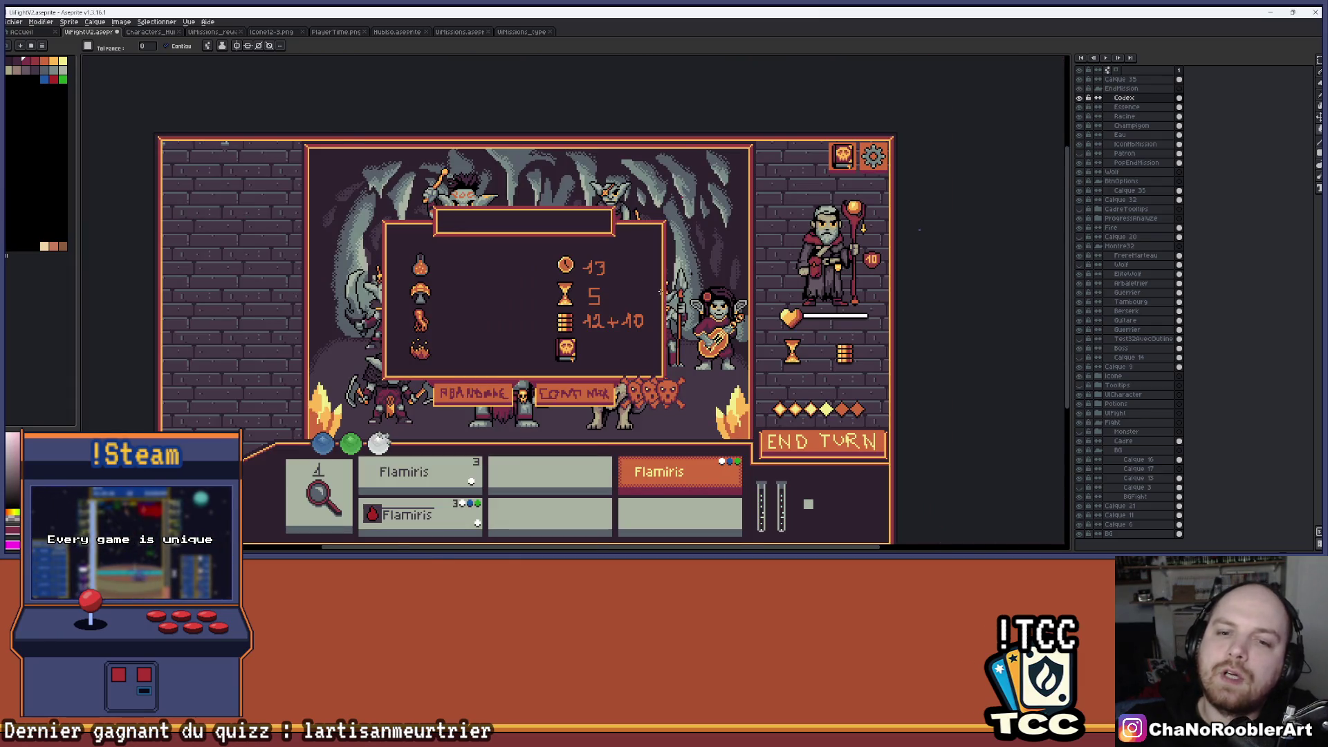
scroll(660, 292, "up", 1)
left_click_drag(715, 224, 683, 263)
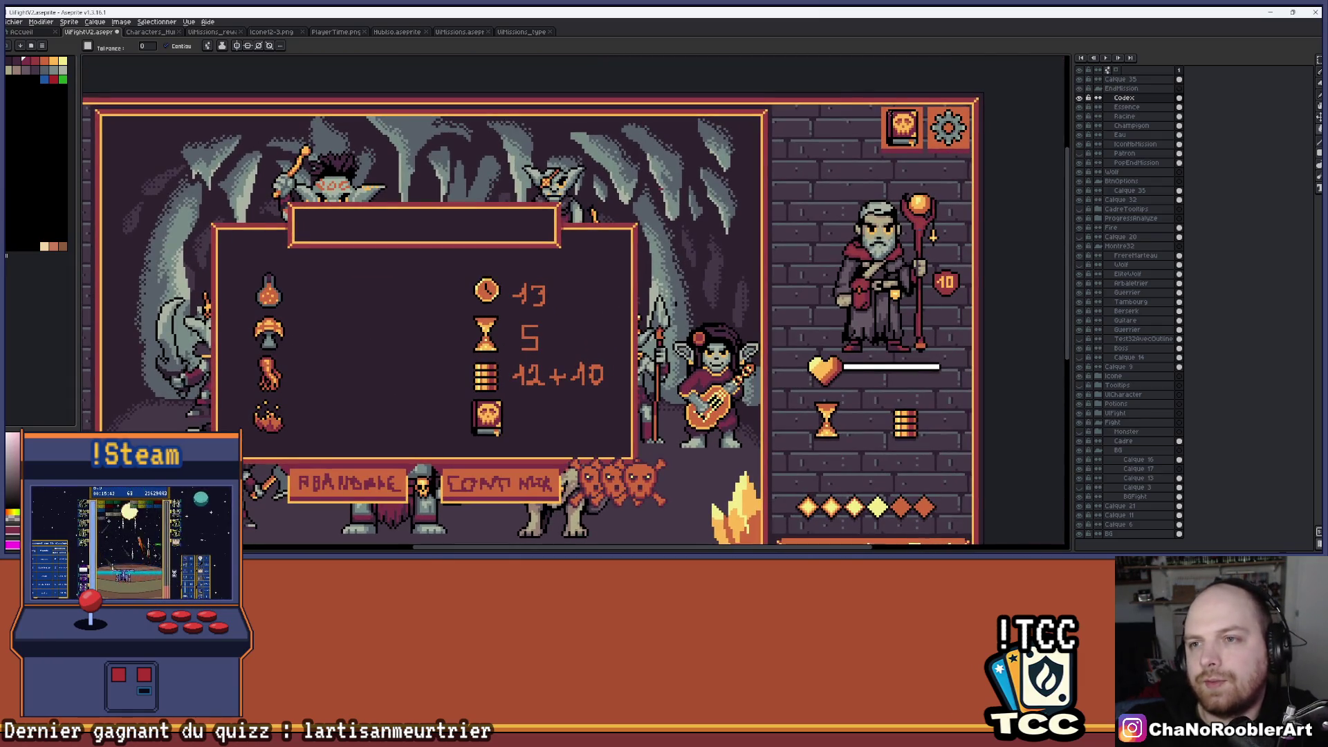
scroll(527, 392, "up", 1)
scroll(527, 392, "down", 1)
mouse_move(345, 468)
left_mouse_down()
mouse_move(559, 336)
mouse_move(664, 249)
mouse_move(661, 299)
left_mouse_up()
scroll(664, 249, "down", 2)
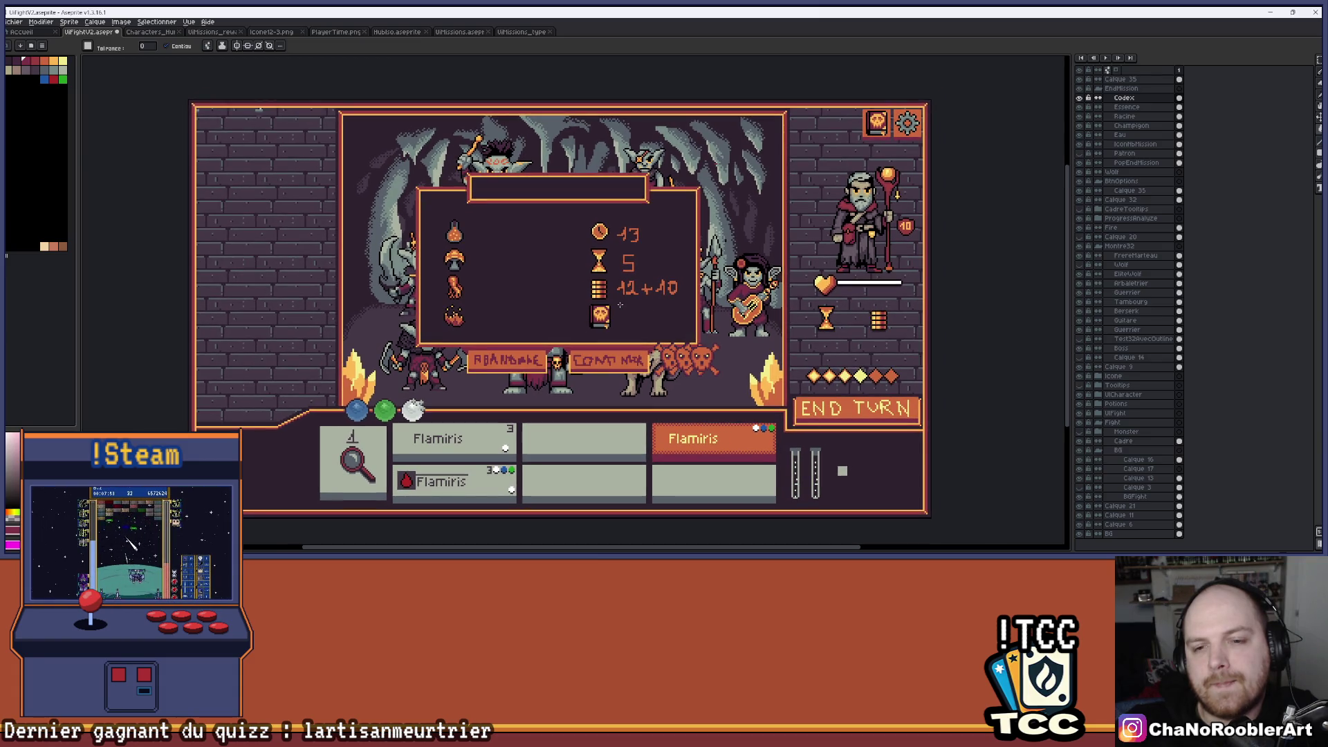
scroll(620, 305, "up", 1)
scroll(612, 306, "up", 3)
scroll(581, 325, "down", 3)
scroll(530, 347, "up", 1)
scroll(529, 347, "down", 1)
left_click_drag(526, 367, 587, 373)
scroll(565, 374, "up", 1)
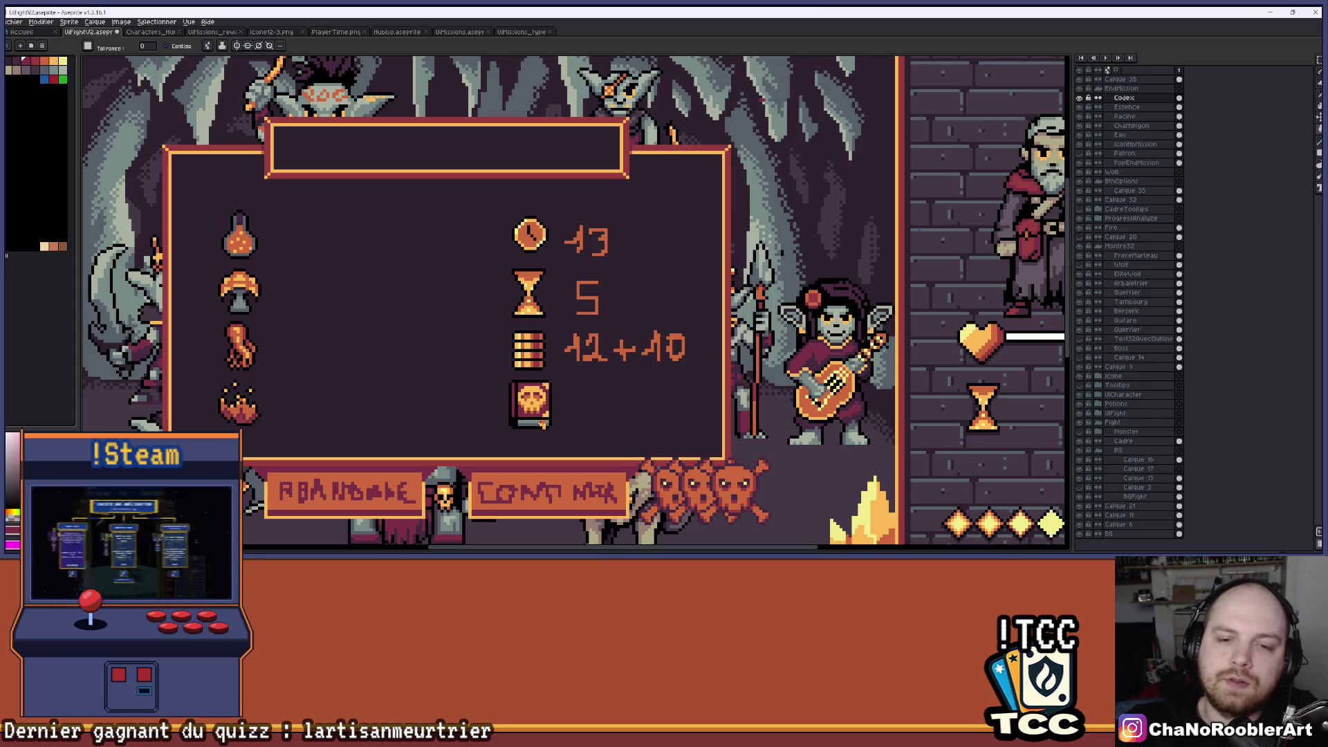
scroll(594, 419, "down", 1)
left_click_drag(586, 362, 545, 374)
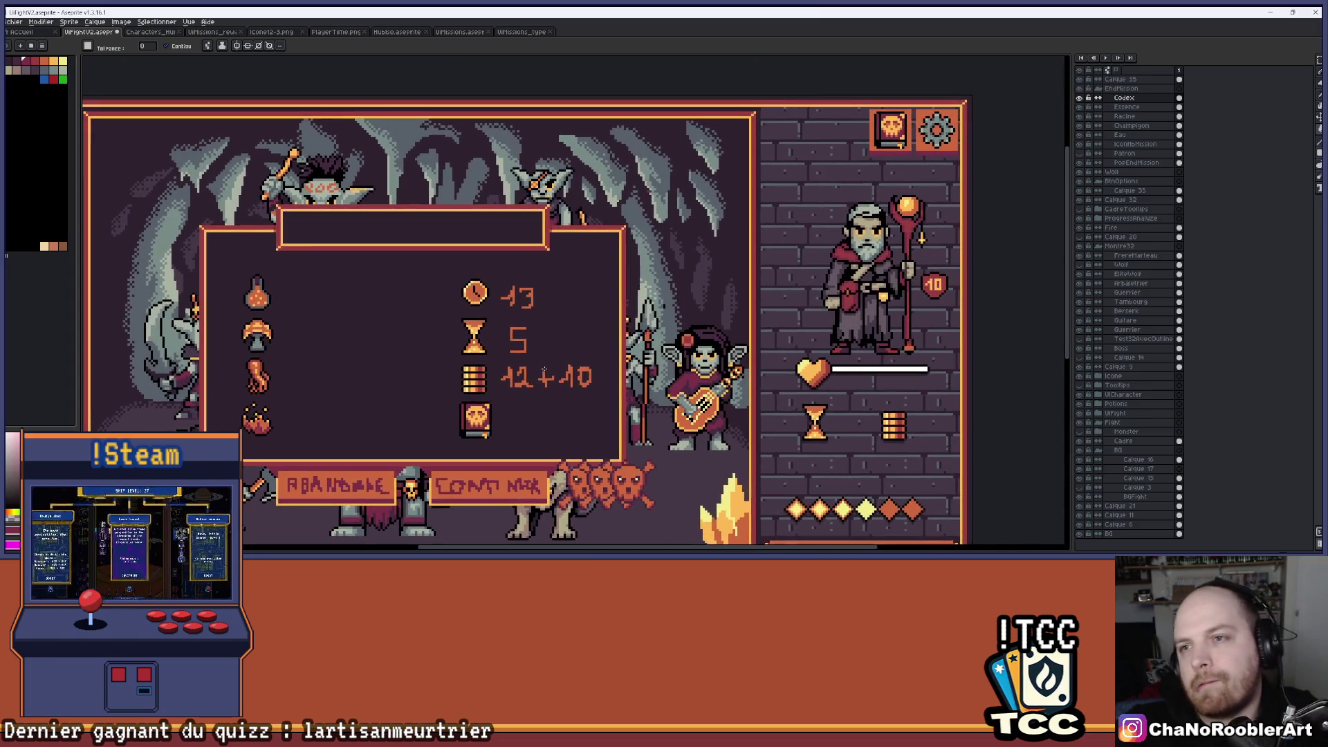
scroll(631, 307, "up", 1)
left_click_drag(632, 306, 283, 474)
key("alt+Up")
key("alt+Up")
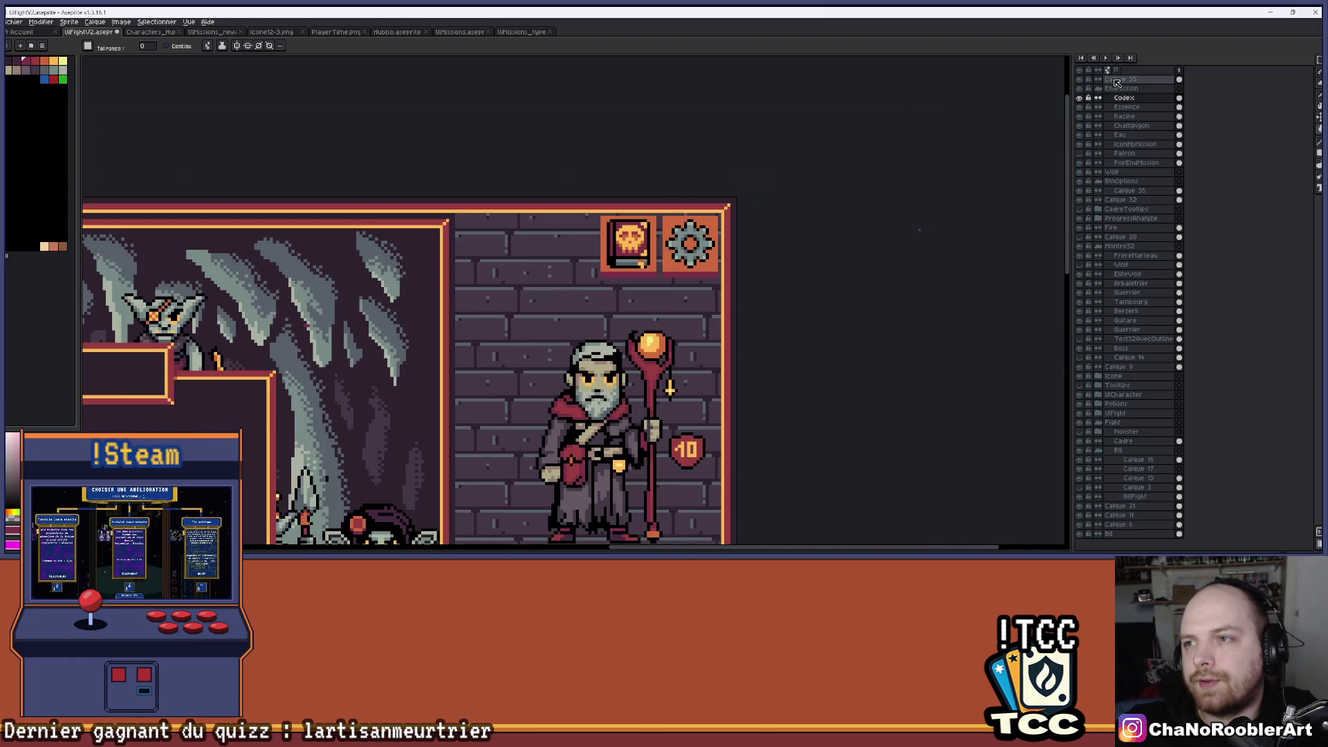
scroll(651, 249, "up", 1)
scroll(650, 248, "up", 2)
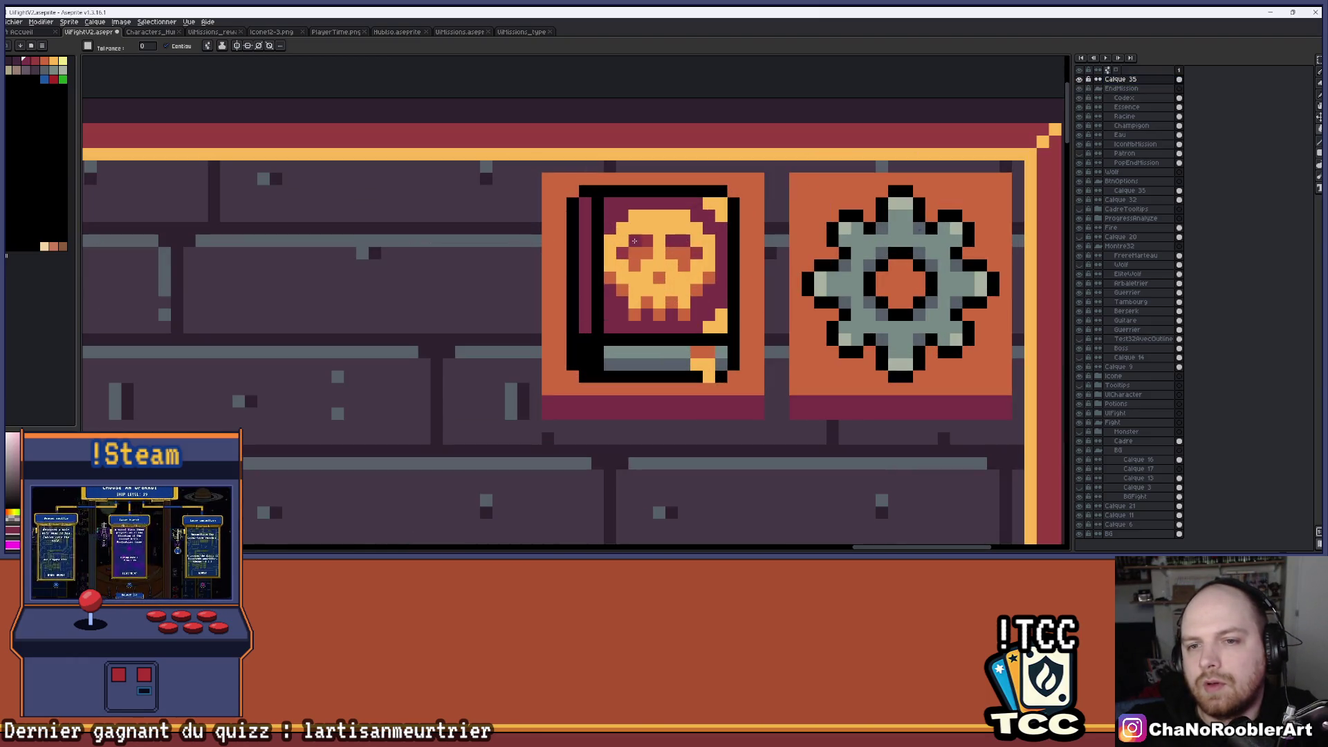
scroll(662, 275, "down", 4)
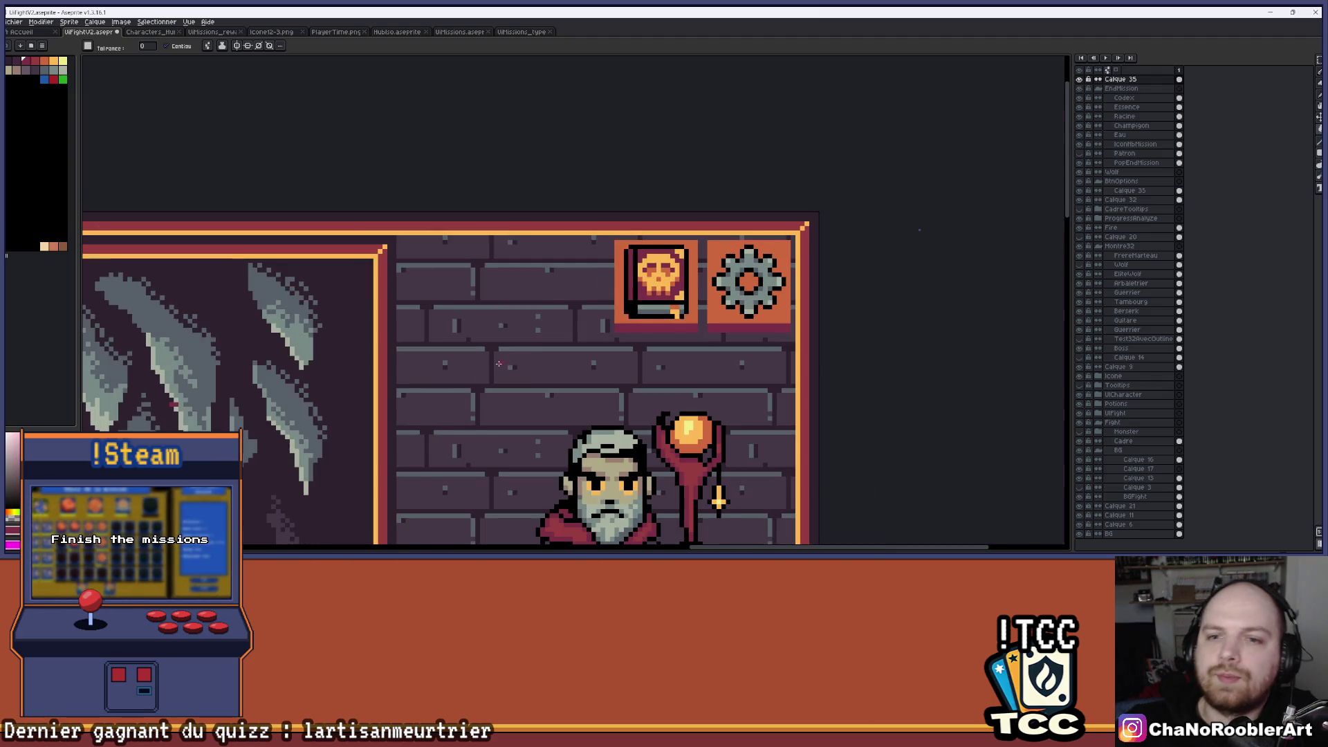
left_click_drag(747, 429, 920, 229)
mouse_move(543, 353)
left_mouse_down()
mouse_move(688, 336)
mouse_move(712, 318)
left_mouse_up()
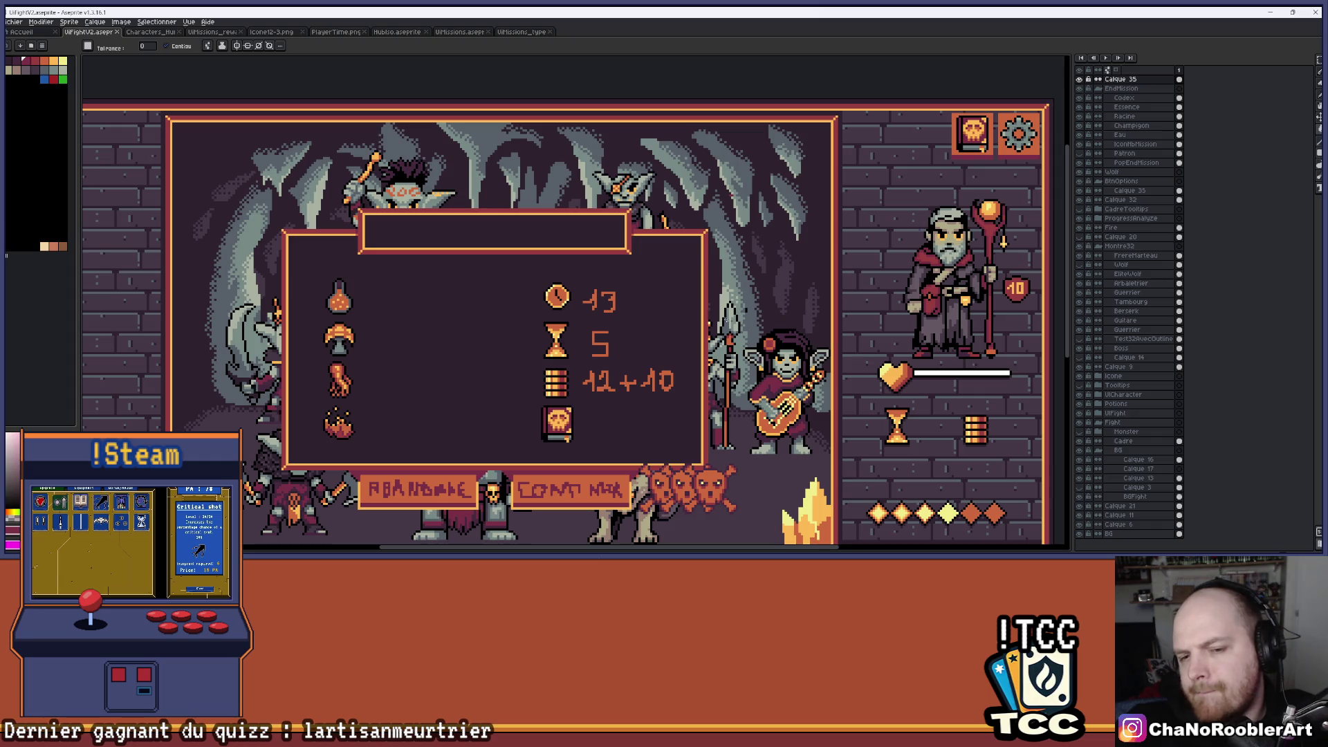
scroll(613, 430, "down", 1)
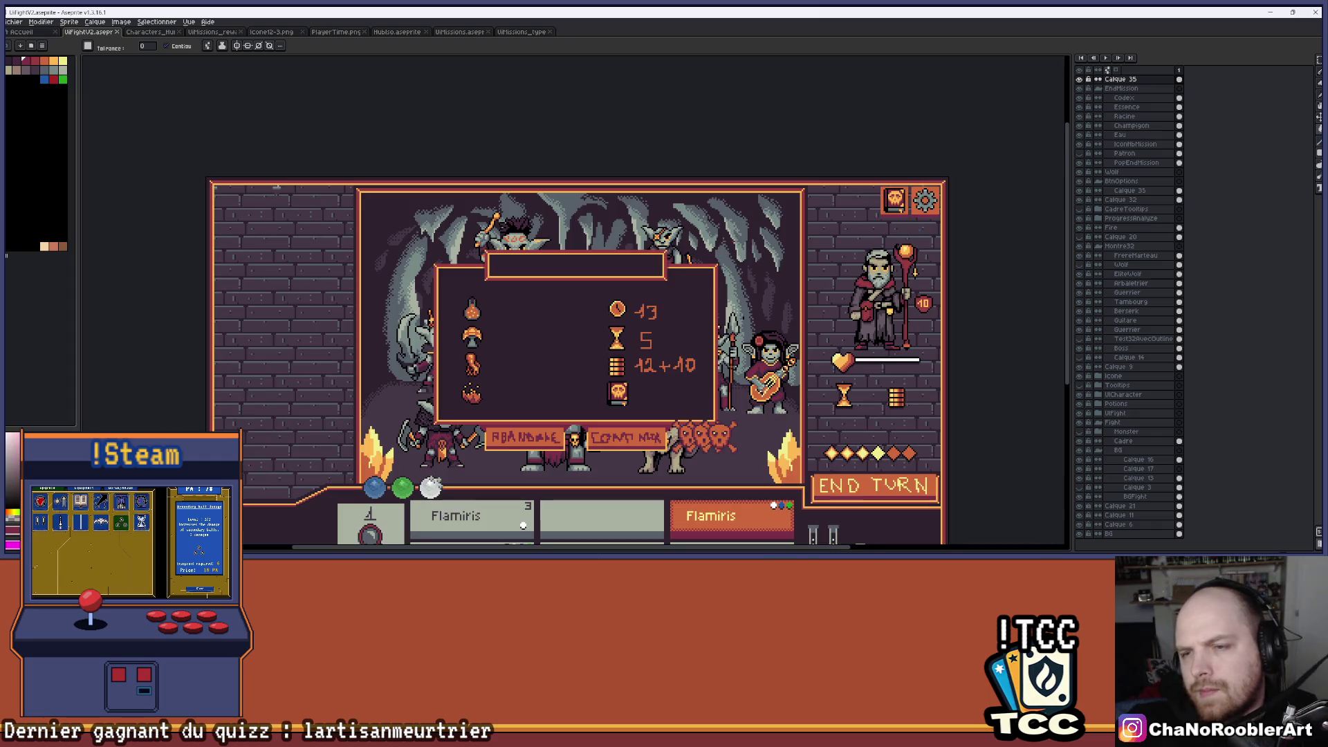
left_click_drag(730, 368, 743, 339)
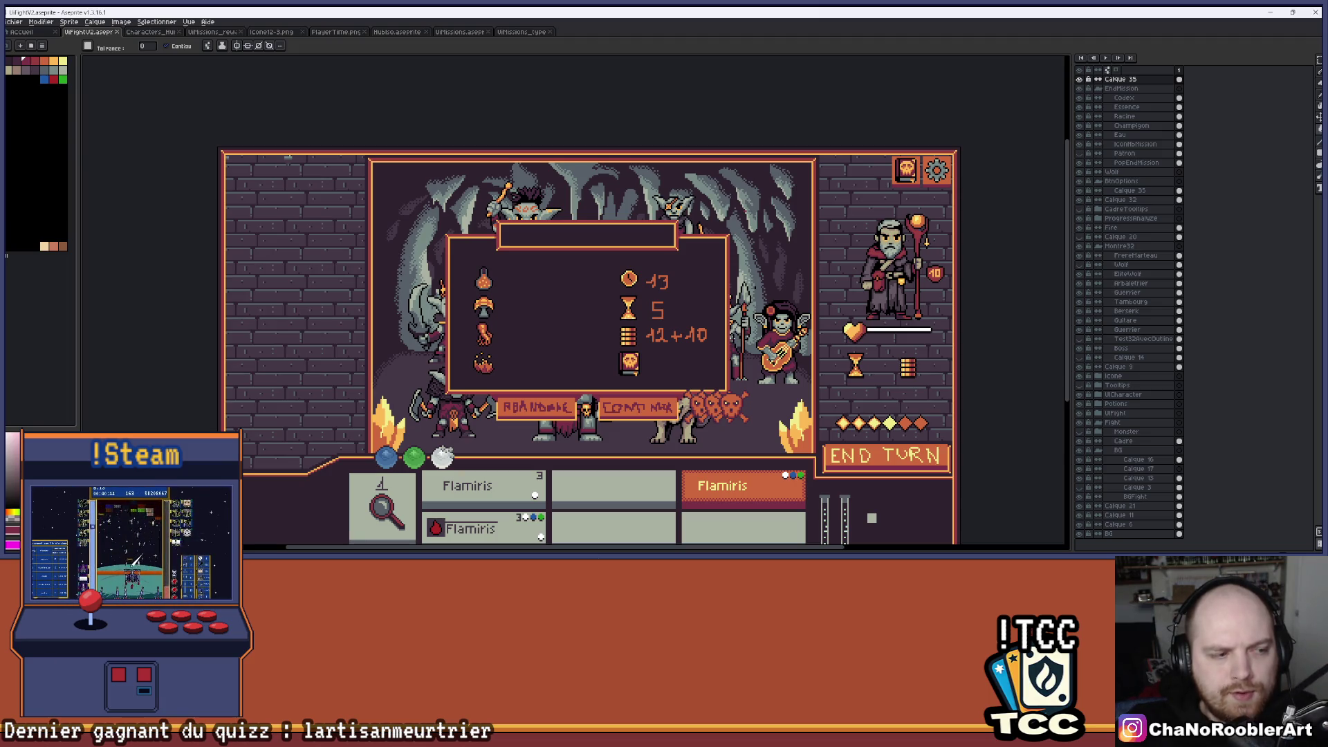
scroll(645, 370, "up", 1)
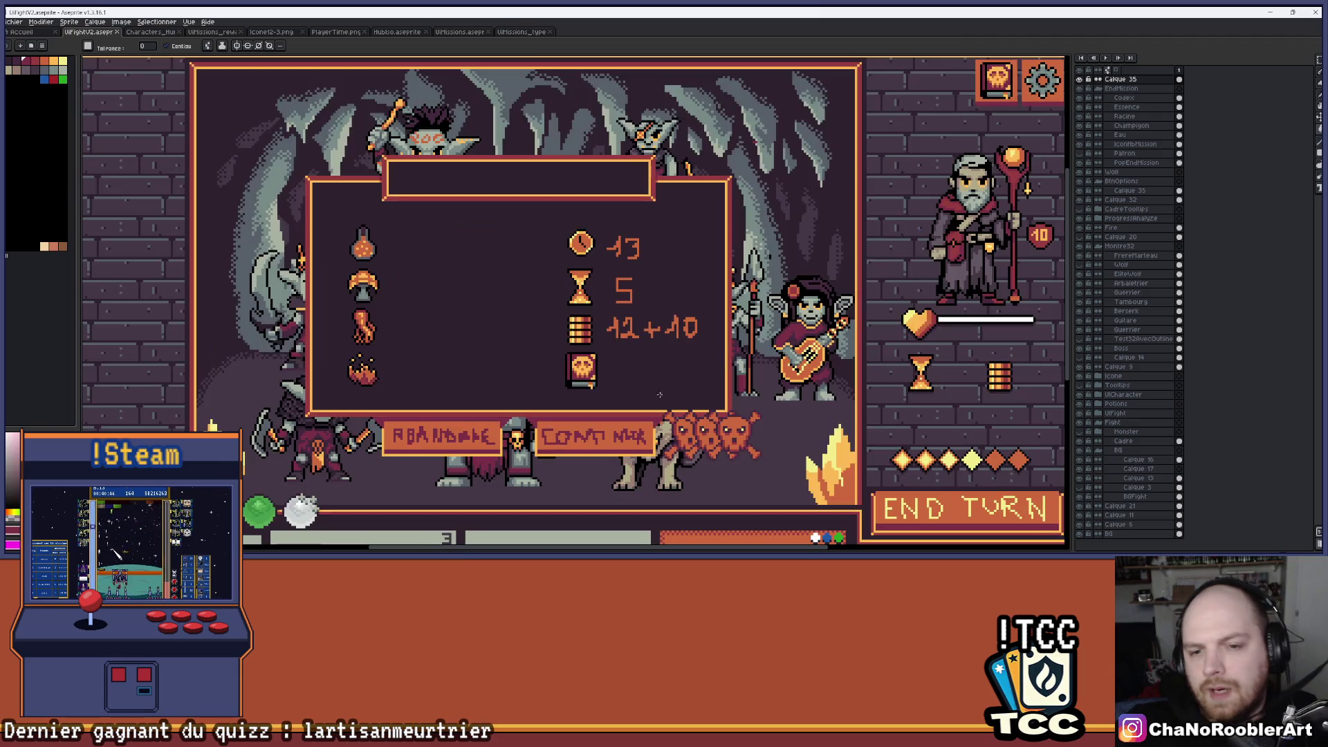
scroll(644, 369, "down", 1)
scroll(654, 379, "up", 6)
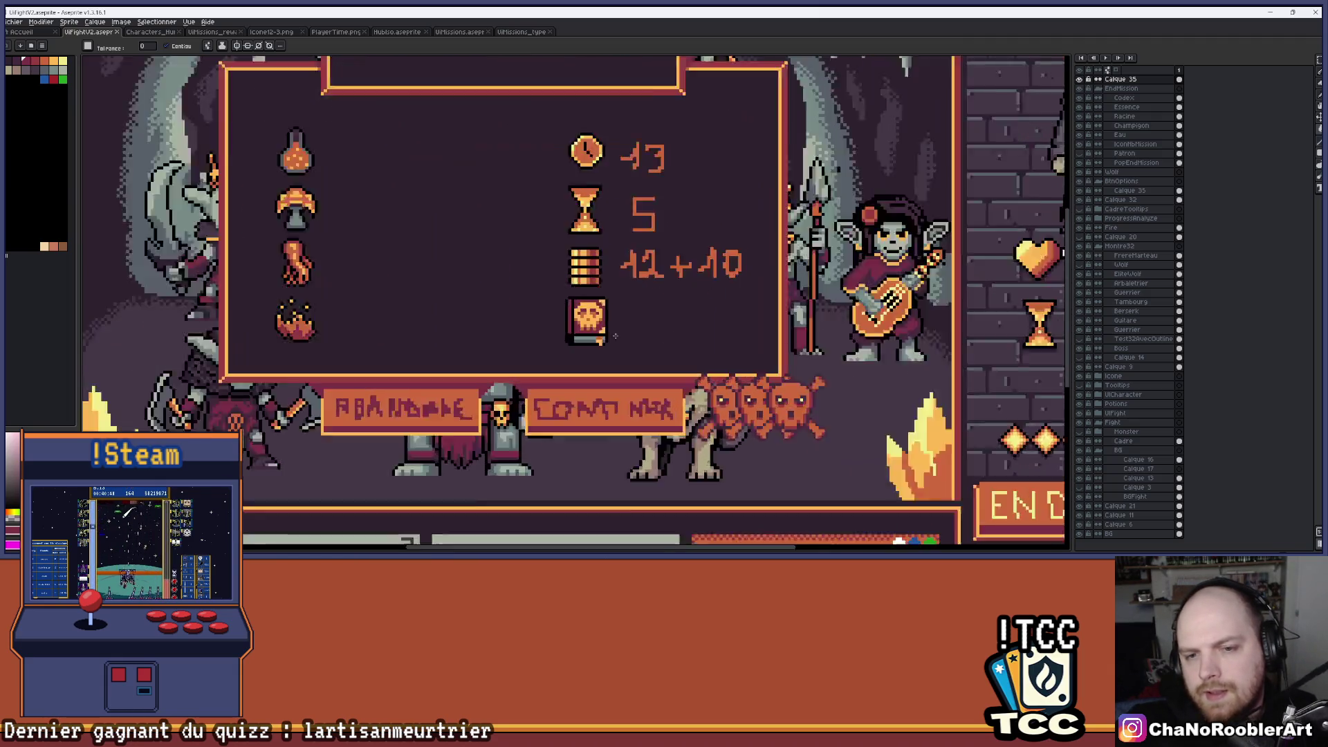
scroll(626, 327, "down", 6)
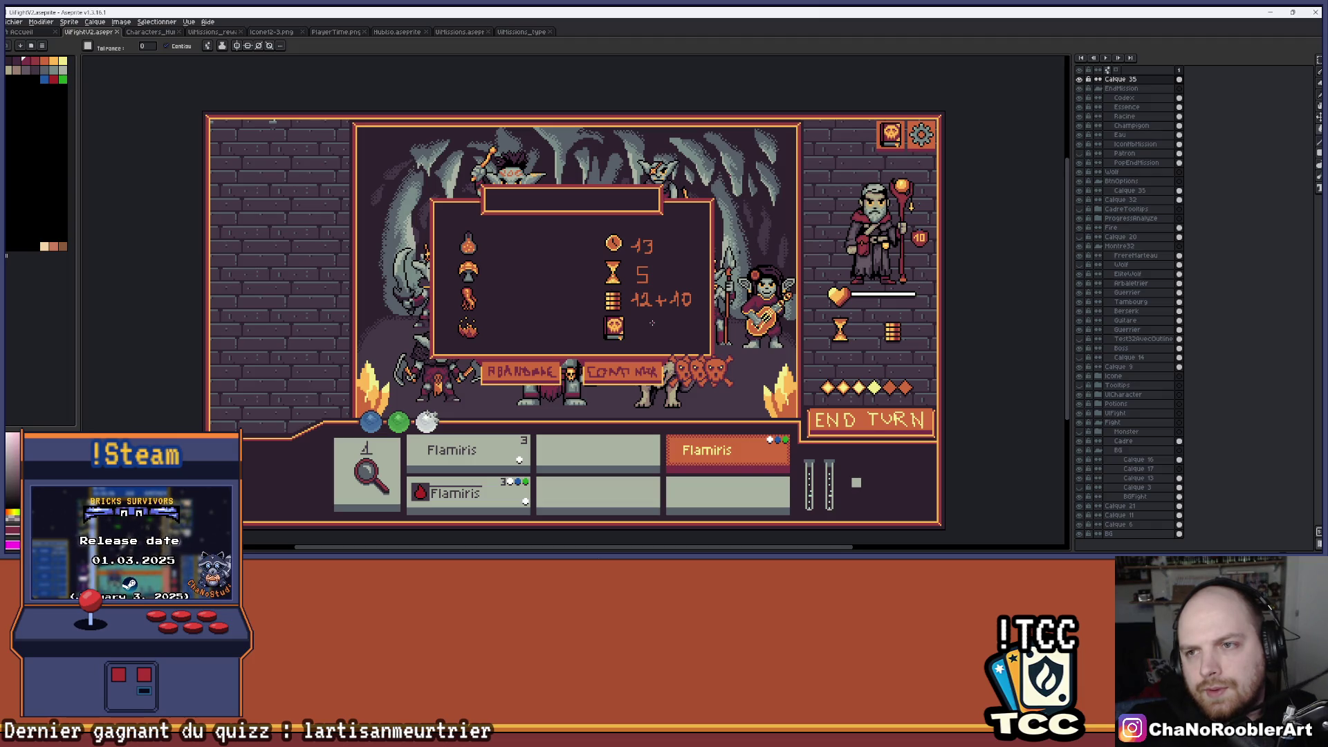
scroll(616, 331, "up", 6)
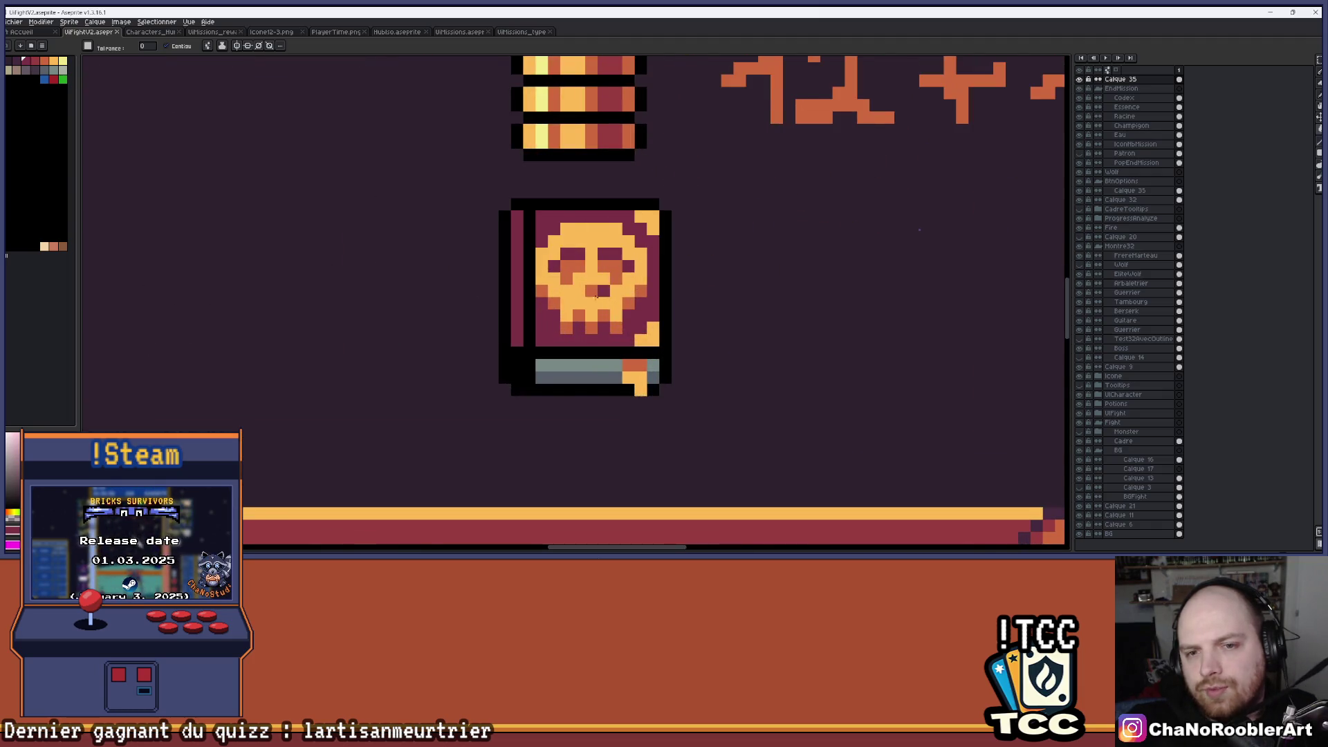
scroll(601, 291, "down", 6)
scroll(627, 308, "up", 1)
scroll(634, 299, "up", 1)
left_click_drag(634, 299, 646, 314)
scroll(645, 314, "down", 1)
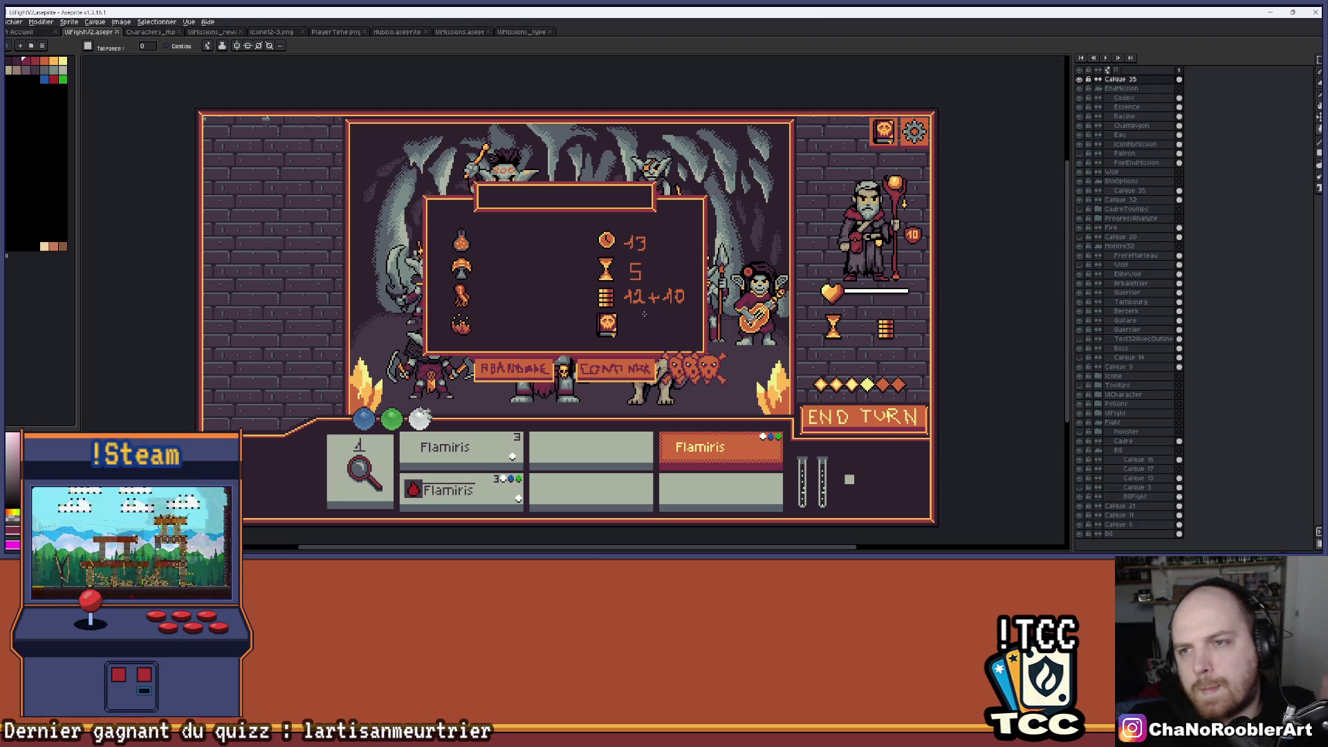
scroll(645, 314, "up", 5)
left_click_drag(639, 311, 662, 310)
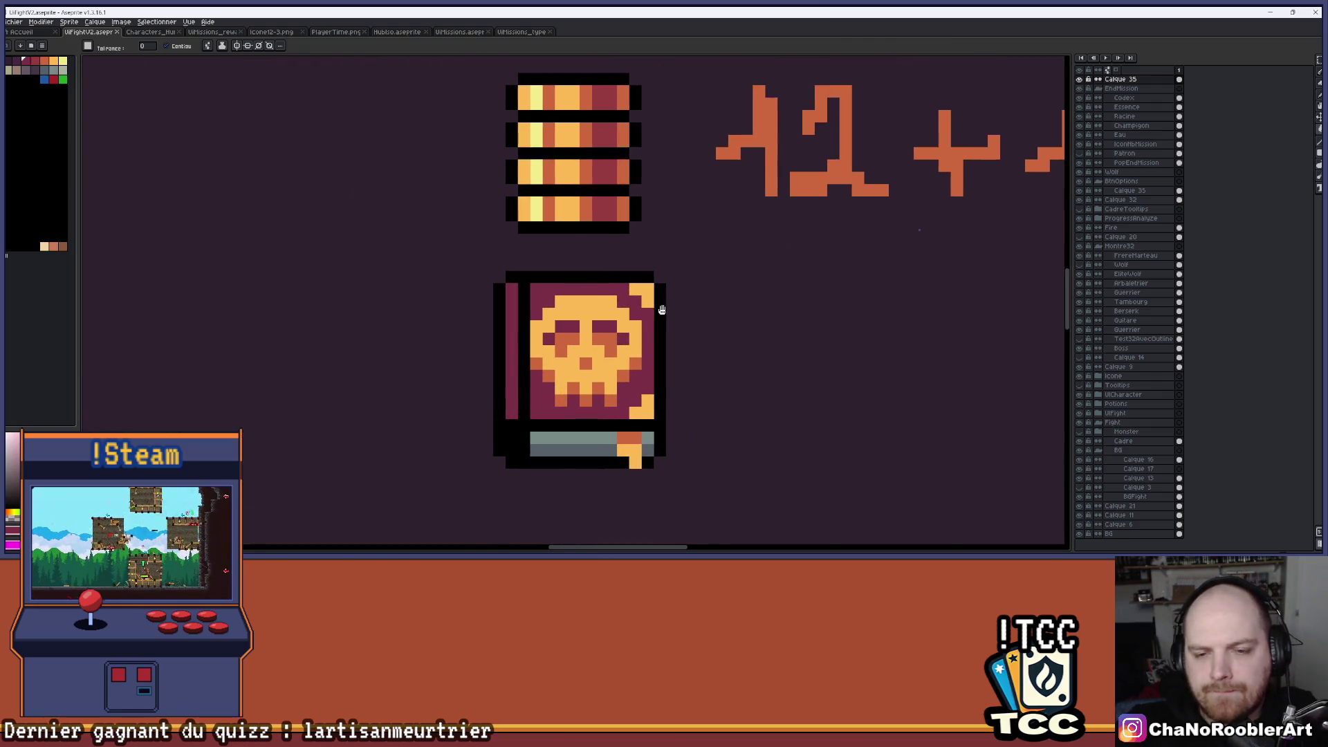
scroll(664, 313, "down", 3)
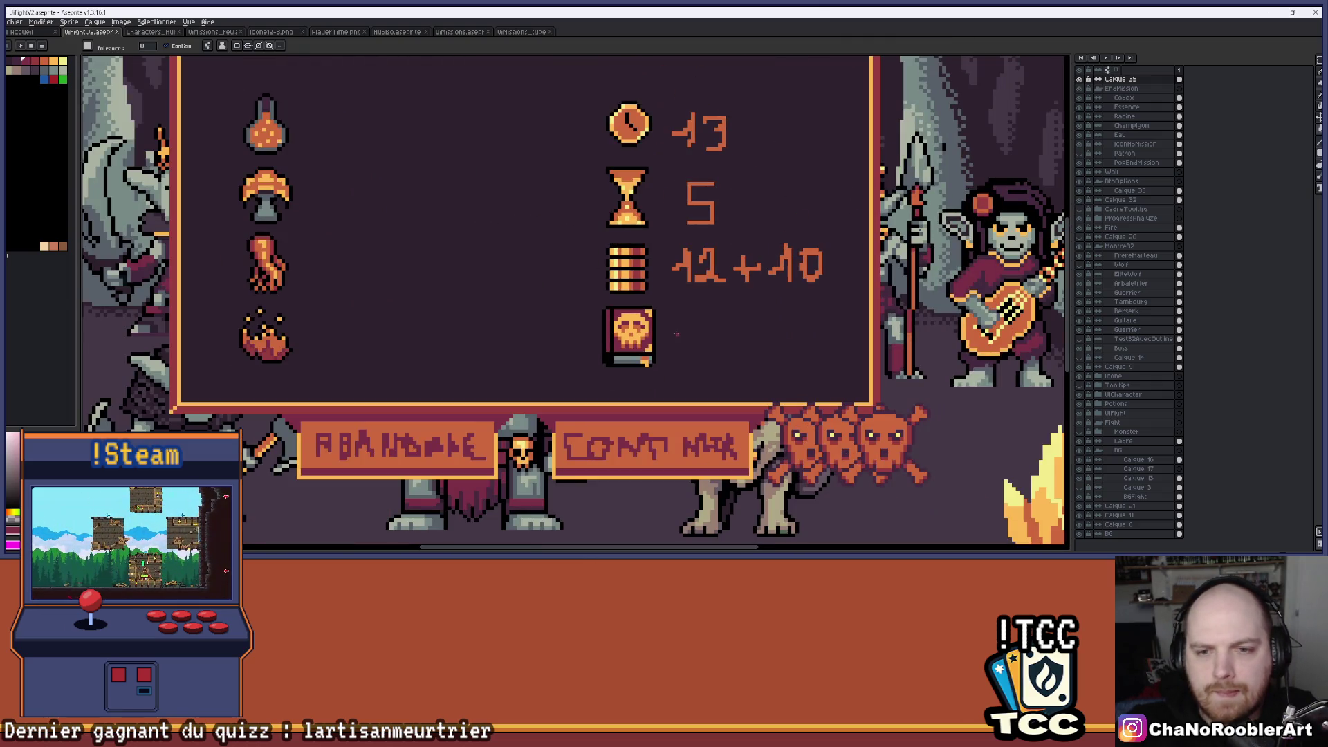
On the Codex layer, fill the skull's right eye with the sampled dark colour.
scroll(676, 333, "down", 2)
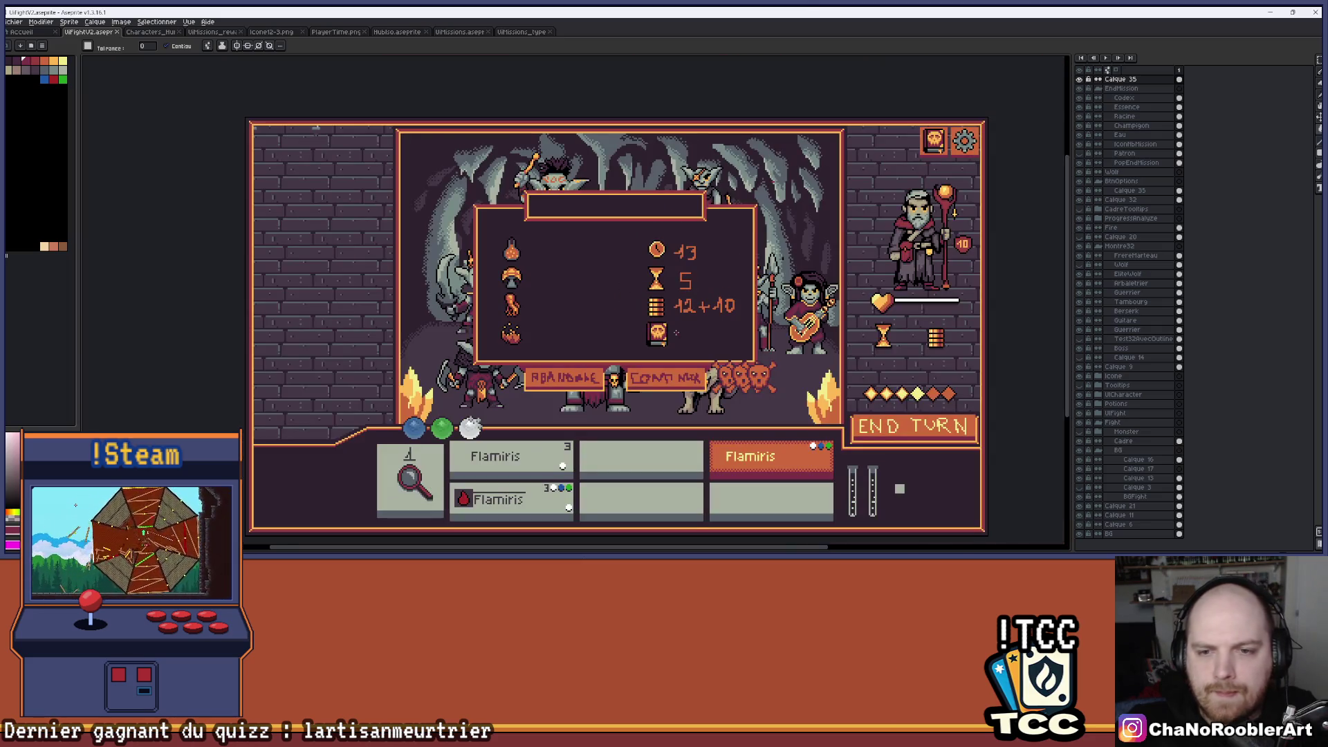
scroll(684, 330, "up", 4)
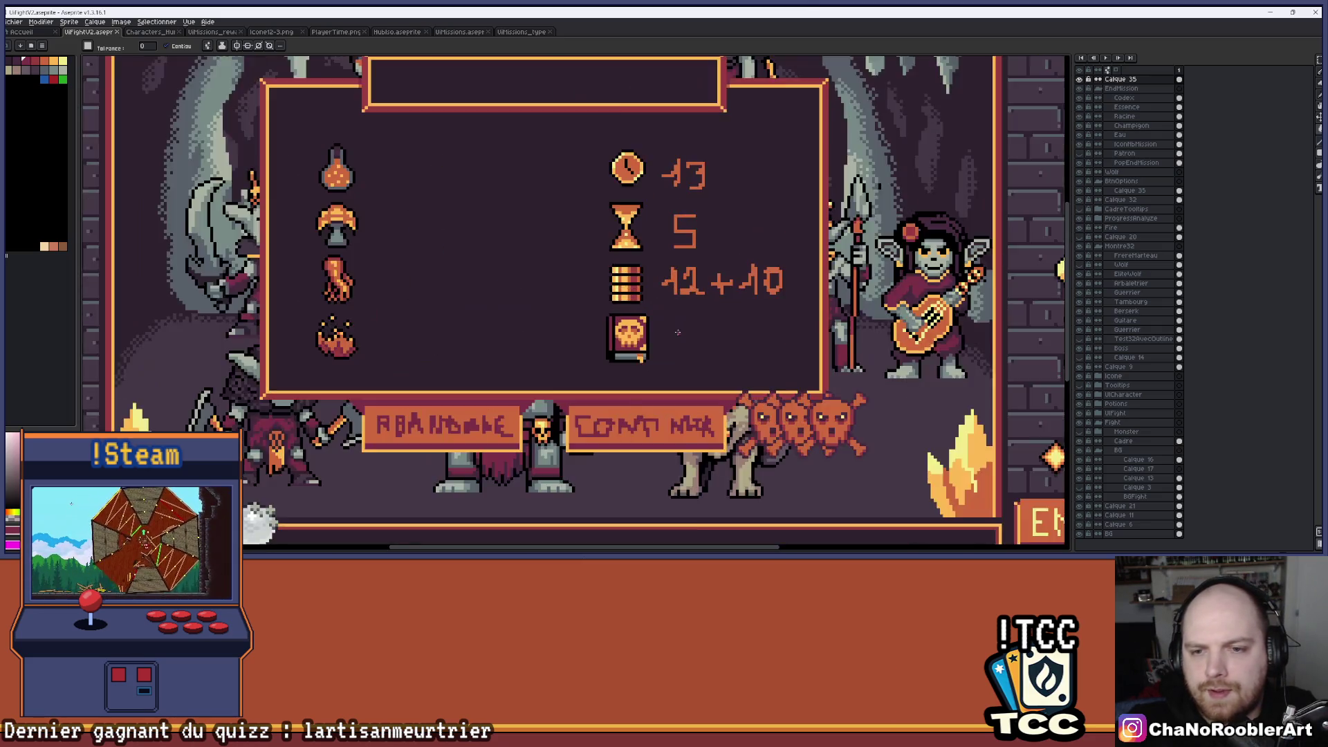
key("alt")
left_click(633, 312)
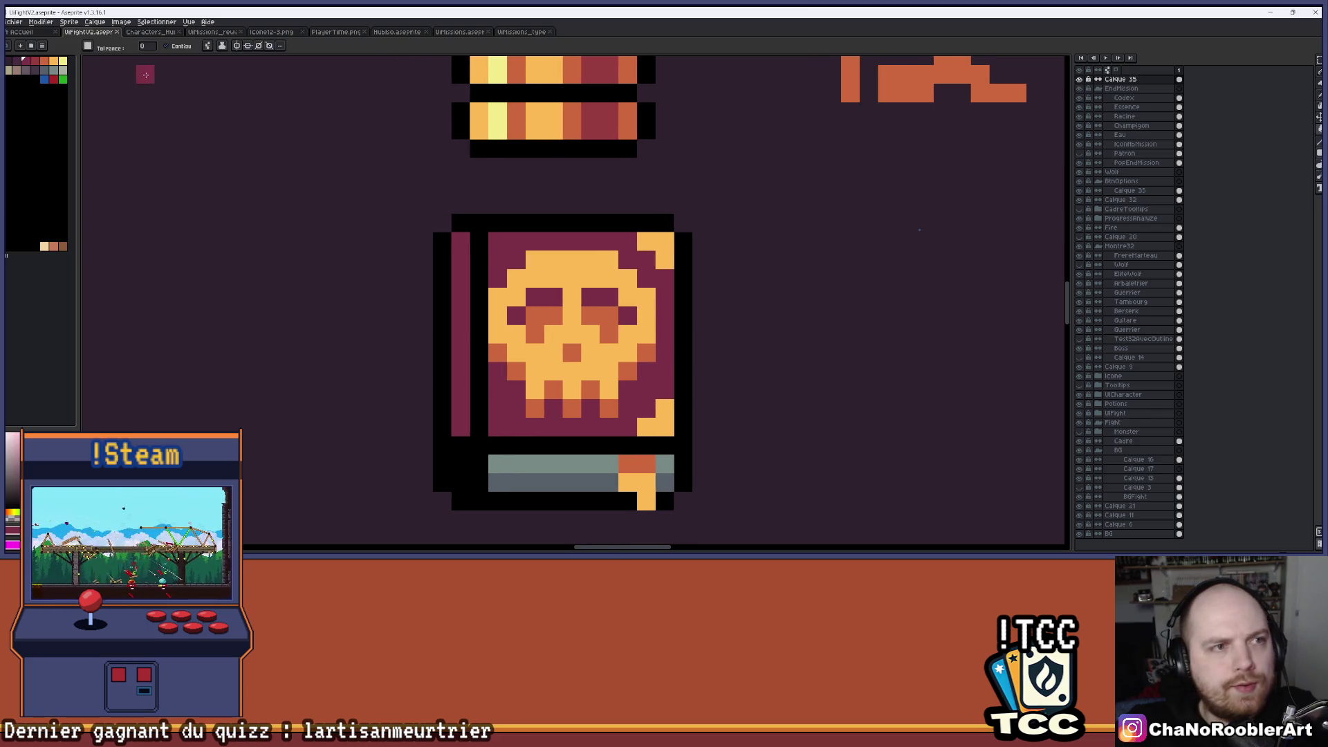
key("space")
left_click(606, 319)
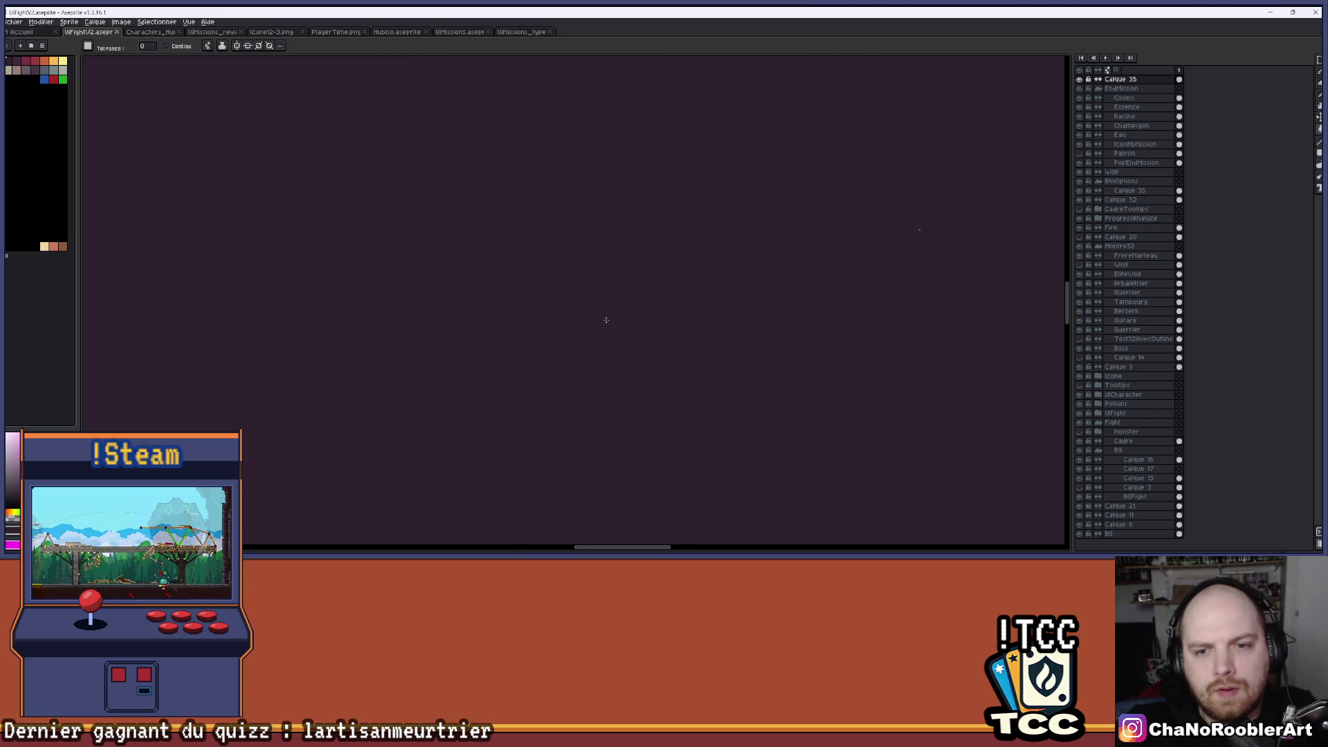
key("ctrl+z")
left_click(1124, 97)
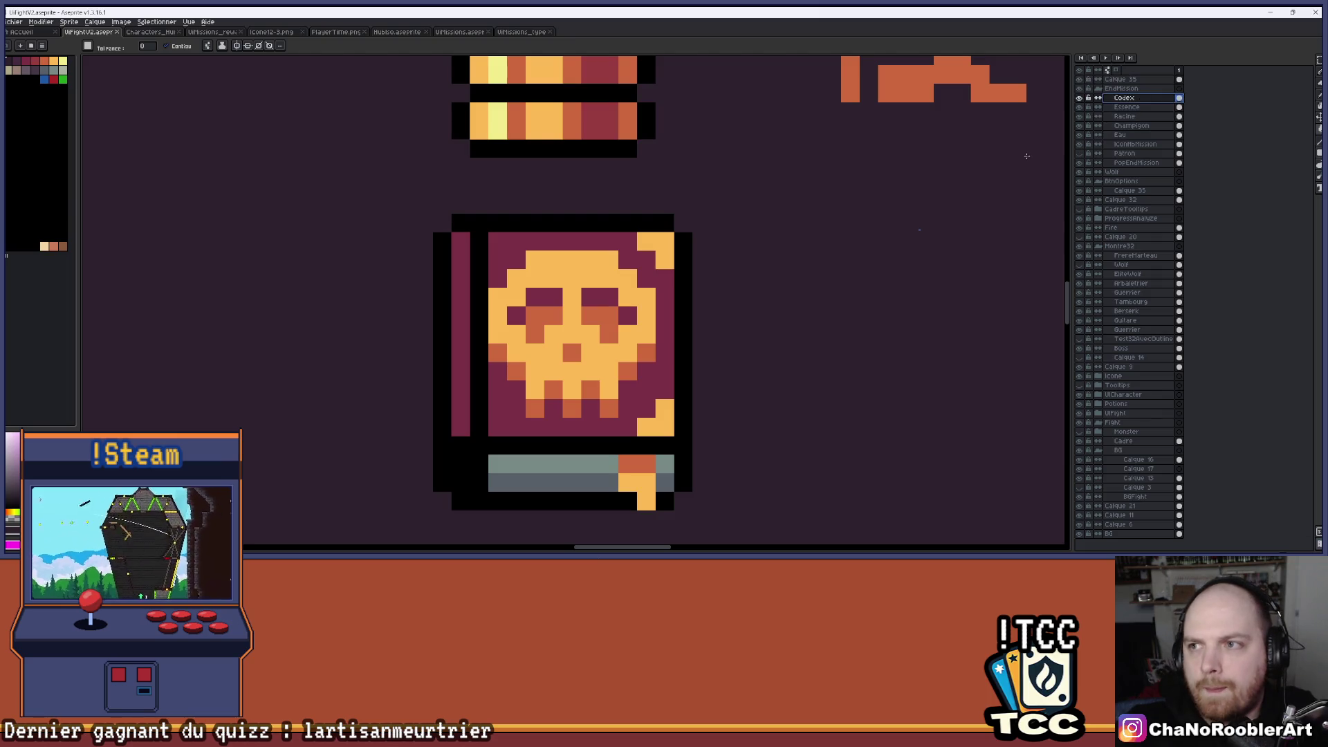
left_click(599, 324)
Save the battle screen file.
scroll(658, 332, "down", 6)
left_click_drag(702, 334, 678, 338)
scroll(677, 337, "up", 4)
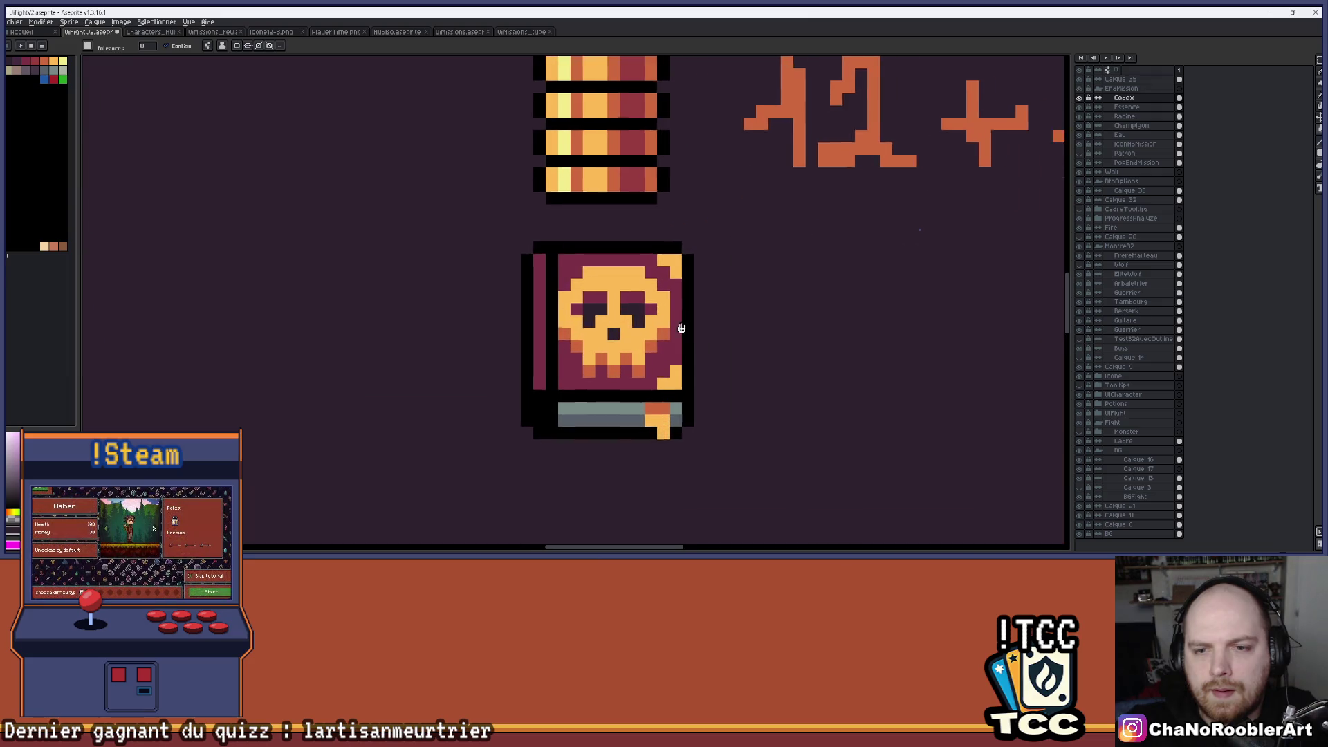
scroll(619, 333, "down", 3)
scroll(619, 333, "down", 1)
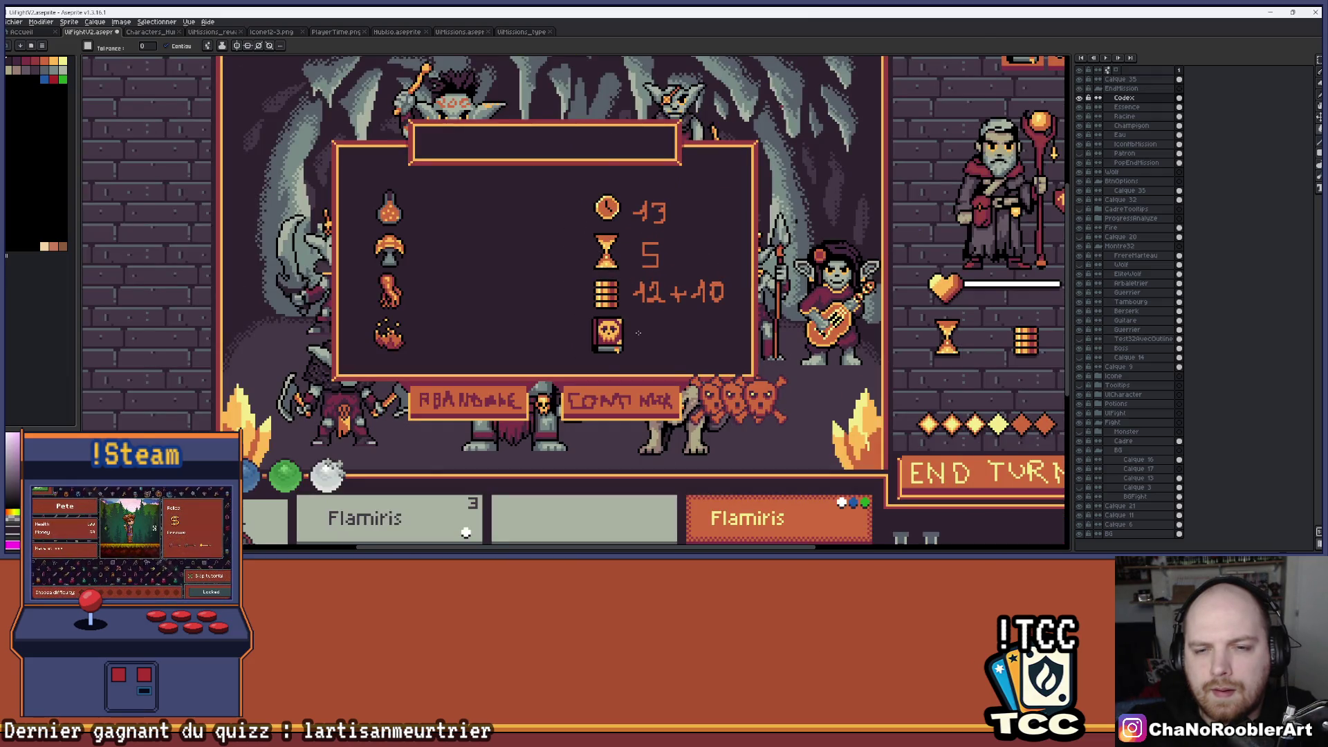
key("ctrl+s")
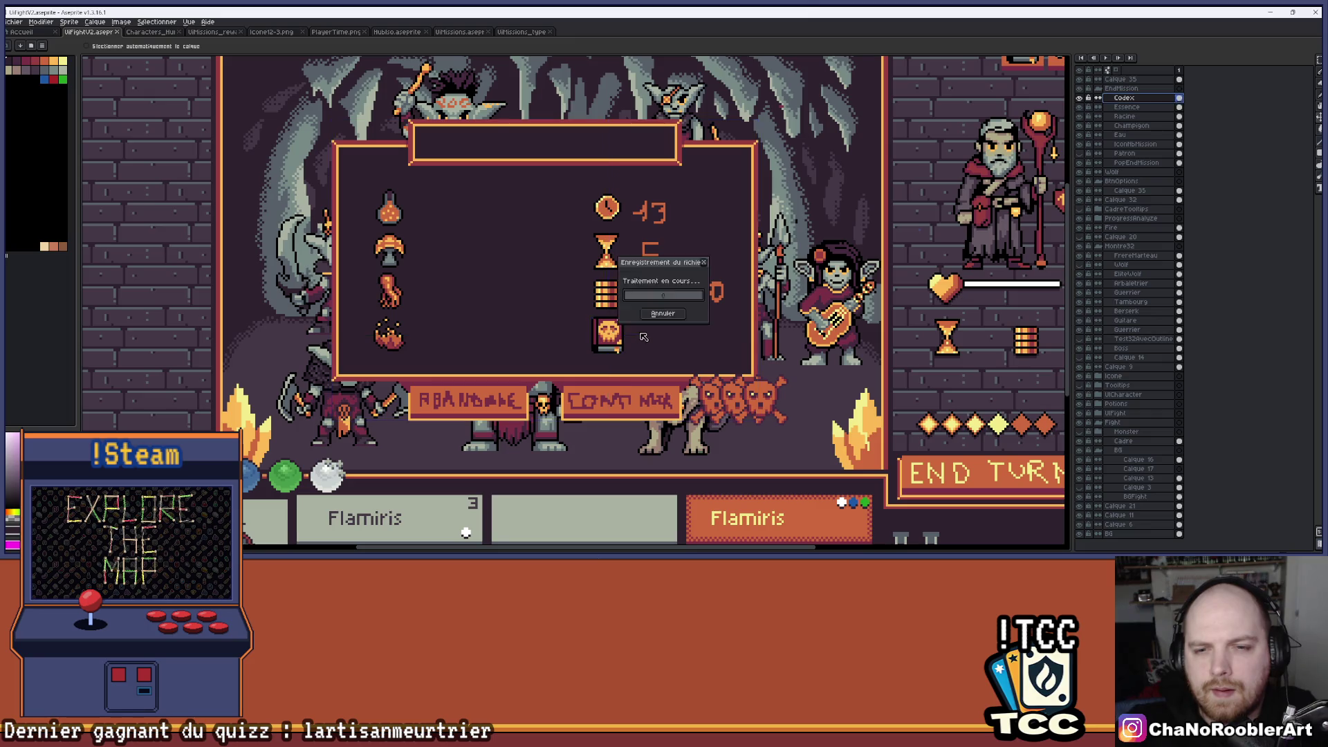
Paint dark gaps between the skull's teeth and darken pixels along its edge.
scroll(644, 335, "down", 1)
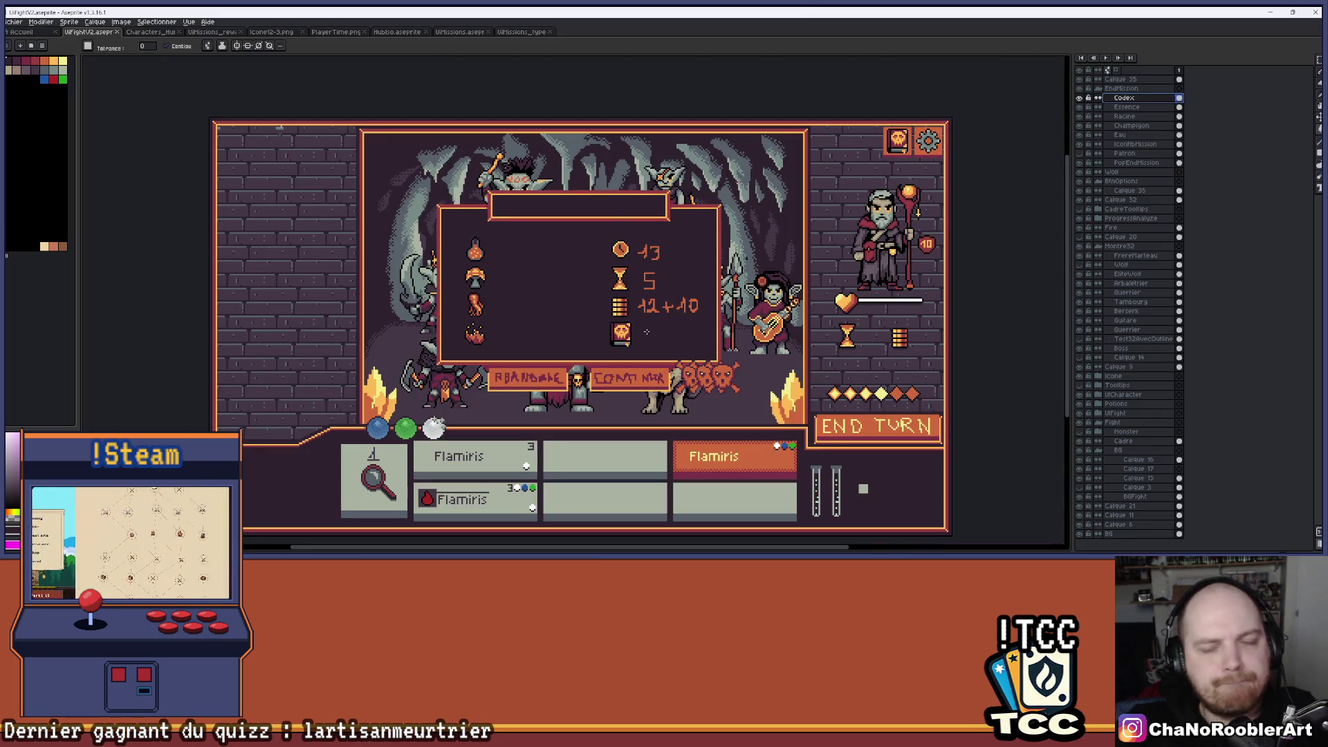
scroll(627, 336, "up", 2)
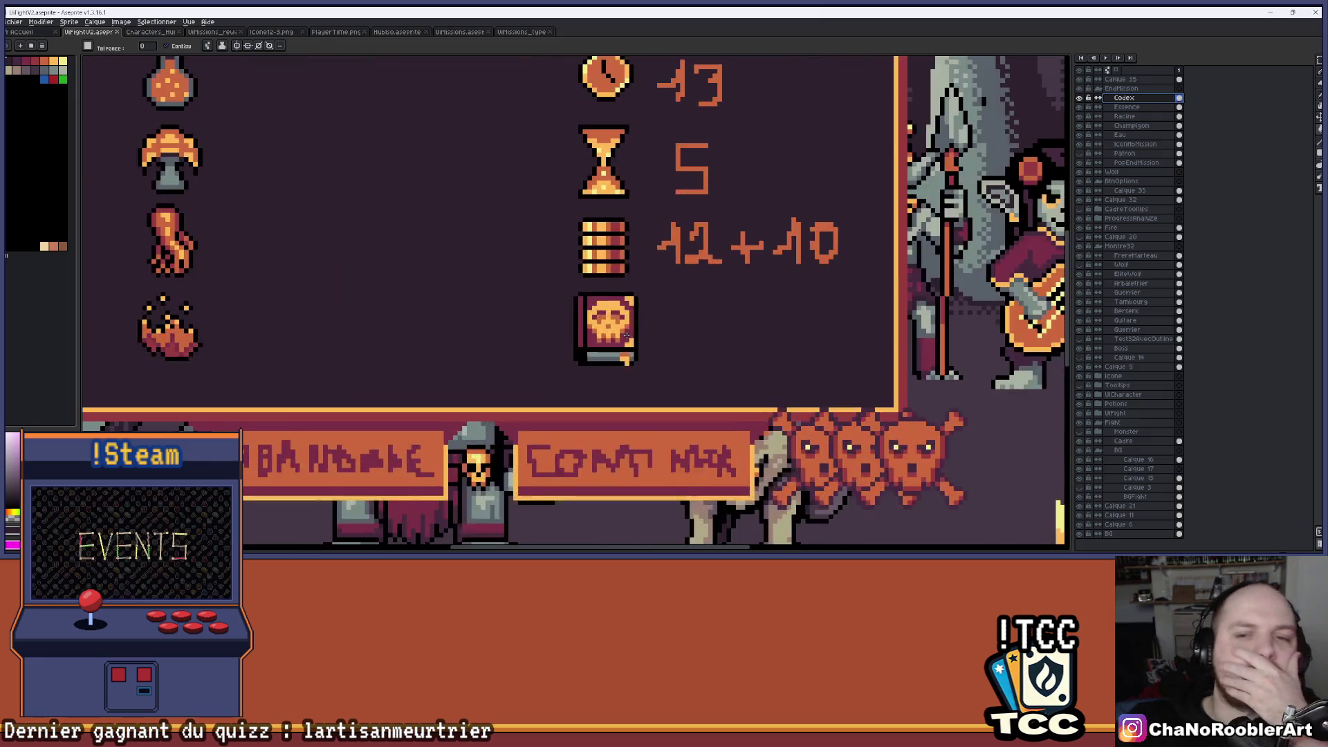
scroll(627, 336, "up", 3)
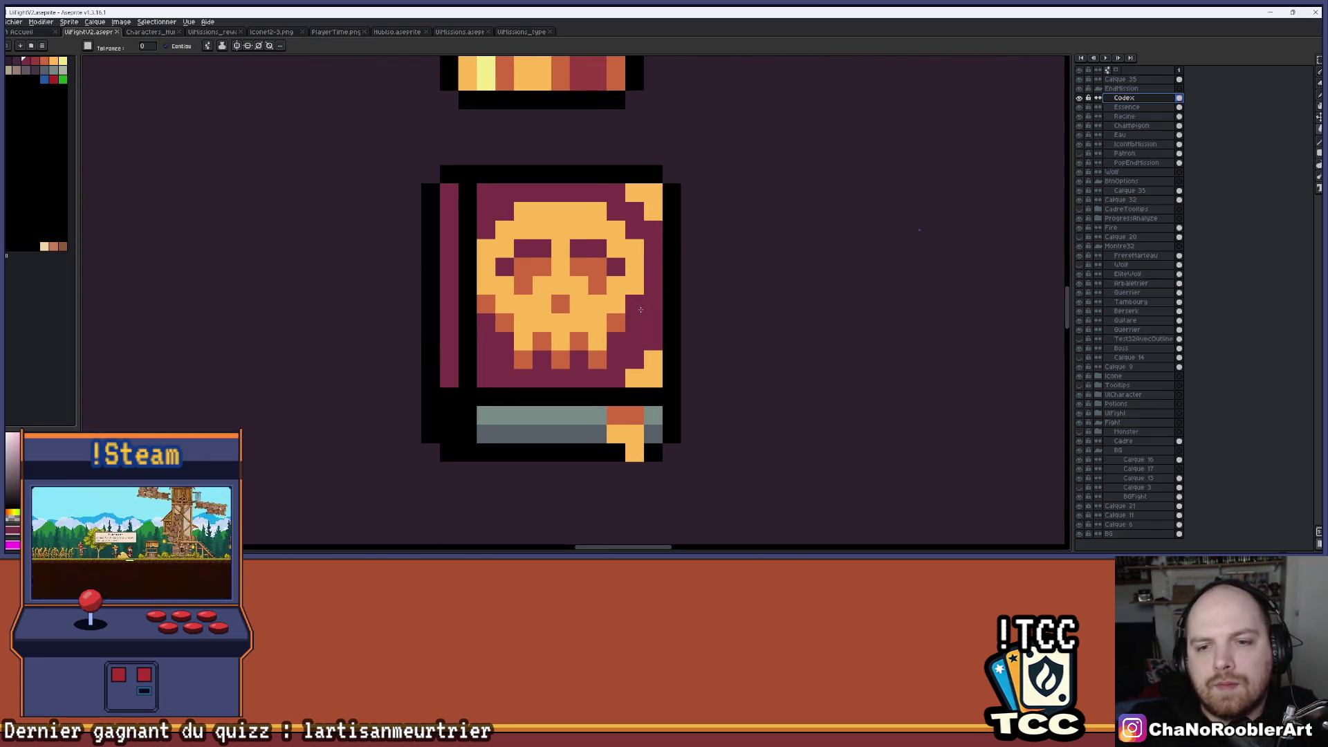
left_click(610, 261, "alt")
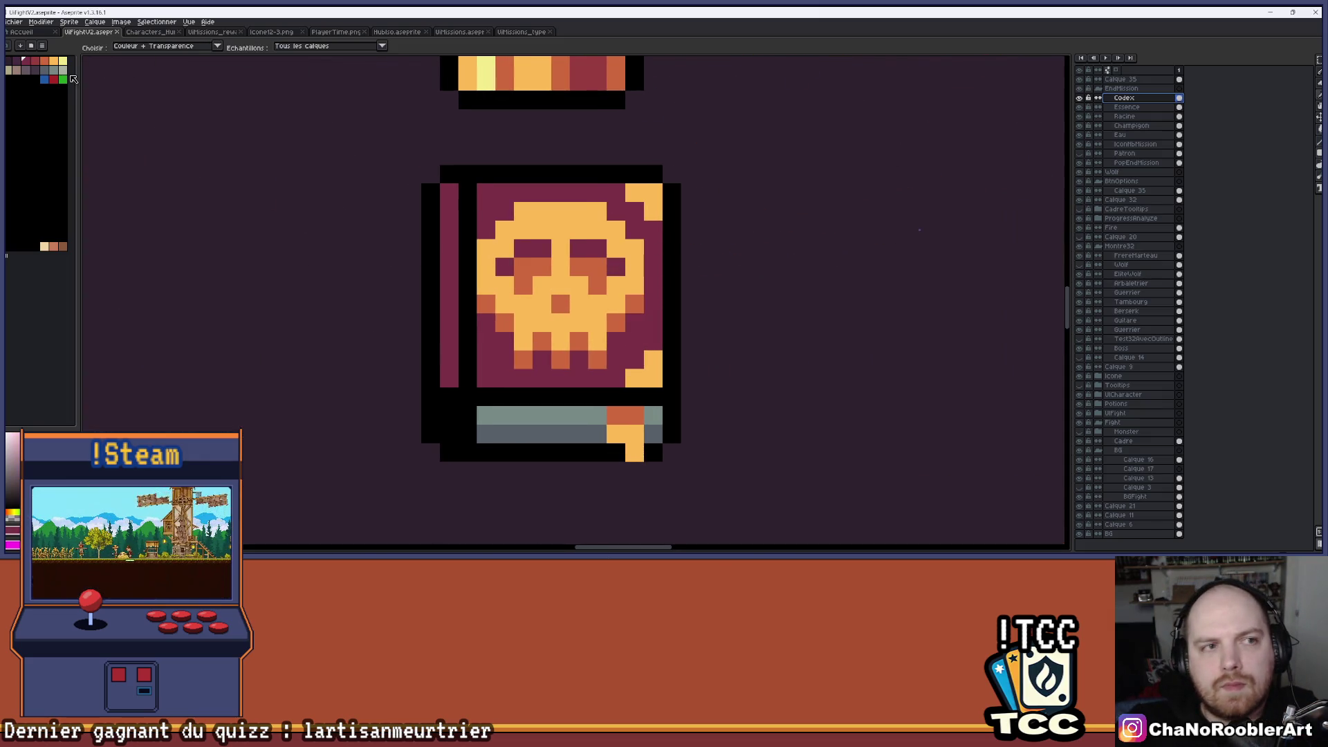
left_click(597, 359)
left_click(579, 341)
left_click(560, 360)
left_click(542, 341)
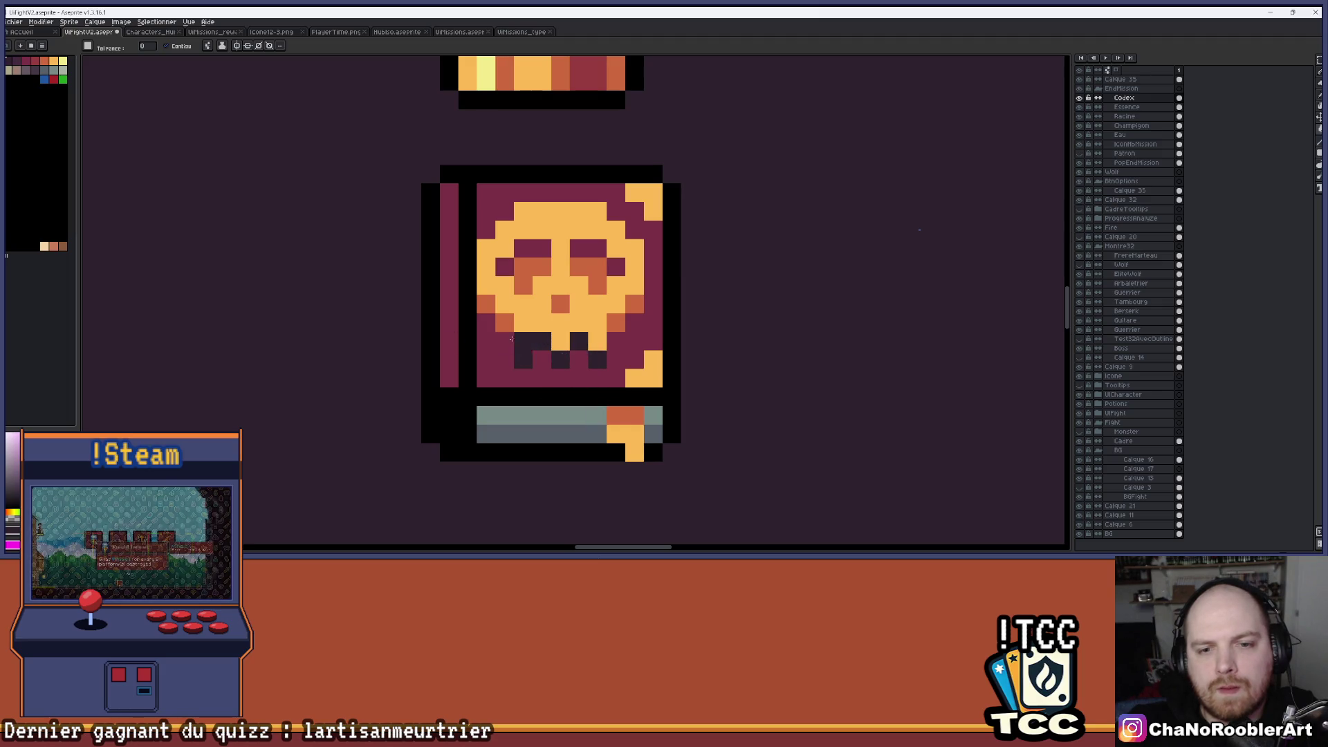
left_click(505, 322)
left_click(486, 304)
scroll(627, 308, "down", 6)
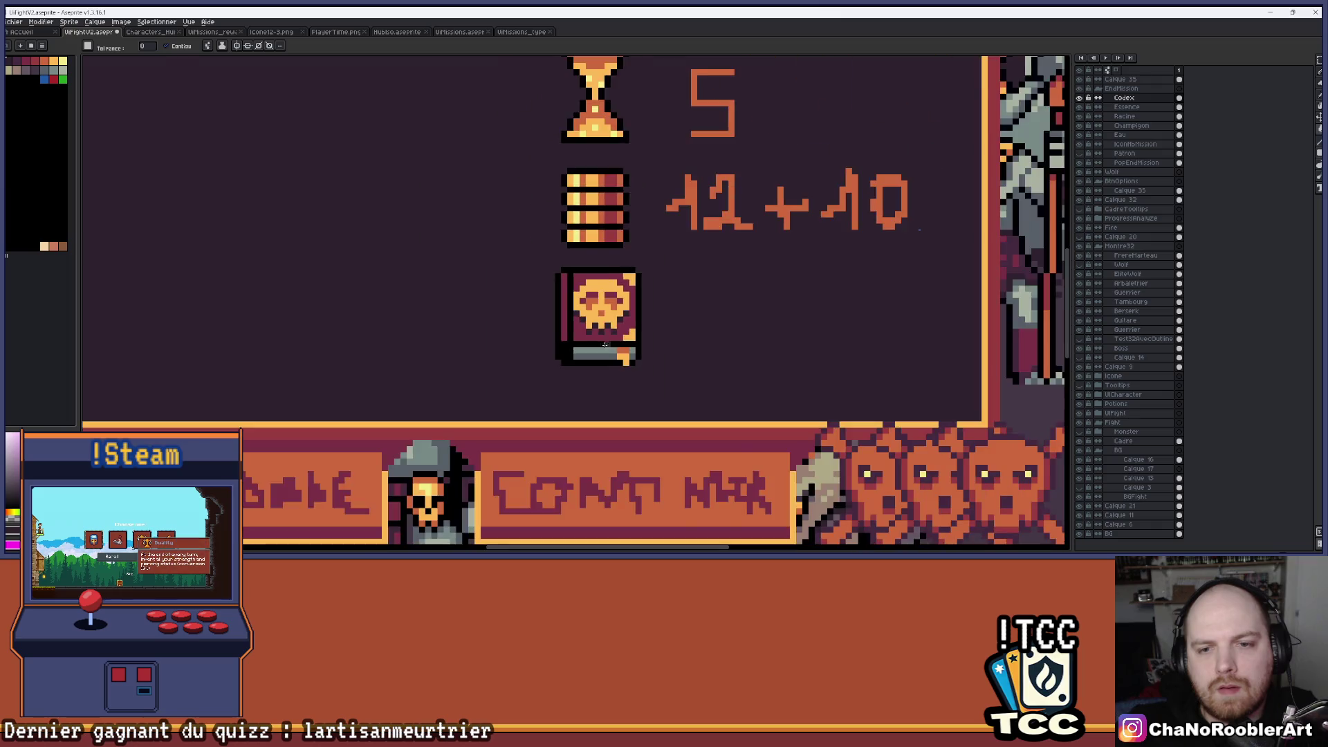
Undo the last fill and hide the IconNbMission layer to check its content.
key("v")
key("ctrl+z")
key("ctrl+z")
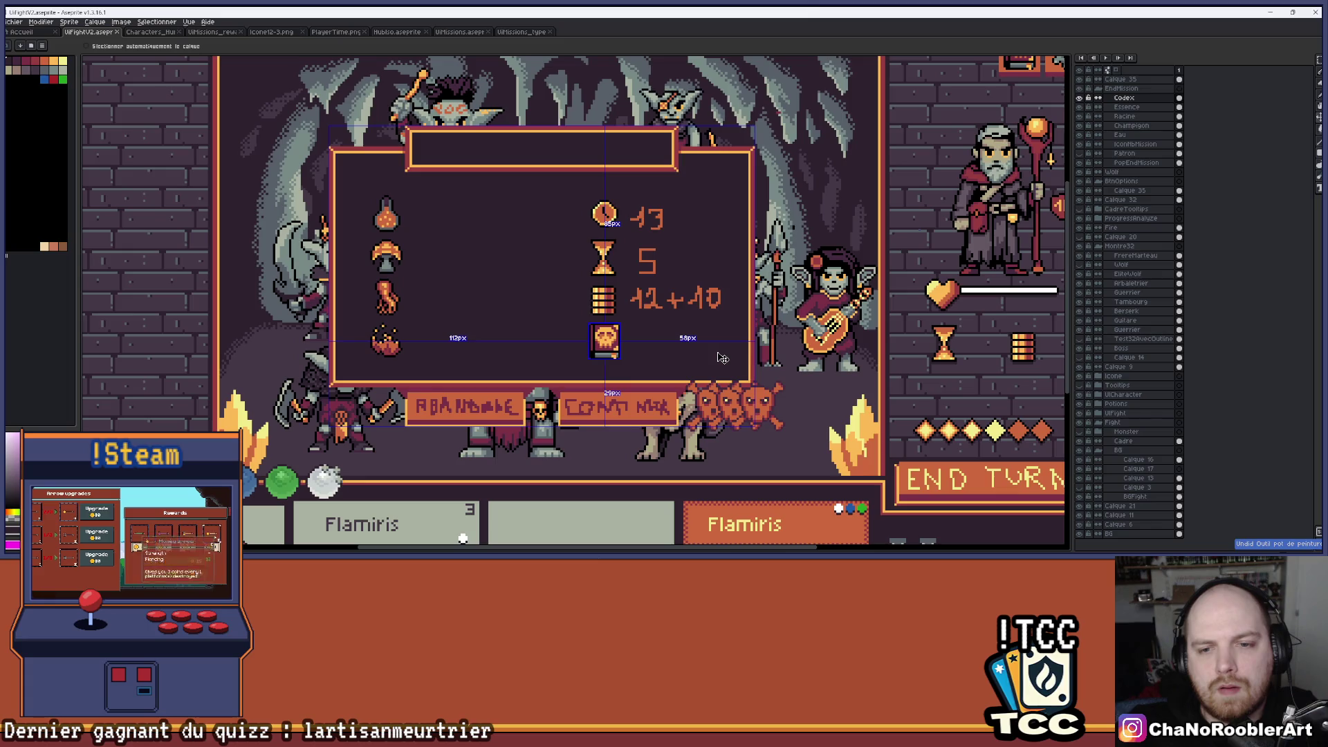
key("g")
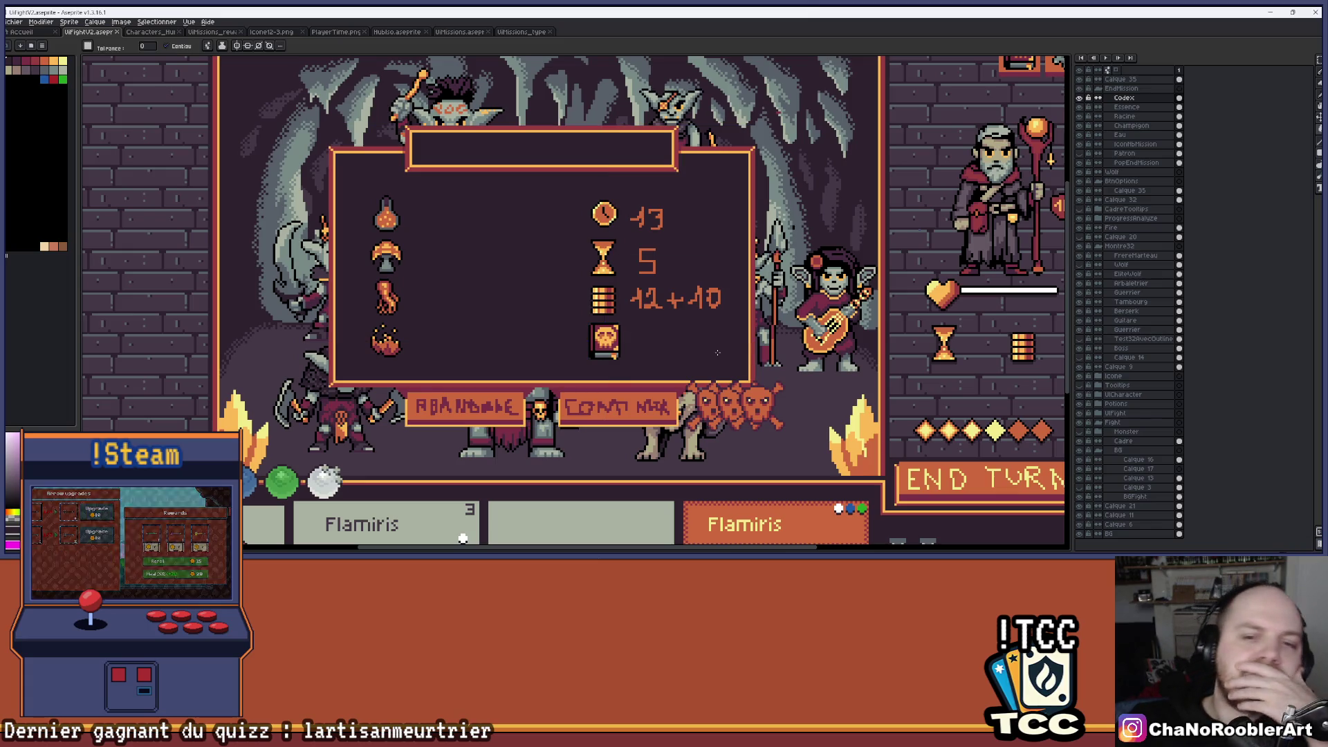
scroll(717, 353, "down", 1)
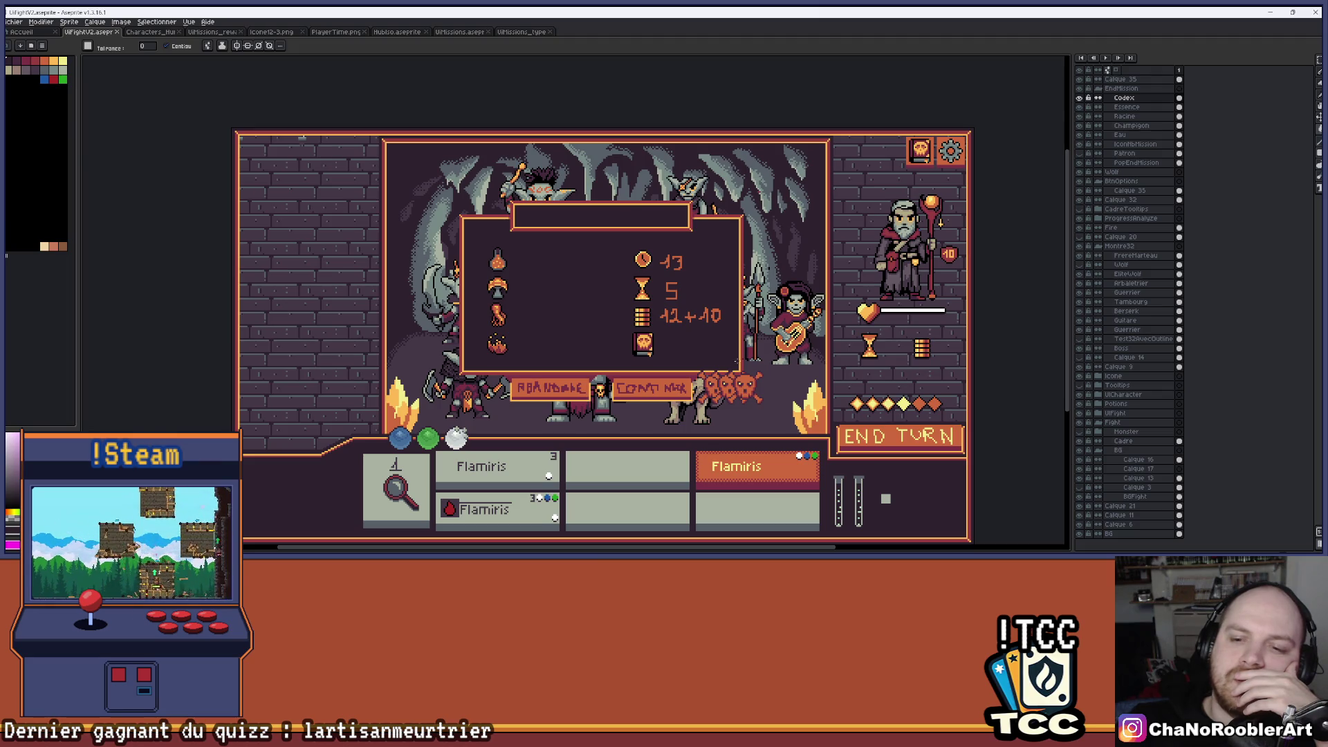
scroll(754, 398, "up", 4)
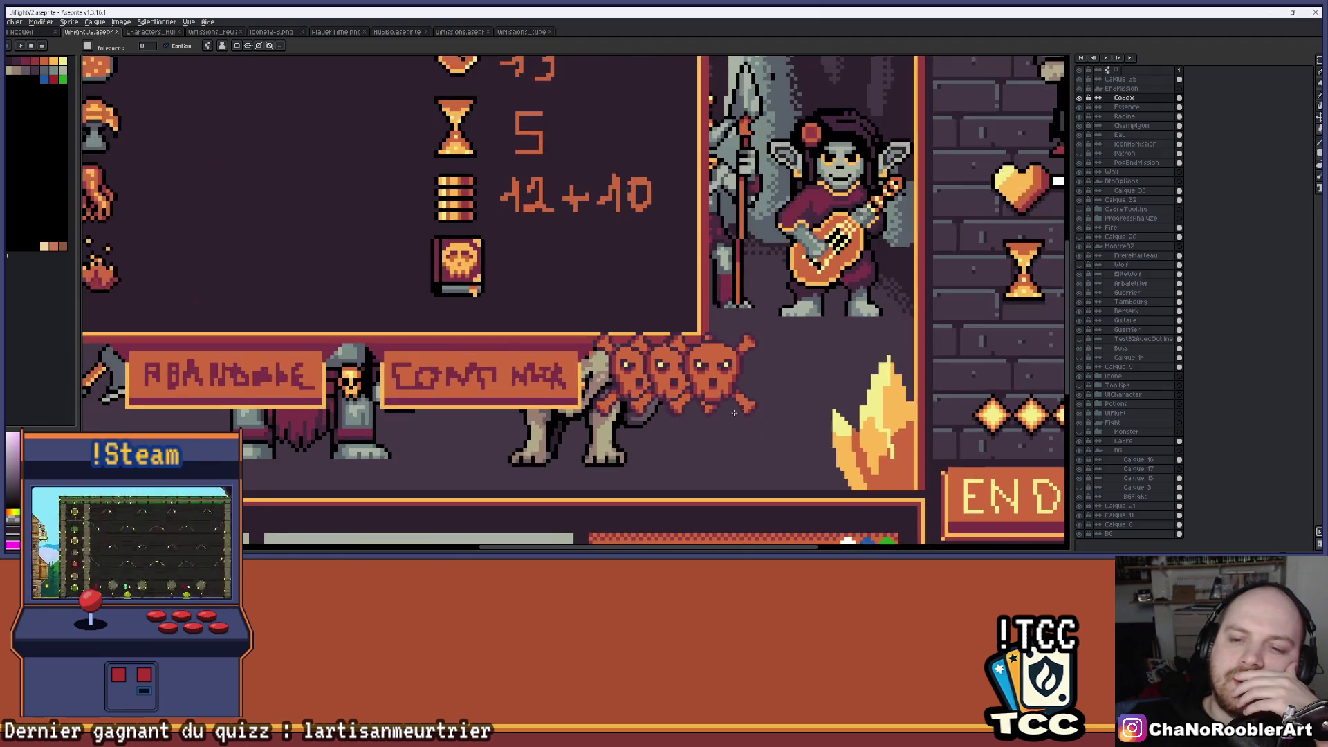
scroll(739, 370, "down", 1)
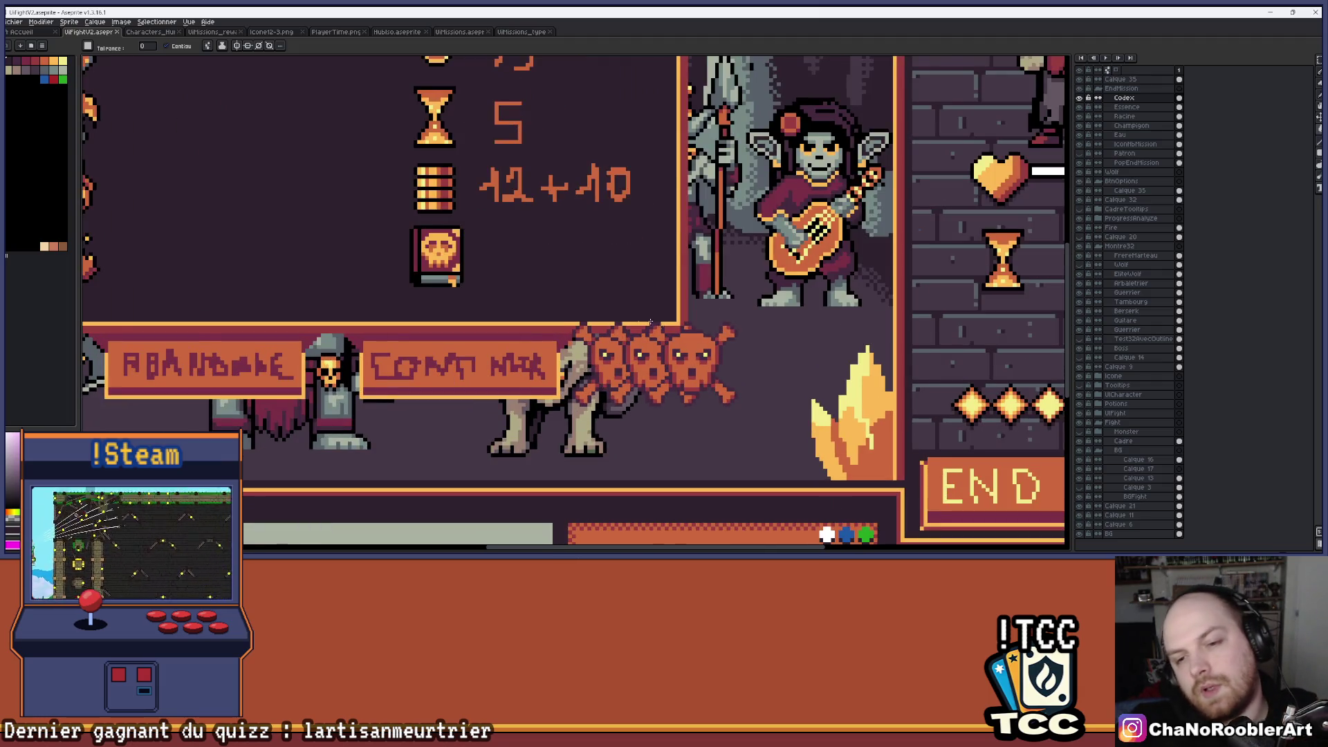
scroll(564, 346, "down", 2)
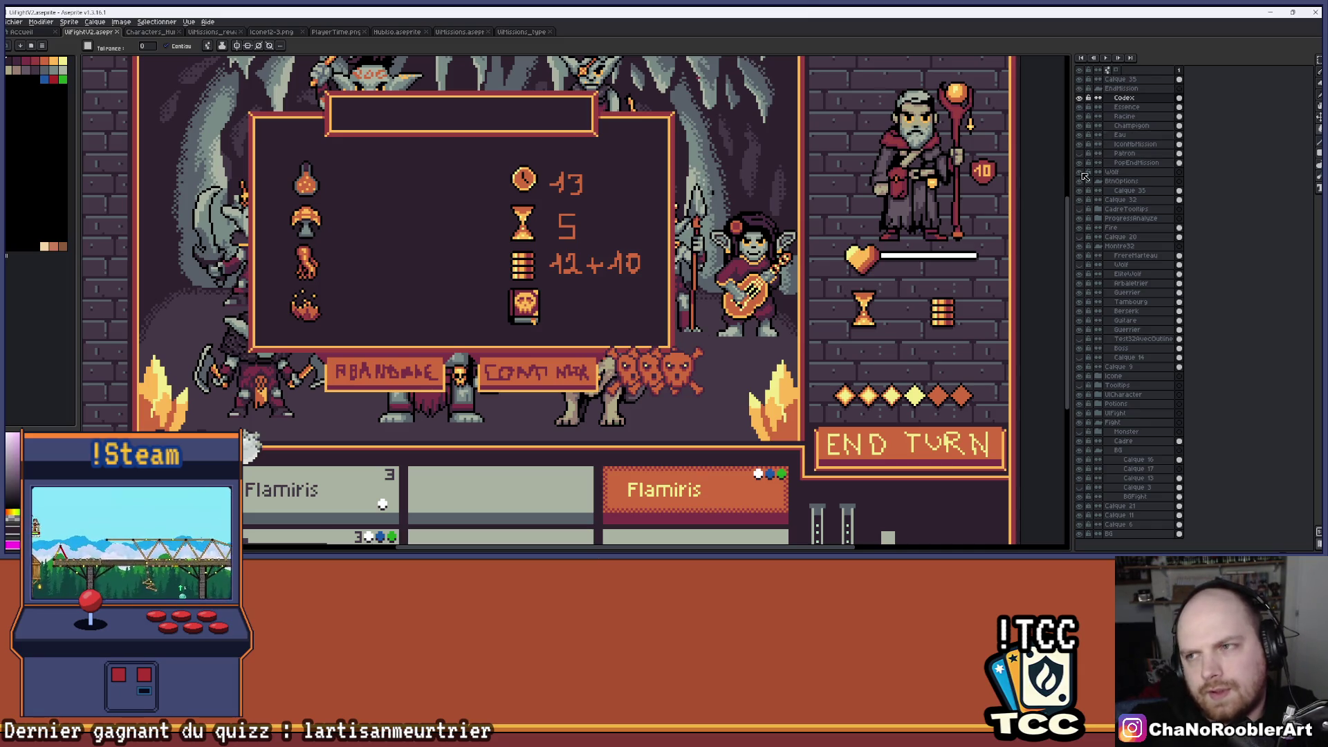
left_click(1080, 144)
Show and activate the IconNbMission layer, then select and test-move the skull group.
left_click(1080, 143)
left_click(1129, 144)
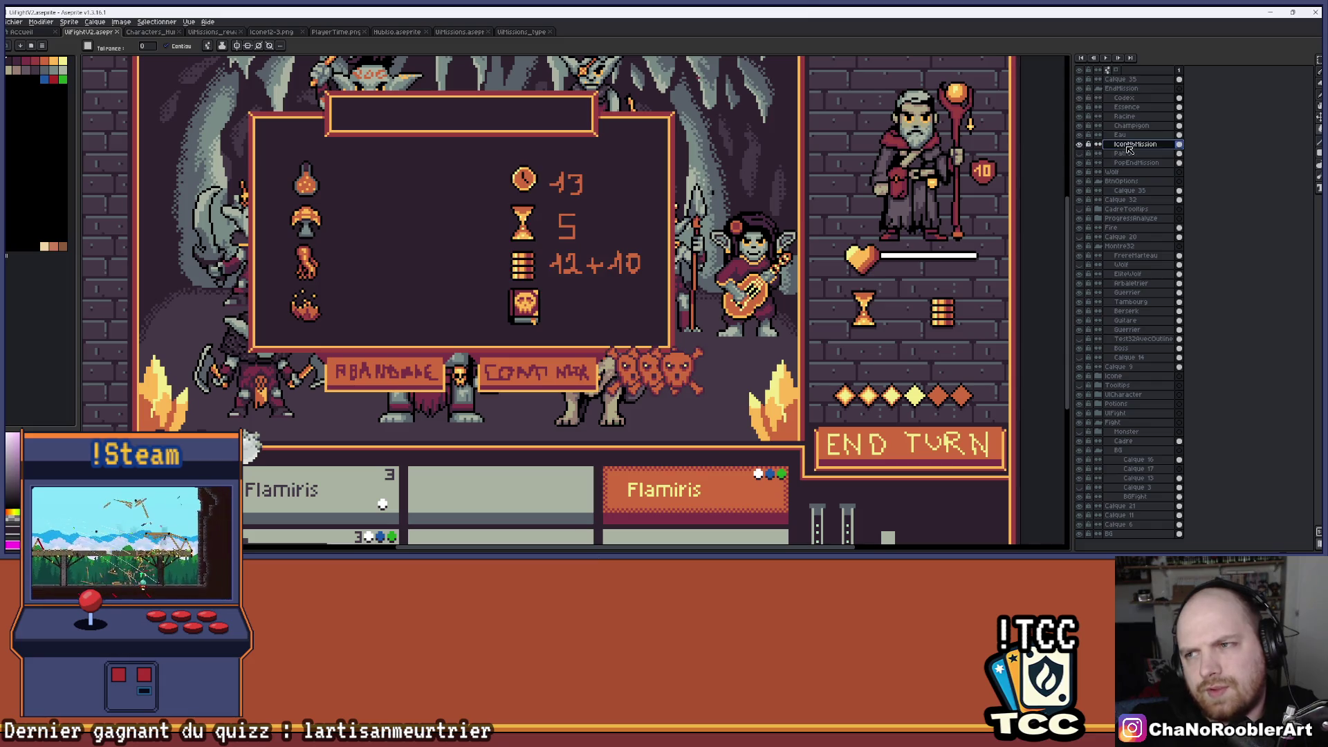
left_click(1317, 64)
left_click_drag(607, 346, 745, 419)
mouse_move(740, 356)
left_mouse_down()
mouse_move(808, 301)
mouse_move(736, 252)
mouse_move(767, 356)
mouse_move(743, 356)
left_mouse_up()
mouse_move(594, 327)
left_mouse_down()
mouse_move(686, 400)
mouse_move(643, 356)
left_mouse_up()
left_click(595, 316)
Reselect the row of skulls, undo a trial move, and shift them up-left.
left_click_drag(595, 316, 767, 445)
left_click_drag(660, 367, 685, 346)
key("ctrl+z")
left_click(599, 315)
left_click_drag(599, 315, 761, 442)
mouse_move(735, 396)
left_mouse_down()
mouse_move(728, 368)
mouse_move(689, 346)
mouse_move(366, 379)
mouse_move(349, 396)
mouse_move(667, 407)
mouse_move(750, 394)
left_mouse_up()
Drag the skulls beside the book icon, then drop them from the battle screen.
scroll(631, 297, "down", 2)
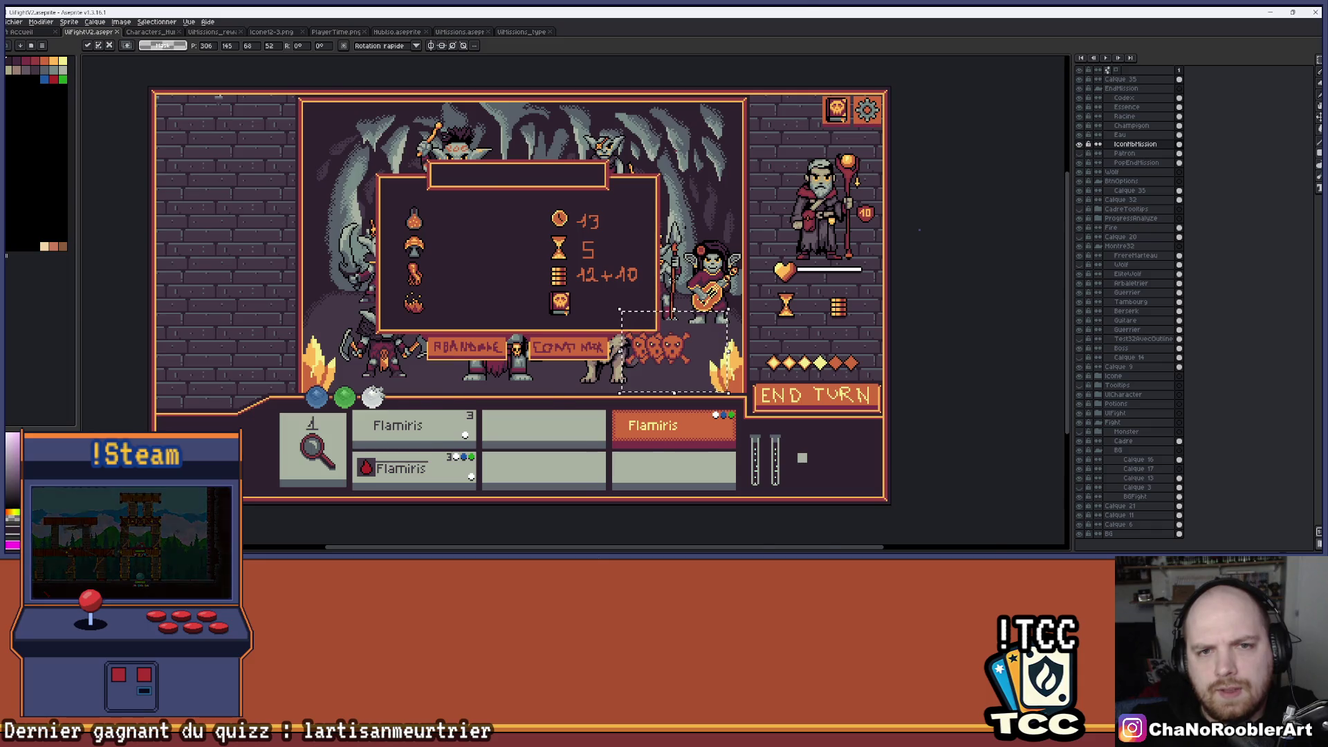
scroll(632, 298, "up", 2)
scroll(814, 340, "down", 2)
scroll(814, 339, "up", 2)
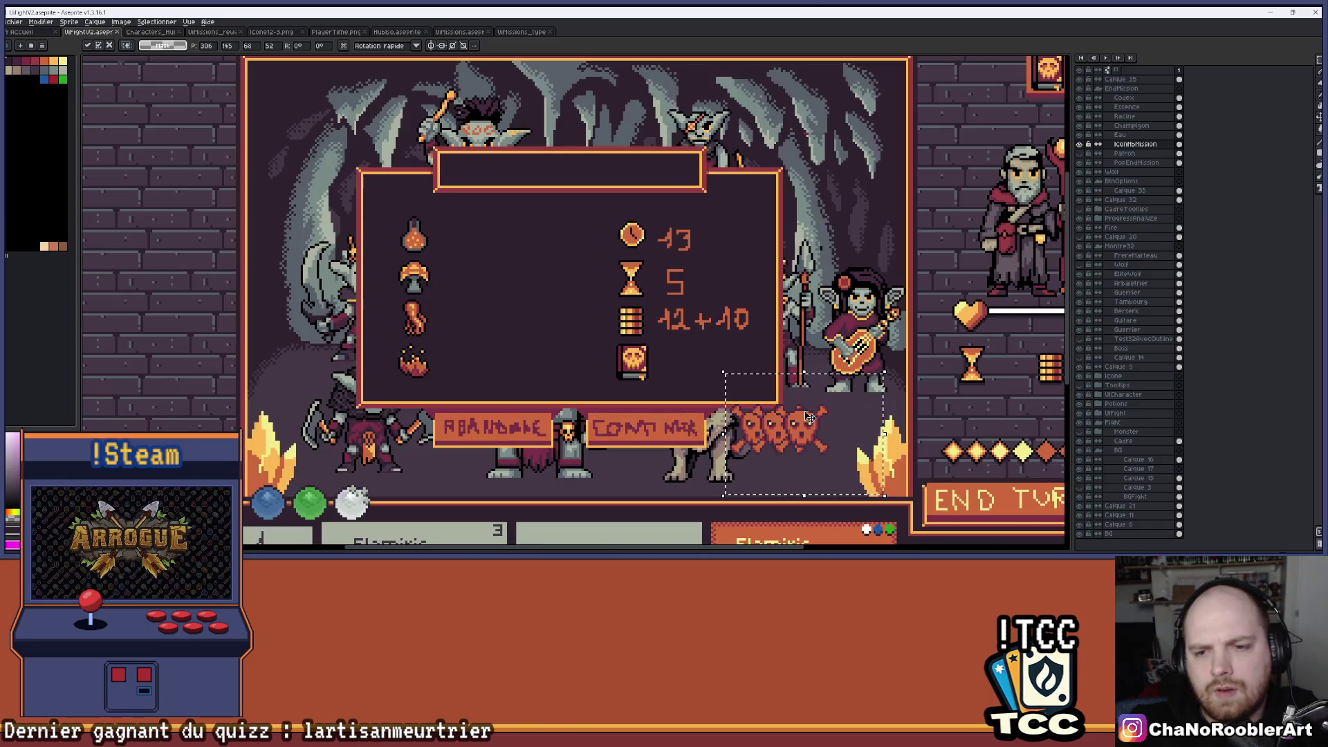
scroll(648, 358, "up", 2)
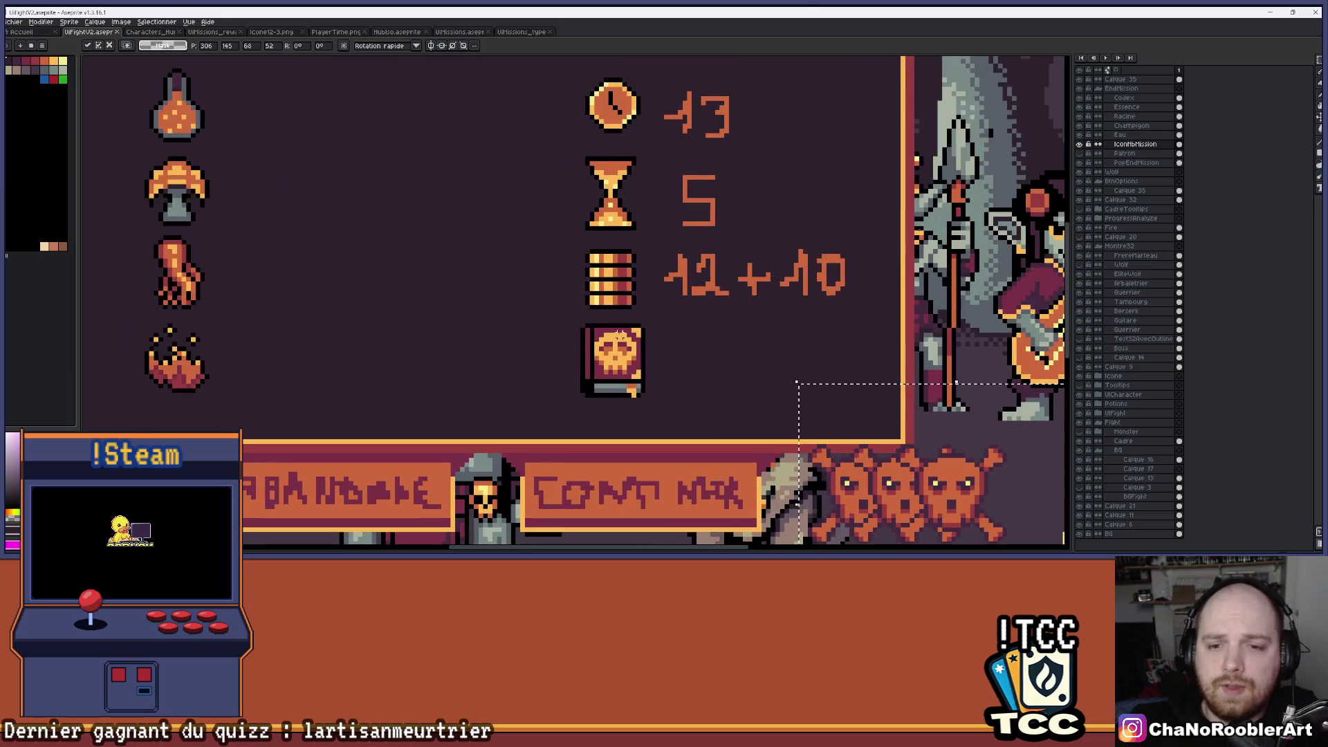
scroll(619, 365, "up", 2)
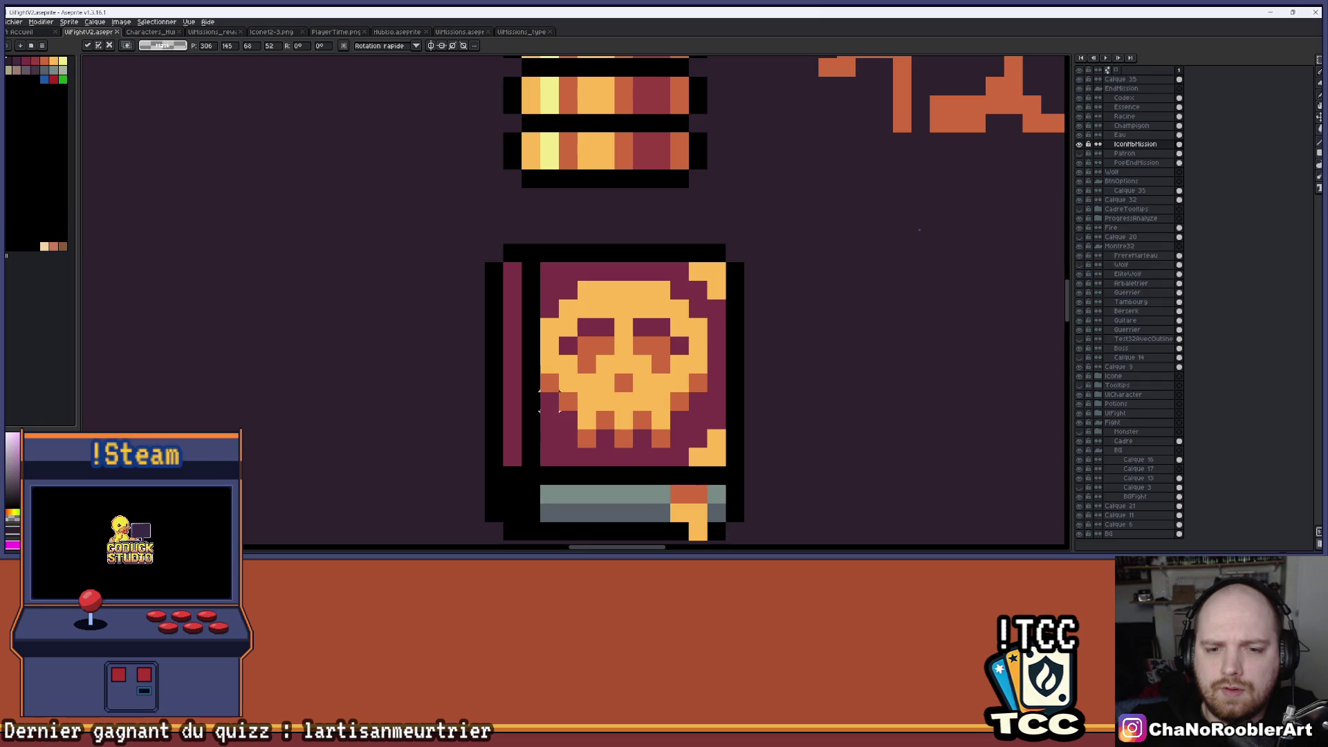
scroll(550, 438, "down", 6)
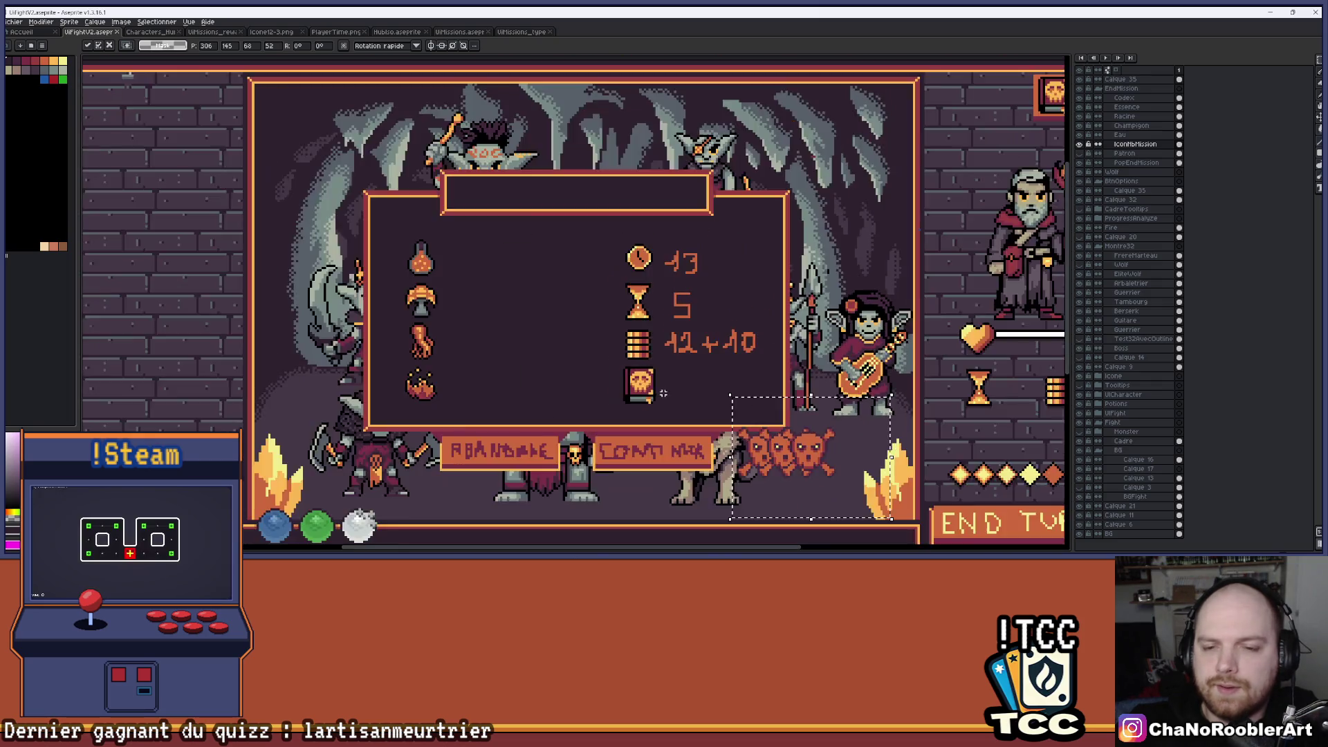
scroll(749, 391, "up", 3)
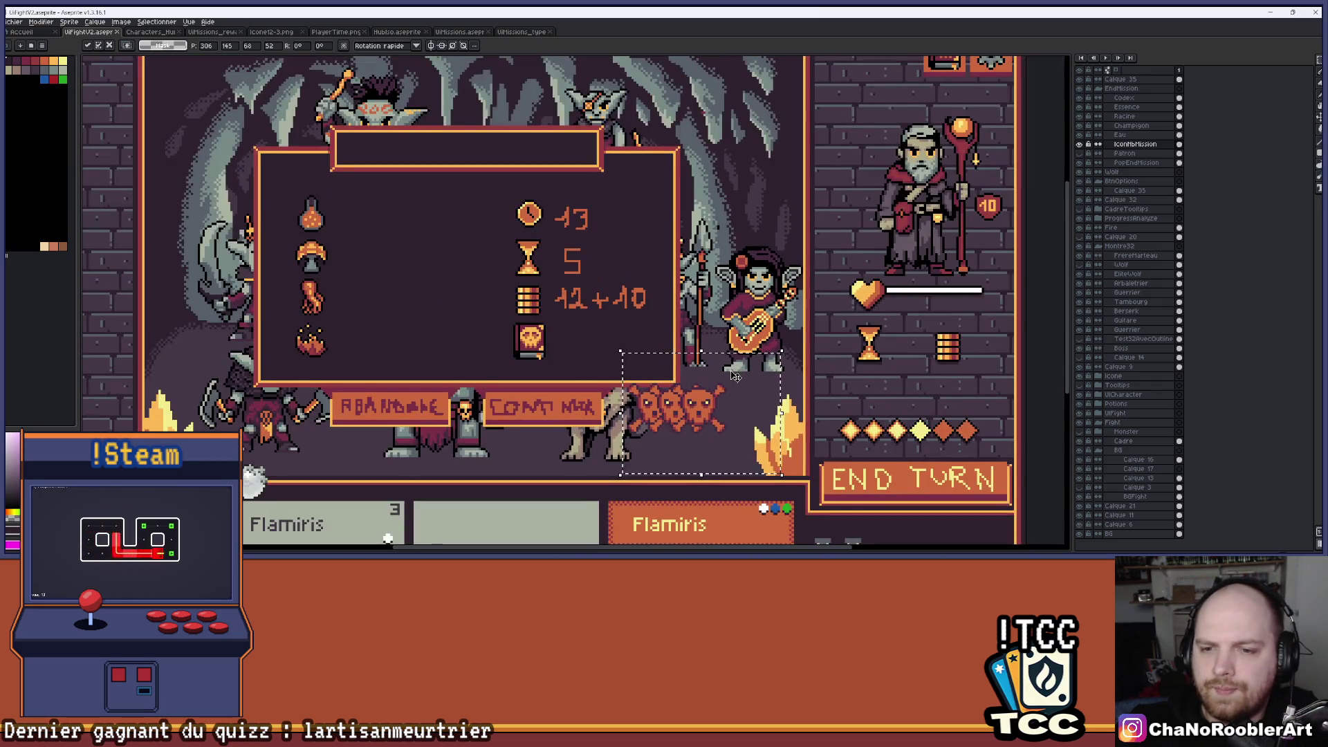
mouse_move(787, 380)
left_mouse_down()
mouse_move(719, 367)
mouse_move(737, 361)
mouse_move(774, 386)
mouse_move(786, 156)
mouse_move(395, 398)
mouse_move(562, 220)
mouse_move(510, 151)
mouse_move(548, 190)
mouse_move(578, 195)
mouse_move(587, 182)
mouse_move(567, 110)
mouse_move(569, 177)
mouse_move(554, 216)
left_mouse_up()
key("Escape")
Pan over the emptied mockup area and switch to another open sprite file.
scroll(595, 166, "down", 3)
scroll(627, 216, "up", 2)
scroll(627, 216, "up", 1)
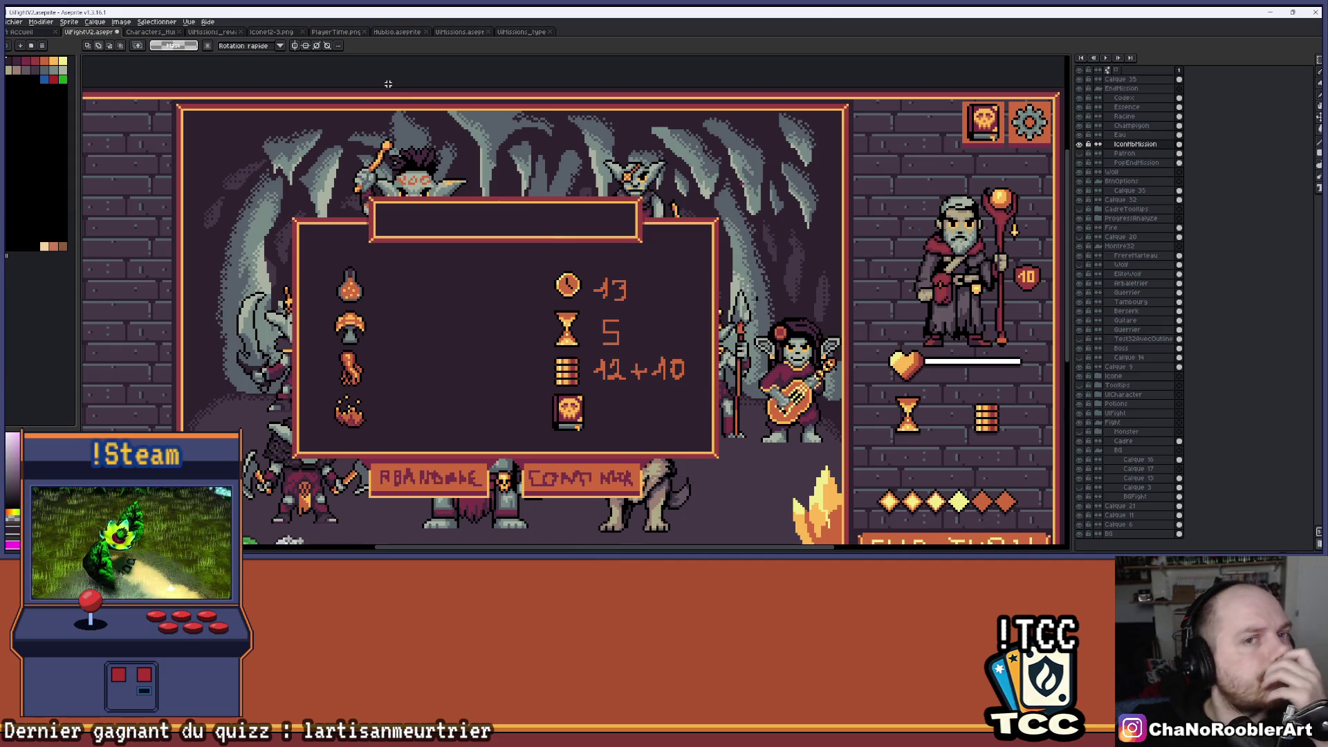
scroll(460, 305, "down", 1)
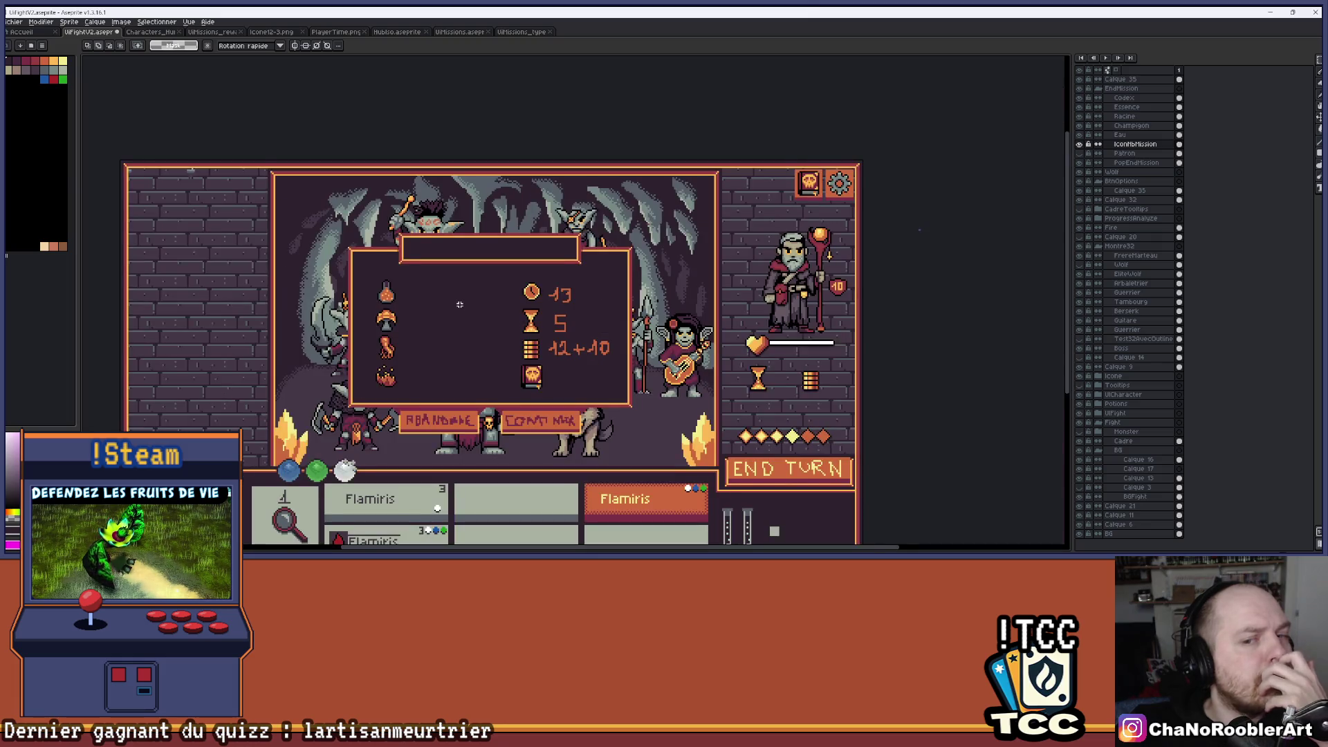
left_click_drag(460, 305, 448, 252)
scroll(388, 228, "up", 2)
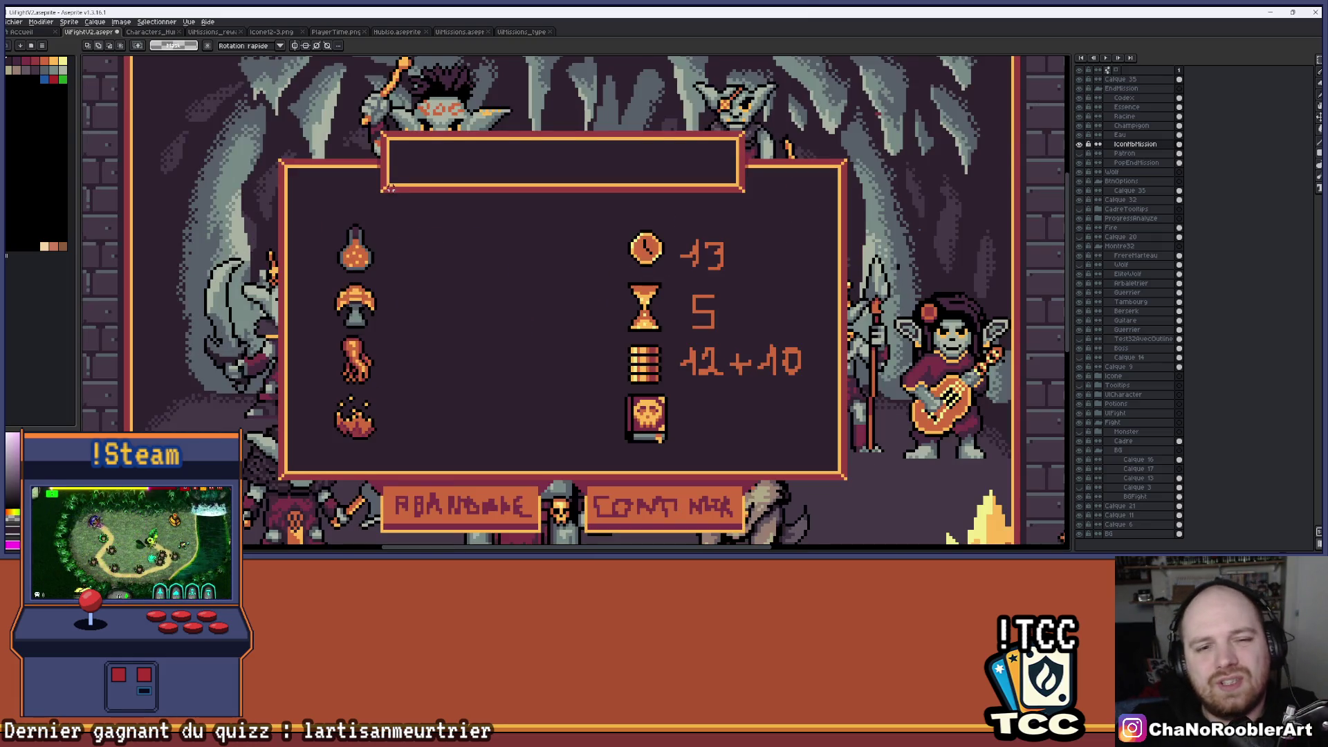
left_click(150, 32)
Switch to the UiMissions.aseprite file and bring the mission cards into view.
left_click(228, 33)
left_click(271, 32)
left_click(397, 31)
left_click(451, 33)
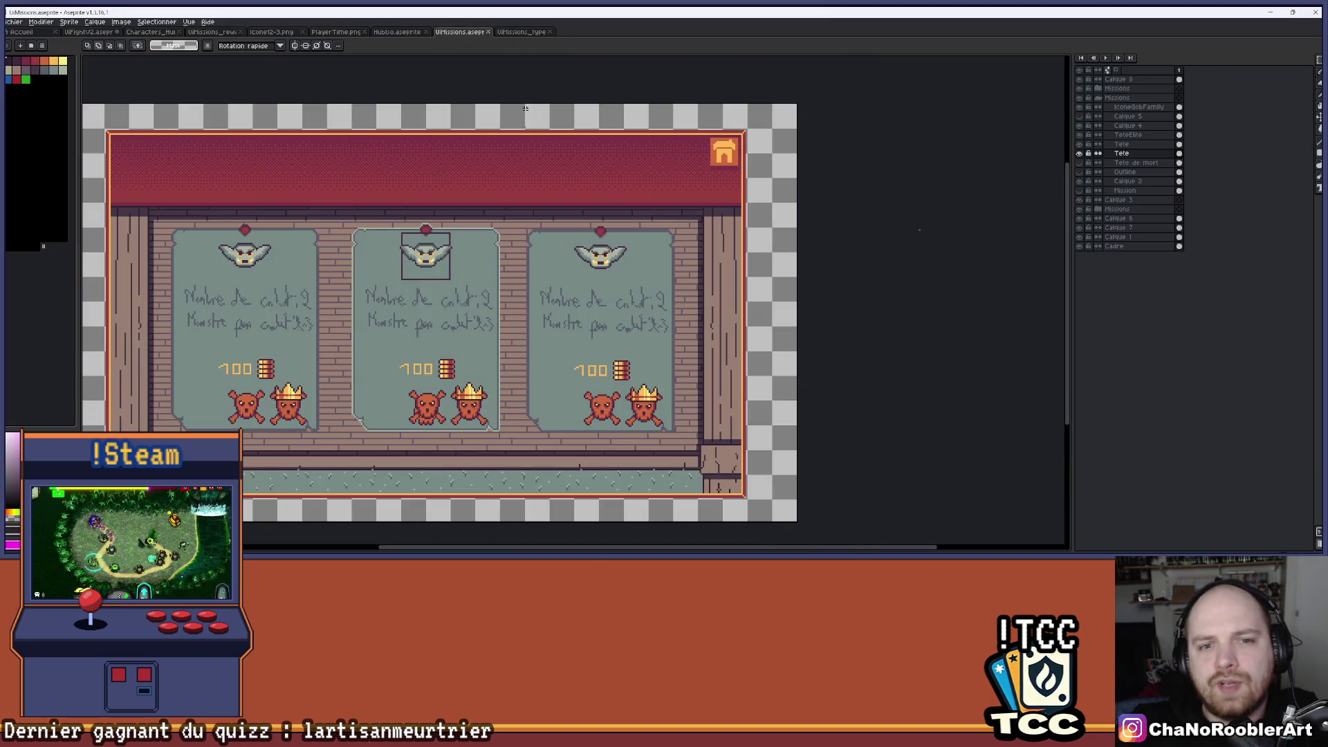
scroll(510, 294, "up", 4)
scroll(511, 294, "down", 2)
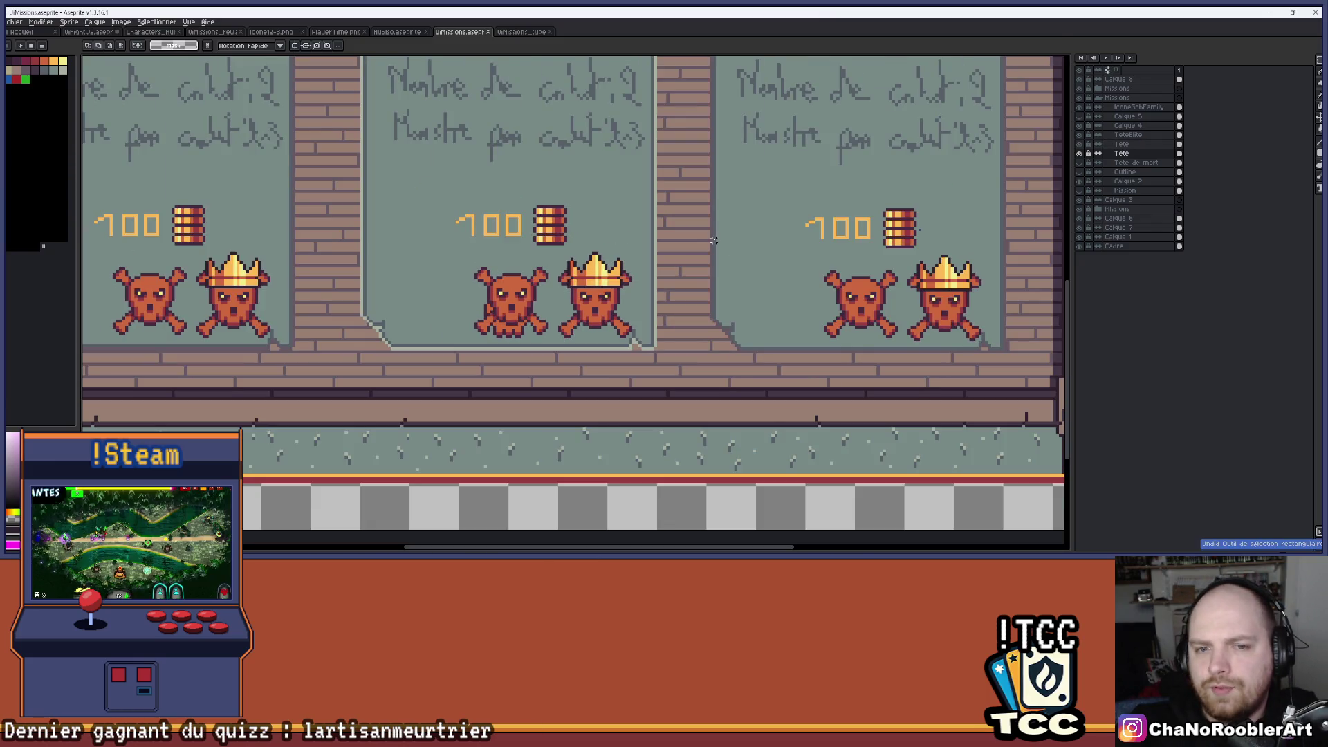
scroll(874, 271, "right", 1)
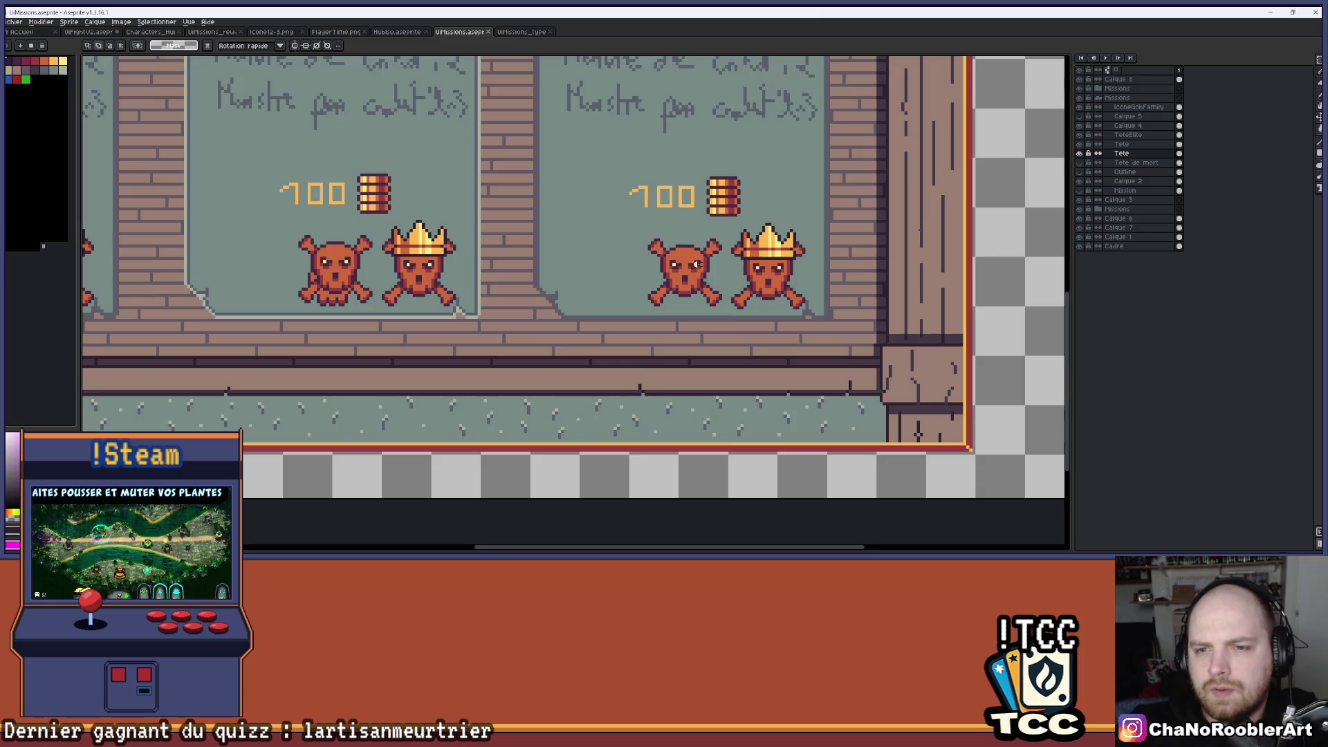
scroll(705, 256, "up", 1)
scroll(587, 204, "up", 1)
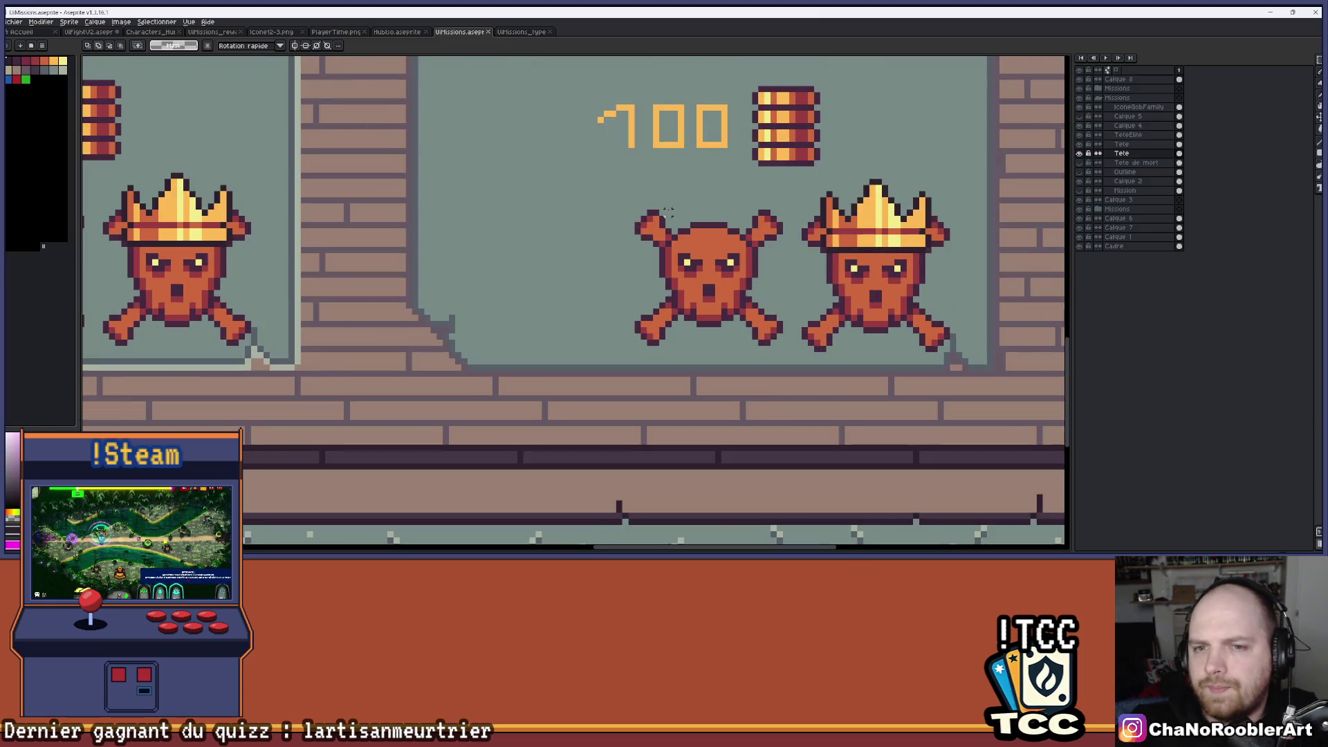
scroll(586, 204, "right", 2)
Select the plain skull on the right mission card, then return to UiFightV2.
left_click_drag(562, 205, 719, 350)
scroll(626, 332, "down", 4)
scroll(581, 304, "up", 4)
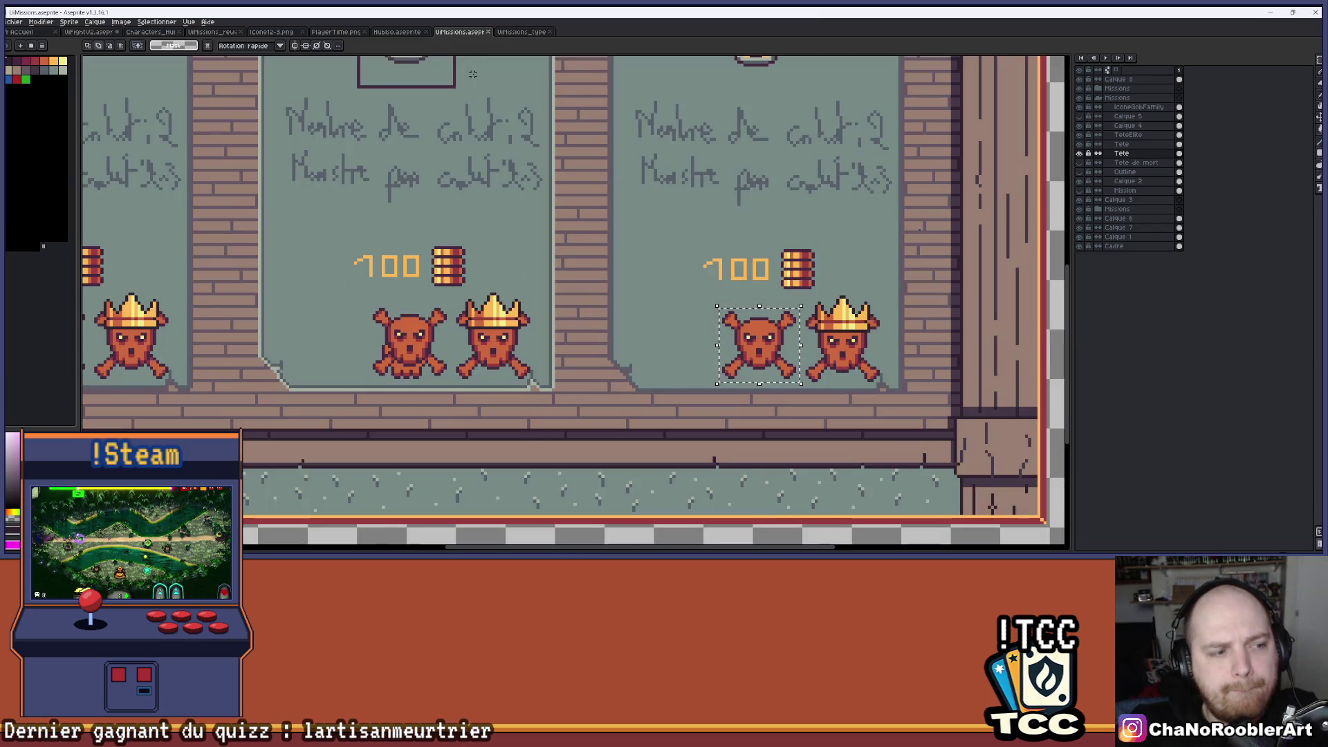
left_click(88, 32)
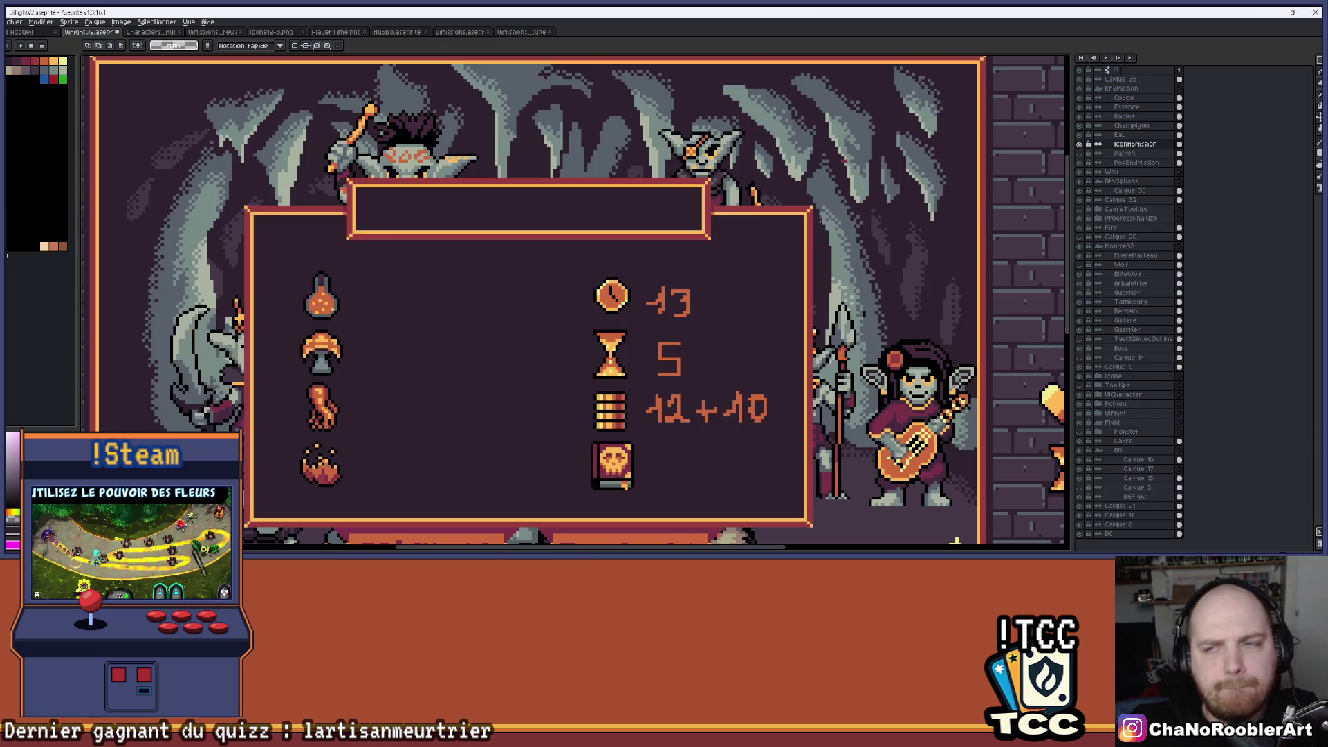
On IconNbMission, paste the skull onto the title bar's centre, nudge it one pixel left, confirm.
left_click(1118, 145)
key("ctrl+v")
mouse_move(890, 308)
left_mouse_down()
mouse_move(528, 137)
mouse_move(541, 177)
mouse_move(552, 166)
left_mouse_up()
scroll(566, 165, "down", 2)
scroll(565, 164, "up", 2)
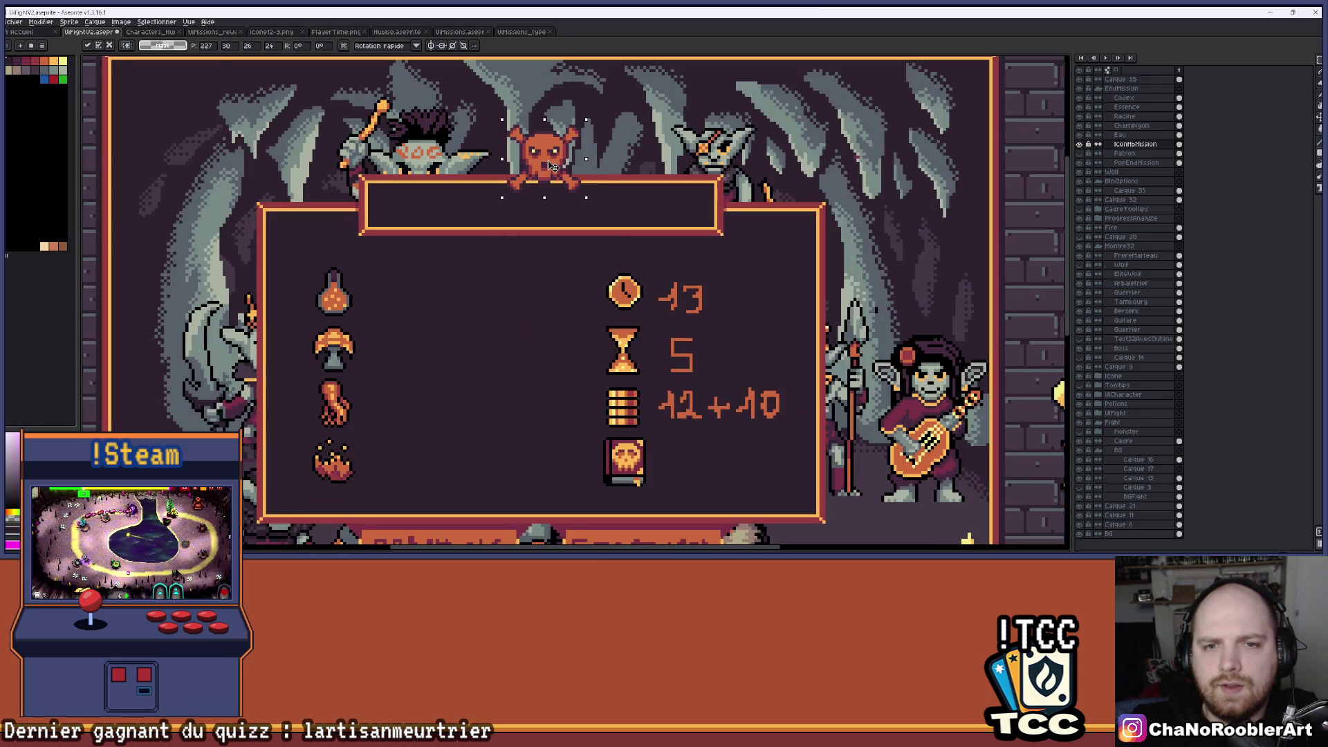
key("Left")
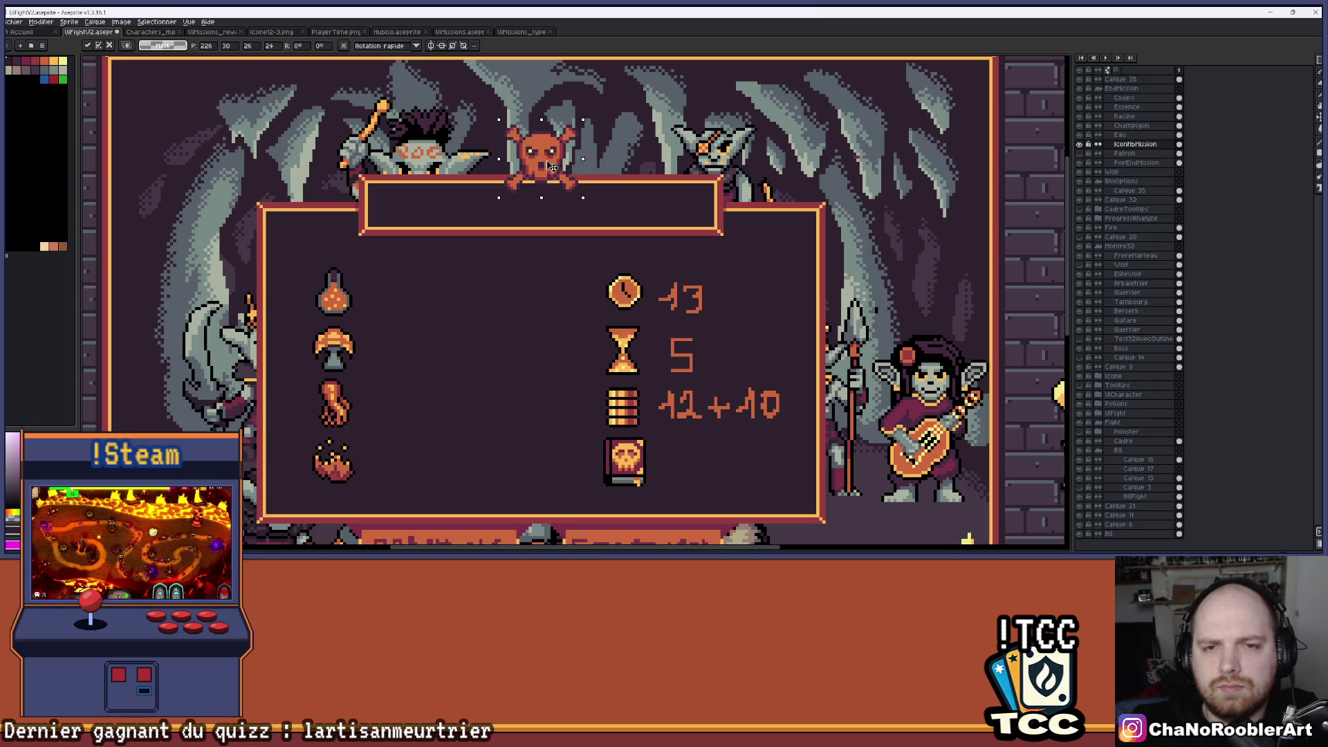
scroll(598, 166, "down", 2)
key("Return")
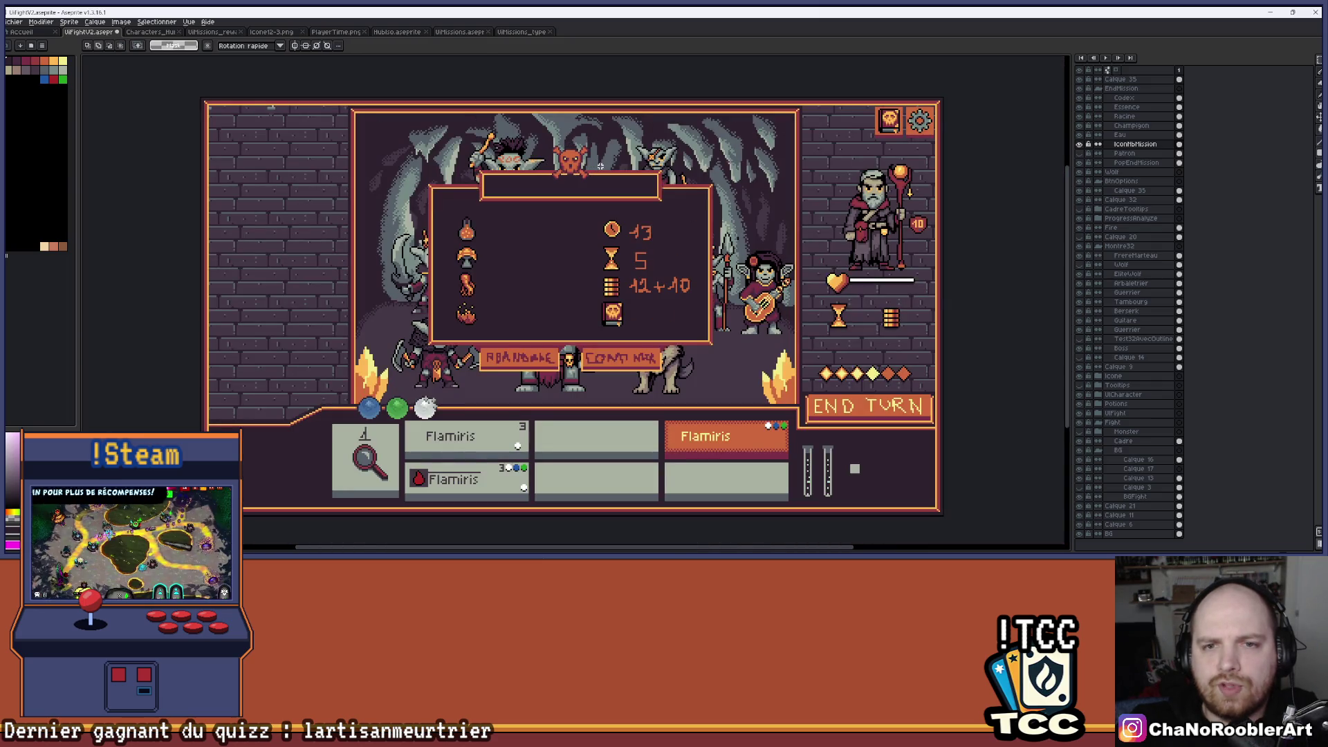
scroll(601, 166, "up", 3)
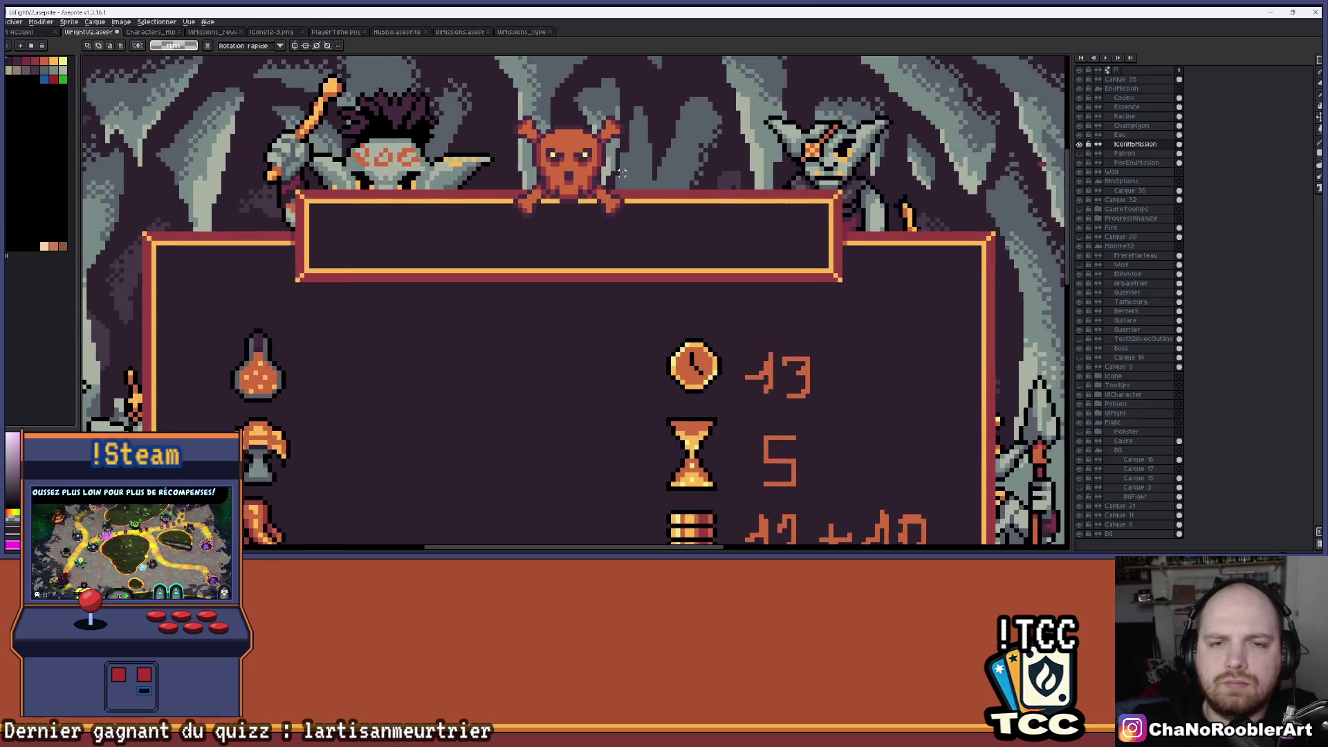
scroll(621, 173, "down", 1)
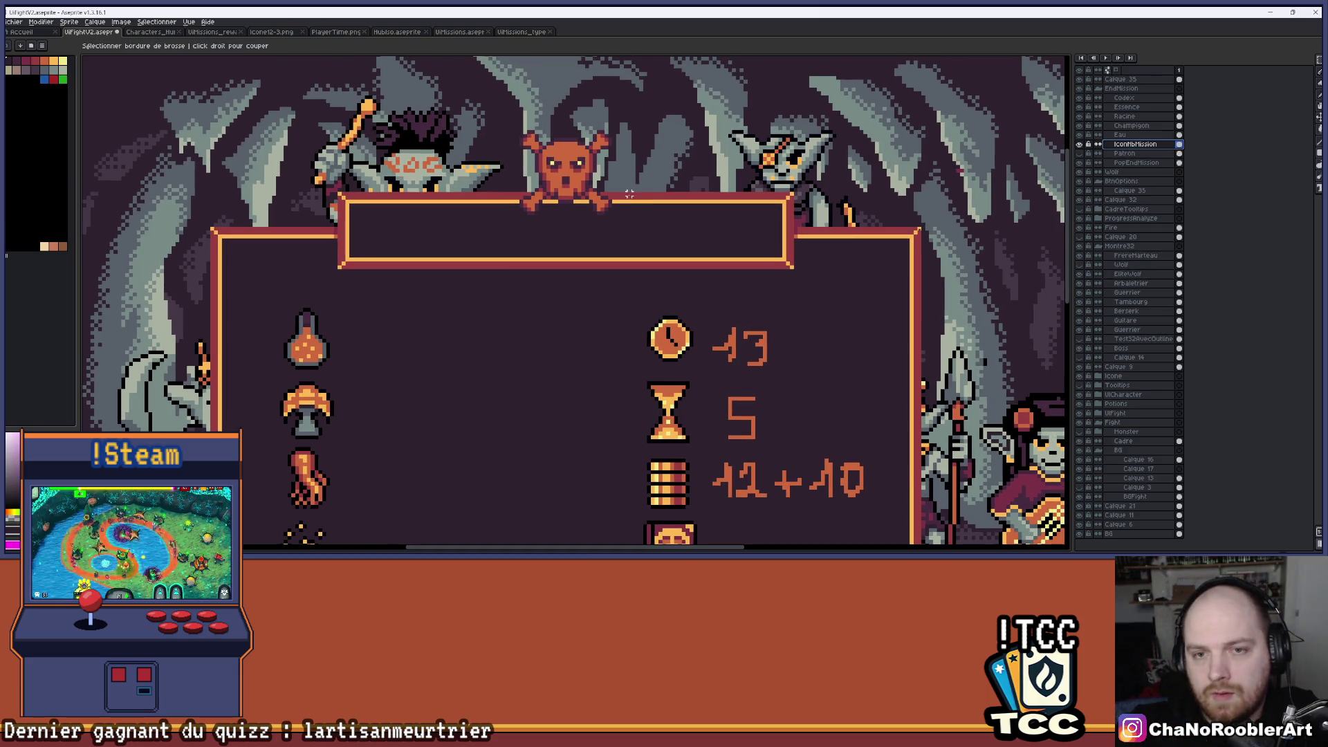
scroll(641, 188, "down", 3)
Paste another skull and place it beside the first on the title bar.
key("ctrl+v")
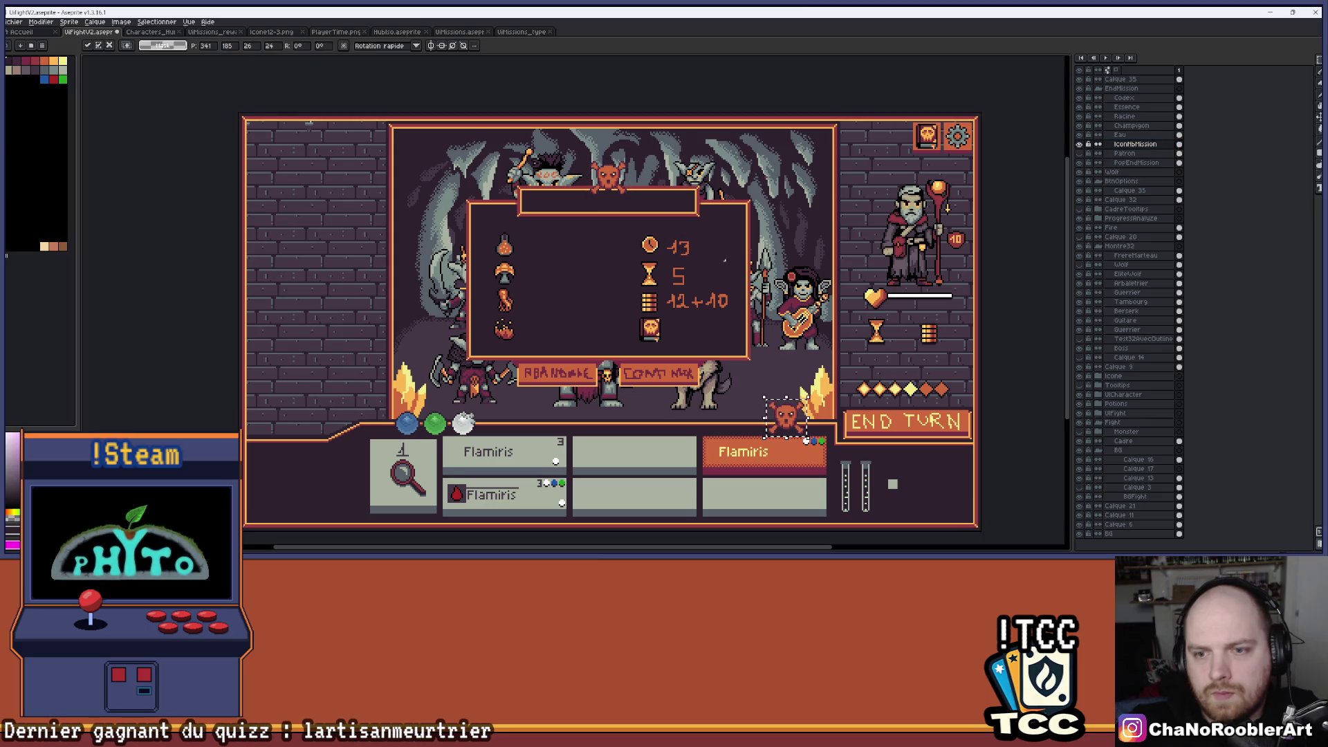
mouse_move(788, 419)
left_mouse_down()
mouse_move(640, 204)
mouse_move(594, 182)
mouse_move(529, 190)
mouse_move(750, 196)
left_mouse_up()
scroll(593, 181, "up", 3)
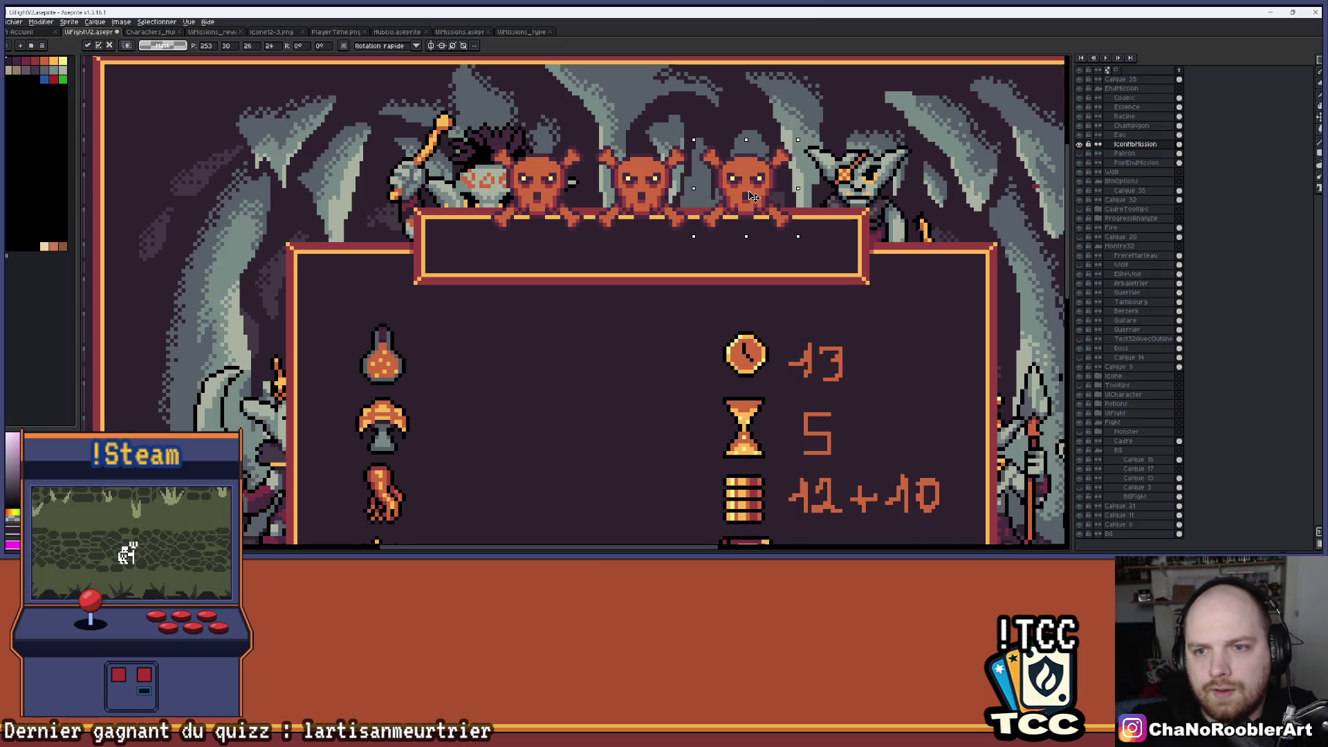
key("Return")
scroll(541, 277, "down", 4)
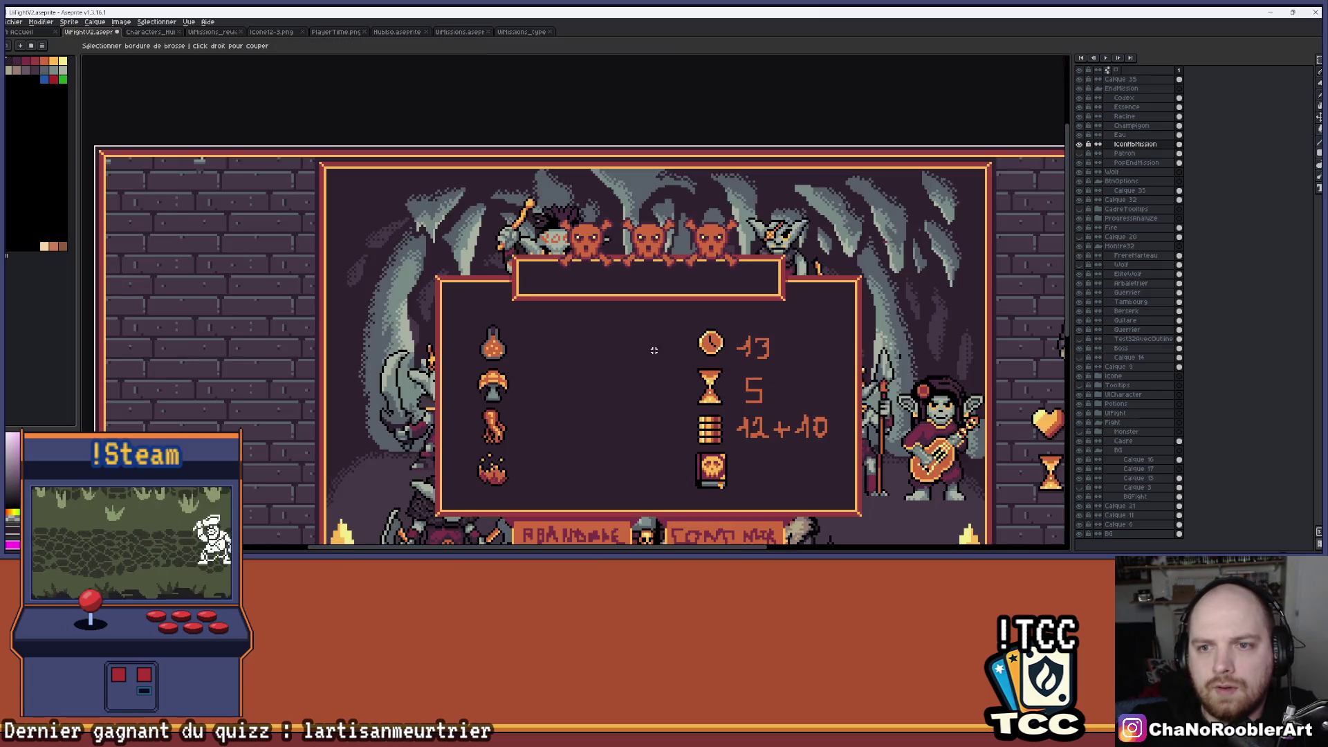
scroll(540, 277, "up", 1)
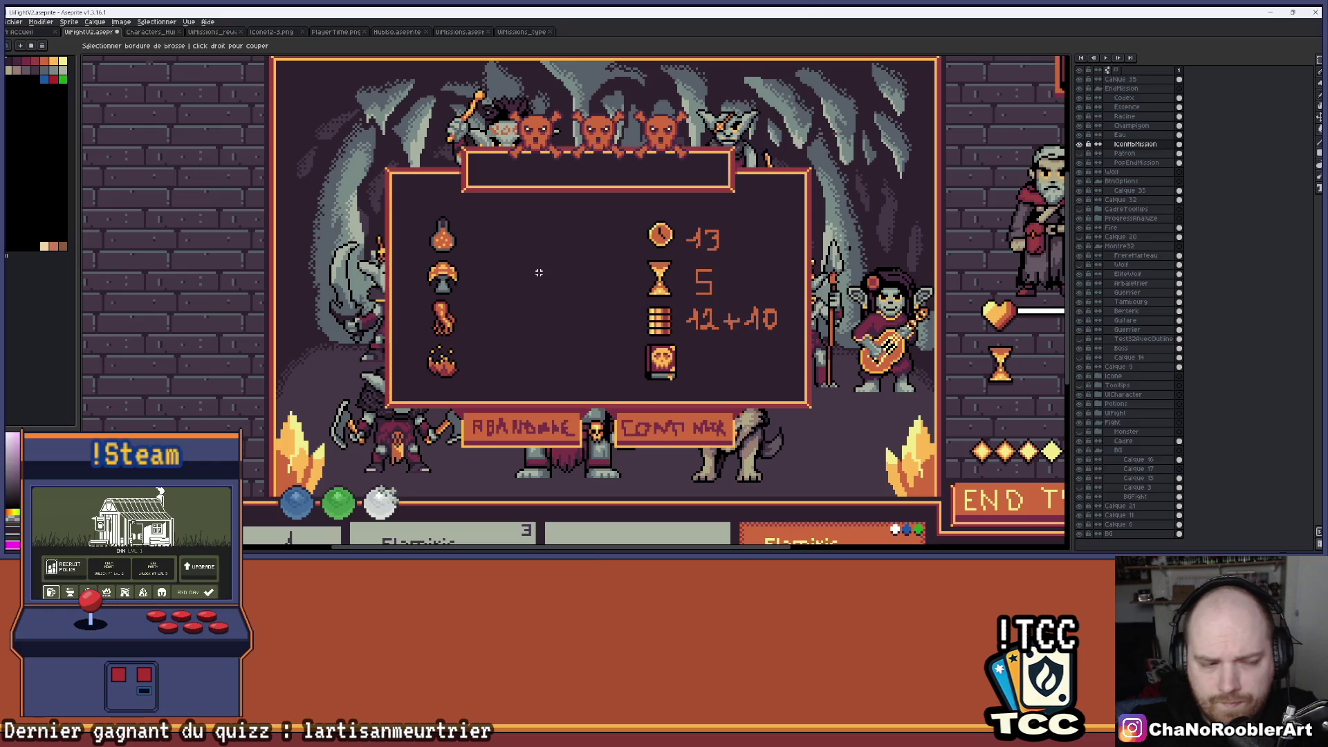
scroll(539, 273, "up", 5)
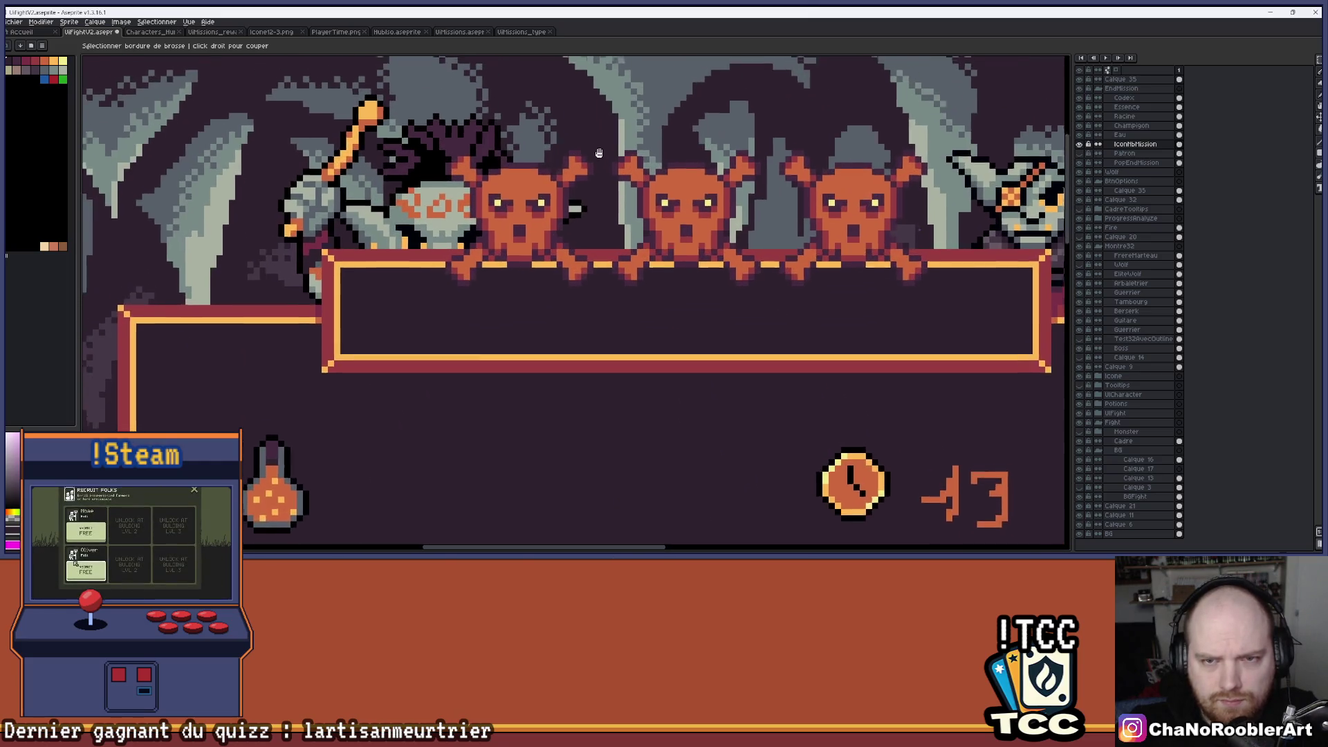
scroll(596, 170, "down", 2)
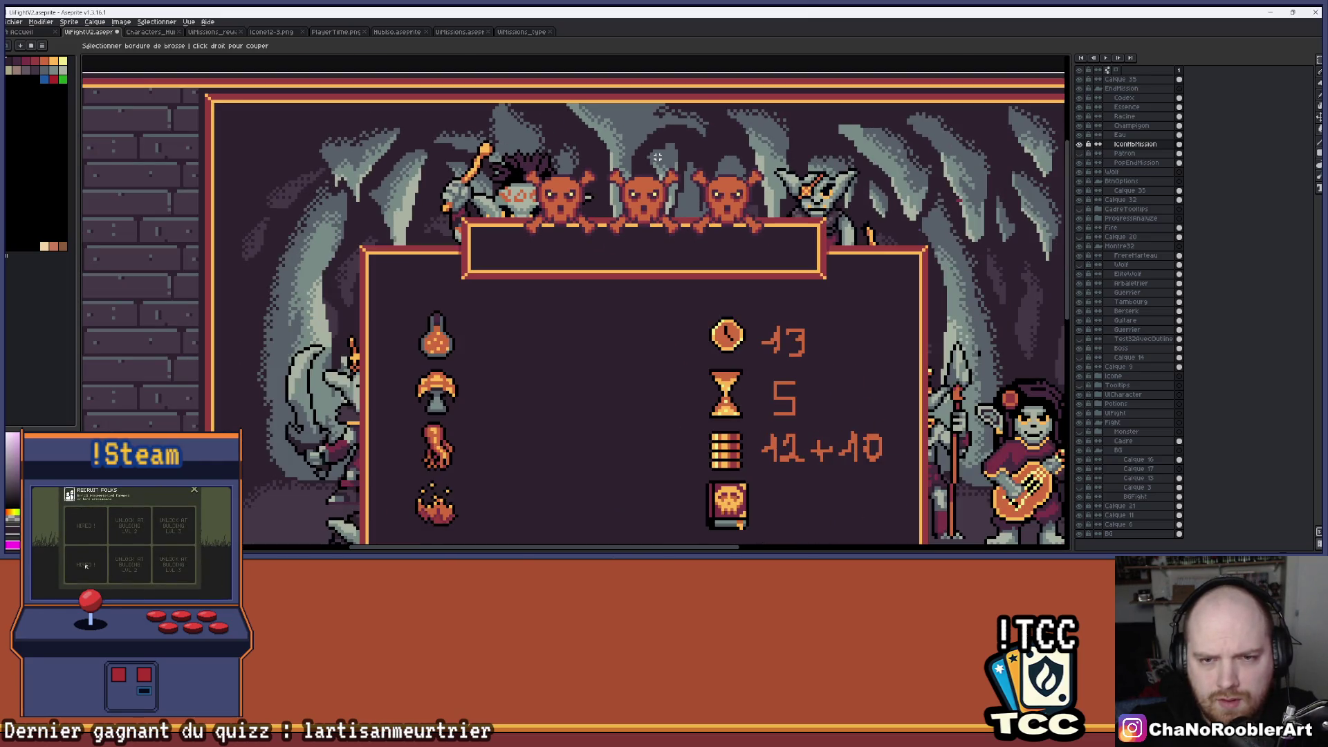
Look over the mission cards in UiMissions, then return to the battle screen mockup.
left_click(512, 33)
left_click(459, 32)
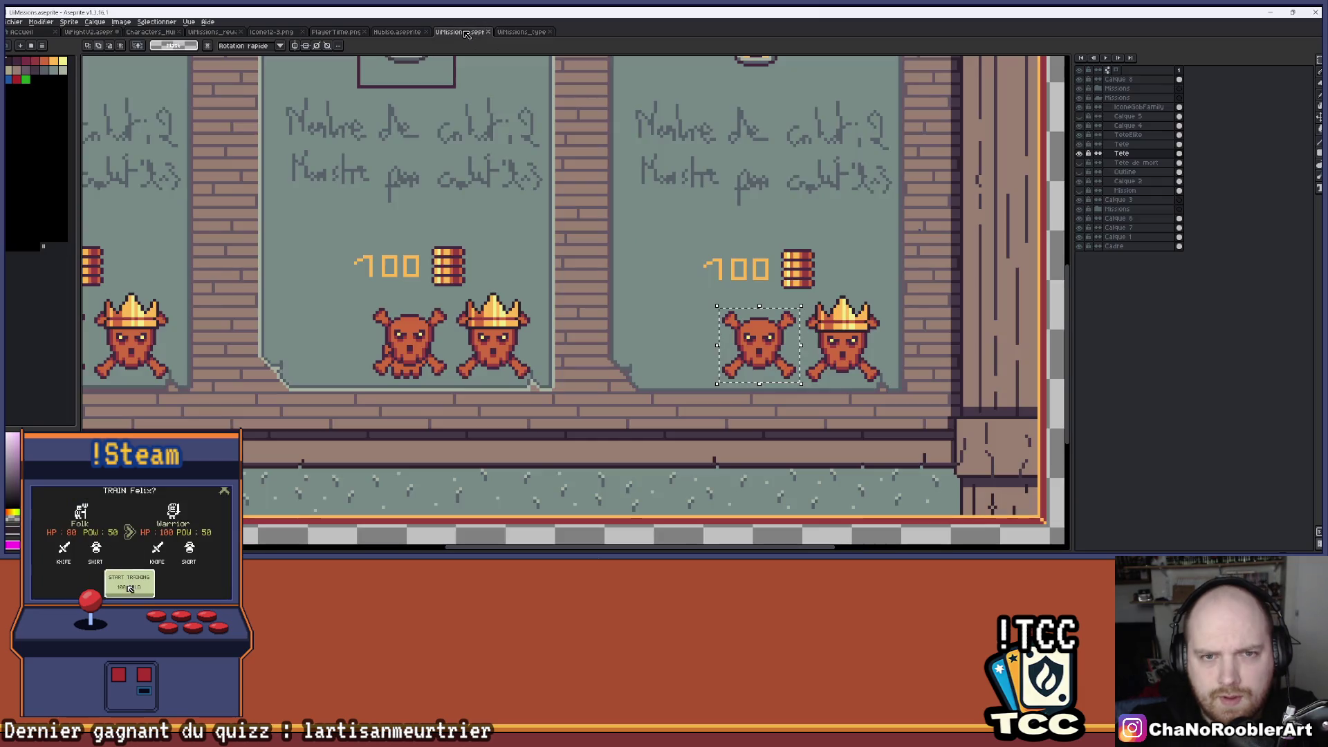
scroll(419, 298, "down", 1)
left_click_drag(418, 299, 446, 336)
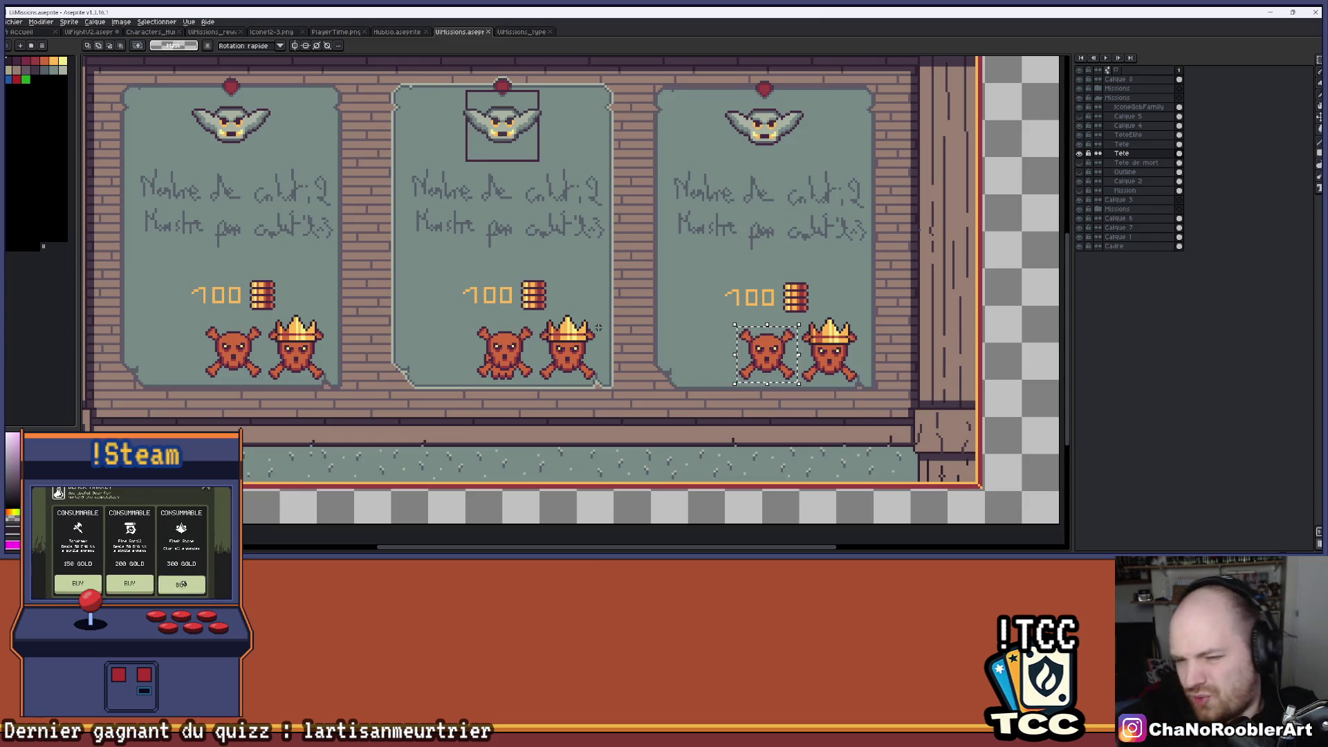
scroll(591, 233, "down", 1)
scroll(592, 234, "down", 2)
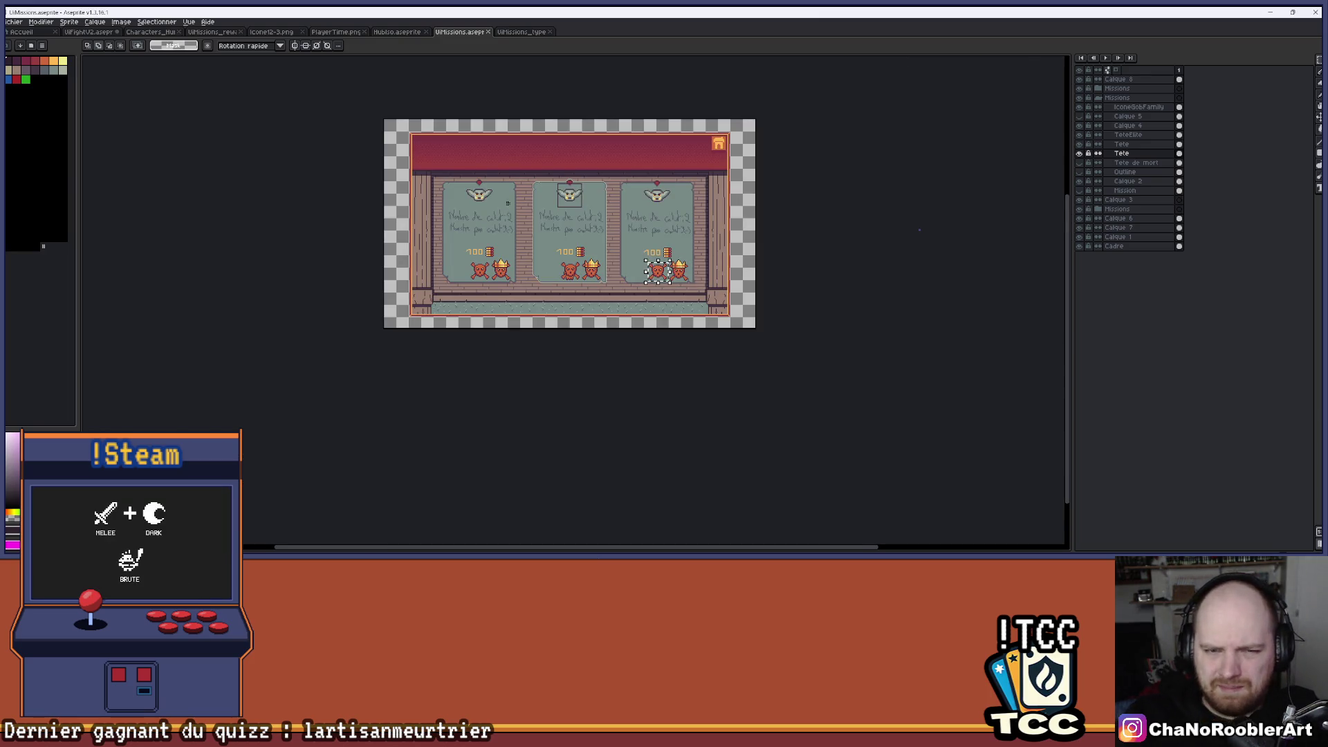
scroll(487, 175, "up", 2)
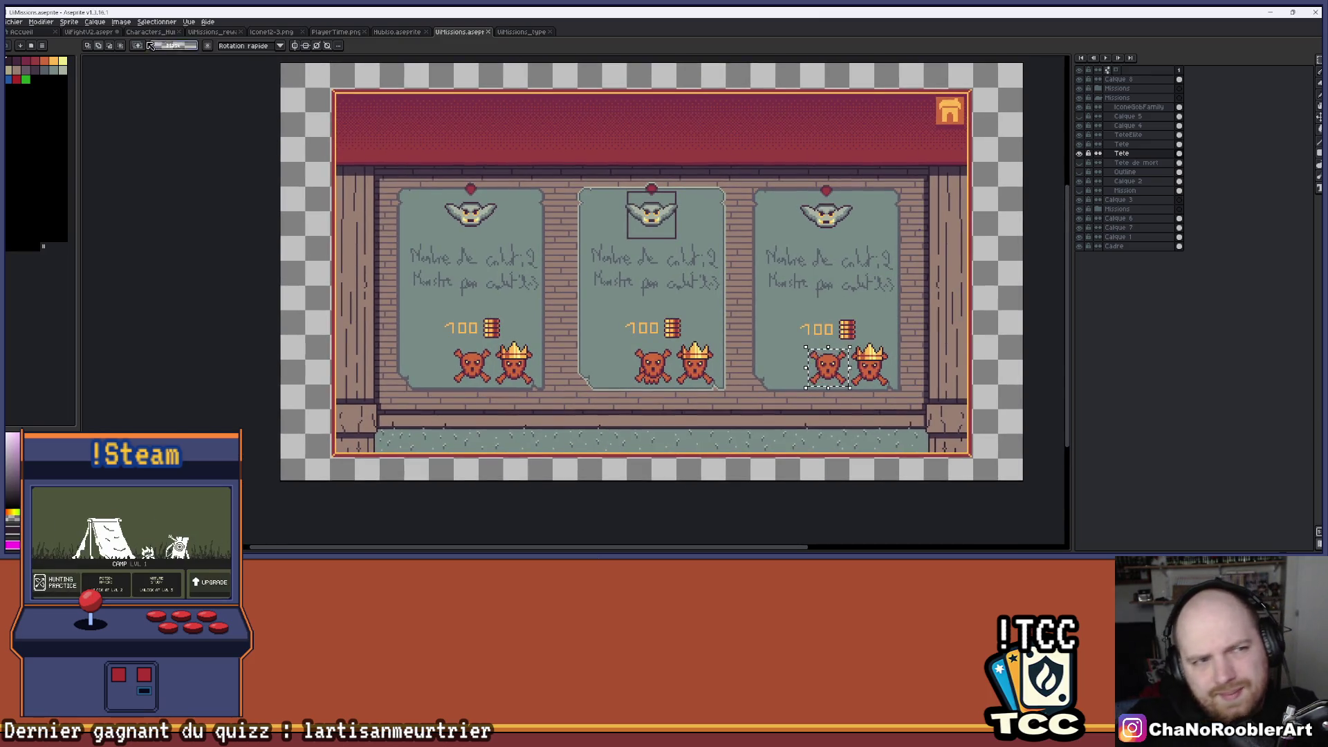
left_click(89, 32)
scroll(569, 181, "up", 3)
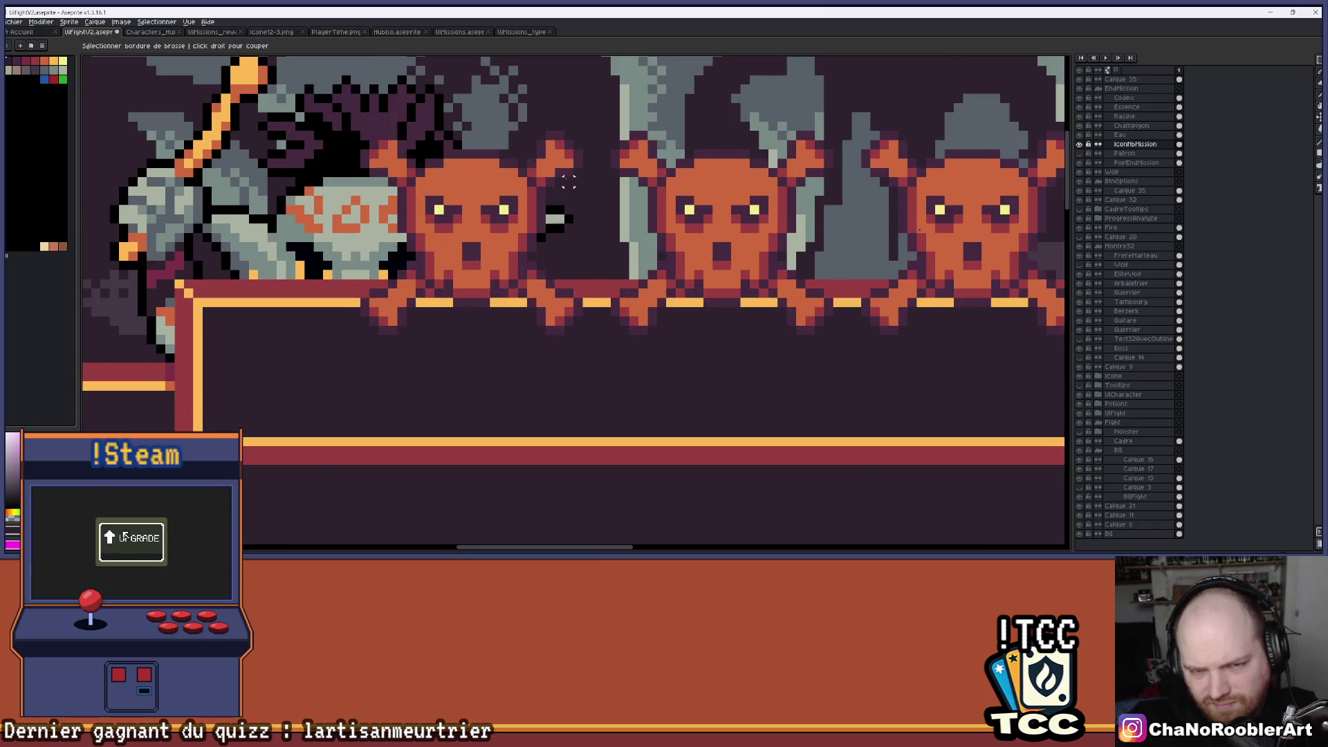
scroll(569, 181, "down", 2)
scroll(465, 410, "up", 4)
Paint black brows and eye outlines on the skull emblem and save the file.
mouse_move(465, 411)
left_mouse_down()
mouse_move(559, 319)
mouse_move(604, 305)
mouse_move(707, 344)
mouse_move(808, 295)
mouse_move(930, 418)
mouse_move(980, 369)
mouse_move(880, 270)
mouse_move(881, 245)
mouse_move(722, 348)
mouse_move(755, 256)
mouse_move(740, 237)
mouse_move(764, 198)
mouse_move(750, 181)
mouse_move(695, 184)
mouse_move(673, 214)
left_mouse_up()
scroll(722, 260, "down", 2)
scroll(723, 260, "up", 1)
scroll(645, 328, "down", 3)
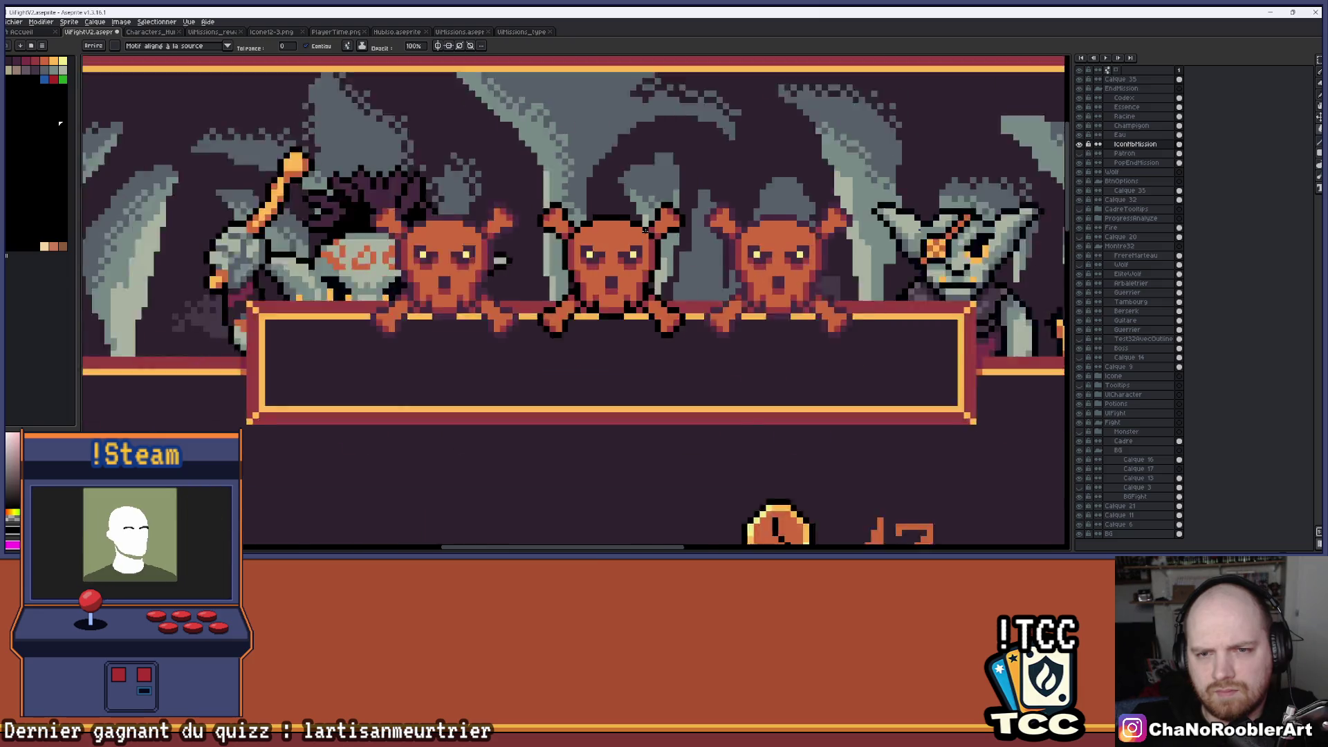
scroll(646, 328, "up", 5)
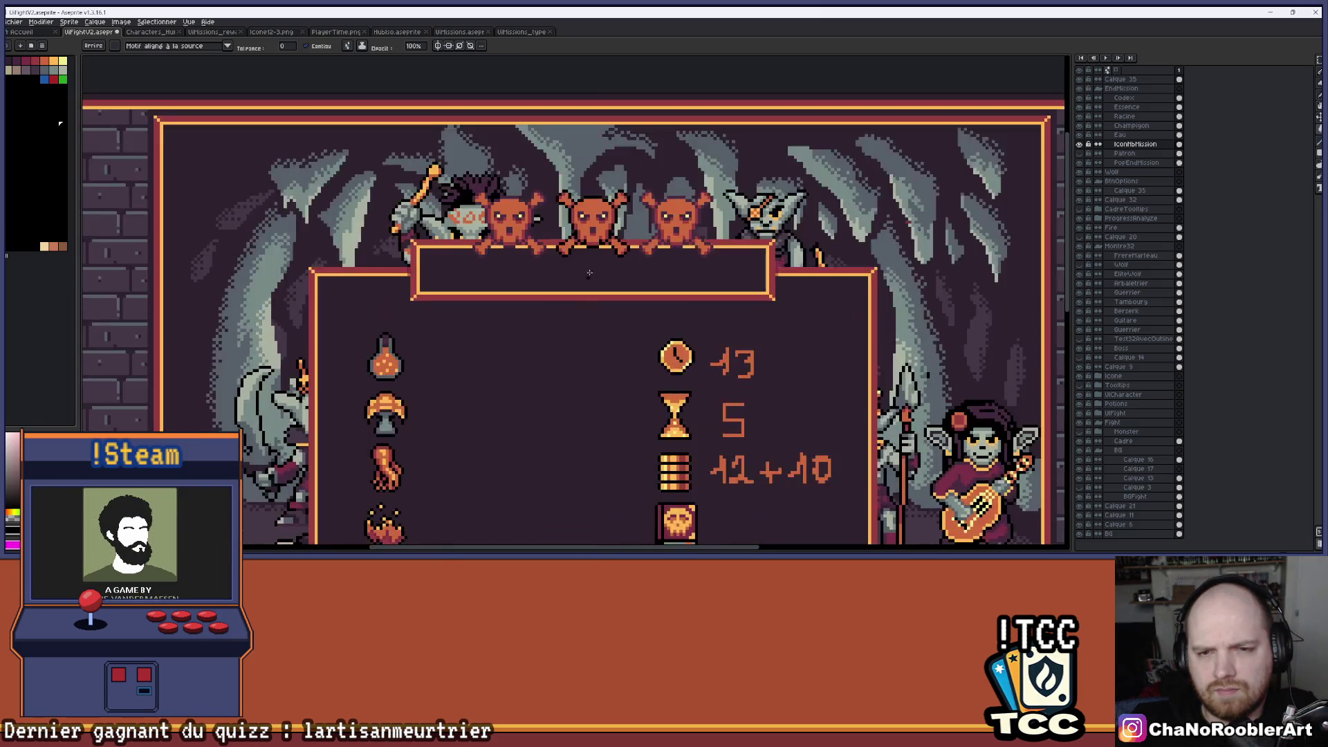
left_click_drag(596, 166, 603, 275)
left_click_drag(619, 195, 664, 176)
left_click(546, 194)
mouse_move(564, 211)
left_mouse_down()
mouse_move(523, 174)
mouse_move(547, 175)
left_mouse_up()
scroll(548, 286, "down", 4)
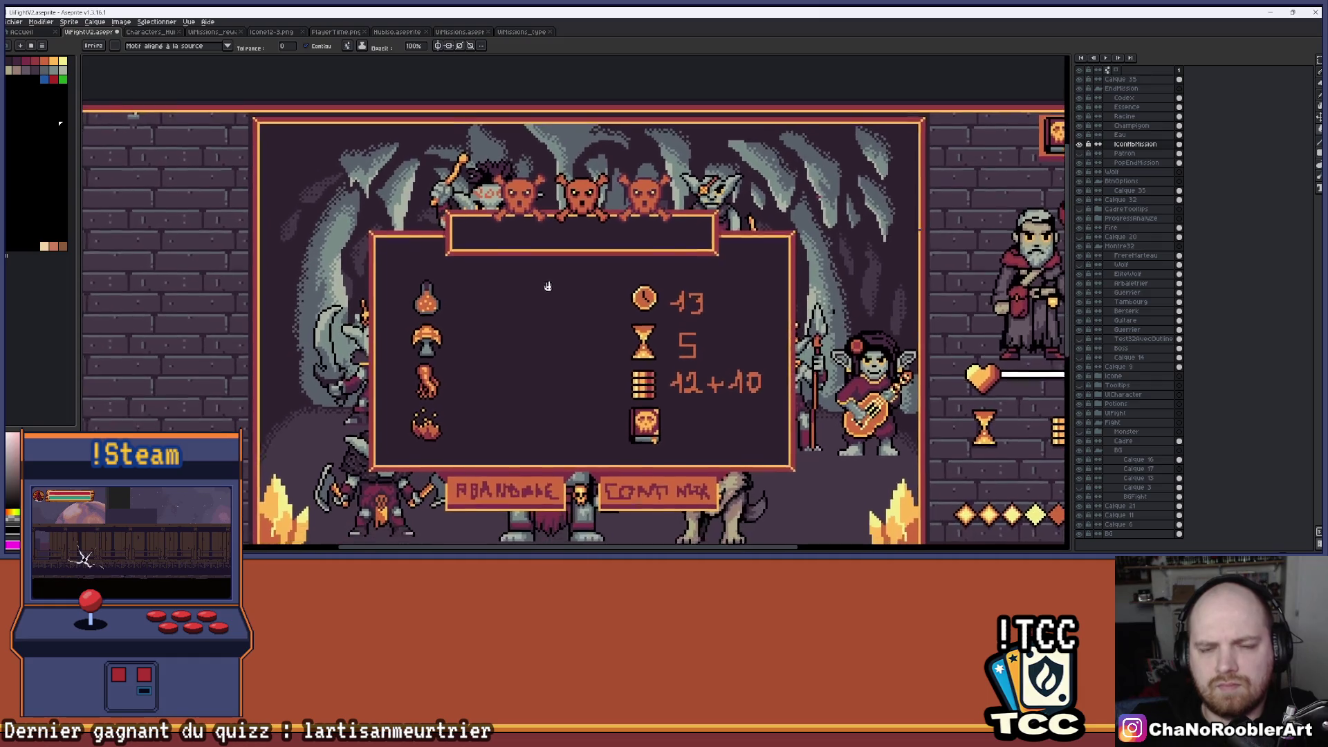
left_click_drag(548, 286, 549, 277)
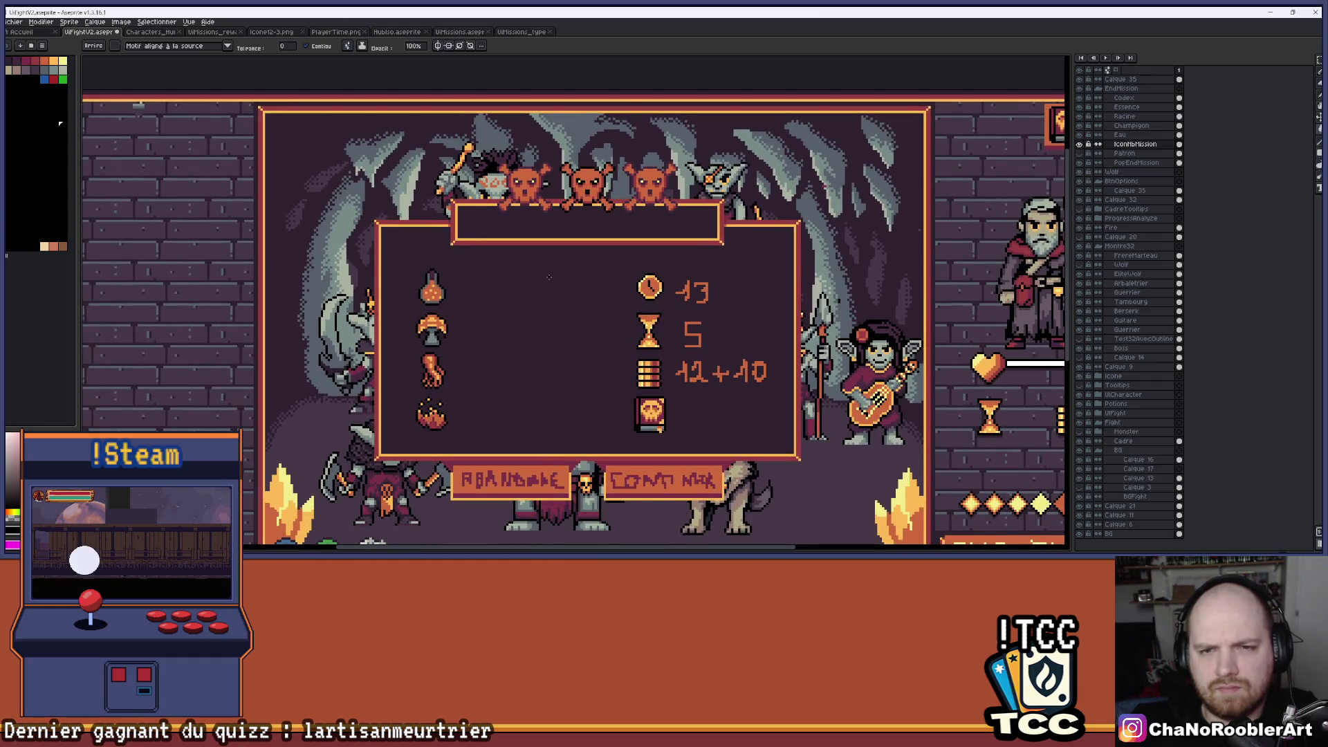
key("ctrl+s")
Marquee-select and delete the old left and right skulls.
key("m")
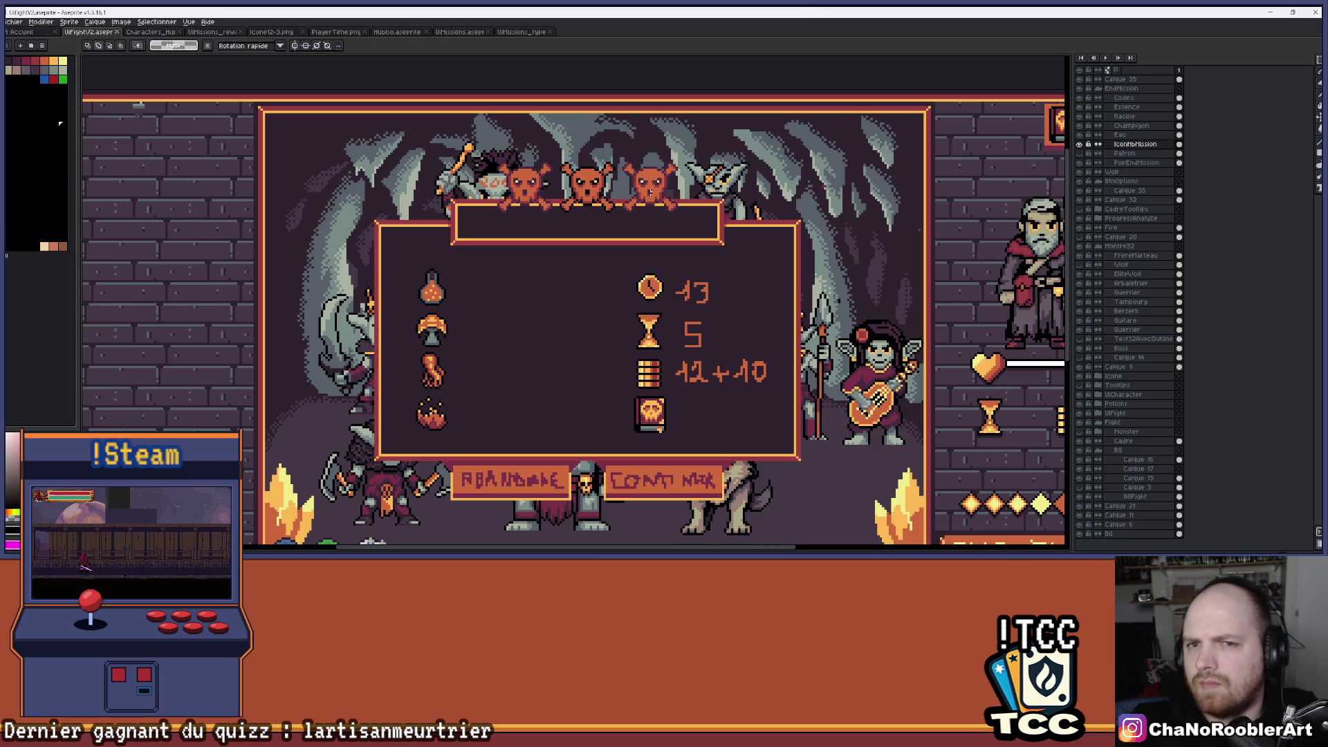
left_click_drag(484, 153, 556, 220)
key("Delete")
left_click_drag(620, 153, 690, 239)
key("Delete")
scroll(690, 239, "down", 1)
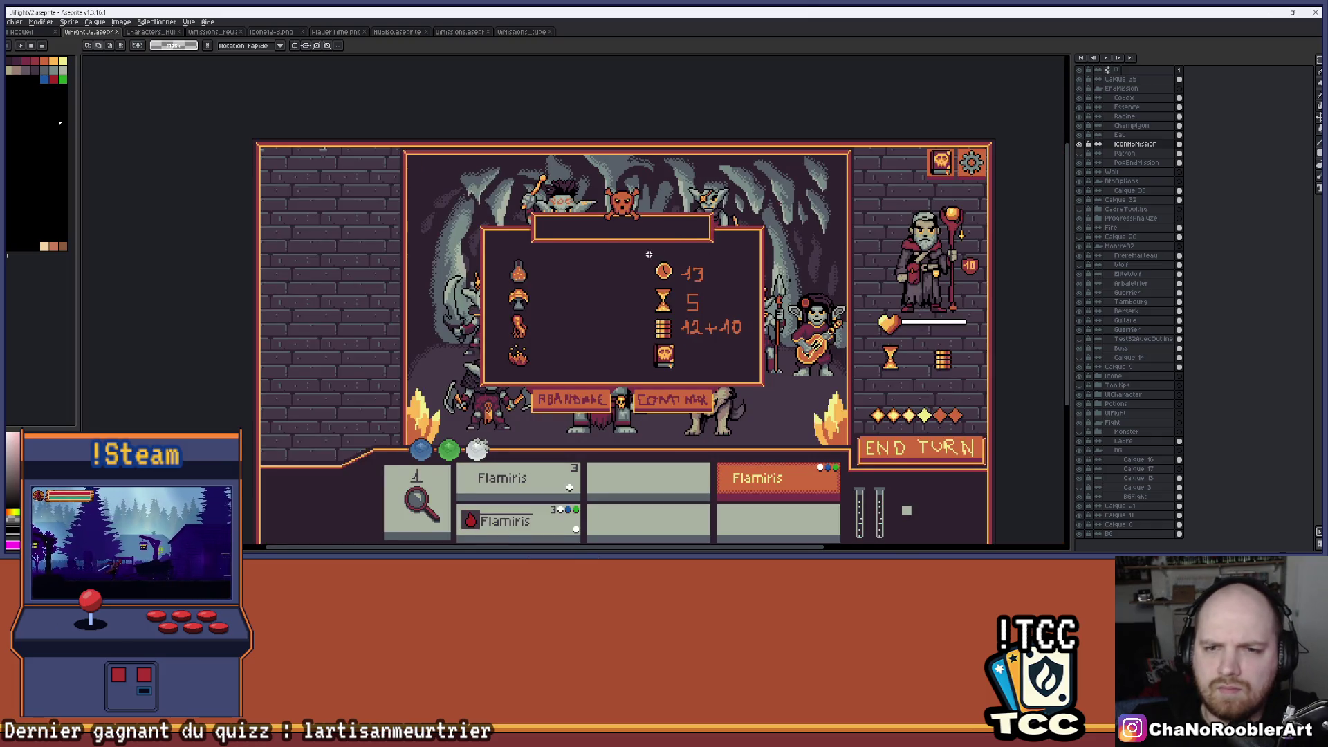
scroll(650, 255, "up", 3)
Copy the revised skull into the emptied spot along the title bar.
mouse_move(515, 133)
left_mouse_down()
mouse_move(618, 208)
mouse_move(651, 250)
left_mouse_up()
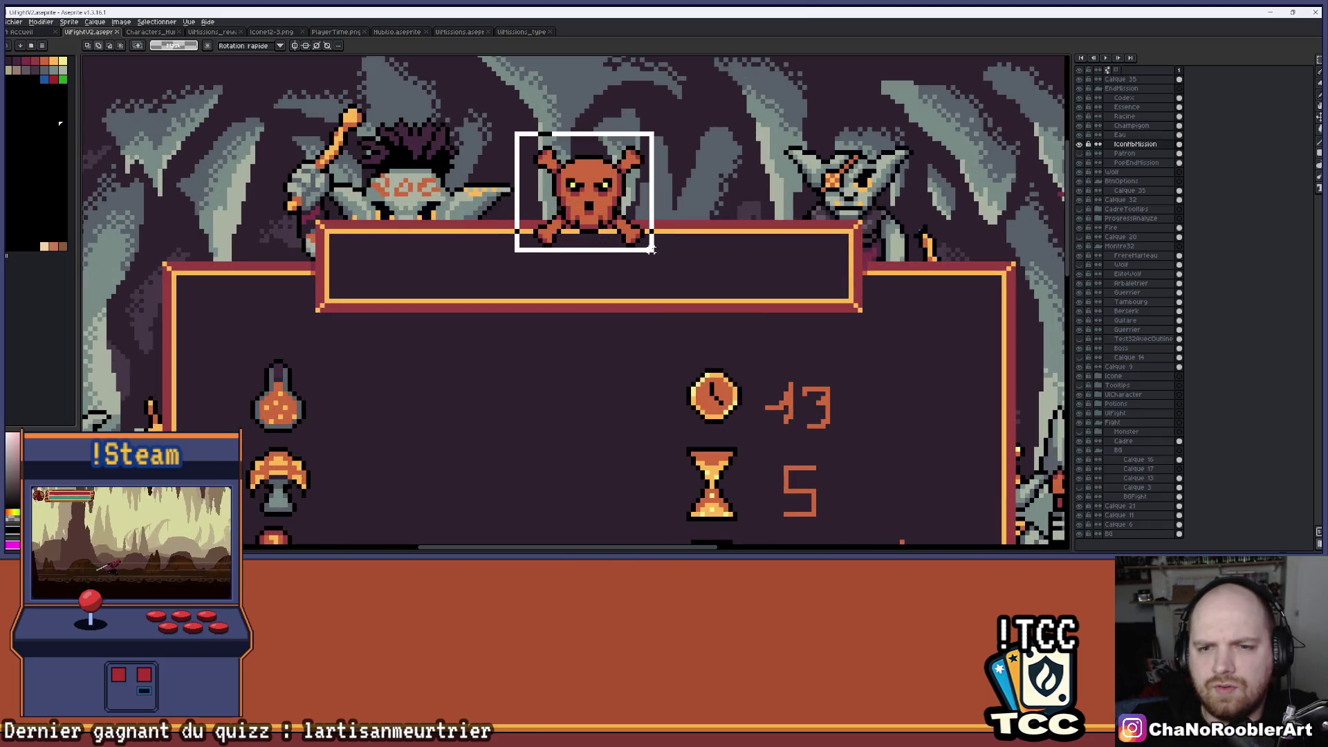
mouse_move(616, 208)
left_mouse_down("ctrl")
mouse_move(745, 207)
mouse_move(493, 209)
left_mouse_up("ctrl")
key("Return")
scroll(505, 249, "down", 4)
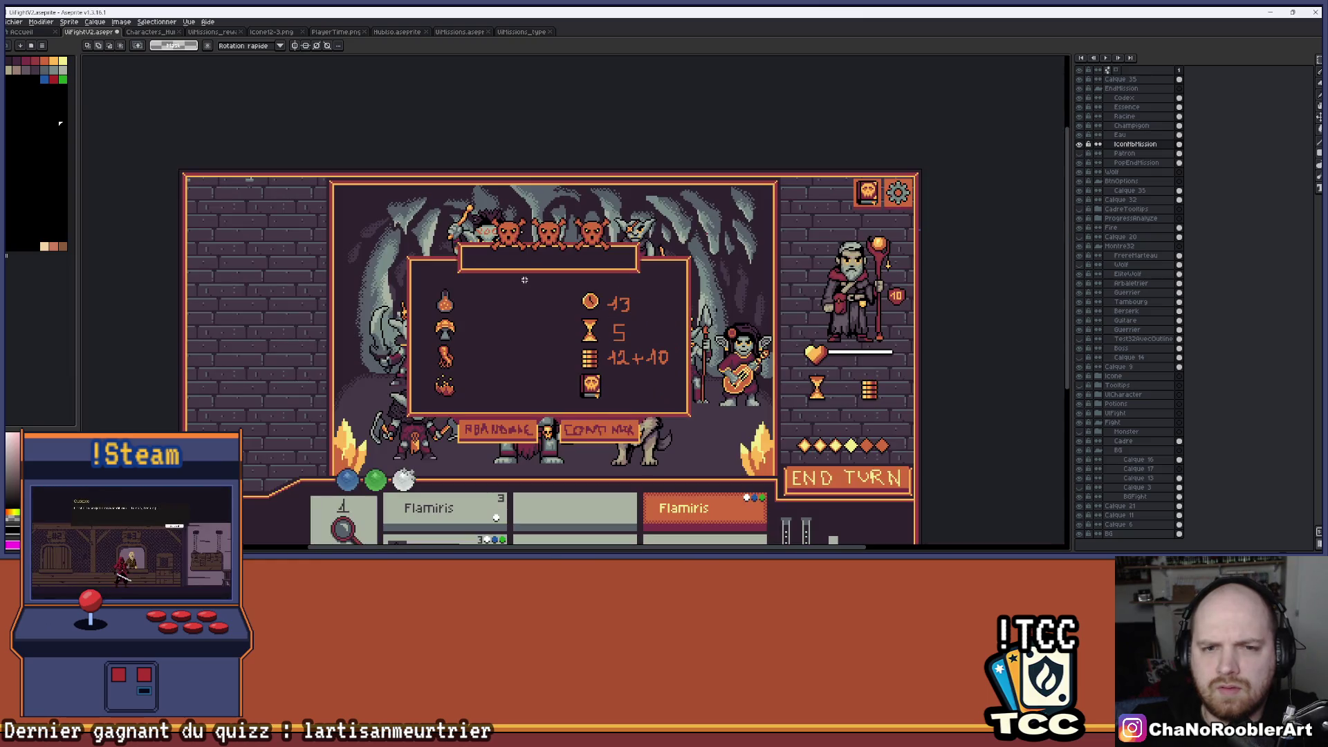
left_click_drag(525, 301, 558, 264)
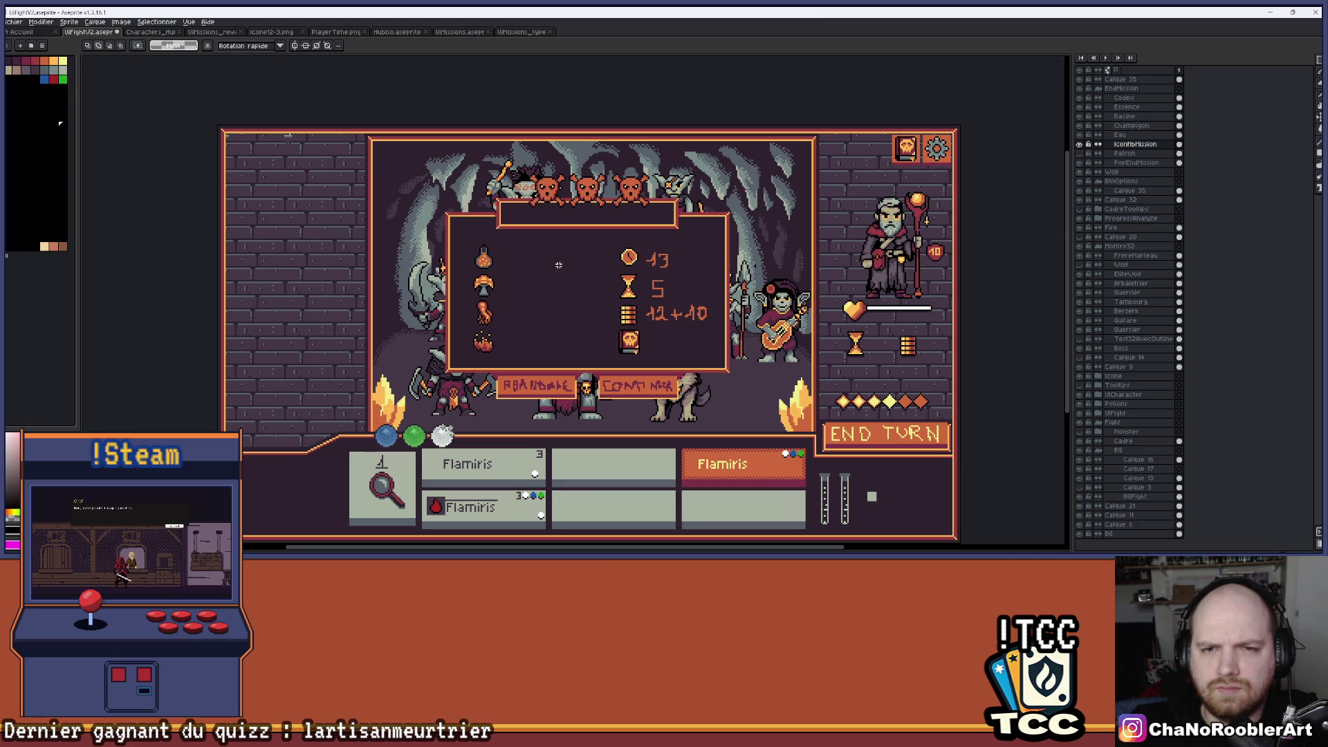
left_click_drag(533, 274, 504, 279)
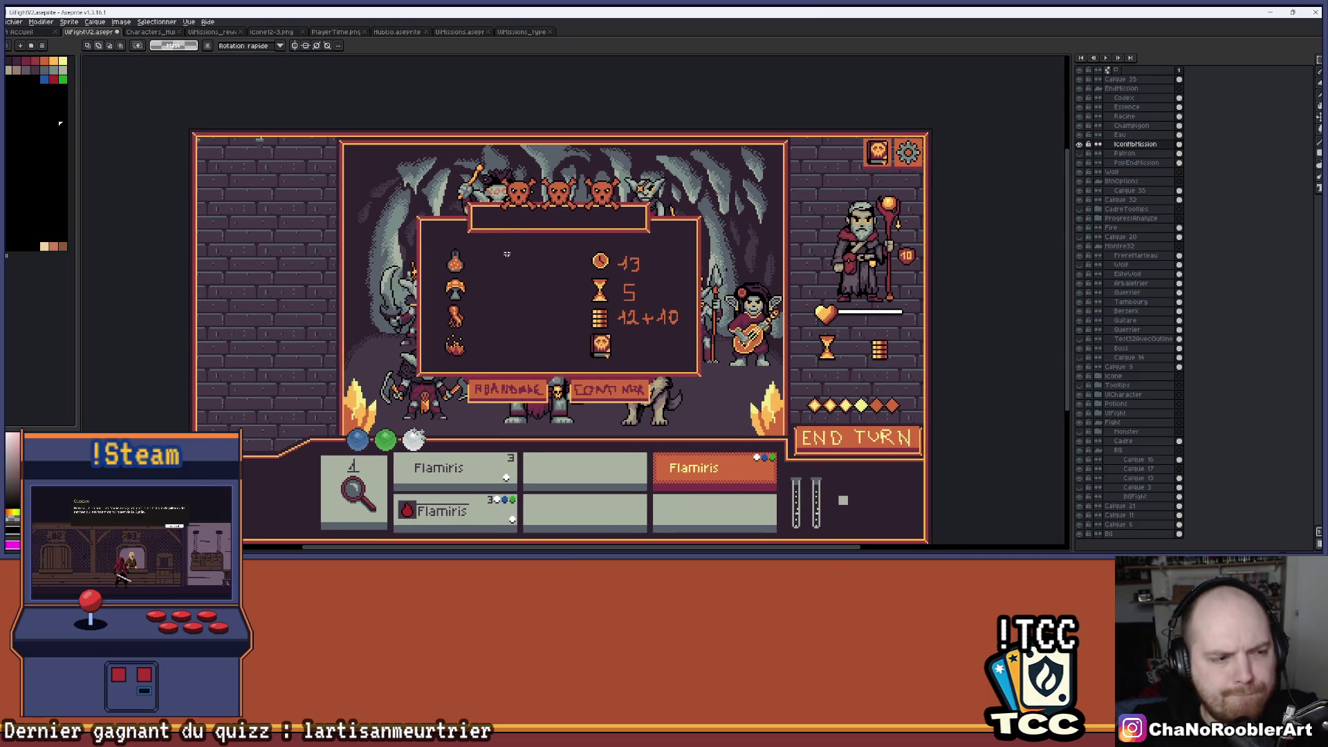
Browse the open documents (mission board, coin stack, wizard sprites) and return to the battle mockup.
left_click(526, 32)
left_click(457, 31)
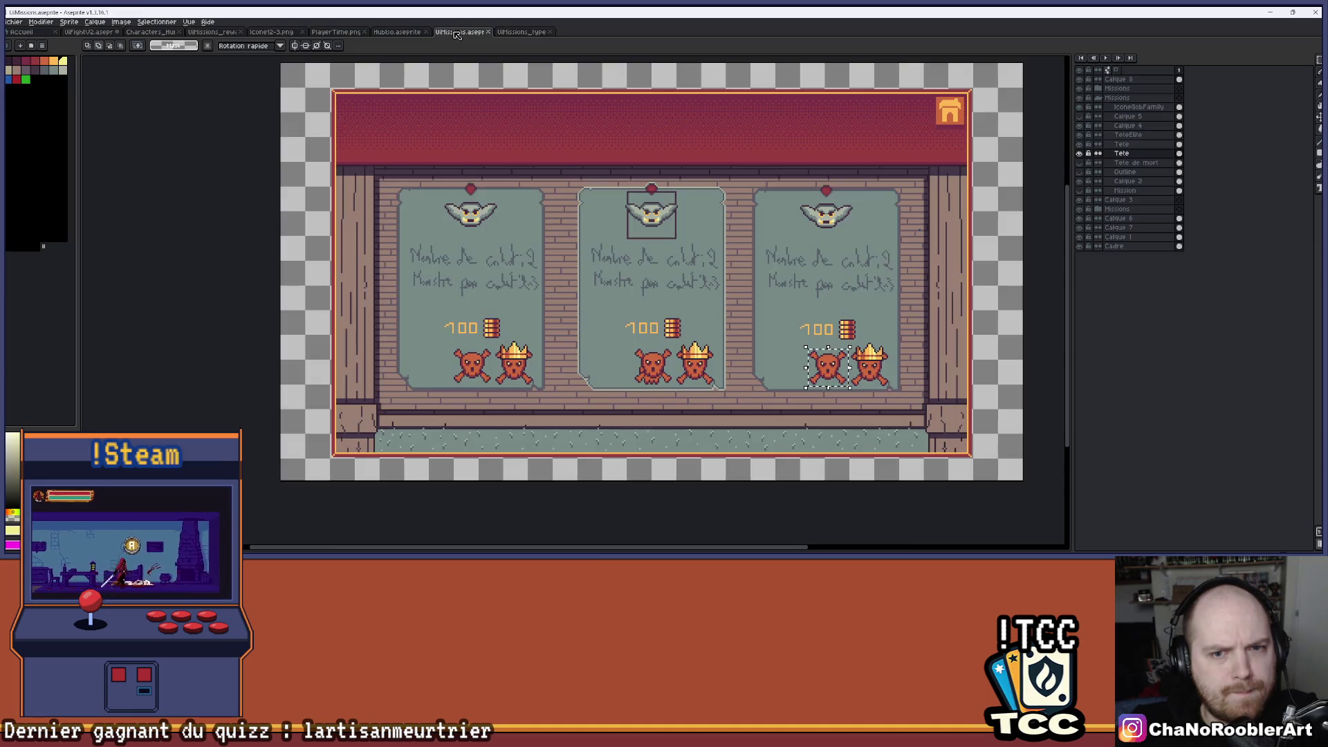
scroll(468, 244, "up", 2)
scroll(459, 348, "down", 2)
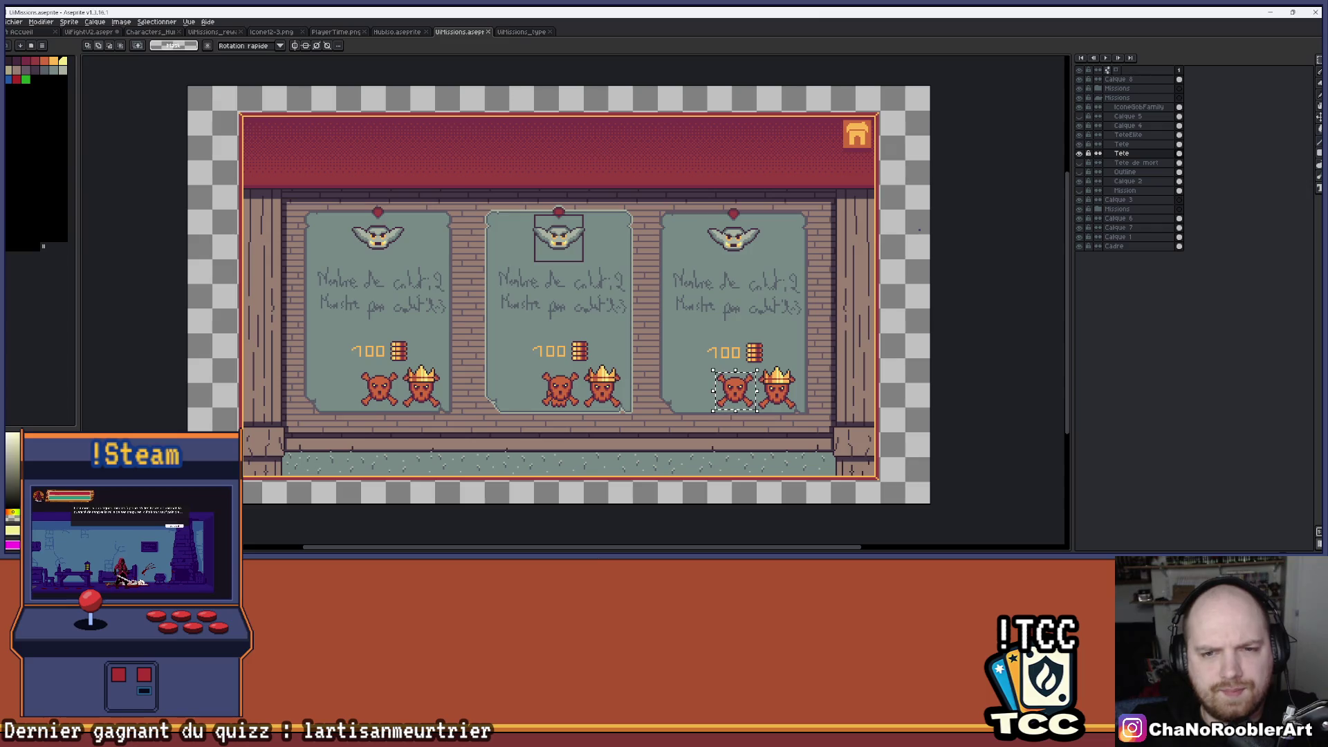
left_click(377, 32)
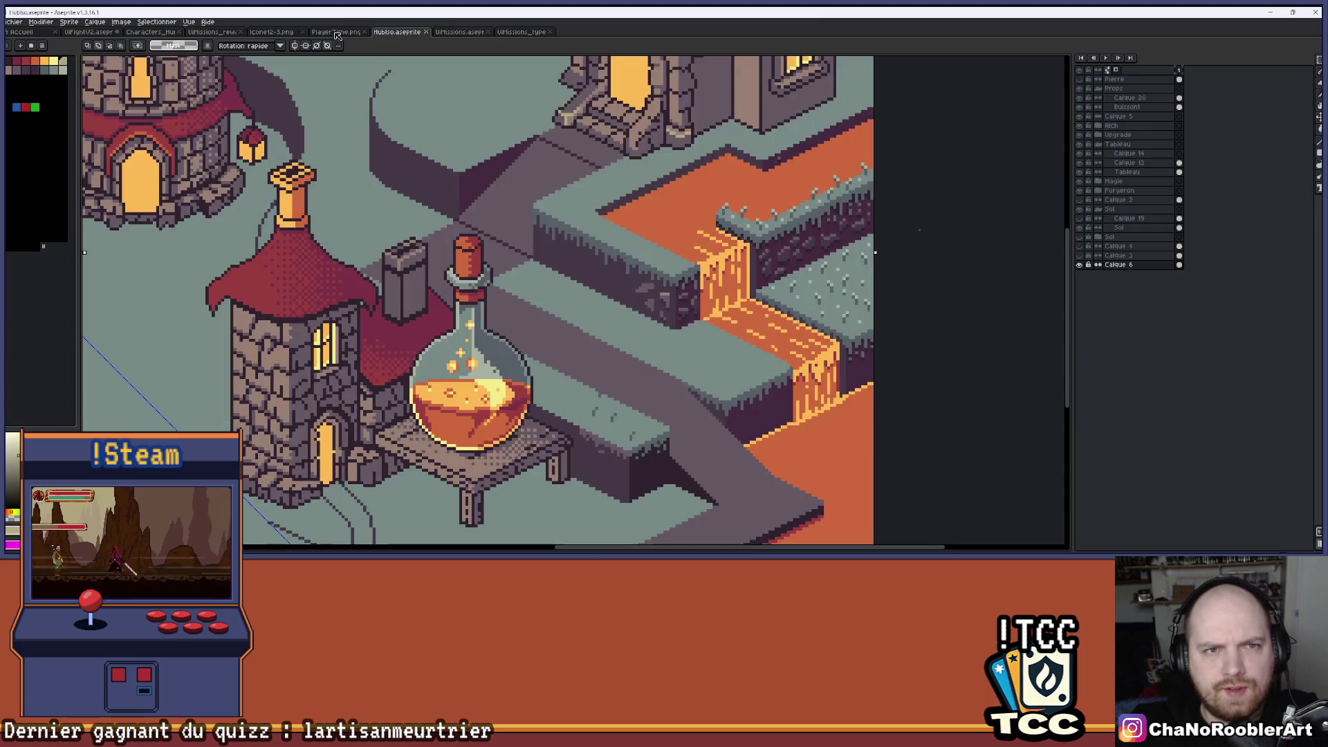
left_click(332, 32)
left_click(270, 32)
left_click(211, 32)
left_click(156, 32)
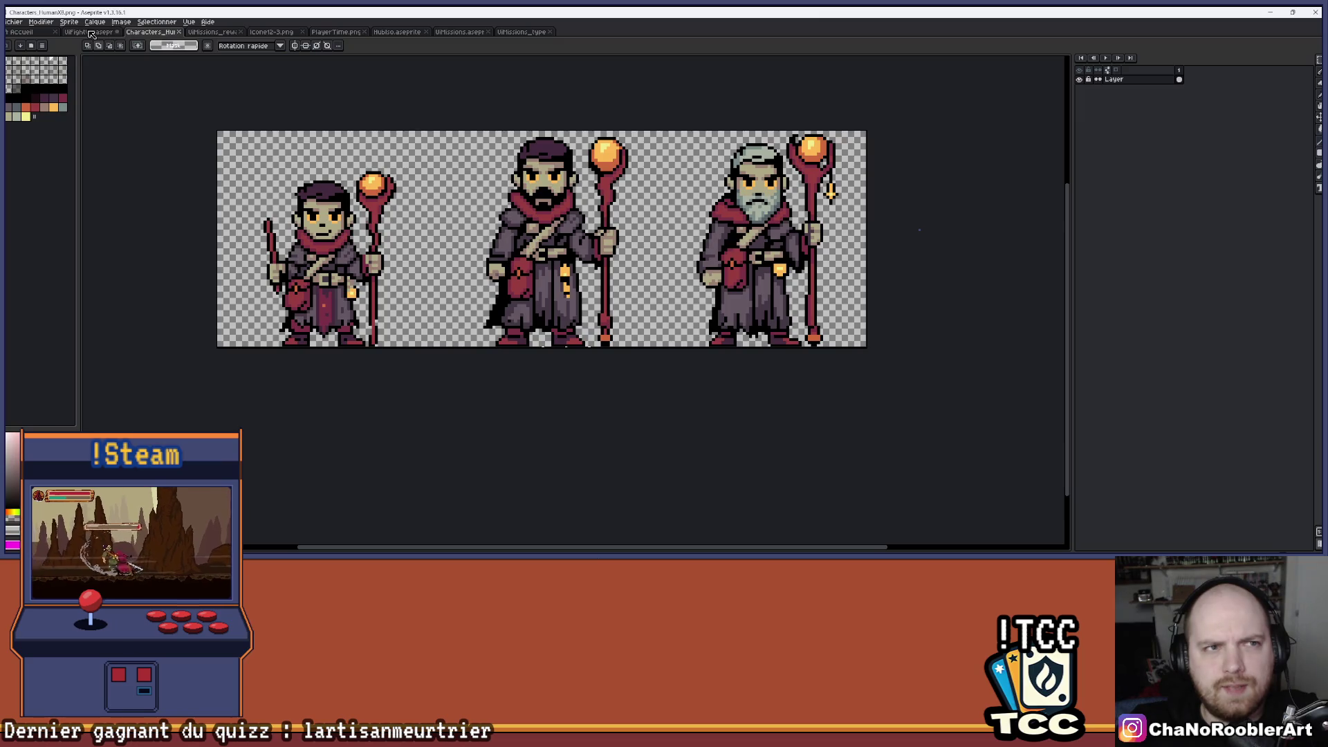
left_click(91, 32)
left_click(522, 32)
left_click(460, 32)
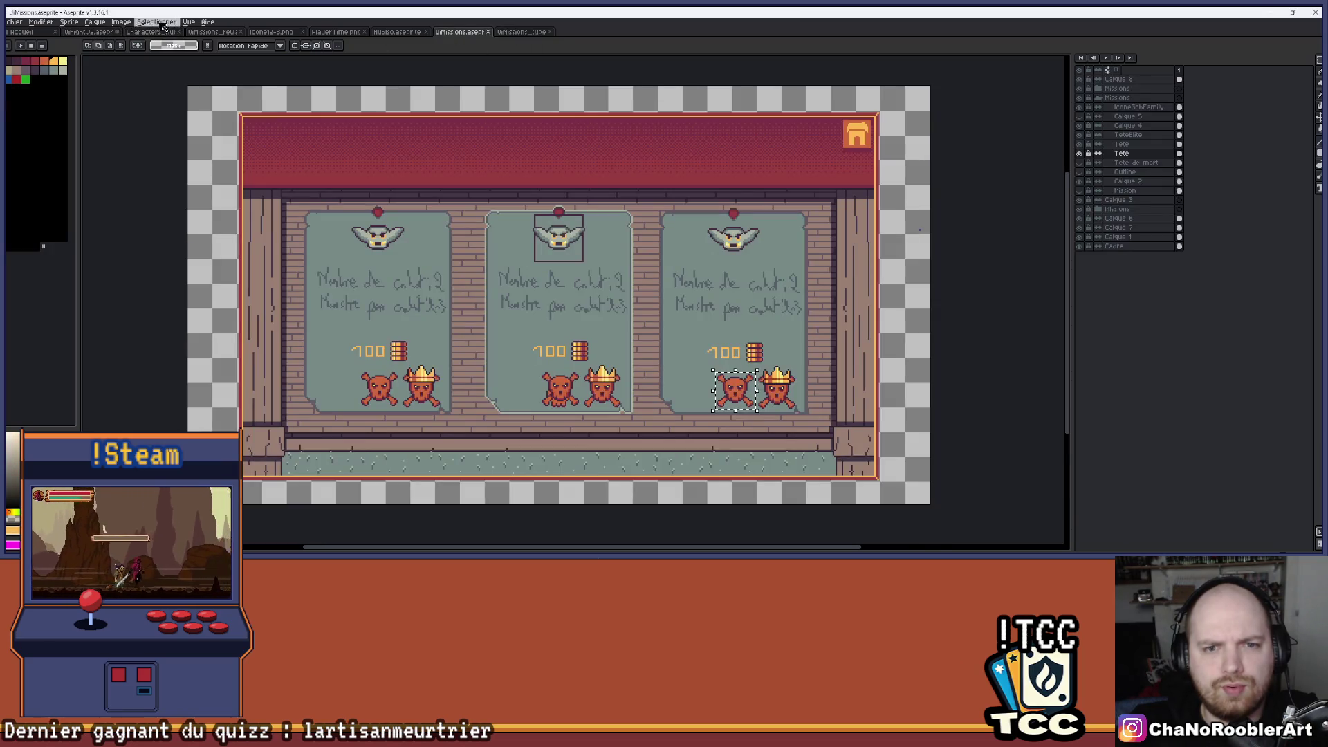
left_click(88, 32)
Open UiSpellUpgradeParchemin.png from the UI export folder via File > Open.
left_click(17, 22)
left_click(35, 50)
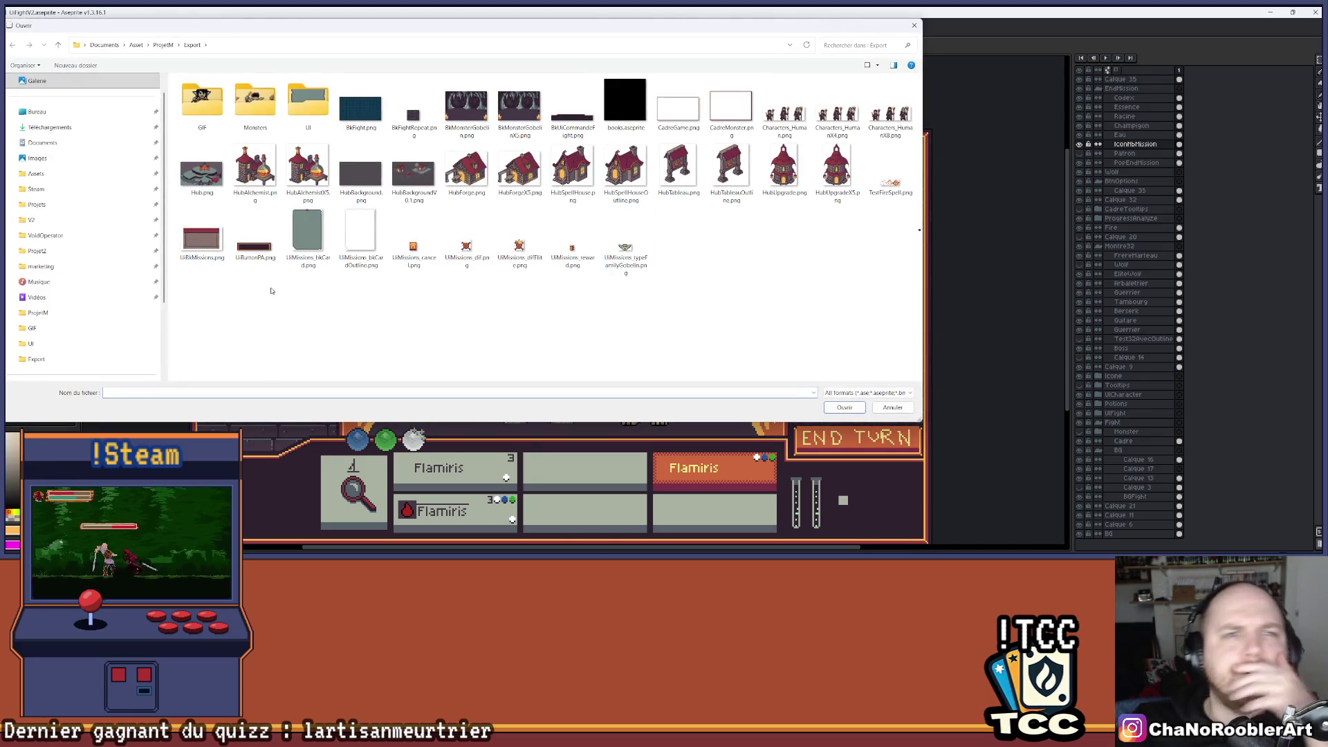
double_click(310, 111)
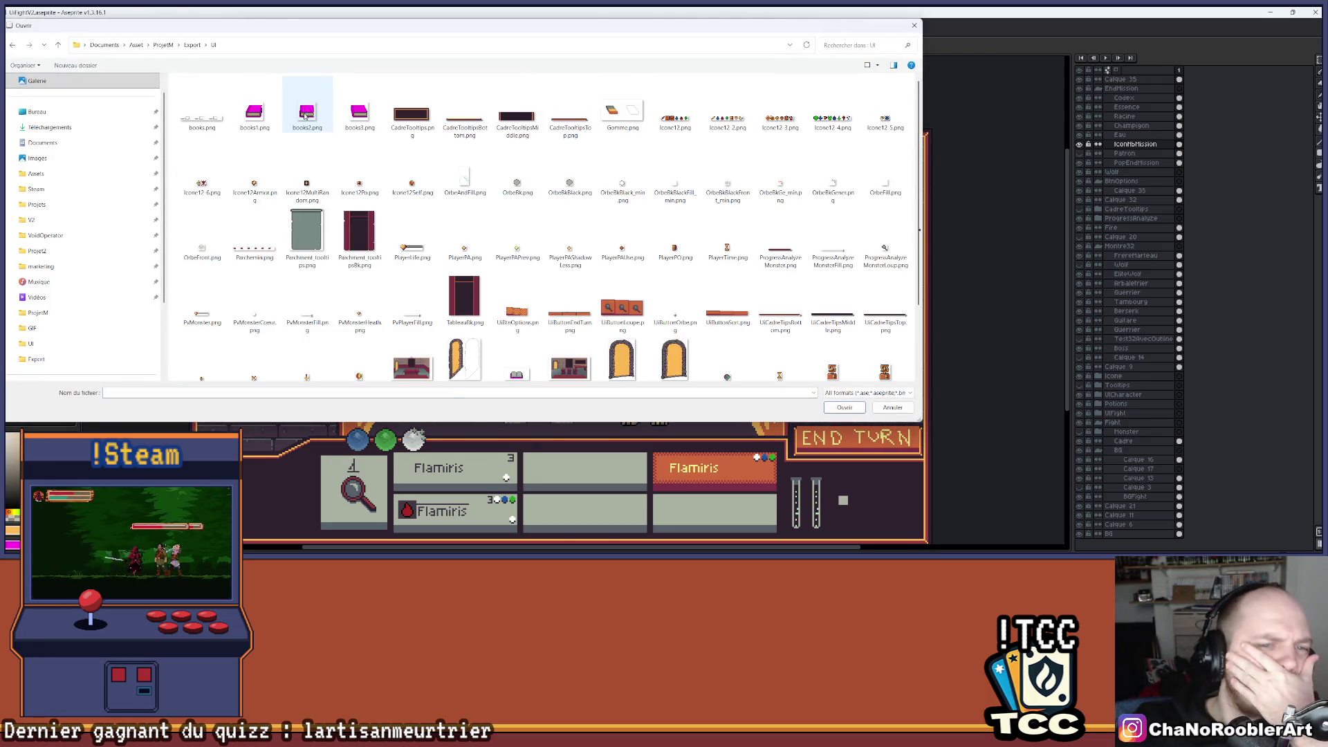
scroll(387, 290, "down", 2)
scroll(450, 346, "up", 2)
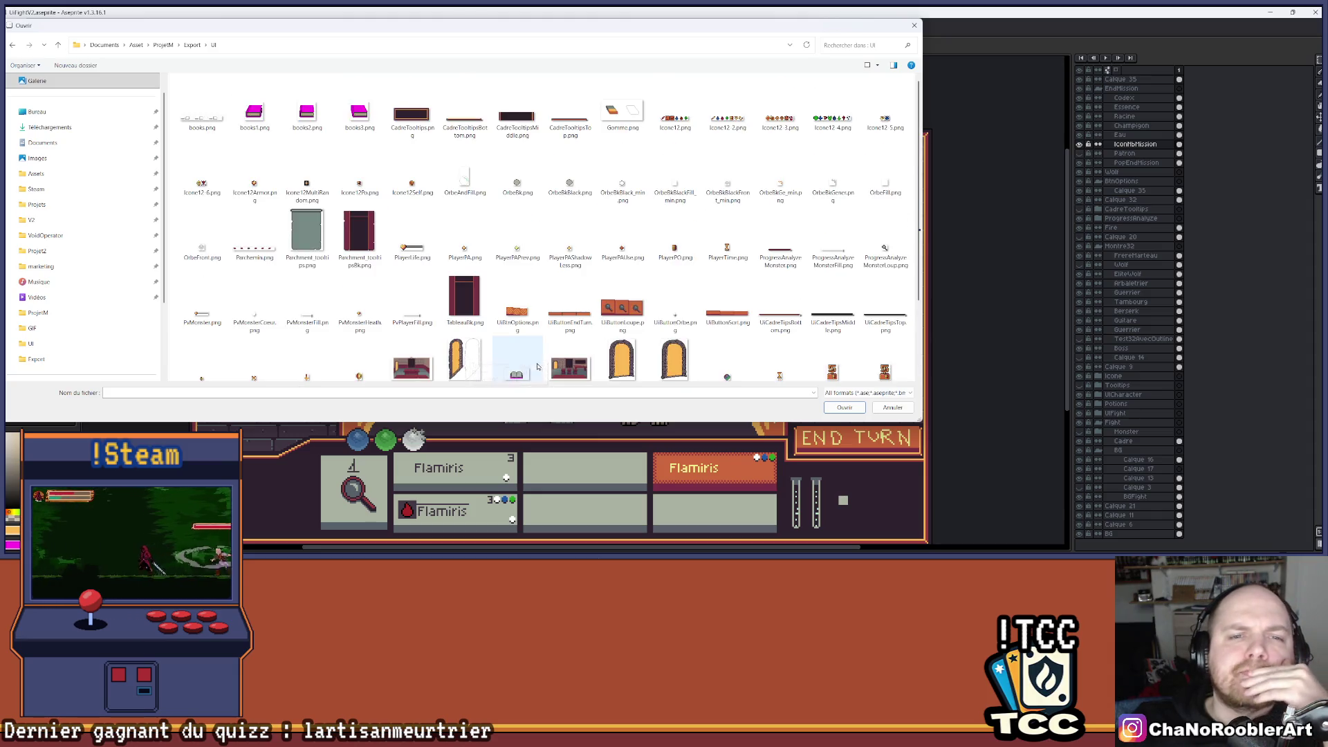
scroll(526, 363, "down", 2)
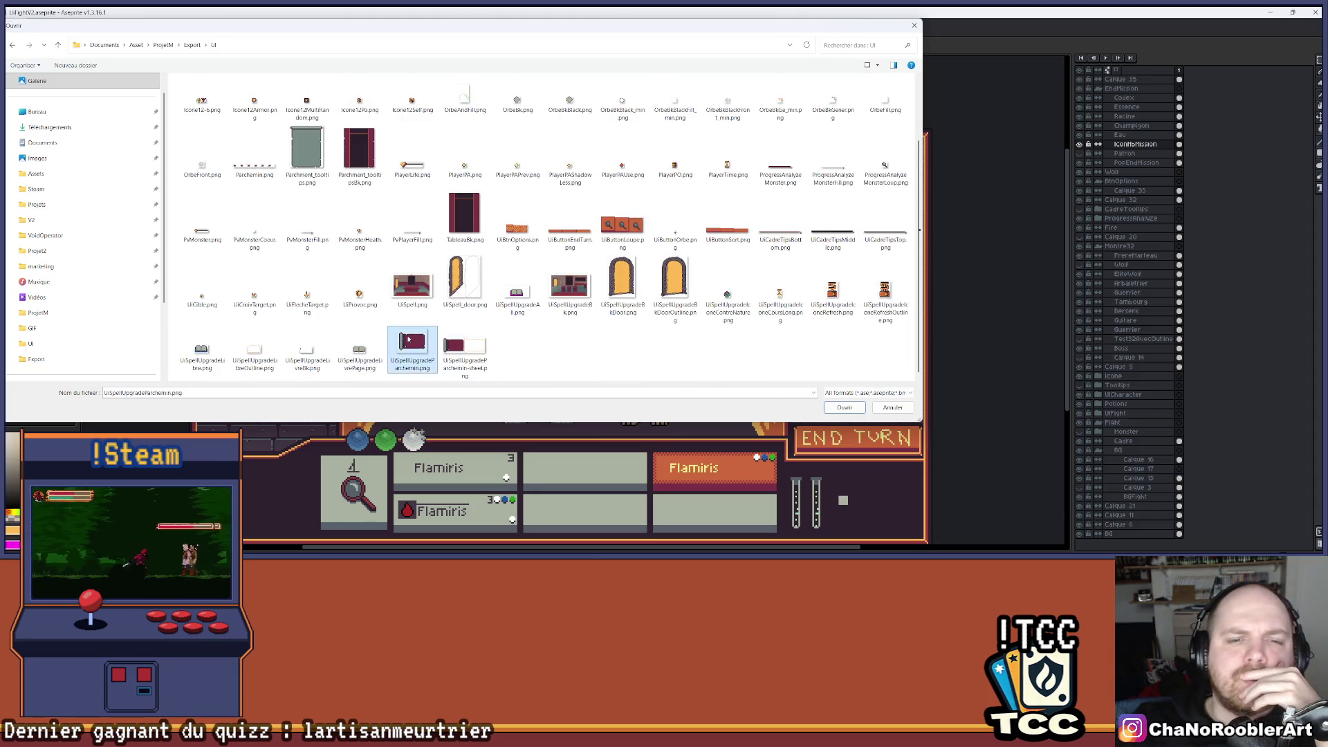
double_click(412, 346)
left_click_drag(541, 328, 562, 270)
scroll(383, 284, "down", 1)
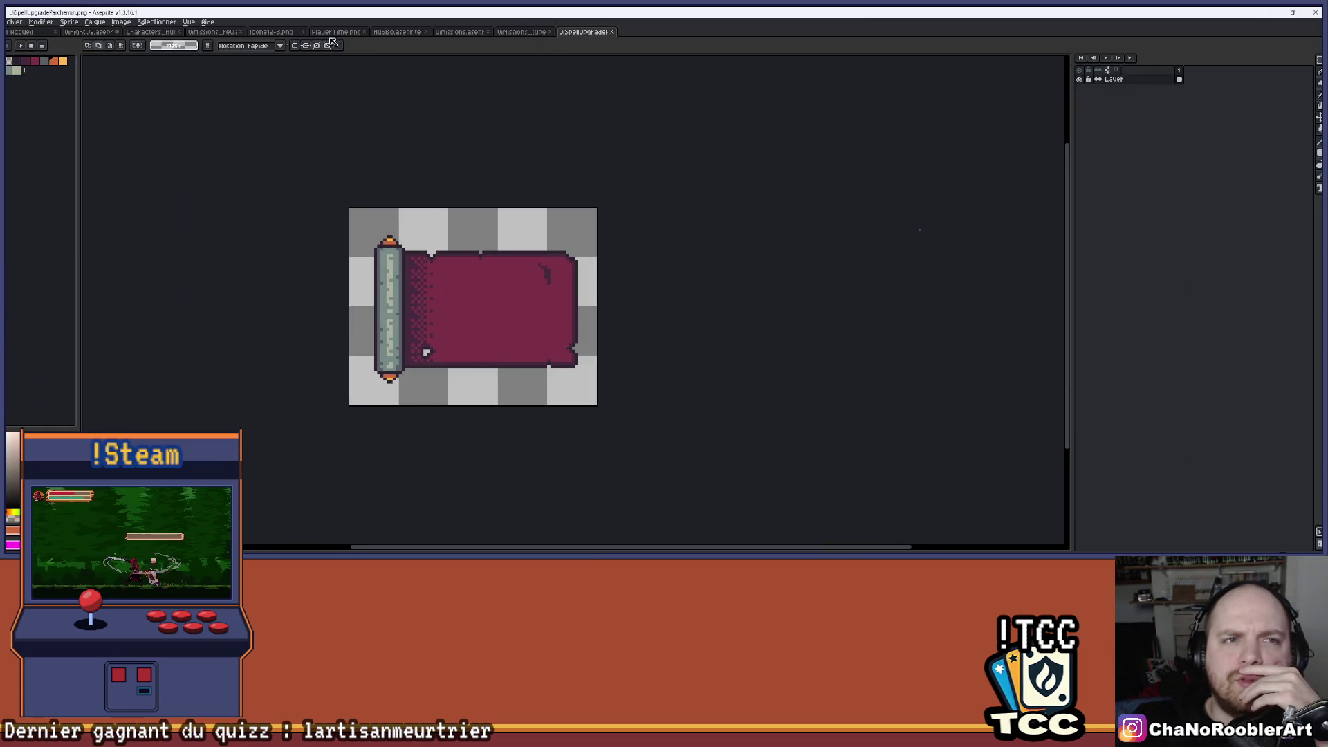
Cycle through the mission board and mage sprite tabs back to the UiFightV2 mockup.
left_click(523, 35)
left_click(470, 35)
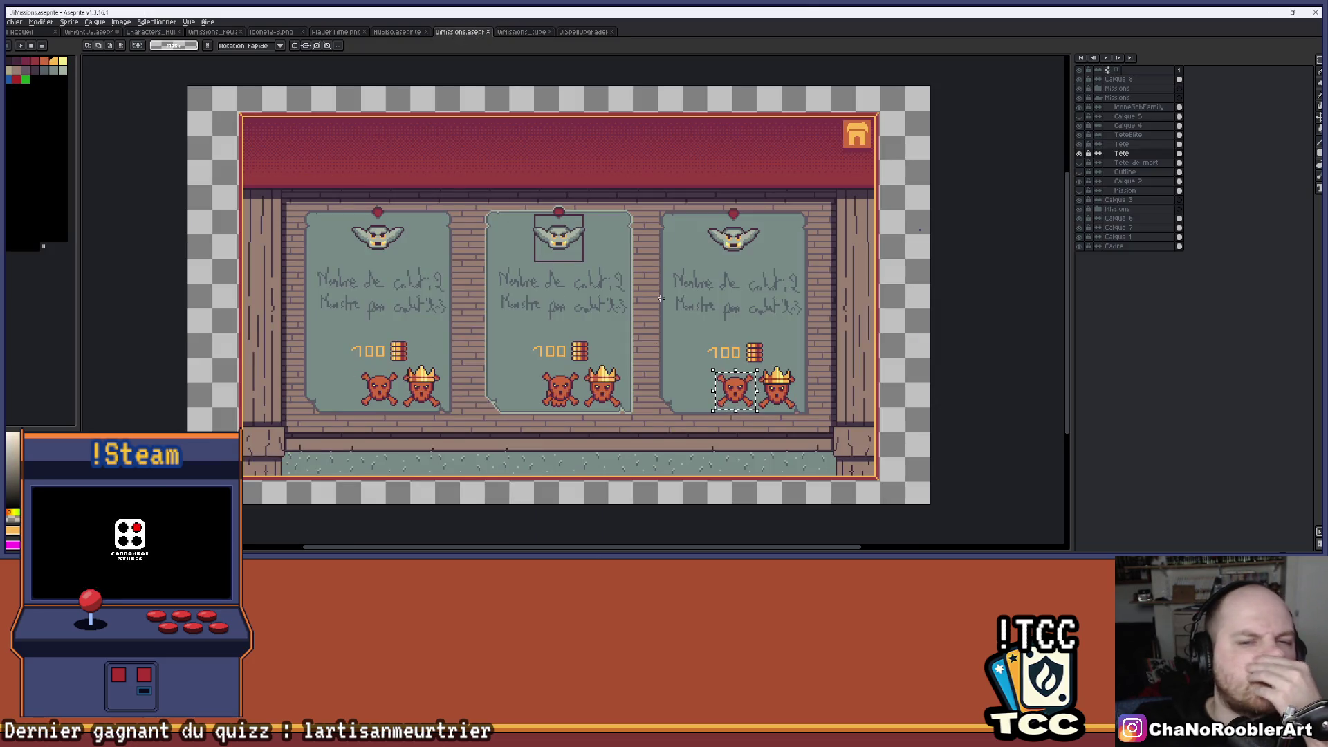
left_click(585, 32)
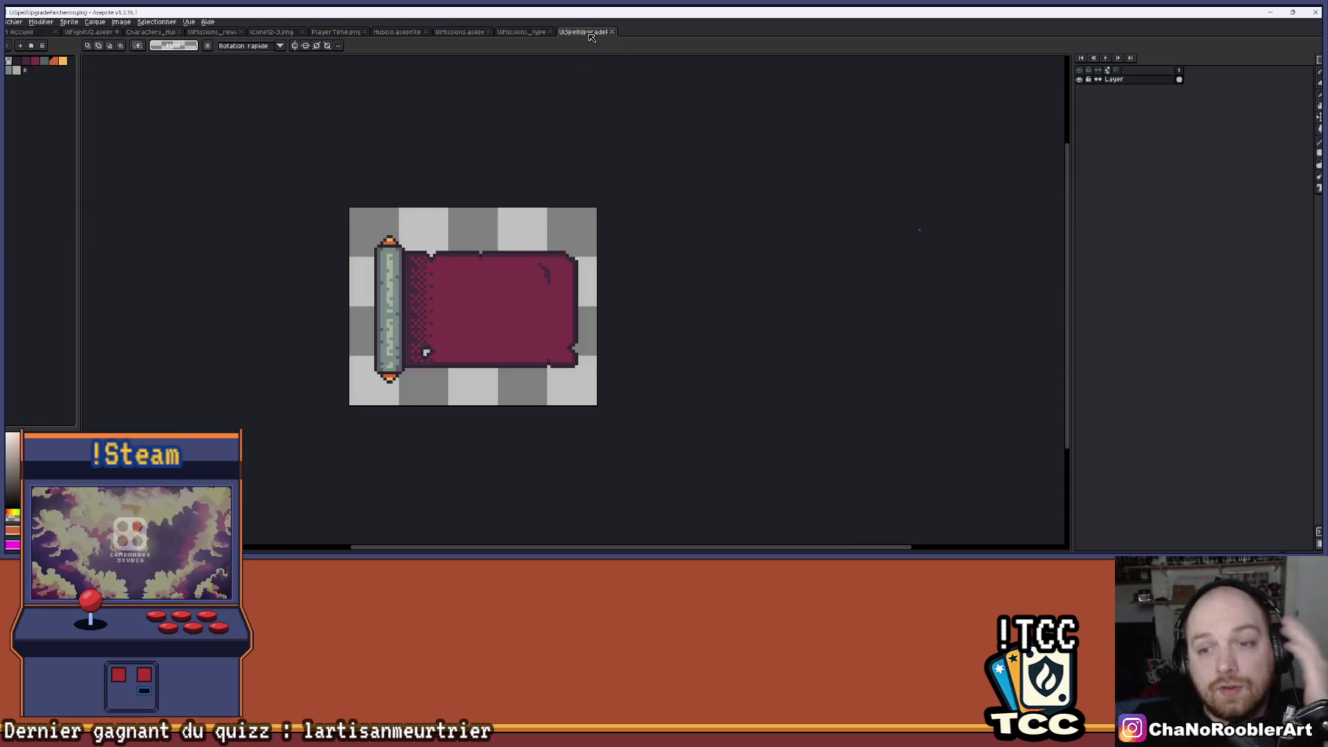
left_click(295, 34)
left_click(221, 34)
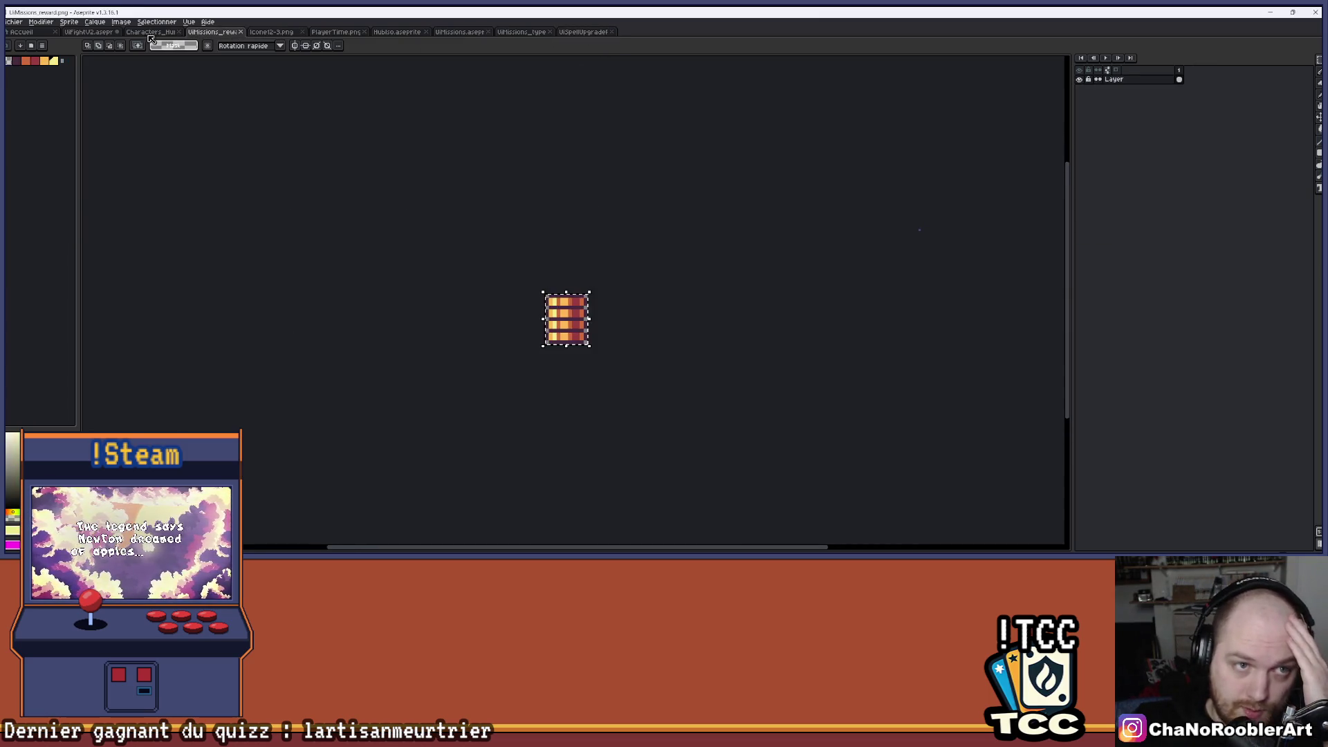
left_click(149, 35)
left_click(88, 33)
scroll(618, 260, "up", 3)
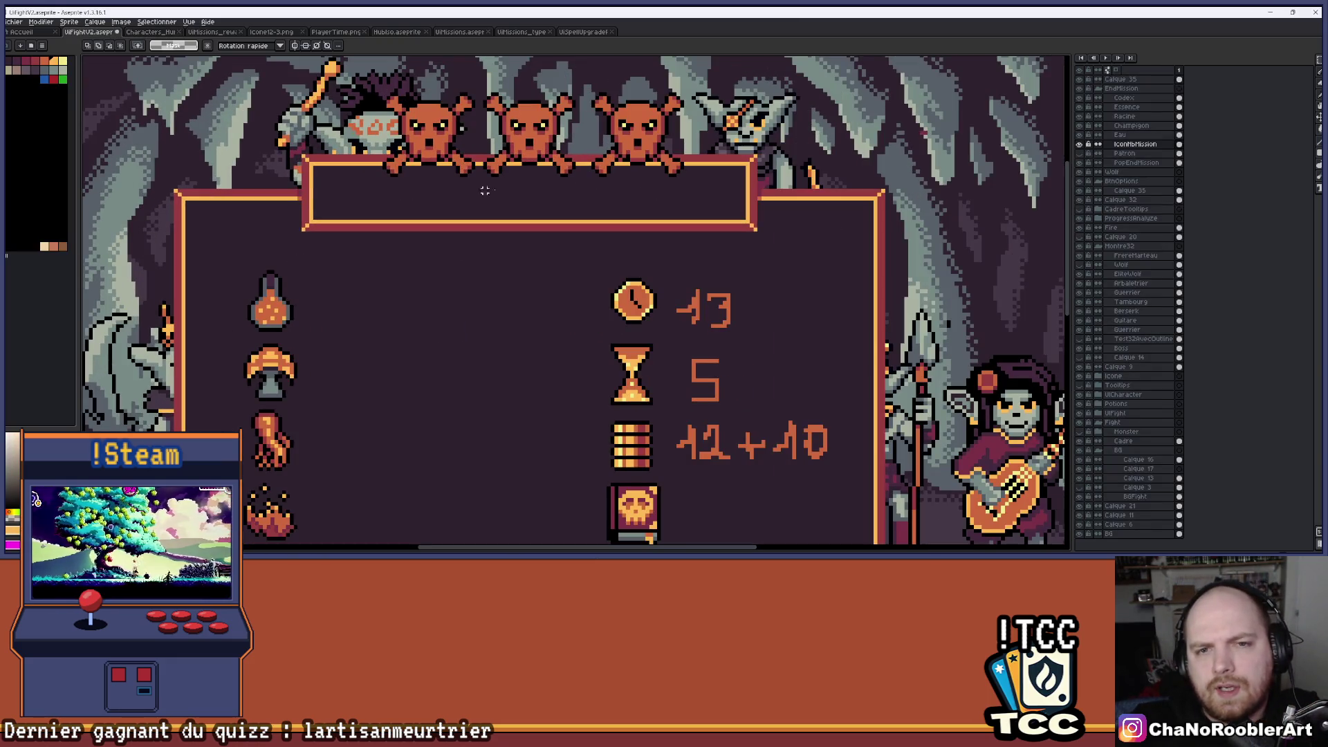
Review the skulls on the three mission panels in the UIMissions mockup.
scroll(419, 199, "down", 2)
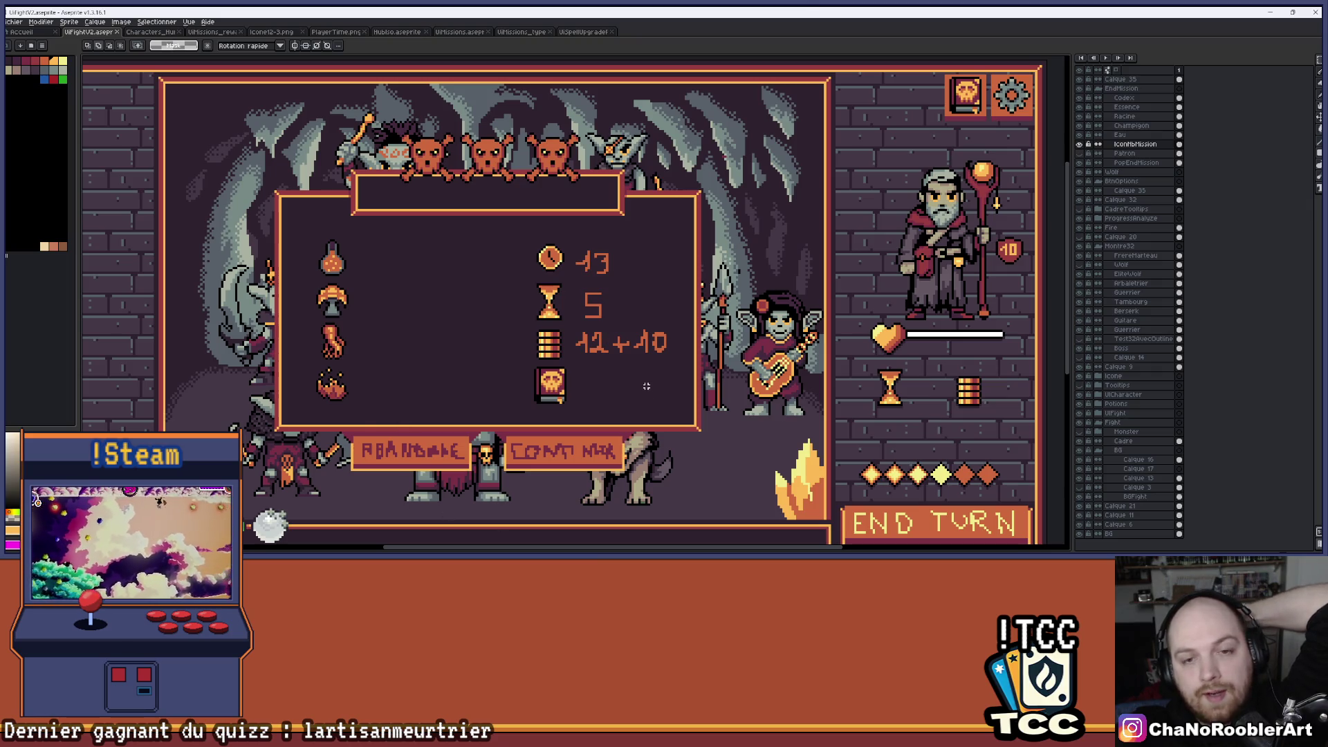
scroll(644, 372, "up", 1)
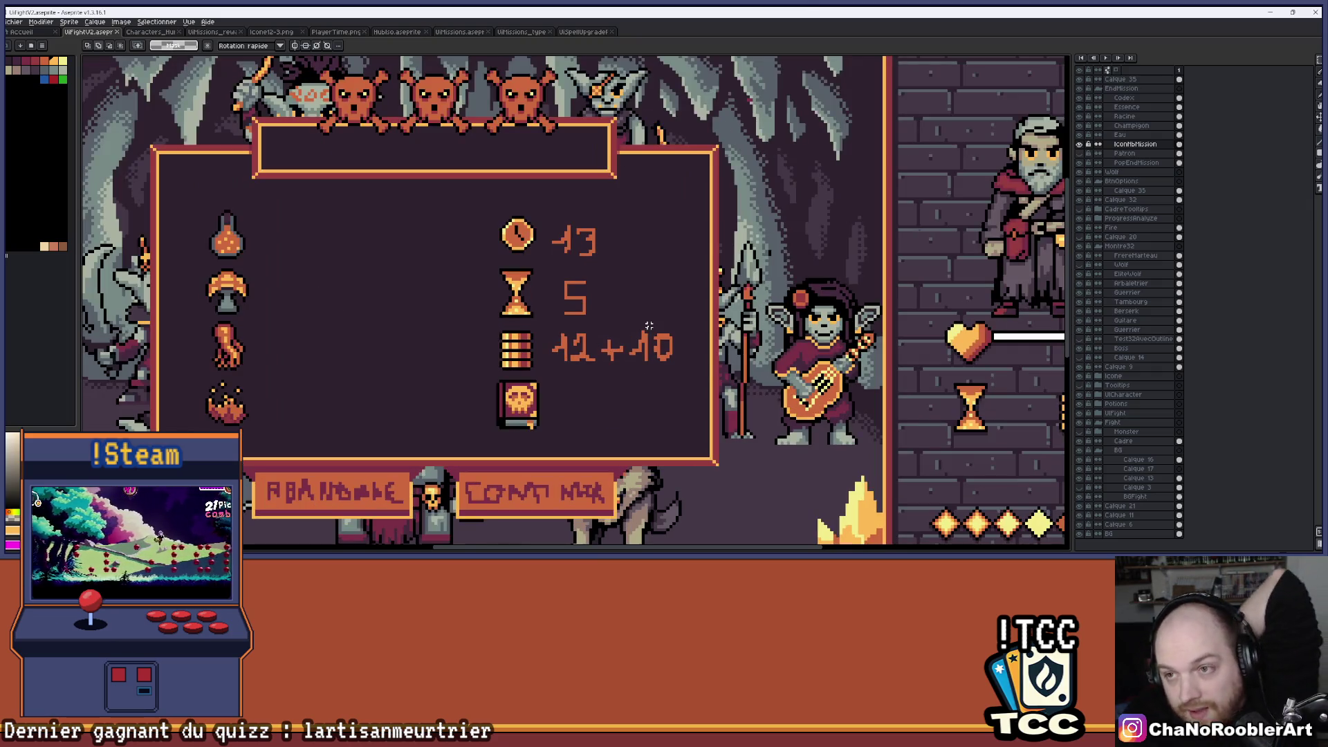
scroll(684, 296, "down", 1)
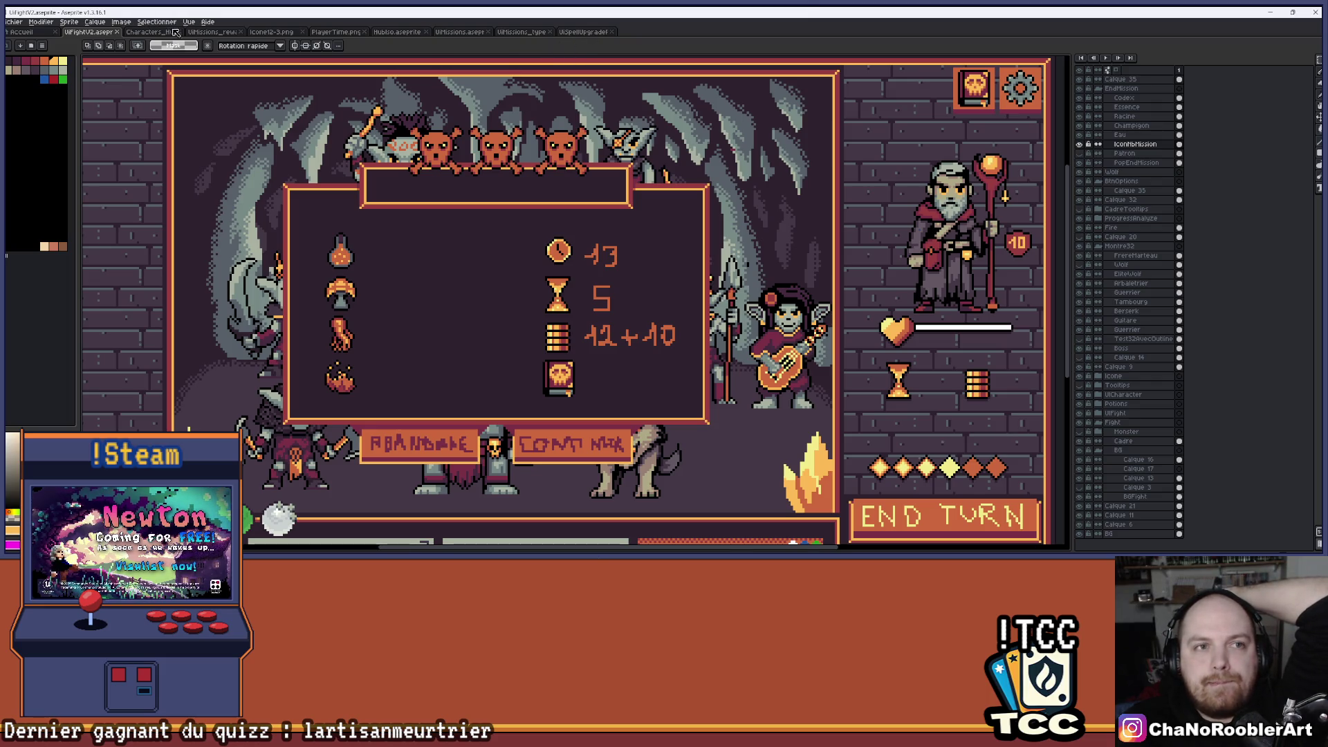
left_click(396, 32)
left_click(460, 32)
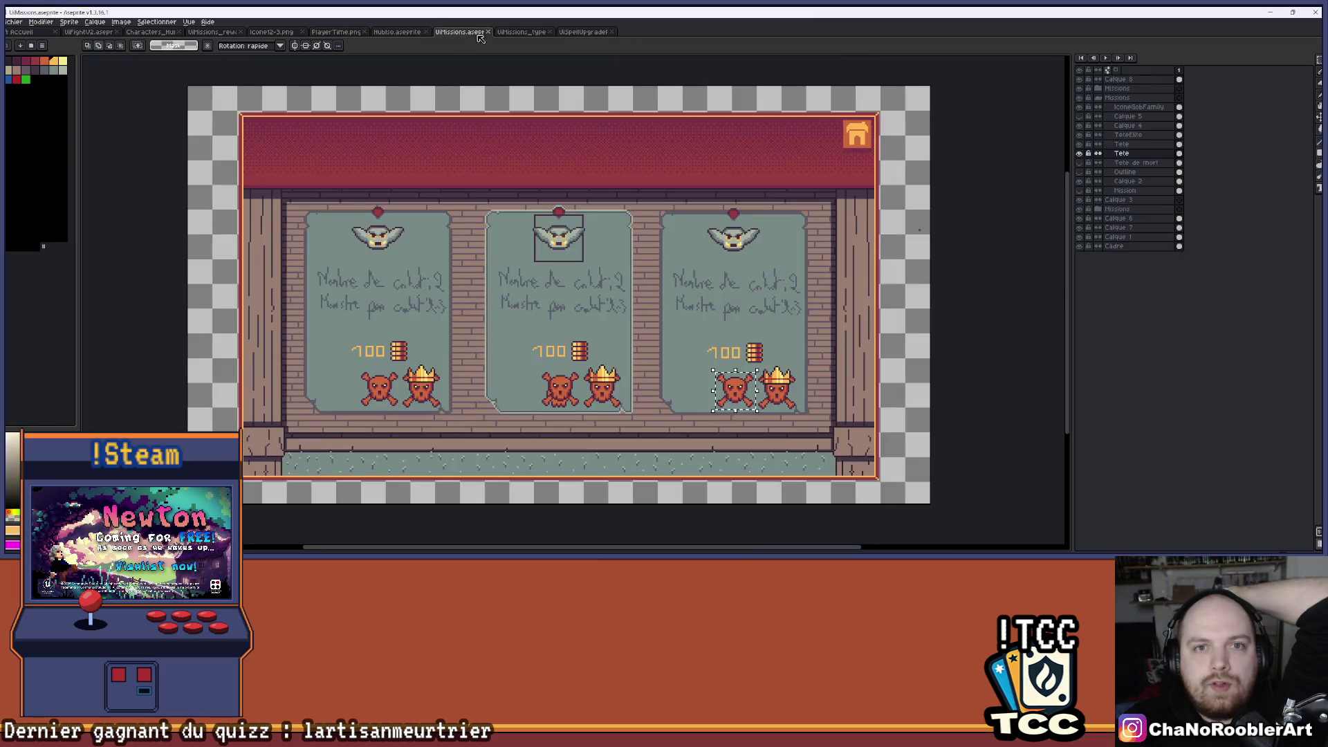
scroll(361, 401, "up", 2)
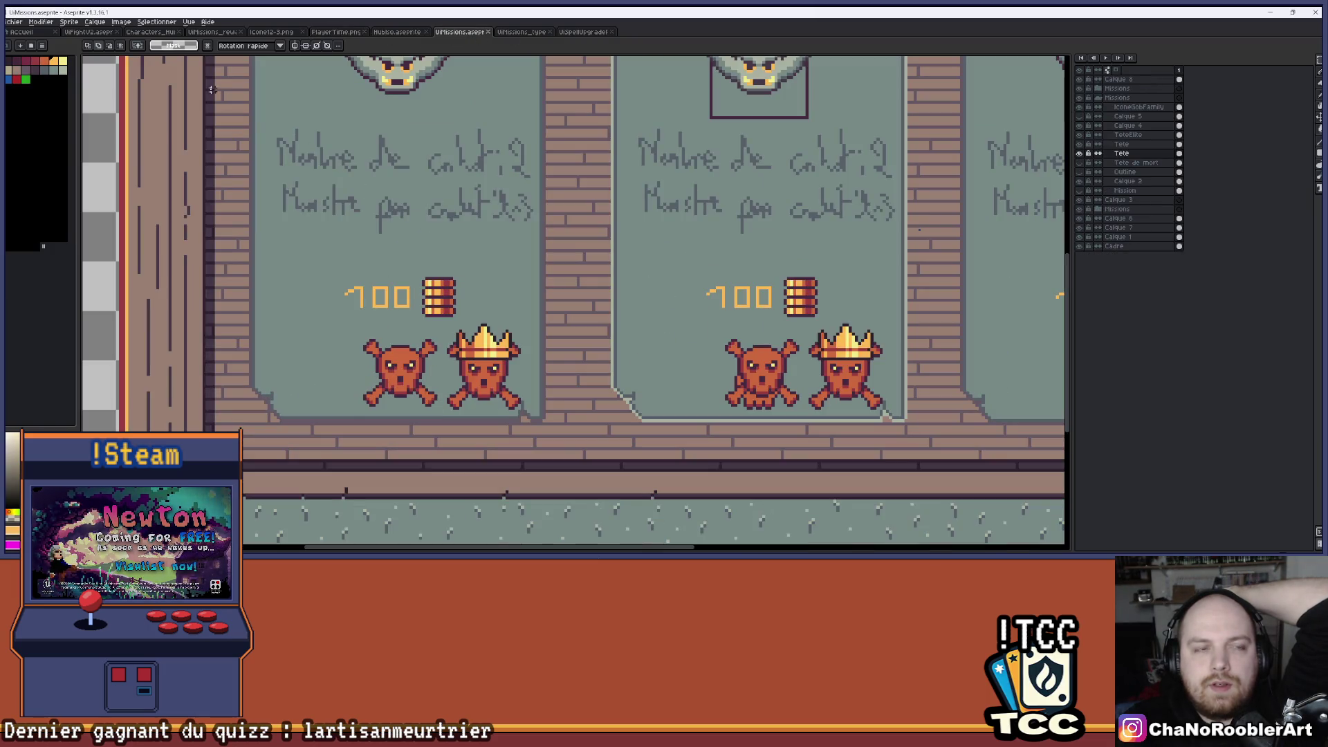
scroll(402, 220, "down", 2)
scroll(413, 359, "up", 3)
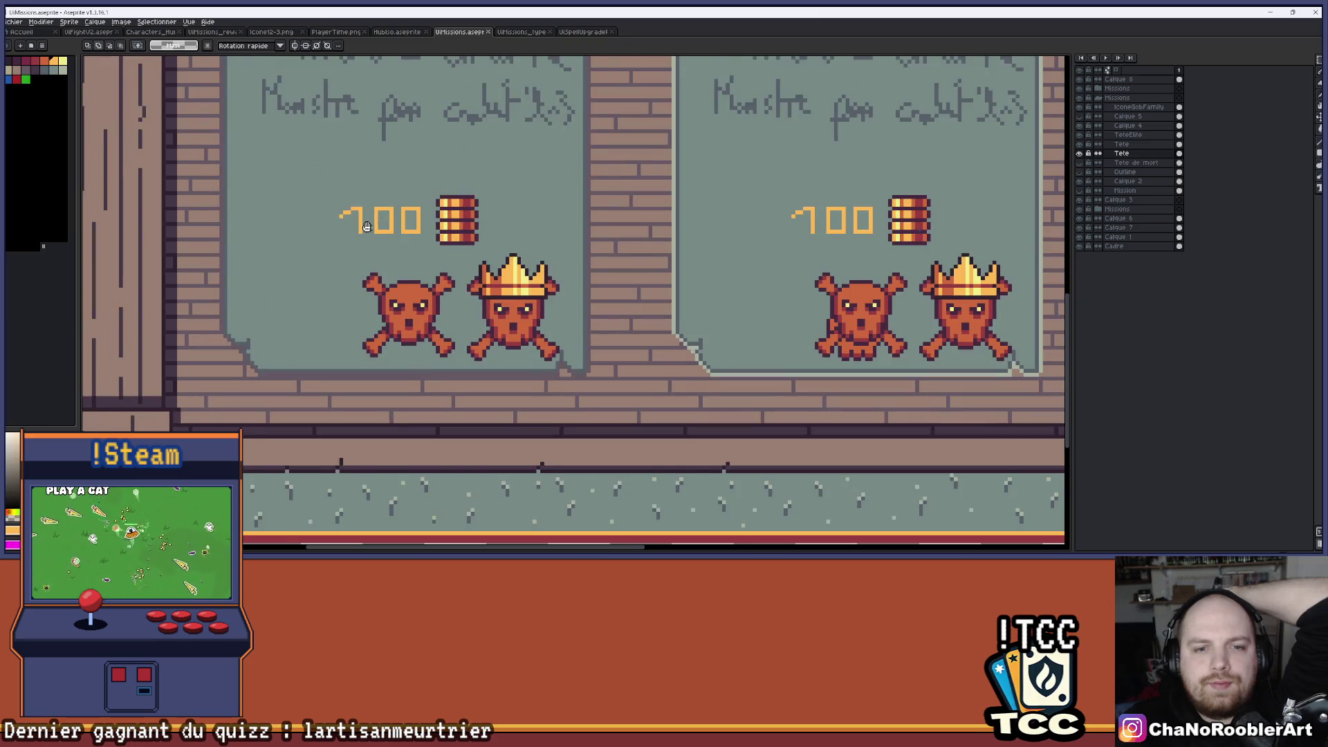
left_click_drag(374, 222, 353, 230)
scroll(346, 138, "down", 2)
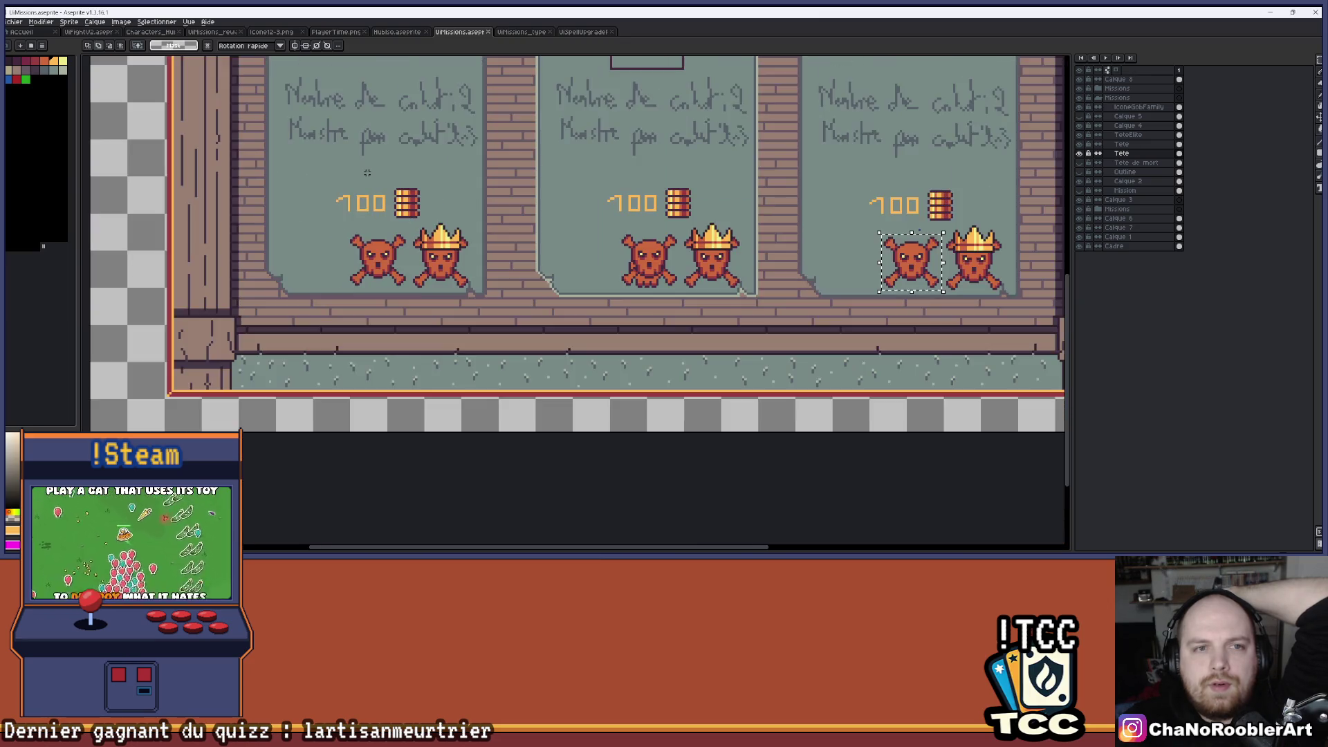
left_click_drag(327, 125, 306, 184)
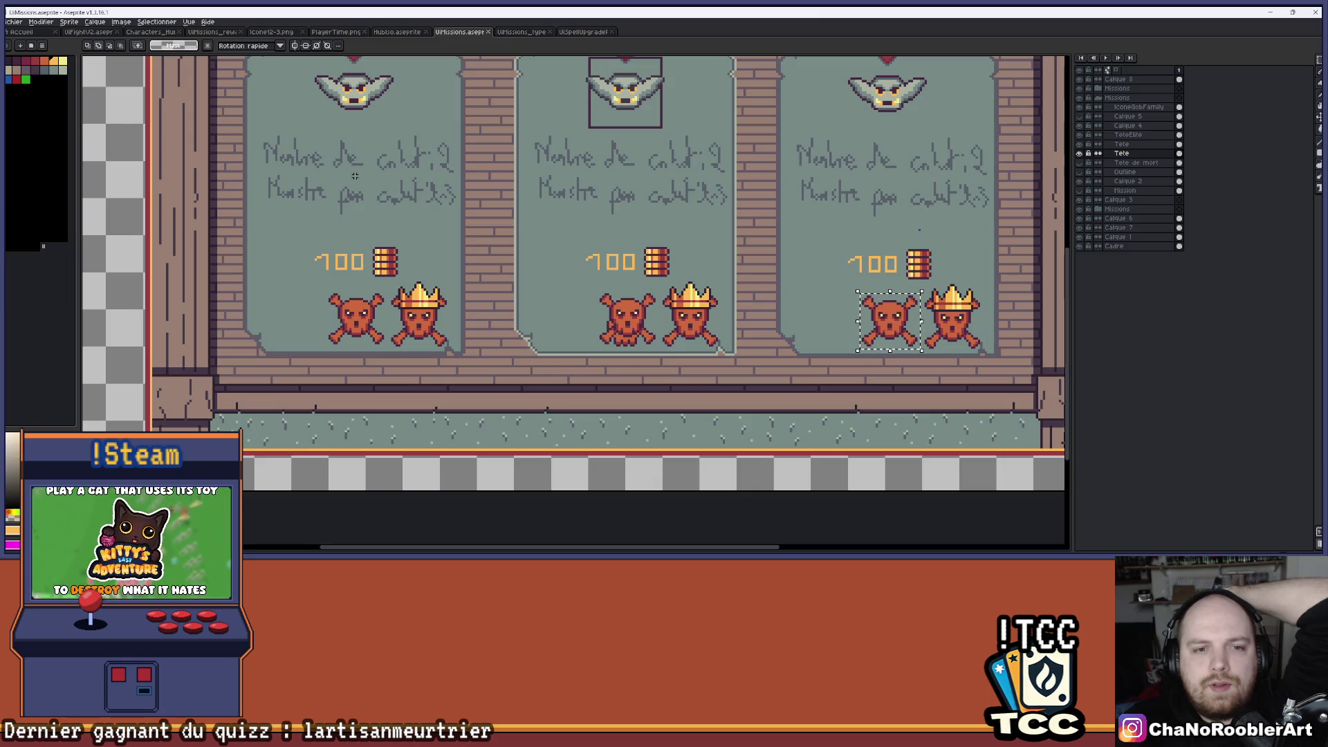
Step through the parchment, mission types, hub and wizard tabs to the UiFightV2 mockup.
left_click(592, 32)
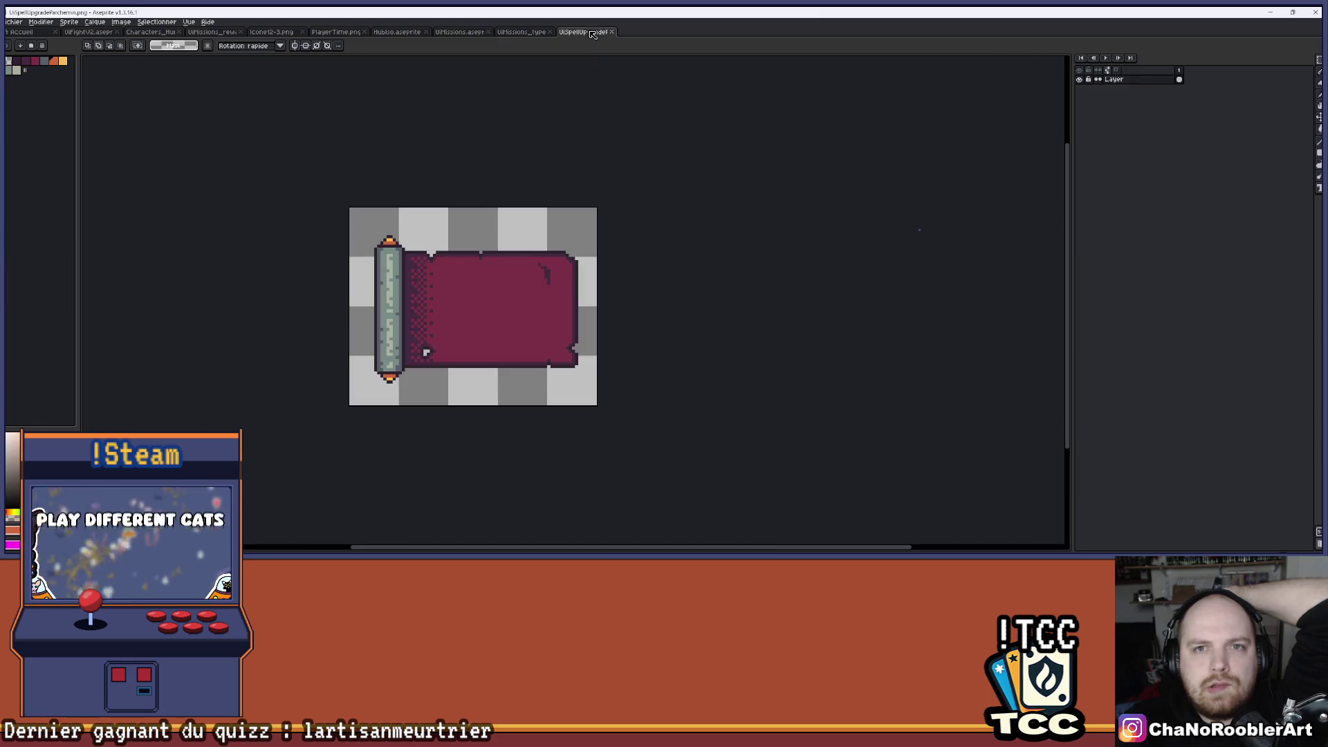
left_click(512, 32)
left_click(484, 32)
left_click(391, 35)
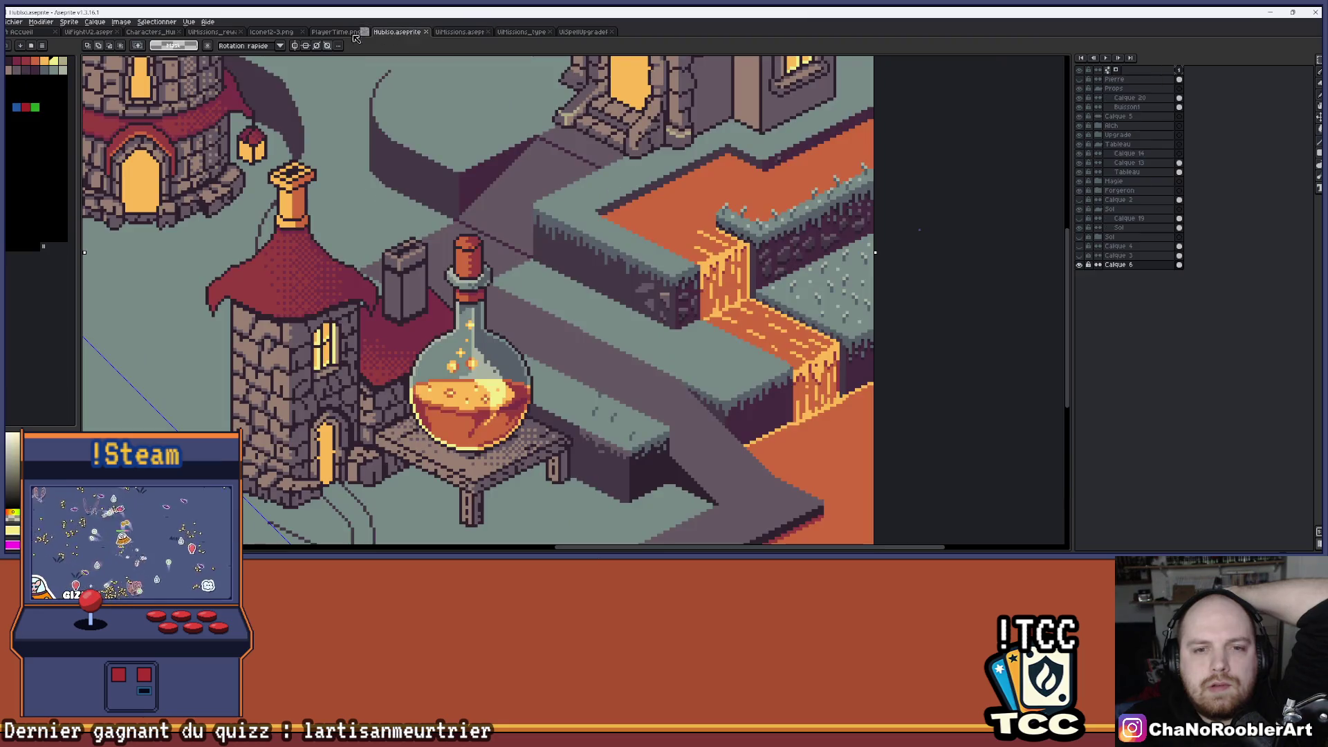
left_click(143, 34)
left_click(99, 34)
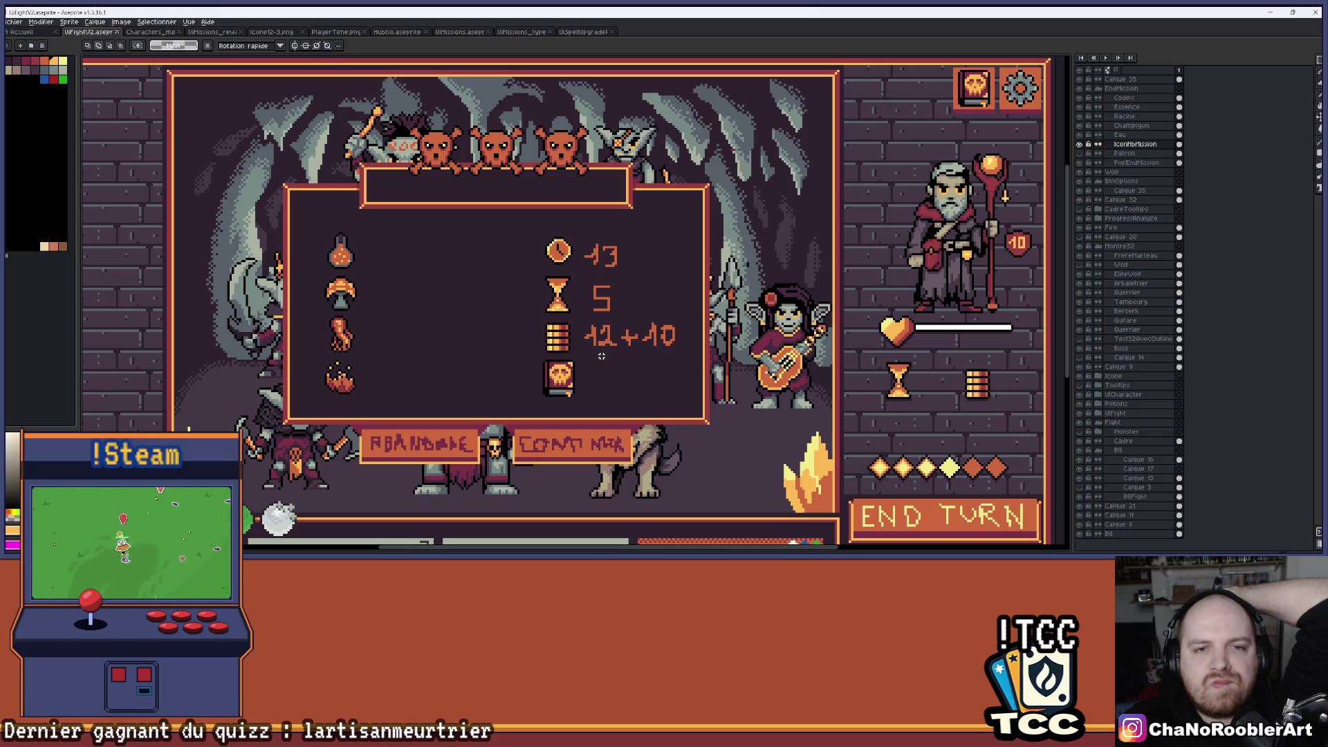
scroll(548, 177, "up", 4)
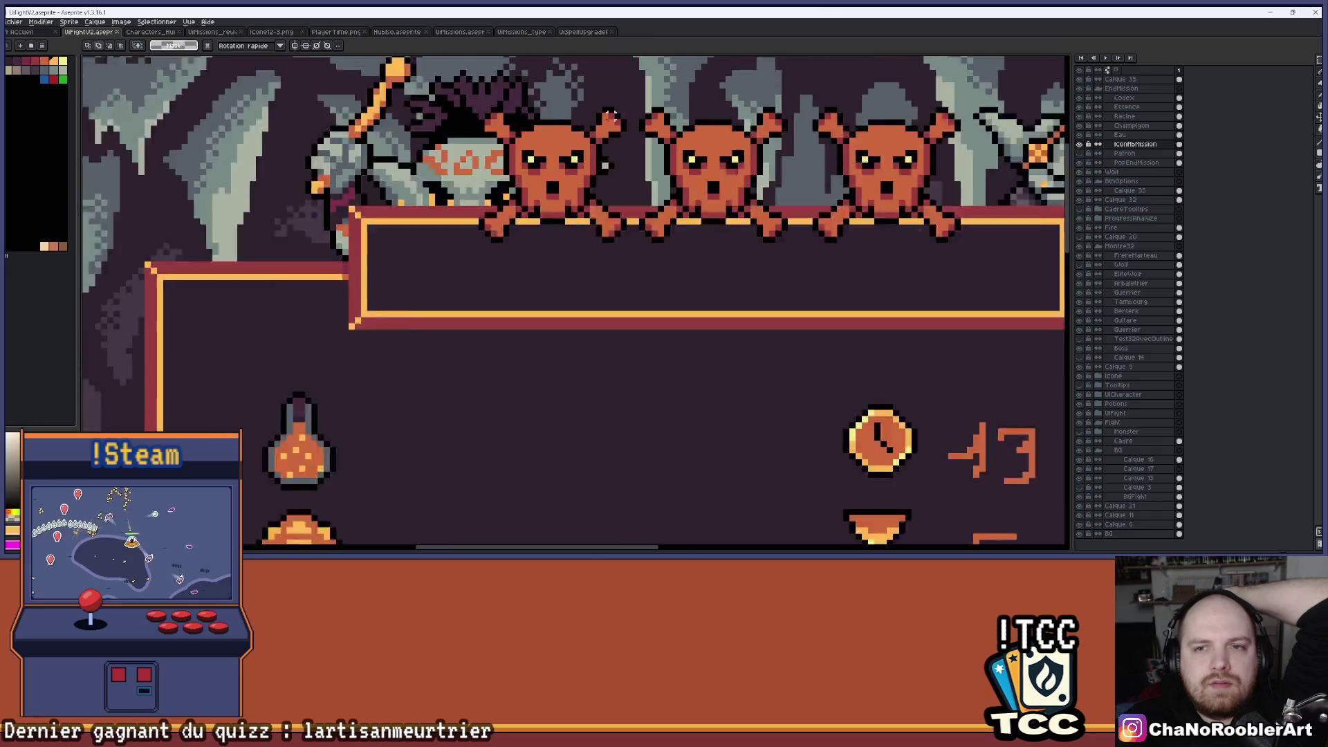
scroll(611, 112, "down", 4)
left_click(151, 31)
left_click(212, 32)
left_click(277, 32)
left_click(326, 31)
left_click(396, 31)
left_click(458, 32)
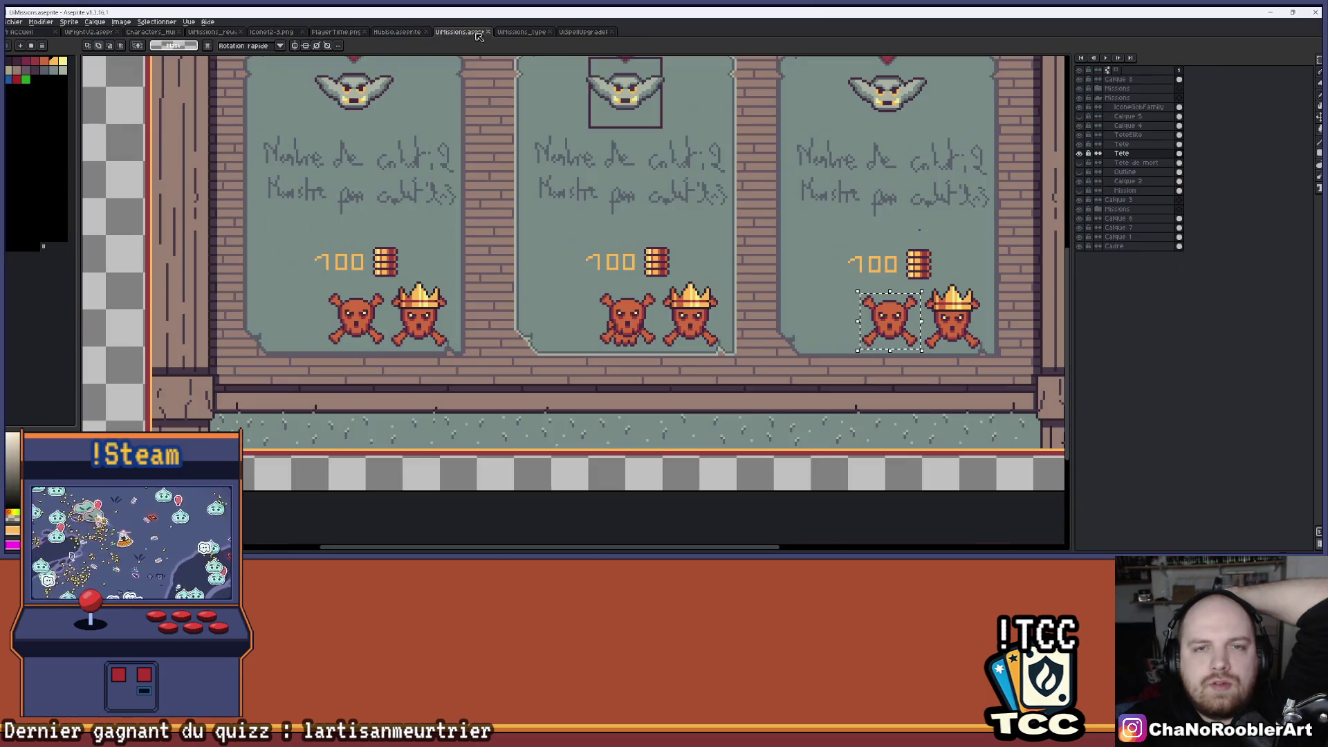
scroll(508, 295, "up", 3)
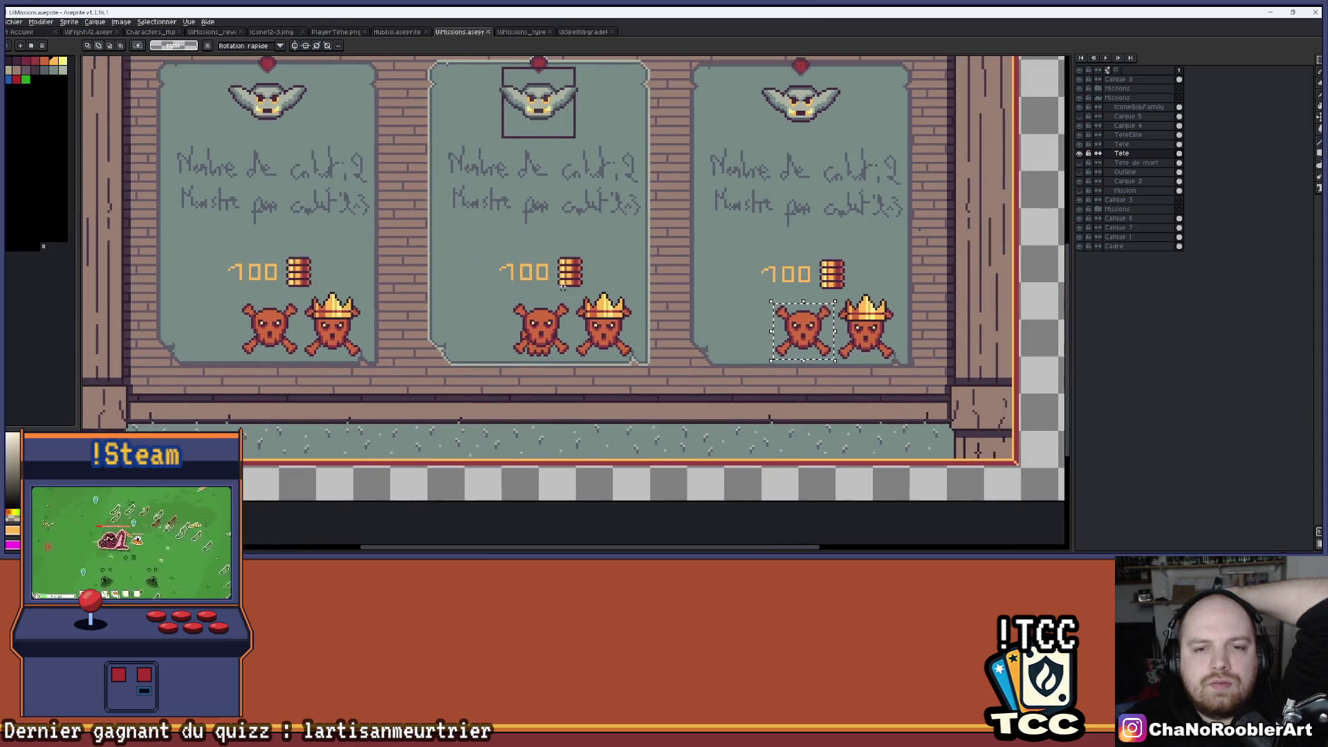
scroll(507, 295, "right", 5)
scroll(442, 294, "up", 3)
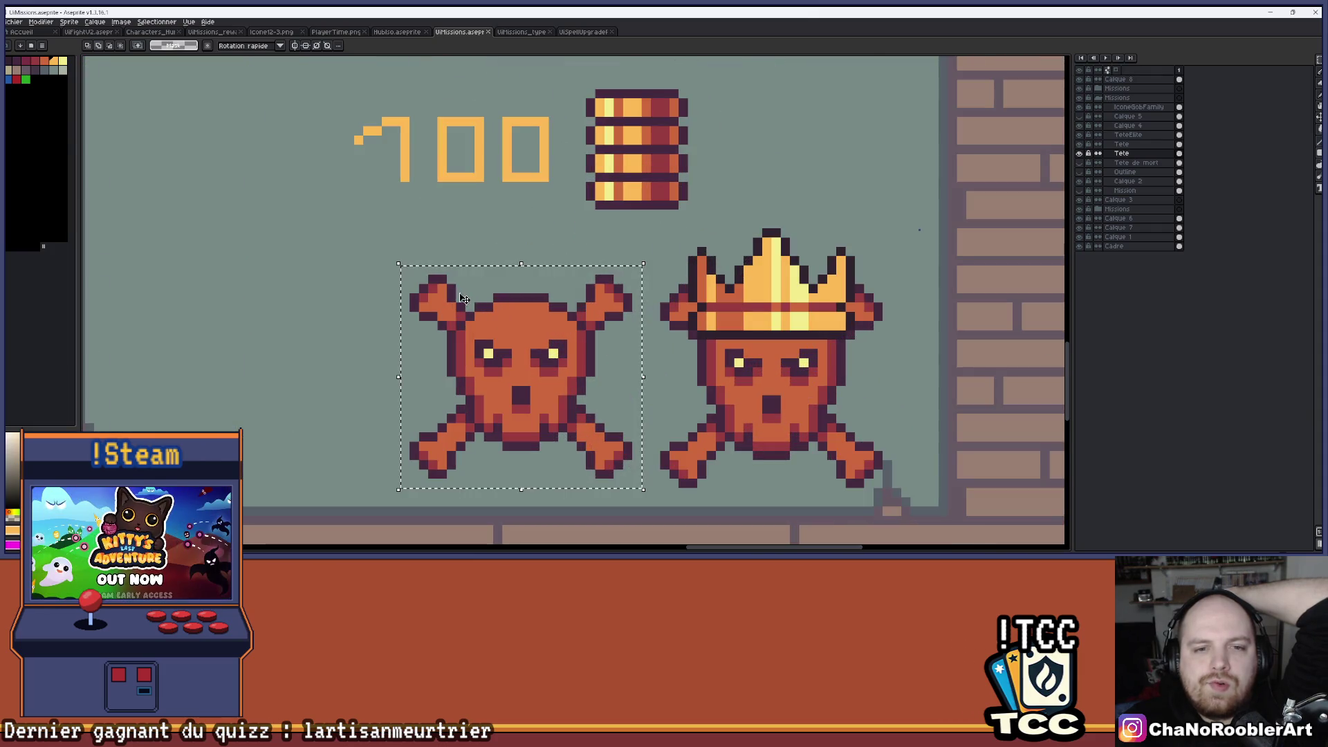
key("ctrl+d")
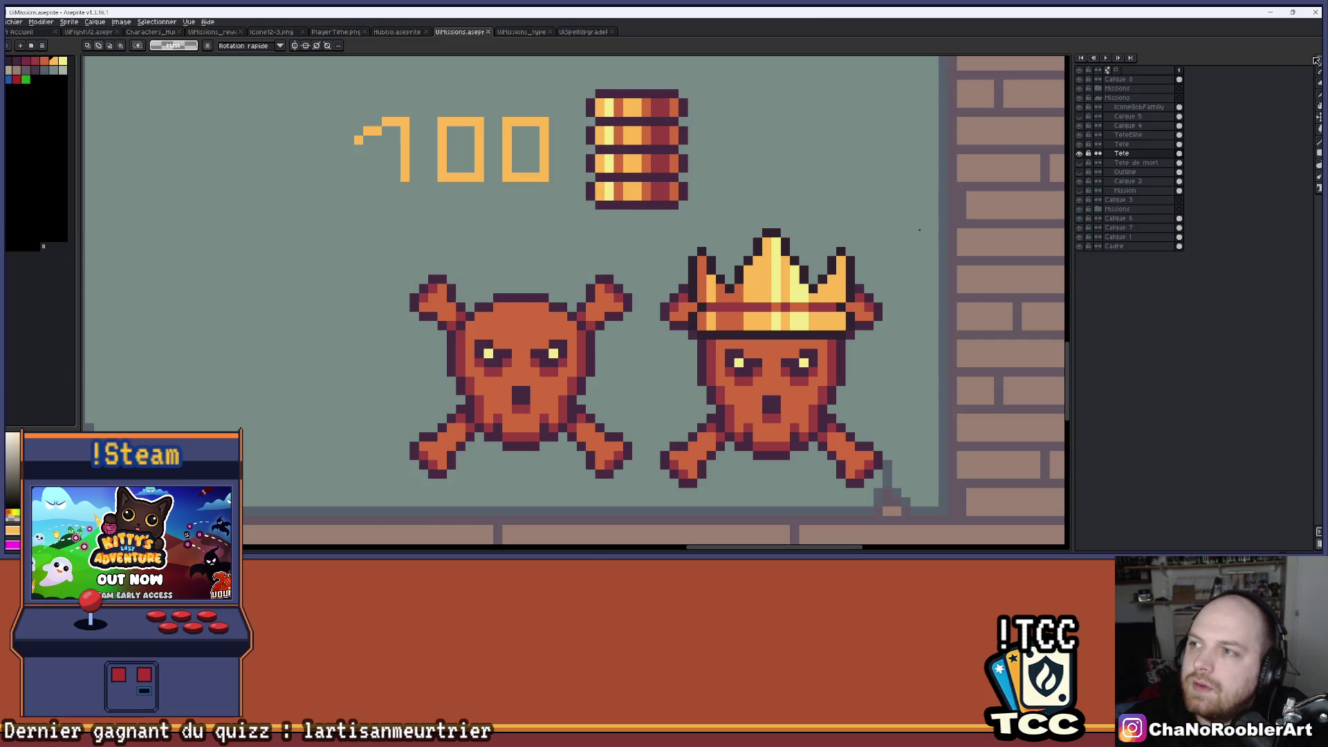
scroll(411, 449, "up", 1)
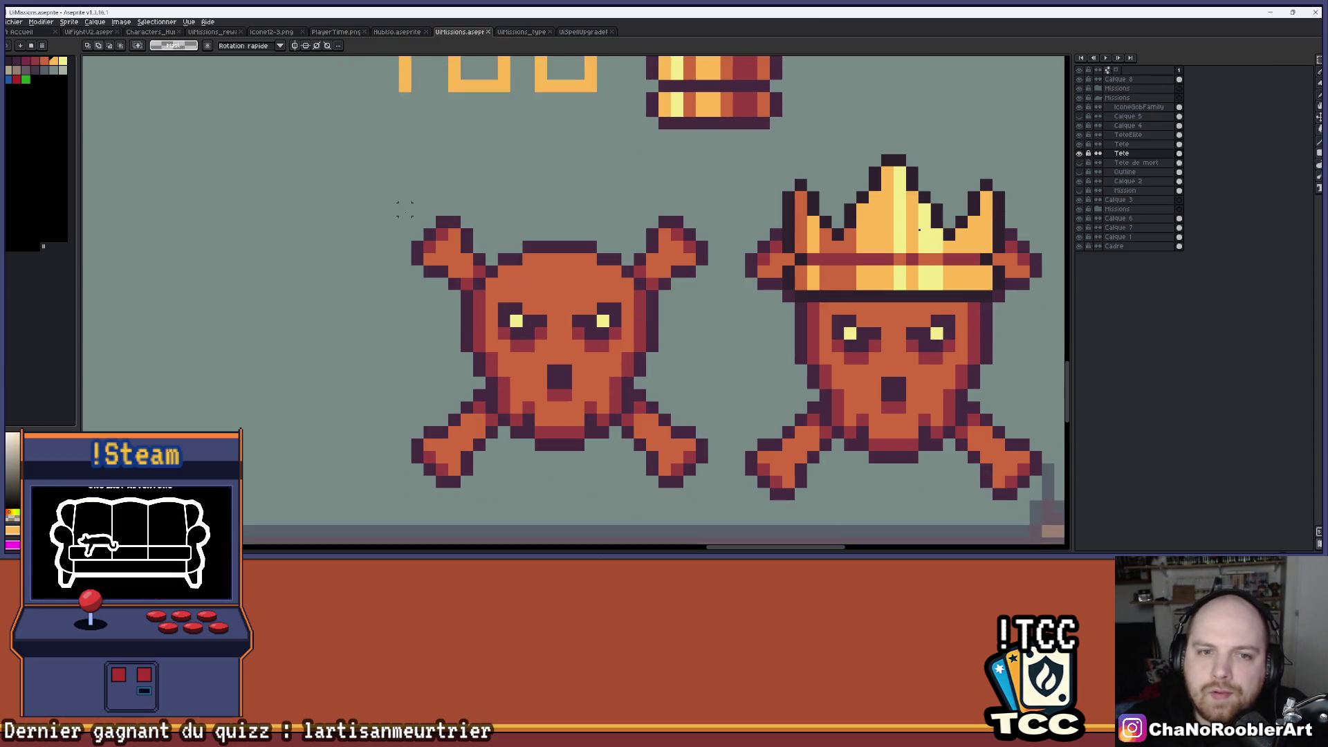
mouse_move(415, 220)
left_mouse_down()
mouse_move(727, 469)
mouse_move(700, 482)
mouse_move(716, 443)
mouse_move(715, 484)
mouse_move(700, 482)
left_mouse_up()
scroll(724, 340, "down", 3)
scroll(724, 339, "down", 1)
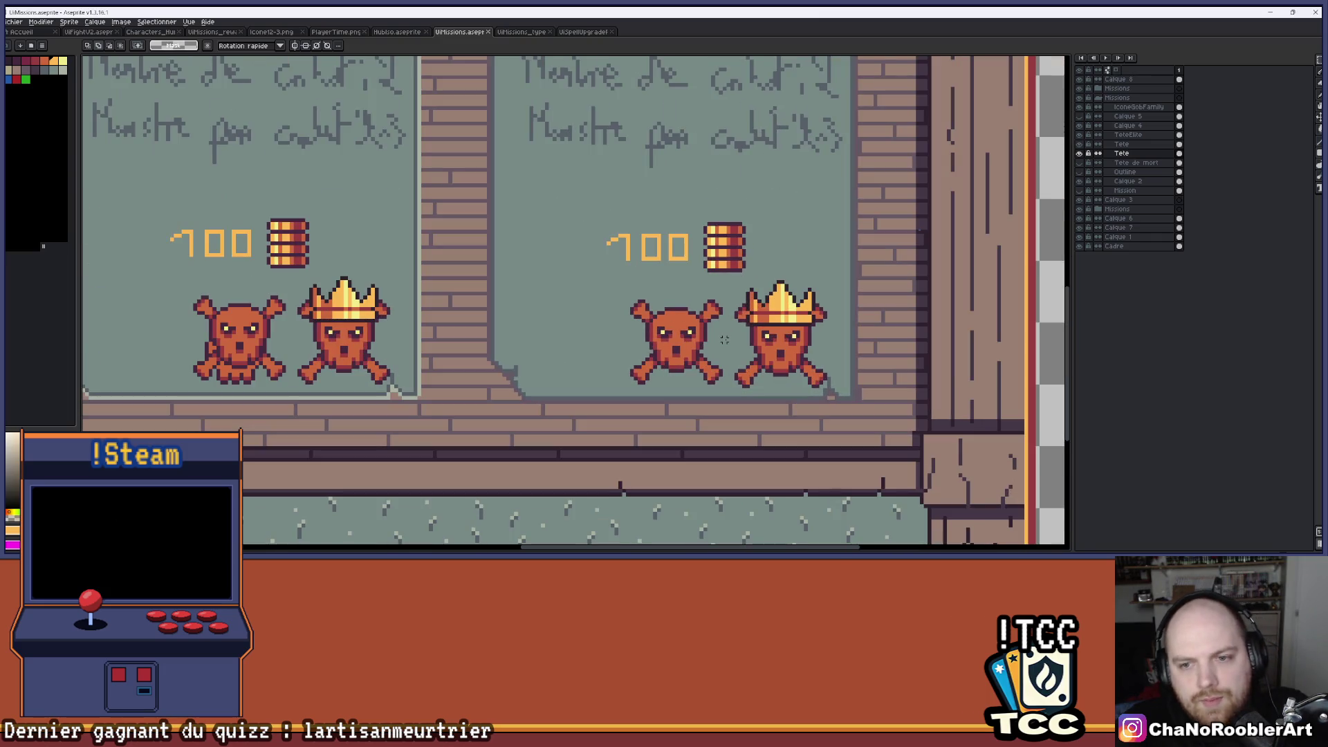
scroll(595, 372, "down", 2)
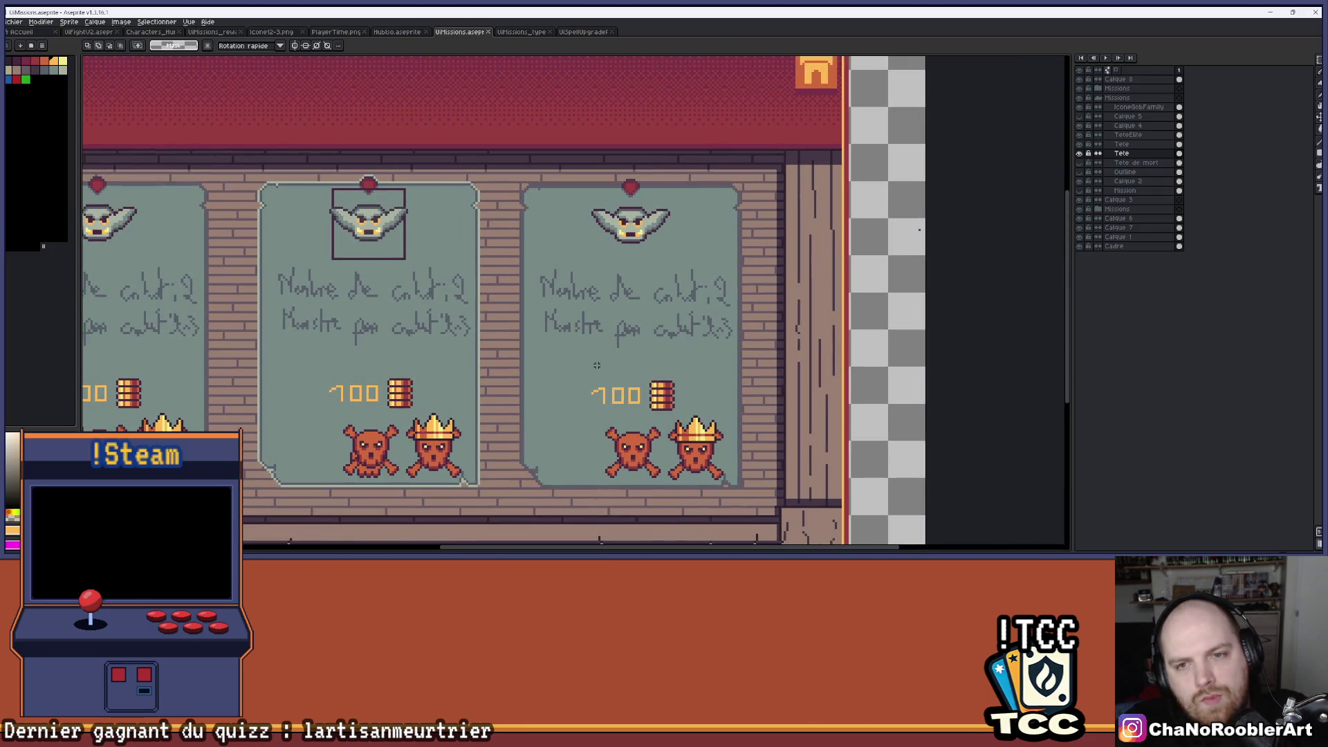
scroll(625, 290, "up", 3)
scroll(629, 280, "down", 4)
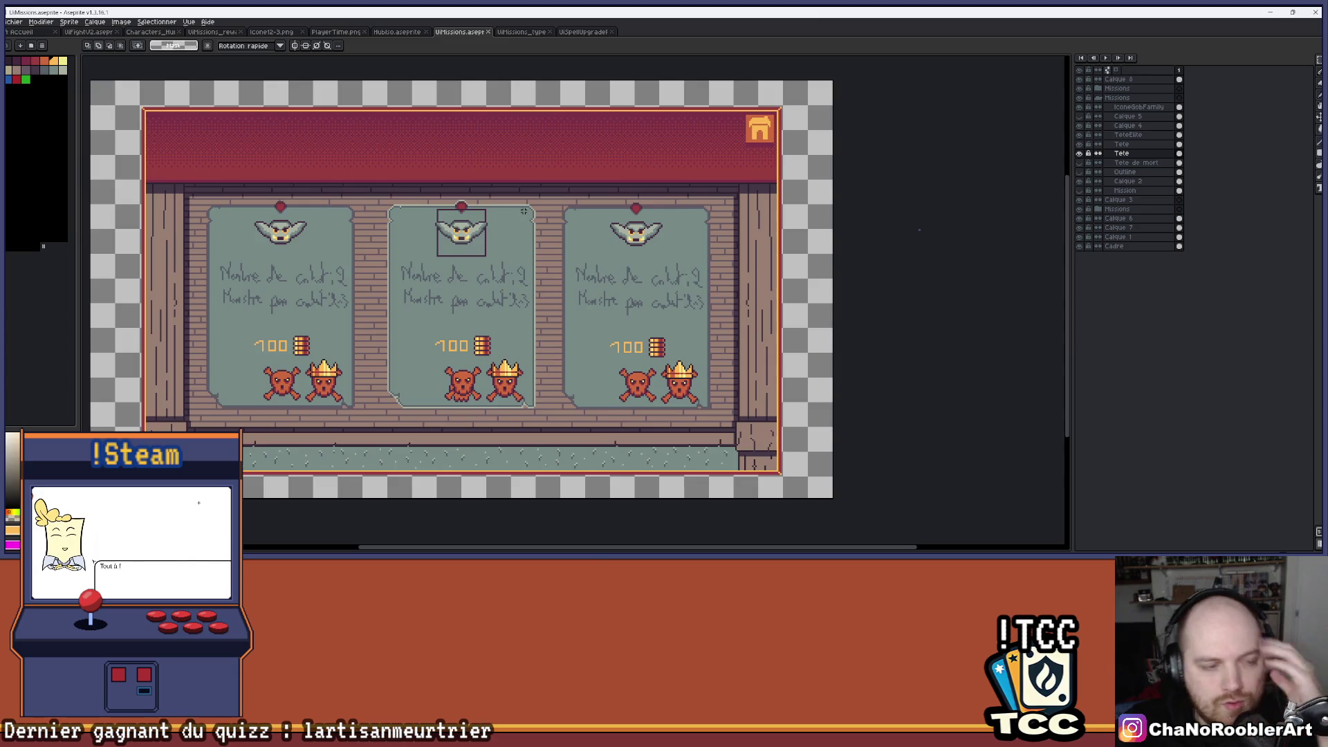
left_click(86, 31)
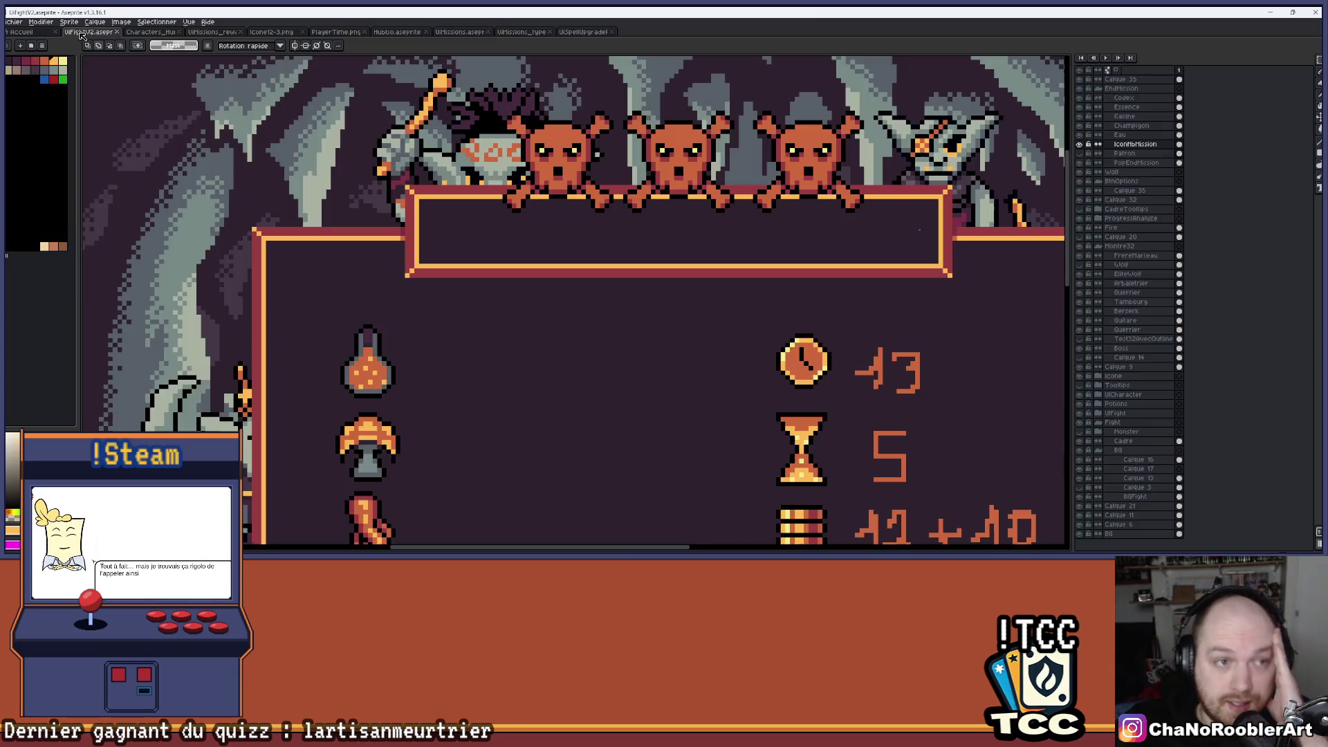
Zoom and pan across the results panel to frame the whole fight screen.
scroll(507, 317, "down", 2)
scroll(444, 293, "up", 2)
left_click_drag(444, 293, 423, 273)
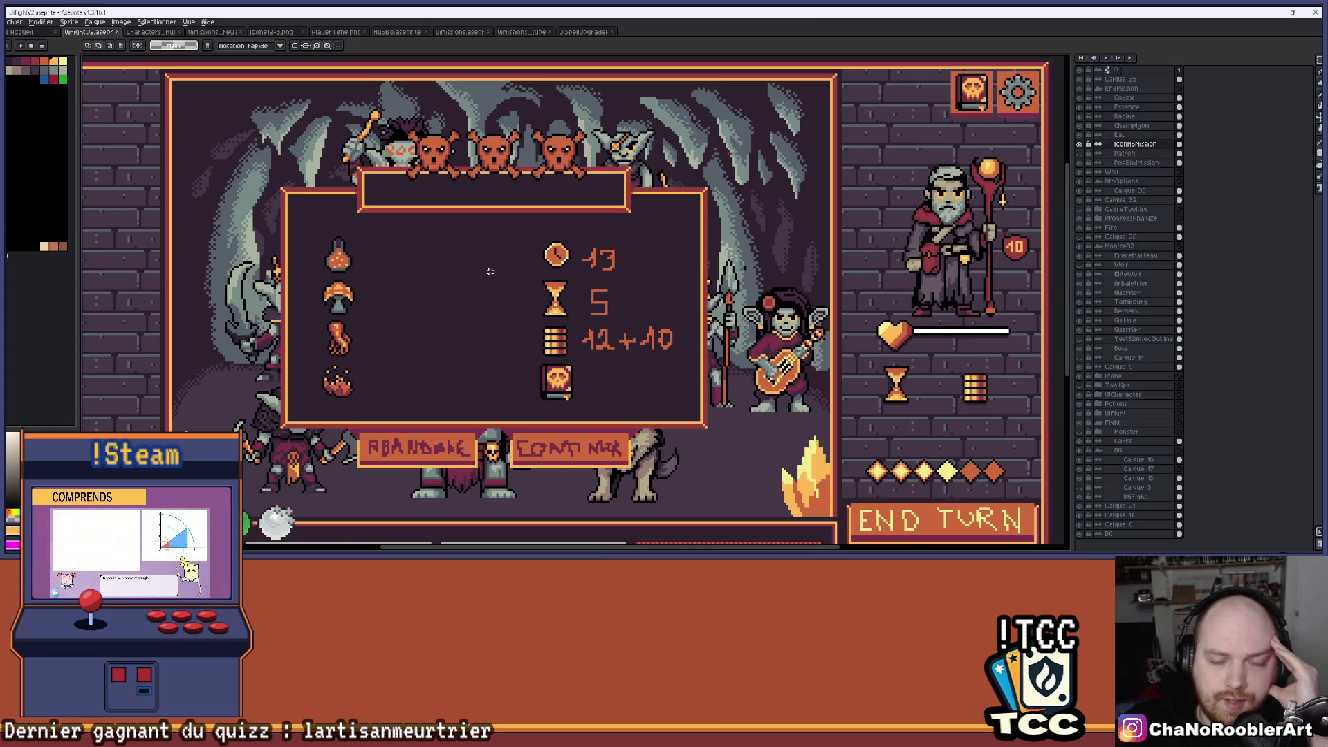
scroll(490, 272, "down", 1)
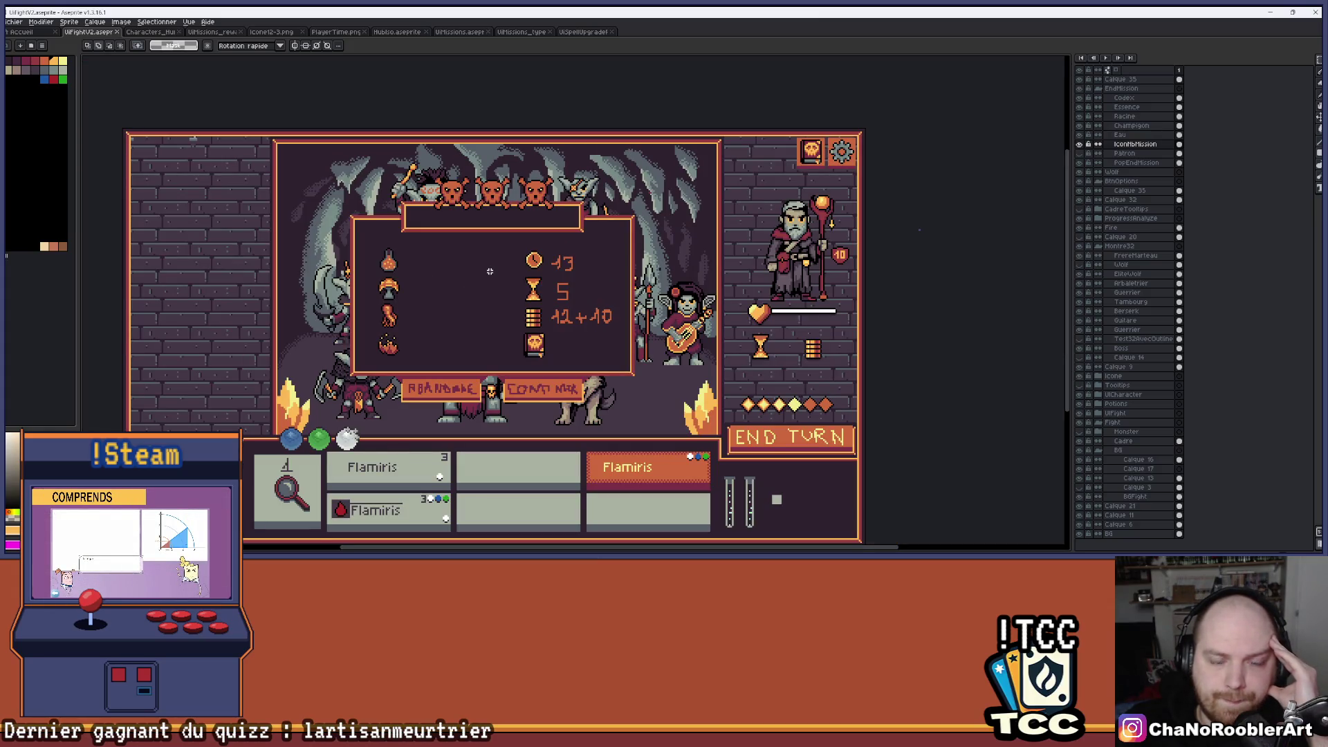
left_click_drag(490, 272, 517, 260)
scroll(502, 264, "up", 1)
scroll(462, 329, "down", 1)
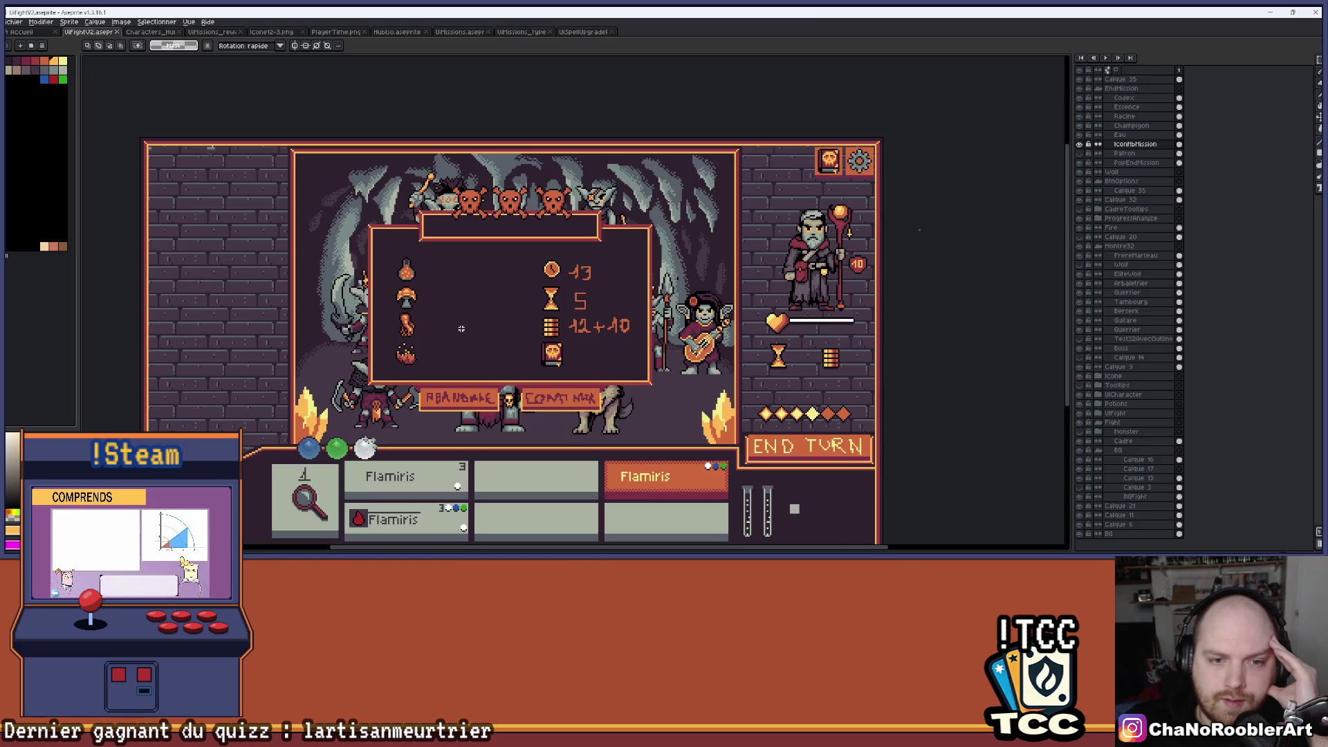
scroll(498, 305, "up", 1)
scroll(517, 248, "down", 1)
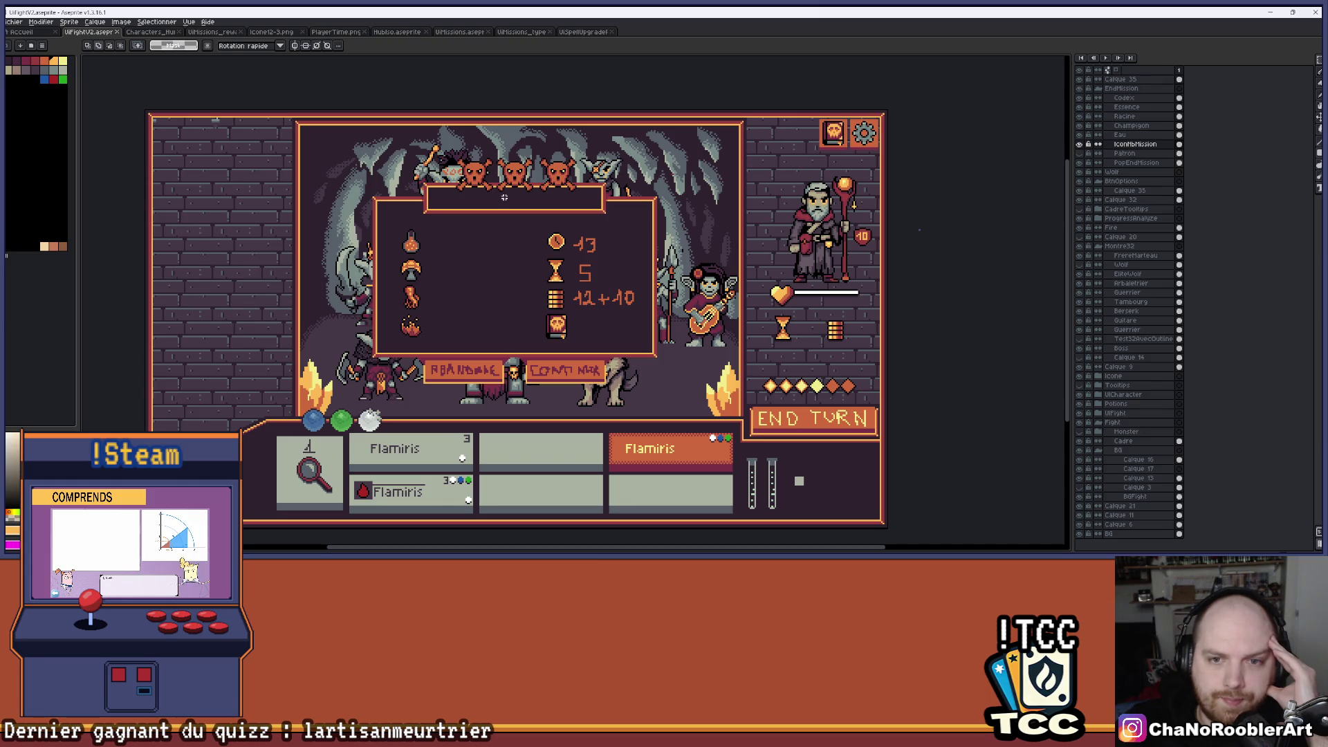
scroll(411, 333, "up", 3)
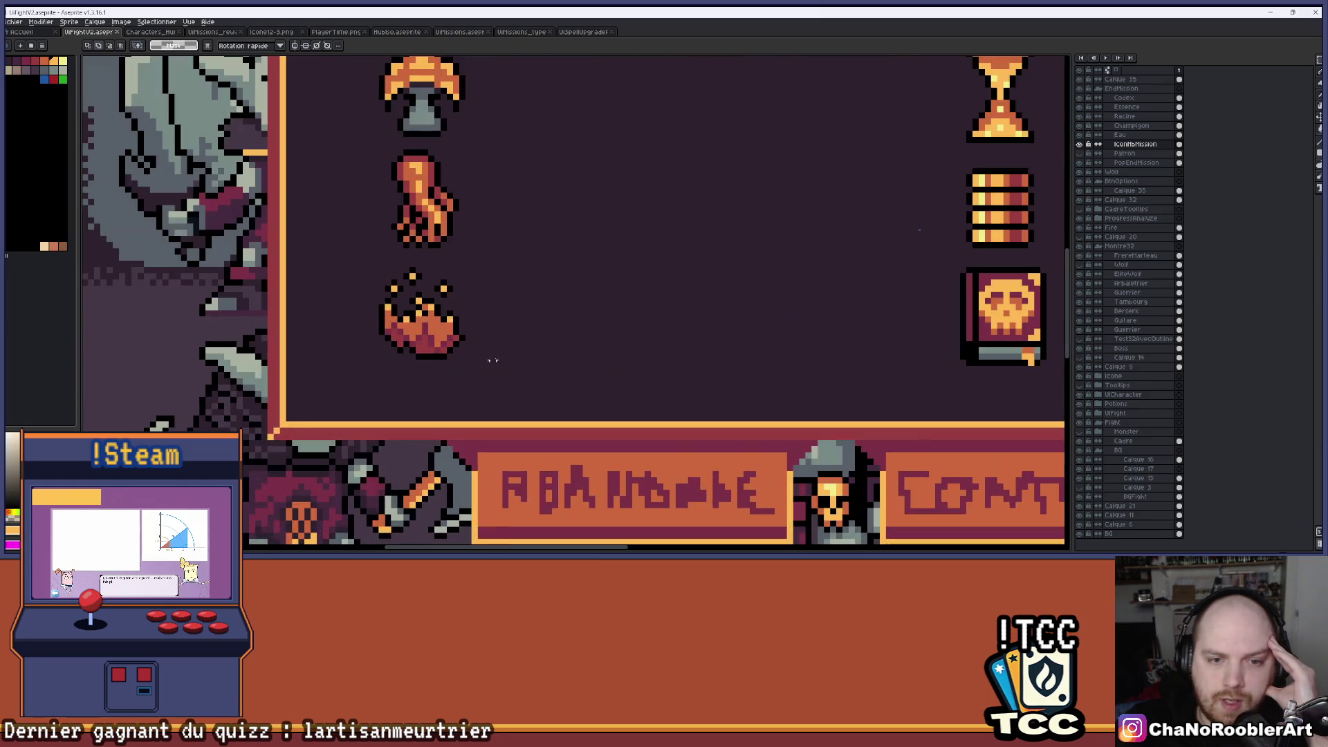
Marquee-select narrow strips near the flame and potion icons, then save with Ctrl+S.
left_click_drag(437, 358, 443, 420)
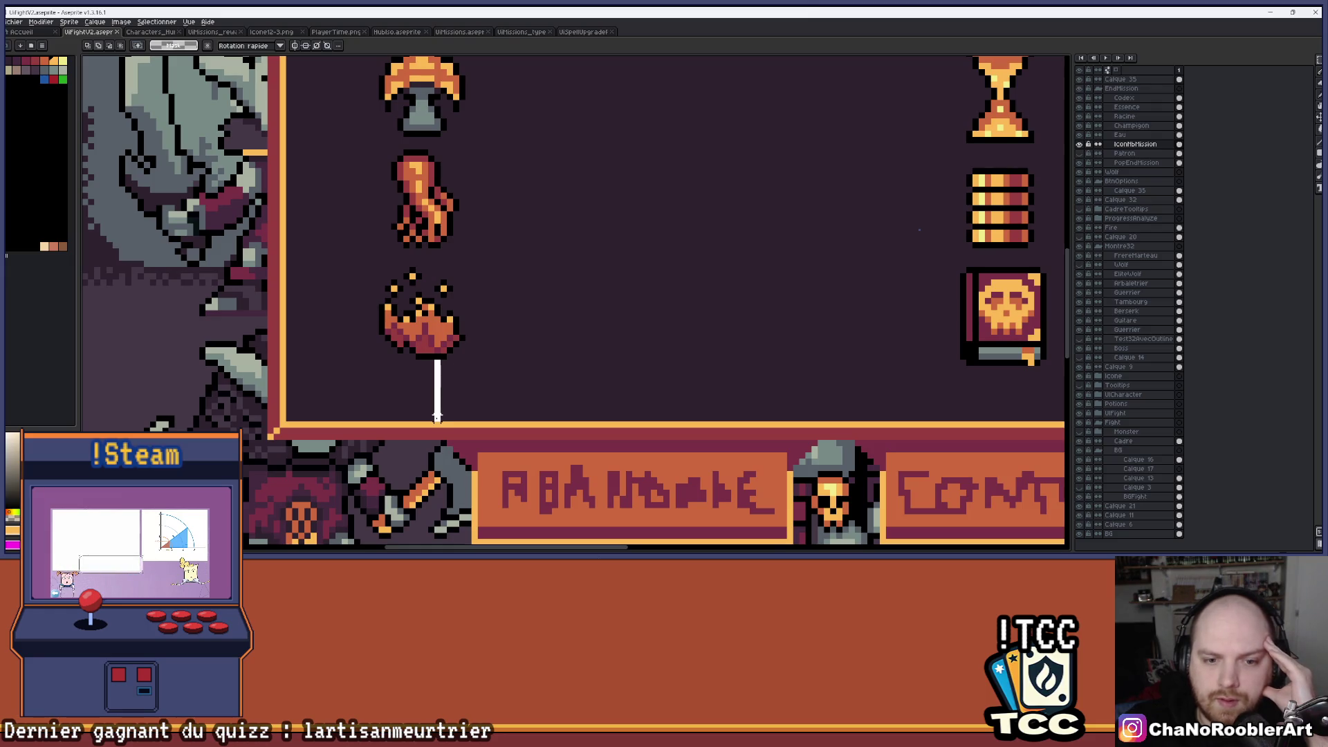
scroll(444, 420, "down", 3)
scroll(458, 319, "up", 2)
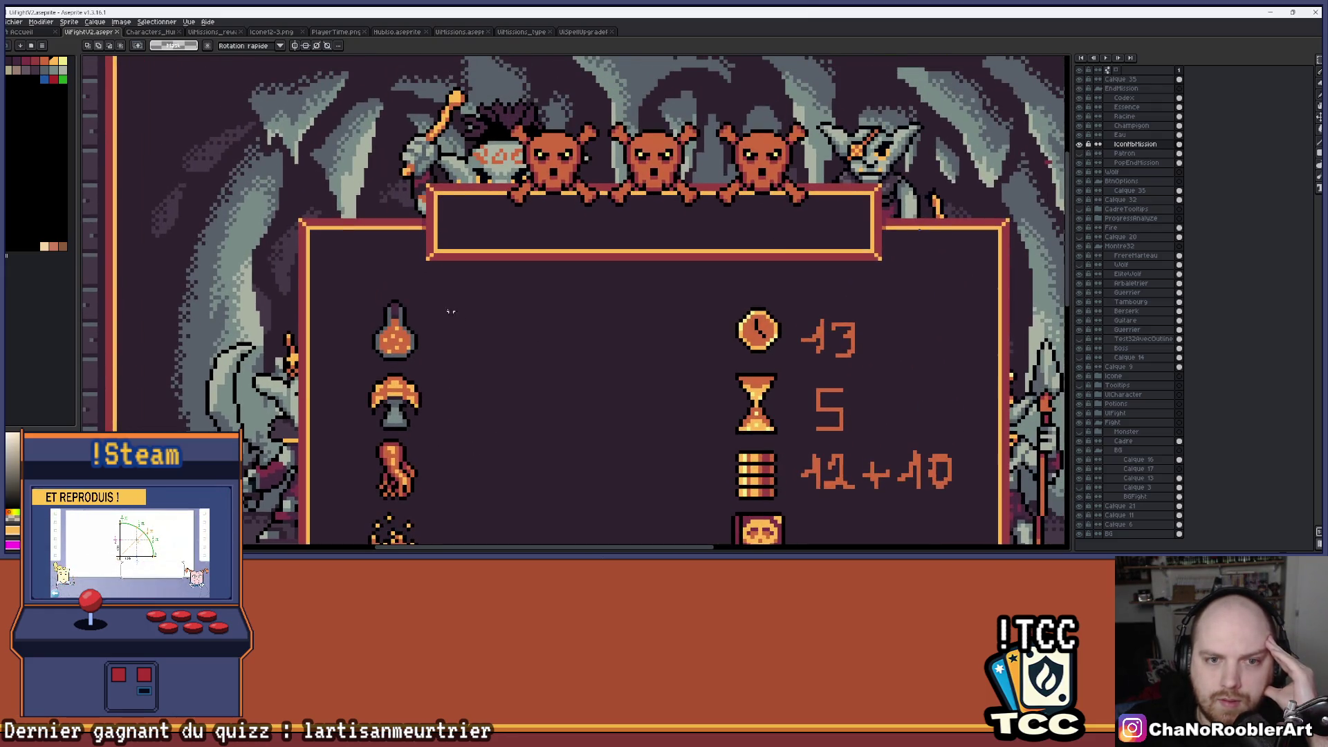
scroll(396, 298, "up", 2)
left_click_drag(390, 302, 391, 243)
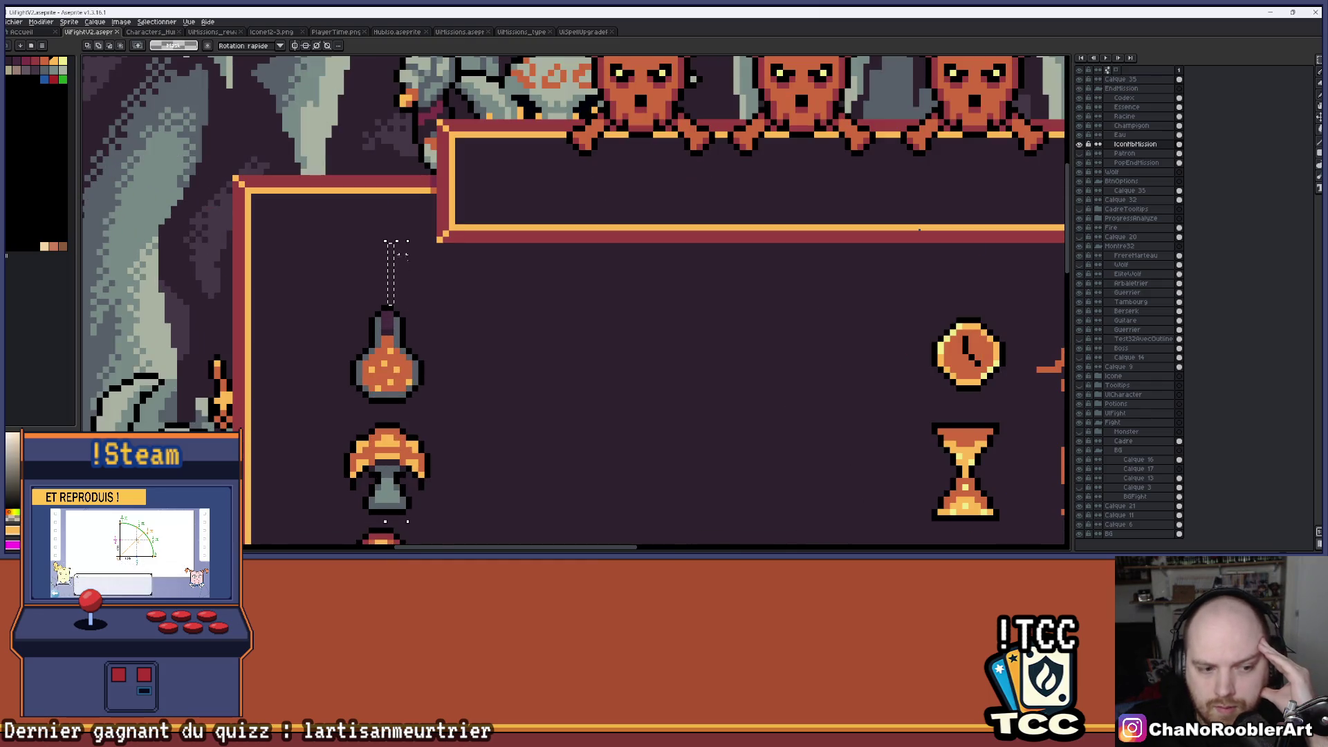
scroll(391, 248, "down", 4)
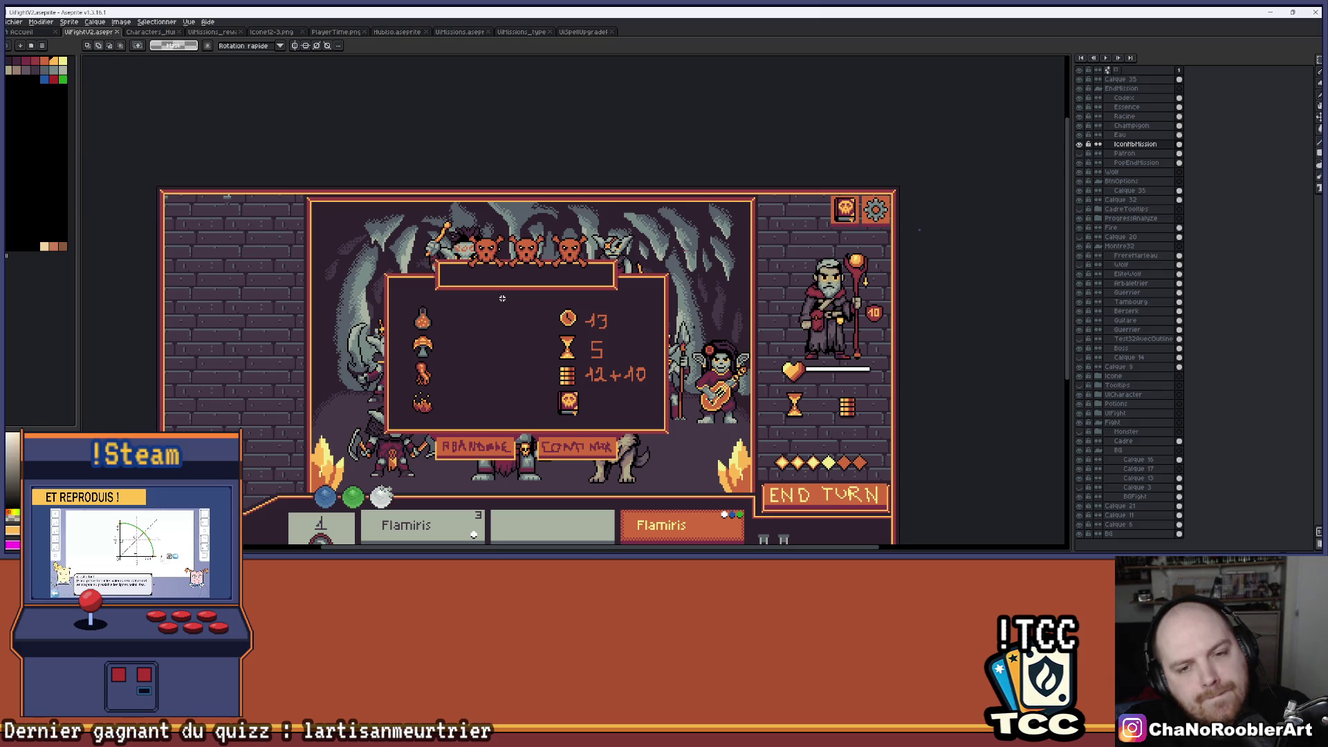
key("ctrl+s")
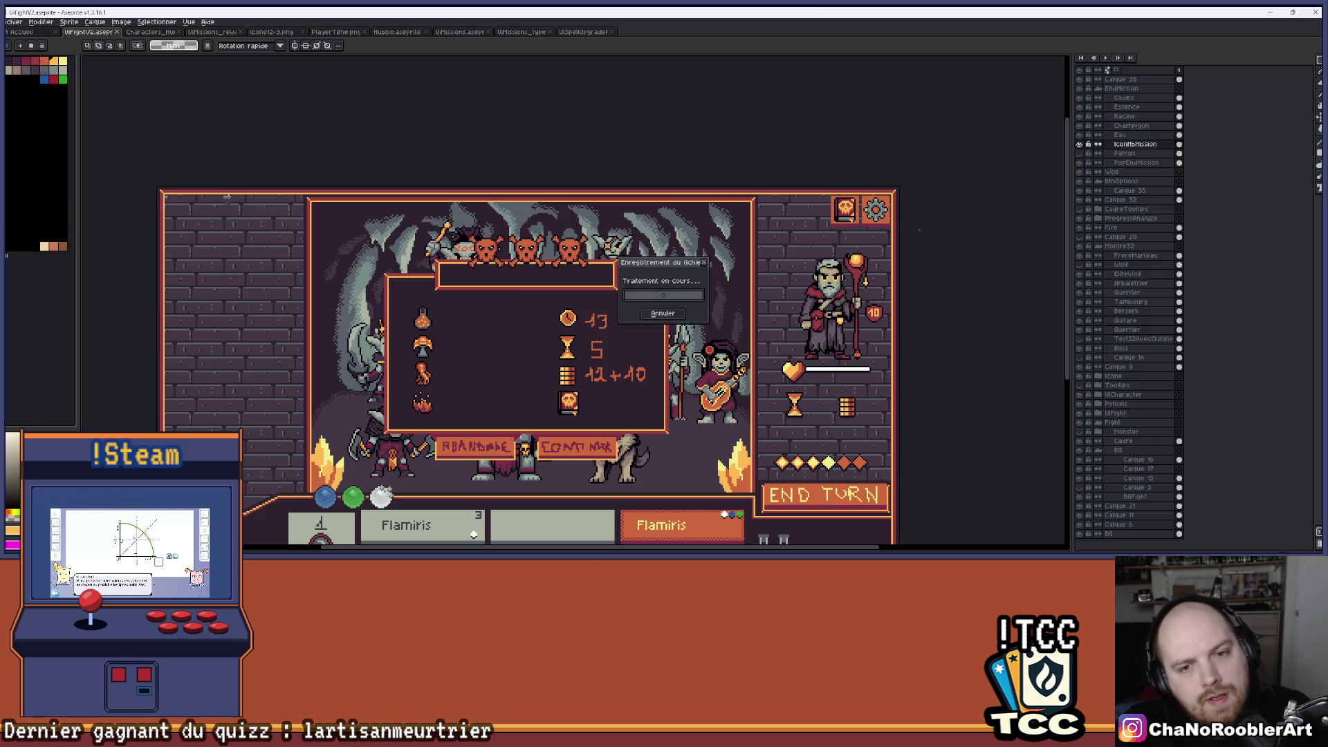
left_click(1124, 97)
left_click(1081, 99)
left_click(1082, 99)
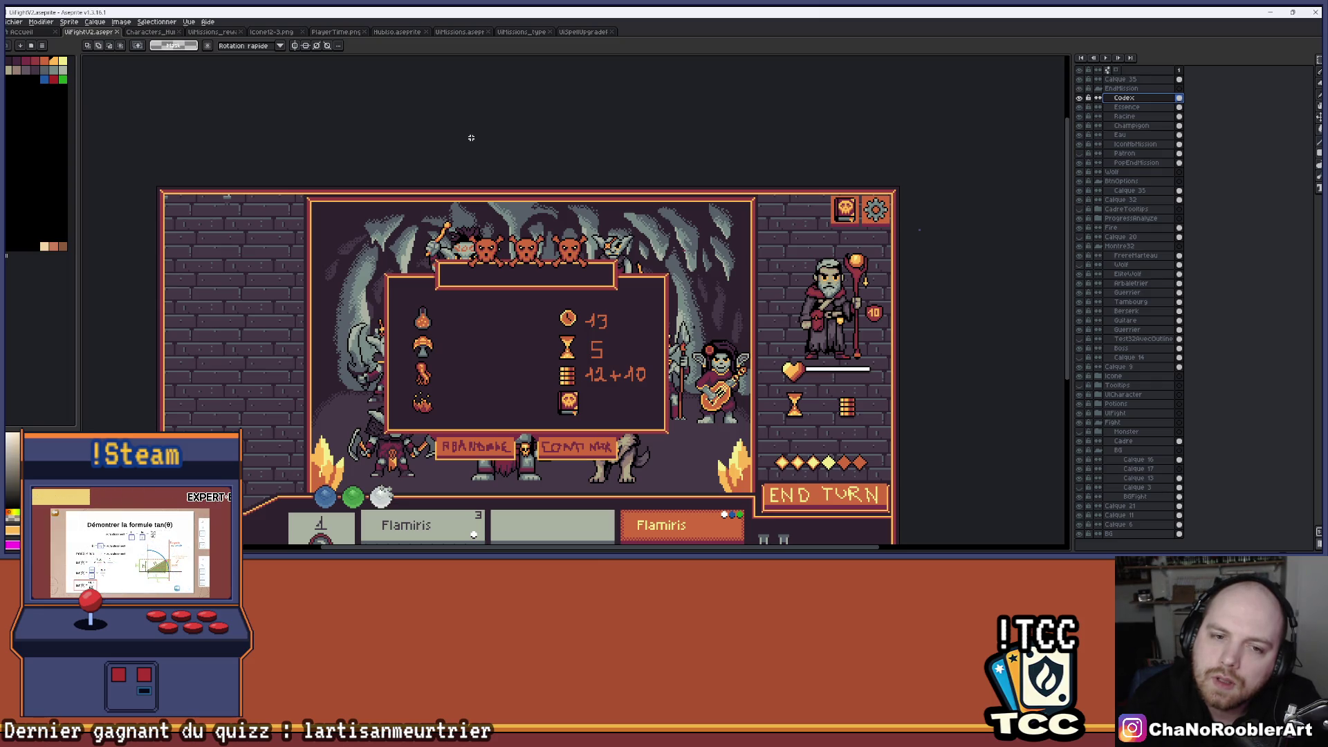
scroll(546, 409, "up", 3)
left_click_drag(546, 409, 563, 290)
scroll(468, 233, "down", 2)
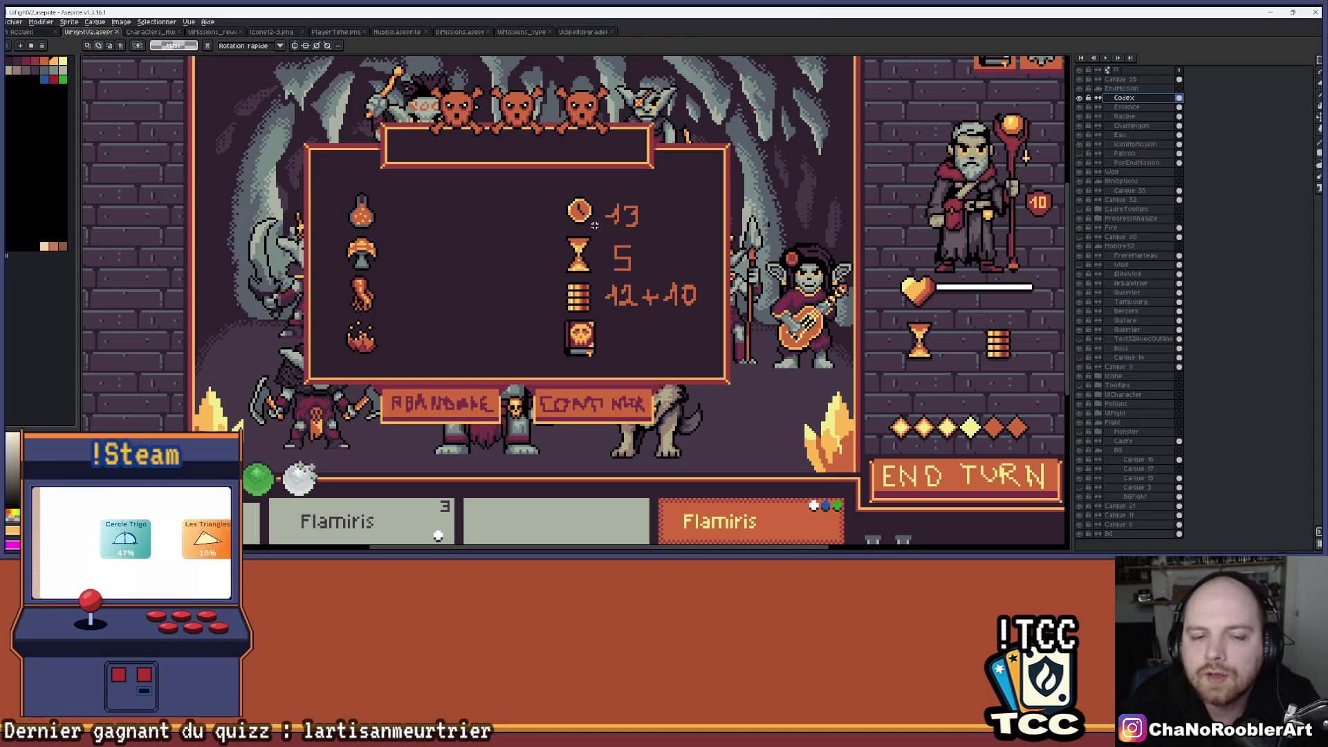
scroll(415, 332, "up", 2)
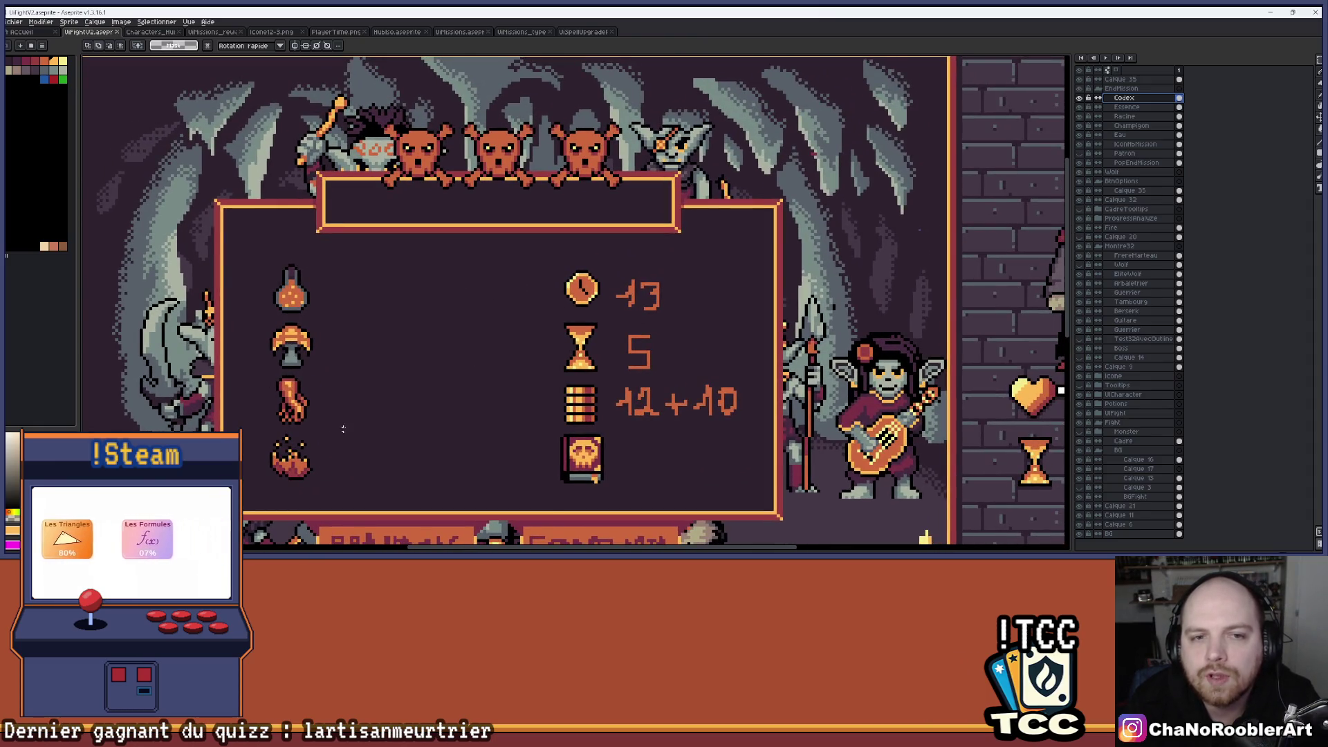
scroll(423, 372, "down", 2)
scroll(424, 372, "up", 1)
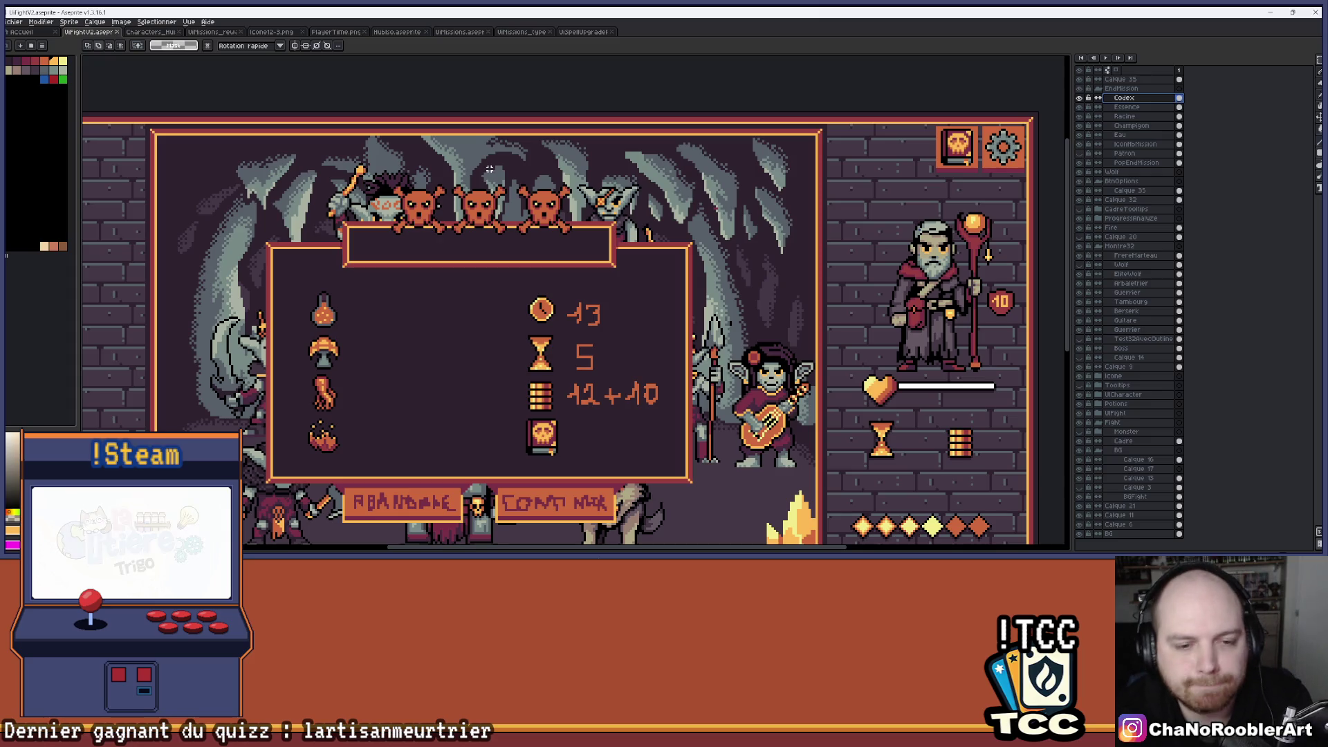
scroll(432, 387, "down", 2)
scroll(444, 336, "up", 2)
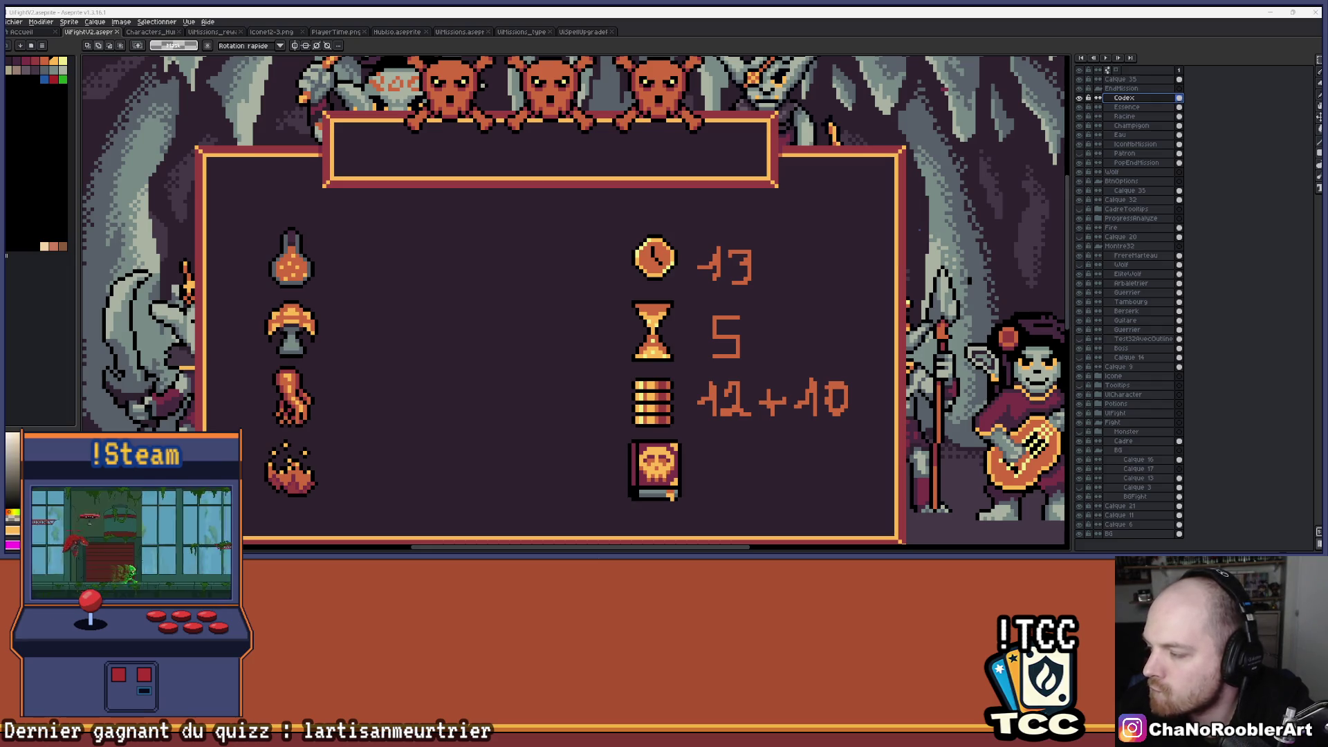
Insert a new layer above Codex with Shift+N and name it NbMission in Layer Properties.
double_click(1126, 98)
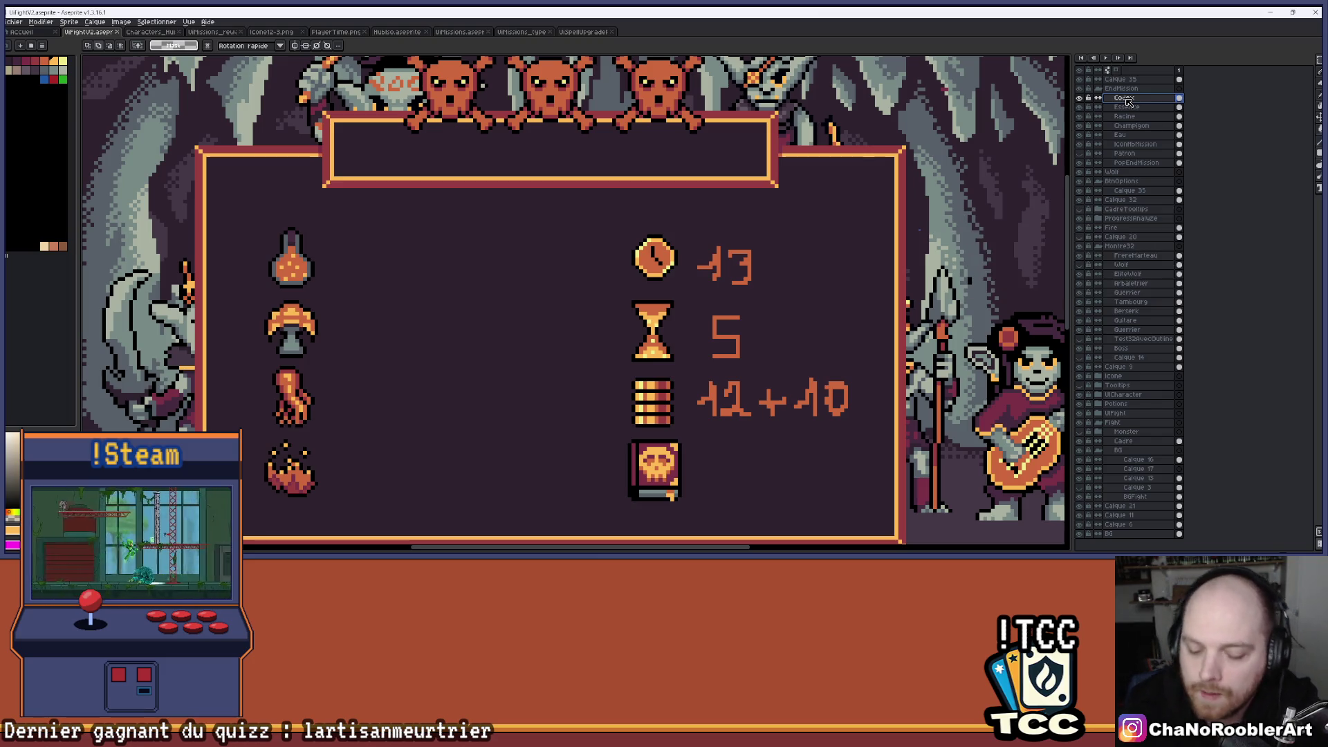
key("shift+n")
double_click(1128, 99)
type("NbMission")
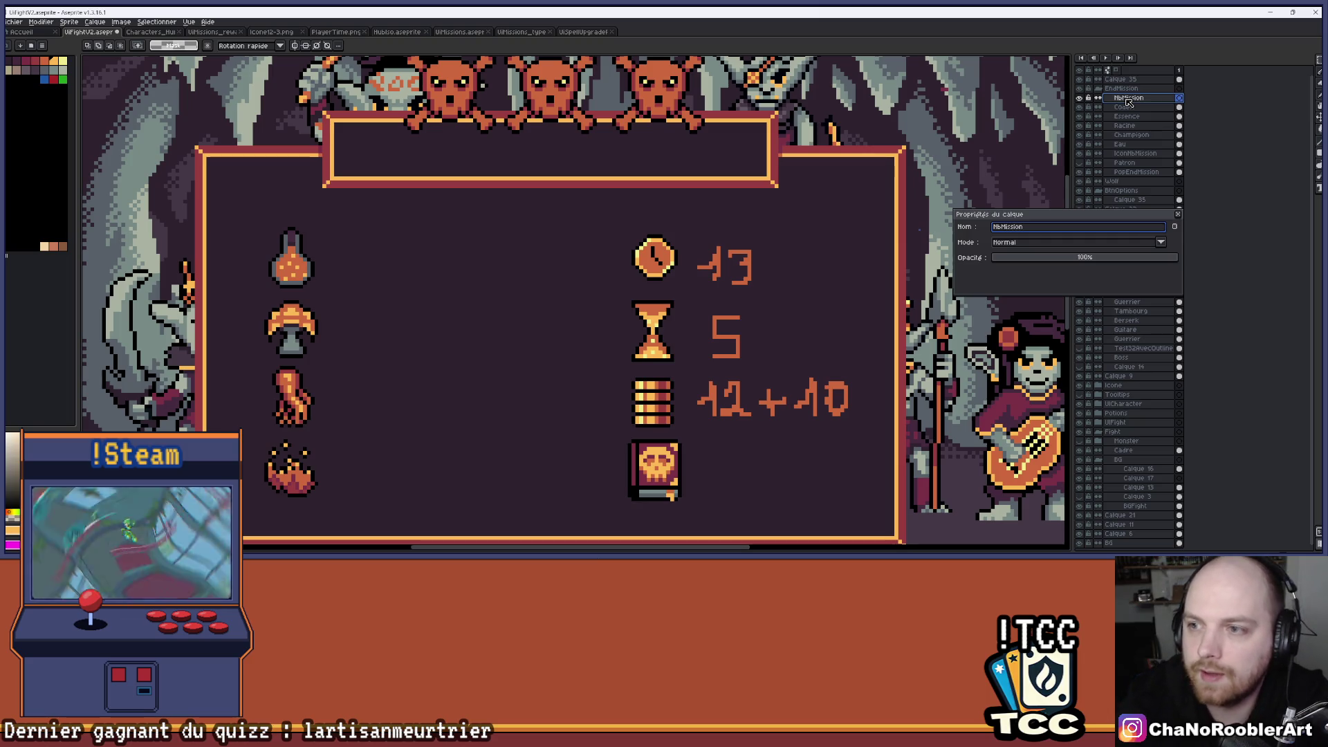
key("Return")
left_click(1176, 226)
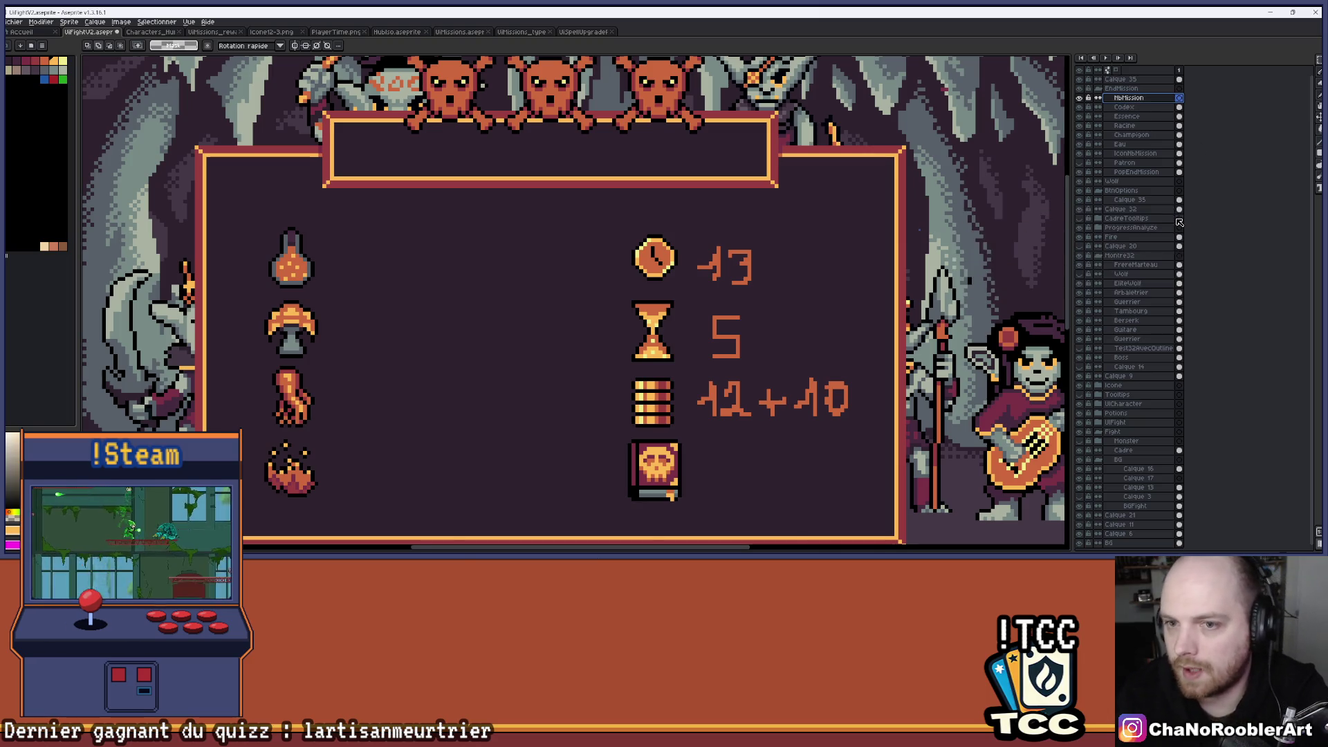
scroll(806, 224, "down", 2)
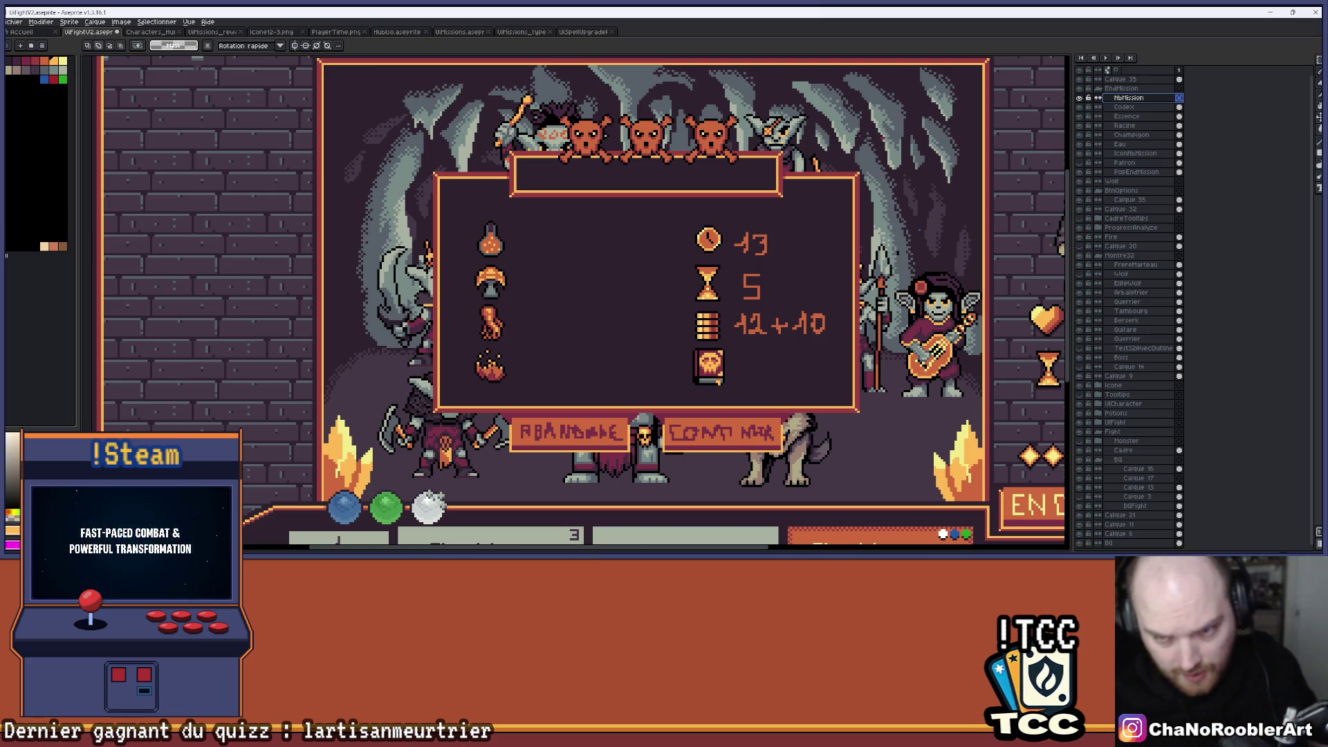
scroll(713, 277, "up", 2)
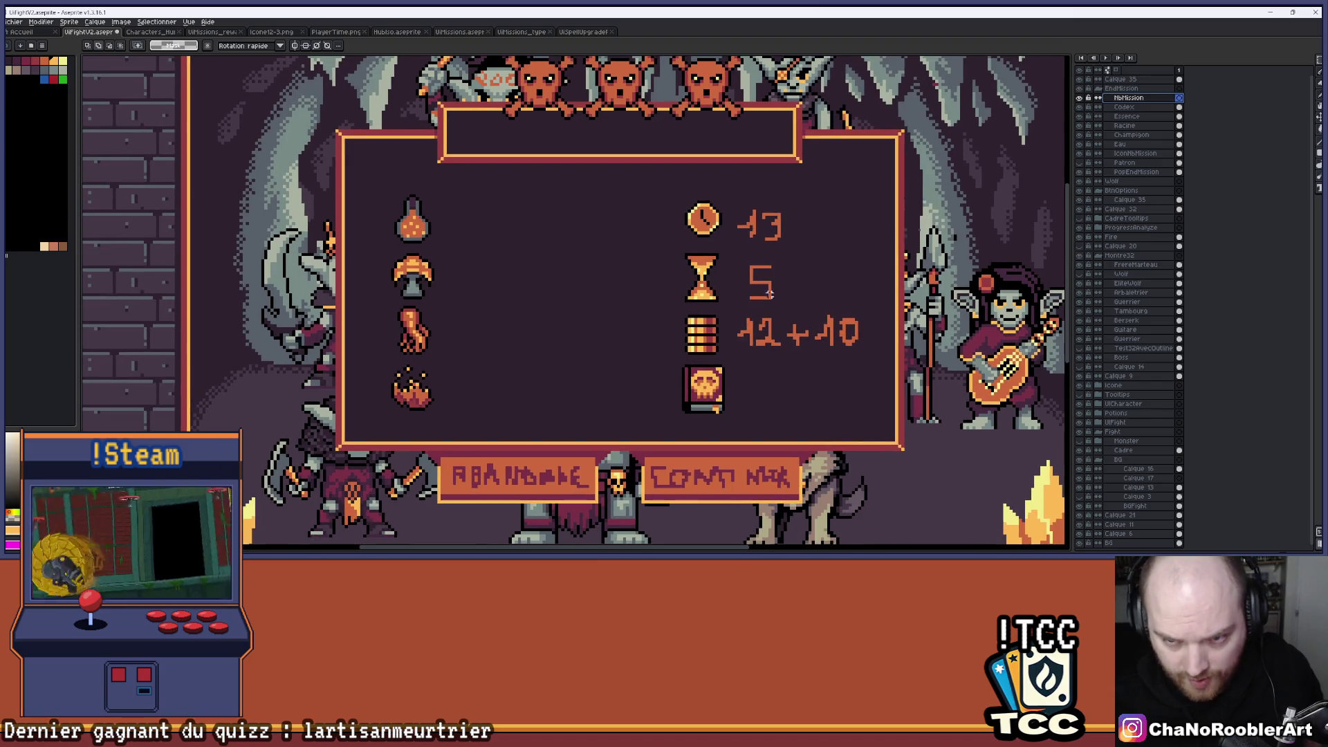
scroll(743, 273, "up", 1)
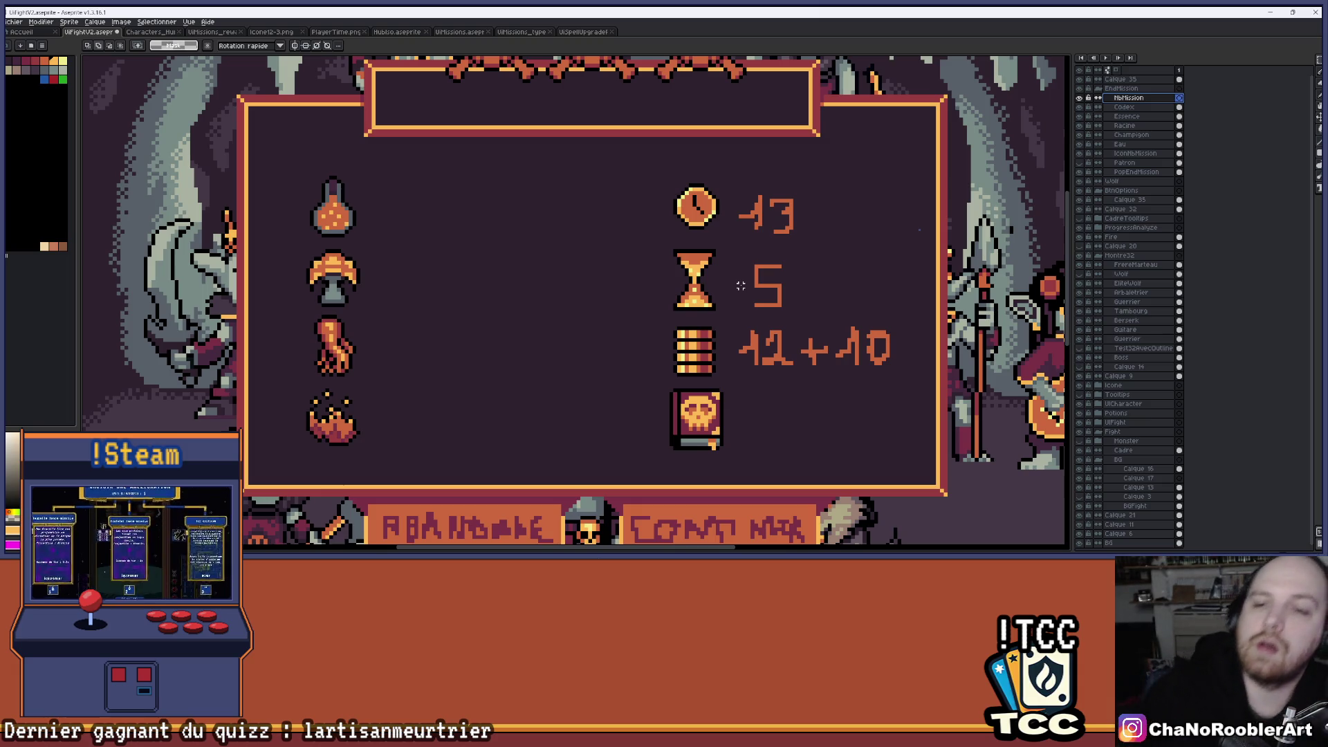
scroll(765, 296, "down", 2)
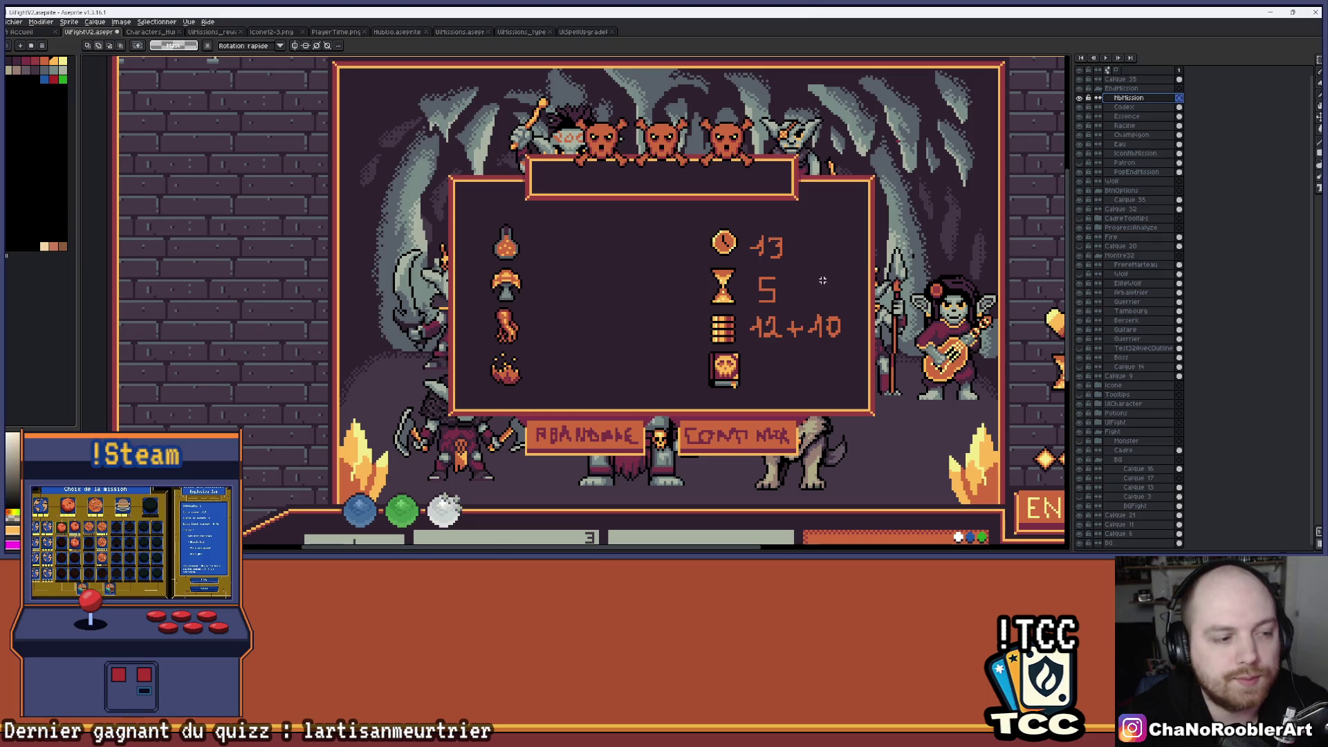
left_click_drag(800, 280, 755, 271)
scroll(816, 293, "up", 2)
scroll(703, 261, "down", 2)
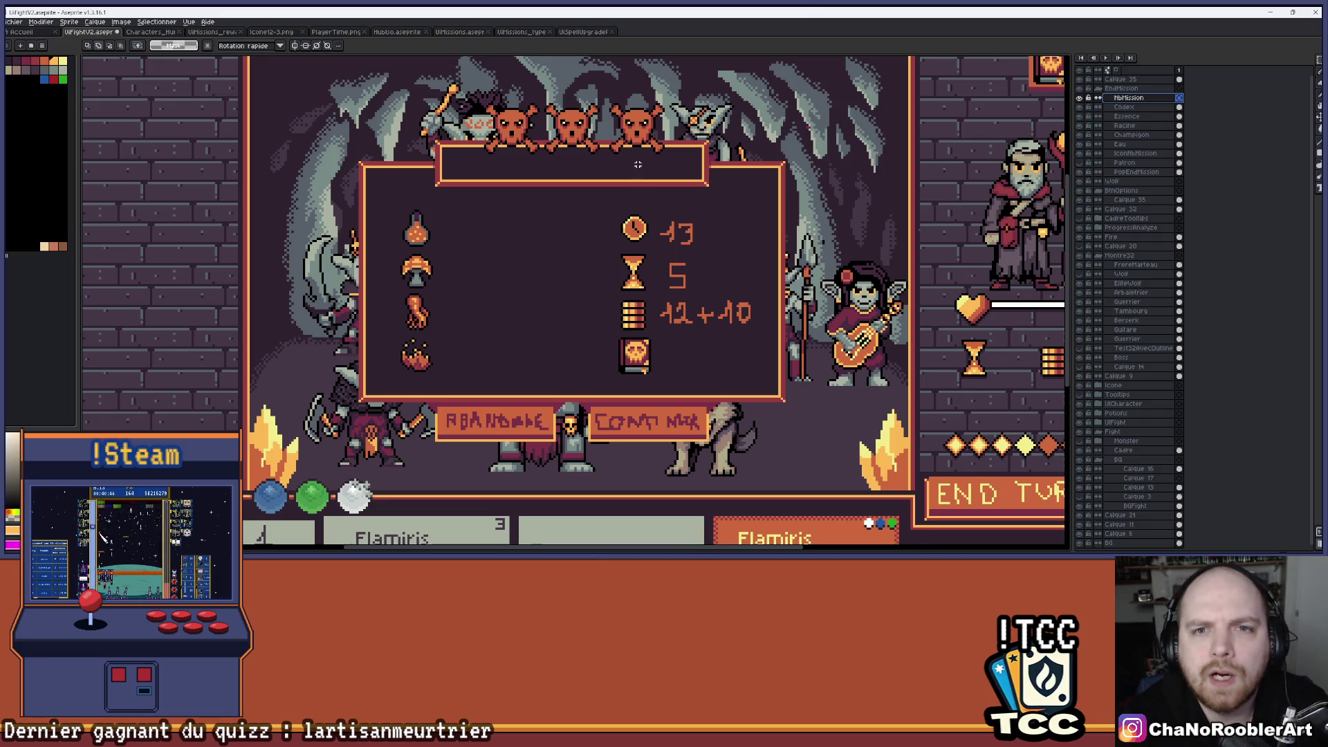
scroll(637, 165, "down", 2)
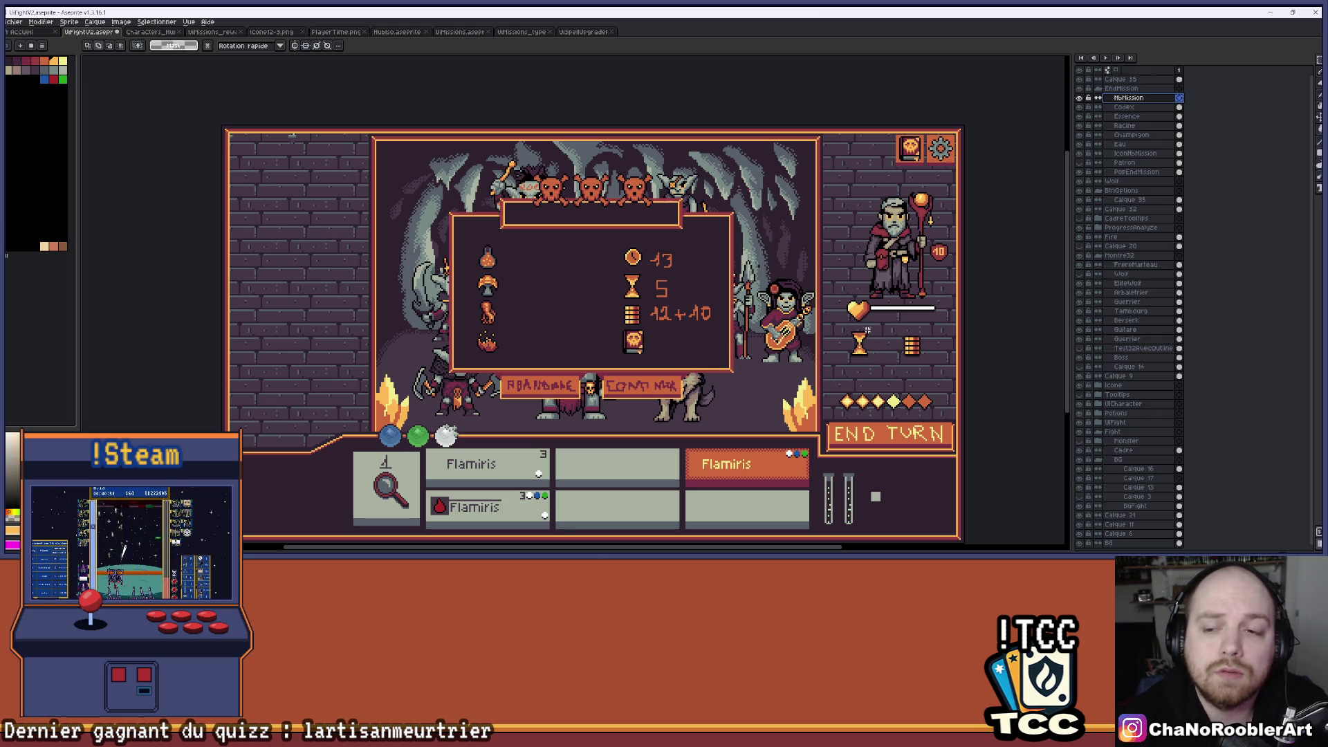
scroll(678, 293, "up", 1)
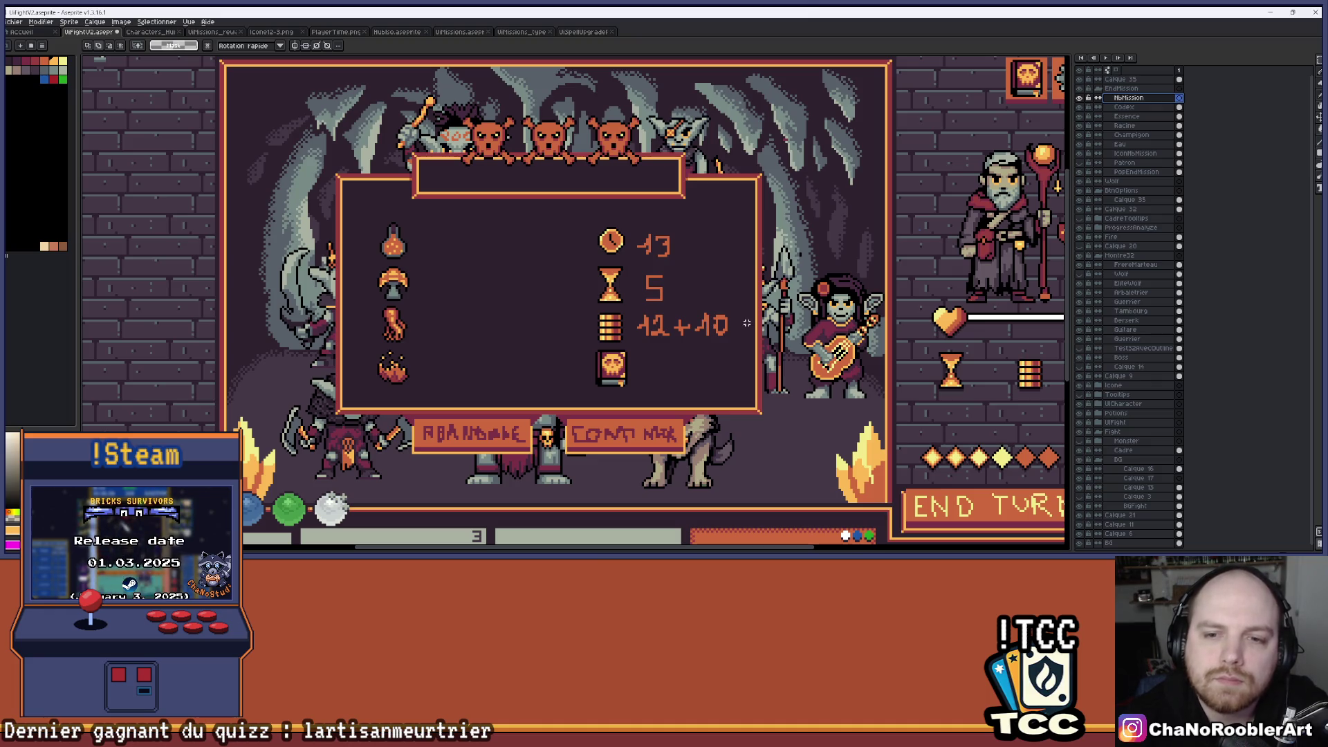
scroll(650, 269, "up", 4)
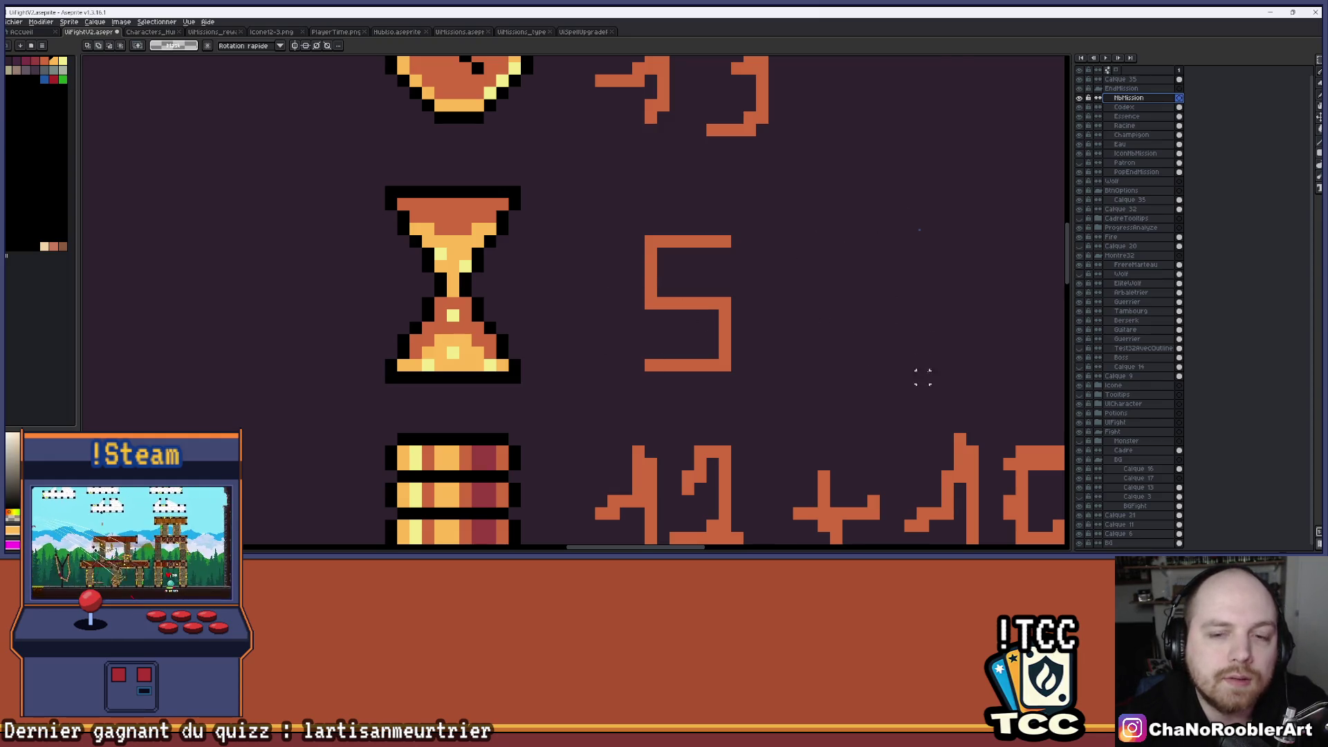
scroll(647, 307, "down", 4)
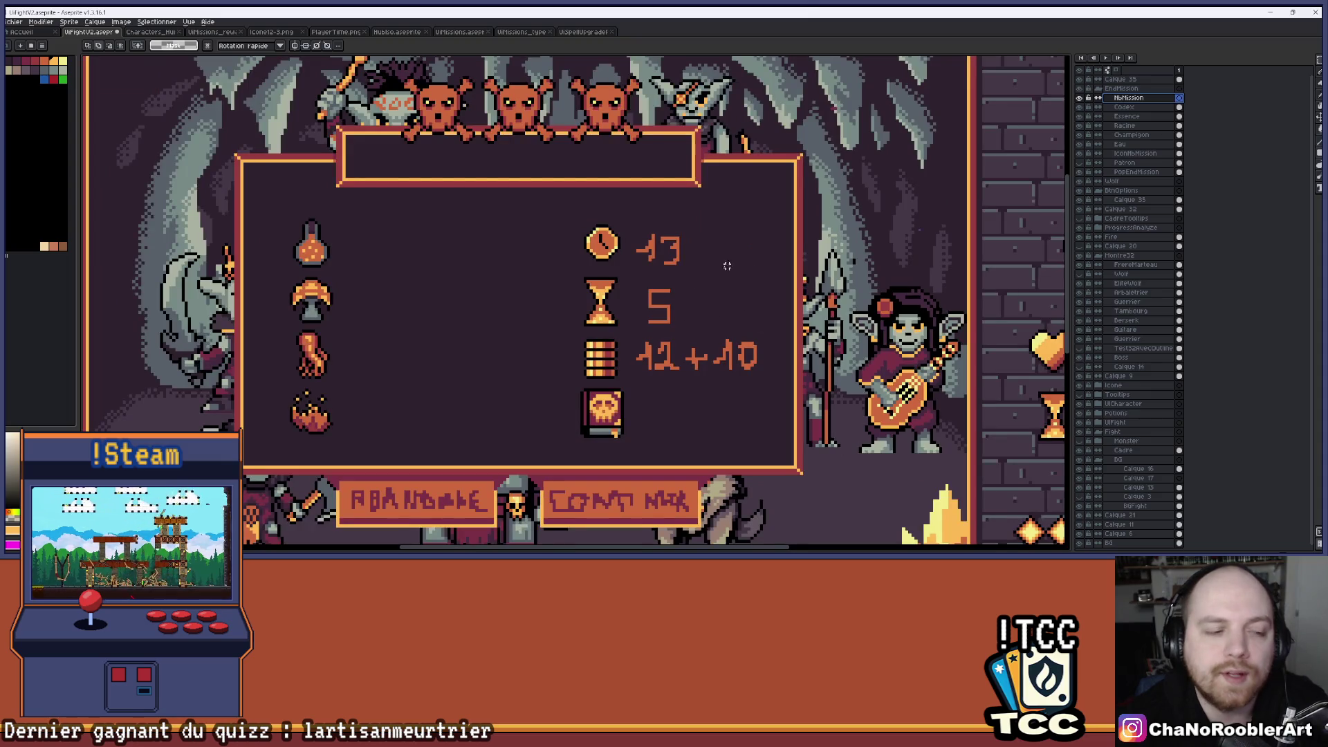
scroll(721, 318, "down", 3)
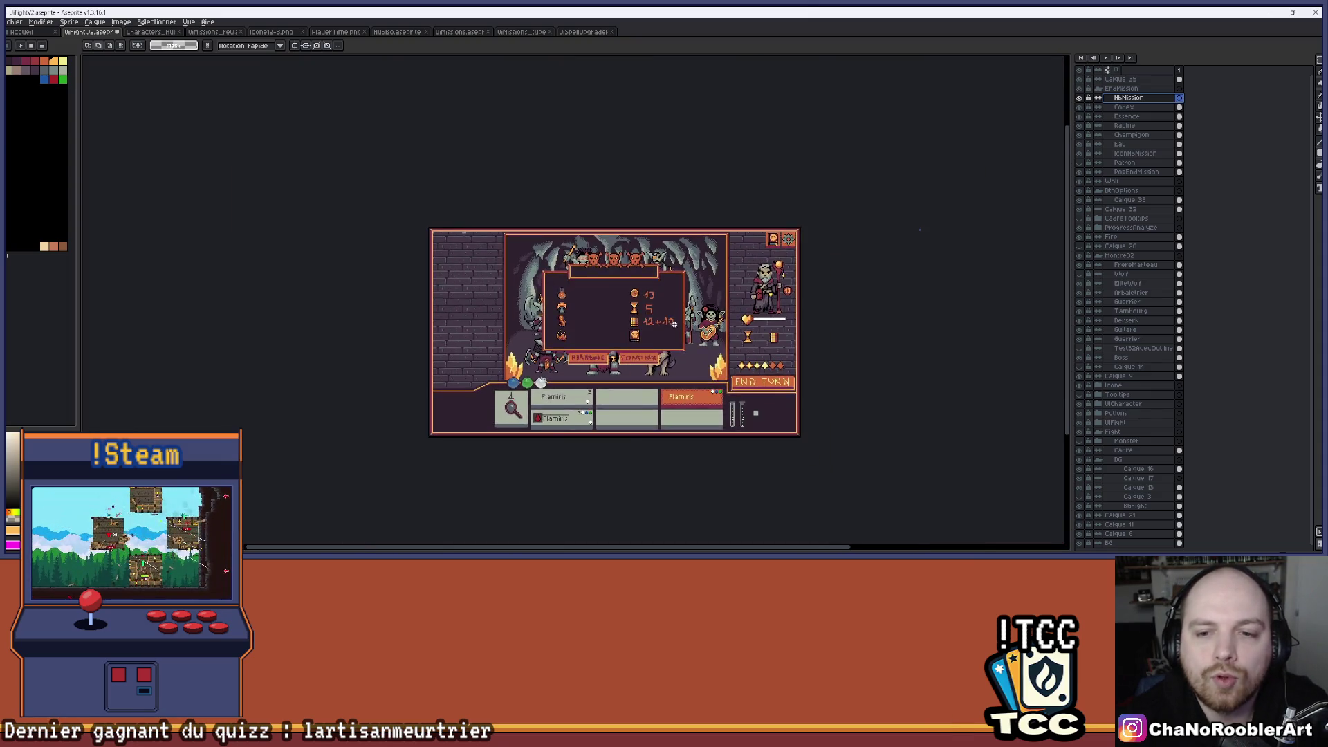
scroll(633, 287, "up", 2)
scroll(633, 287, "down", 1)
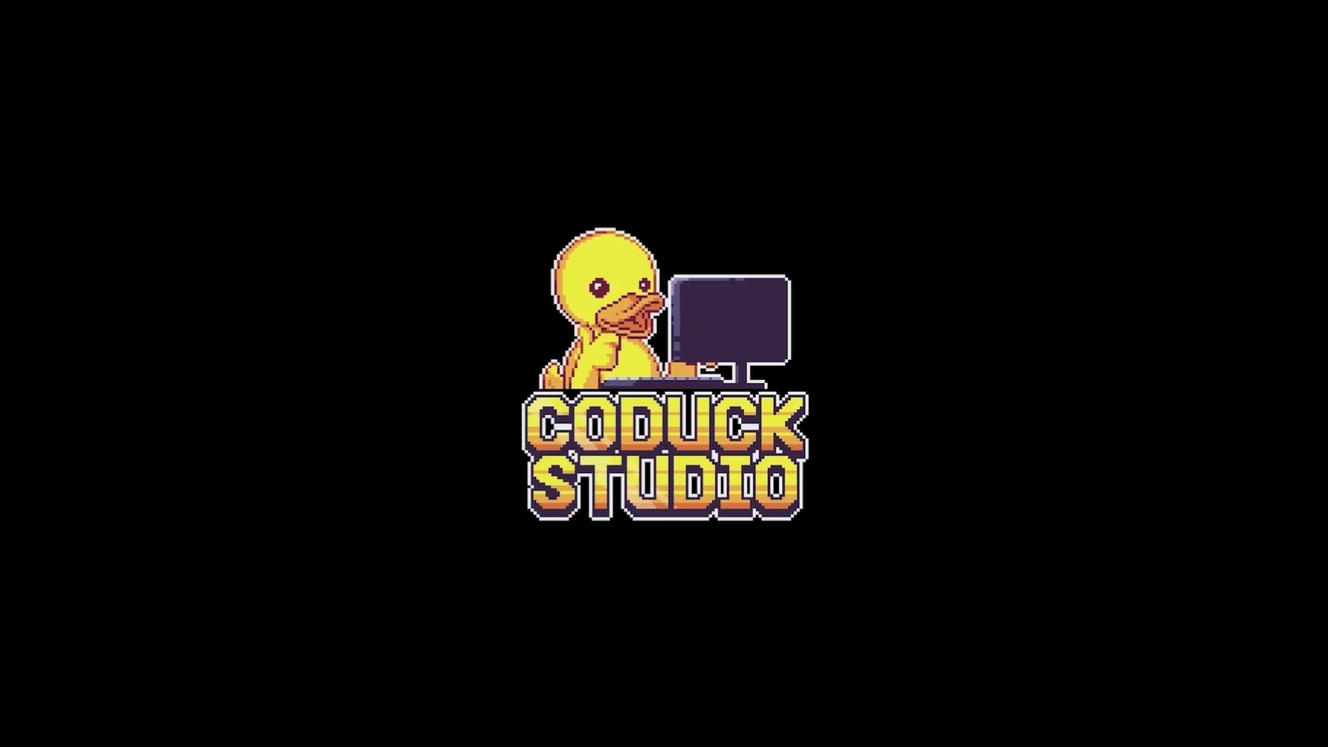
Steer the red snake with the arrow keys around level A01 of the Snakeloop trailer.
key("Left")
key("Left")
key("Left")
key("Up")
key("Up")
key("Right")
key("Right")
key("Down")
key("Down")
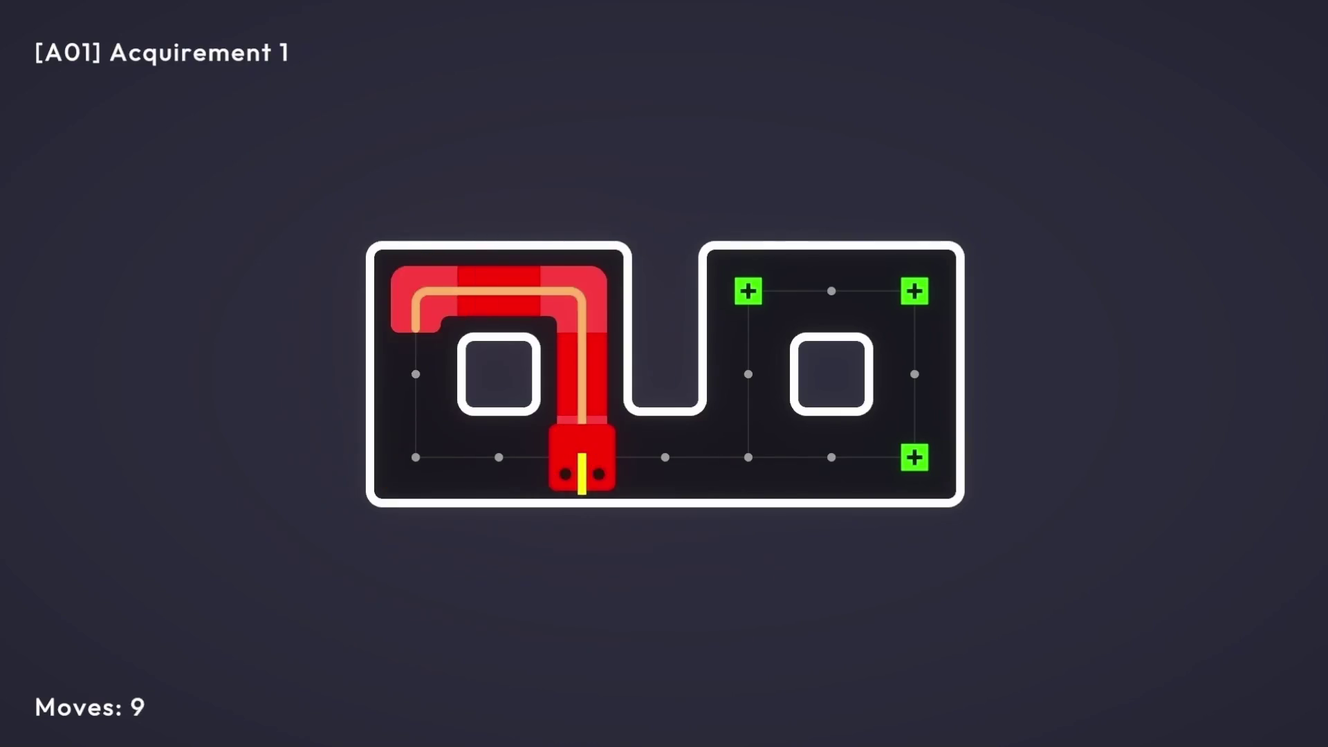
key("Right")
key("Right")
key("Right")
key("Right")
key("Up")
key("Up")
key("Left")
key("Left")
key("Down")
key("Down")
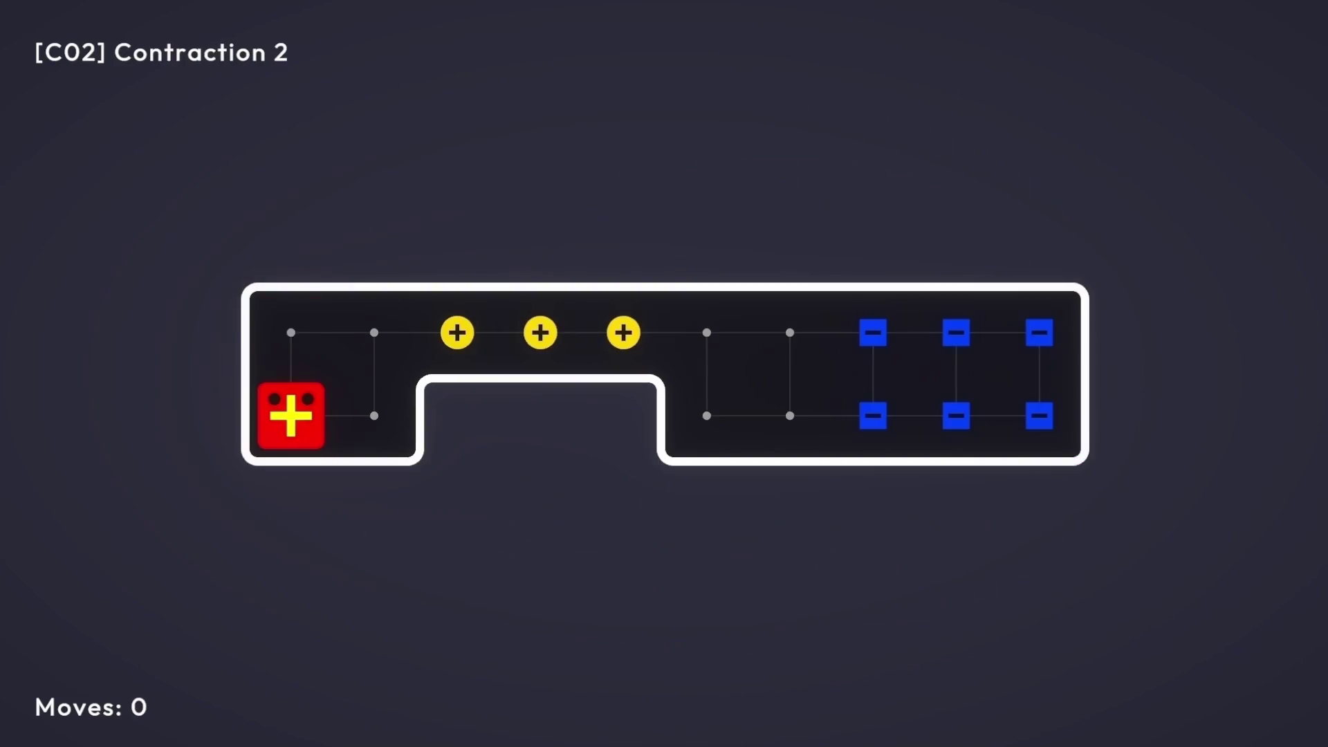
key("Up")
key("Right")
key("Right")
key("Right")
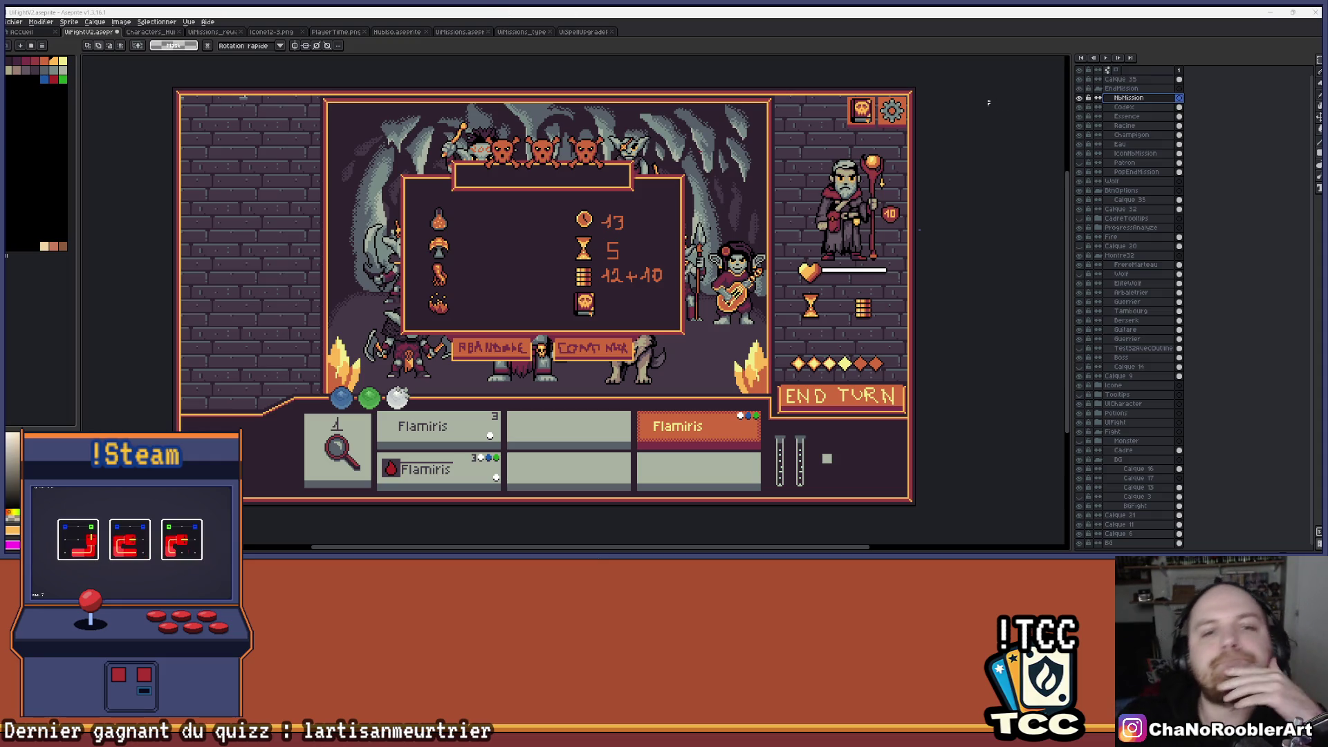
Draw a vertical black sword stroke with the Pencil, then undo the overlong line.
scroll(644, 188, "up", 4)
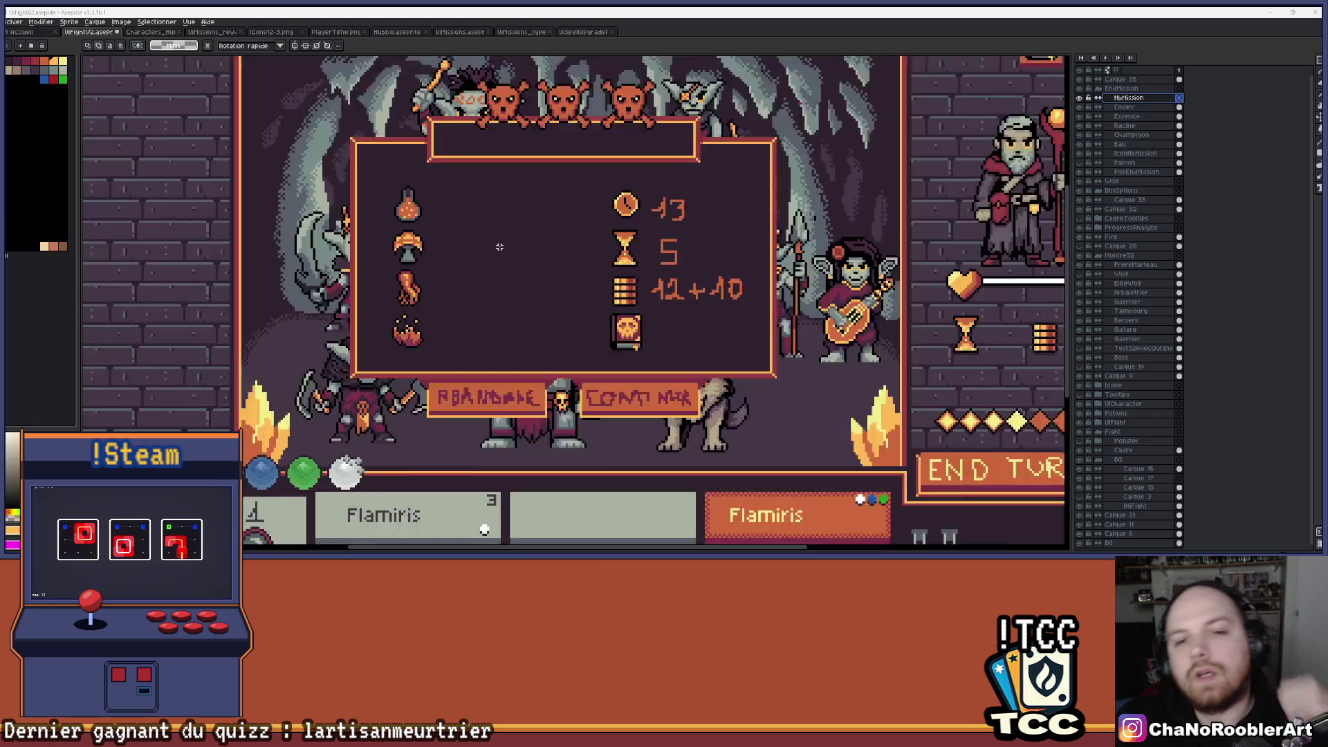
scroll(648, 210, "down", 2)
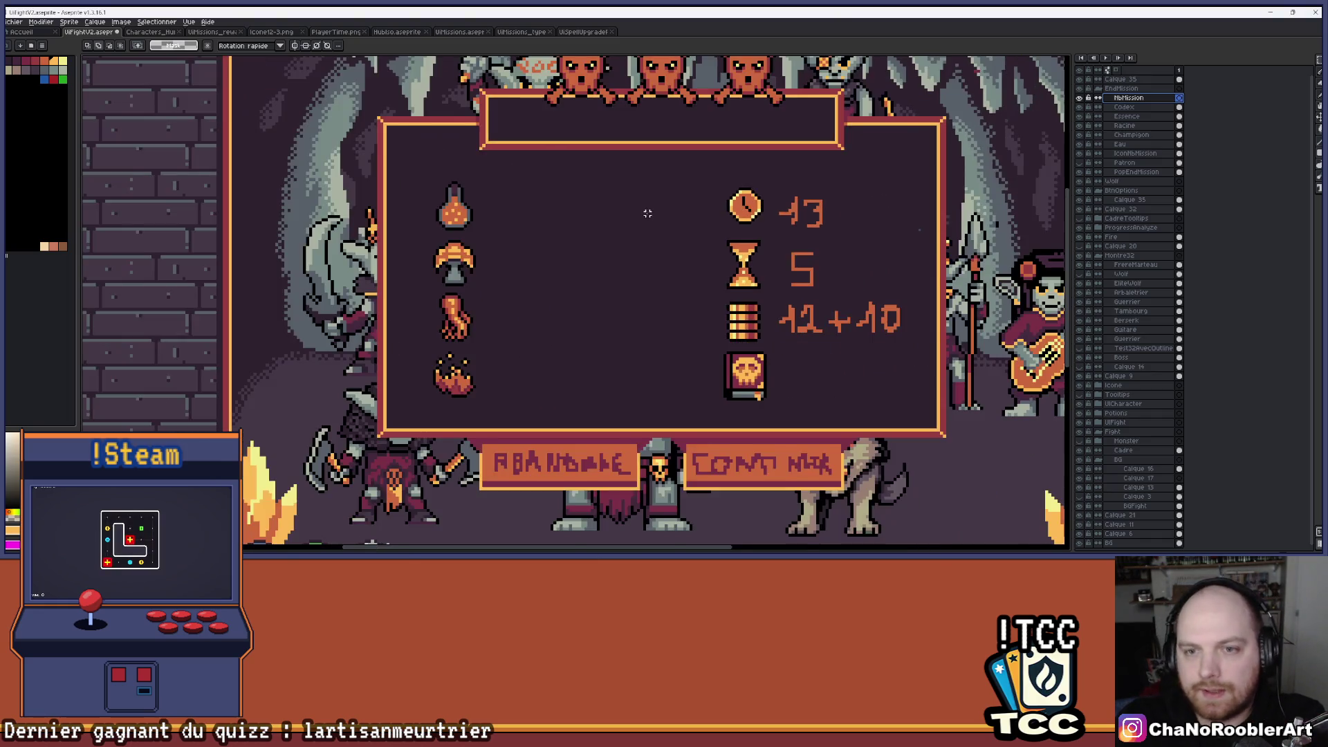
key("b")
scroll(510, 249, "up", 1)
scroll(519, 264, "up", 2)
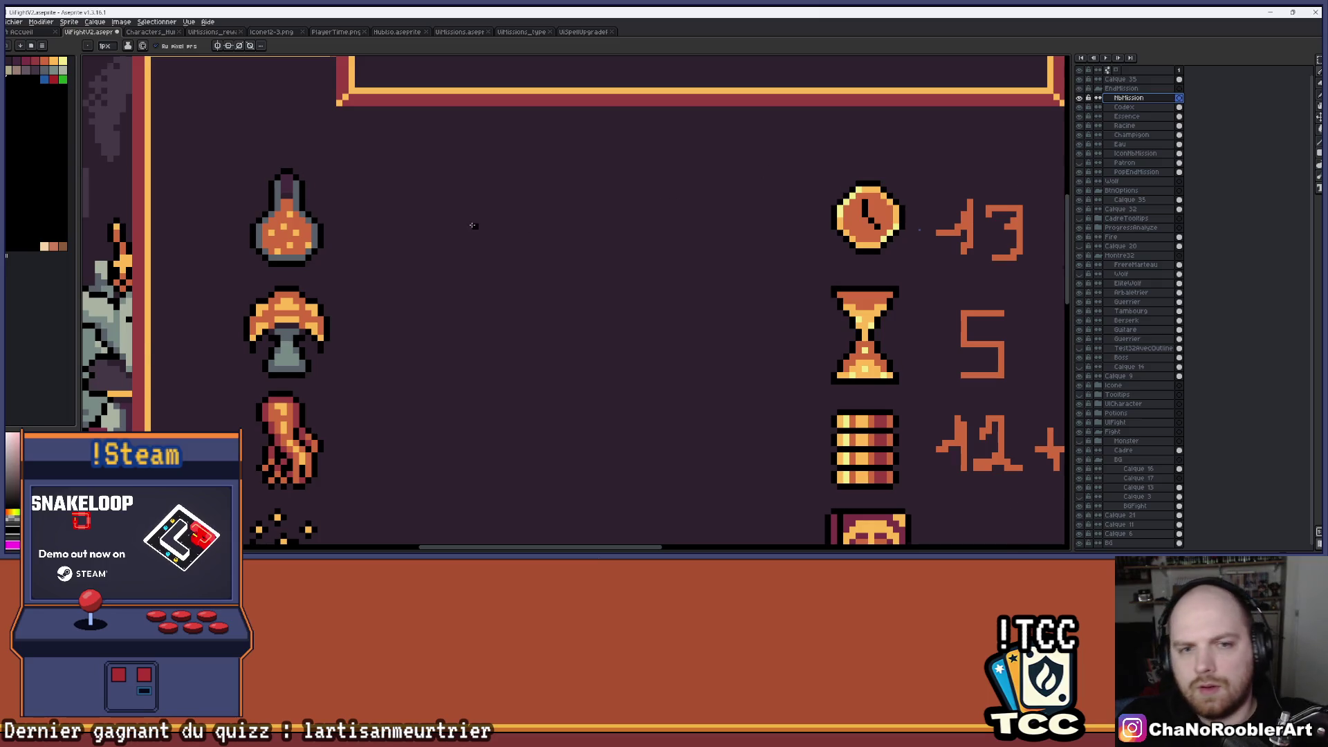
scroll(473, 225, "up", 4)
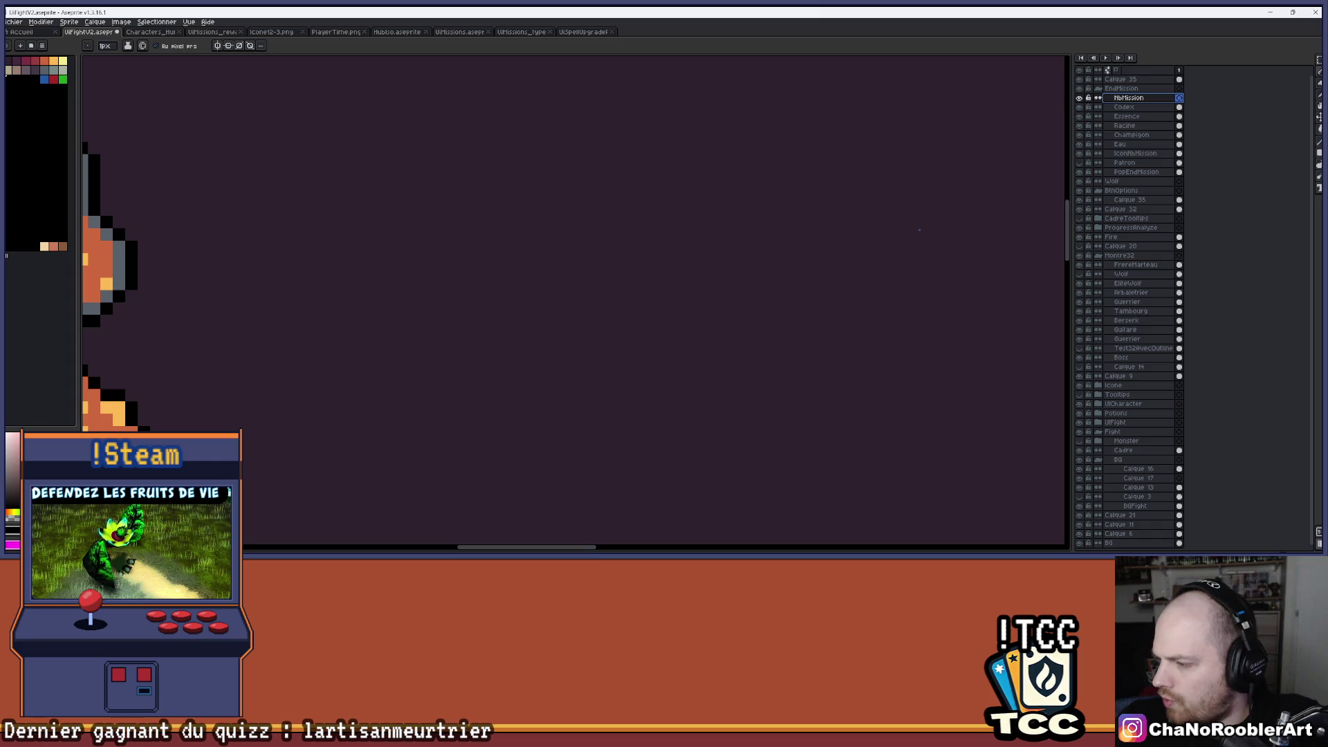
scroll(439, 222, "down", 2)
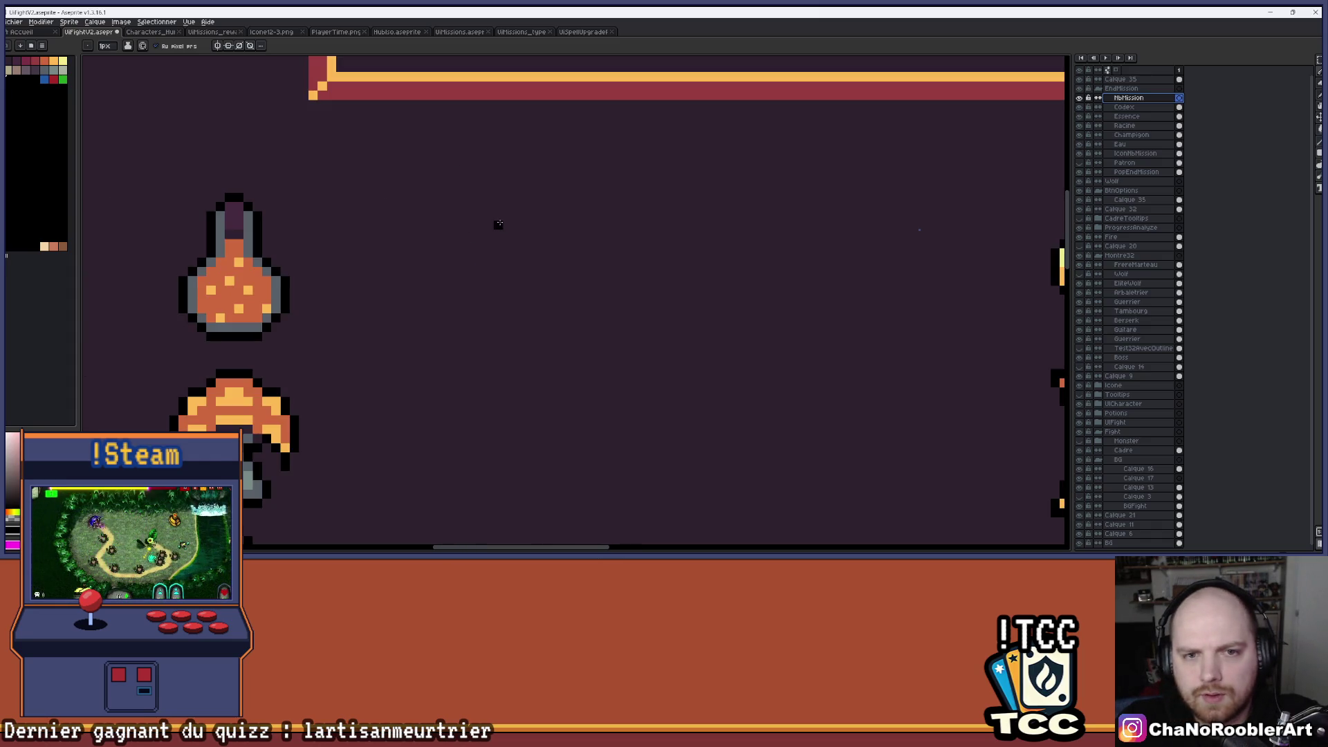
scroll(508, 222, "up", 2)
left_click_drag(503, 230, 508, 285)
key("v")
key("ctrl+z")
Redraw the sword tip as a short black L of vertical and top bars.
key("b")
mouse_move(508, 239)
left_mouse_down()
mouse_move(508, 274)
mouse_move(543, 228)
mouse_move(525, 229)
left_mouse_up()
key("ctrl+z")
scroll(539, 235, "down", 5)
scroll(558, 247, "down", 2)
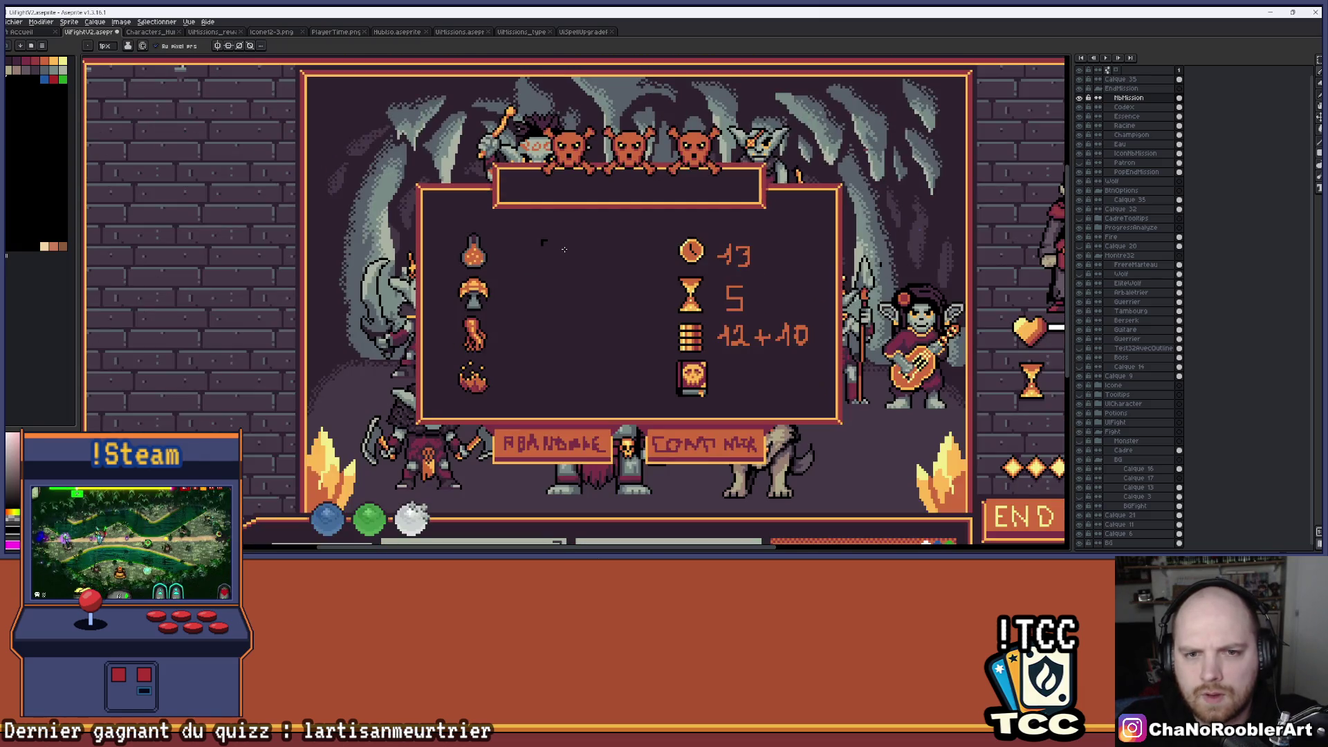
scroll(597, 271, "up", 8)
scroll(508, 306, "down", 2)
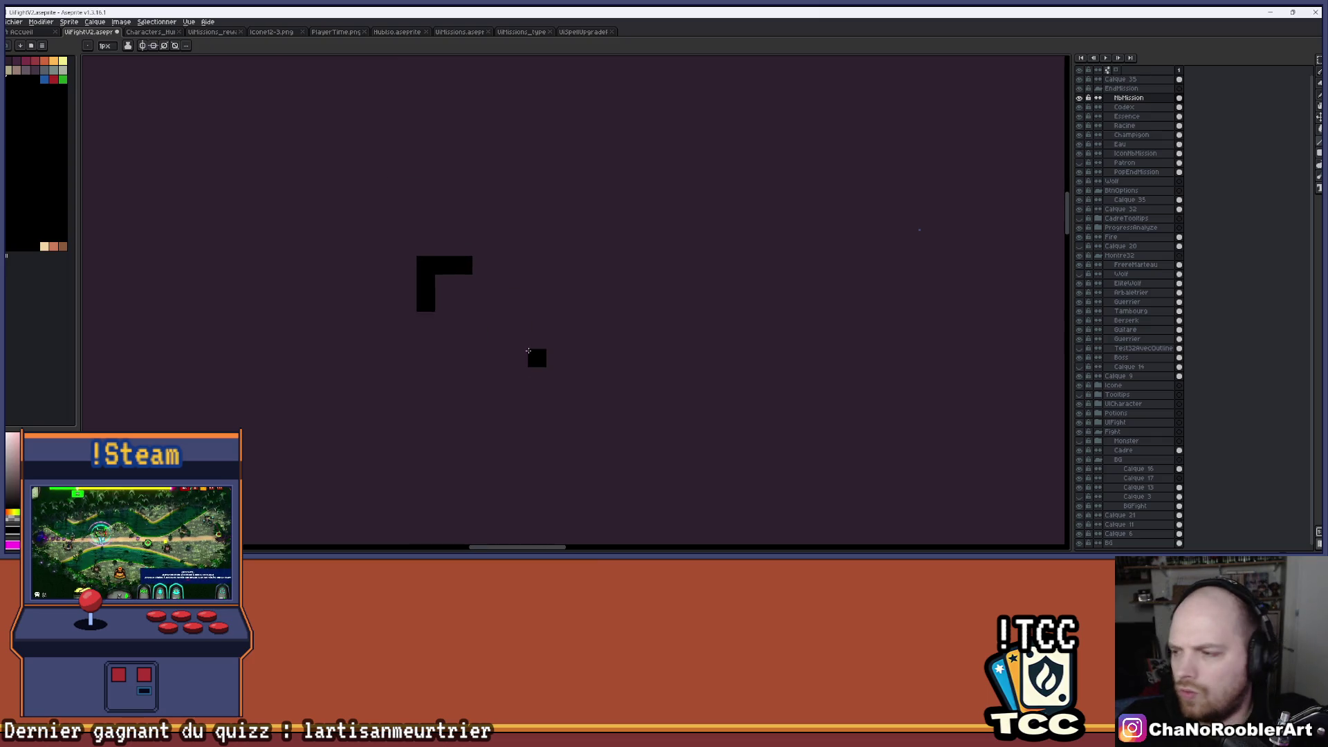
Draw the sword blade's two black diagonal edges from the L shape.
scroll(496, 336, "up", 1)
mouse_move(412, 311)
left_mouse_down()
mouse_move(535, 410)
mouse_move(510, 409)
mouse_move(515, 385)
left_mouse_up()
mouse_move(484, 286)
left_mouse_down()
mouse_move(460, 261)
mouse_move(592, 370)
mouse_move(595, 288)
left_mouse_up()
scroll(595, 342, "down", 3)
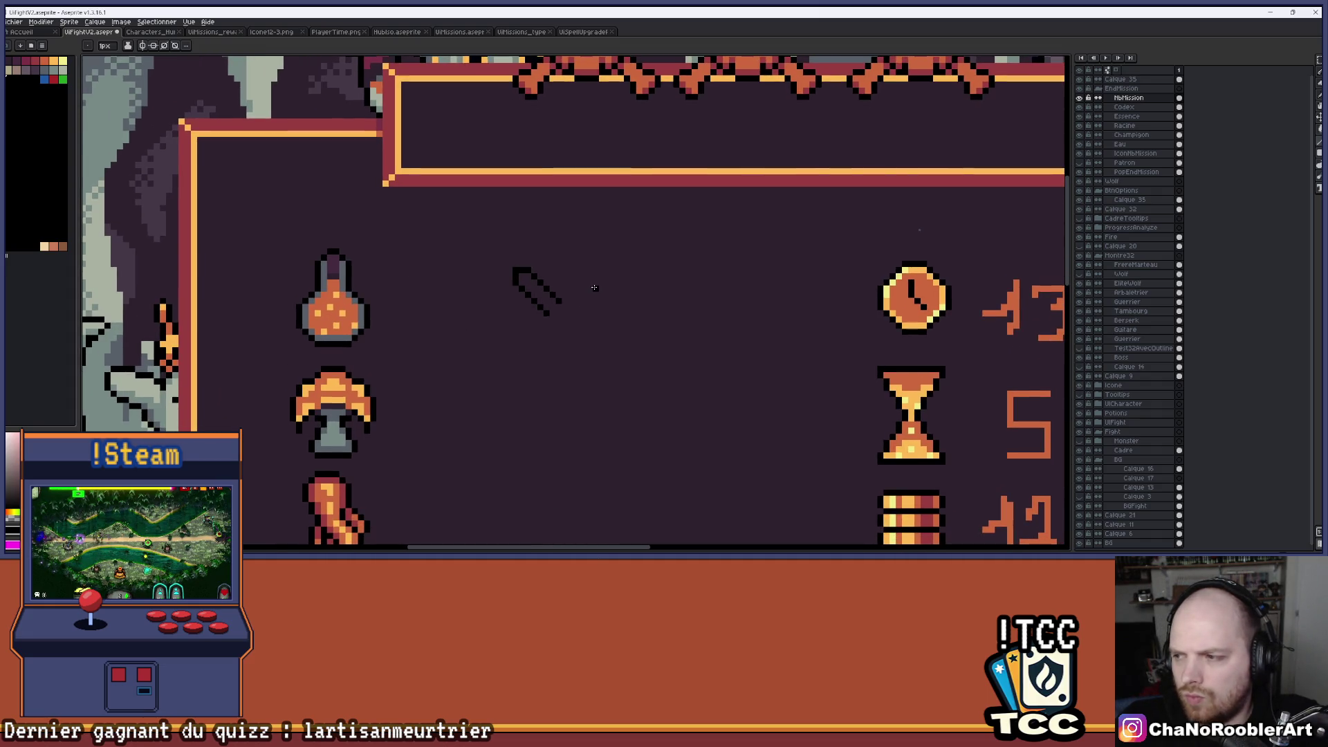
scroll(593, 286, "up", 3)
Add black pixels at the blade's lower end and bottom corner to close the outline.
left_click(462, 372)
left_click_drag(466, 372, 538, 363)
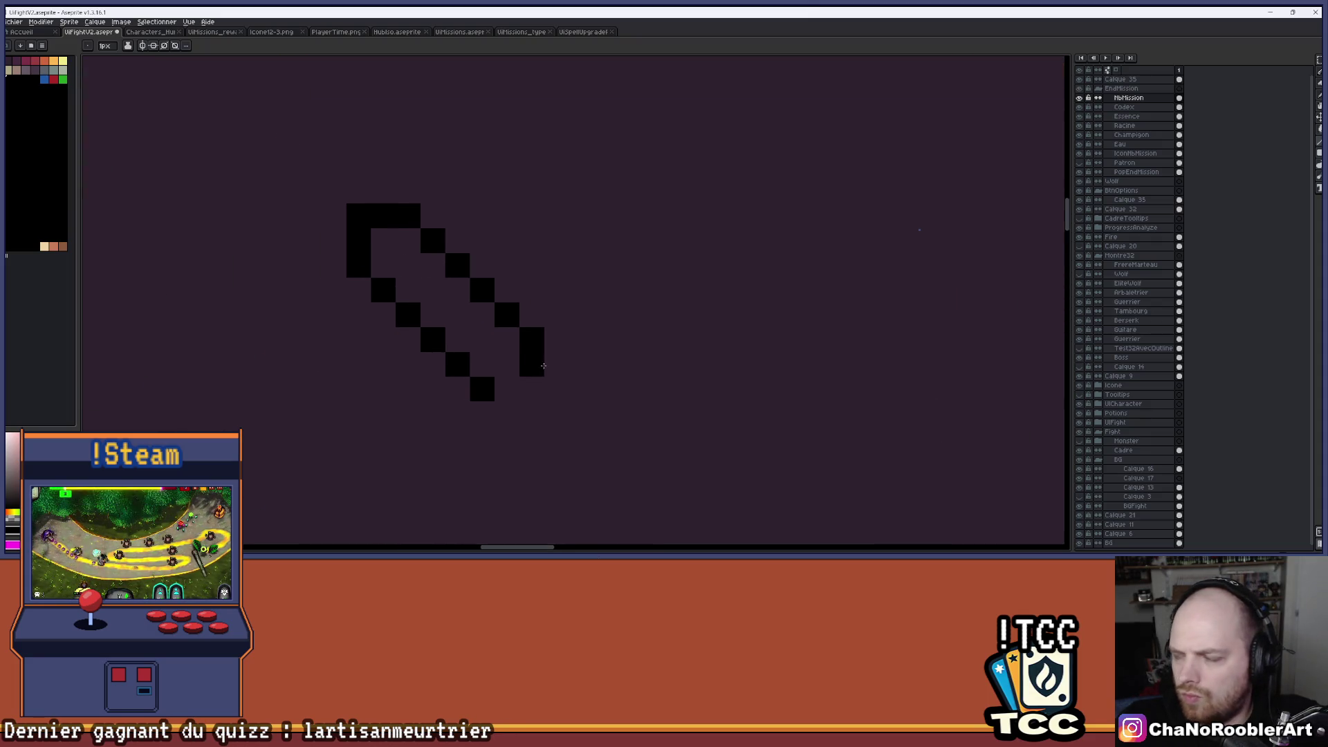
left_click(506, 388)
scroll(624, 360, "down", 4)
scroll(565, 345, "up", 3)
left_click_drag(566, 344, 495, 359)
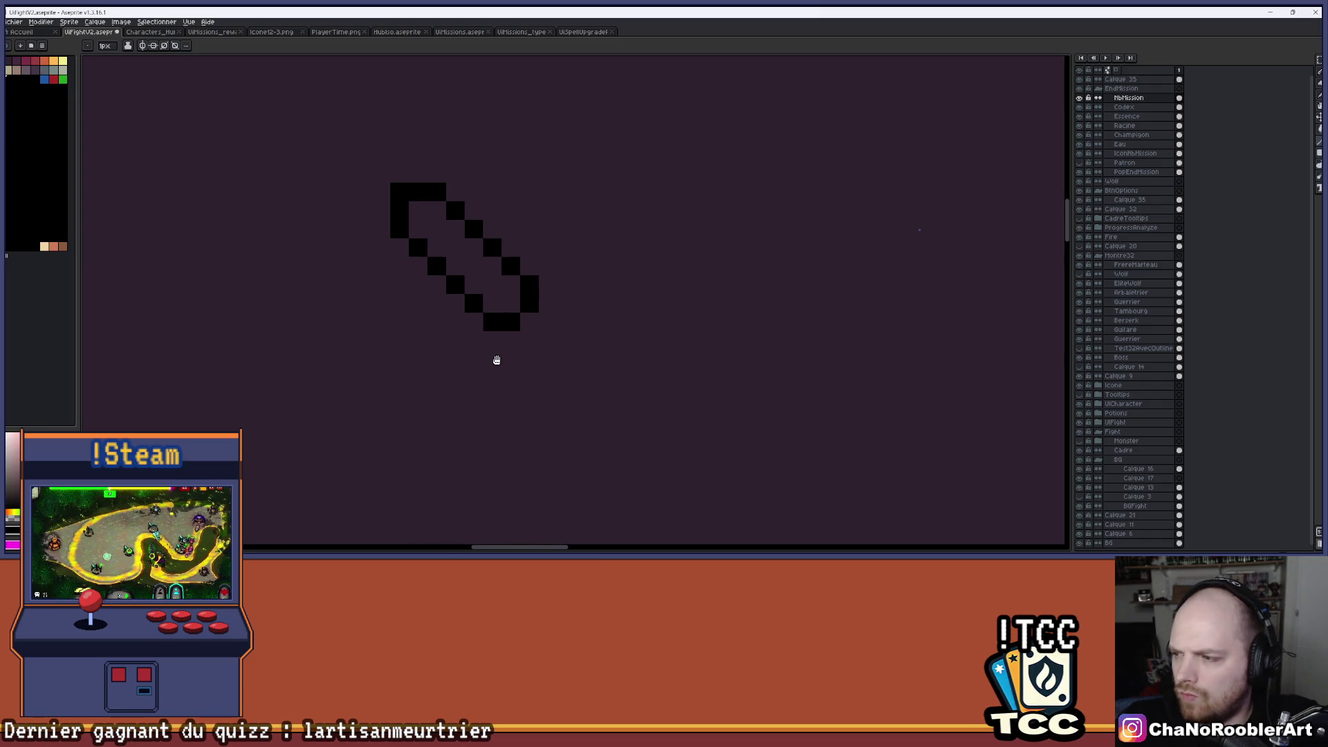
left_click(548, 266)
left_click(474, 340)
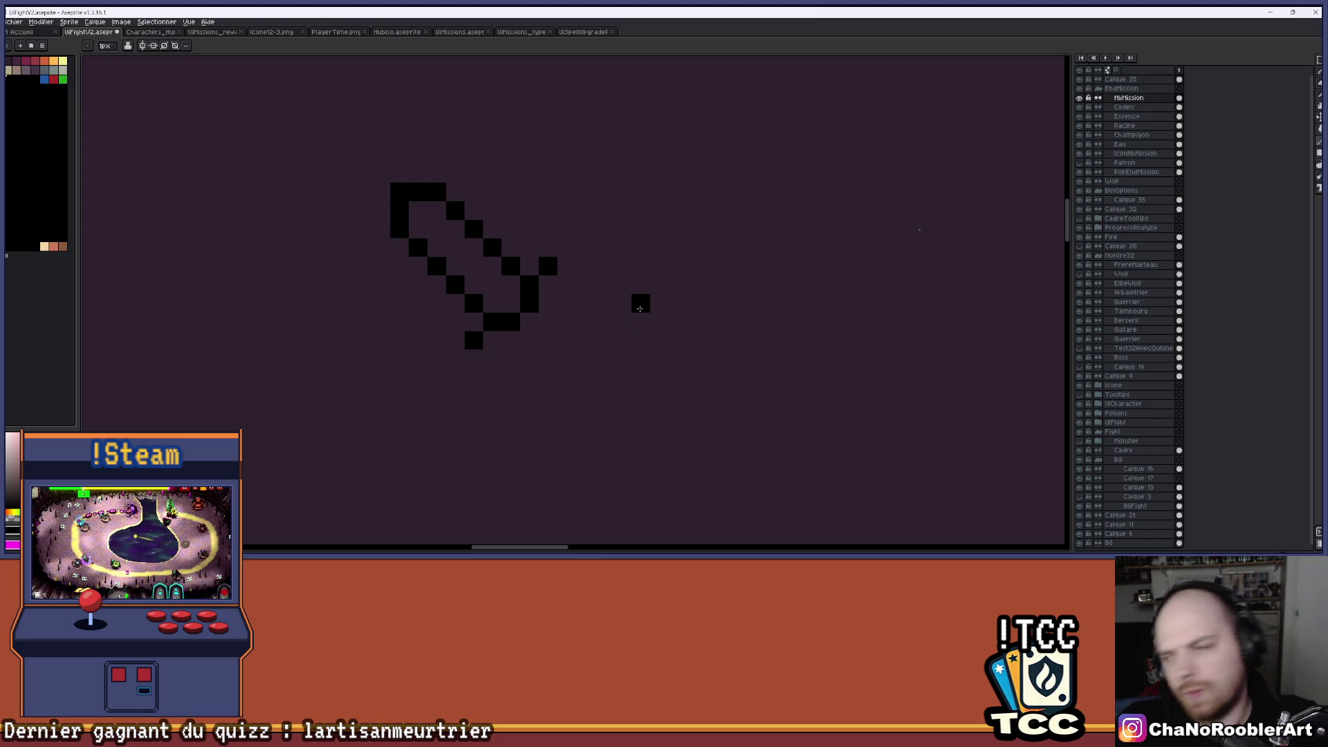
Add black crossguard pixels and grip pixels below the crossguard.
left_click(567, 266)
left_click(567, 285)
left_click(474, 359)
left_click(493, 359)
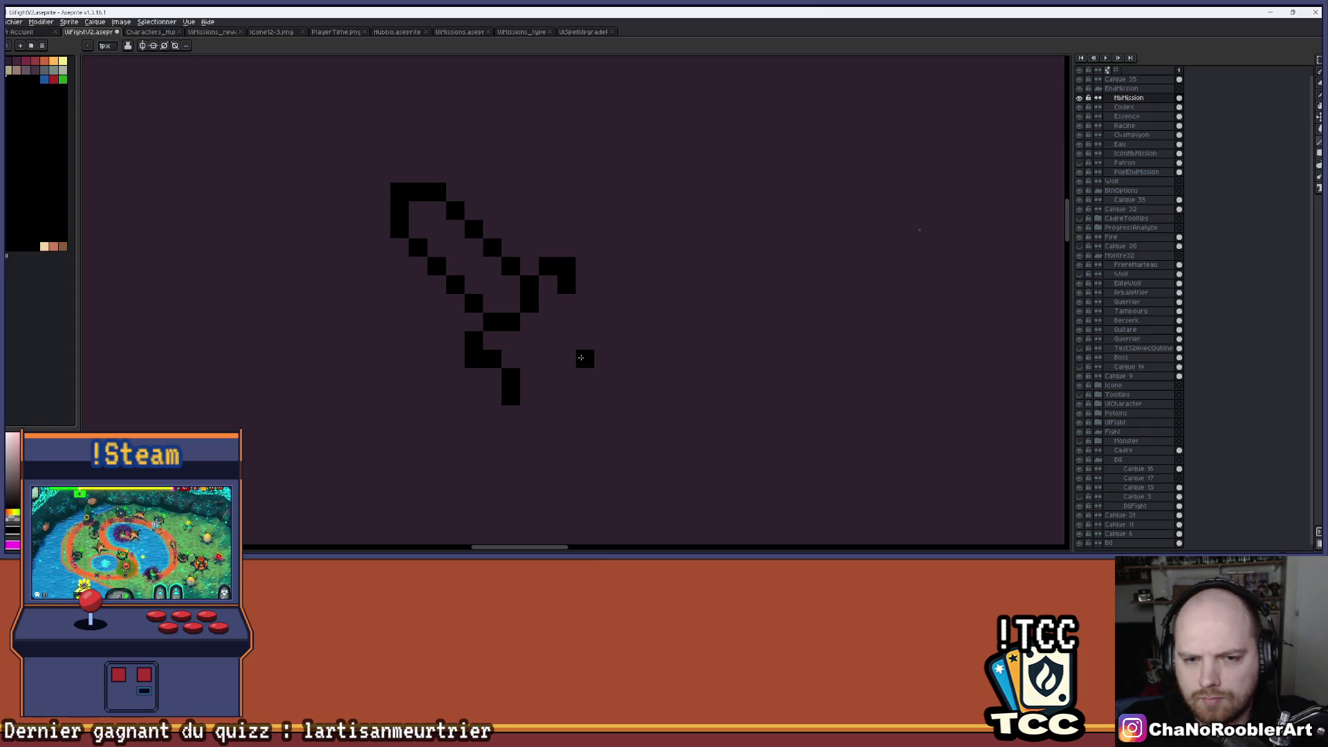
Zoom out to check the full mockup, then add one more pixel to the sword outline.
scroll(575, 362, "down", 5)
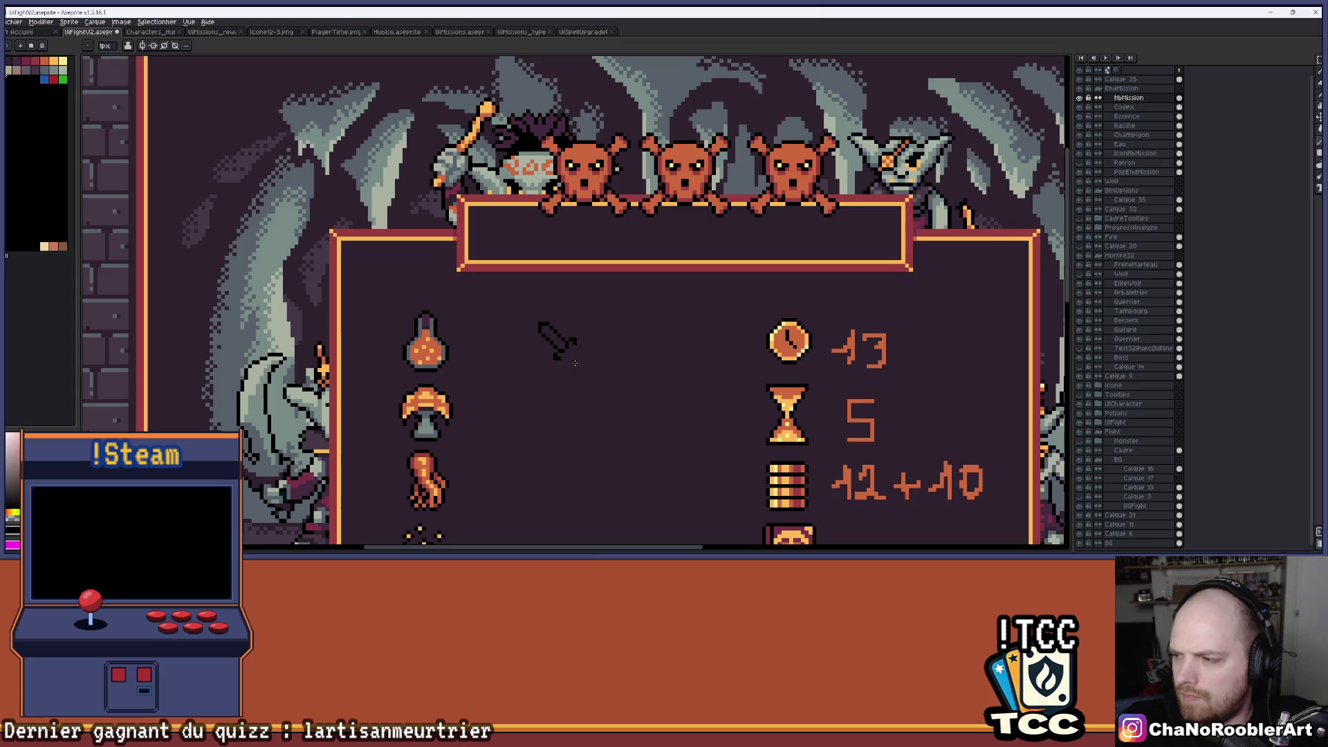
scroll(575, 362, "up", 3)
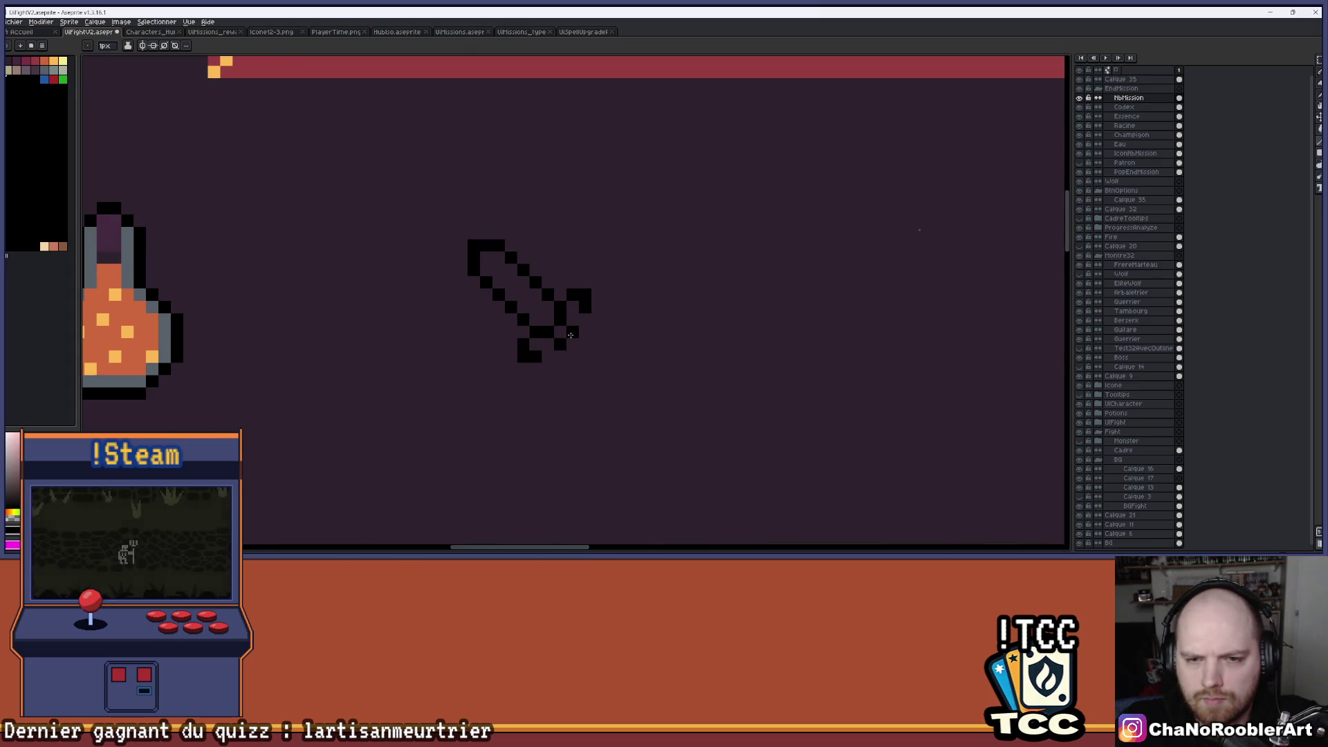
scroll(642, 353, "down", 3)
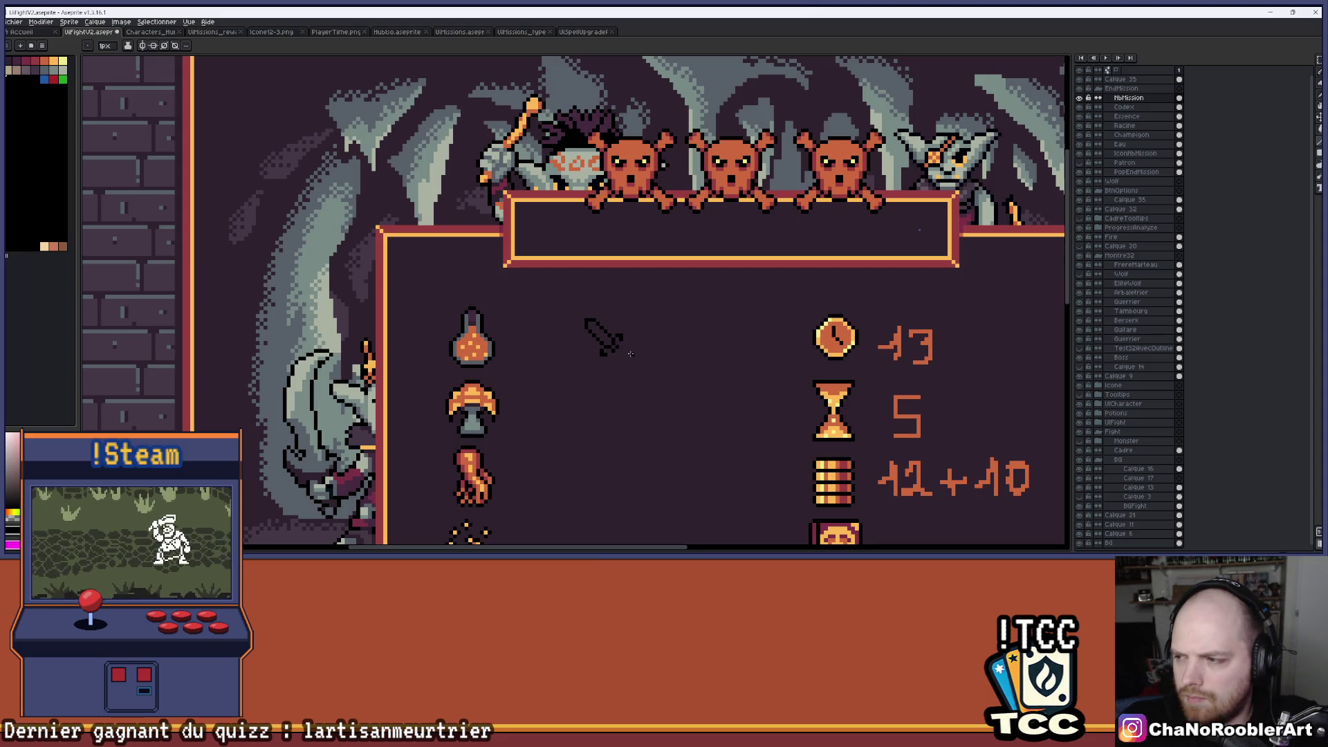
scroll(578, 351, "up", 3)
scroll(631, 360, "up", 1)
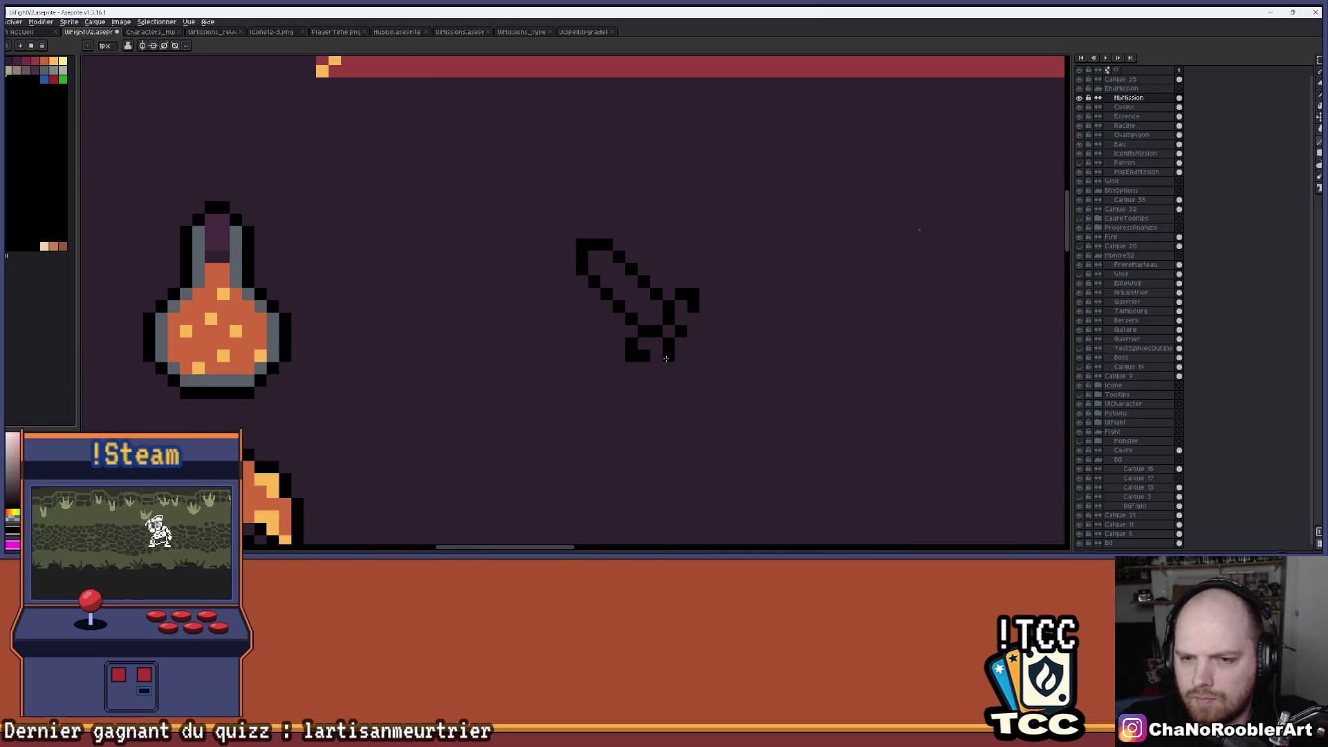
mouse_move(661, 364)
left_mouse_down()
mouse_move(672, 379)
mouse_move(713, 366)
left_mouse_up()
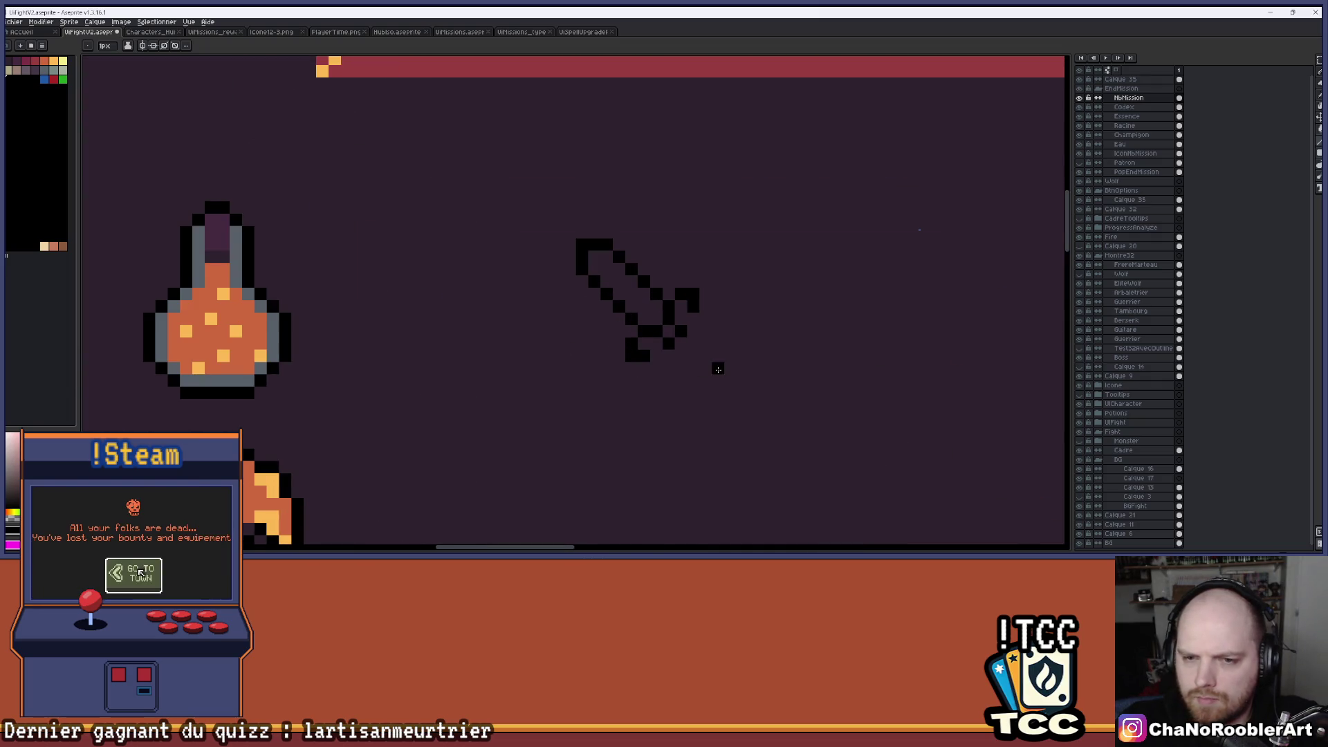
scroll(713, 367, "up", 2)
scroll(628, 381, "down", 3)
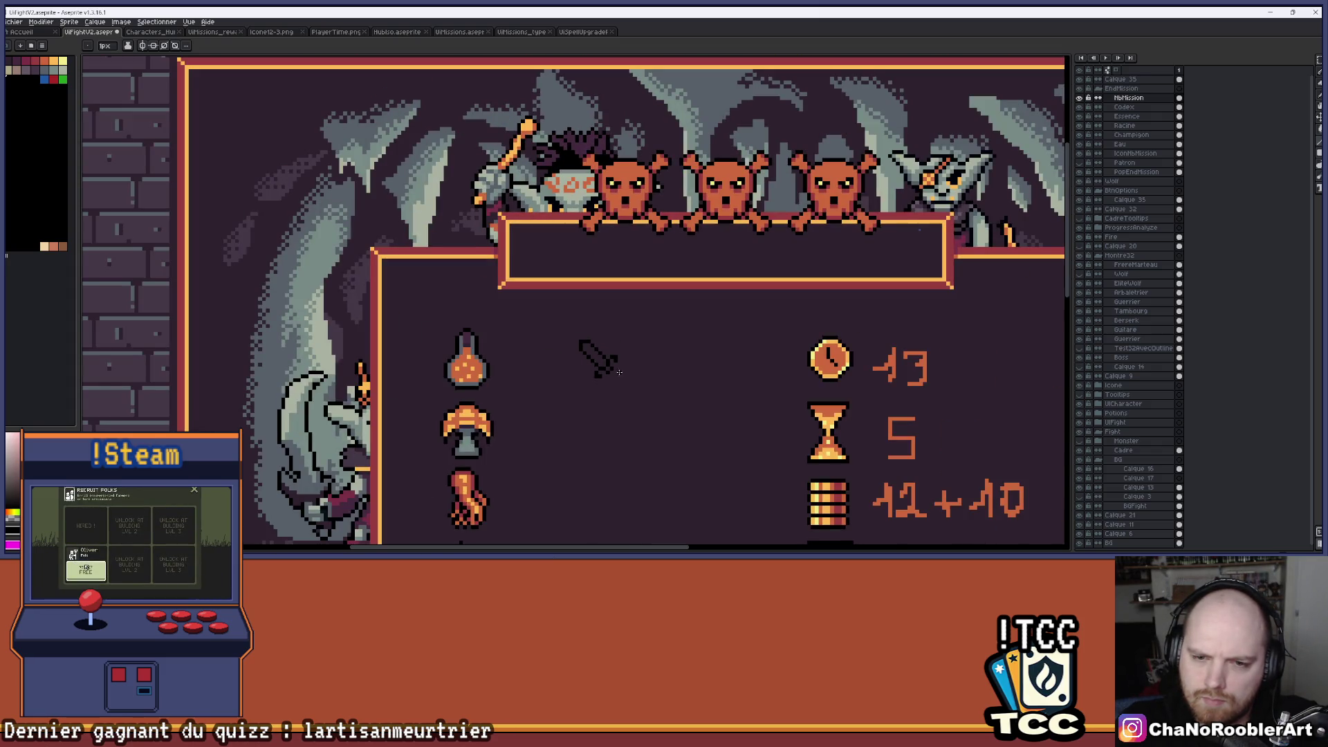
scroll(616, 382, "up", 3)
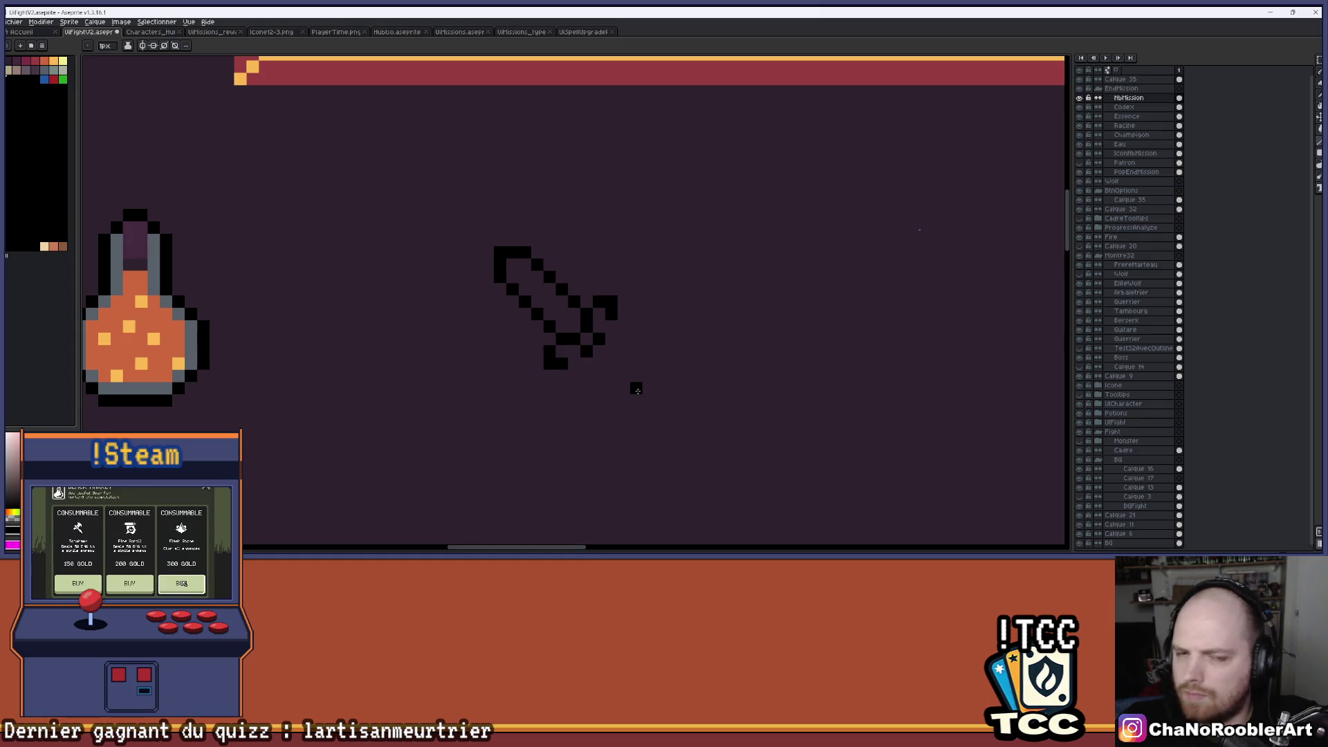
left_click(575, 301)
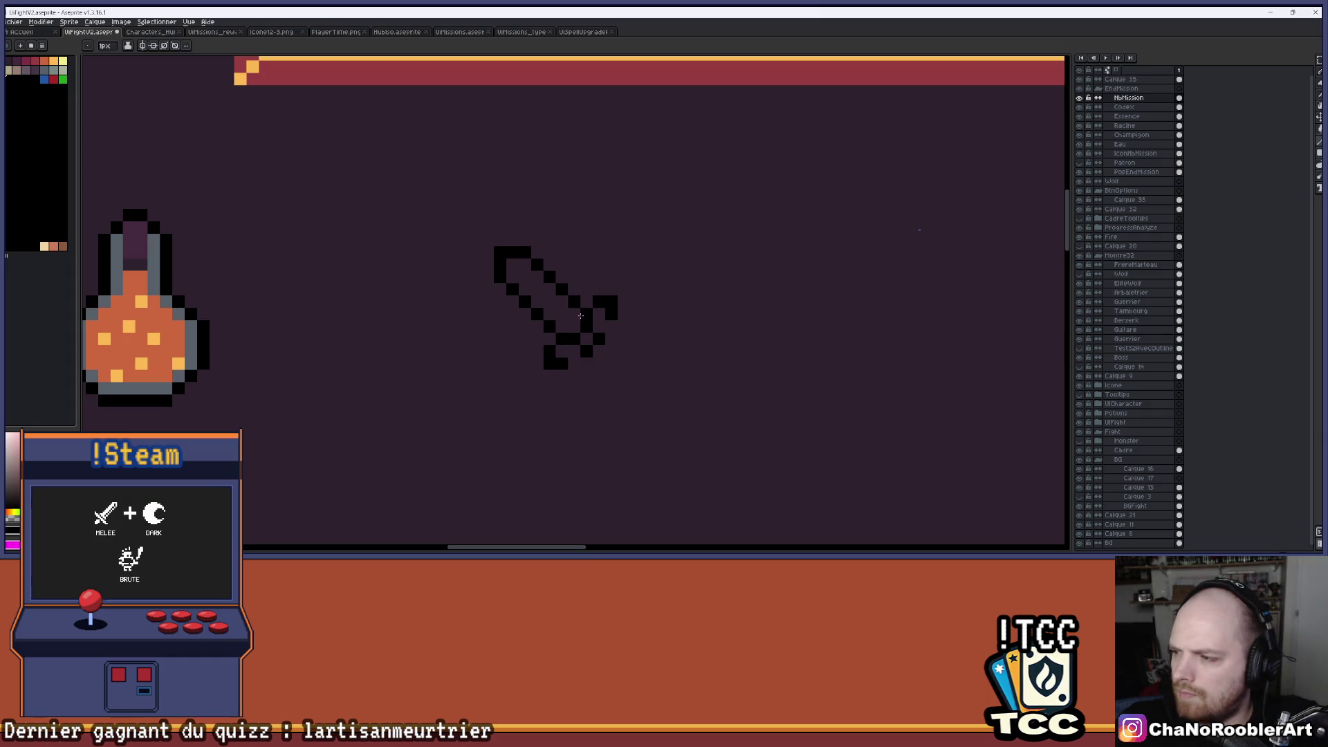
left_click(623, 289)
key("ctrl+z")
key("ctrl+z")
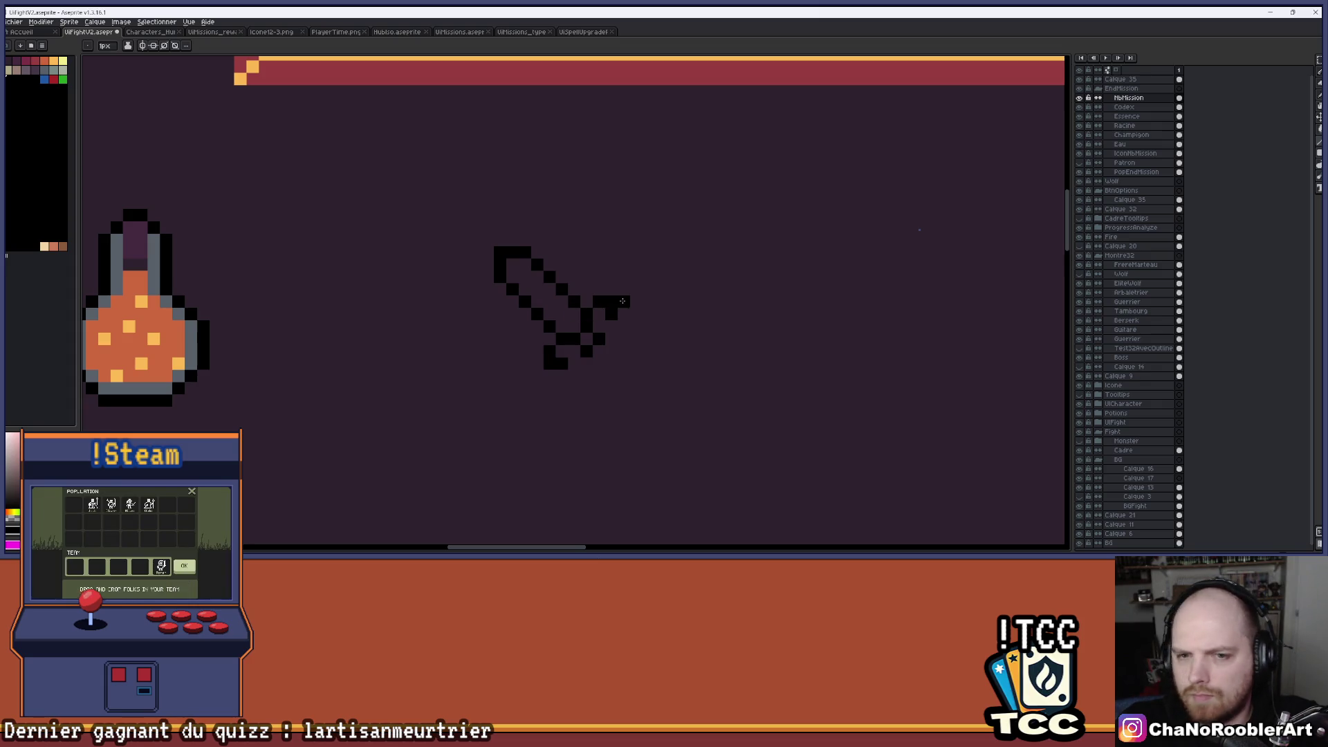
left_click(618, 323)
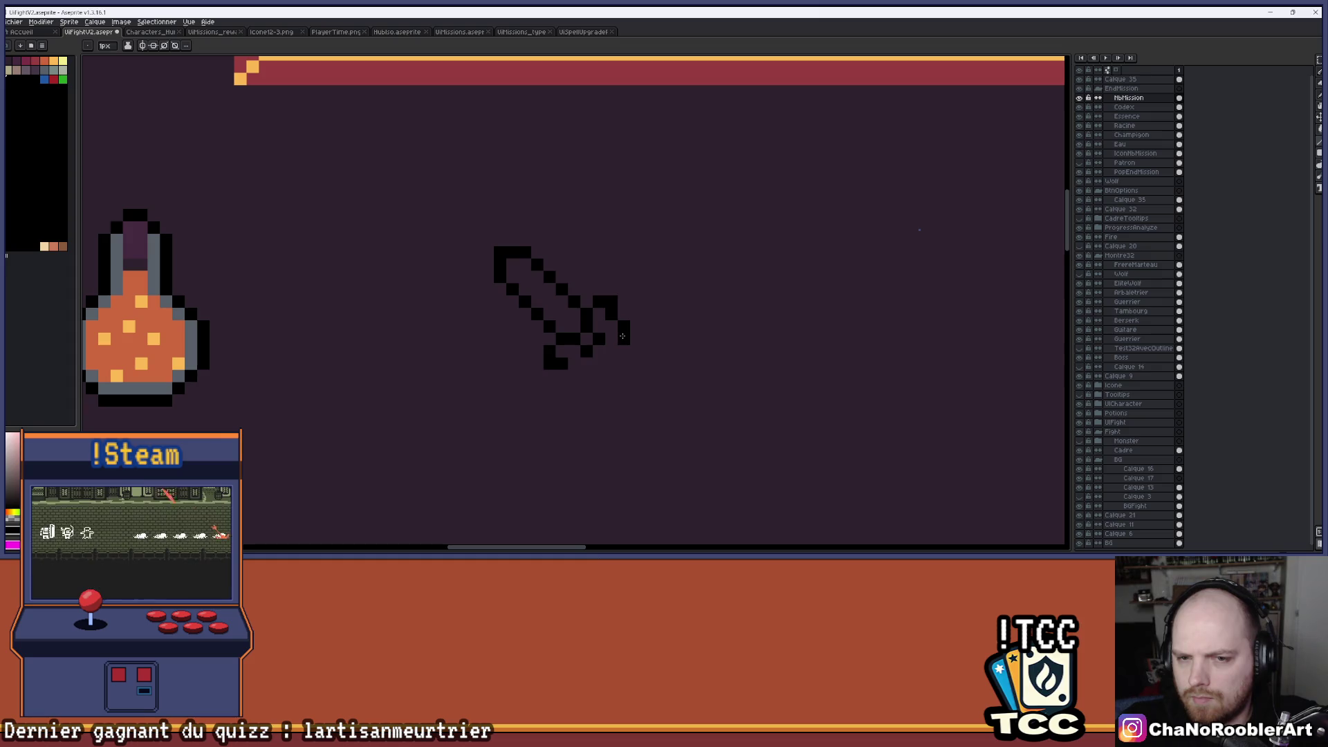
scroll(643, 329, "down", 3)
scroll(643, 331, "up", 5)
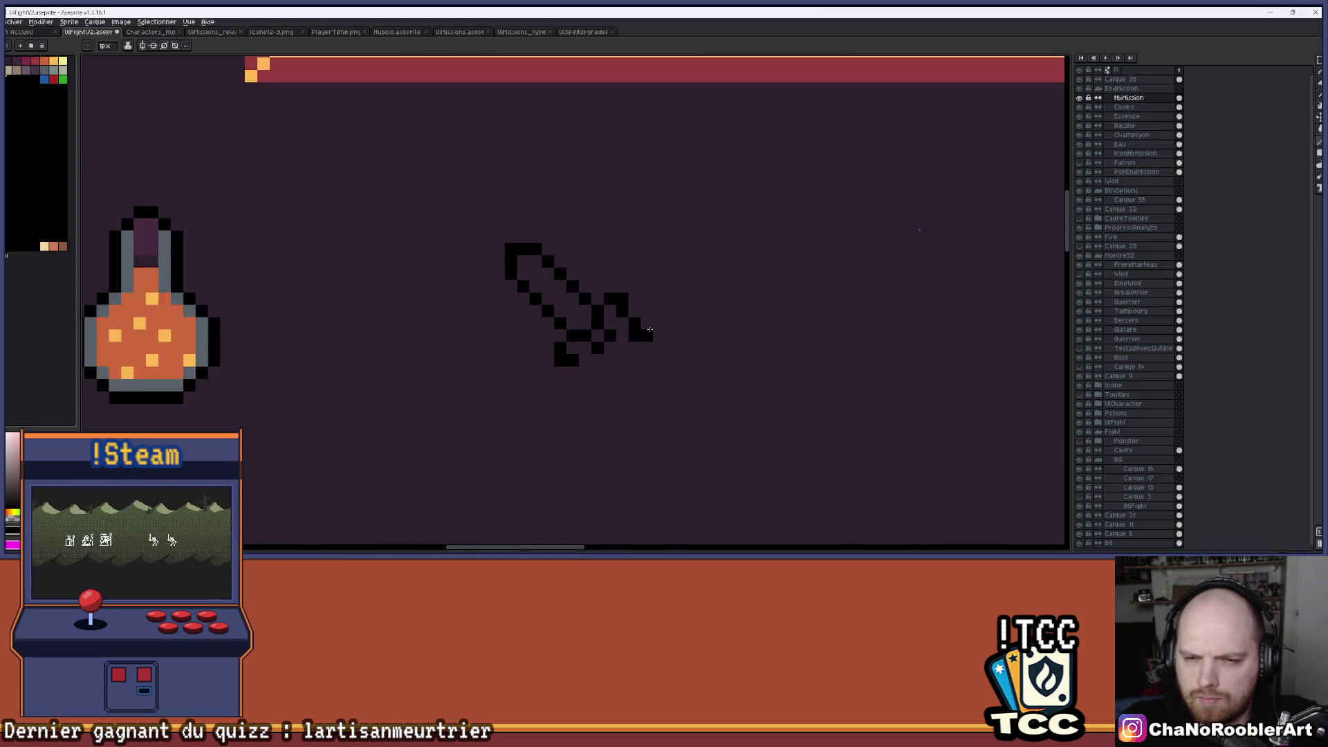
key("v")
key("ctrl+z")
key("b")
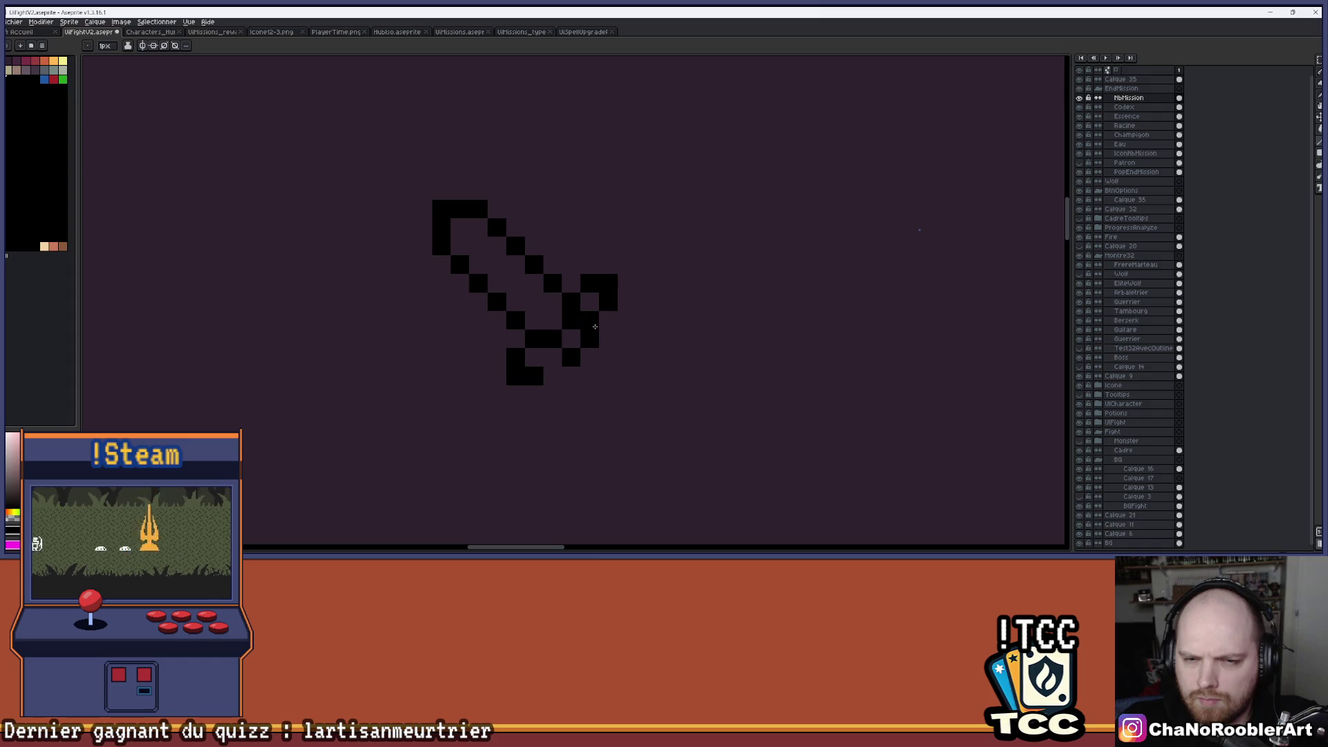
scroll(596, 334, "down", 3)
scroll(596, 334, "up", 3)
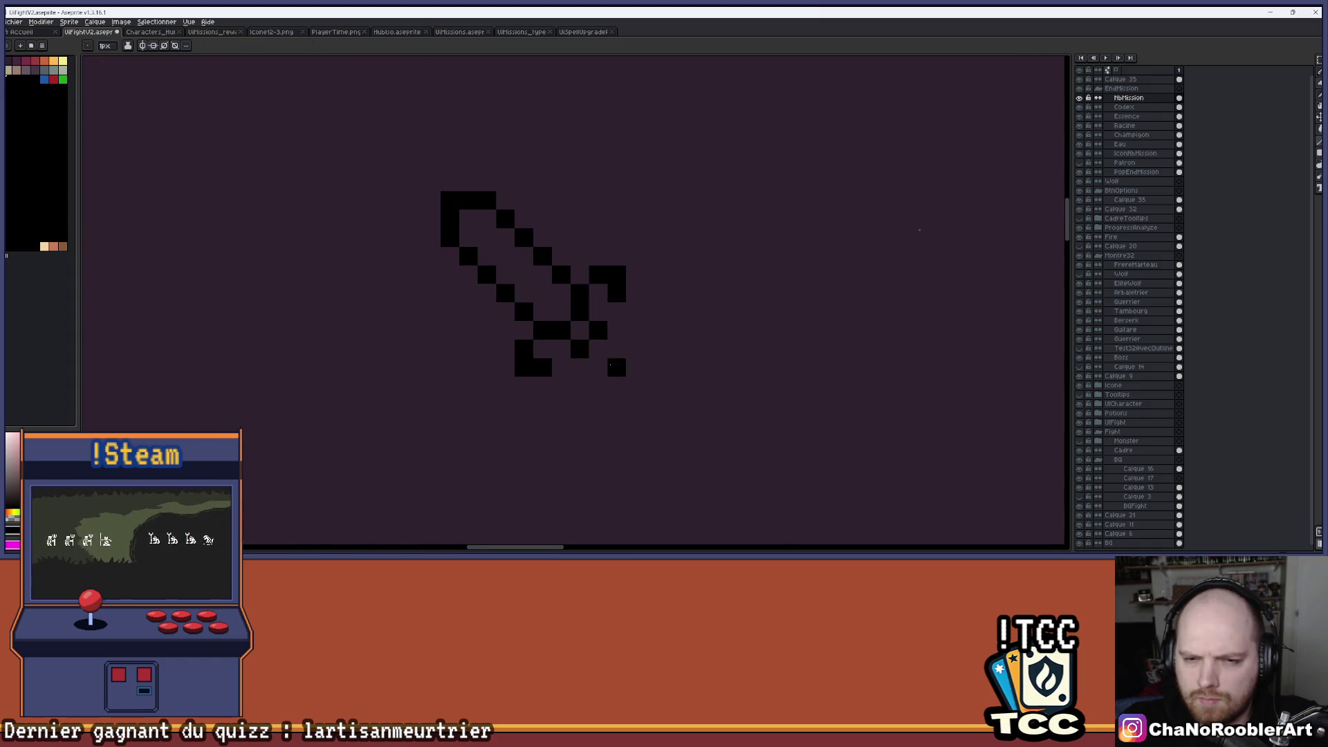
key("e")
left_click_drag(598, 330, 580, 349)
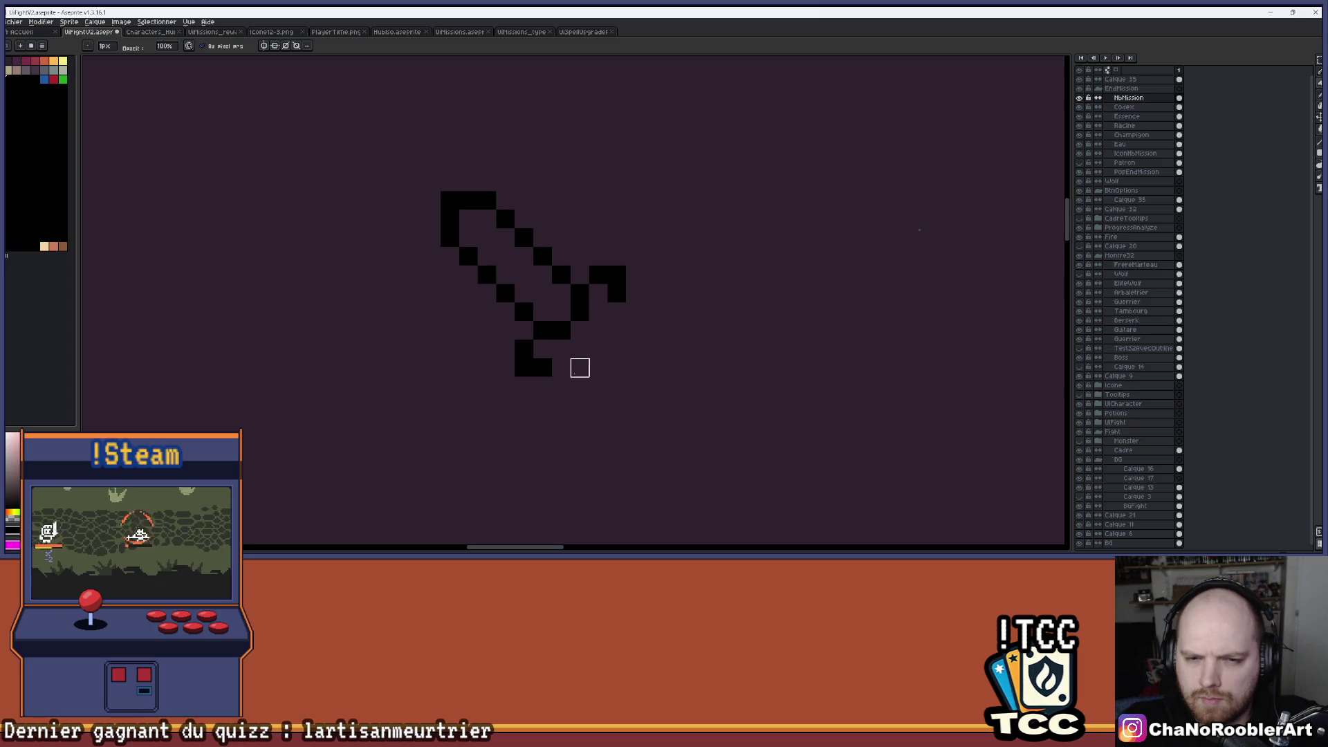
scroll(612, 366, "down", 1)
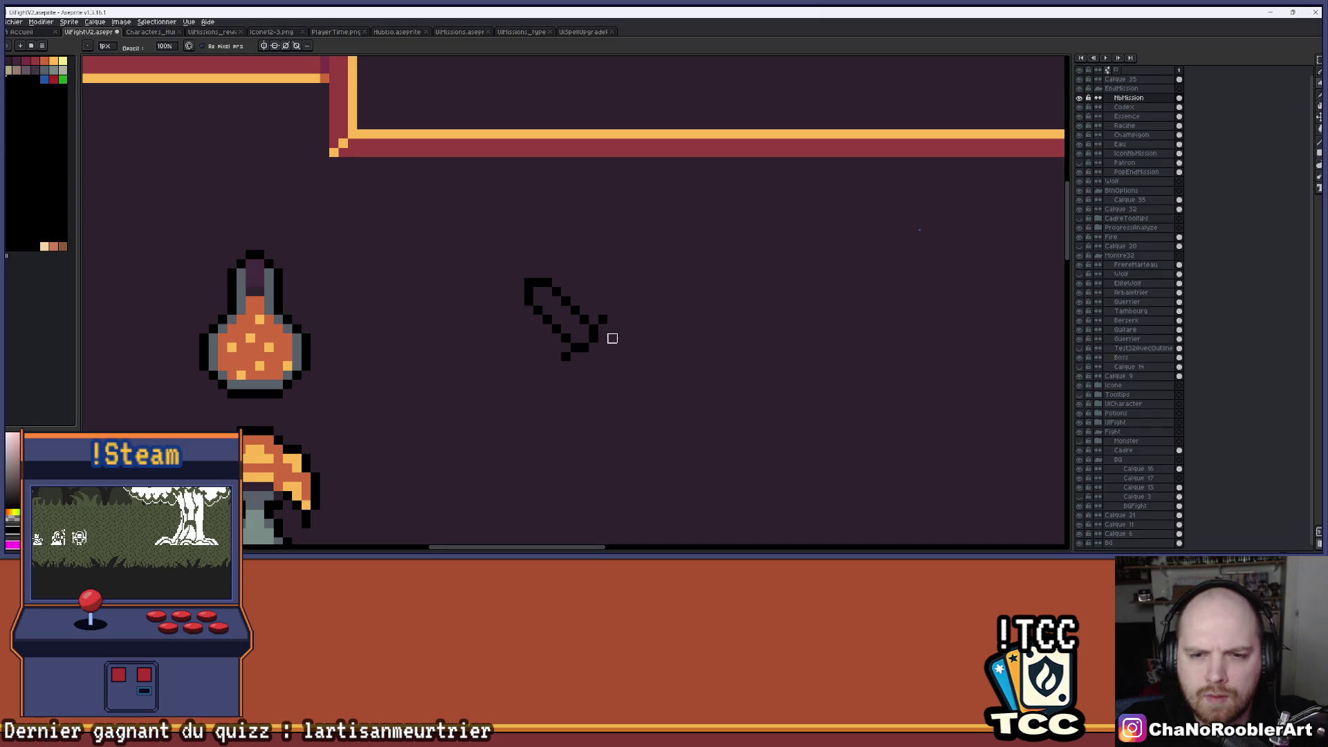
key("b")
scroll(612, 307, "up", 1)
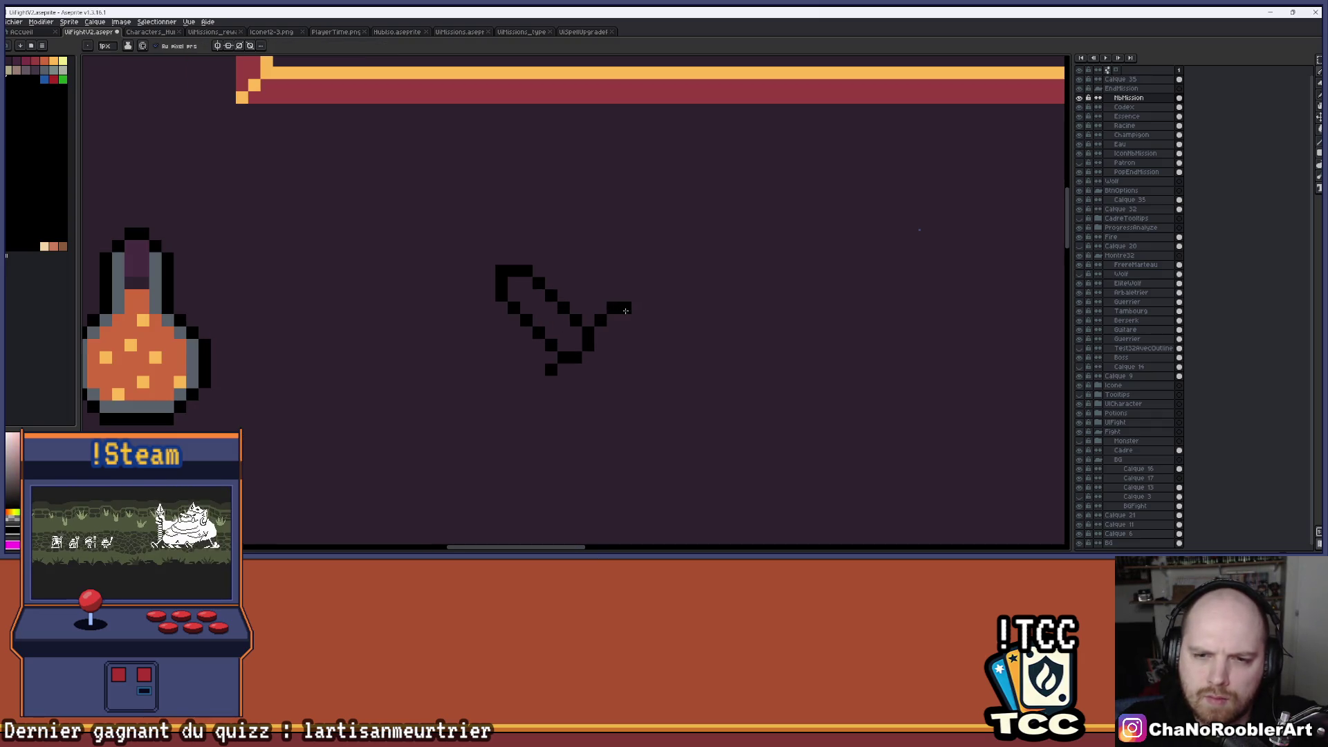
left_click(626, 320)
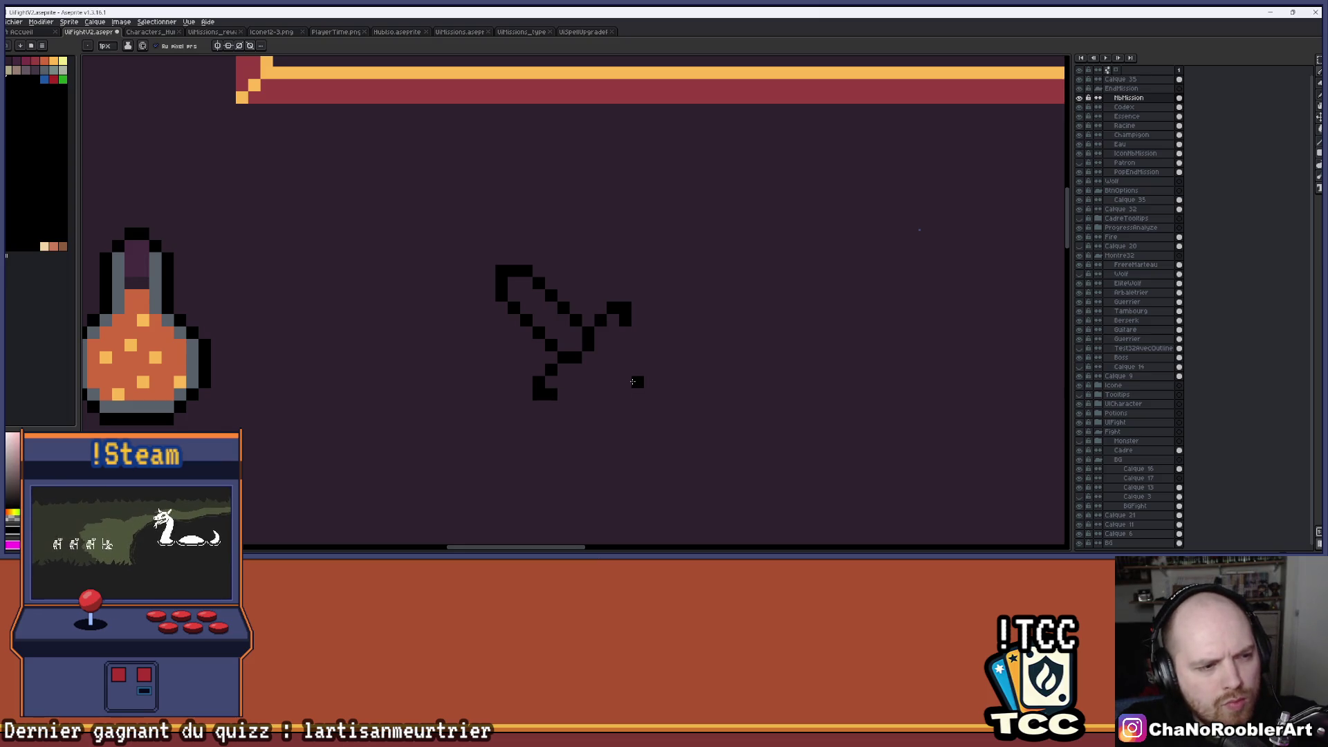
scroll(633, 382, "down", 5)
left_click_drag(670, 386, 590, 327)
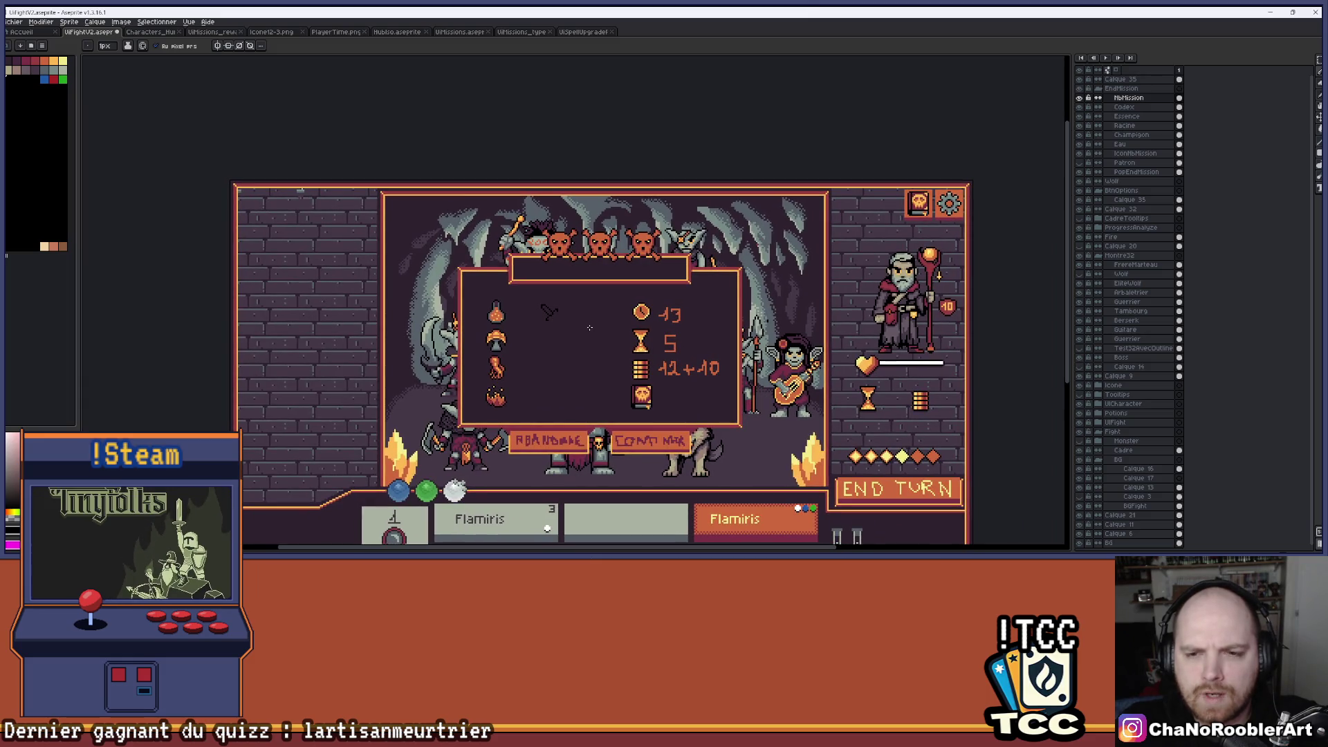
scroll(589, 327, "up", 2)
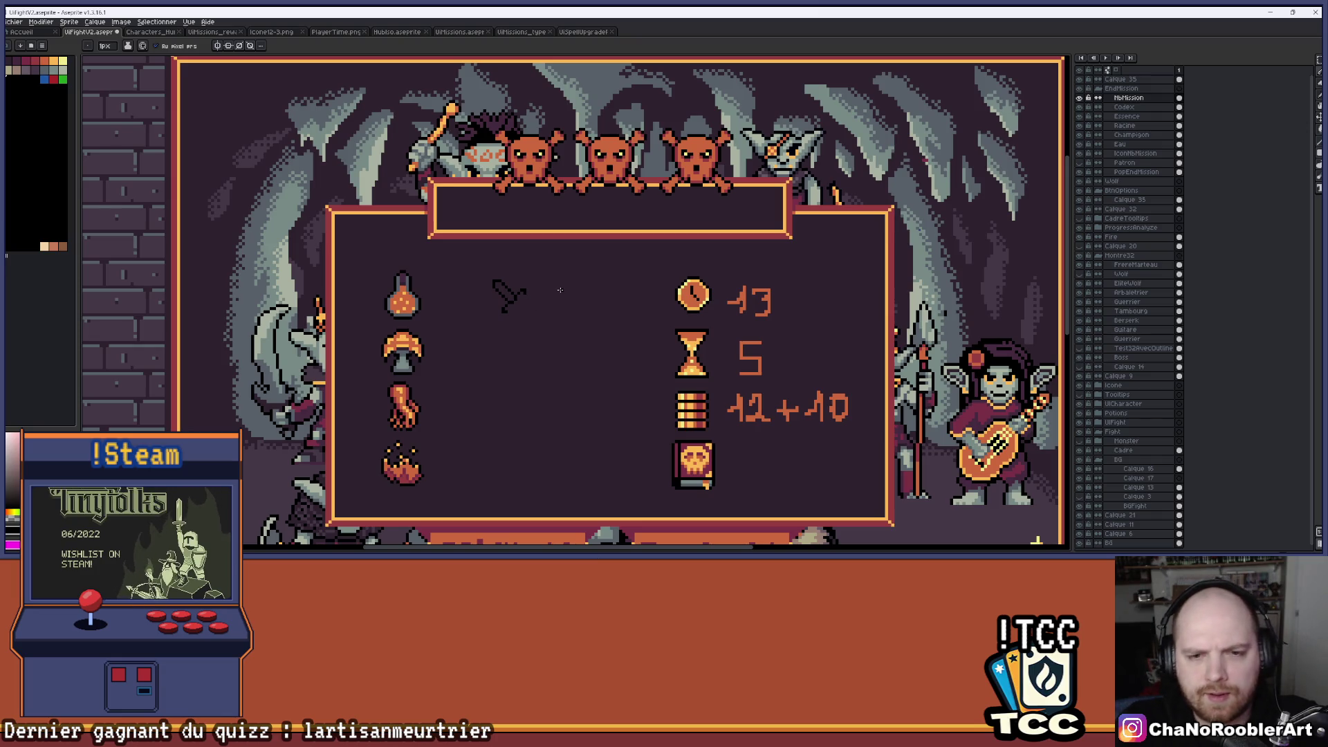
scroll(560, 290, "down", 1)
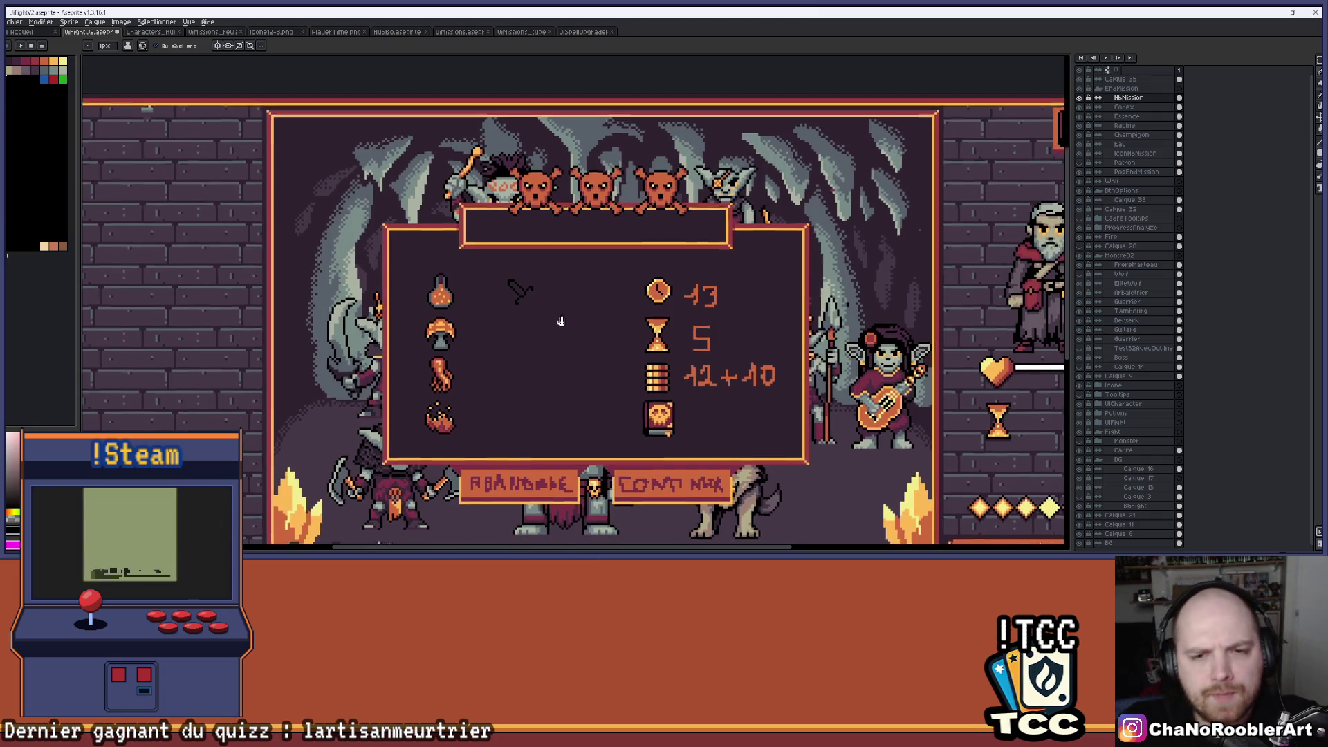
left_click_drag(561, 323, 575, 296)
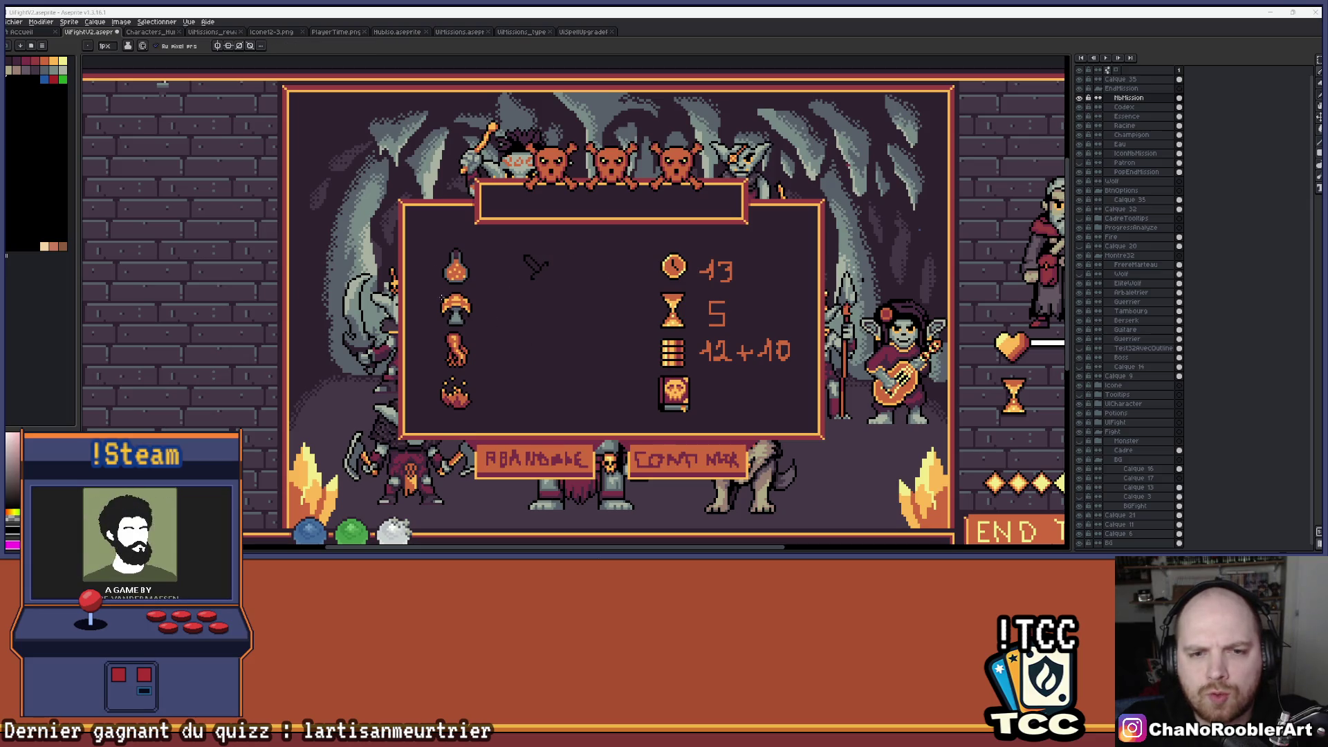
scroll(438, 291, "up", 1)
left_click_drag(482, 232, 465, 165)
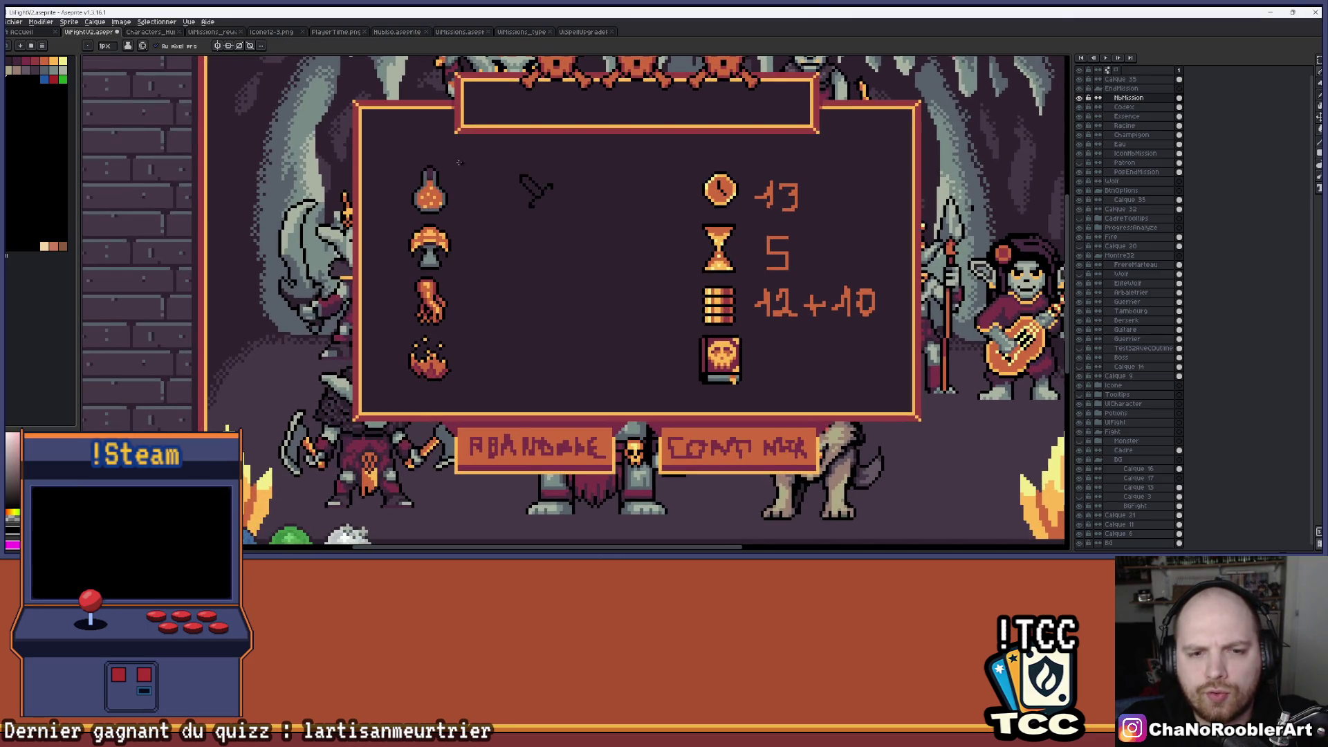
scroll(423, 219, "down", 1)
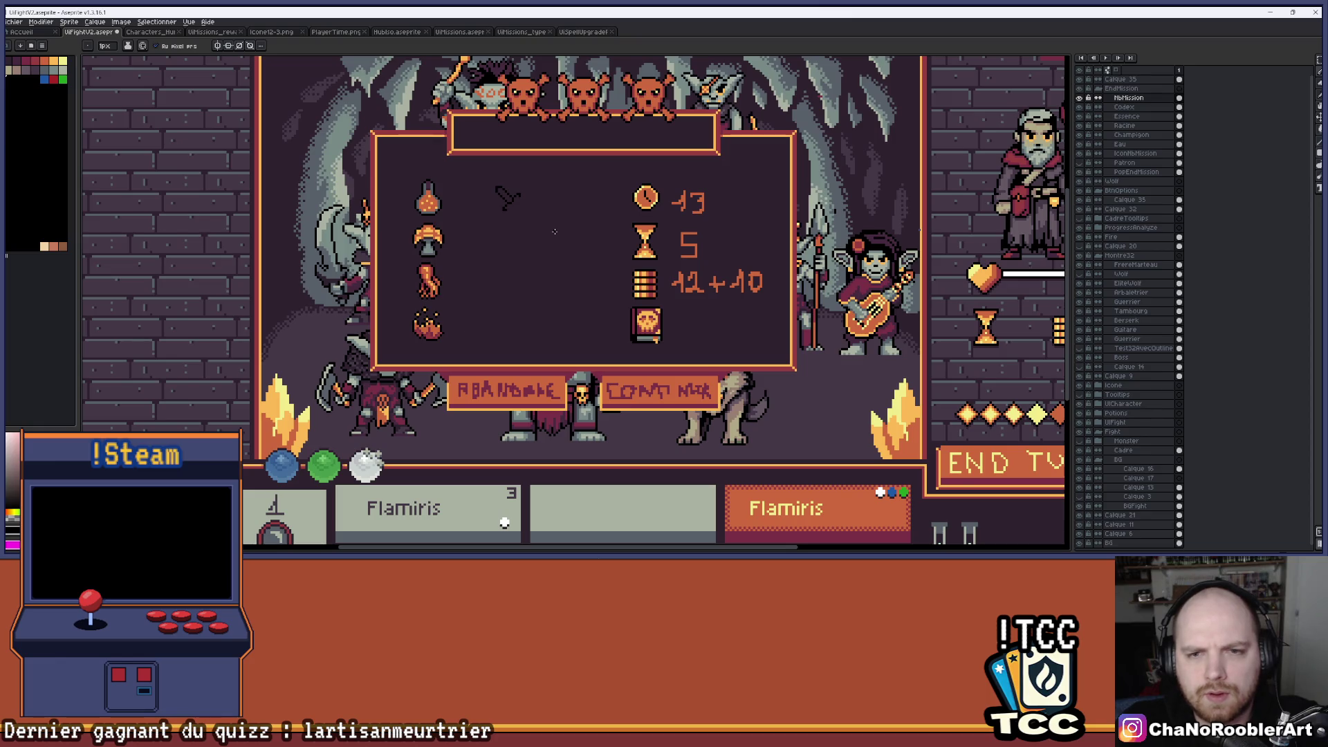
left_click_drag(515, 251, 511, 263)
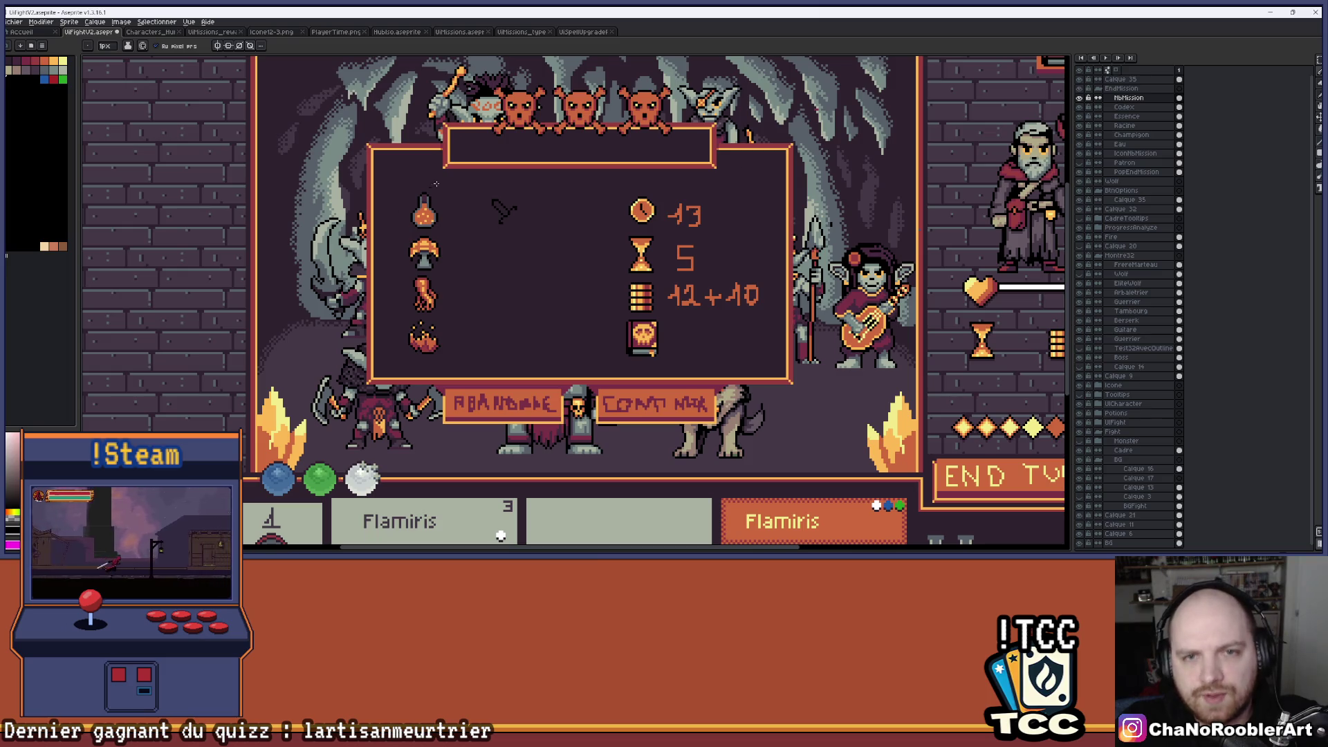
left_click_drag(728, 178, 691, 216)
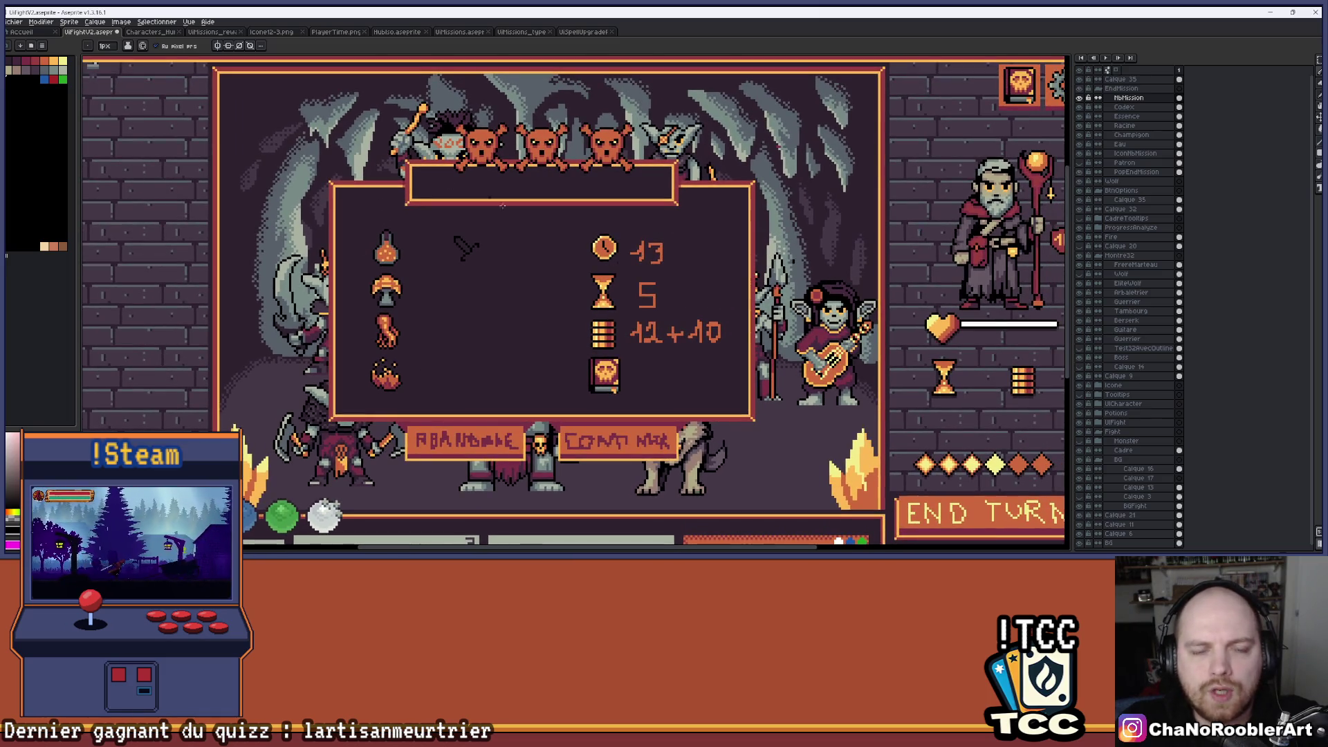
scroll(438, 325, "up", 1)
scroll(438, 325, "up", 1)
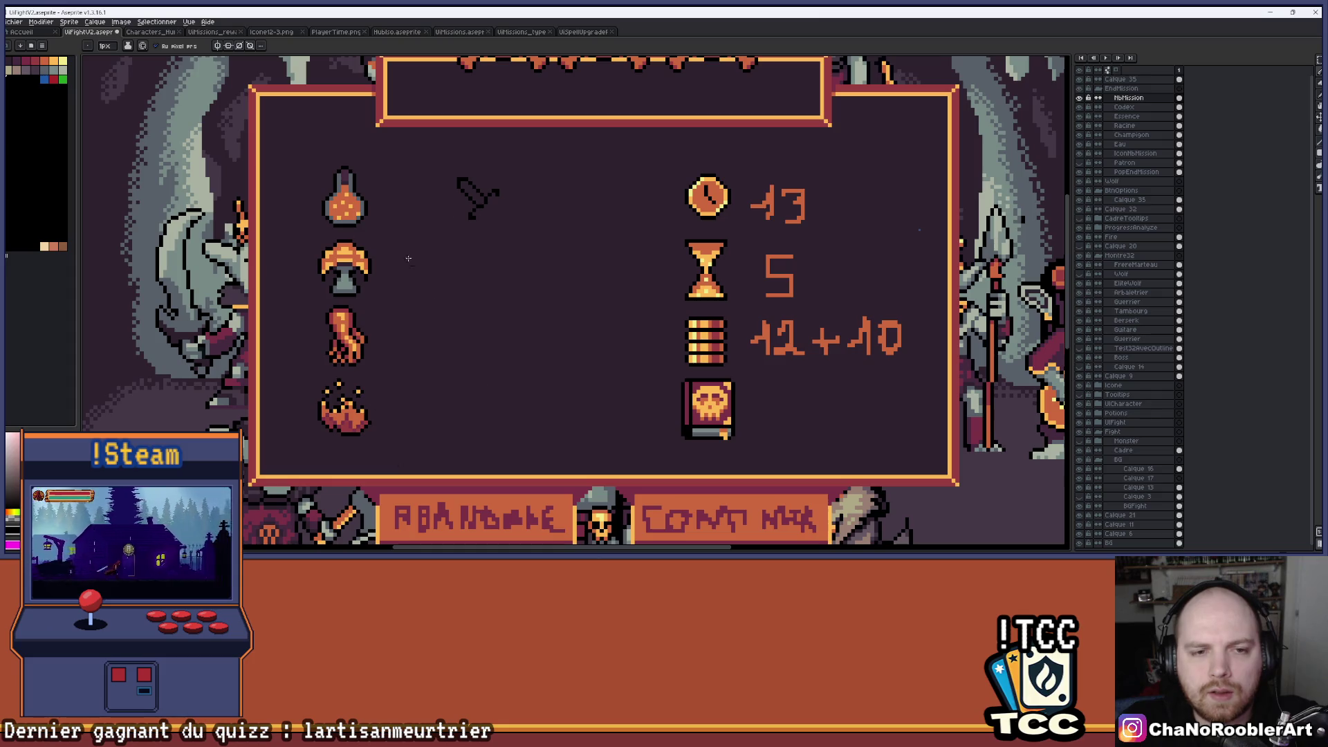
scroll(379, 288, "right", 2)
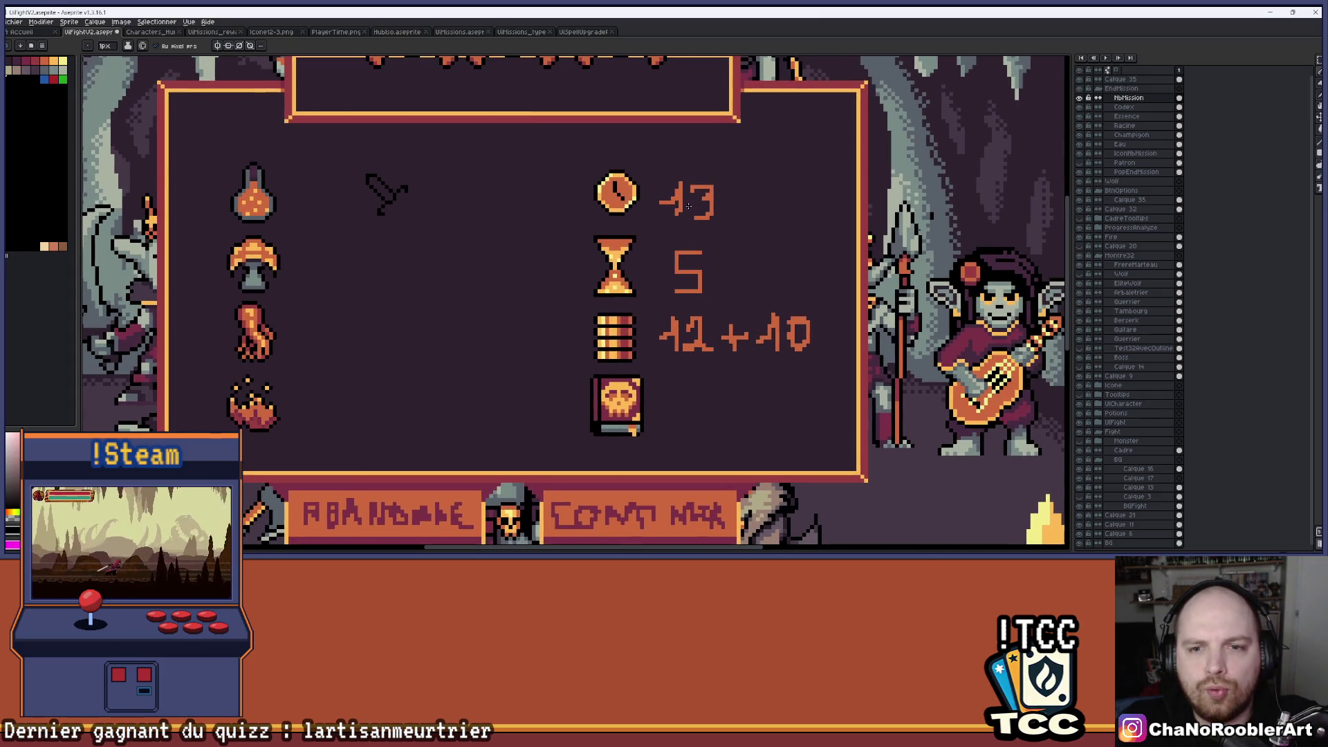
scroll(645, 227, "right", 1)
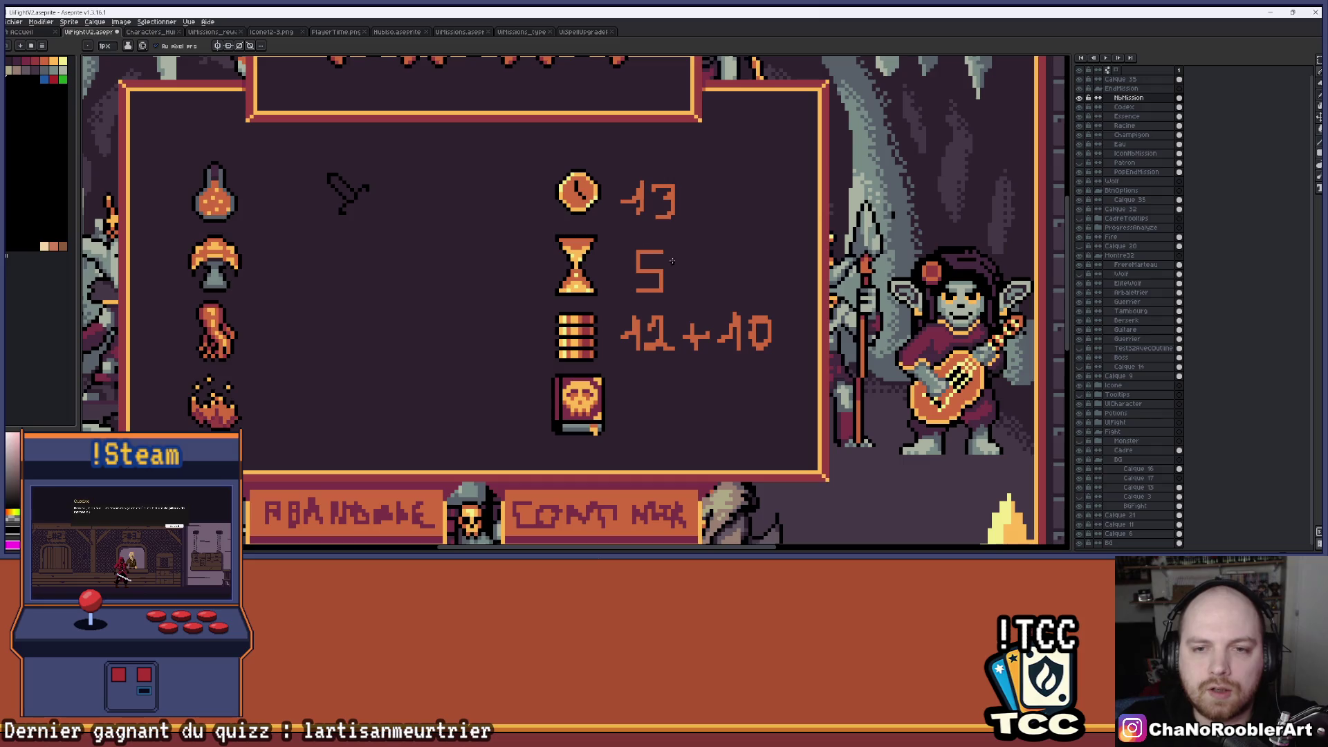
left_click_drag(680, 279, 670, 242)
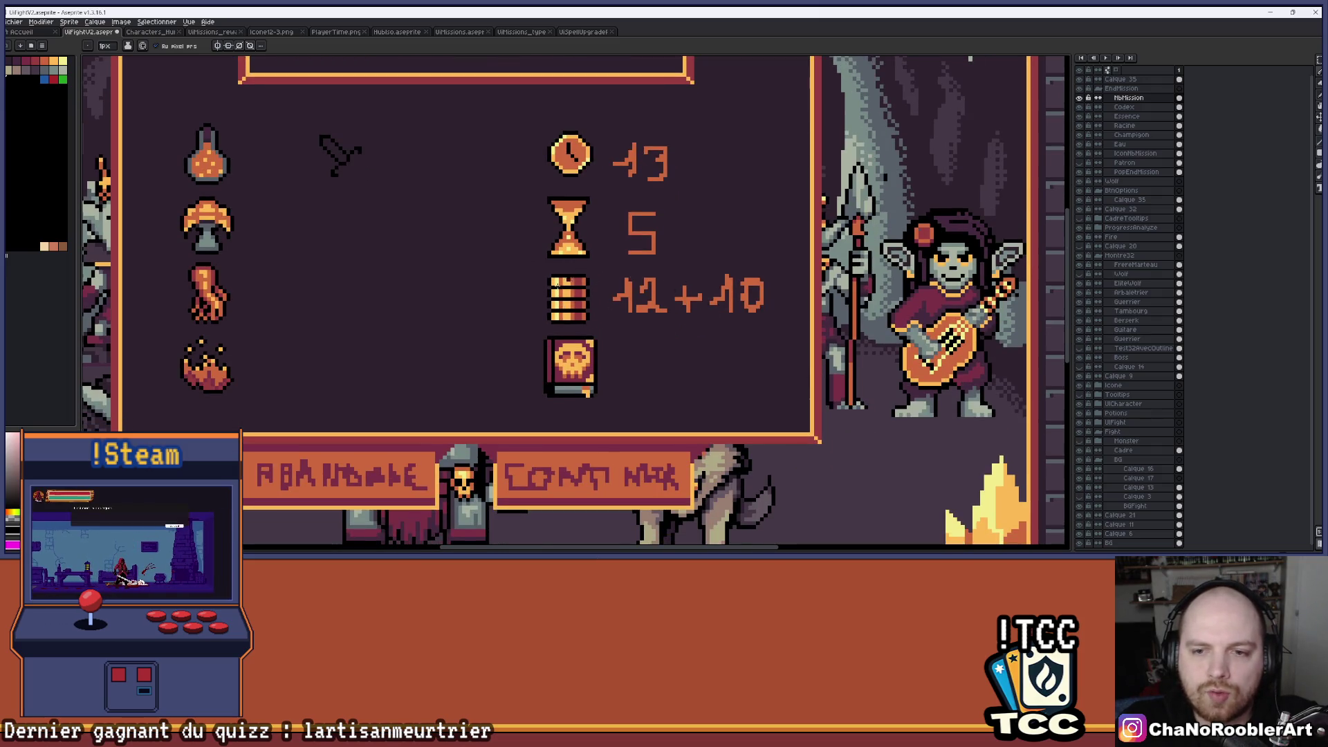
left_click_drag(638, 288, 619, 214)
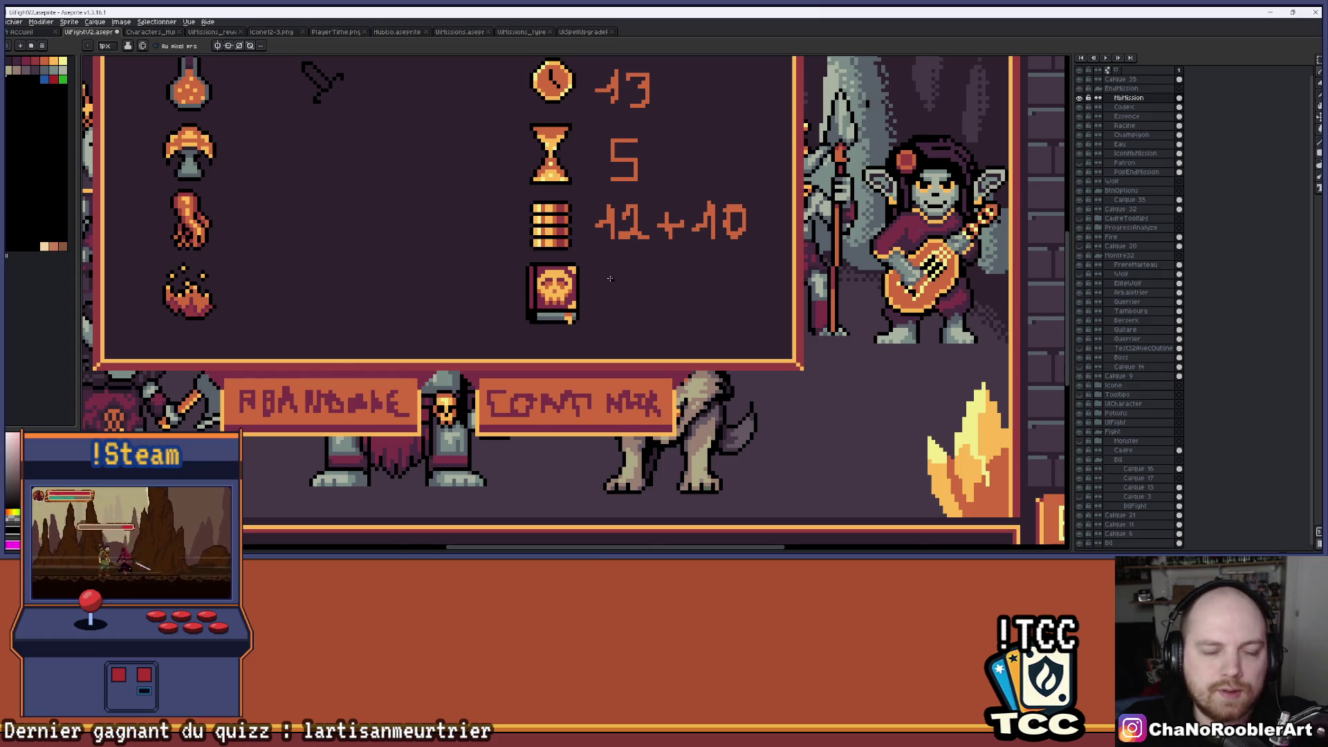
scroll(615, 277, "down", 1)
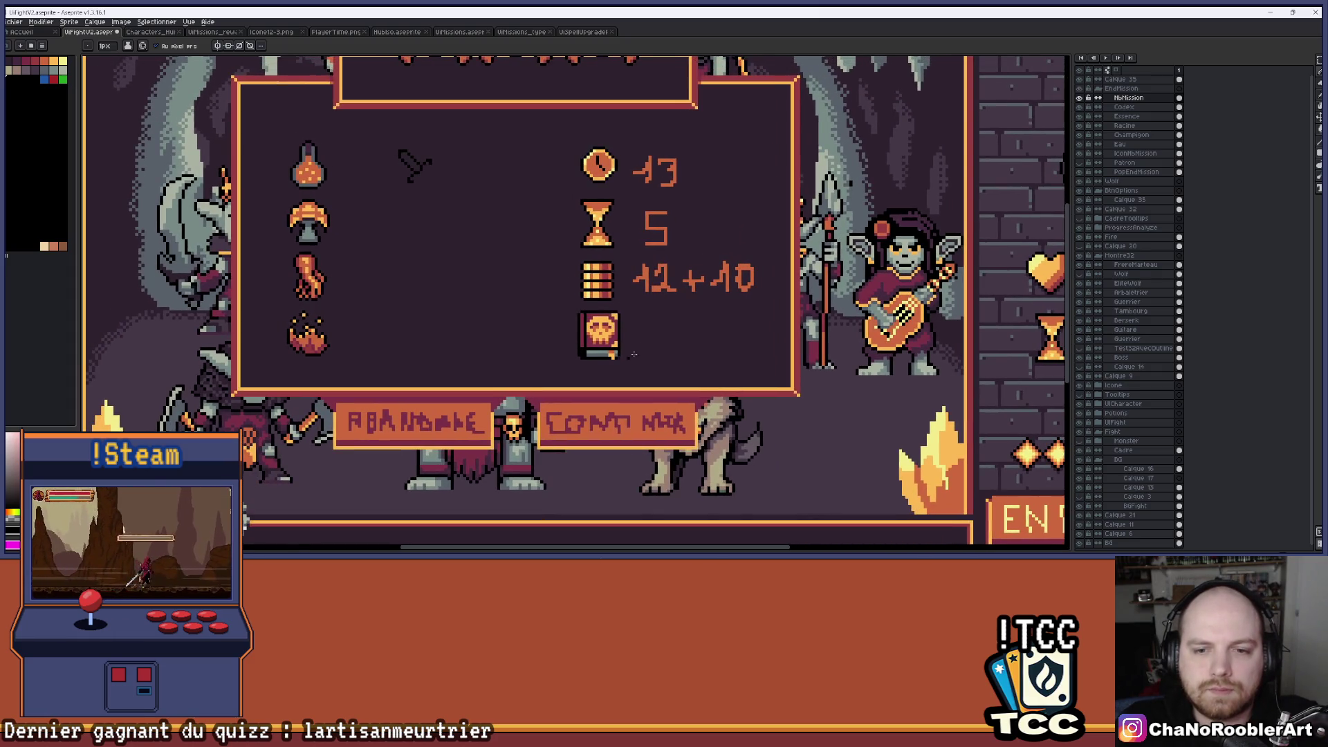
scroll(601, 324, "down", 1)
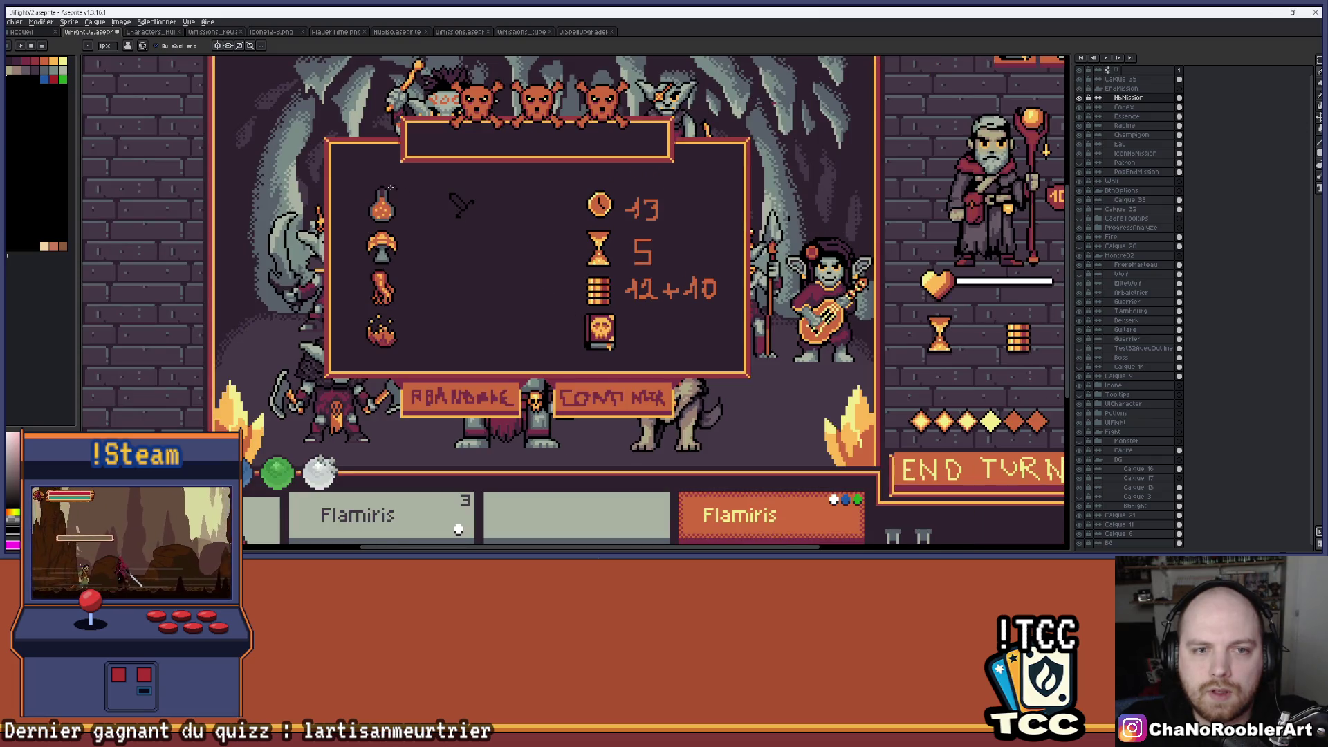
scroll(601, 325, "up", 1)
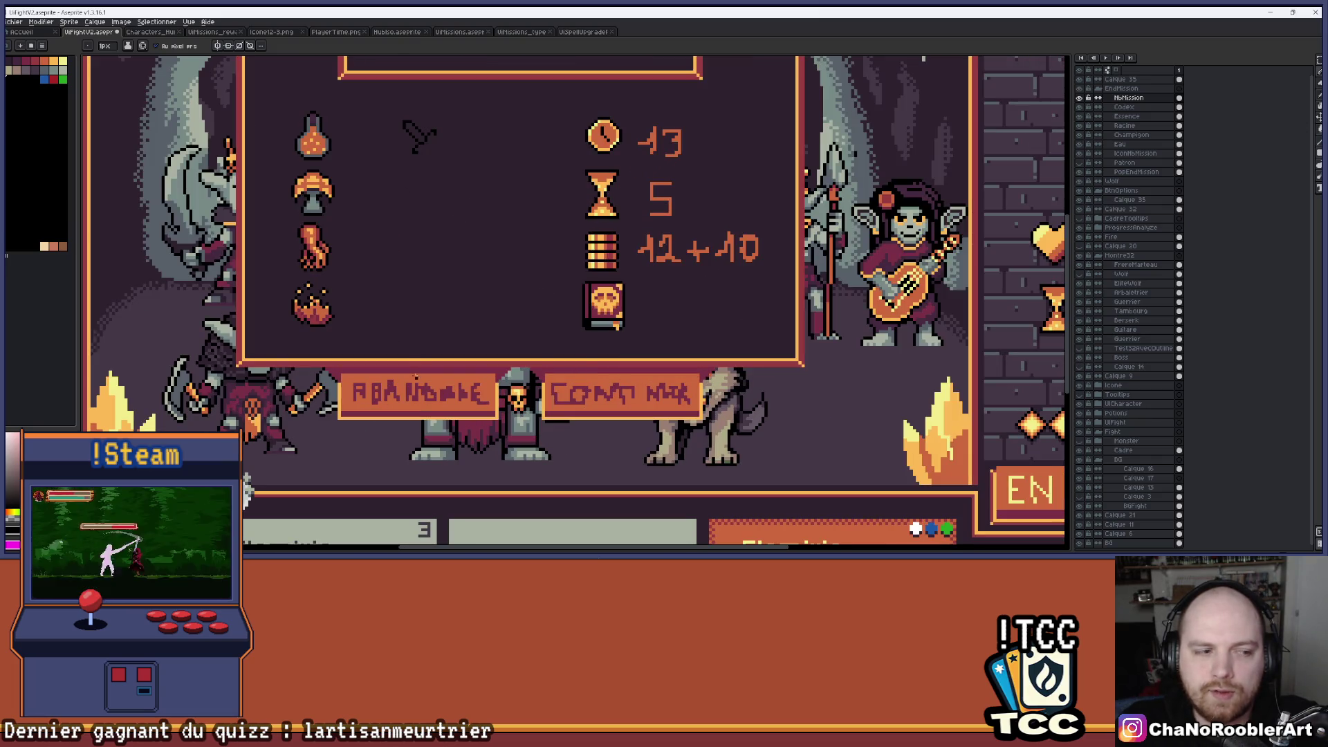
scroll(452, 298, "down", 1)
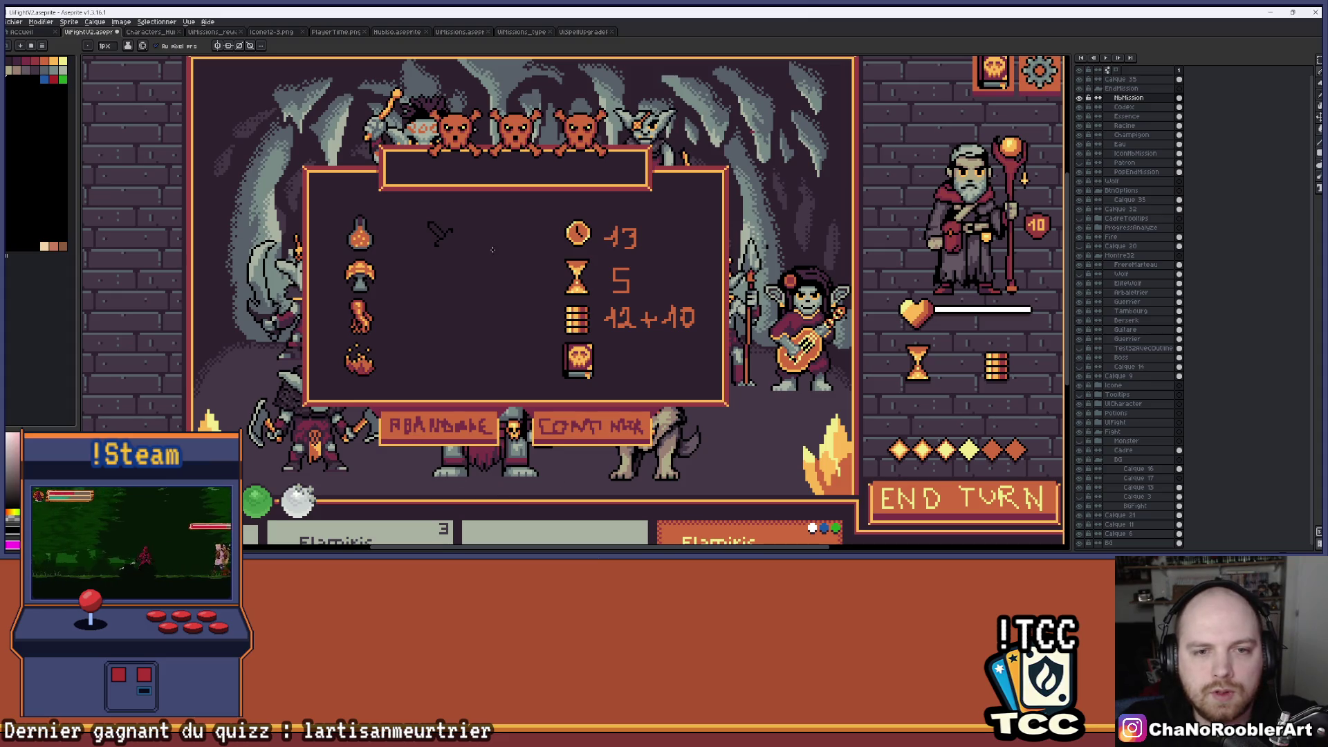
scroll(359, 235, "up", 1)
scroll(451, 241, "up", 3)
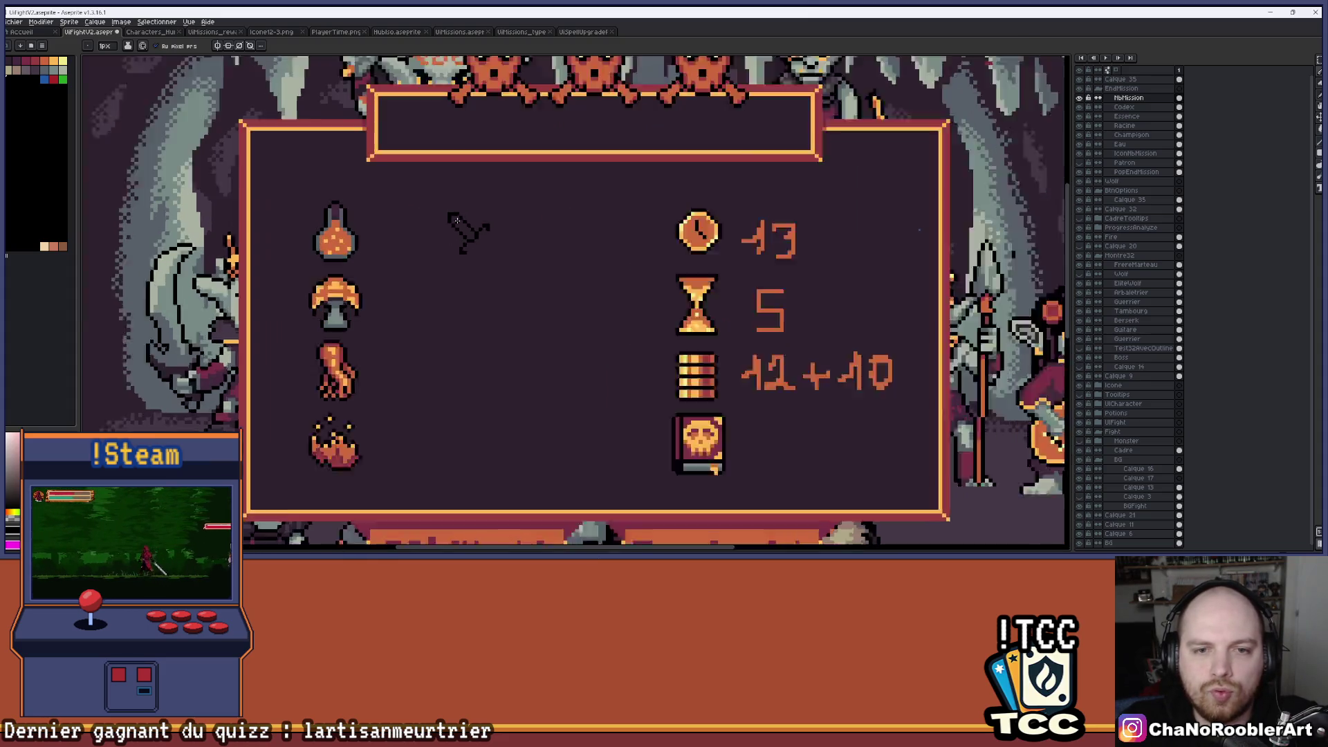
left_click(526, 281)
scroll(526, 284, "down", 1)
Add black hilt pixels and a row of pixels below the sword's crossguard.
scroll(524, 291, "up", 1)
scroll(524, 291, "up", 2)
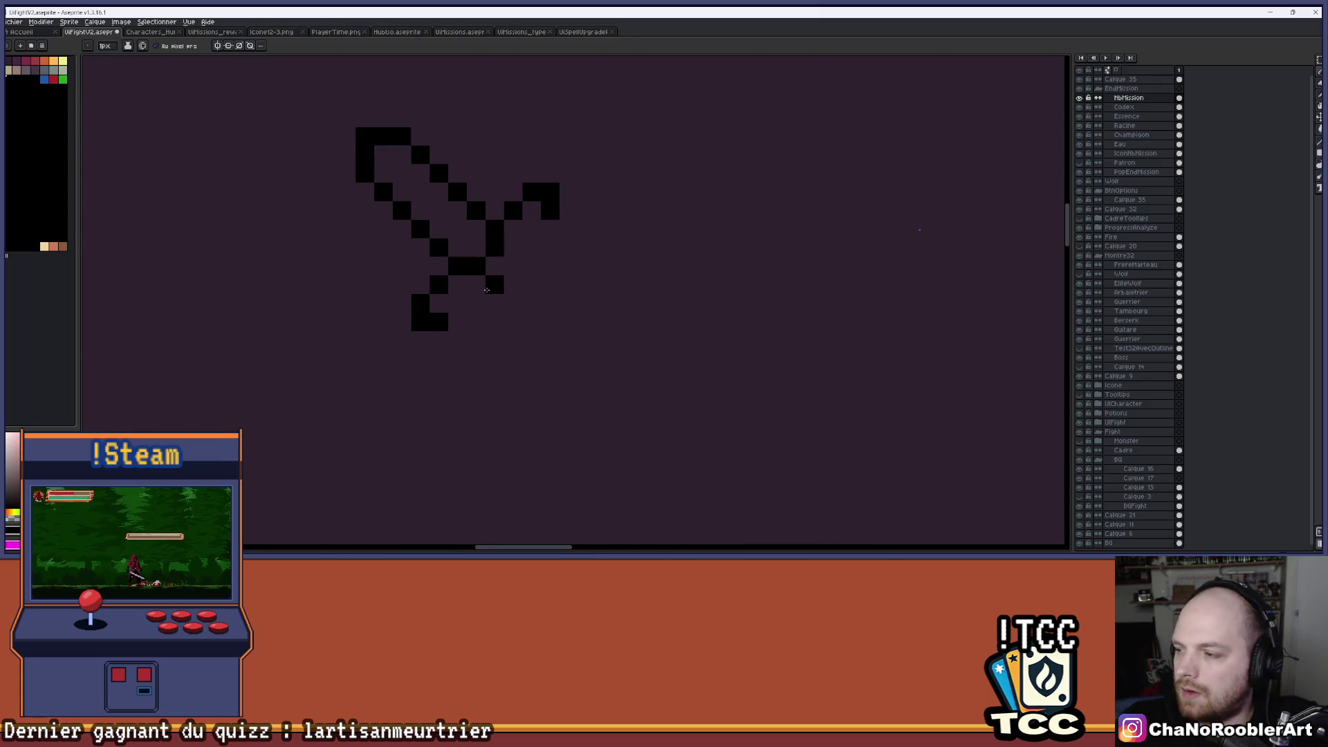
left_click(513, 266)
left_click_drag(587, 247, 581, 274)
left_click(526, 255)
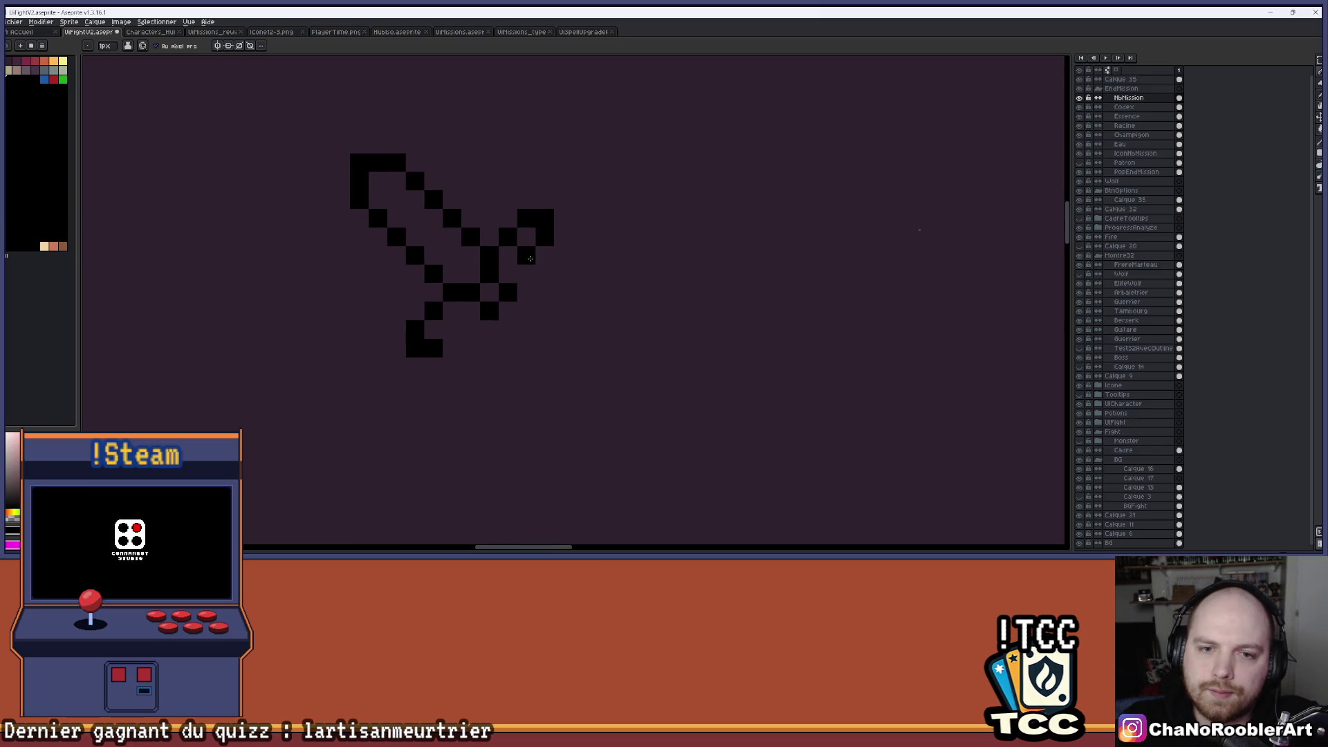
left_click_drag(452, 329, 491, 329)
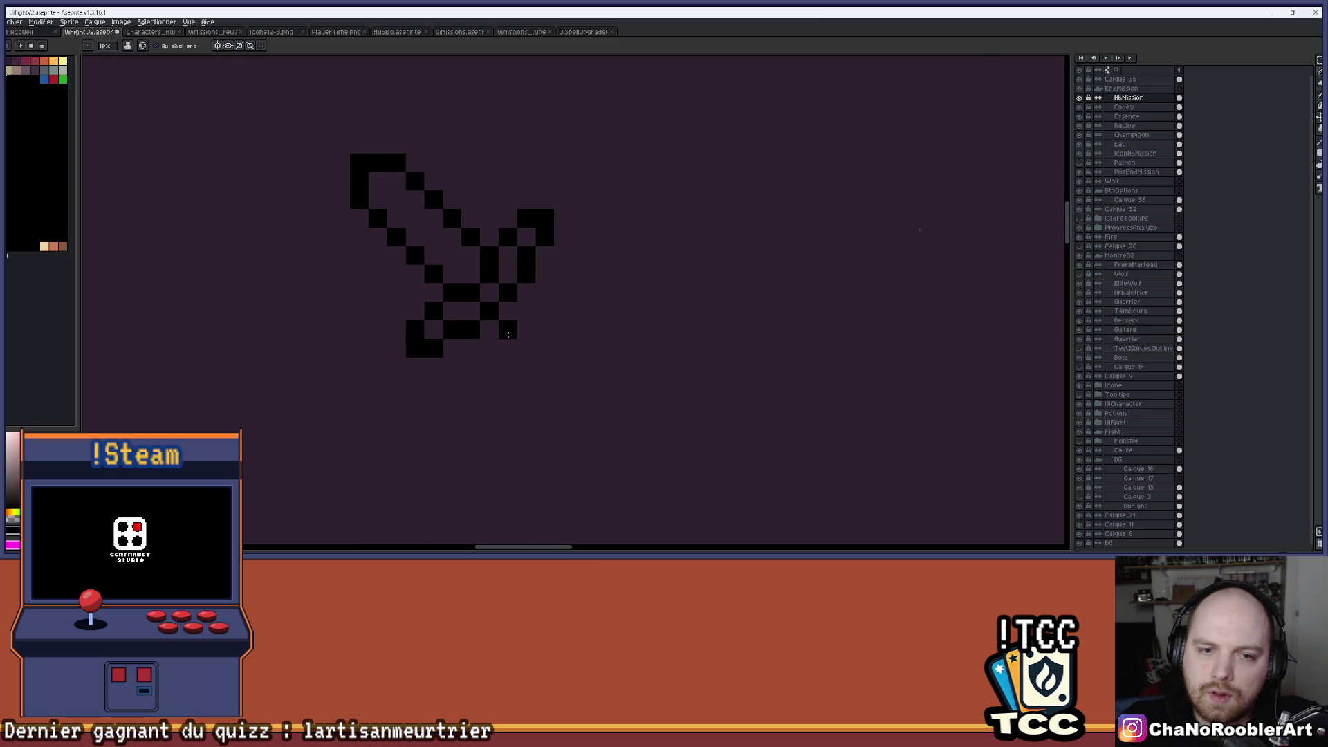
Extend the crossguard outline with two more black pixels.
scroll(553, 341, "down", 4)
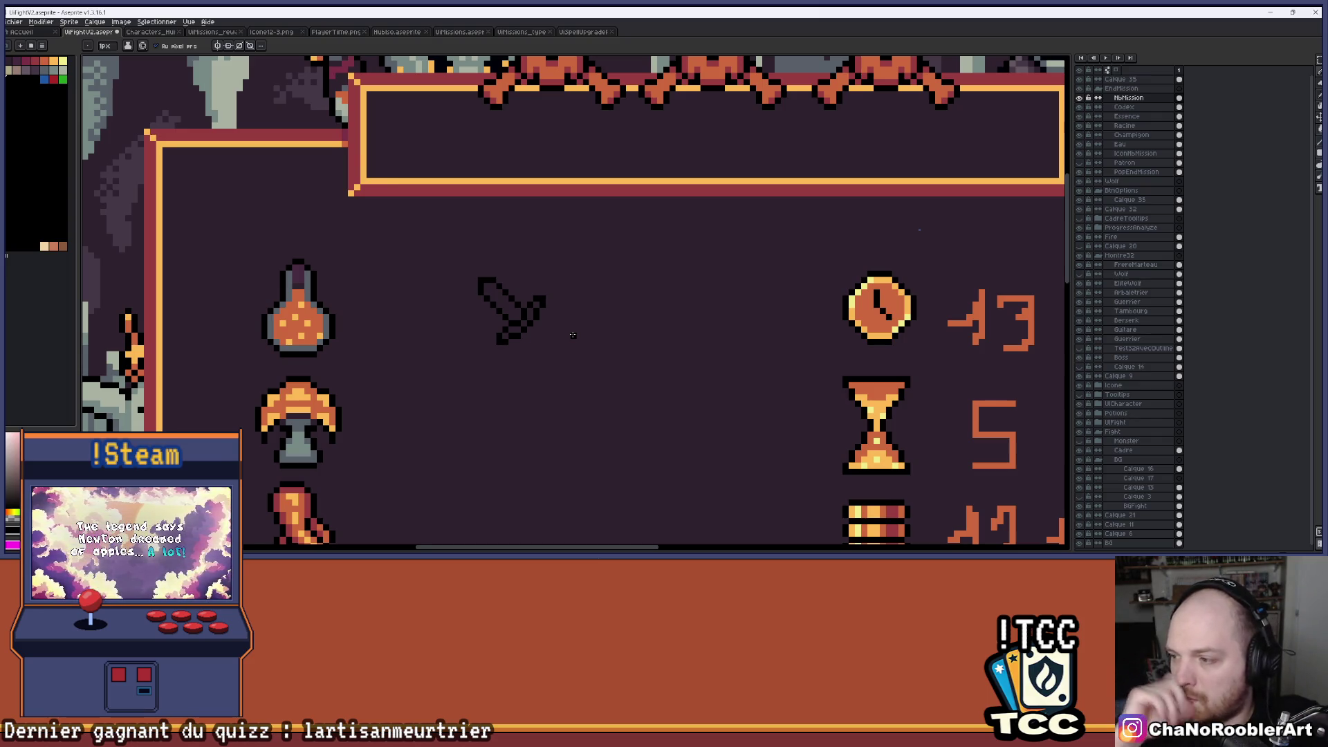
scroll(574, 330, "up", 3)
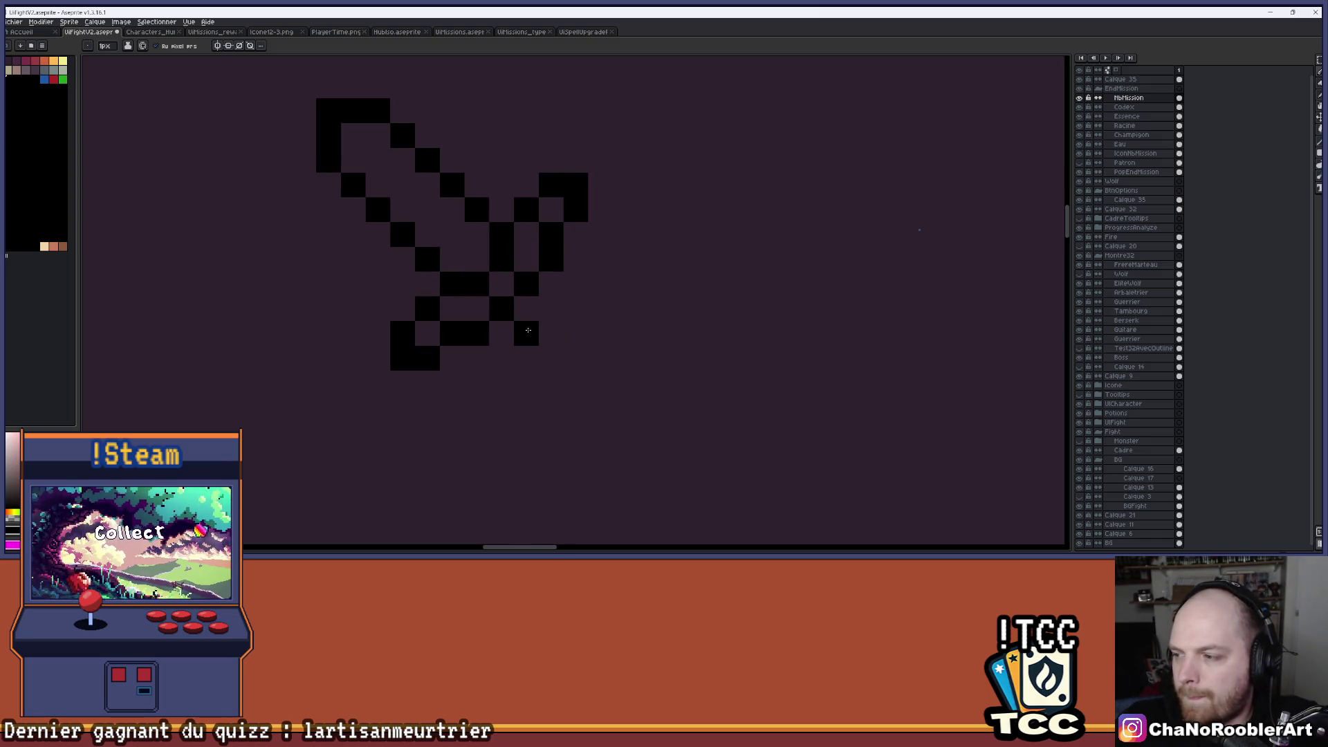
left_click(543, 310)
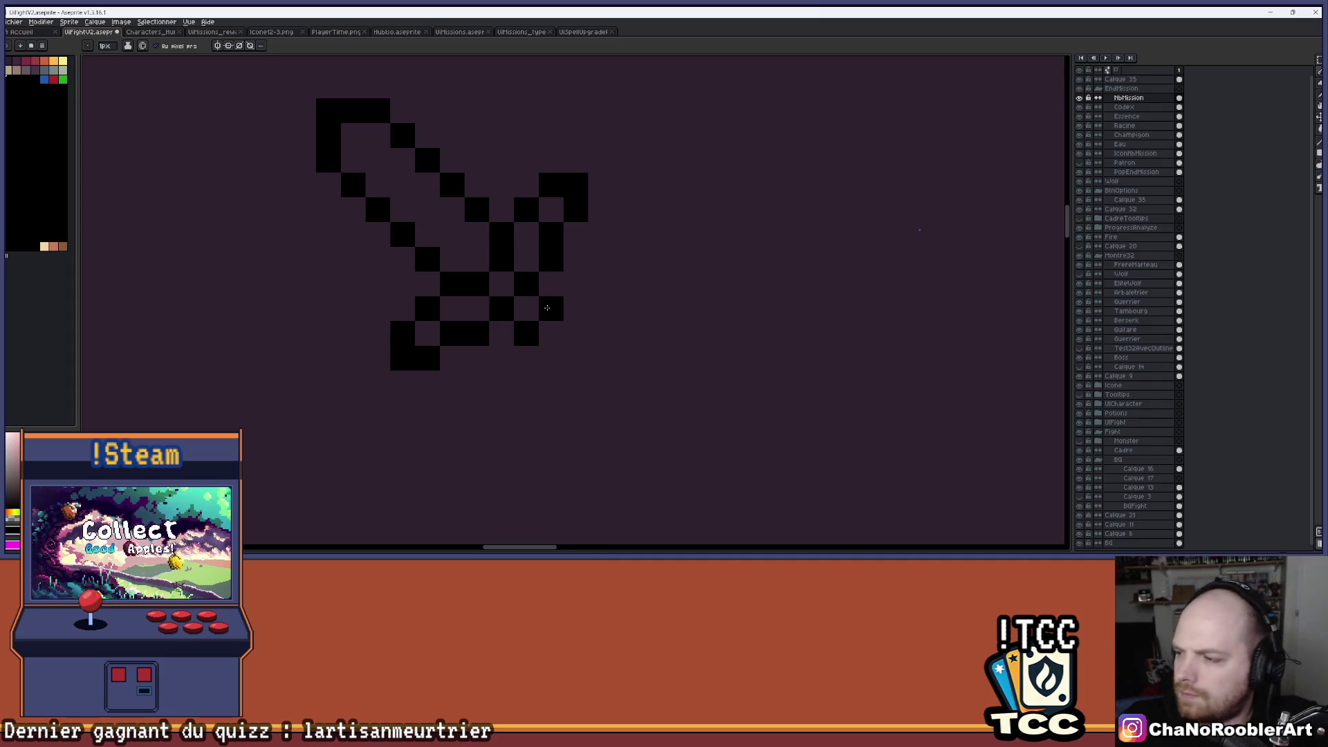
left_click(549, 330)
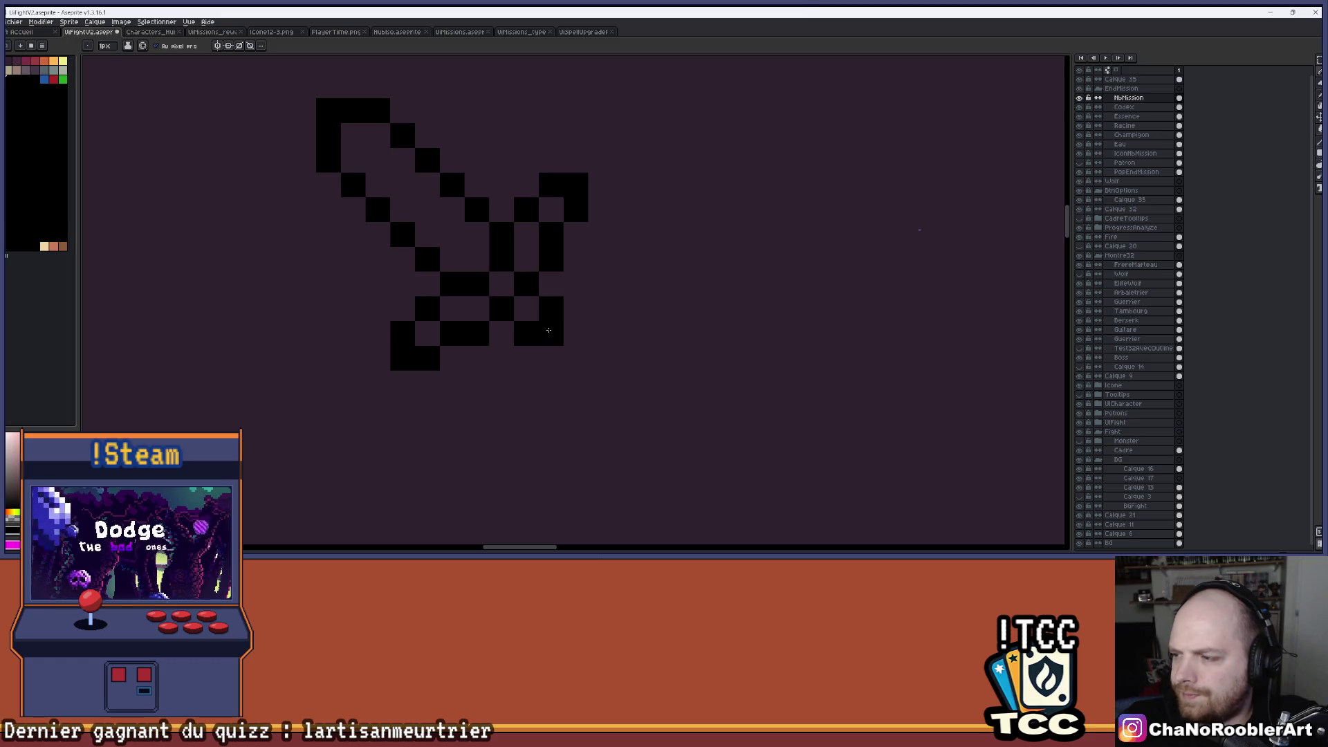
Place a black hilt pixel and surround it with pixels to its left, right and above.
scroll(623, 321, "down", 5)
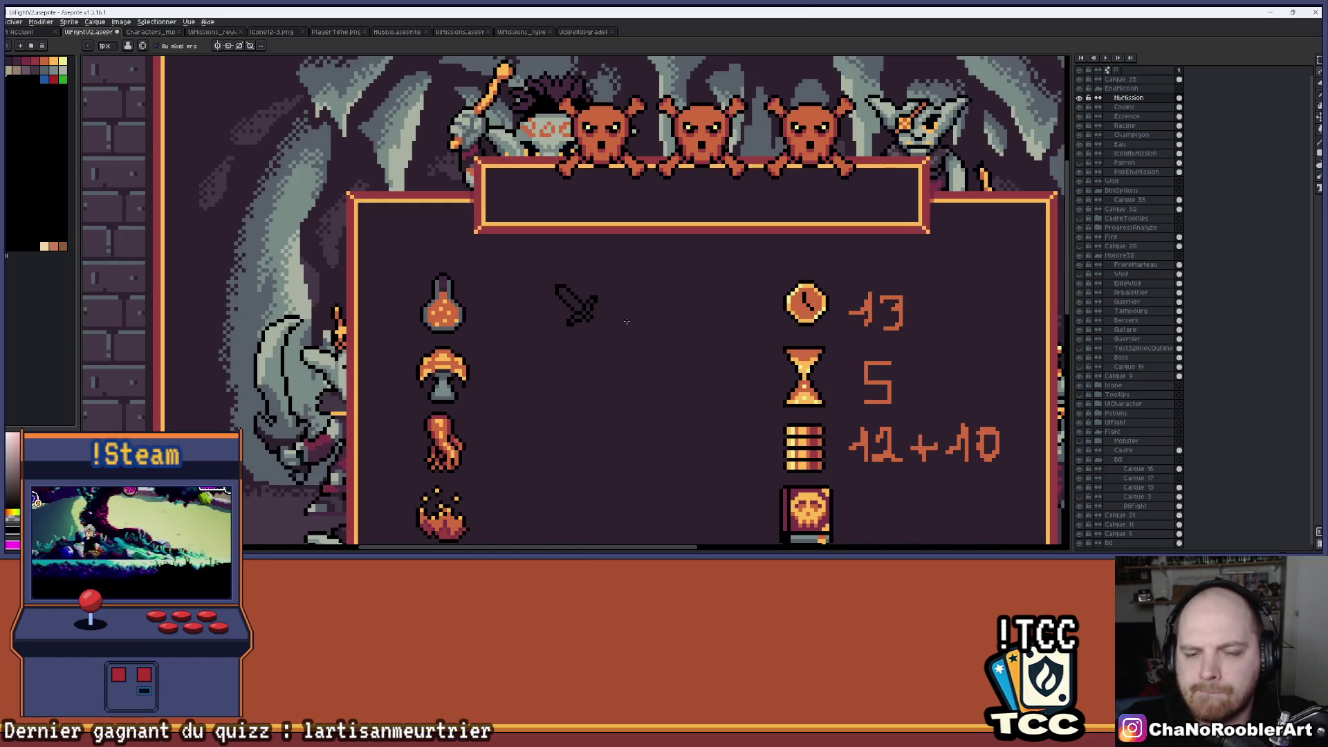
scroll(626, 321, "down", 2)
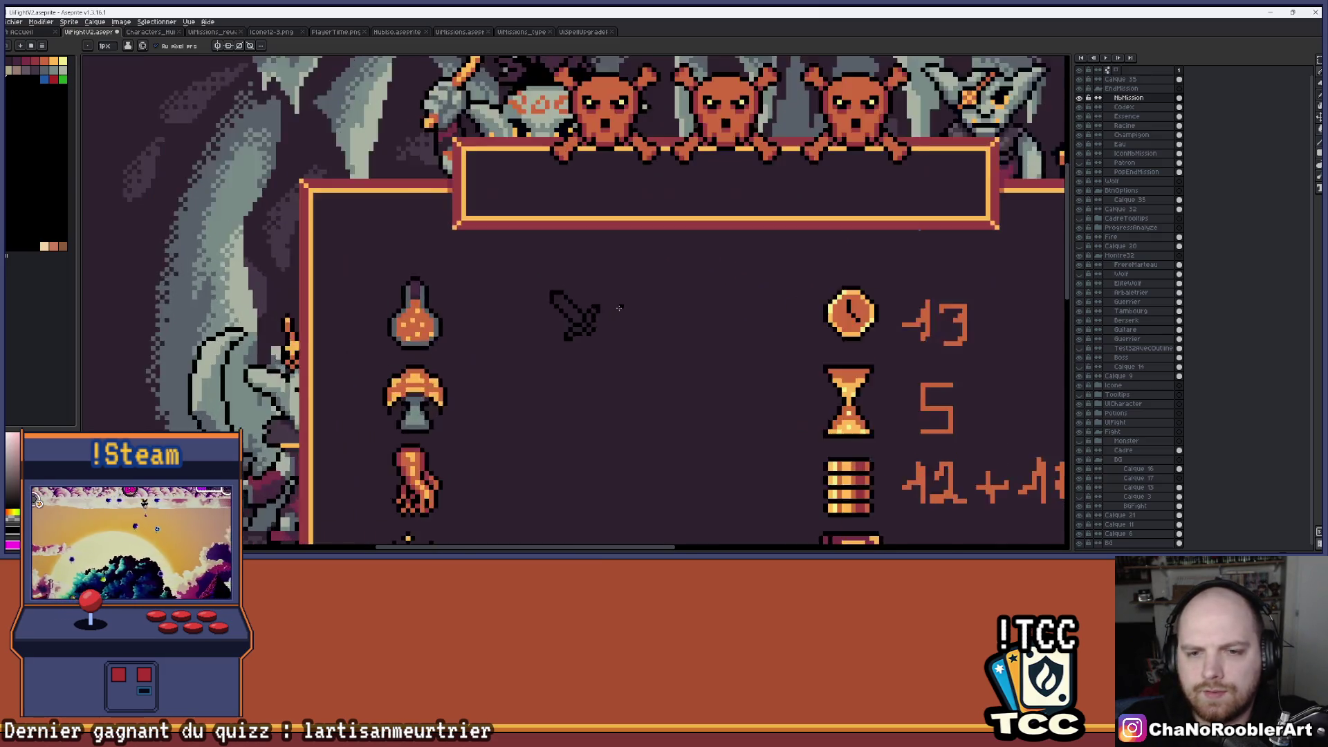
scroll(618, 309, "up", 6)
left_click(586, 387)
scroll(586, 388, "down", 4)
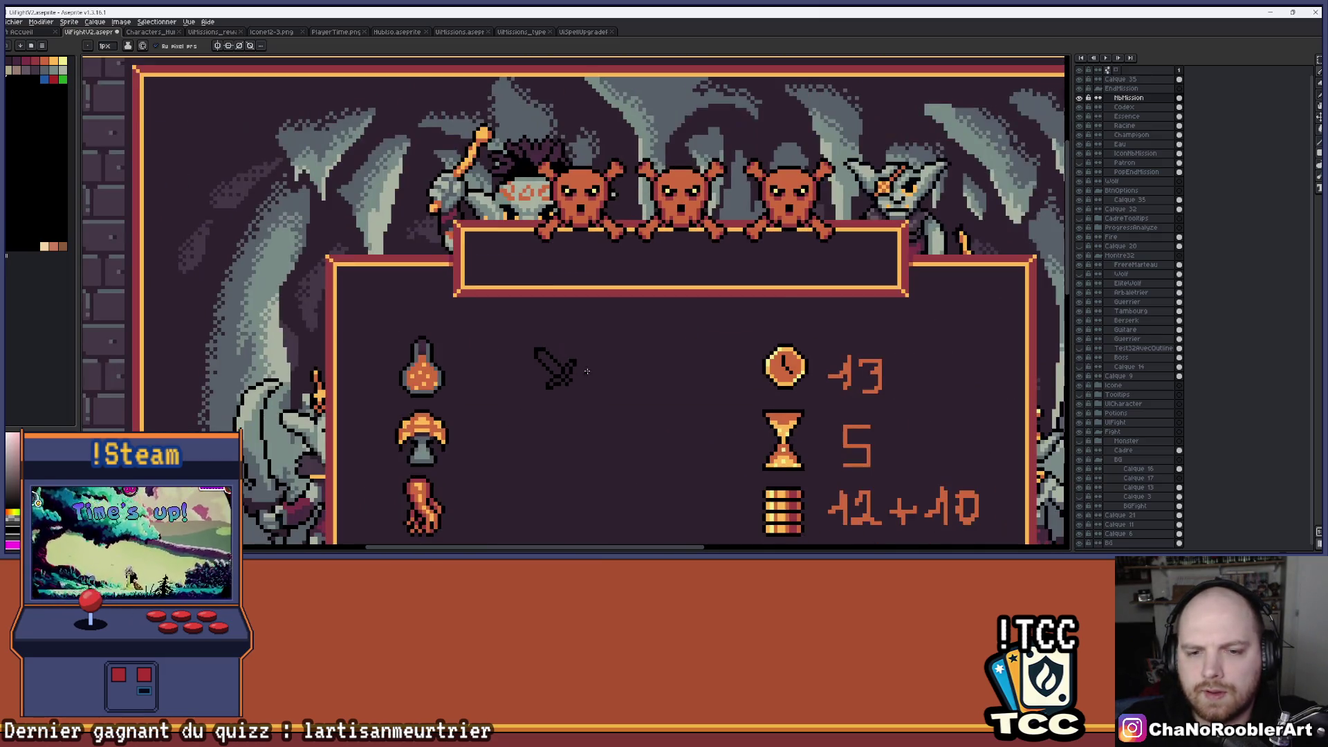
scroll(615, 298, "up", 3)
scroll(626, 277, "up", 2)
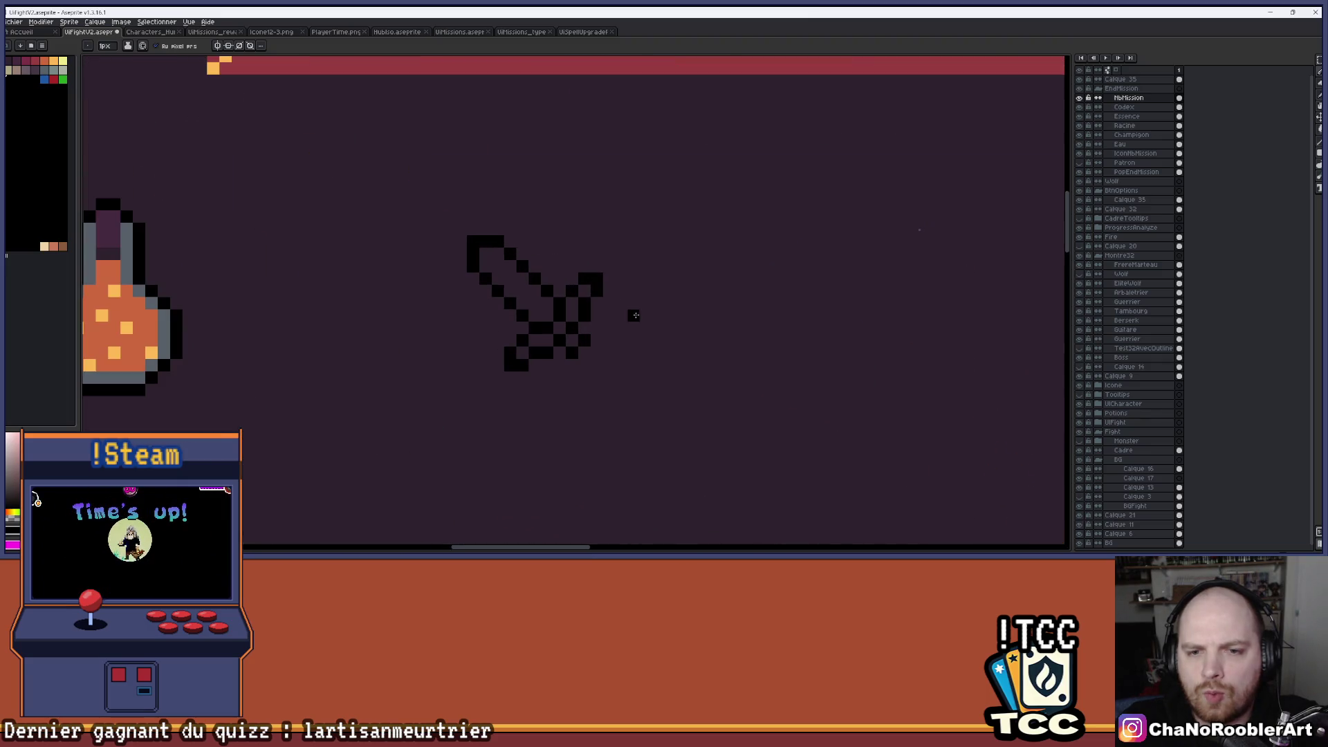
scroll(608, 362, "up", 1)
left_click(567, 357)
left_click(602, 357)
left_click(604, 340)
left_click(609, 328)
Review the finished sword outline and switch to the Rectangular Marquee tool.
scroll(615, 331, "down", 4)
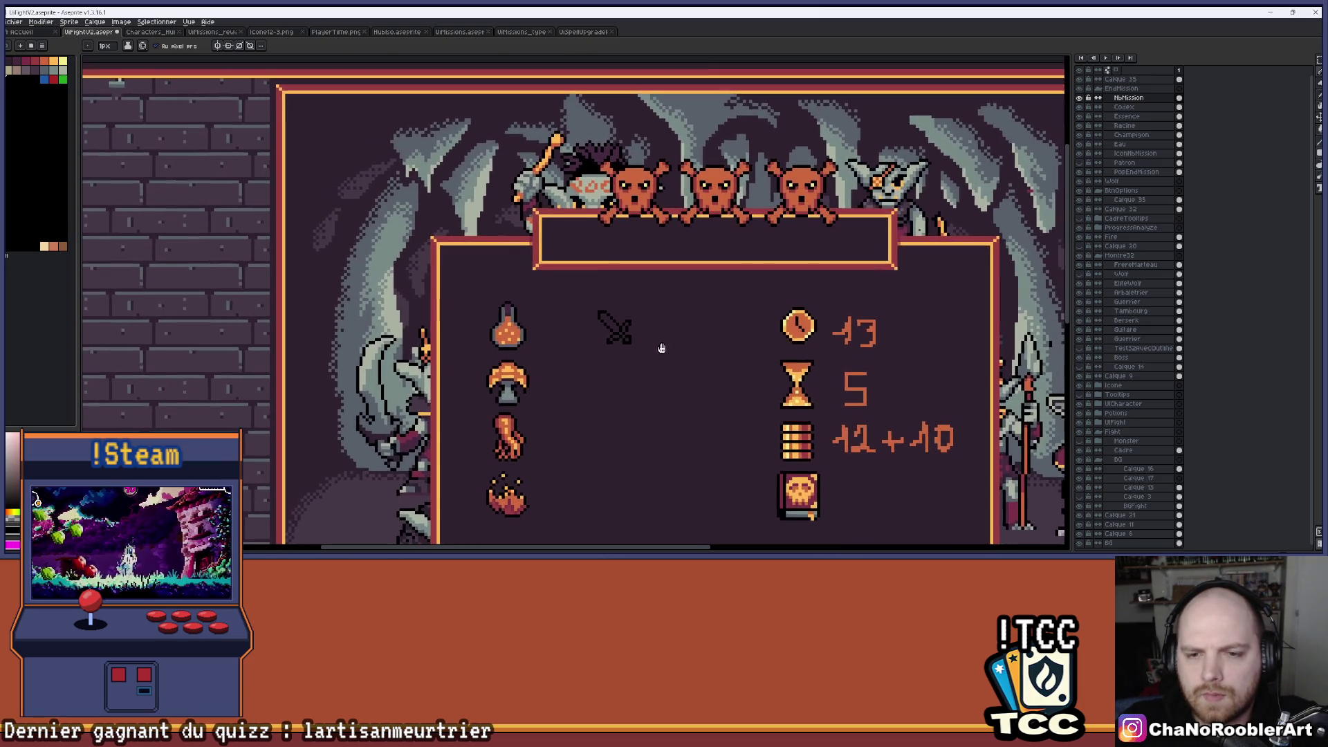
scroll(646, 328, "up", 2)
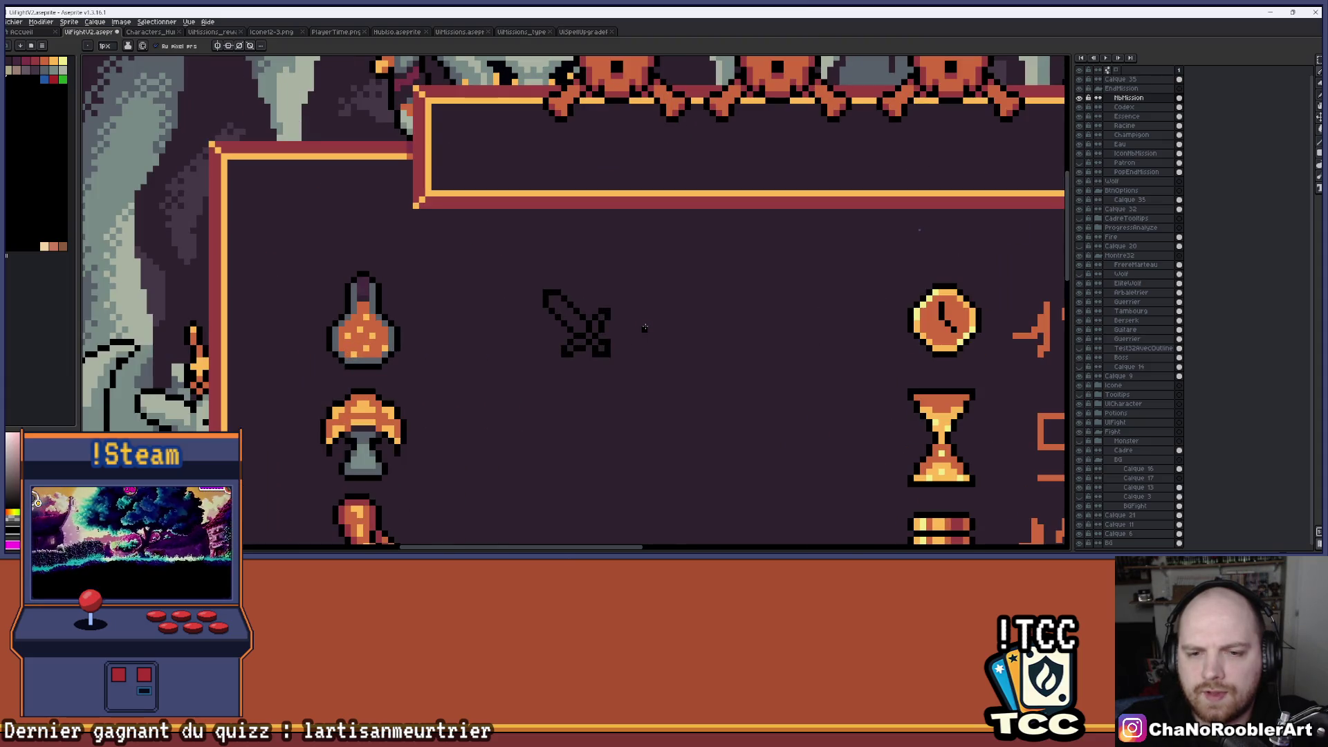
scroll(645, 328, "down", 1)
scroll(644, 328, "up", 1)
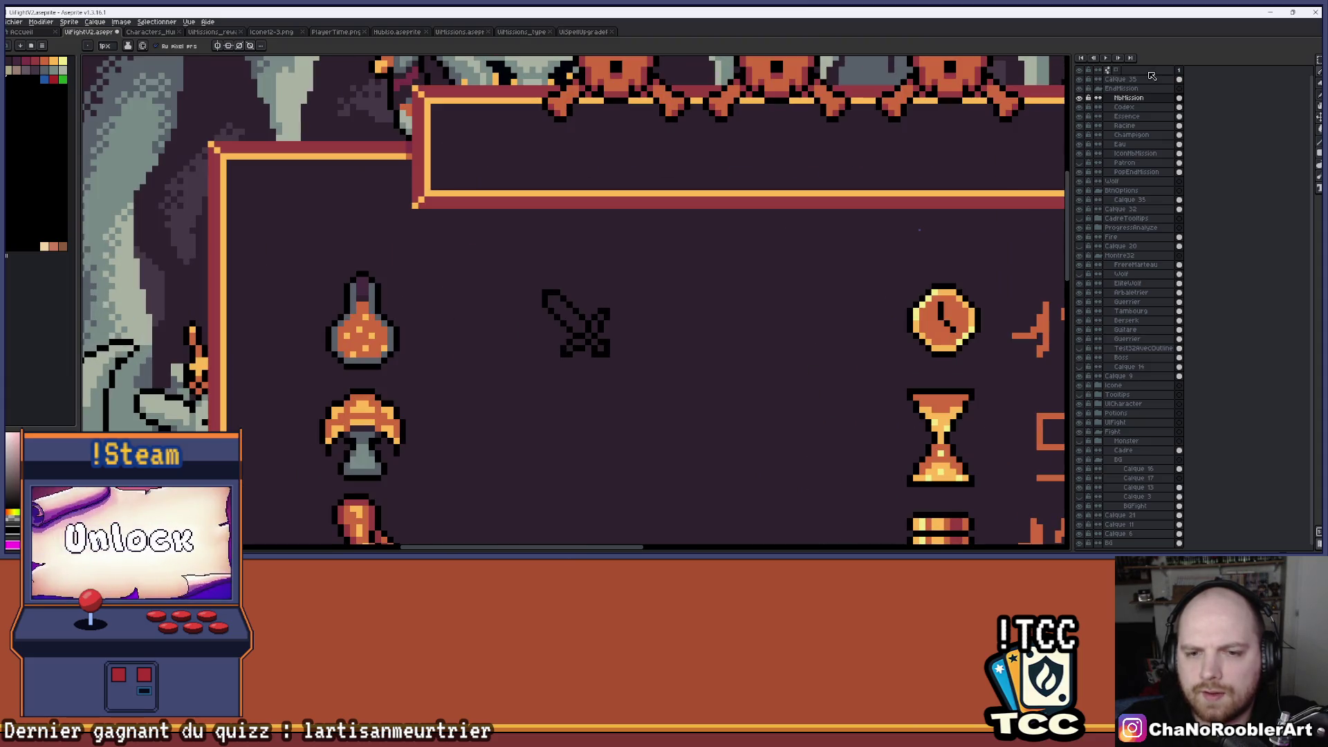
key("m")
scroll(628, 327, "up", 1)
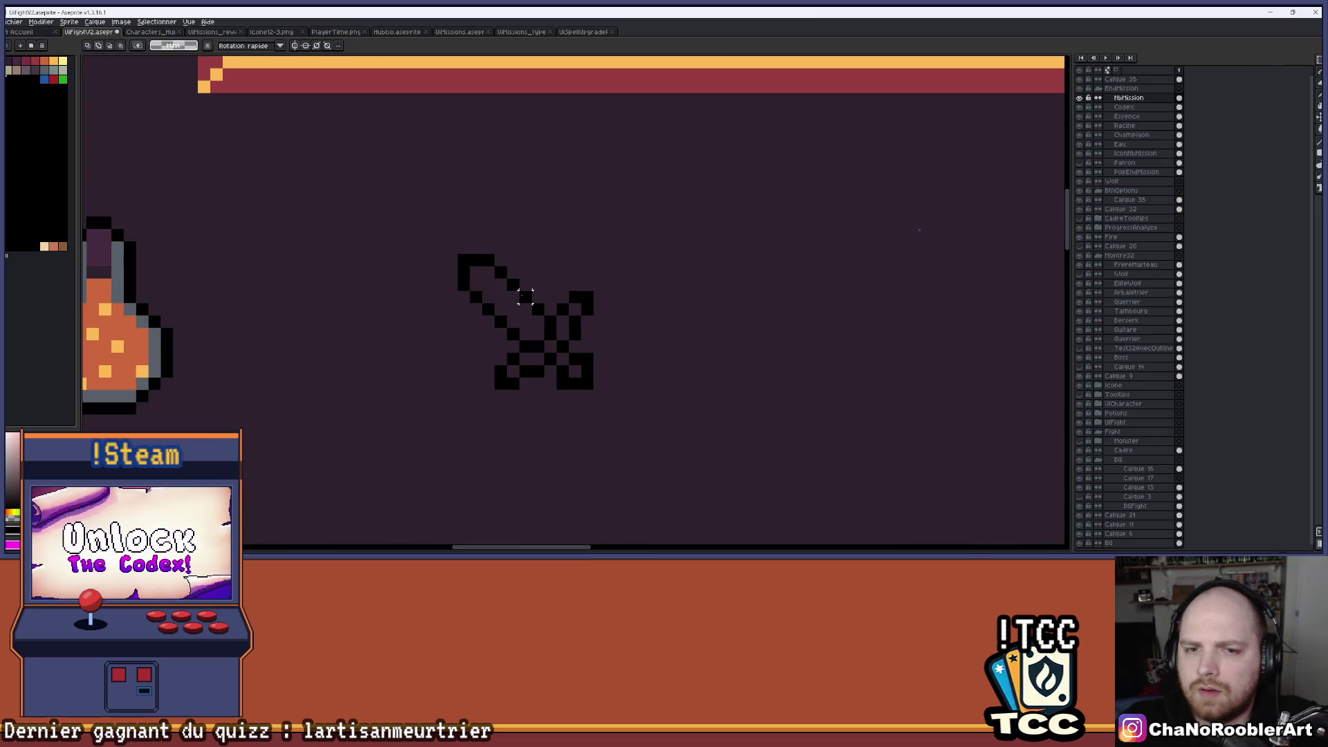
mouse_move(457, 255)
left_mouse_down()
mouse_move(563, 376)
mouse_move(589, 386)
left_mouse_up()
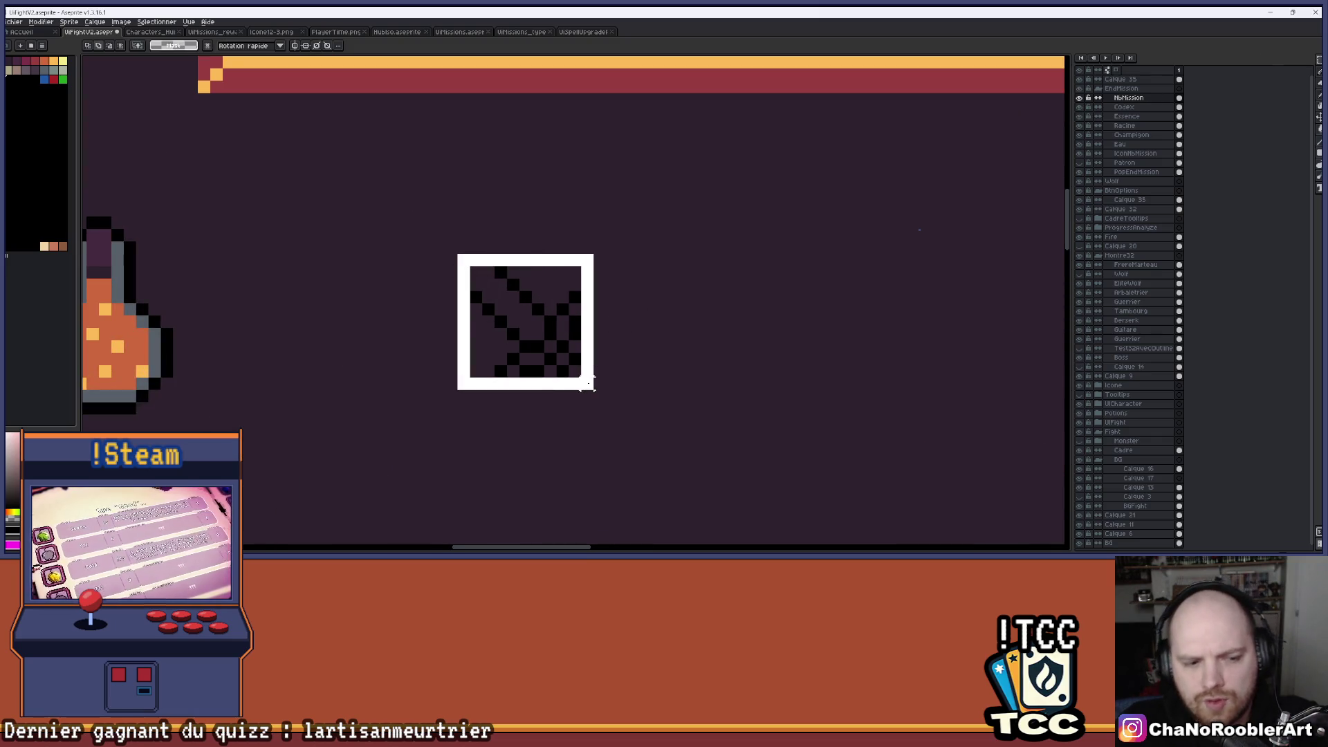
scroll(609, 353, "down", 2)
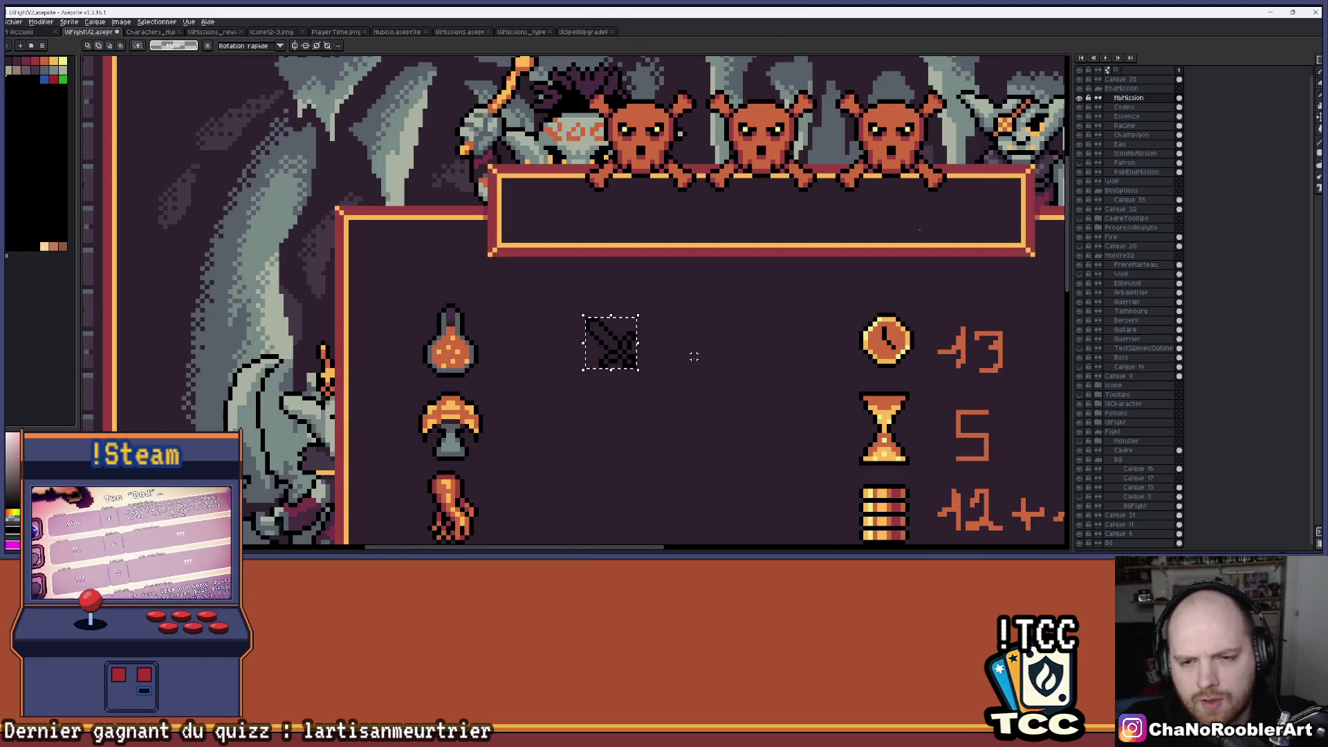
left_click_drag(694, 352, 622, 335)
left_click_drag(594, 269, 588, 291)
scroll(588, 290, "down", 1)
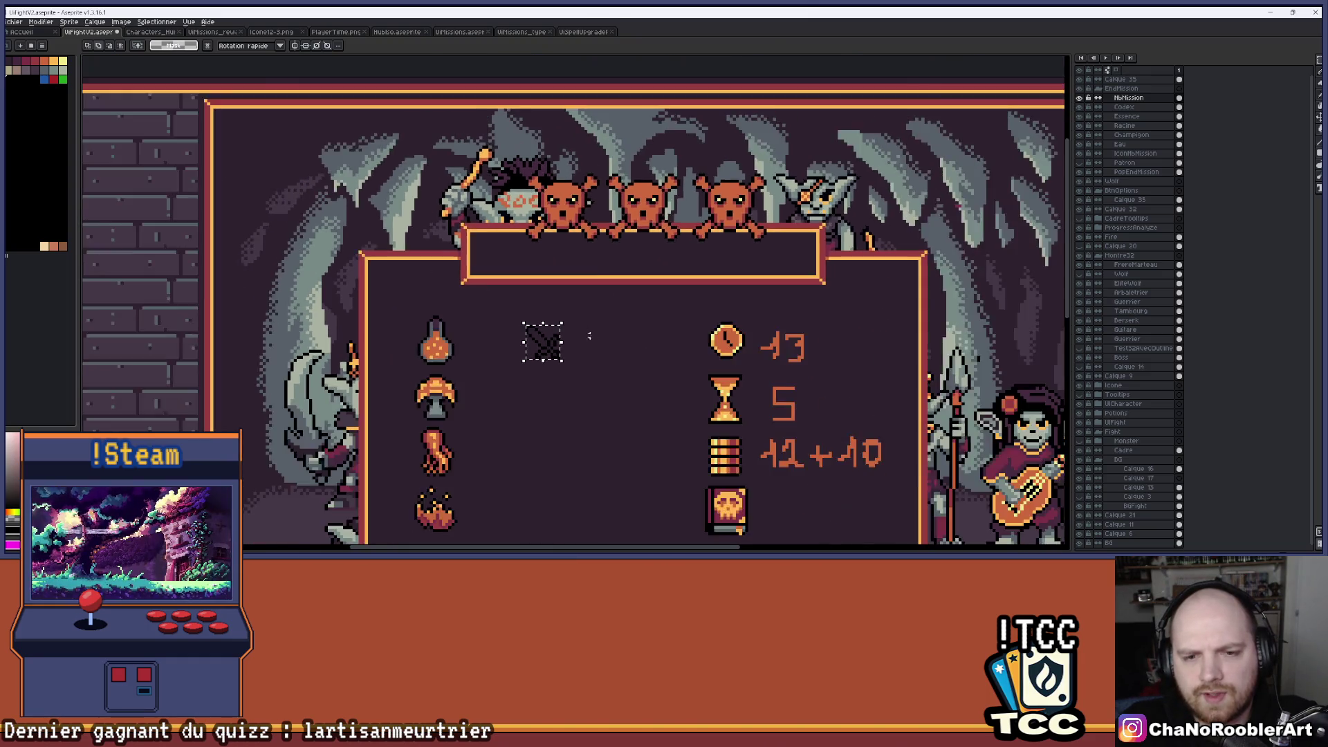
scroll(592, 289, "up", 1)
key("ctrl+d")
scroll(595, 288, "down", 2)
scroll(581, 346, "up", 1)
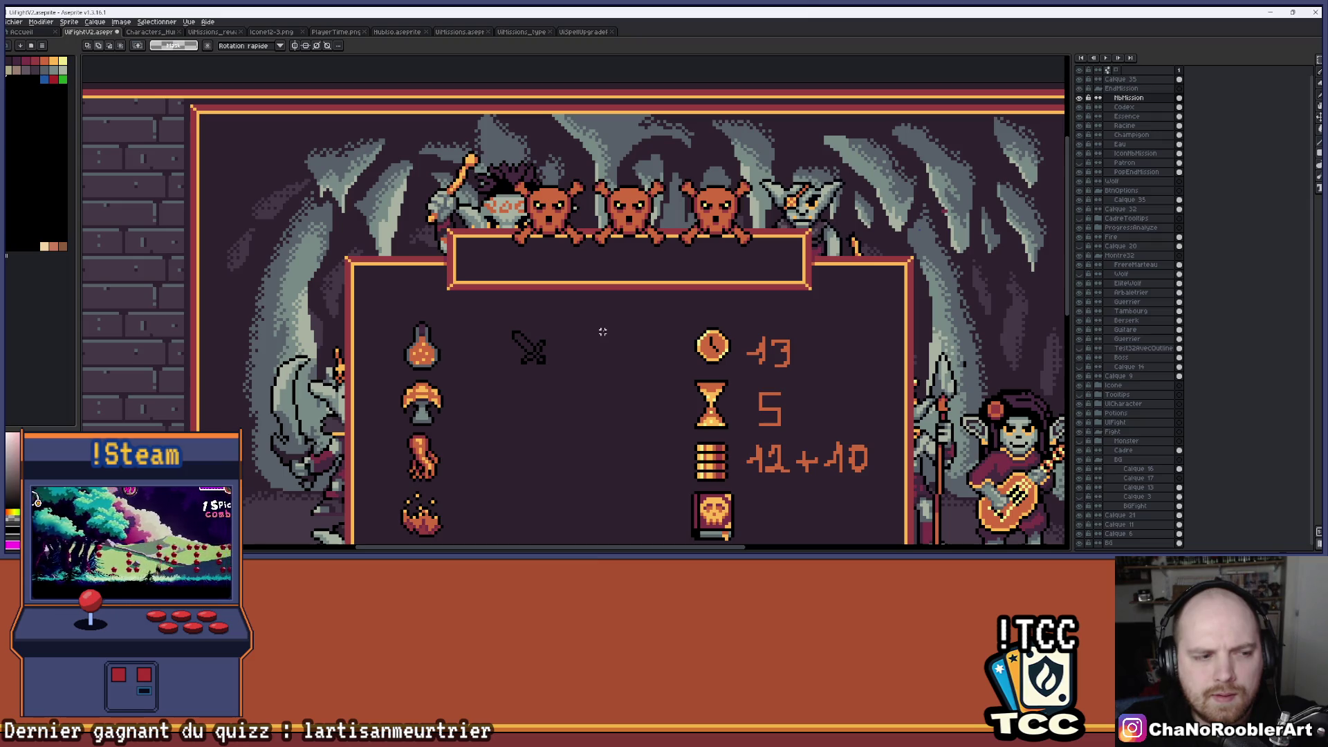
scroll(595, 346, "down", 2)
scroll(588, 339, "up", 1)
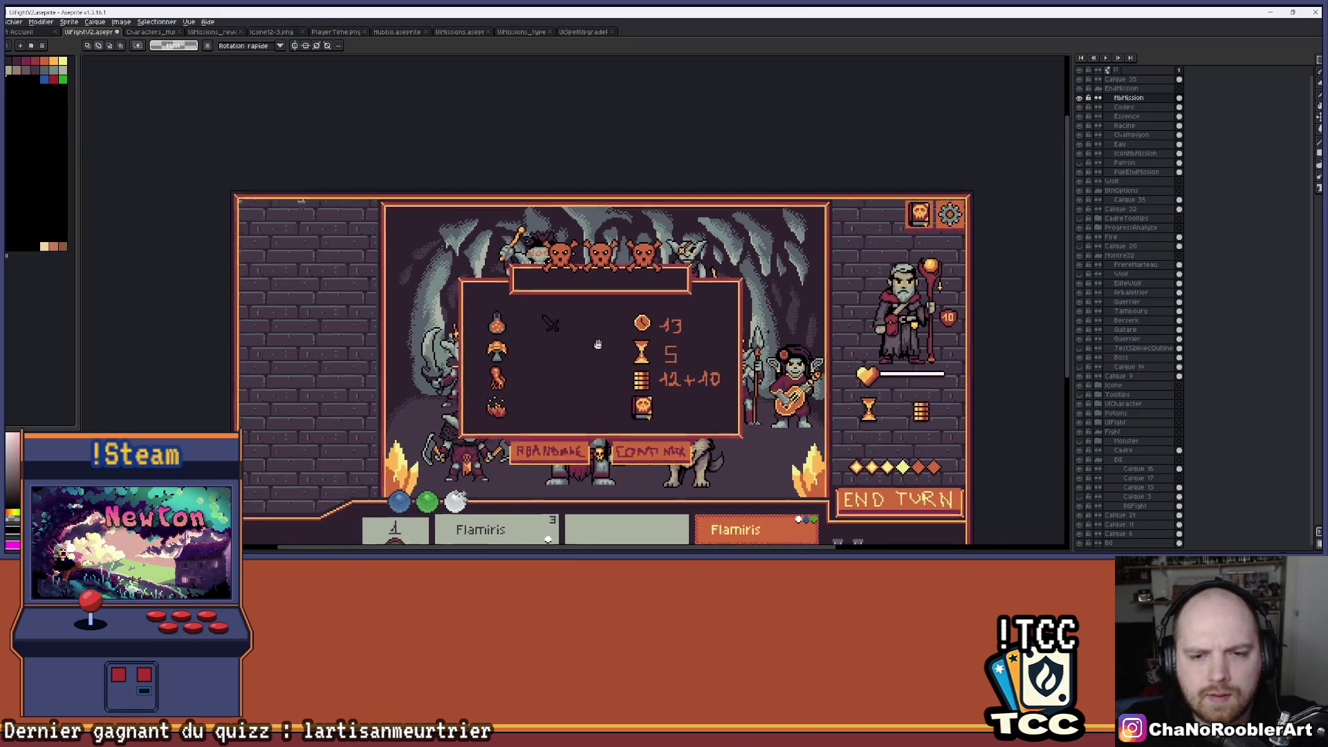
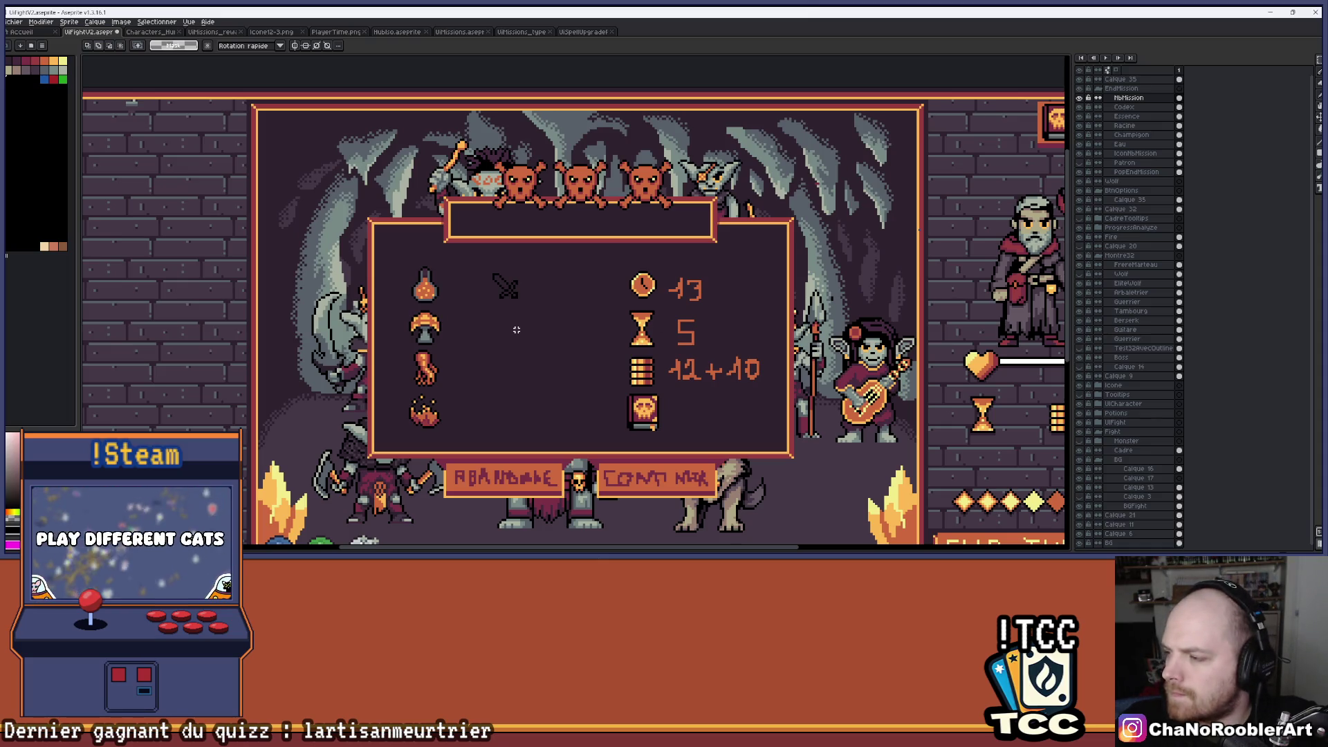
Lasso-select the black sword's hilt and shift it one pixel down and right.
scroll(555, 312, "up", 4)
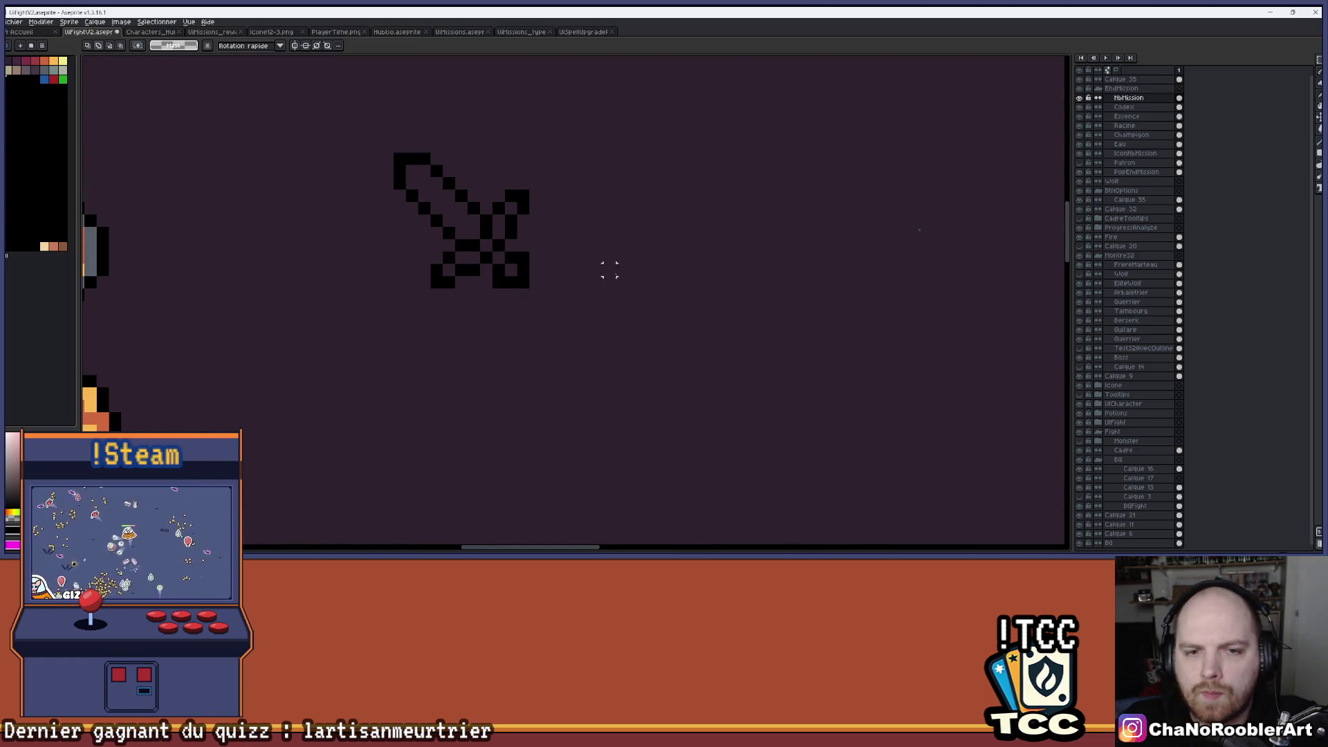
scroll(694, 305, "down", 2)
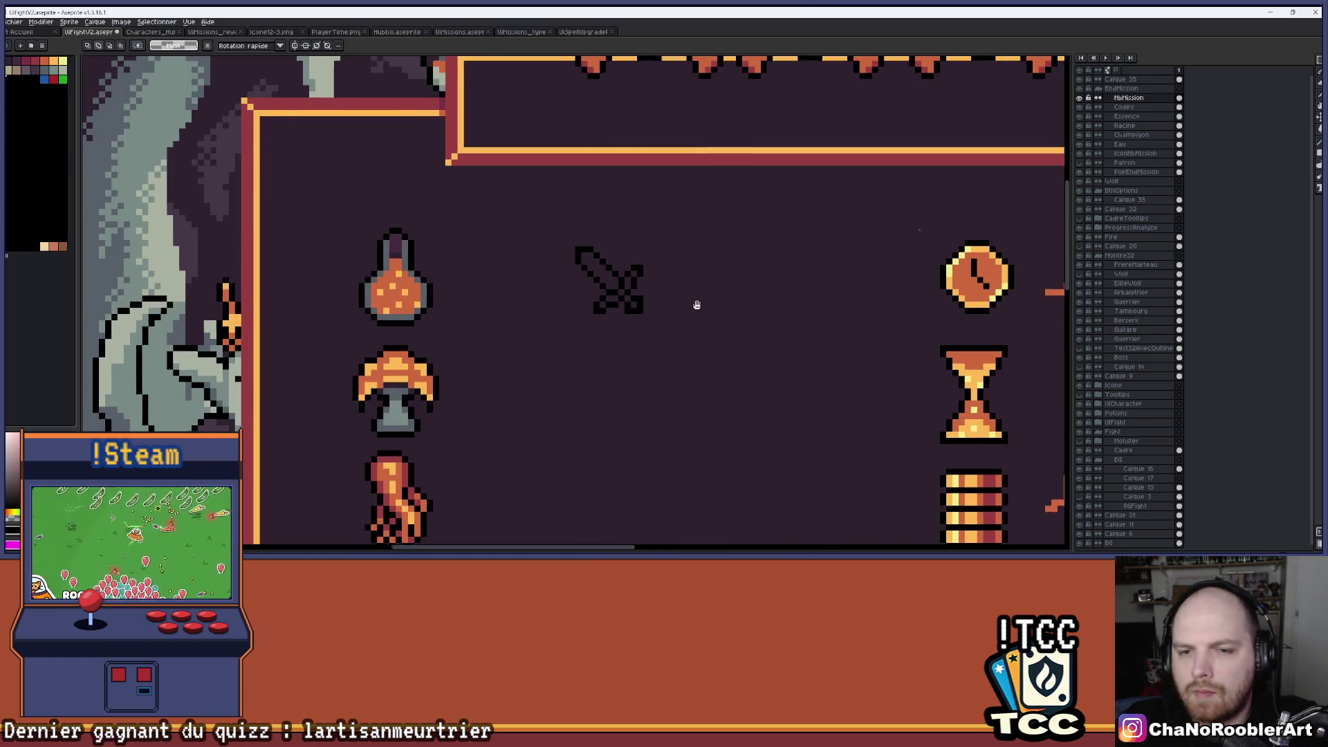
scroll(696, 305, "down", 2)
scroll(688, 276, "up", 5)
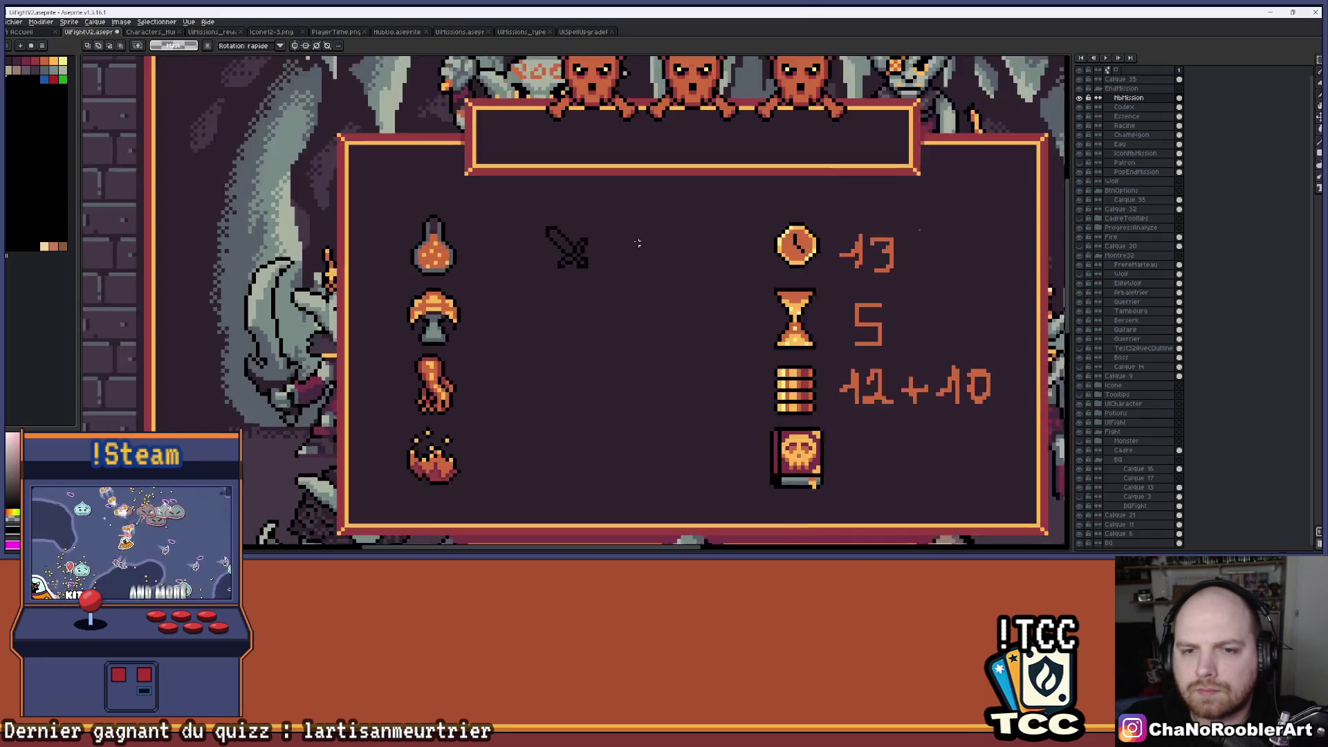
left_click(1319, 61)
left_click(1271, 61)
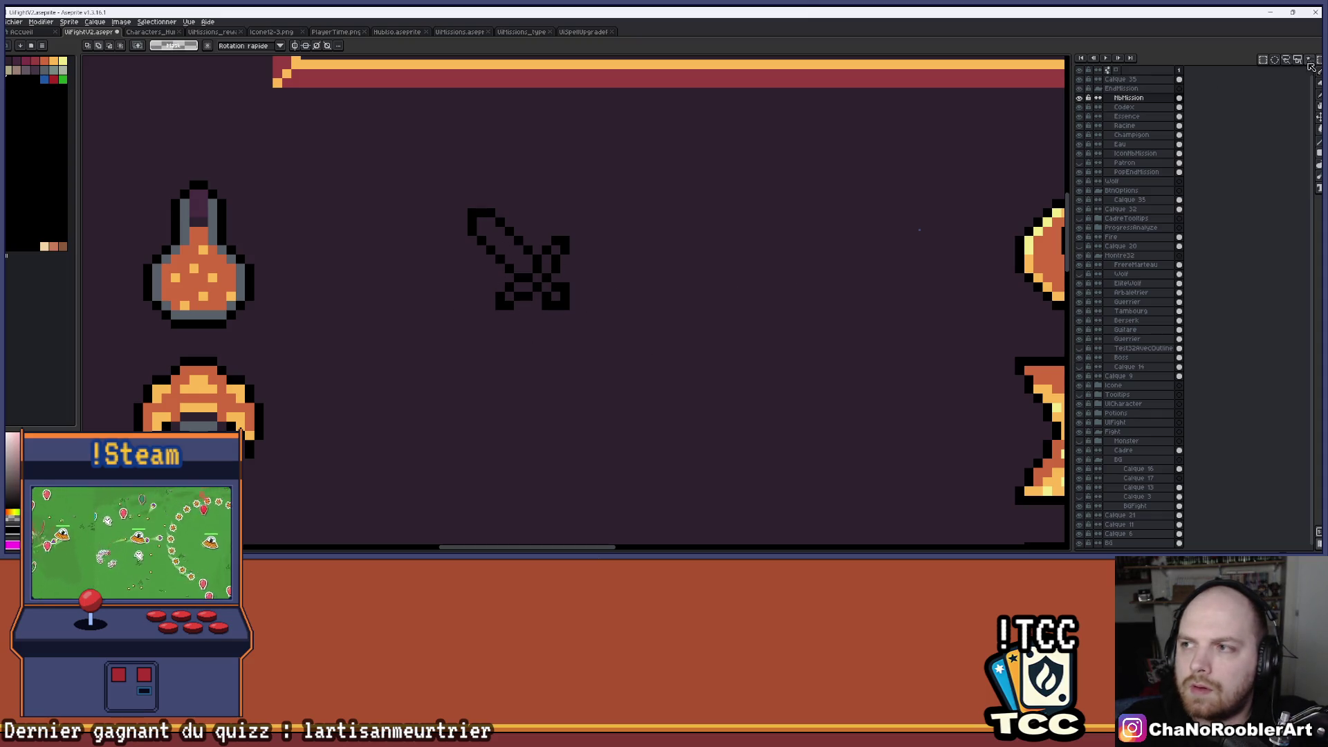
left_click(1319, 95)
scroll(503, 292, "up", 1)
scroll(503, 291, "up", 1)
mouse_move(490, 305)
left_mouse_down()
mouse_move(588, 207)
mouse_move(626, 195)
mouse_move(462, 382)
left_mouse_up()
scroll(568, 318, "down", 3)
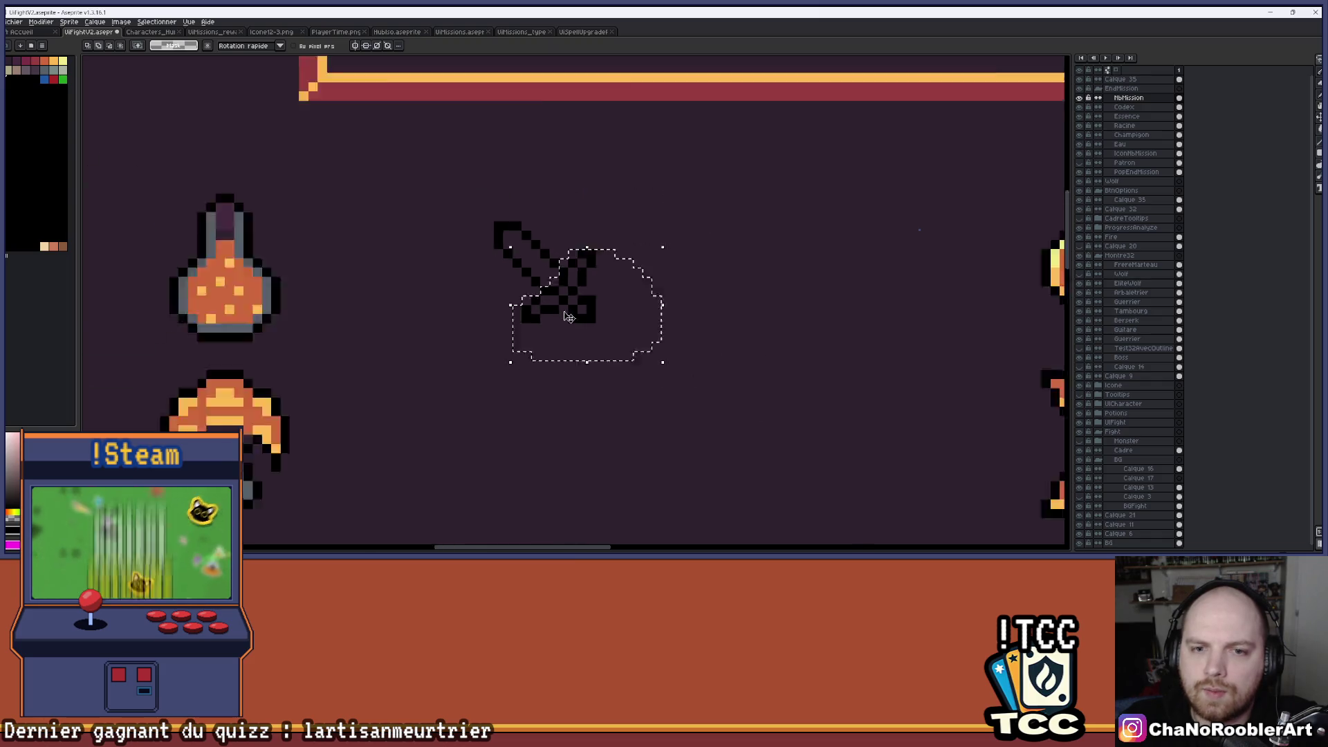
left_click(619, 336)
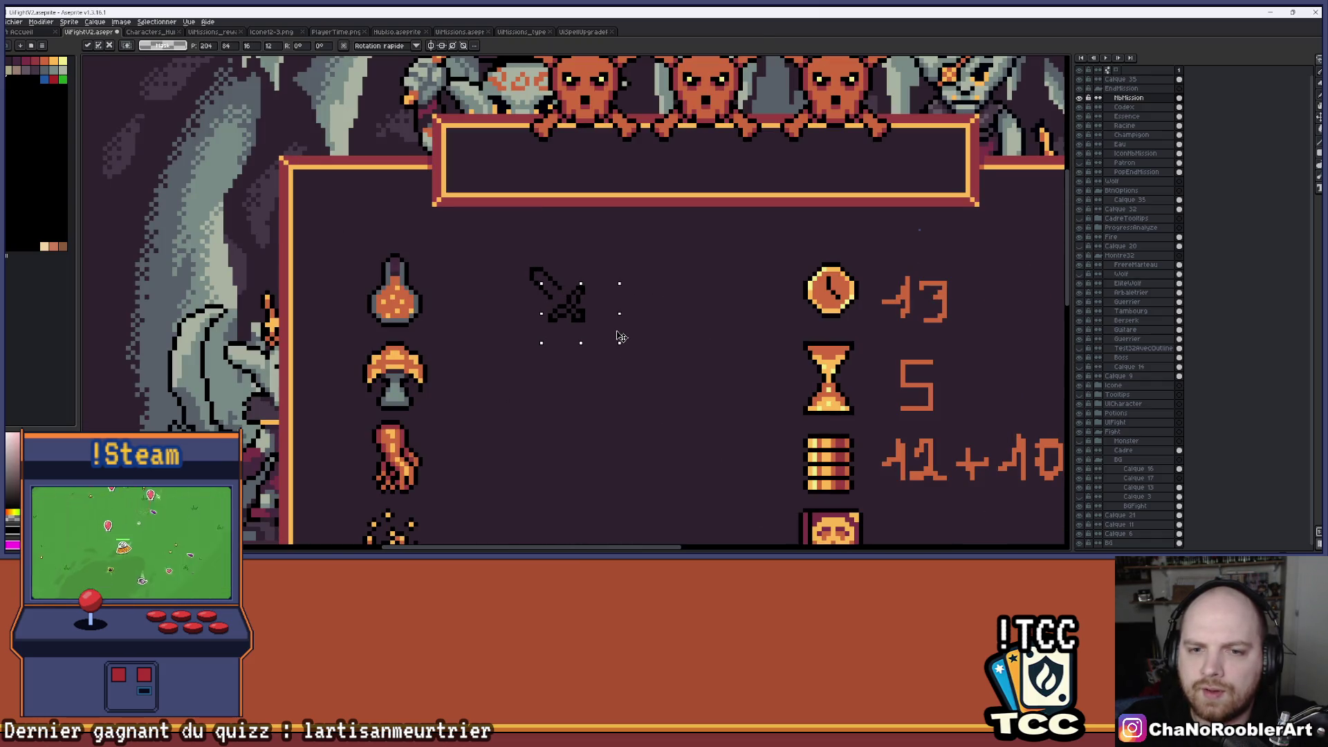
left_click_drag(619, 337, 624, 338)
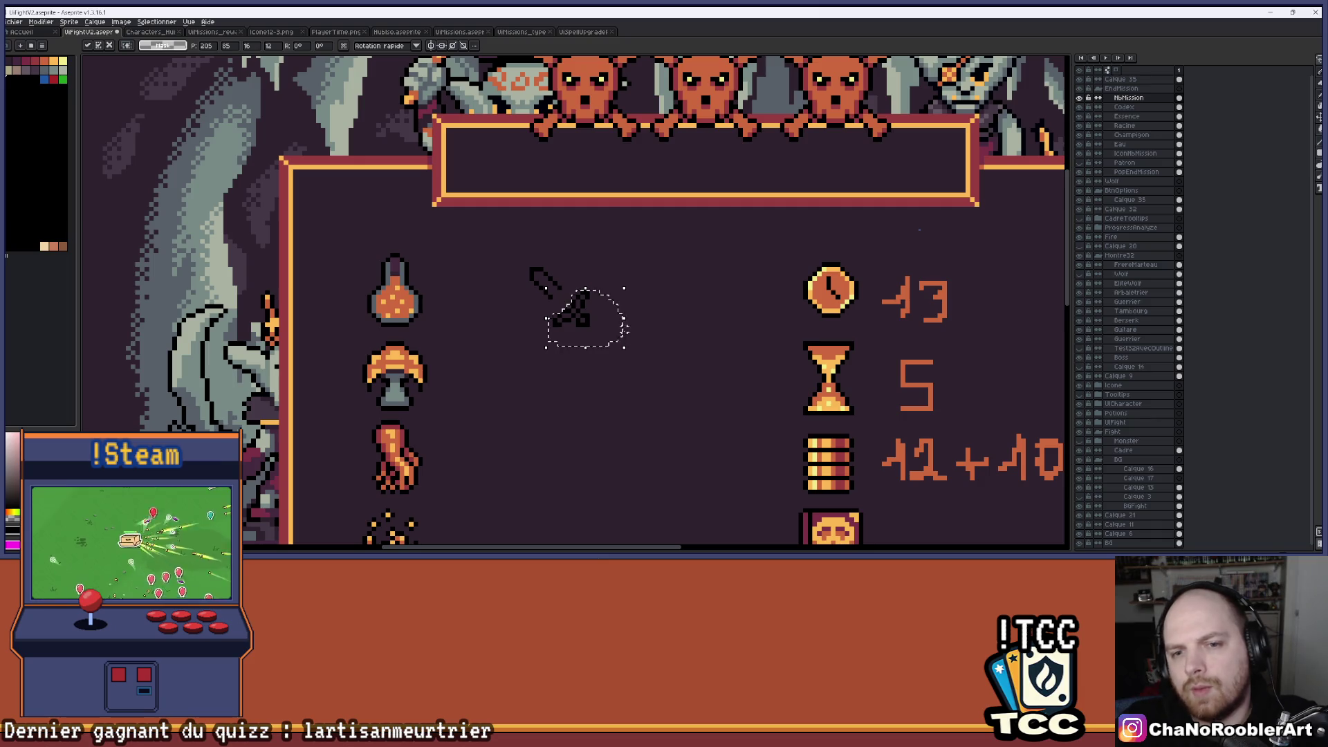
key("ctrl+d")
Draw black pencil pixels to lengthen the blade and reconnect it to the hilt.
key("i")
scroll(621, 337, "down", 2)
scroll(602, 298, "up", 5)
key("m")
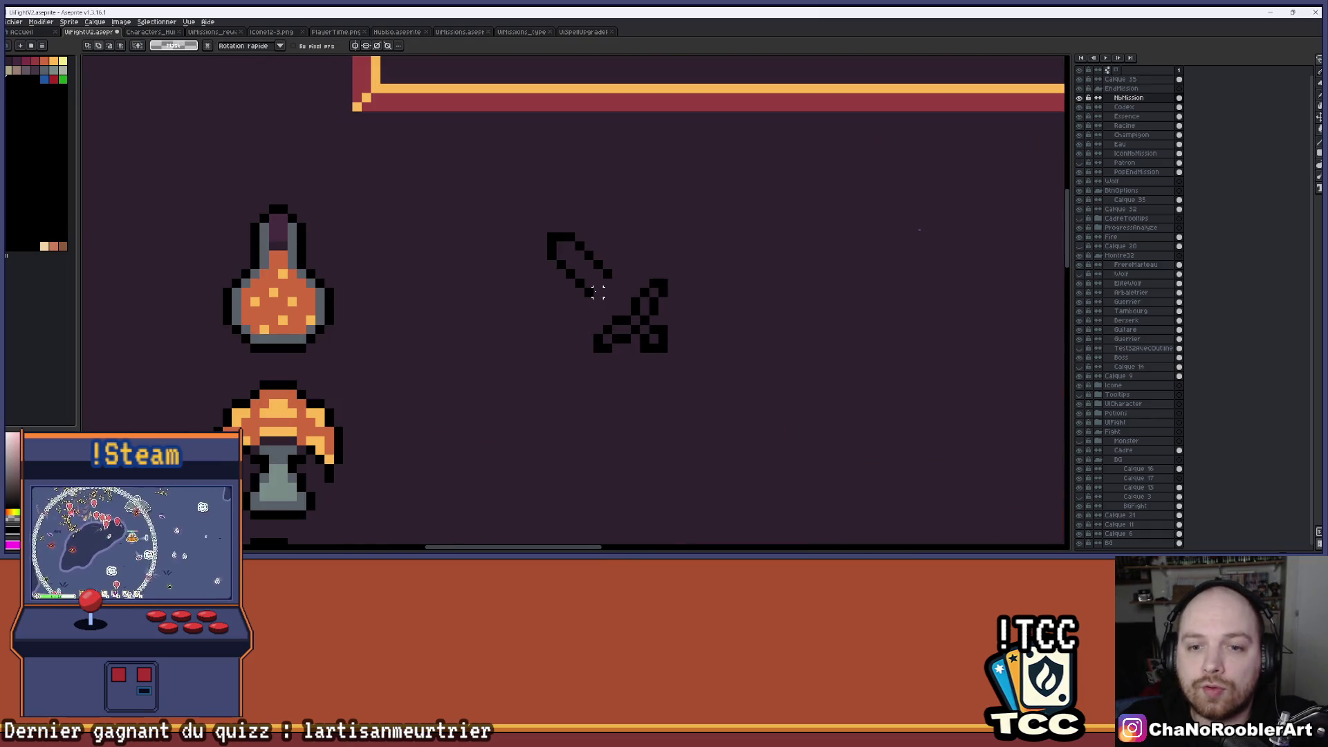
scroll(600, 284, "up", 3)
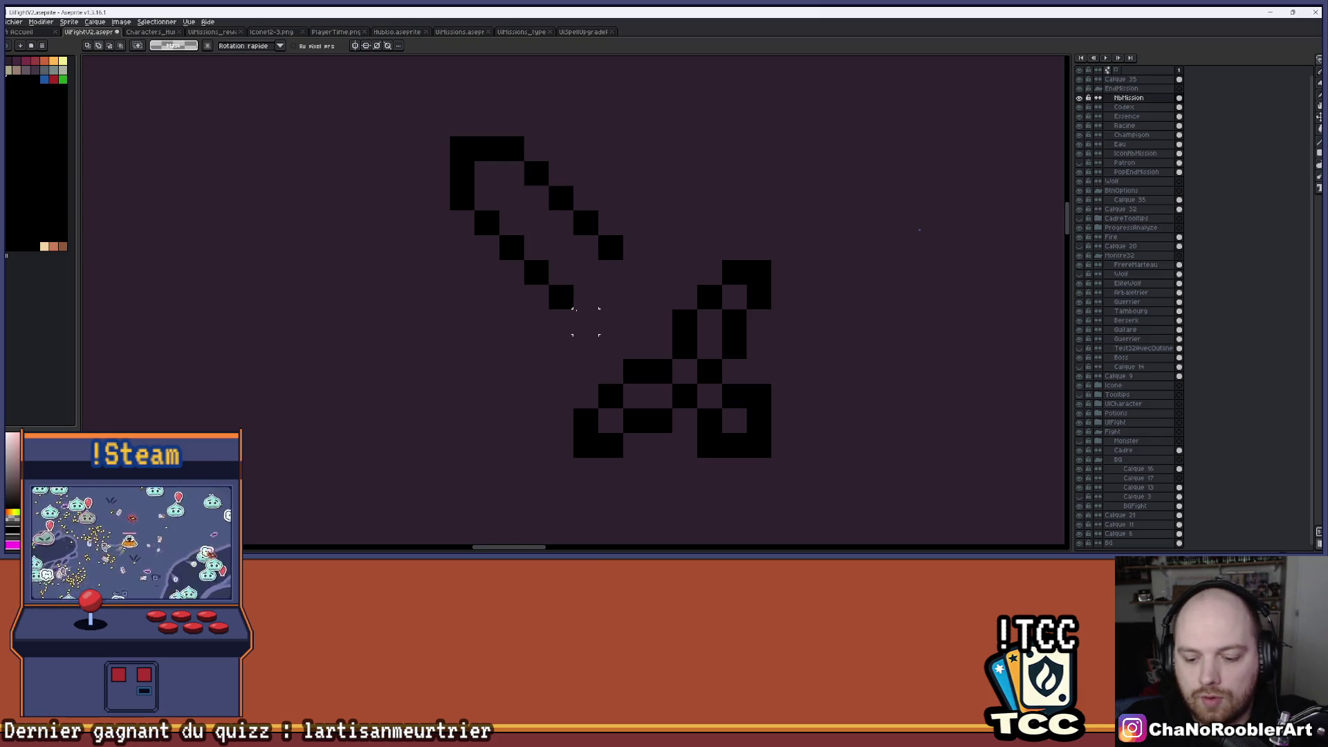
key("b")
left_click_drag(586, 322, 617, 348)
mouse_move(611, 258)
left_mouse_down()
mouse_move(660, 298)
mouse_move(696, 297)
mouse_move(693, 284)
left_mouse_up()
scroll(692, 304, "down", 4)
scroll(659, 349, "up", 1)
scroll(659, 349, "down", 3)
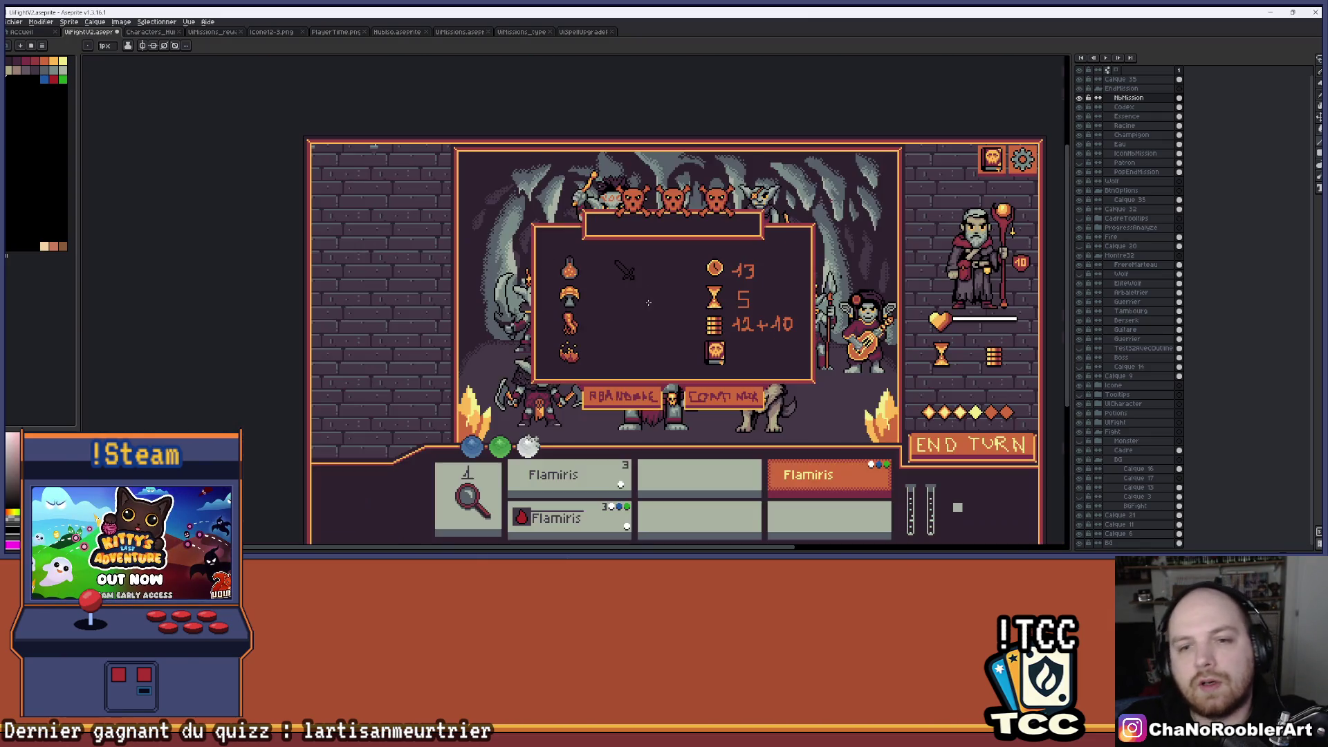
Pick the character's grey and bucket-fill the sword blade with it.
scroll(642, 264, "up", 2)
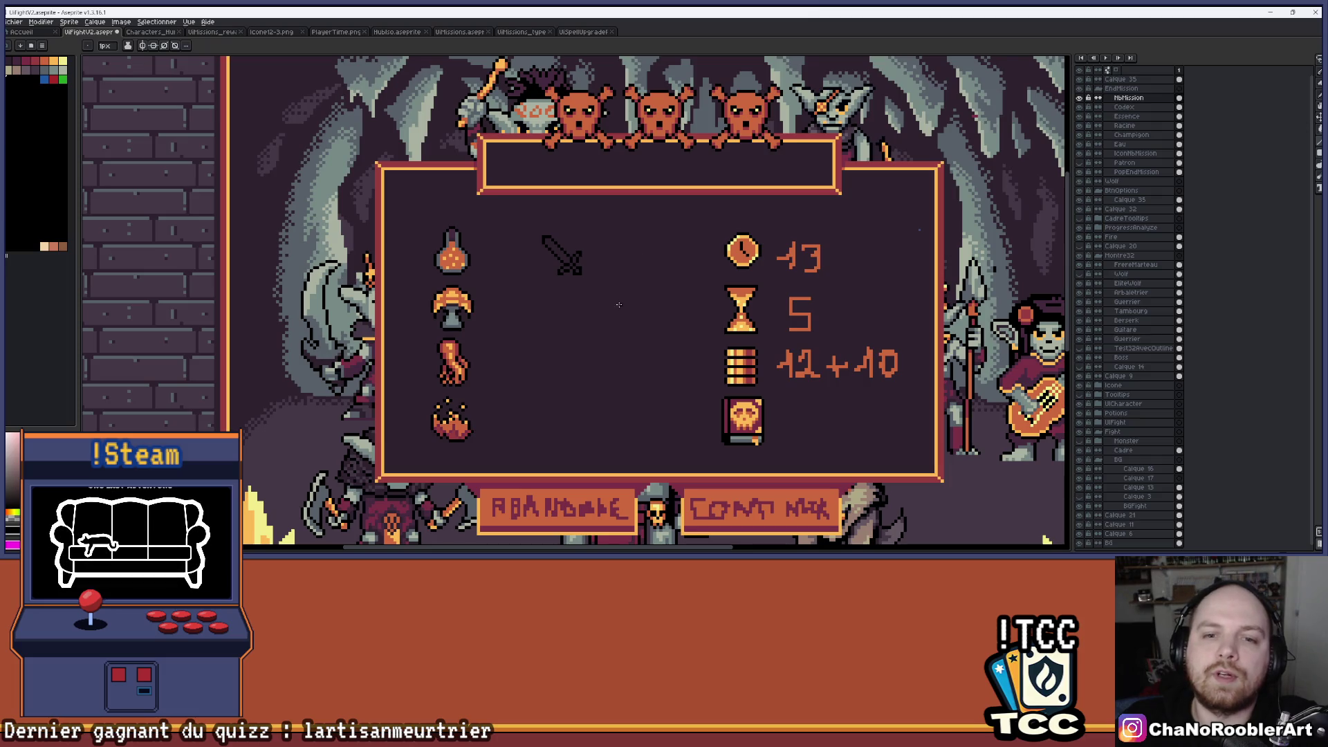
left_click_drag(616, 299, 626, 279)
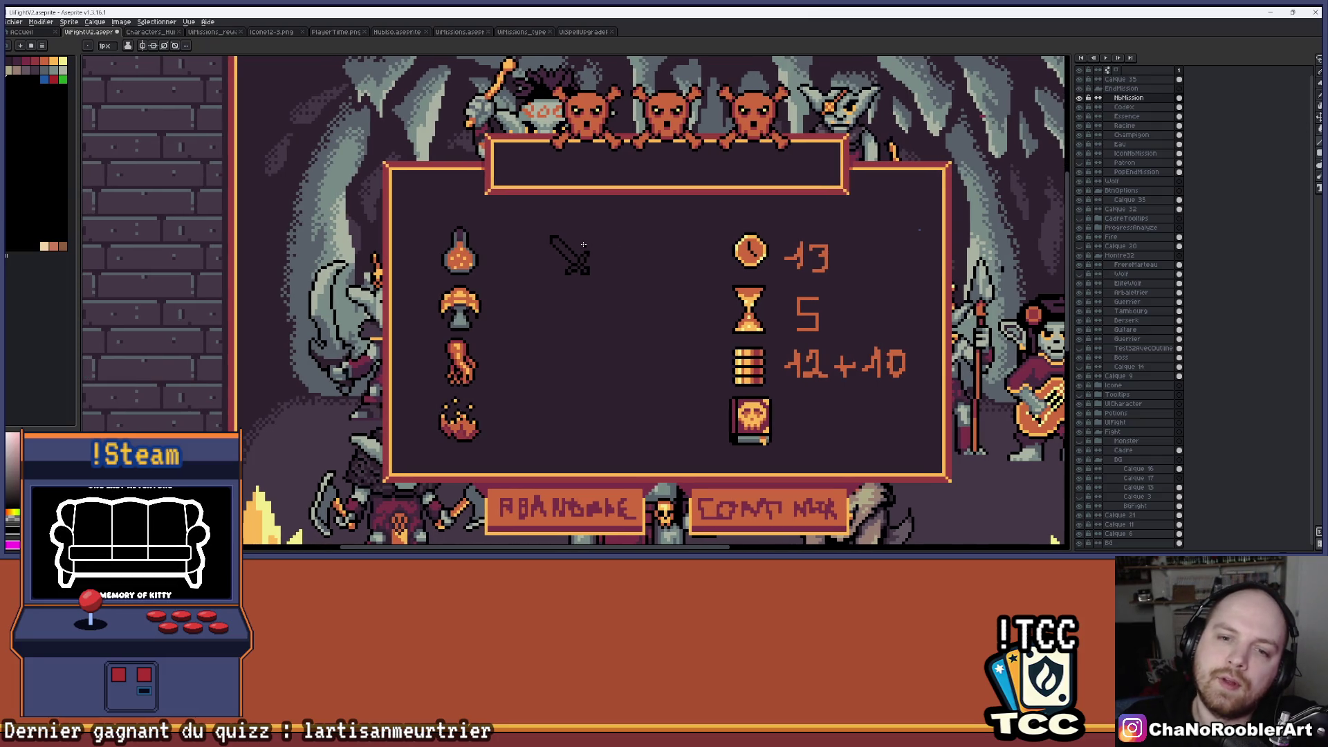
scroll(584, 245, "up", 3)
scroll(652, 267, "down", 2)
scroll(673, 282, "up", 1)
key("i")
left_click(274, 491)
key("g")
left_click(570, 267)
Draw a darker grey diagonal shading line down the blade.
key("i")
key("g")
scroll(538, 236, "up", 2)
key("b")
mouse_move(533, 235)
left_mouse_down()
mouse_move(638, 326)
mouse_move(533, 218)
mouse_move(654, 339)
left_mouse_up()
scroll(702, 284, "down", 3)
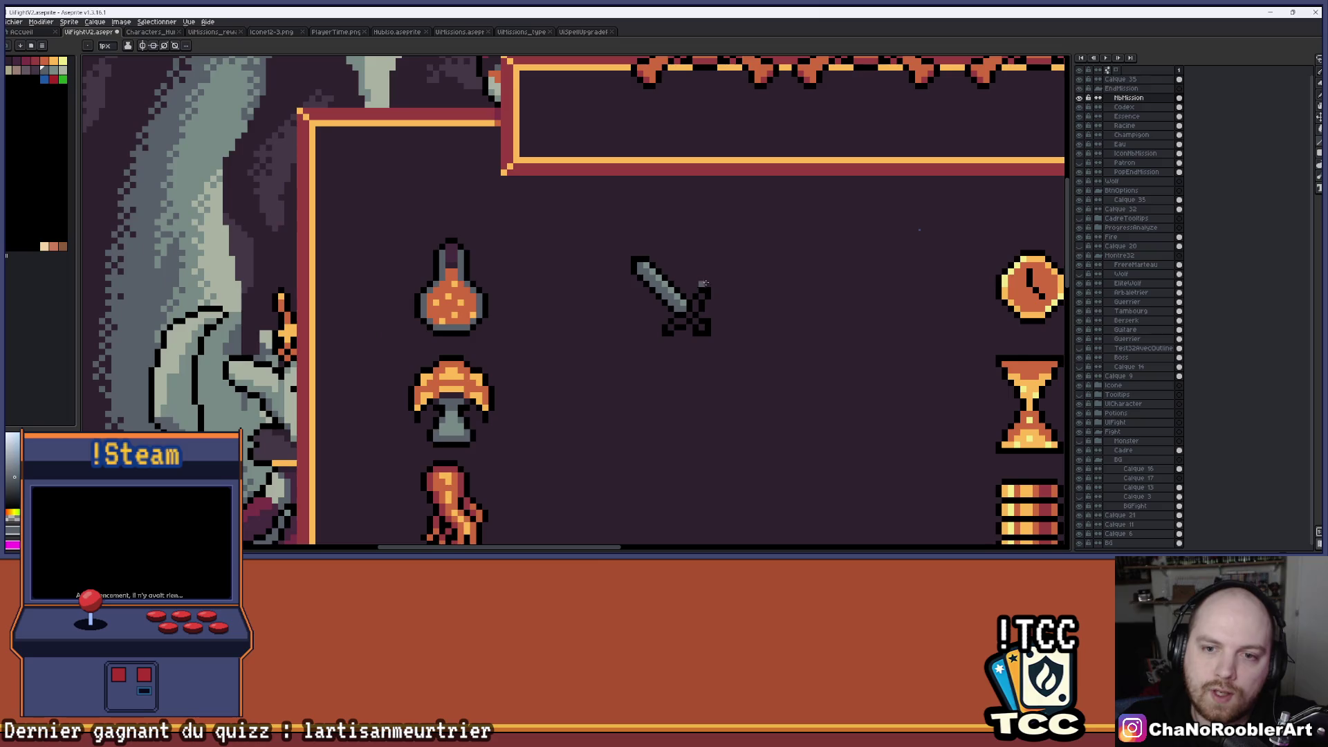
scroll(702, 285, "down", 2)
scroll(641, 257, "up", 3)
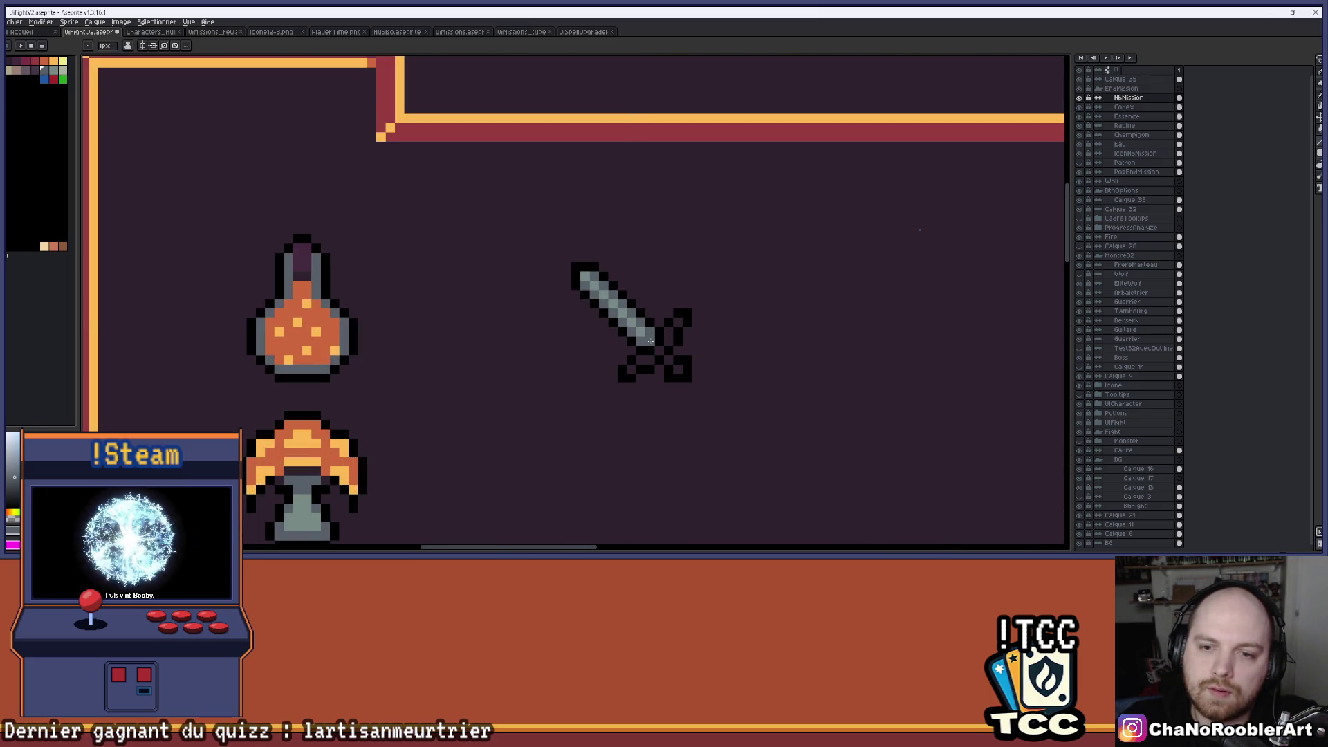
scroll(650, 339, "down", 3)
scroll(569, 362, "up", 1)
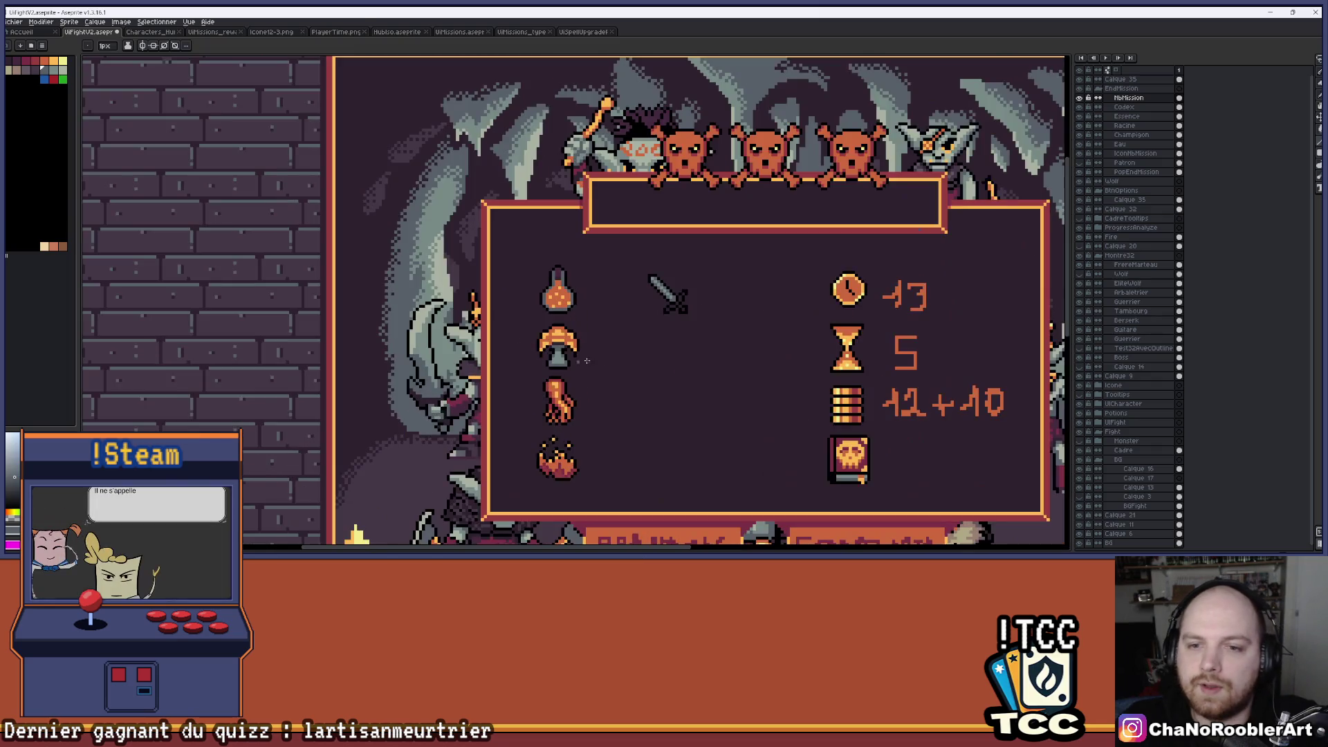
scroll(569, 339, "up", 1)
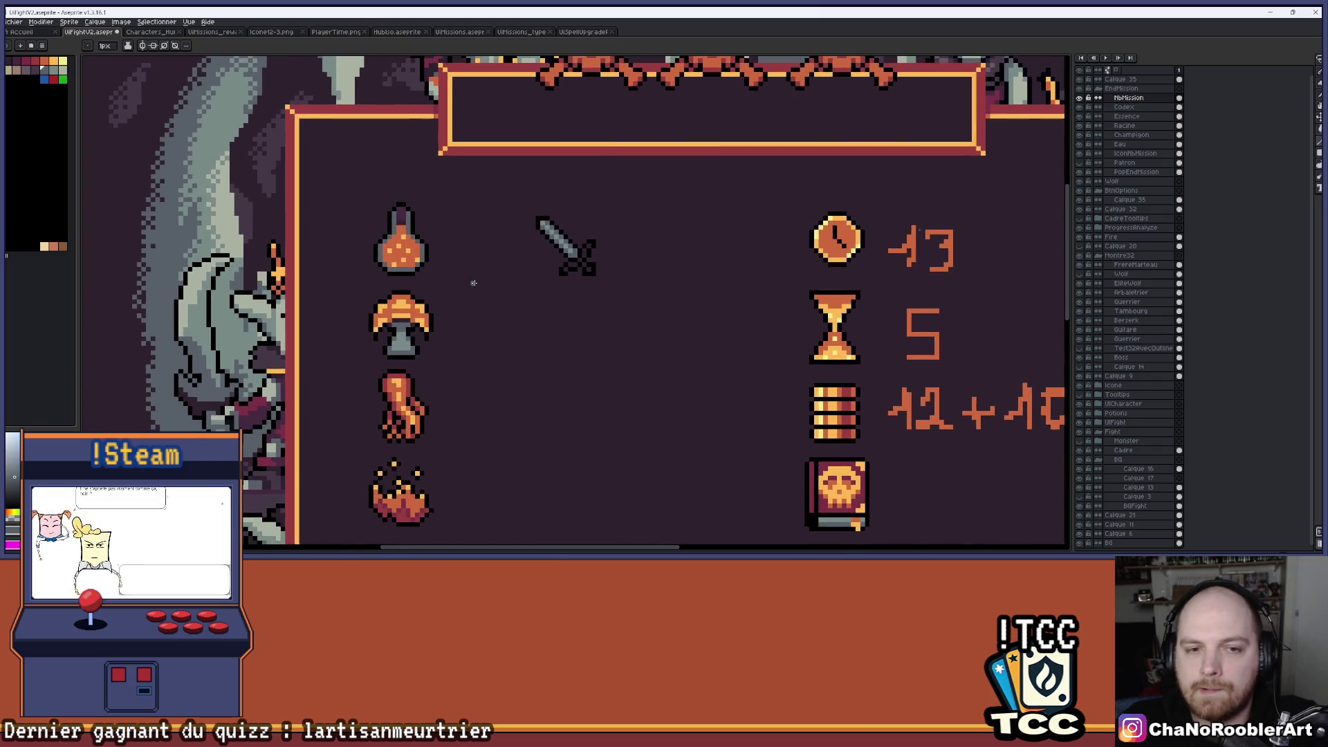
Fill the sword's crossguard and hilt cells with orange.
key("g")
scroll(474, 283, "up", 2)
scroll(688, 233, "up", 2)
left_click(708, 213)
left_click(724, 185)
left_click(690, 240)
left_click(663, 260)
left_click(635, 279)
left_click(709, 260)
left_click(731, 276)
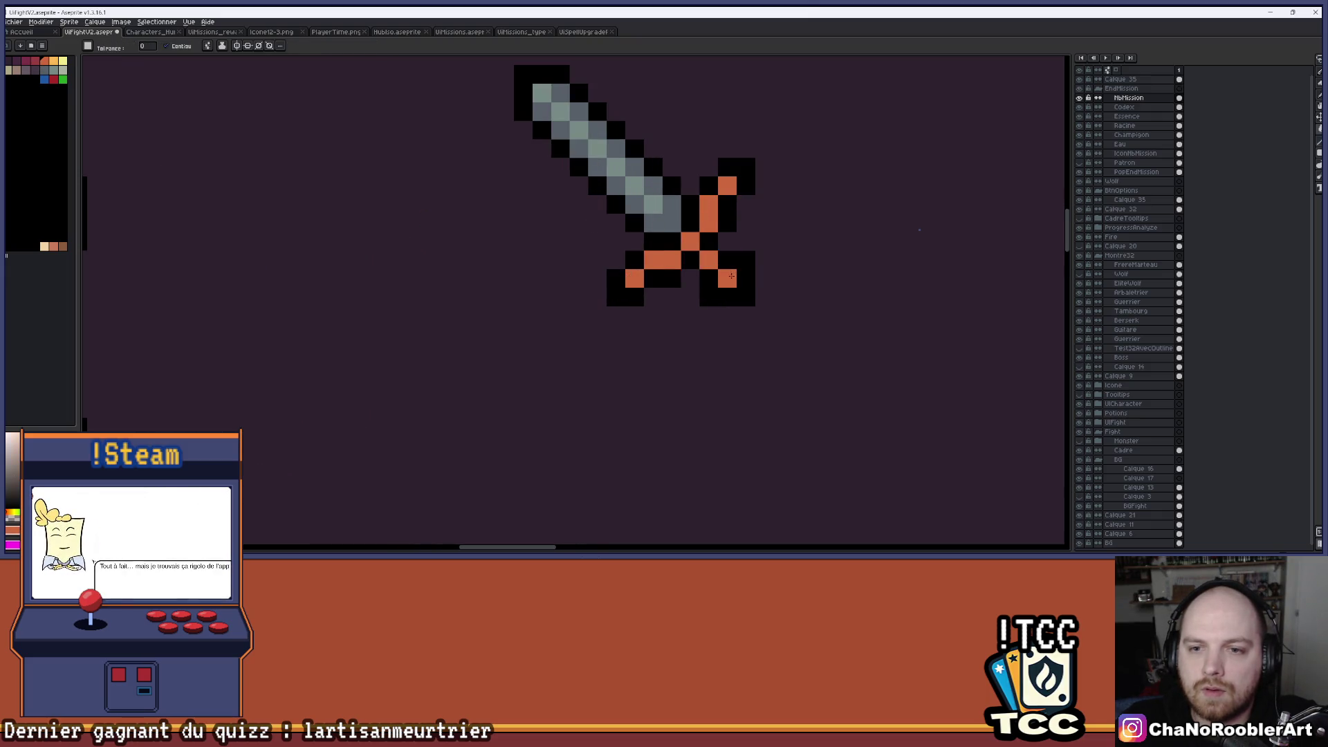
Add four light orange highlight pixels on the crossguard, including its tip.
scroll(731, 276, "down", 8)
scroll(499, 267, "up", 3)
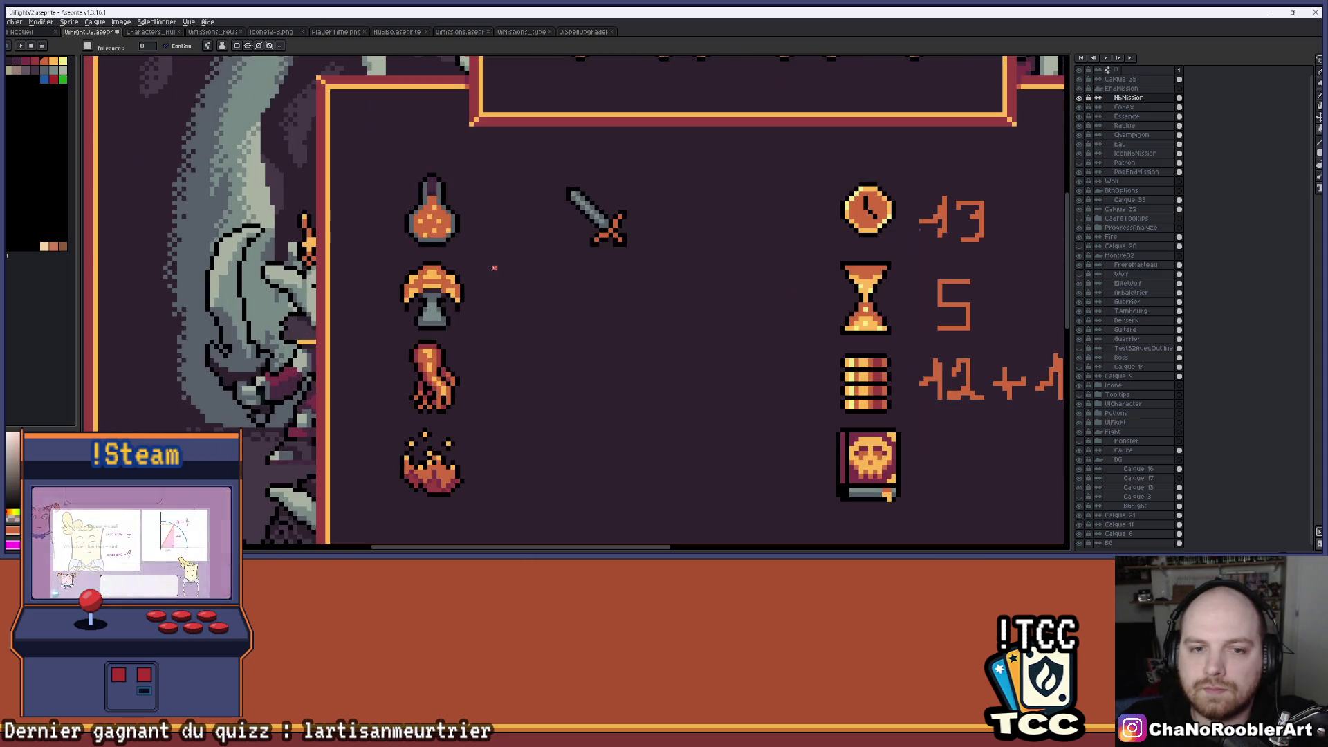
scroll(637, 228, "up", 3)
left_click(567, 260)
left_click(587, 280)
scroll(587, 279, "down", 6)
scroll(609, 228, "up", 6)
left_click(603, 207)
left_click(503, 300)
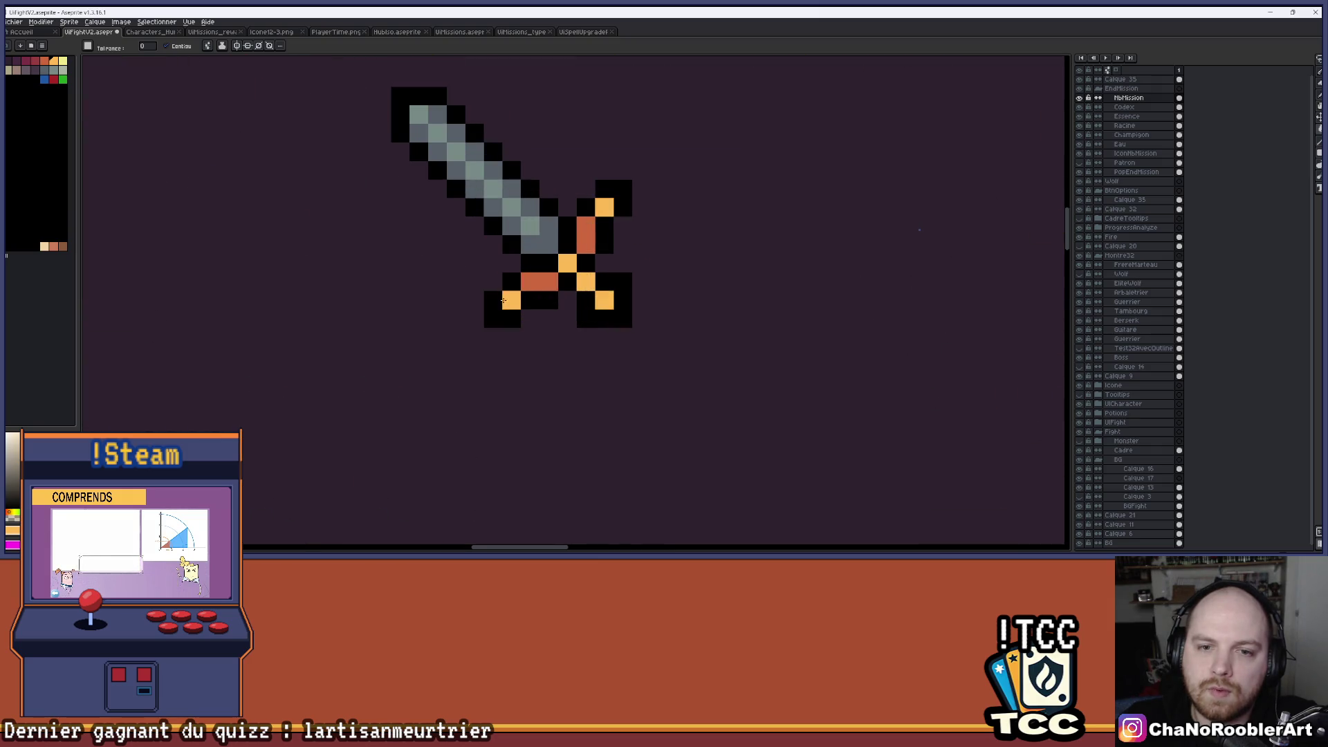
scroll(553, 276, "down", 6)
key("v")
key("w")
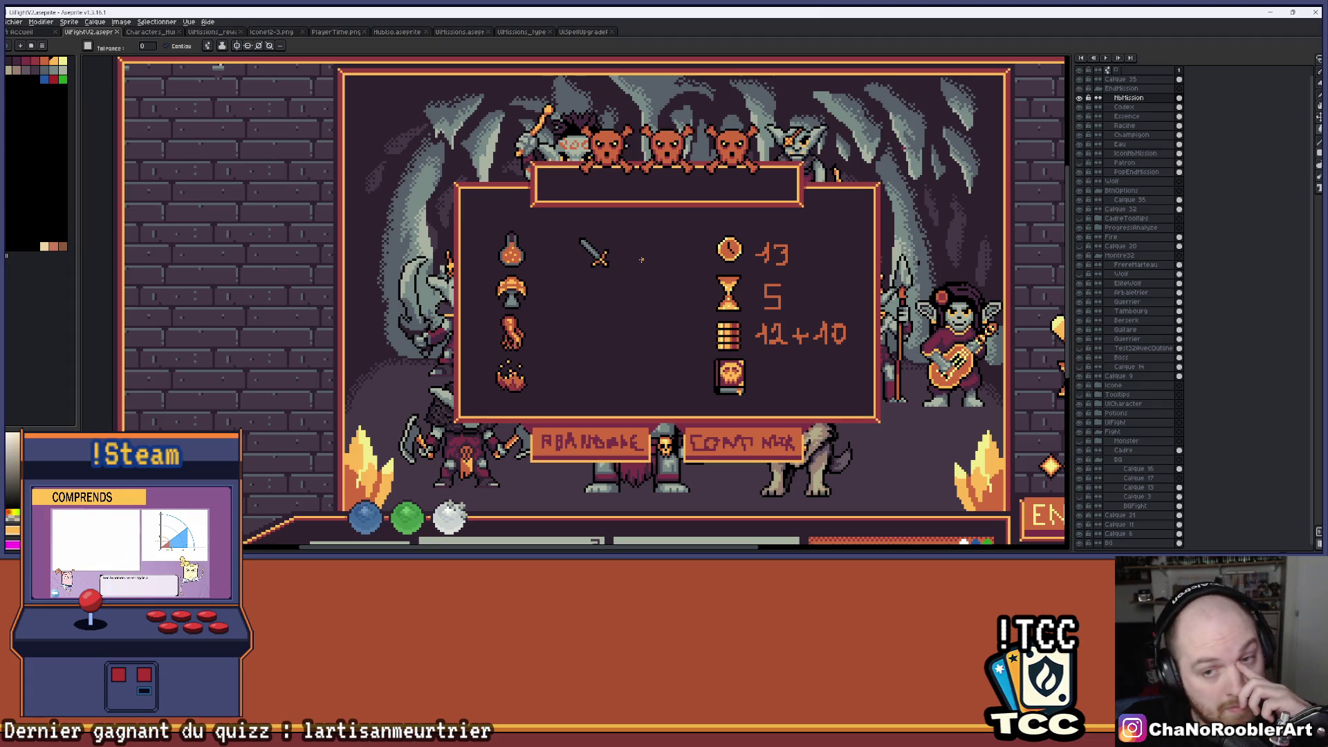
scroll(641, 259, "up", 6)
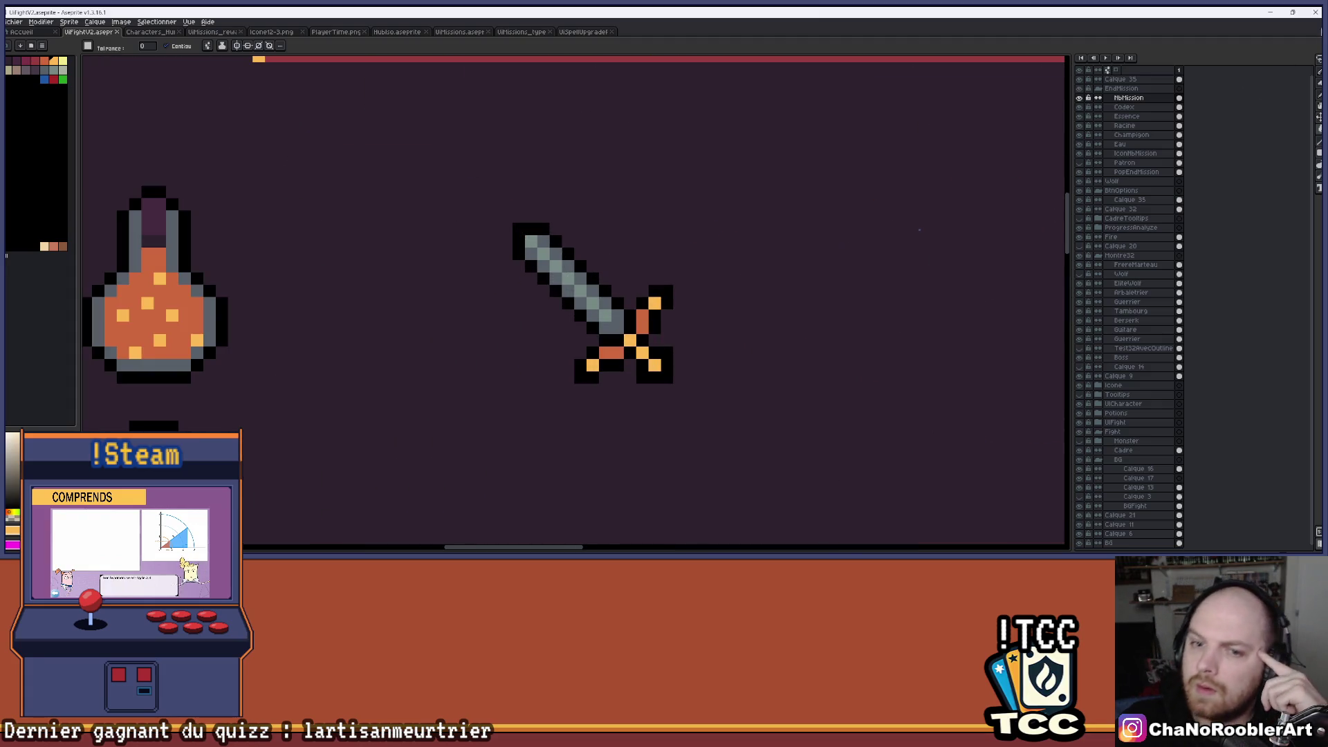
Clear the old selection and drag a rectangular marquee around the grey-and-orange sword.
key("m")
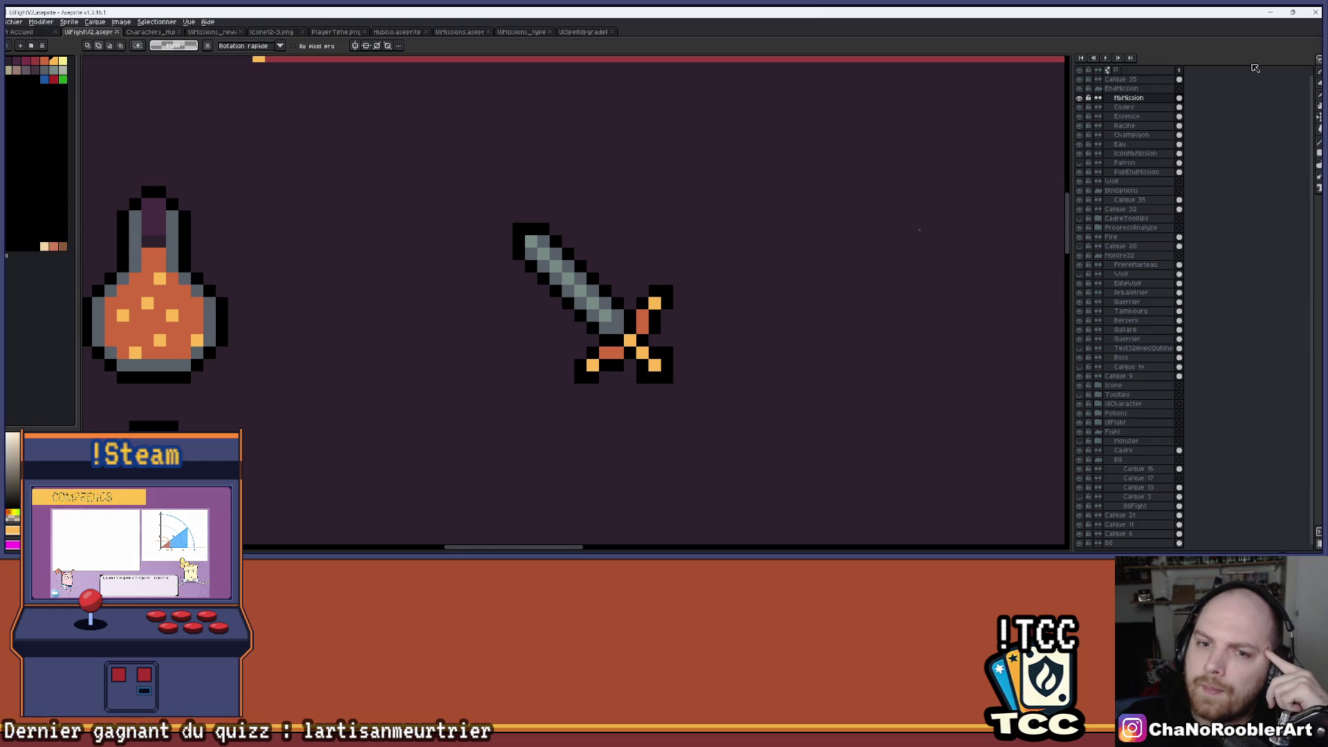
mouse_move(512, 223)
left_mouse_down()
mouse_move(418, 186)
mouse_move(579, 345)
left_mouse_up()
scroll(686, 308, "down", 5)
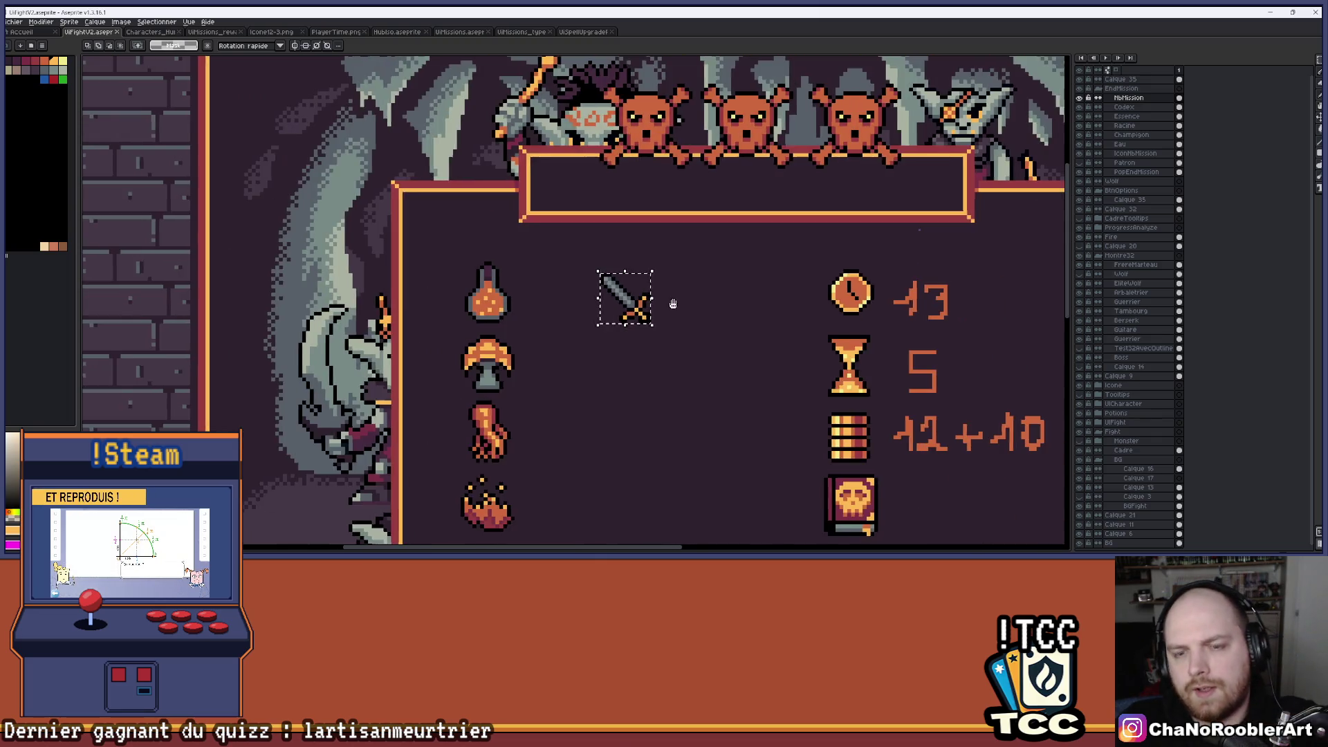
left_click_drag(680, 302, 614, 281)
key("ctrl+d")
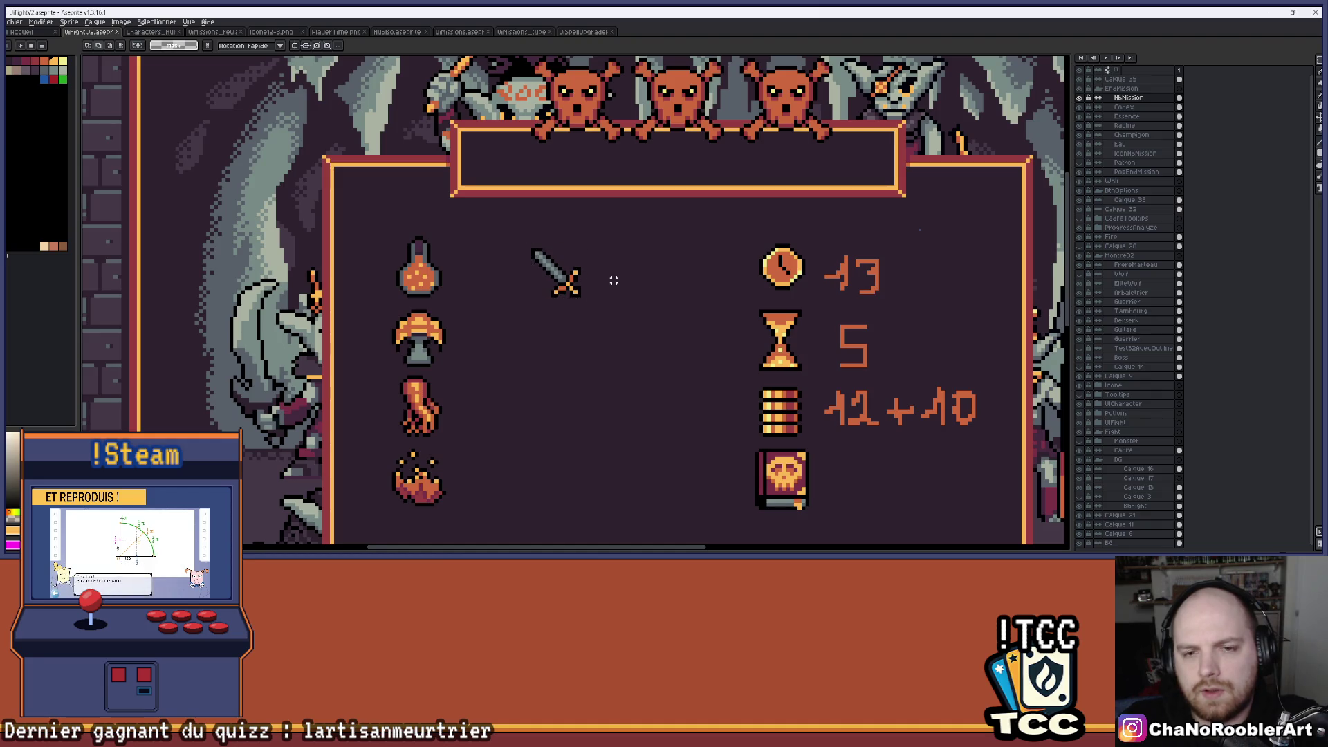
scroll(614, 280, "up", 2)
mouse_move(440, 210)
left_mouse_down()
mouse_move(589, 359)
mouse_move(579, 349)
left_mouse_up()
scroll(717, 329, "down", 2)
left_click_drag(708, 321, 659, 303)
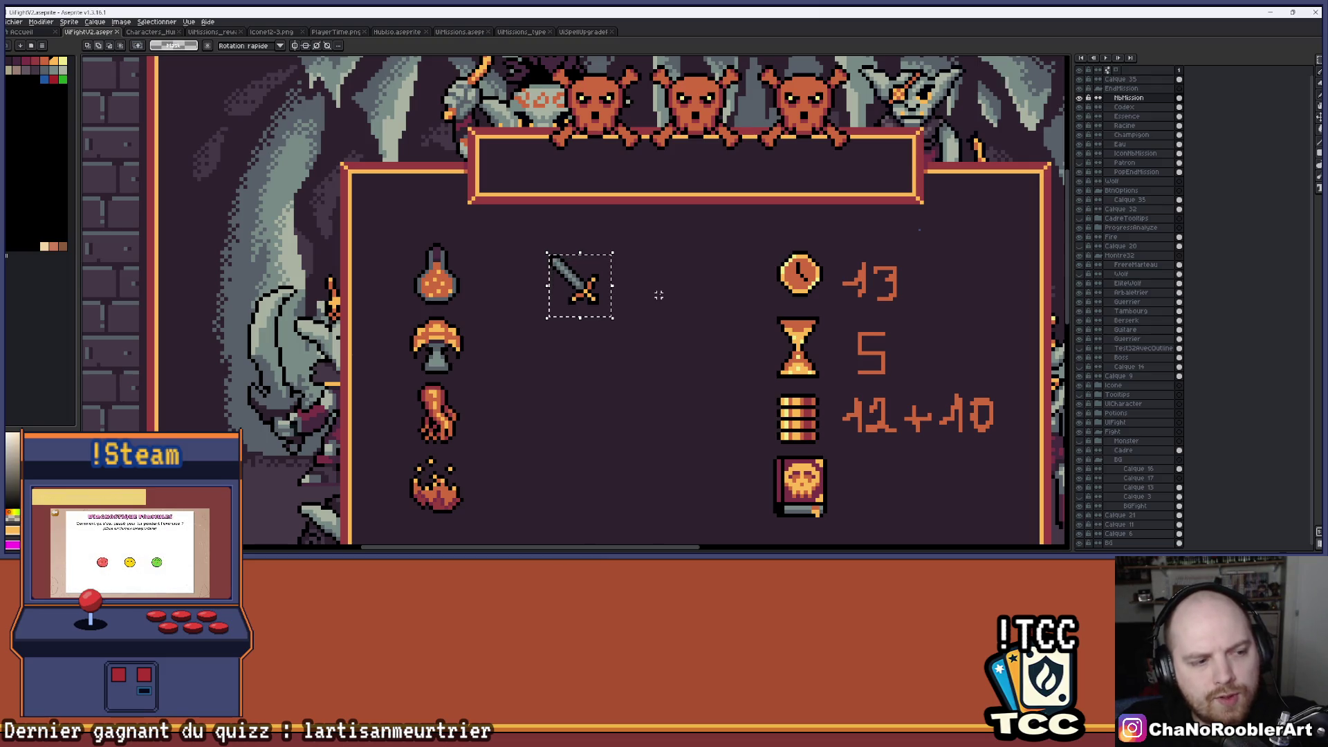
scroll(663, 298, "down", 1)
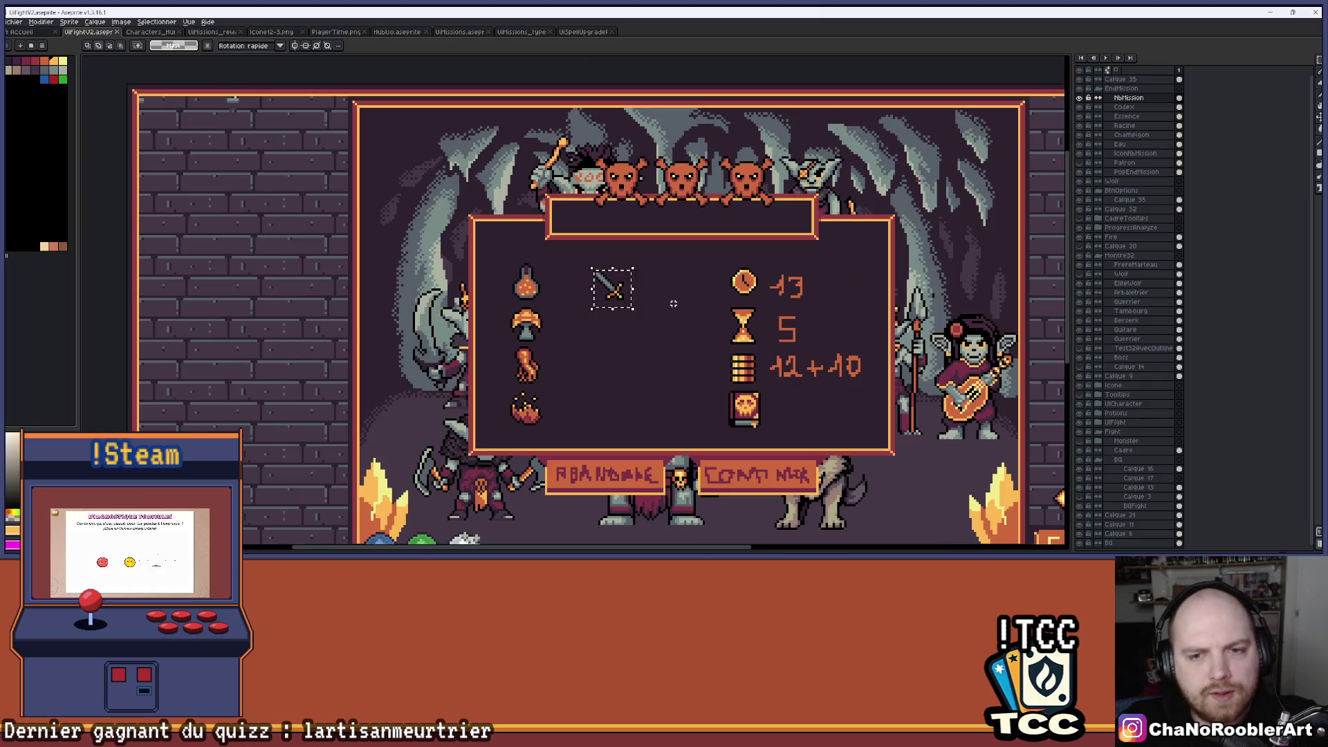
Place a single orange pixel beside the sword.
scroll(637, 297, "up", 4)
key("b")
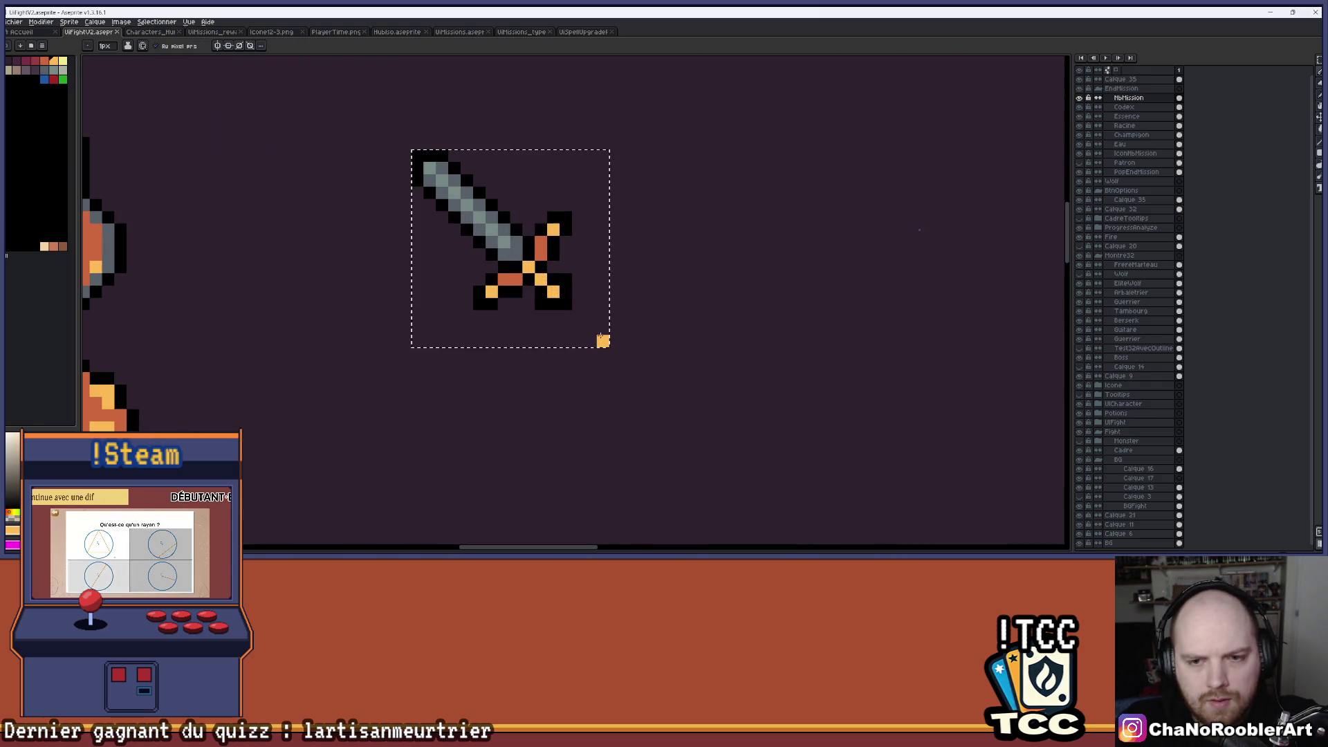
left_click(602, 341)
scroll(676, 312, "down", 1)
scroll(657, 313, "down", 1)
scroll(644, 312, "up", 1)
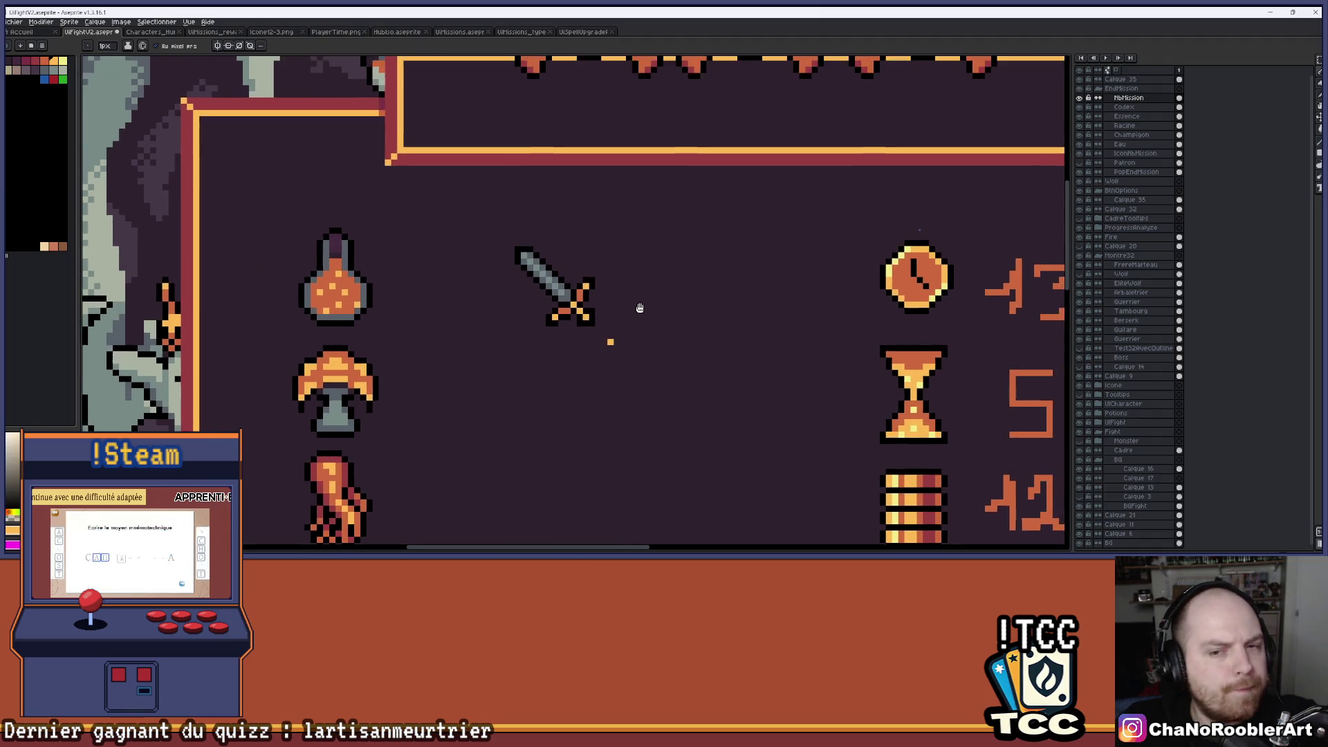
scroll(638, 307, "up", 2)
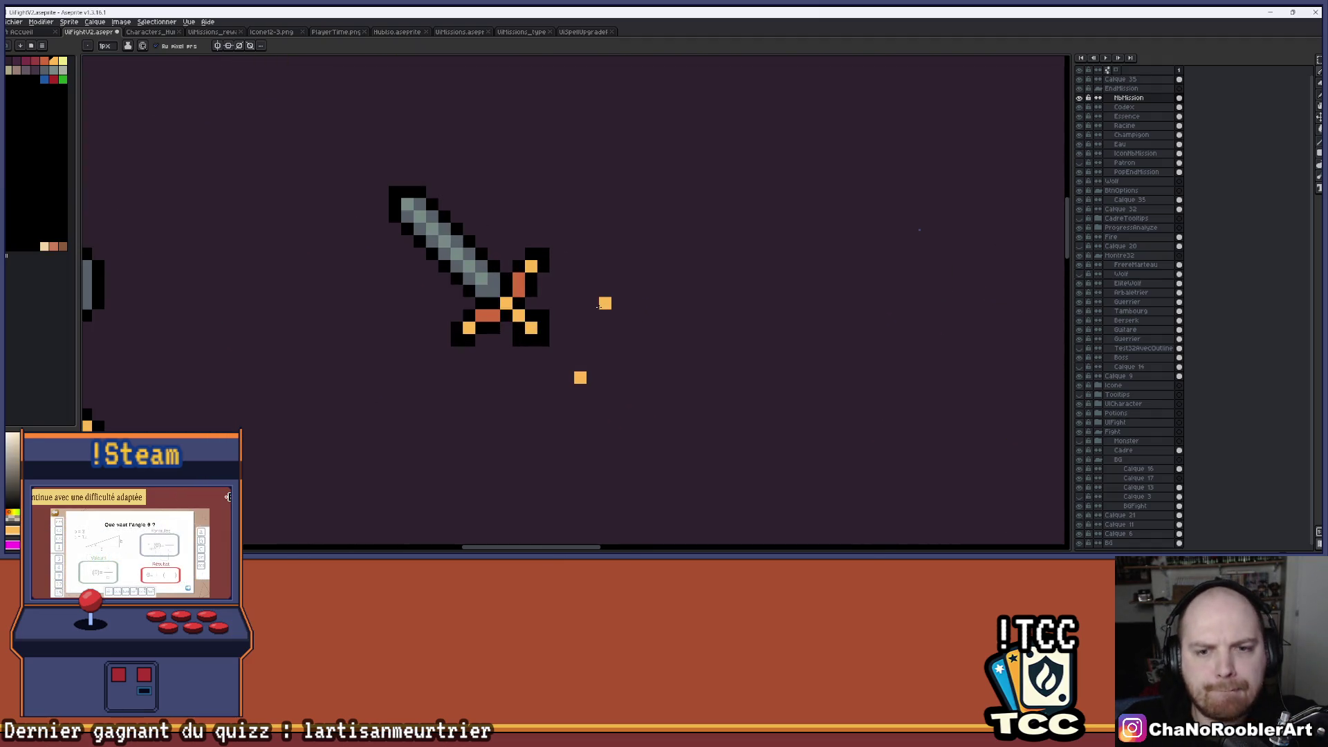
scroll(657, 255, "down", 1)
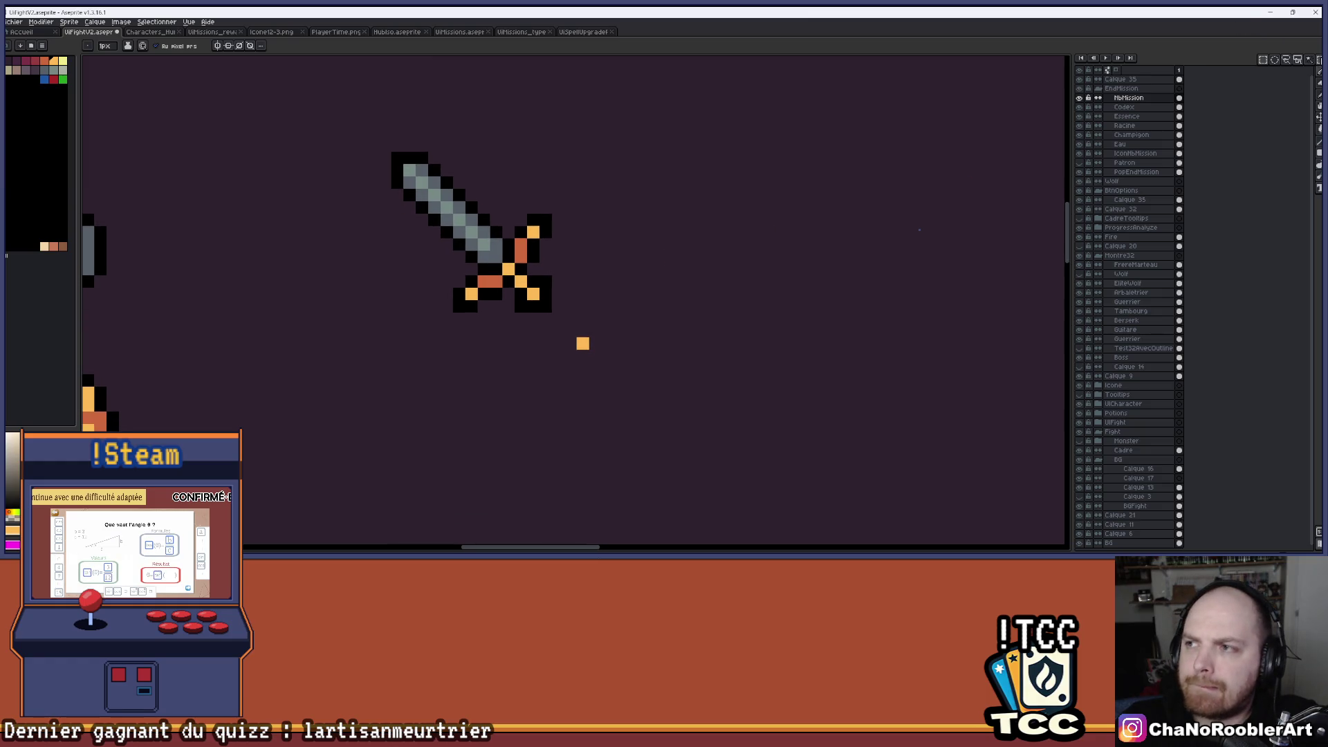
Marquee-select the upper blade and shift it away to lengthen the sword.
key("m")
left_click_drag(577, 202, 402, 337)
left_click_drag(522, 296, 560, 334)
key("ctrl+d")
scroll(402, 155, "up", 1)
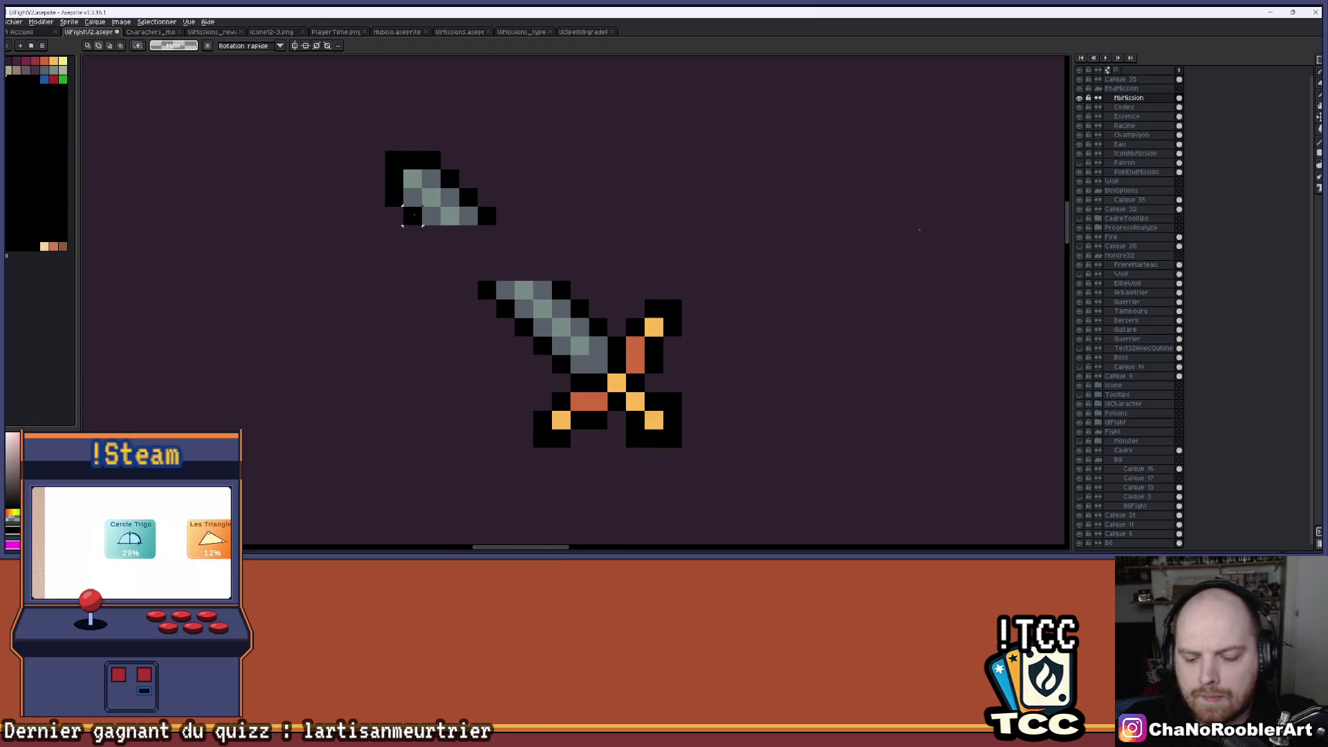
Draw the two black blade edges joining the separated pieces.
key("b")
left_click_drag(431, 234, 468, 271)
left_click_drag(500, 226, 543, 272)
scroll(551, 271, "down", 3)
scroll(551, 271, "up", 2)
scroll(551, 271, "up", 2)
Fill the hollow lengthened blade with grey and clear the selection.
mouse_move(512, 175)
left_mouse_down()
mouse_move(586, 249)
mouse_move(624, 249)
mouse_move(586, 175)
left_mouse_up()
left_click(624, 249)
left_click(549, 175)
scroll(644, 205, "down", 2)
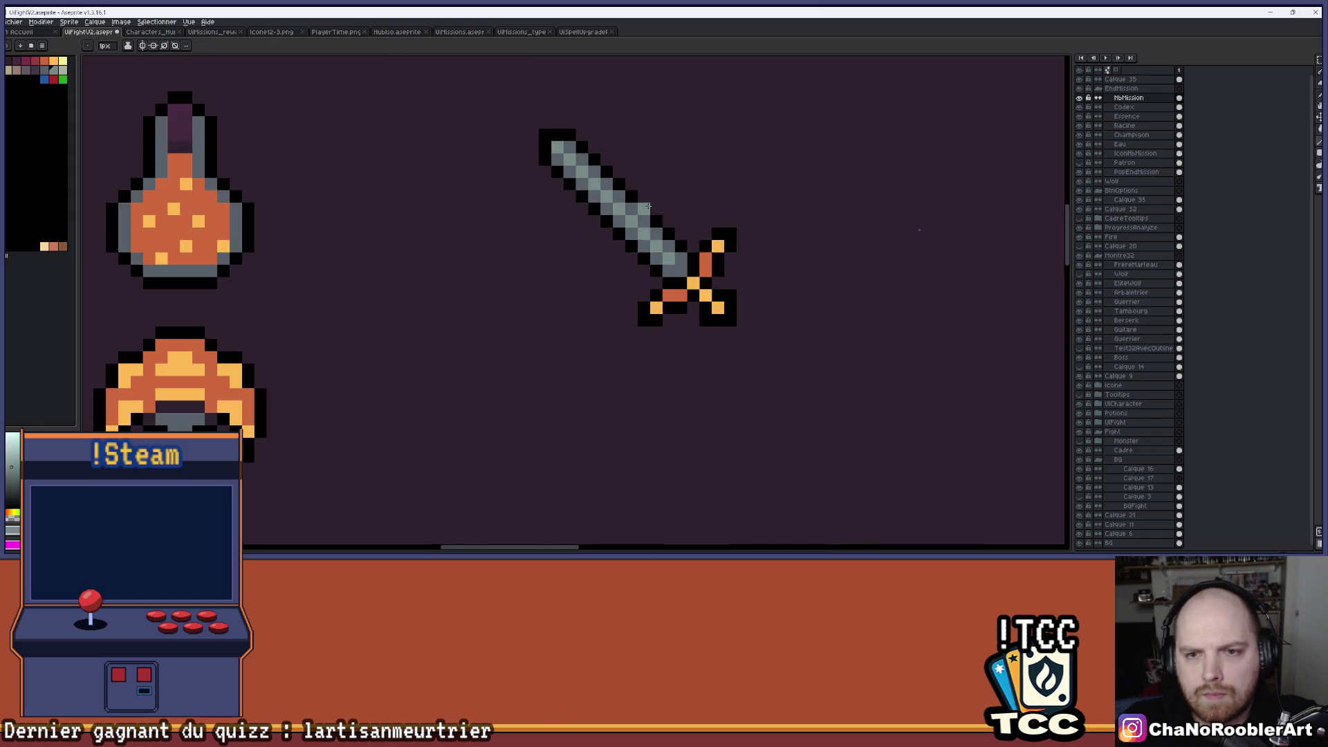
scroll(644, 206, "down", 3)
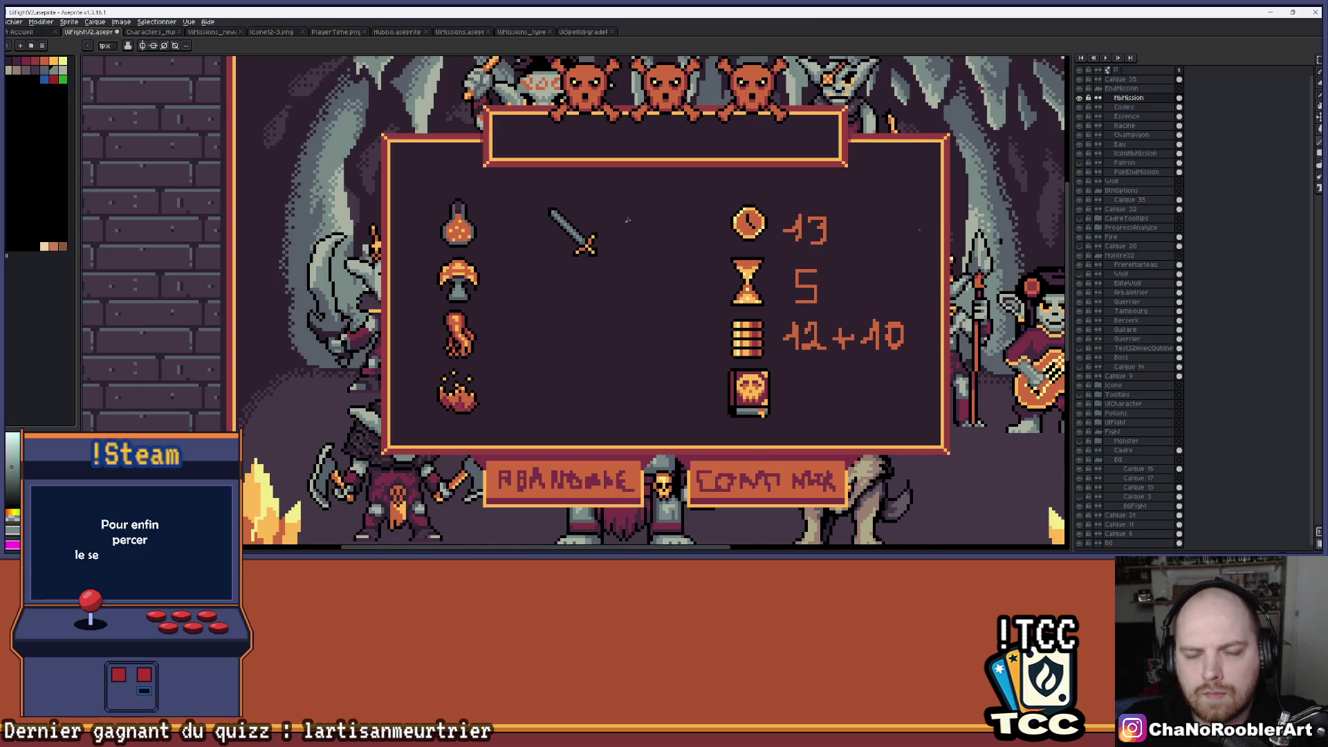
scroll(627, 220, "up", 1)
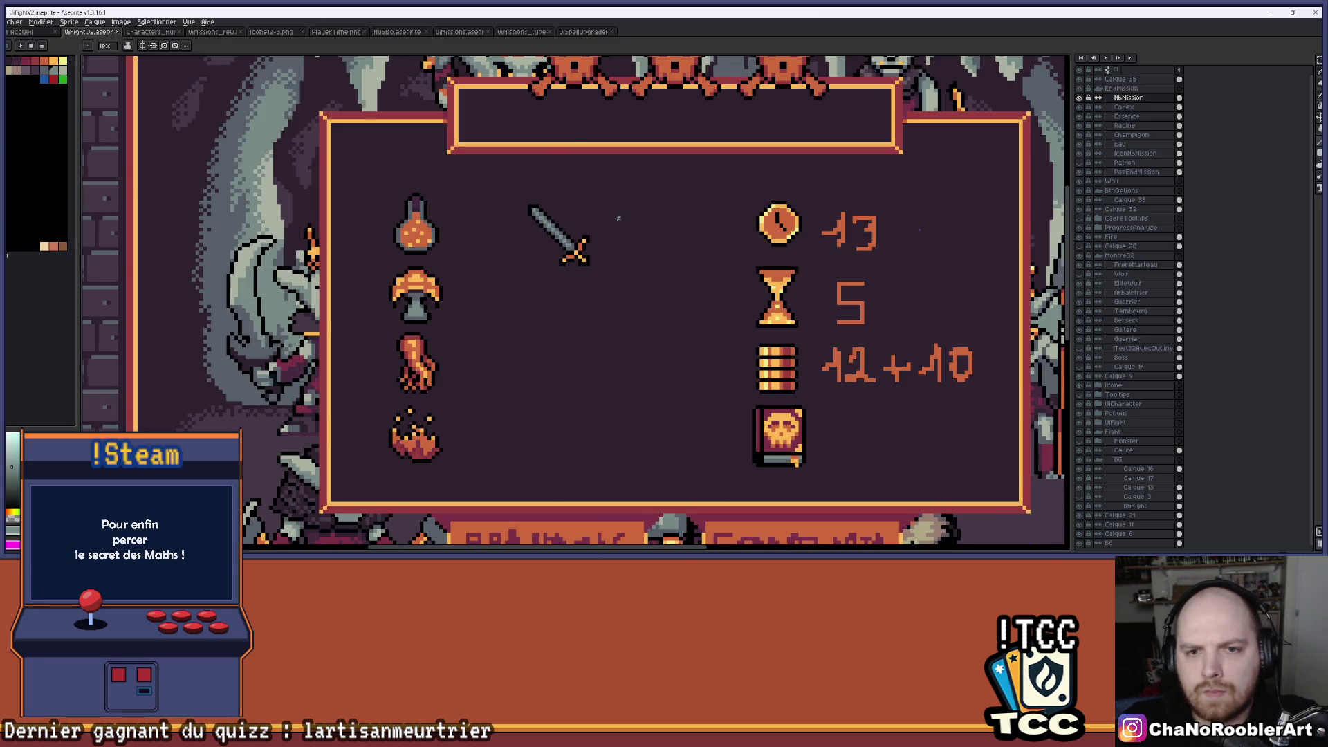
scroll(617, 219, "up", 1)
key("ctrl+a")
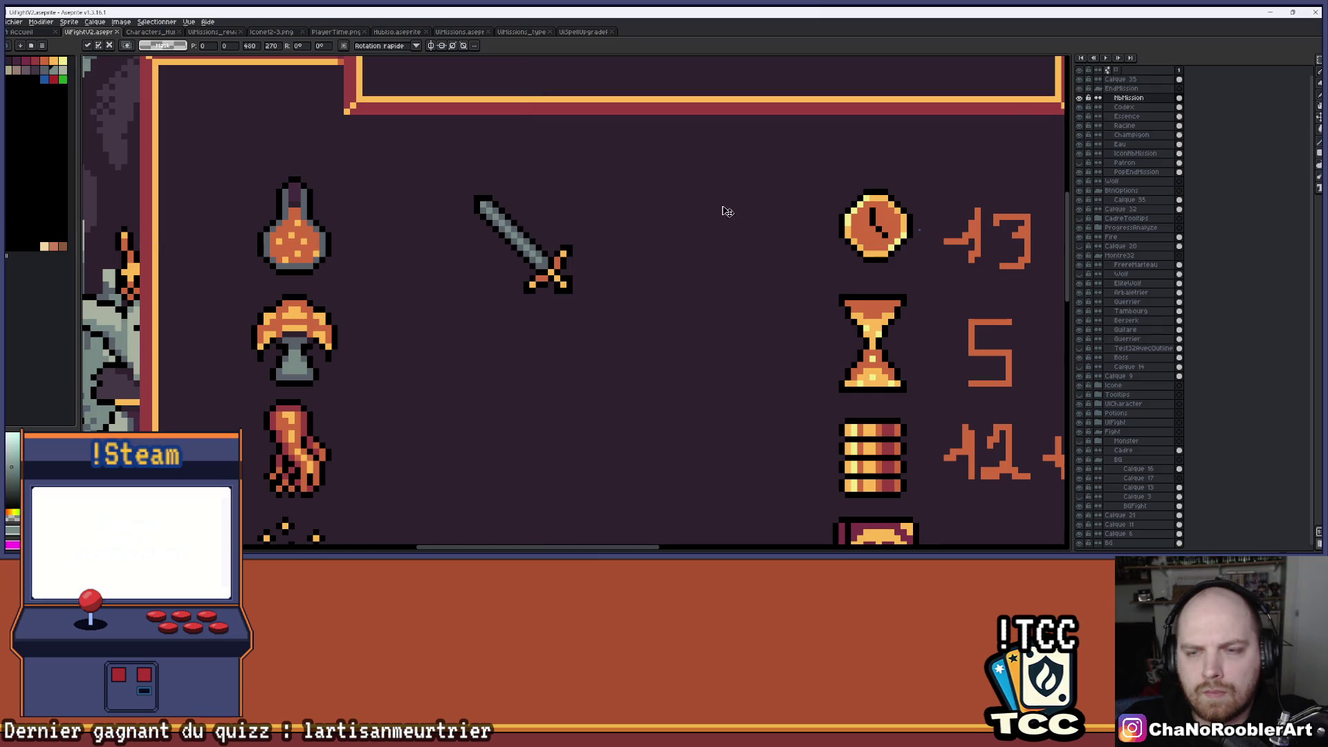
key("ctrl+d")
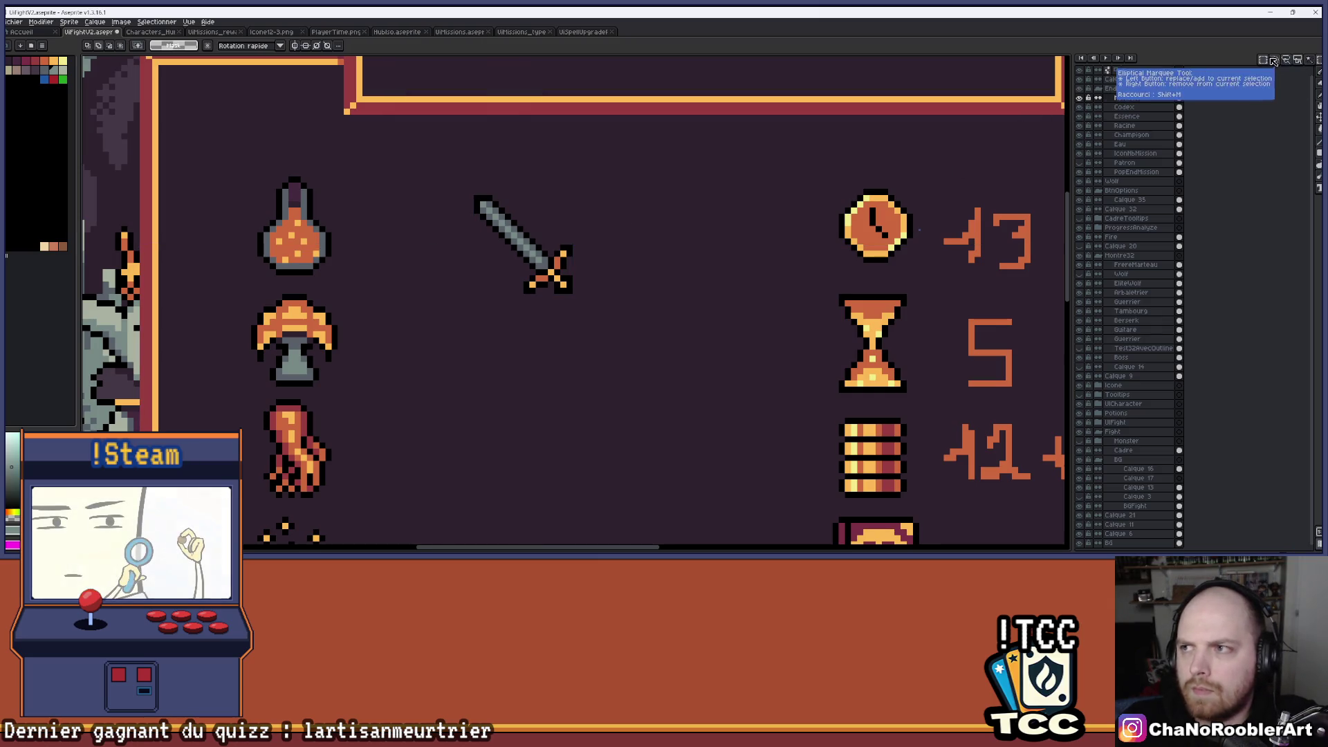
scroll(574, 190, "down", 1)
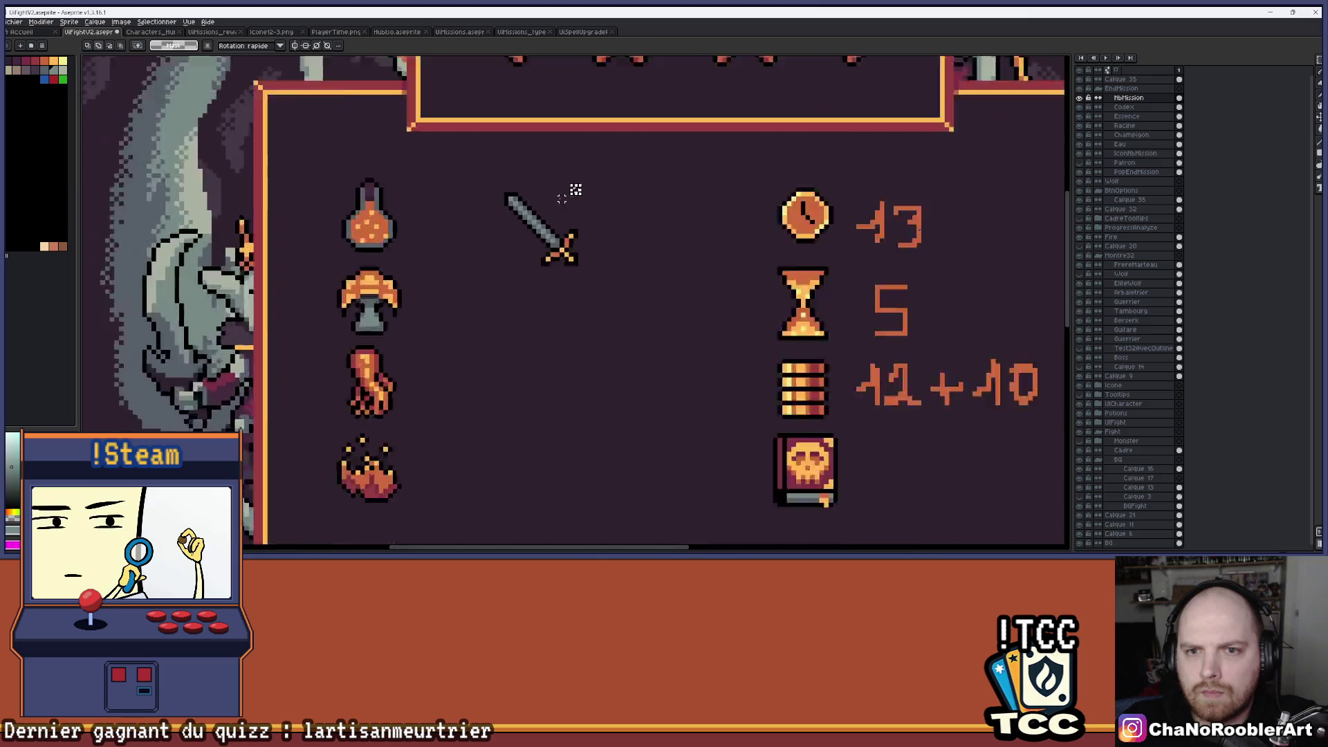
Select the sword, mirror it horizontally, and nudge the flipped copy into an X.
scroll(484, 194, "up", 2)
left_click_drag(448, 185, 599, 335)
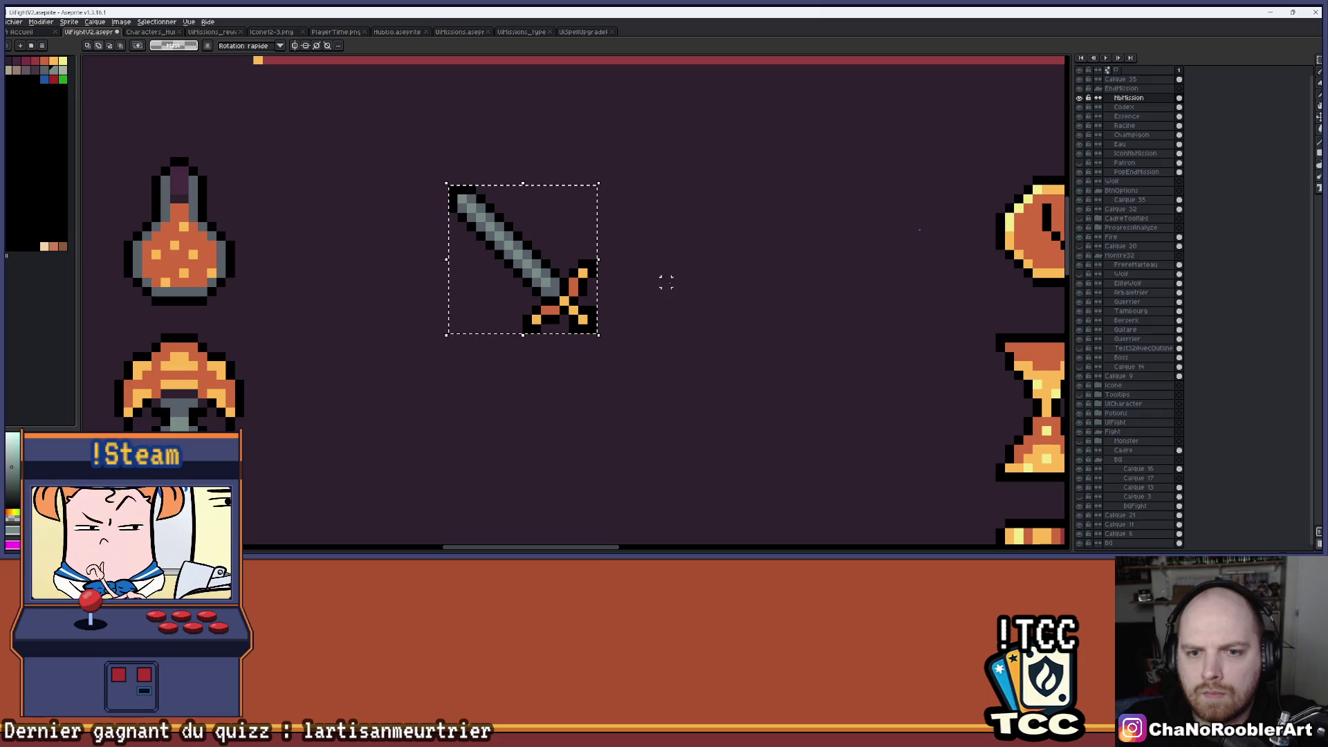
left_click_drag(597, 260, 290, 255)
left_click_drag(408, 270, 556, 269)
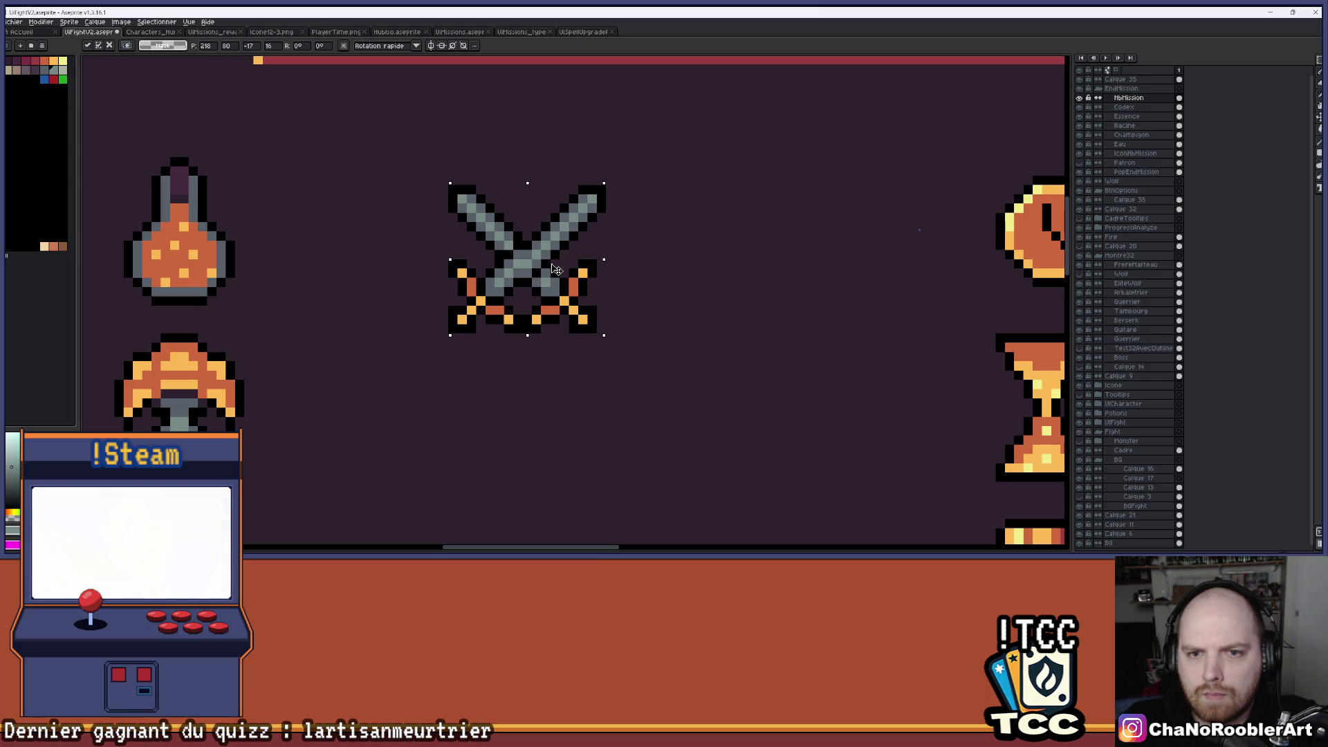
left_click_drag(554, 269, 549, 269)
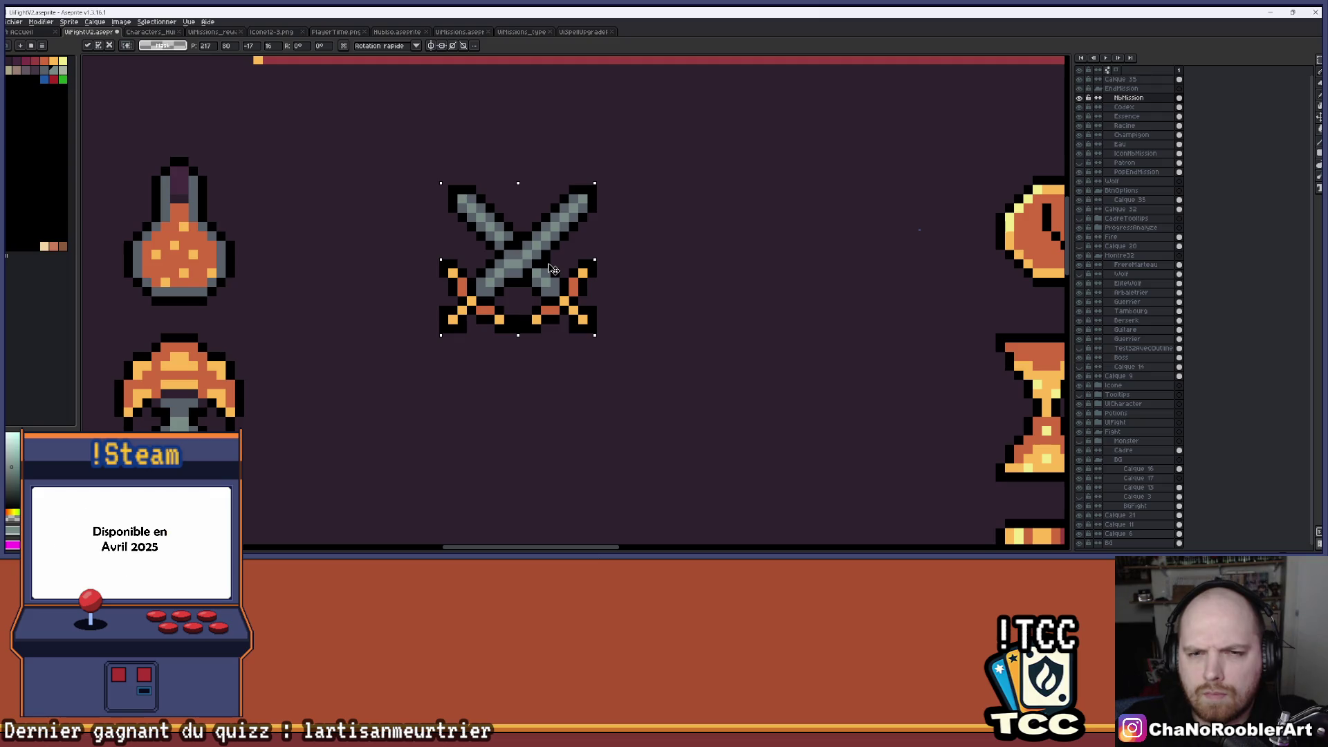
left_click_drag(554, 269, 556, 269)
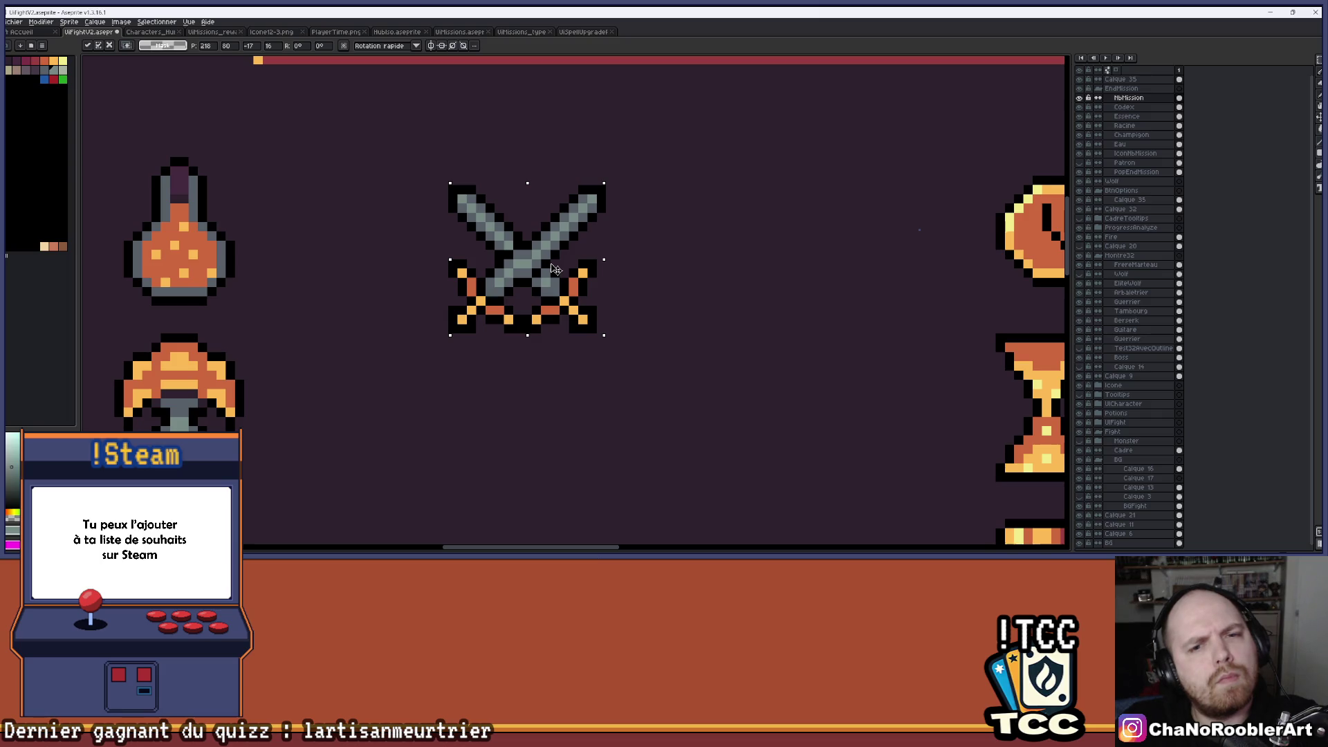
key("Left")
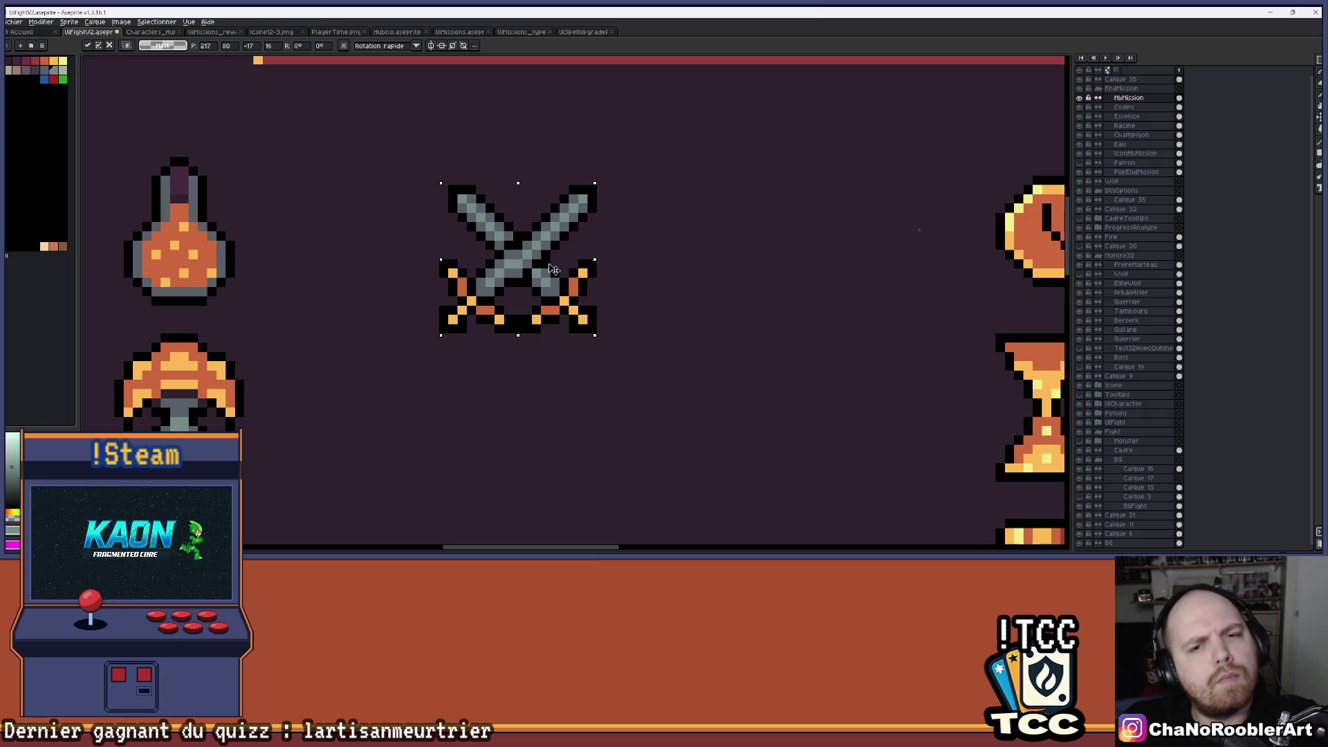
mouse_move(554, 269)
left_mouse_down()
mouse_move(796, 262)
mouse_move(562, 269)
left_mouse_up()
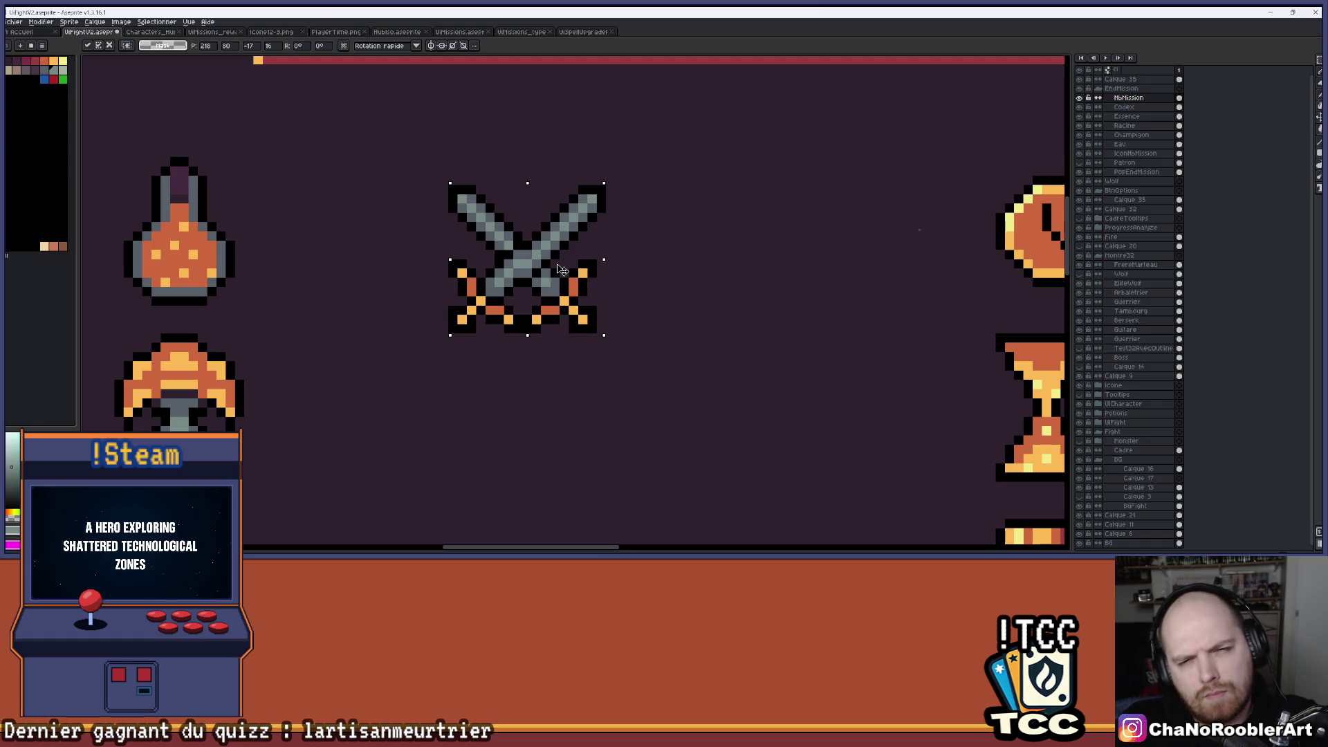
left_click_drag(559, 270, 551, 269)
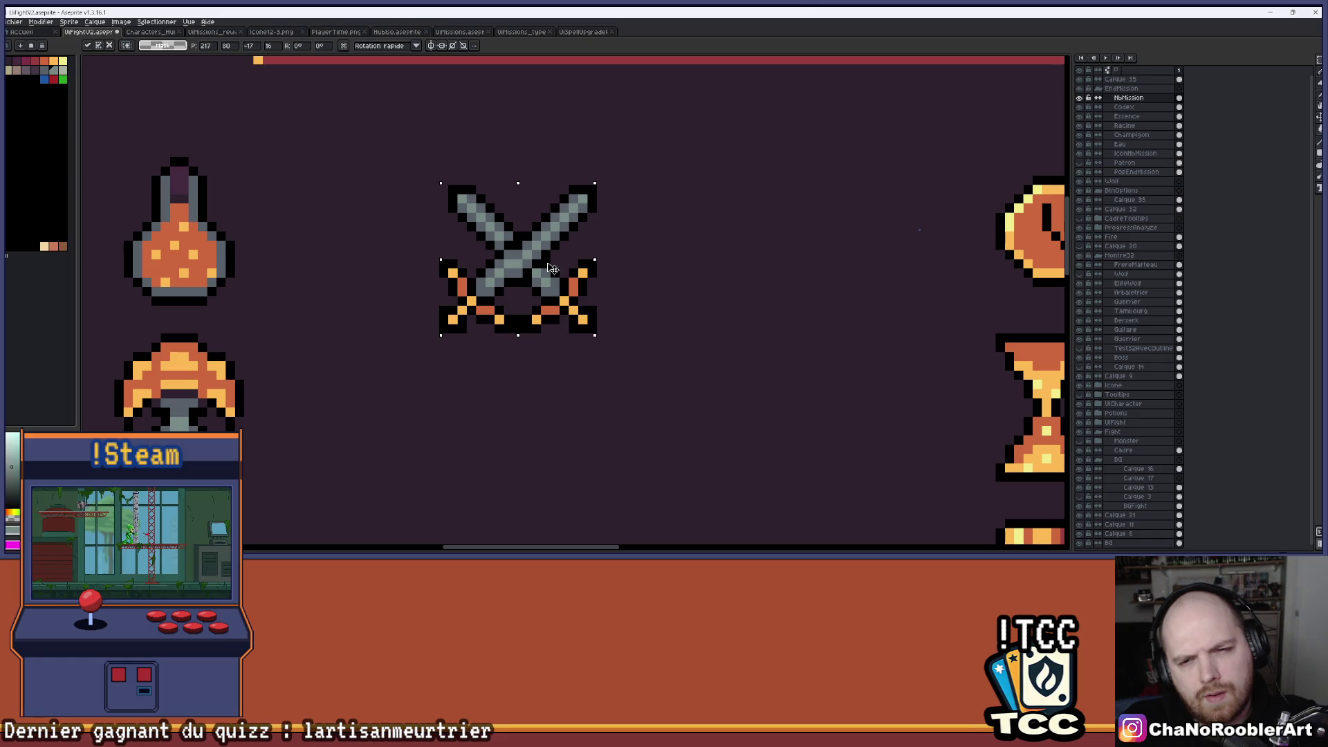
left_click_drag(548, 268, 554, 266)
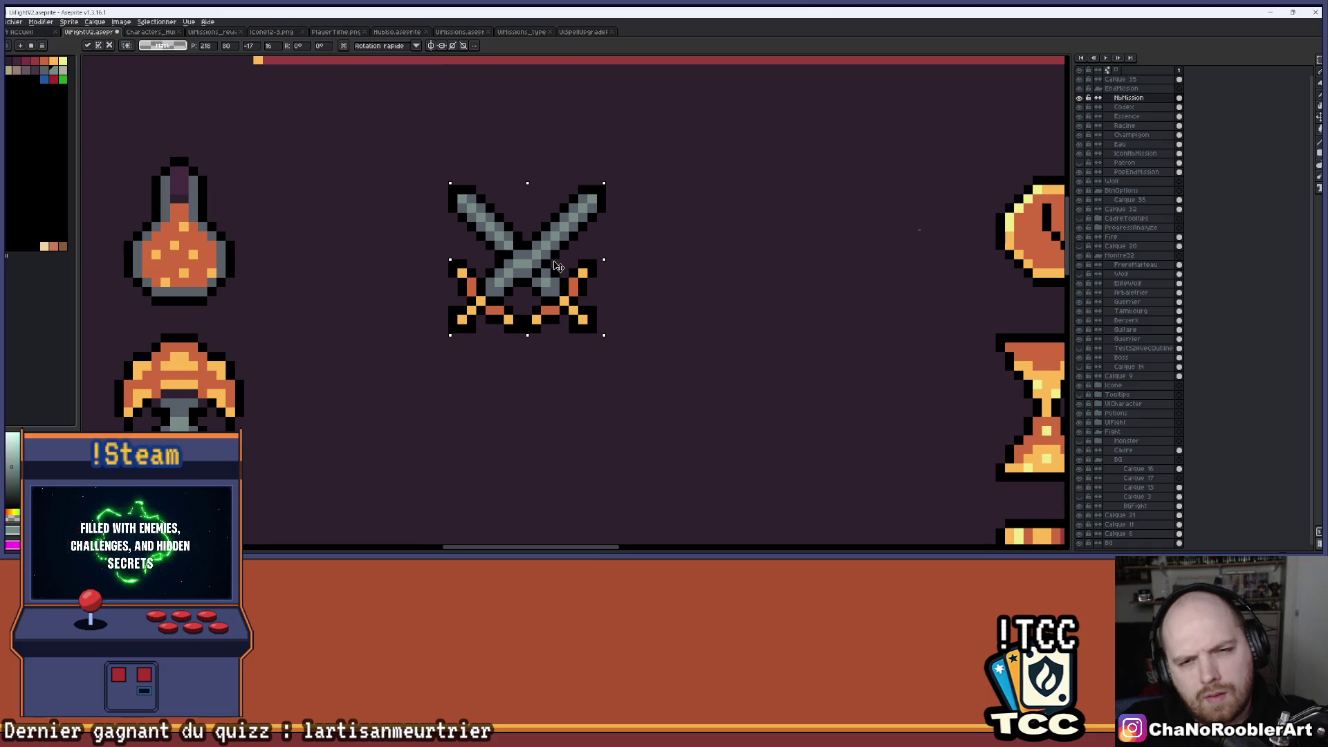
left_click_drag(557, 265, 554, 271)
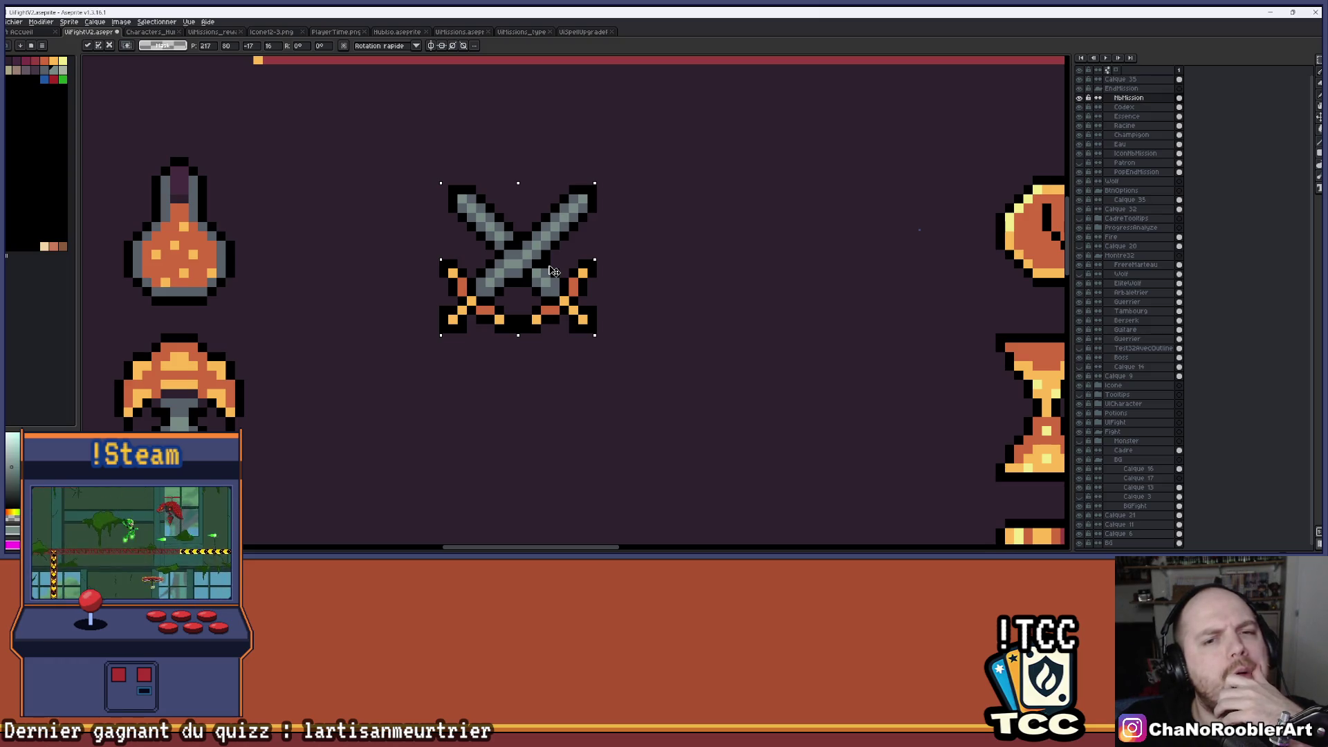
Pull the mirrored sword back out and delete it.
mouse_move(545, 269)
left_mouse_down()
mouse_move(515, 267)
mouse_move(417, 174)
left_mouse_up()
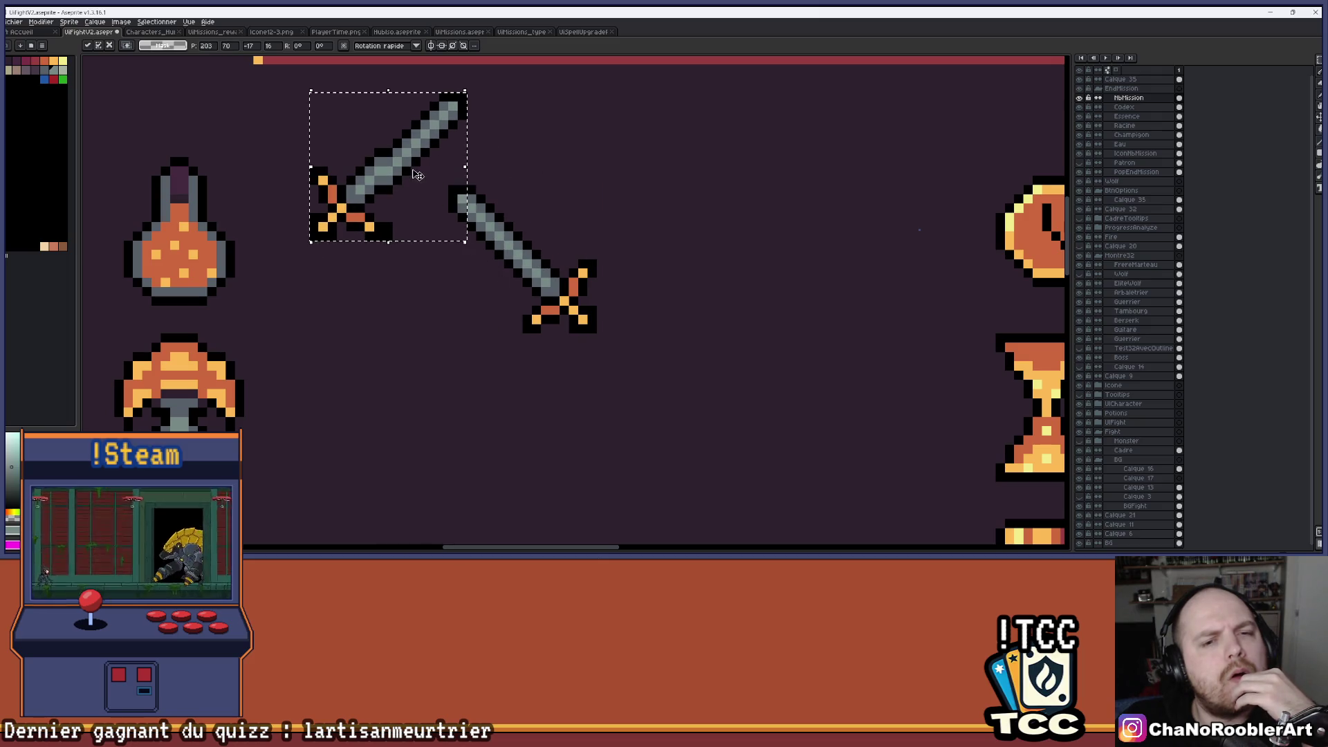
left_click_drag(498, 170, 484, 192)
key("Return")
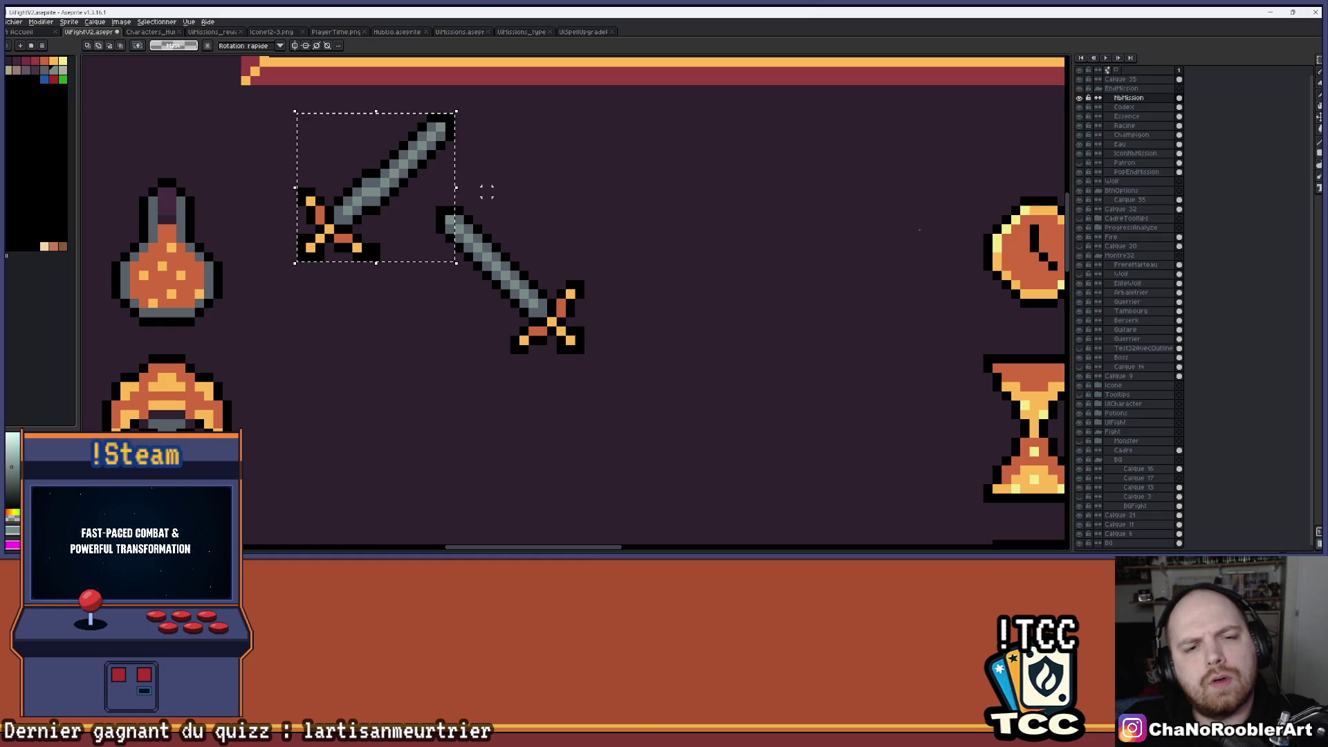
key("Delete")
key("ctrl+d")
Copy the sword again, flip it across the original into crossed swords, and commit.
scroll(542, 231, "up", 3)
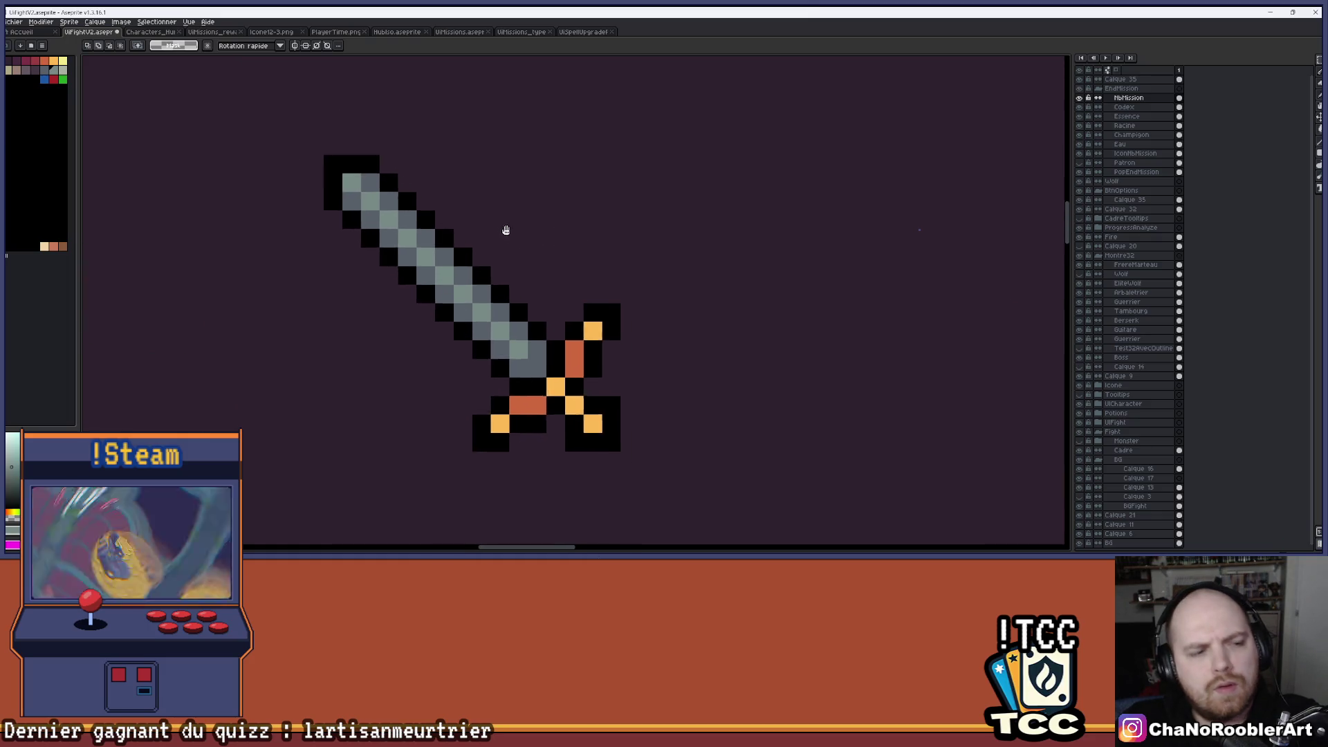
left_click_drag(508, 231, 481, 231)
scroll(510, 225, "down", 2)
scroll(529, 240, "up", 1)
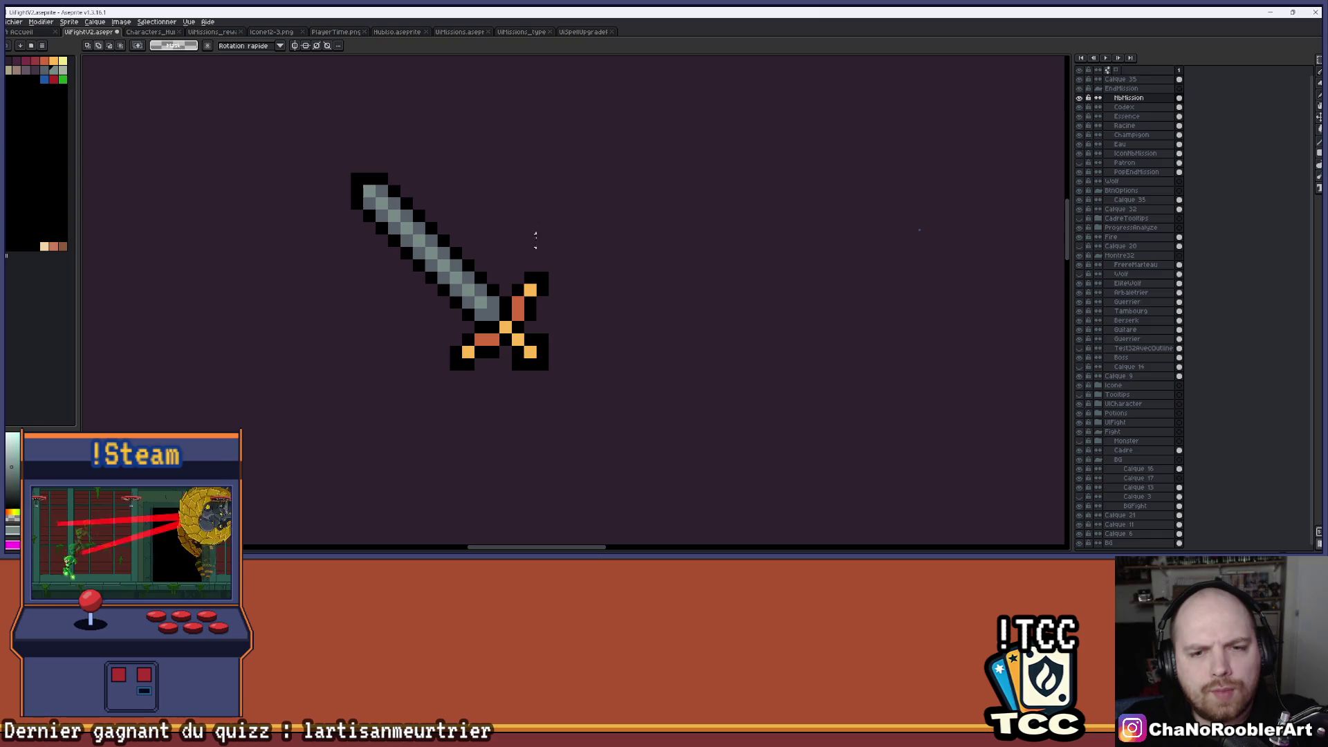
mouse_move(542, 353)
left_mouse_down()
mouse_move(524, 283)
mouse_move(415, 183)
mouse_move(358, 199)
mouse_move(355, 181)
left_mouse_up()
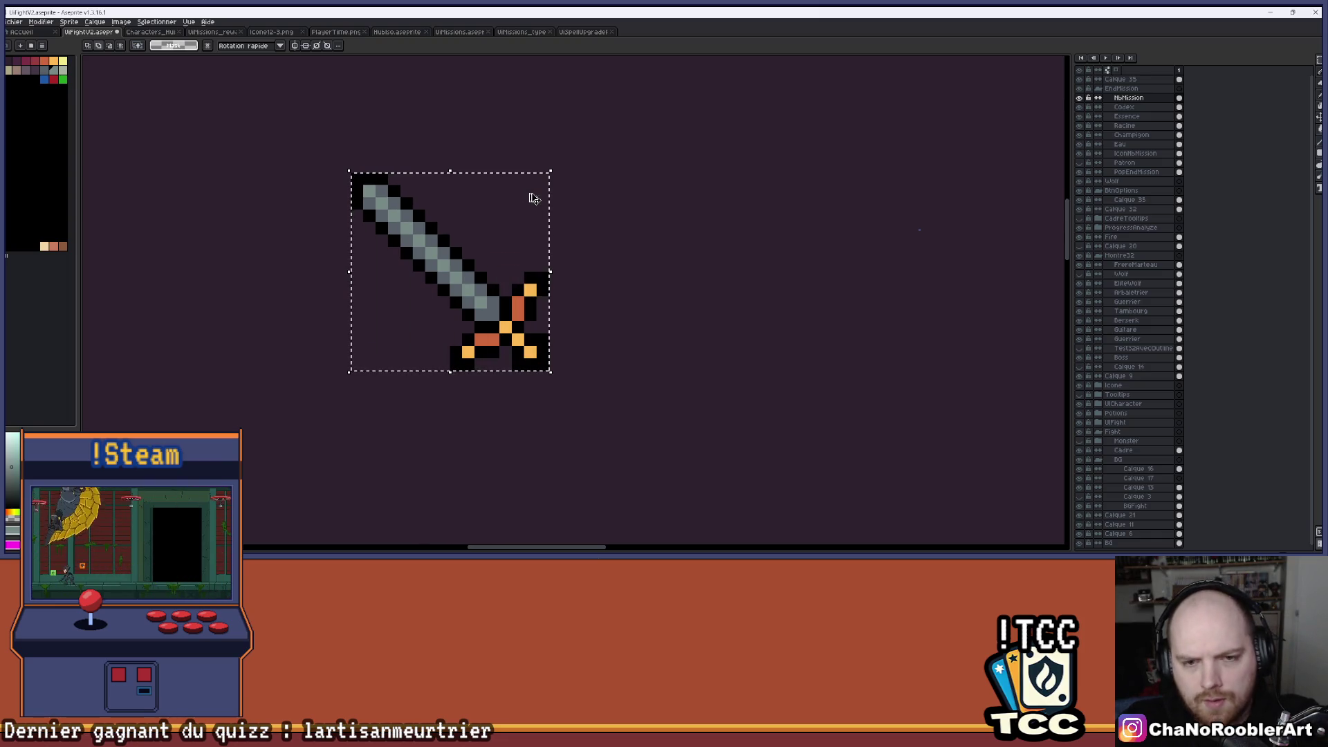
left_click(534, 198)
mouse_move(534, 199)
left_mouse_down()
mouse_move(528, 250)
mouse_move(720, 242)
mouse_move(886, 285)
mouse_move(465, 277)
mouse_move(488, 277)
left_mouse_up()
mouse_move(595, 284)
left_mouse_down()
mouse_move(460, 284)
mouse_move(448, 272)
mouse_move(462, 272)
left_mouse_up()
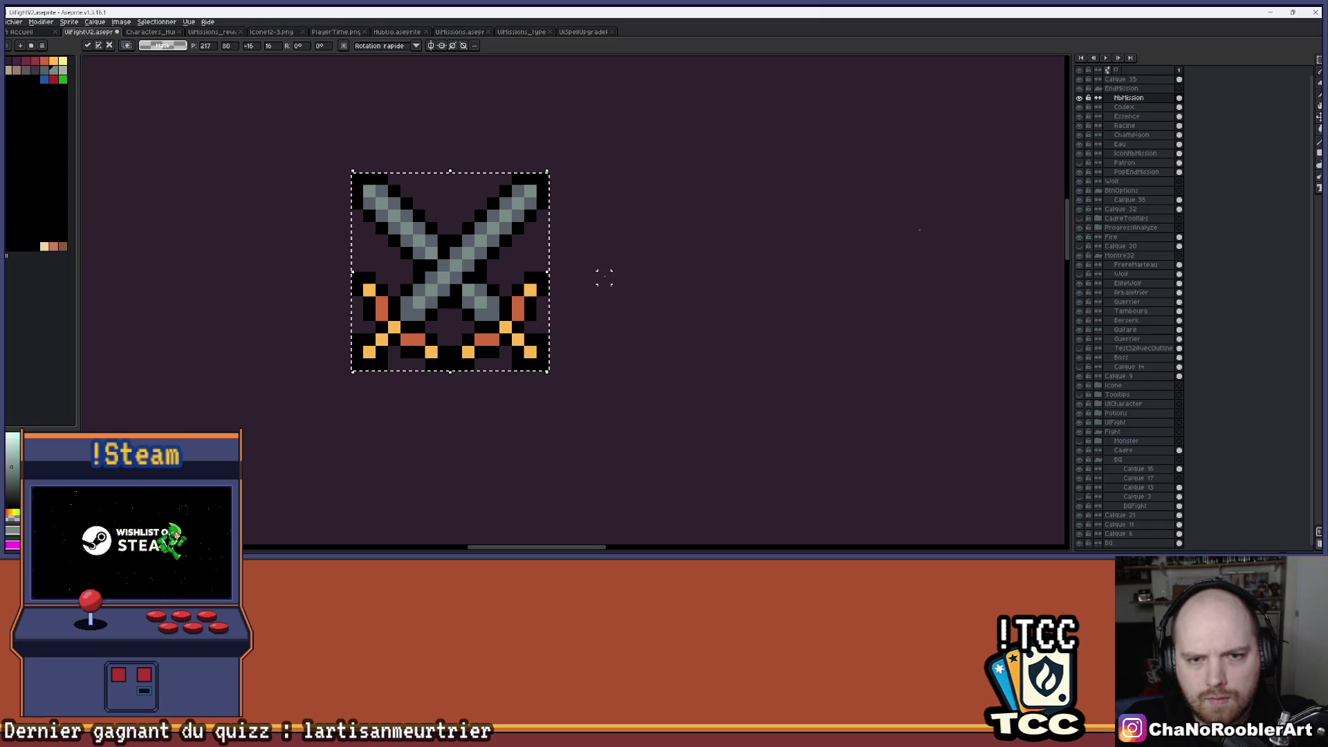
scroll(594, 276, "down", 1)
left_click(605, 277)
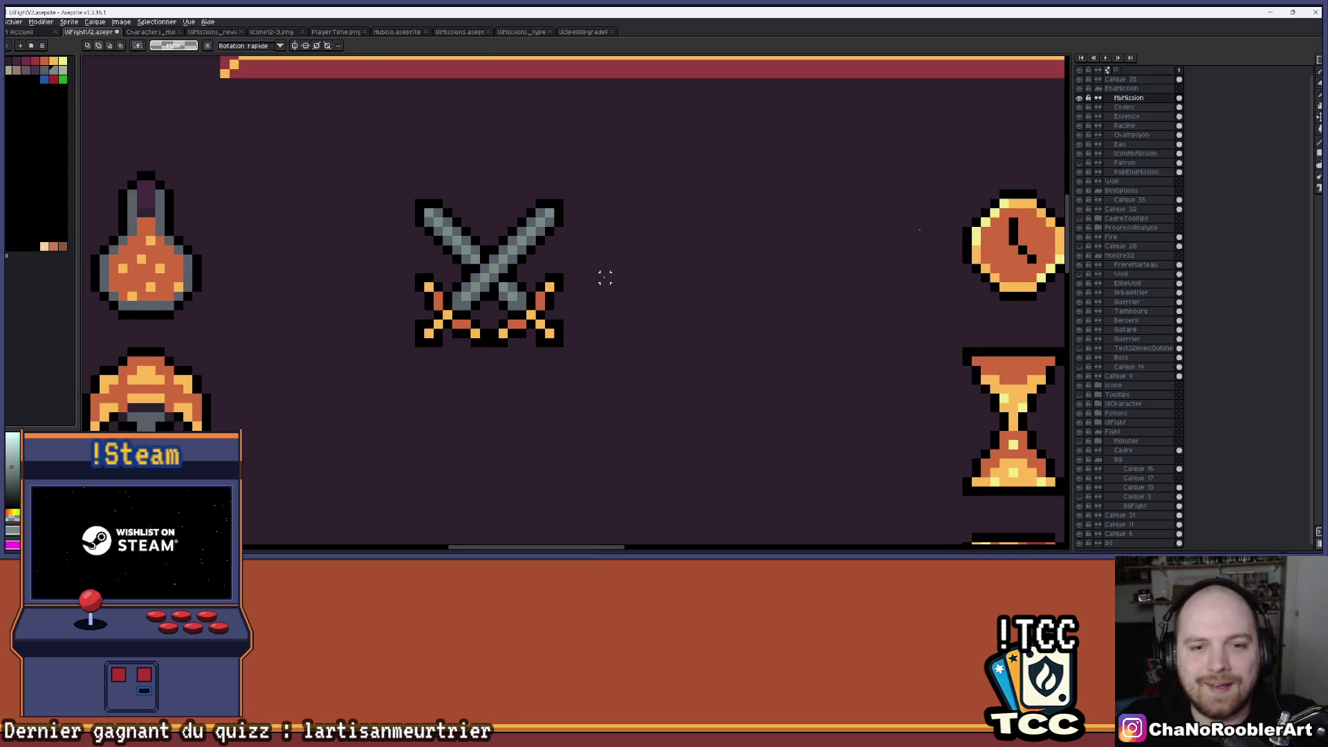
scroll(612, 290, "down", 1)
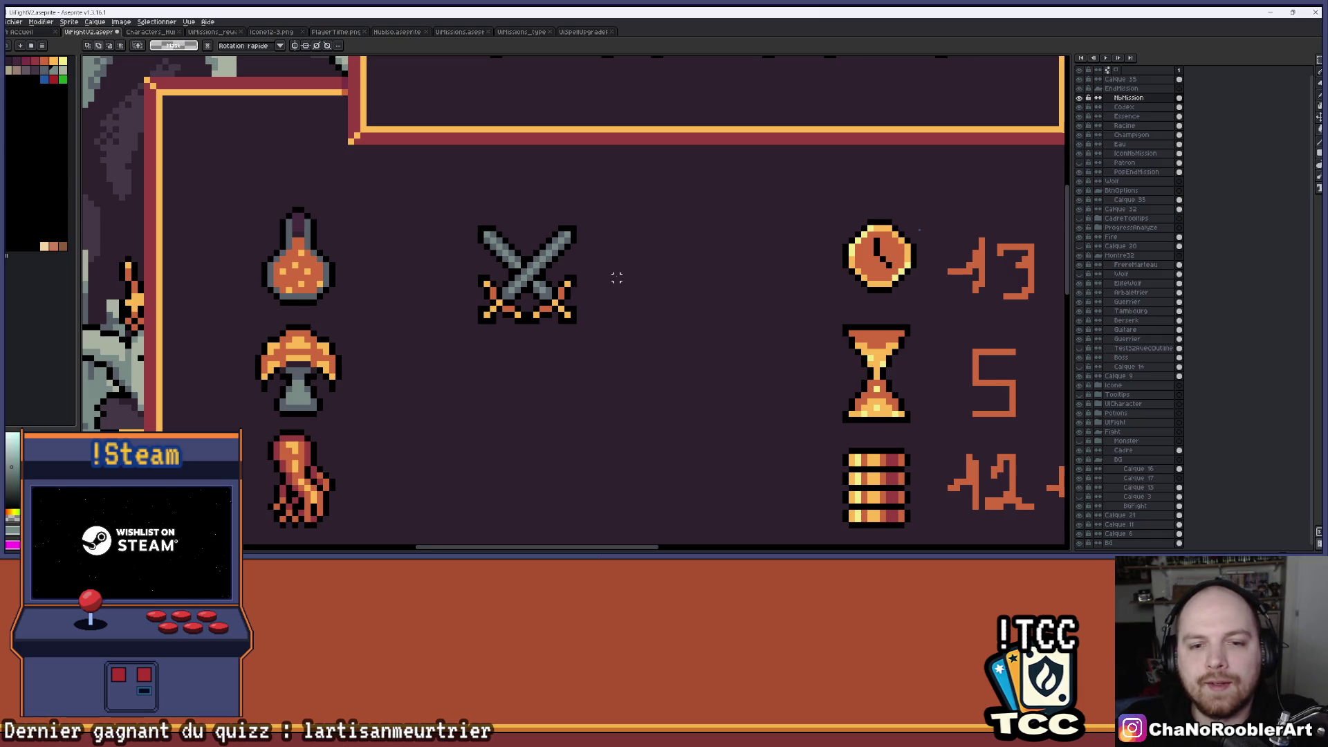
scroll(504, 259, "up", 2)
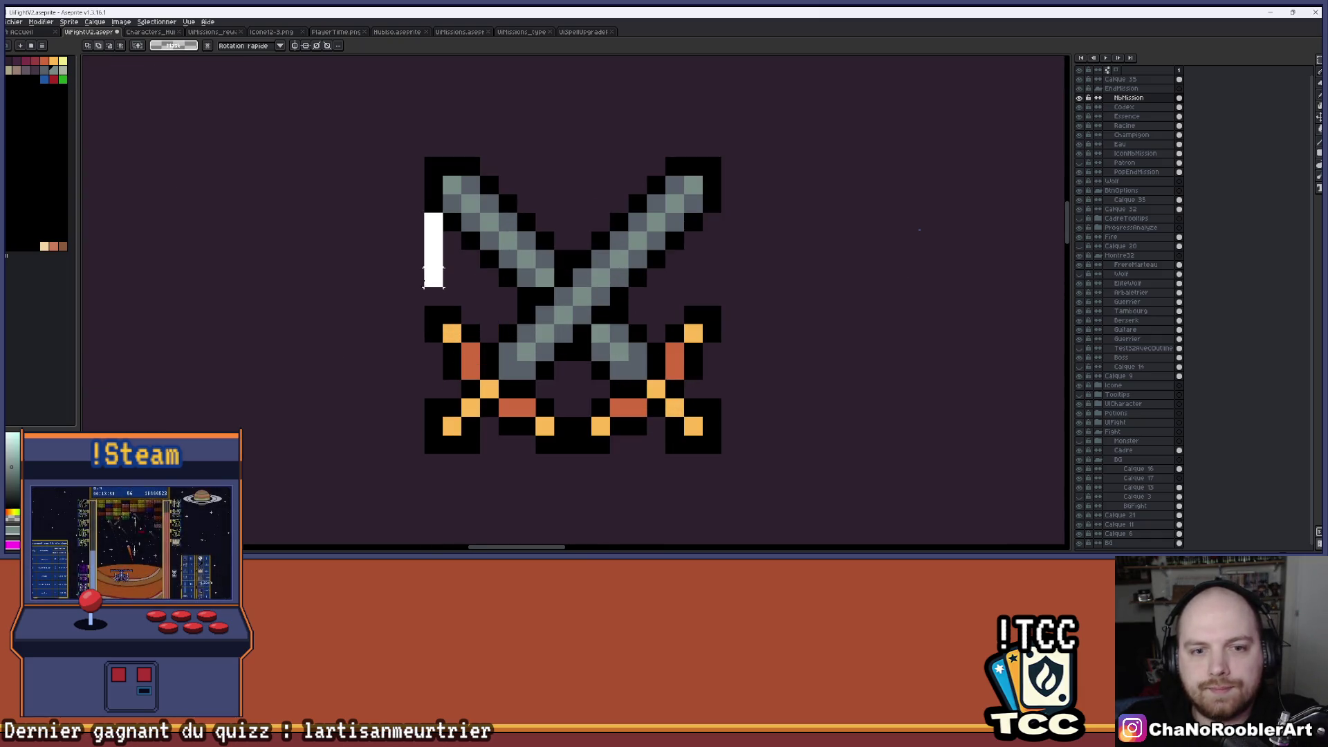
scroll(668, 273, "down", 4)
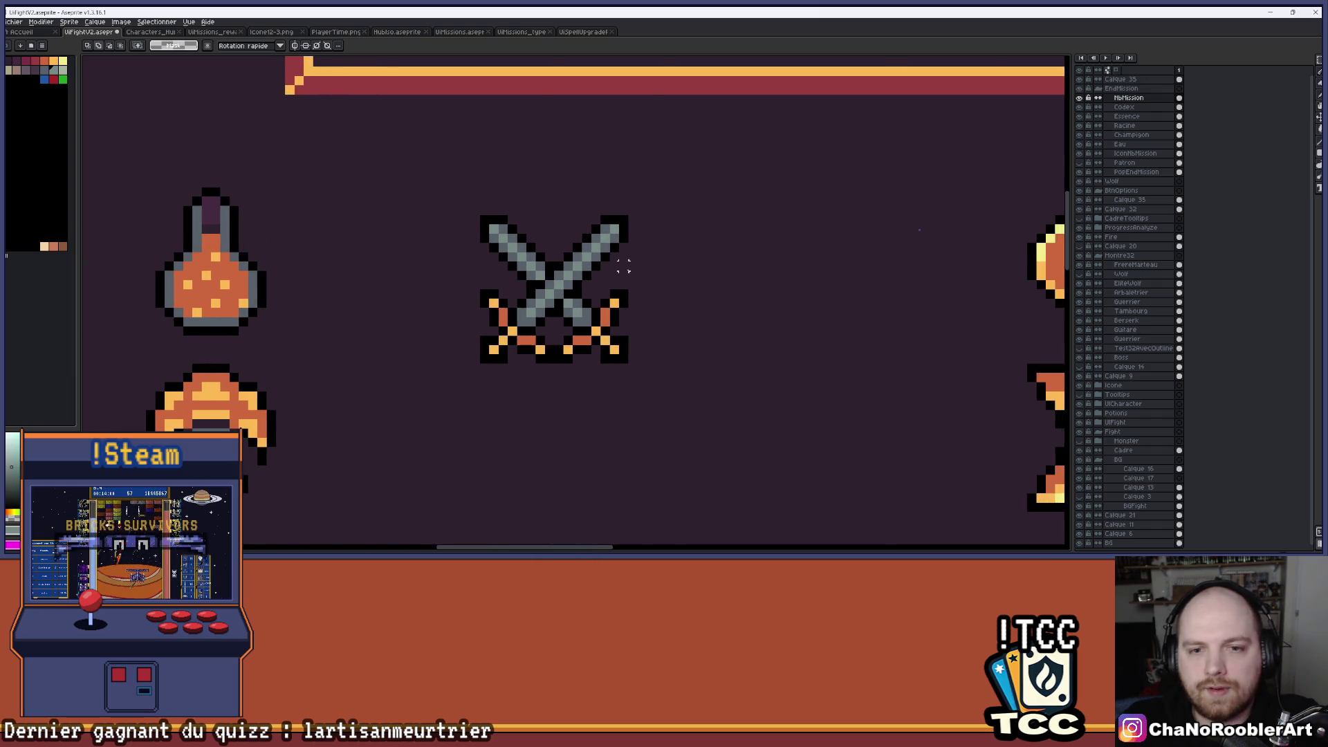
left_click_drag(668, 273, 596, 284)
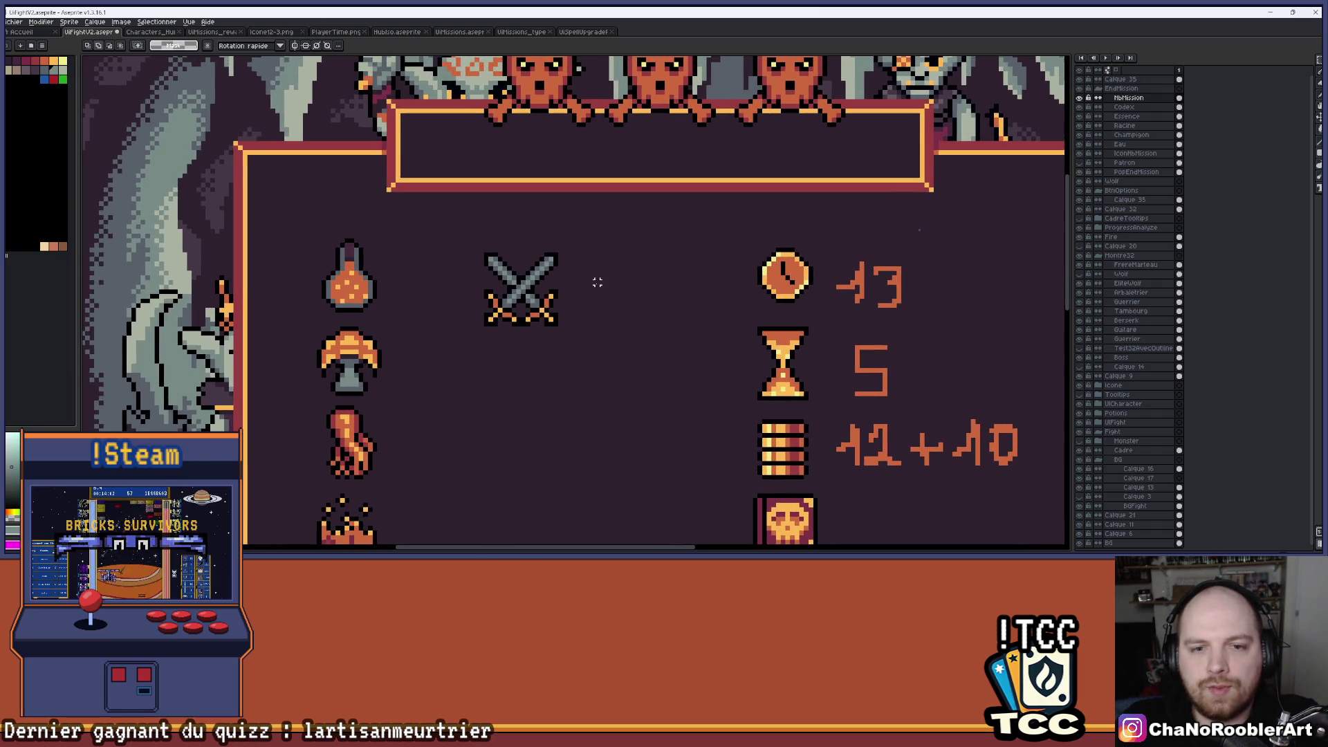
scroll(508, 271, "up", 2)
scroll(518, 271, "up", 1)
scroll(714, 284, "down", 4)
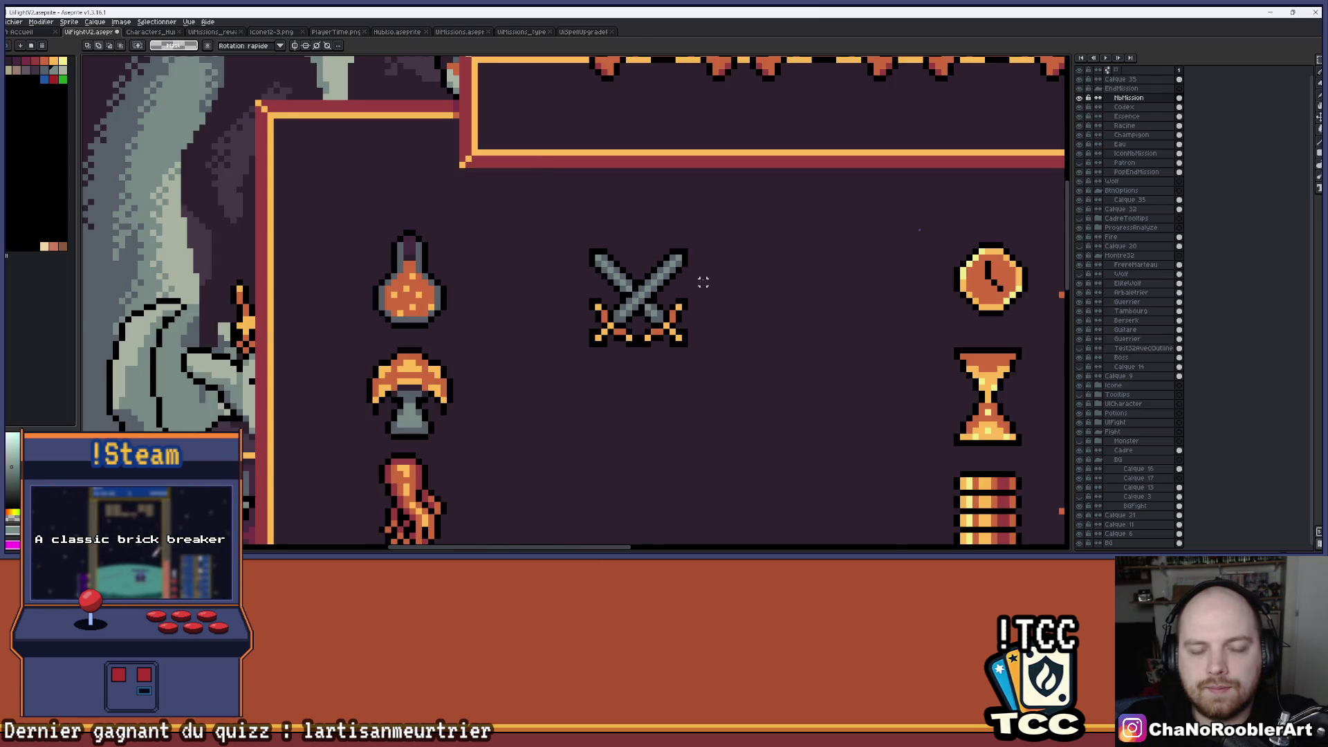
left_click_drag(753, 287, 606, 273)
scroll(601, 278, "down", 1)
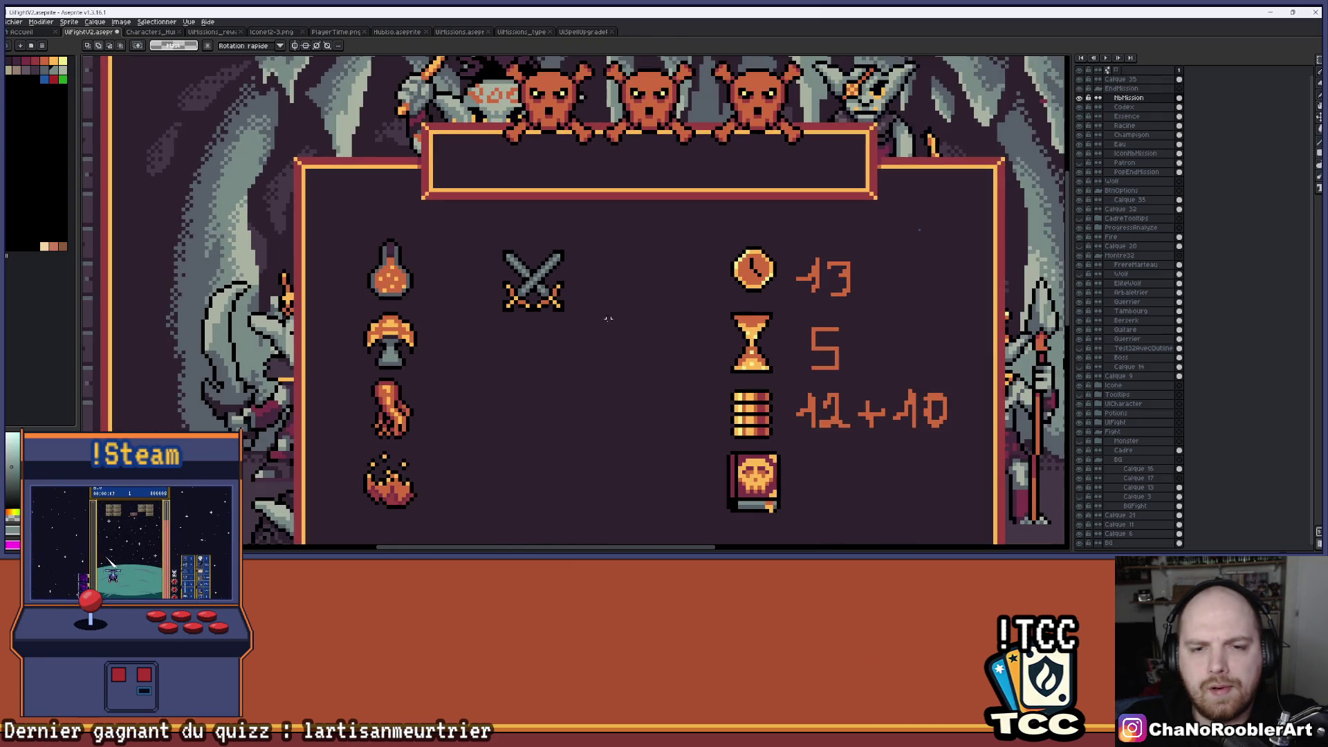
scroll(527, 330, "up", 4)
key("b")
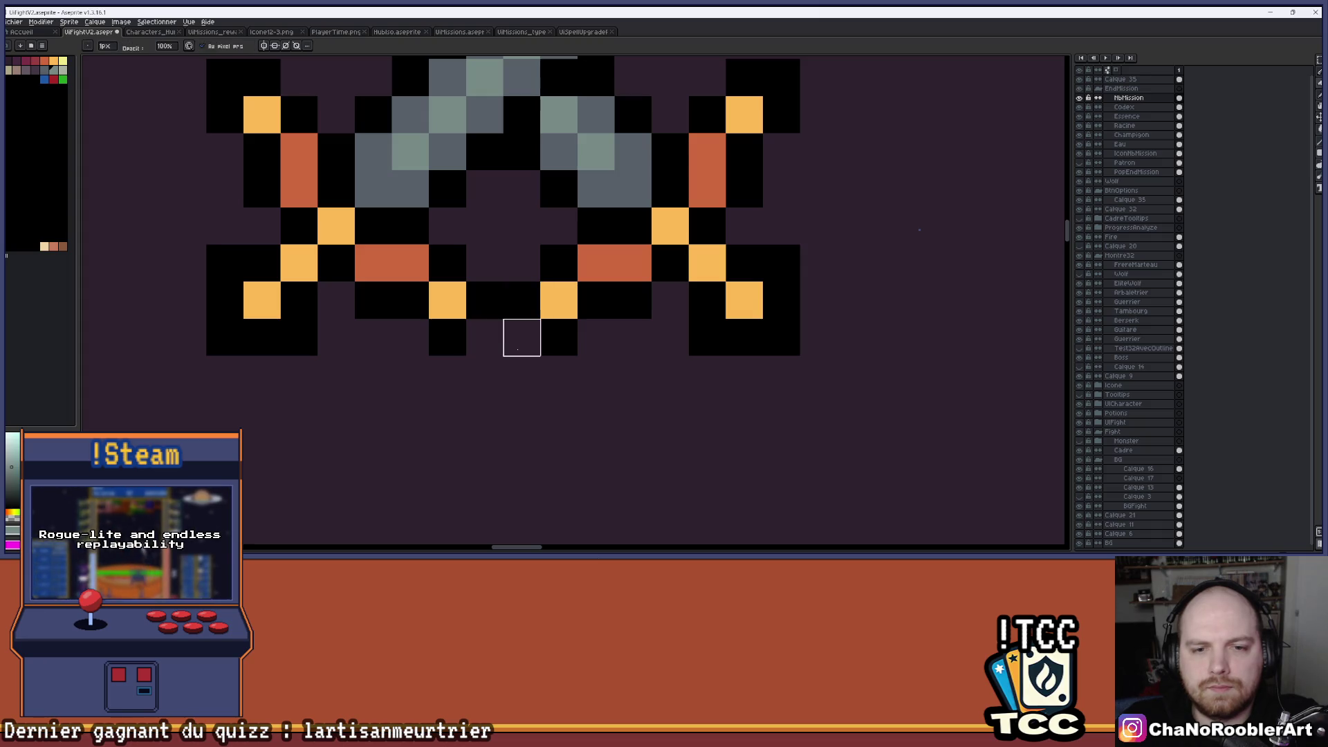
scroll(549, 371, "down", 2)
scroll(575, 384, "down", 1)
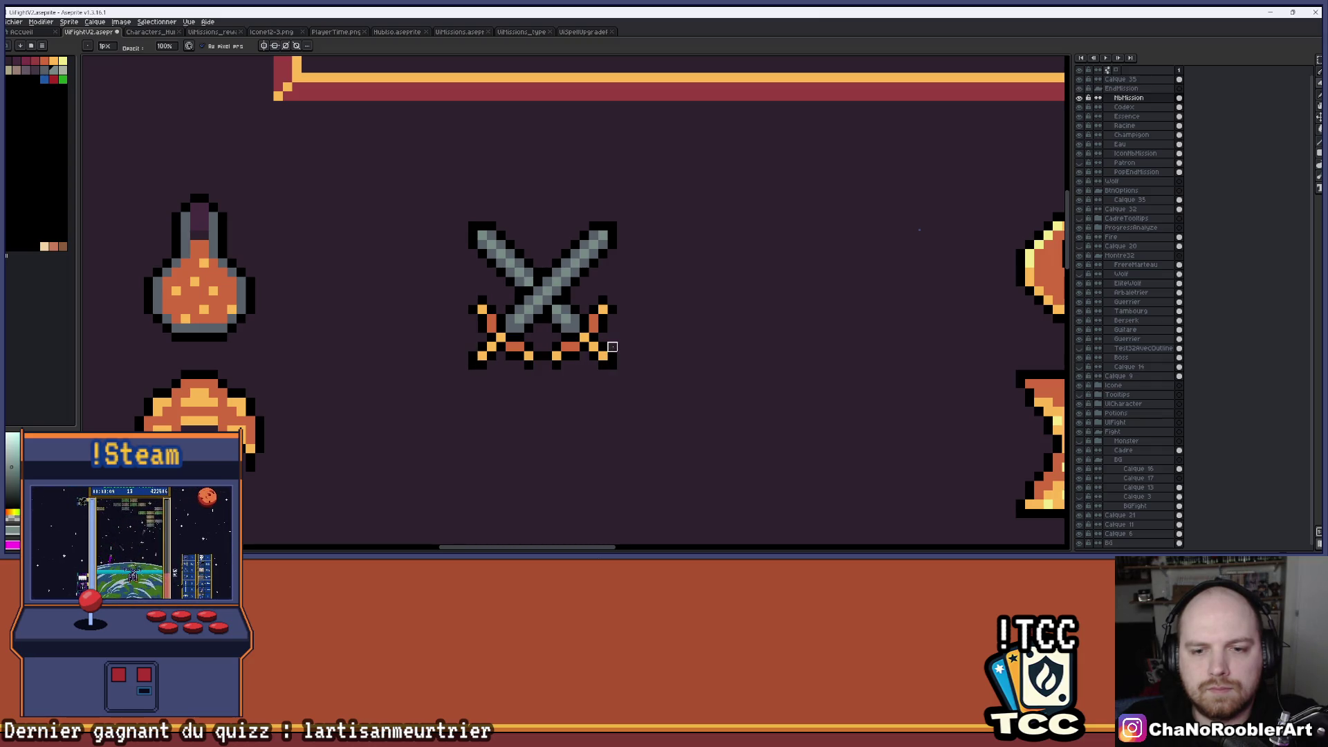
scroll(643, 312, "down", 2)
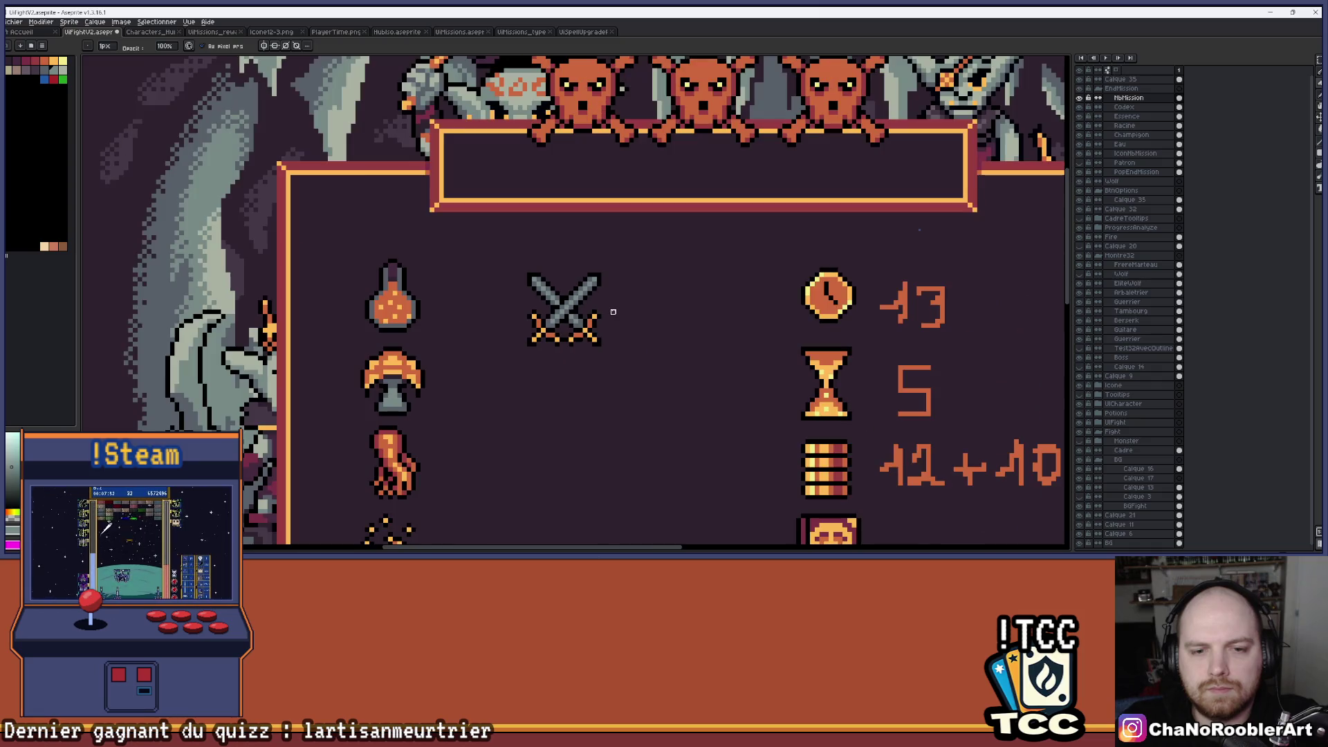
scroll(628, 307, "down", 1)
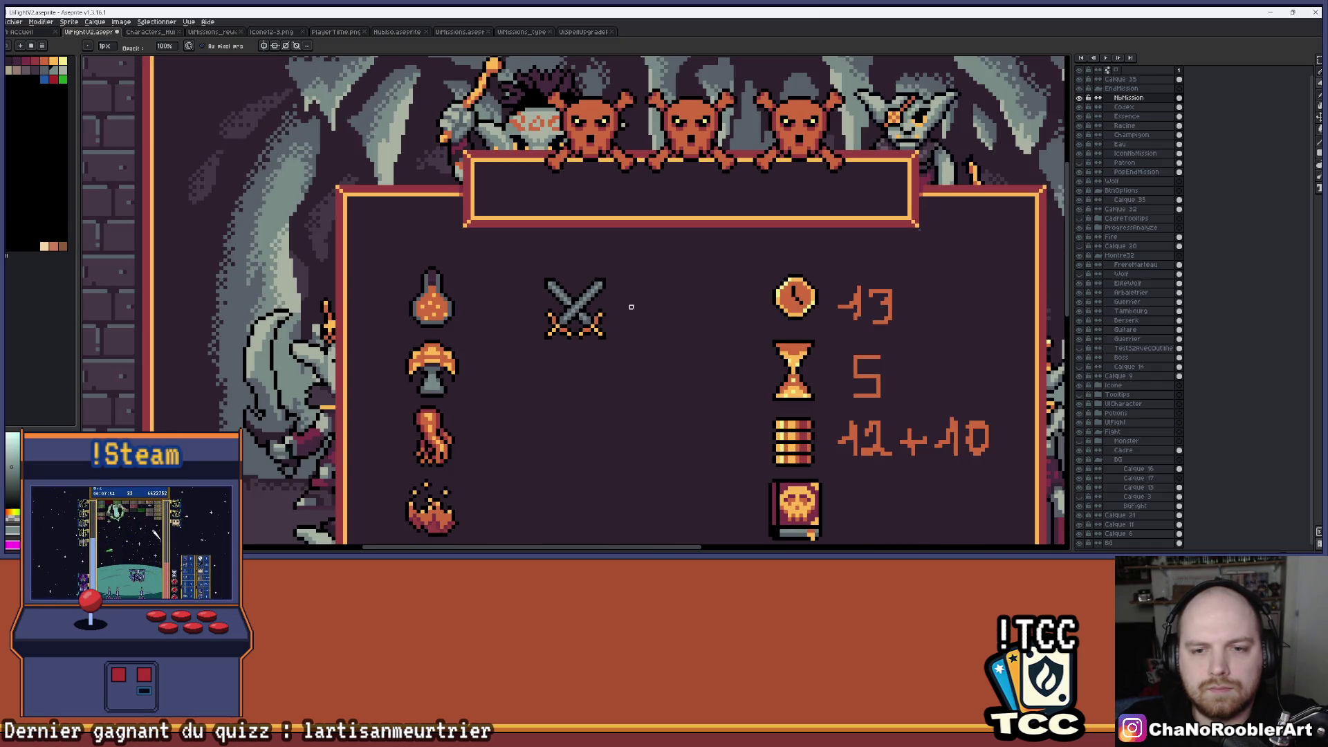
scroll(631, 307, "down", 2)
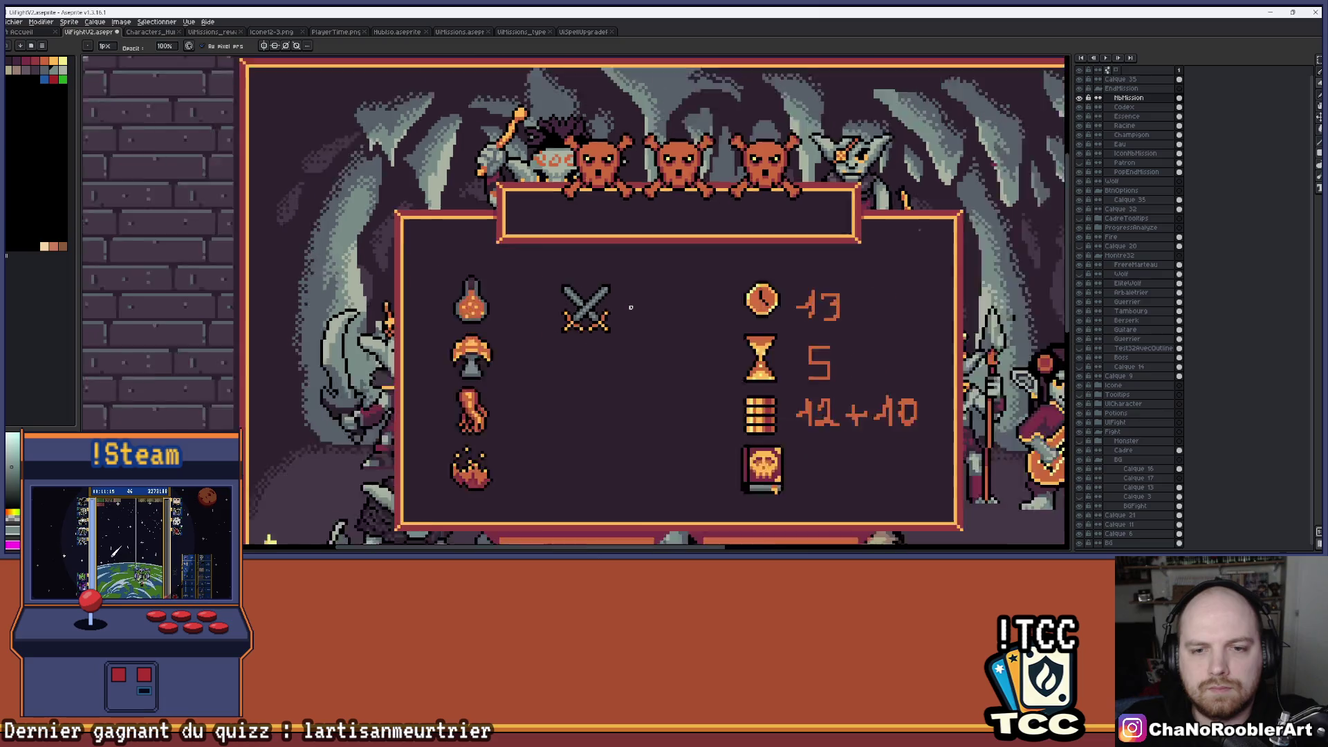
scroll(650, 322, "up", 5)
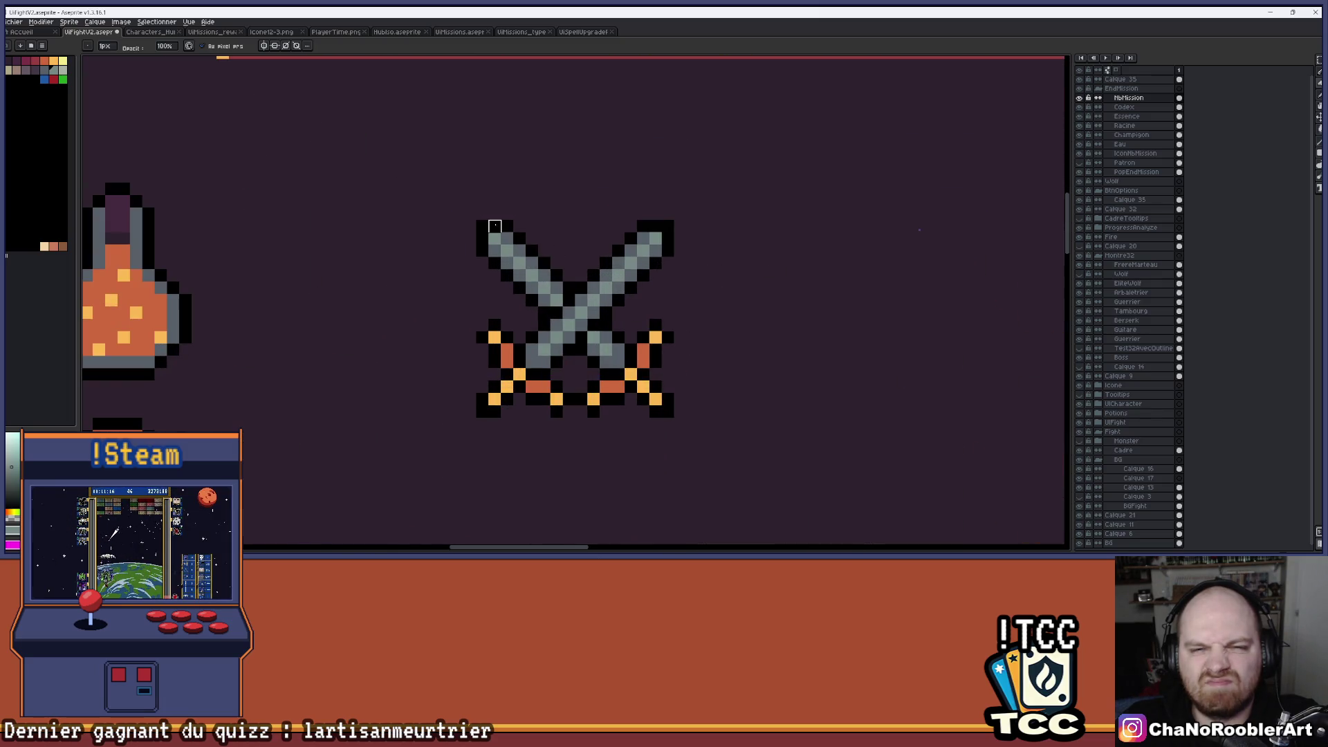
Marquee-select the crossed swords icon and zoom in on the blade tips.
key("m")
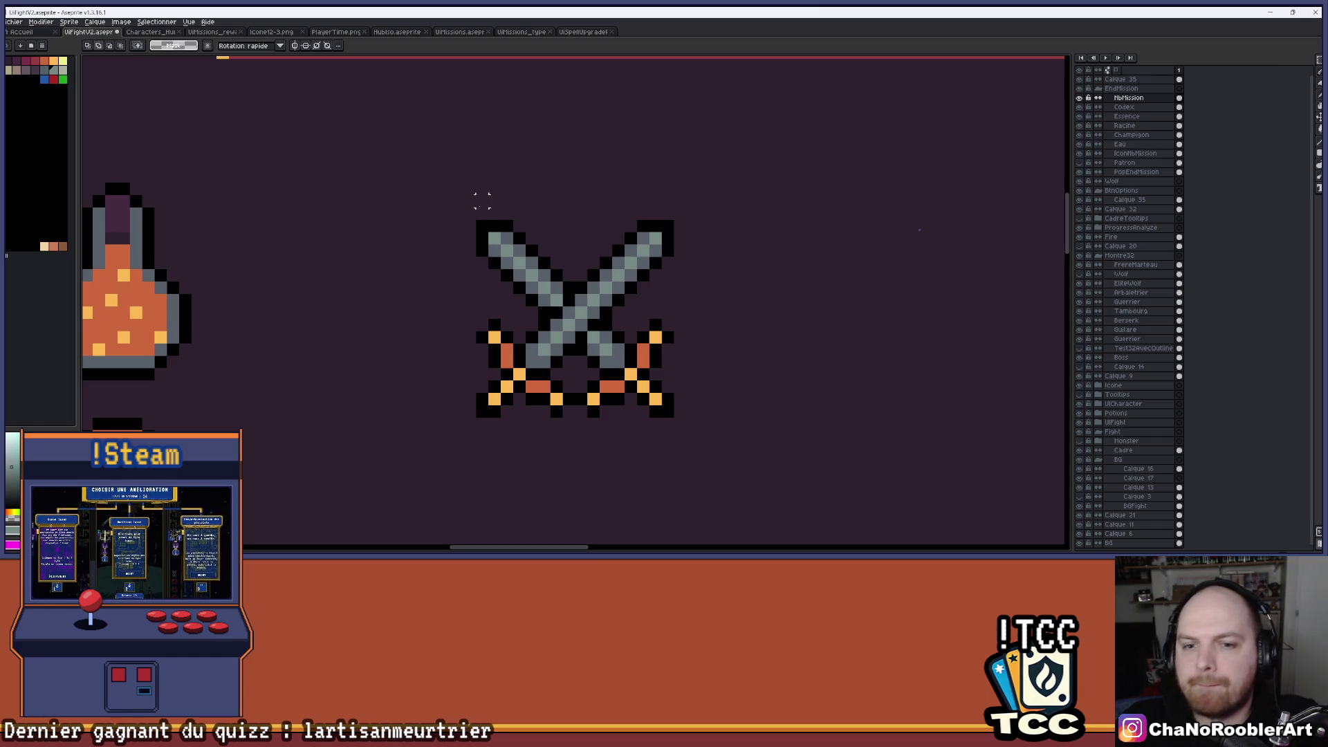
left_click_drag(479, 223, 671, 414)
scroll(670, 411, "down", 4)
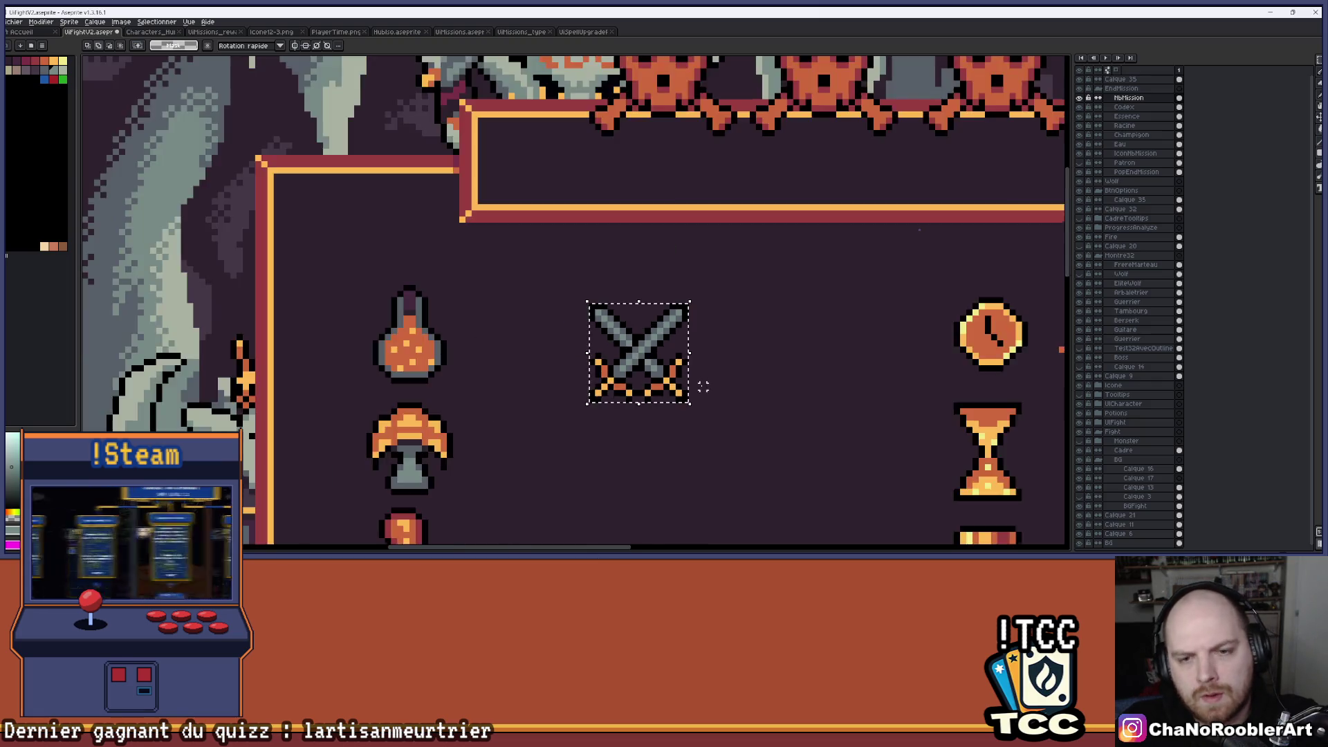
left_click_drag(671, 308, 670, 305)
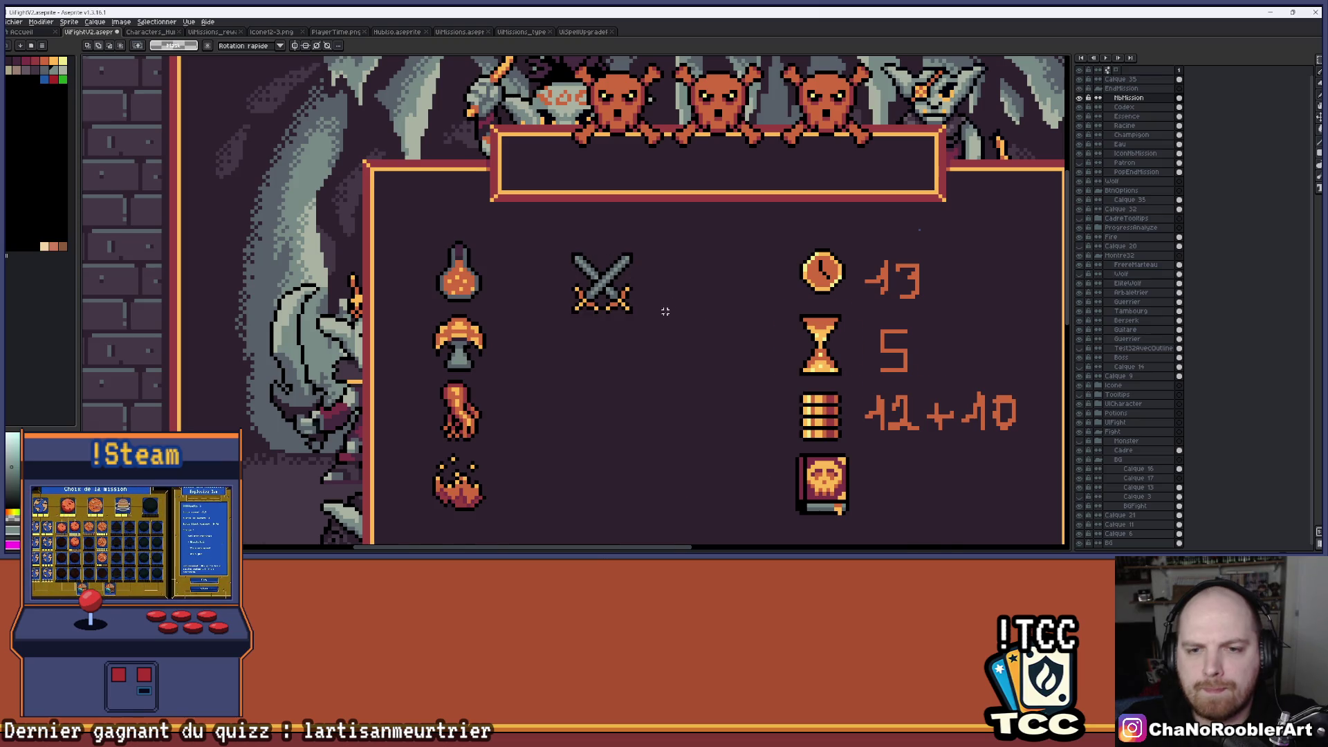
scroll(665, 308, "down", 2)
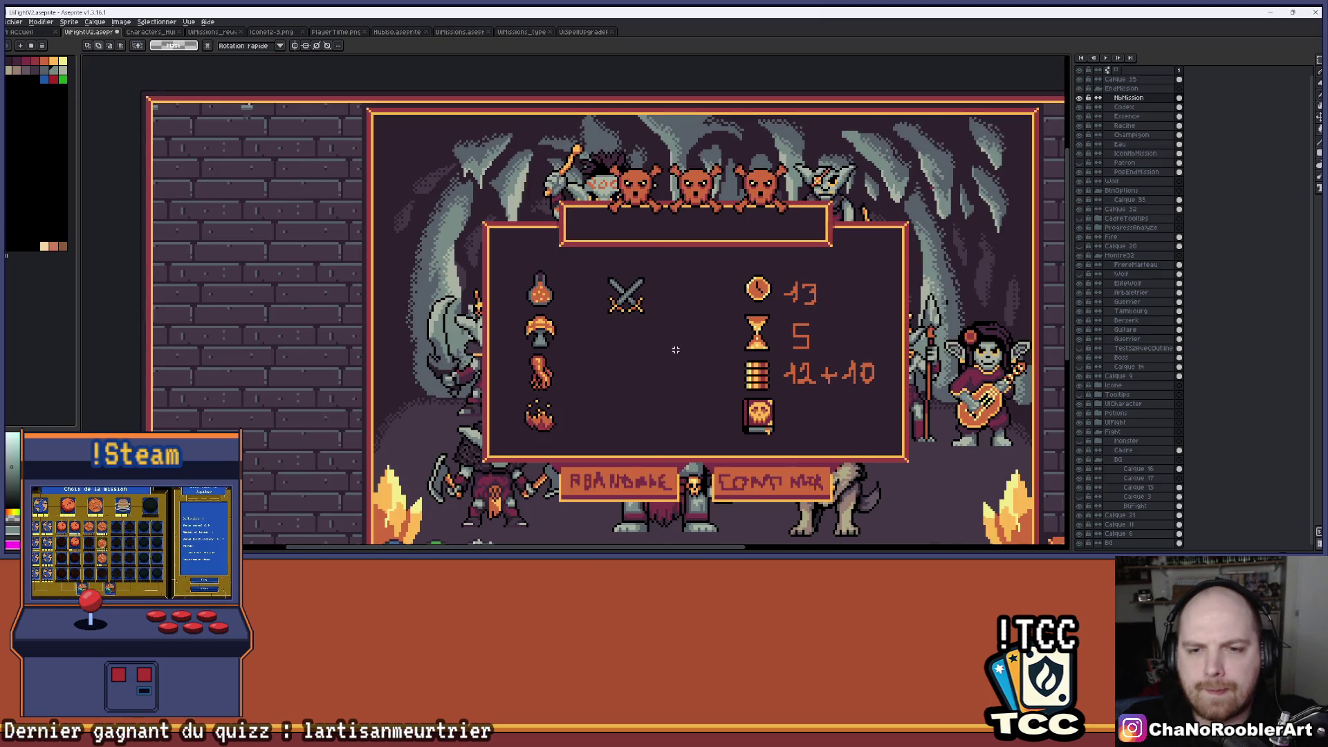
scroll(673, 347, "down", 1)
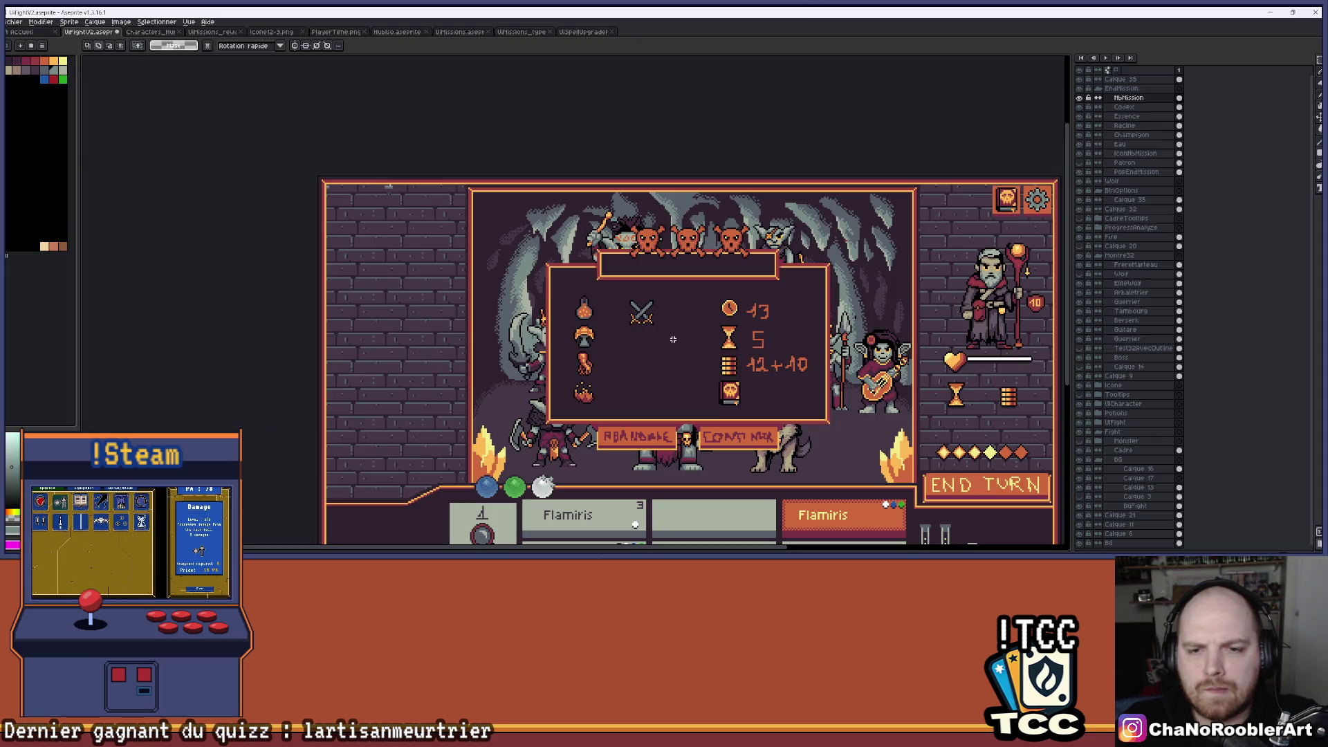
scroll(673, 340, "up", 3)
scroll(639, 277, "up", 2)
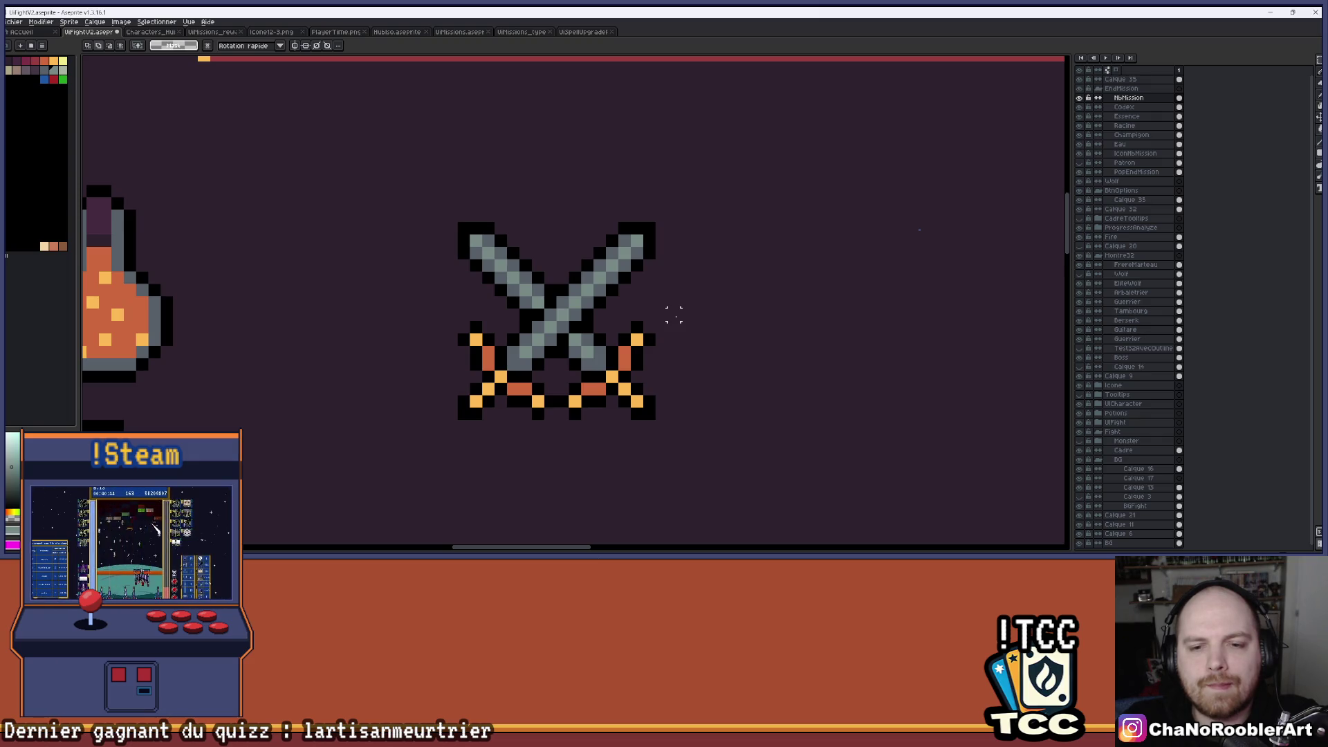
scroll(674, 315, "down", 2)
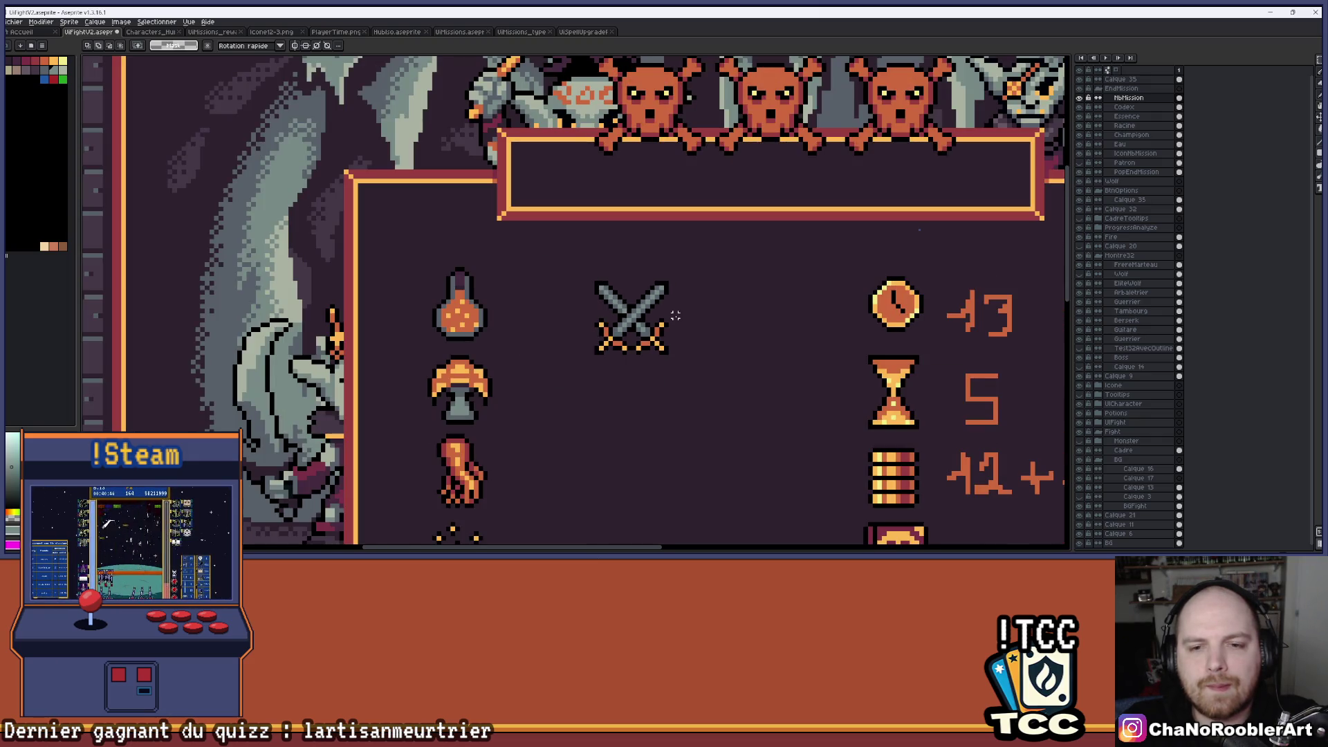
scroll(622, 260, "up", 4)
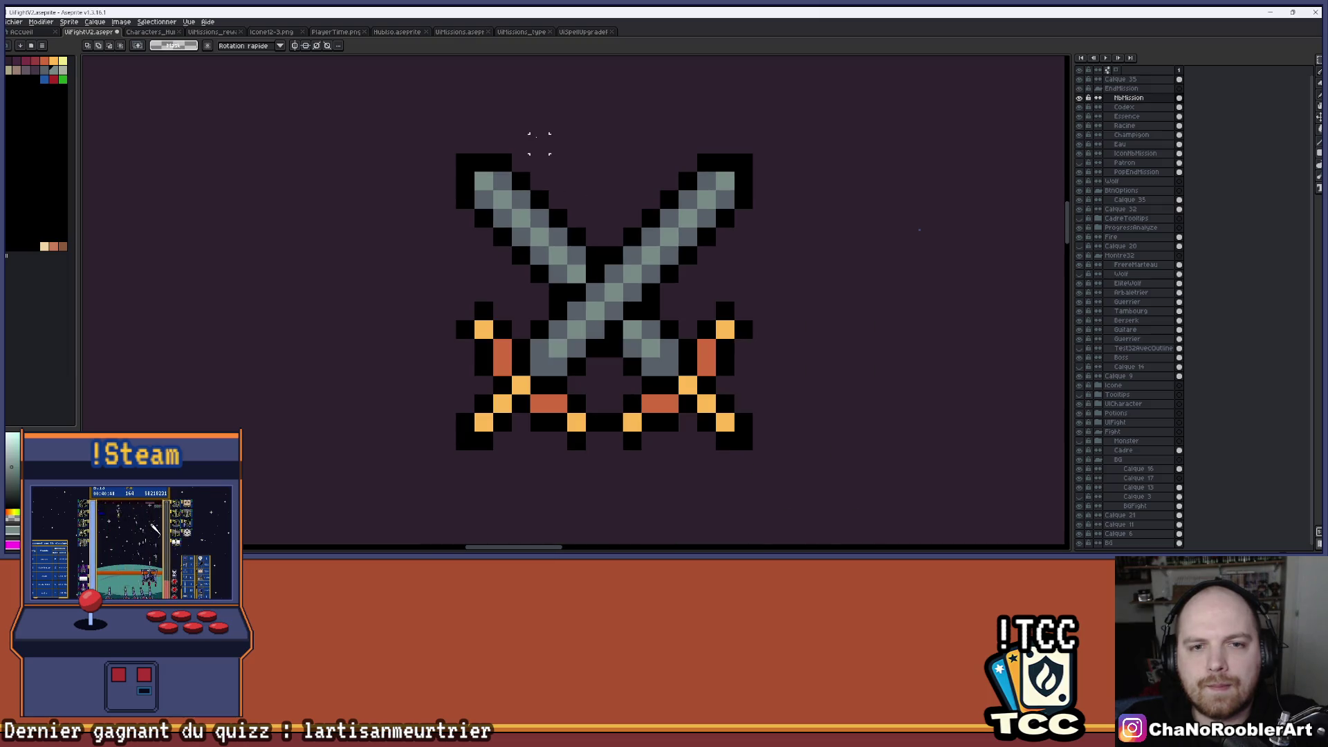
Revert the stray pixels and trim the black outline at the upper-left blade tip.
key("i")
key("b")
left_click(484, 201)
left_click(483, 181)
left_click(502, 182)
key("e")
mouse_move(521, 163)
left_mouse_down()
mouse_move(465, 162)
mouse_move(465, 219)
left_mouse_up()
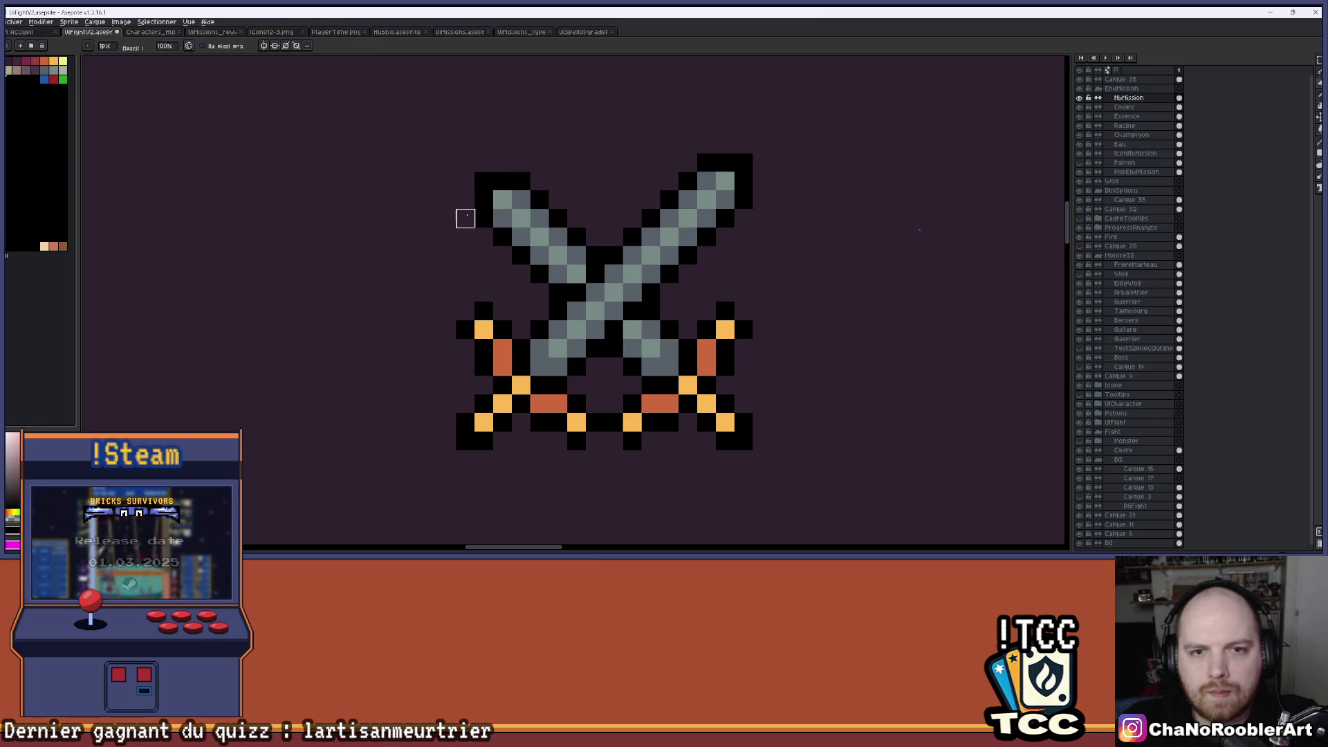
scroll(558, 181, "down", 3)
scroll(608, 164, "up", 3)
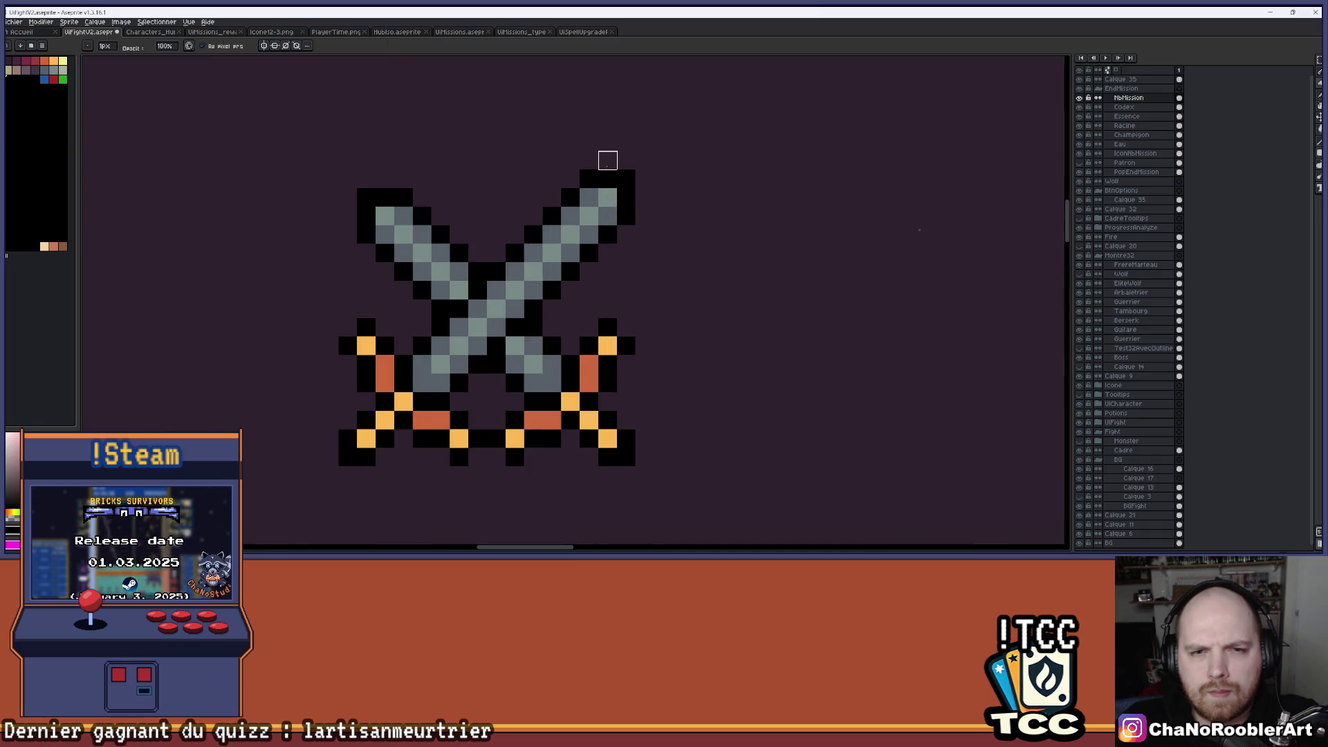
Erase the black outline pixels at the upper-right blade tip.
key("e")
mouse_move(626, 216)
left_mouse_down()
mouse_move(626, 197)
mouse_move(589, 178)
left_mouse_up()
scroll(626, 180, "down", 3)
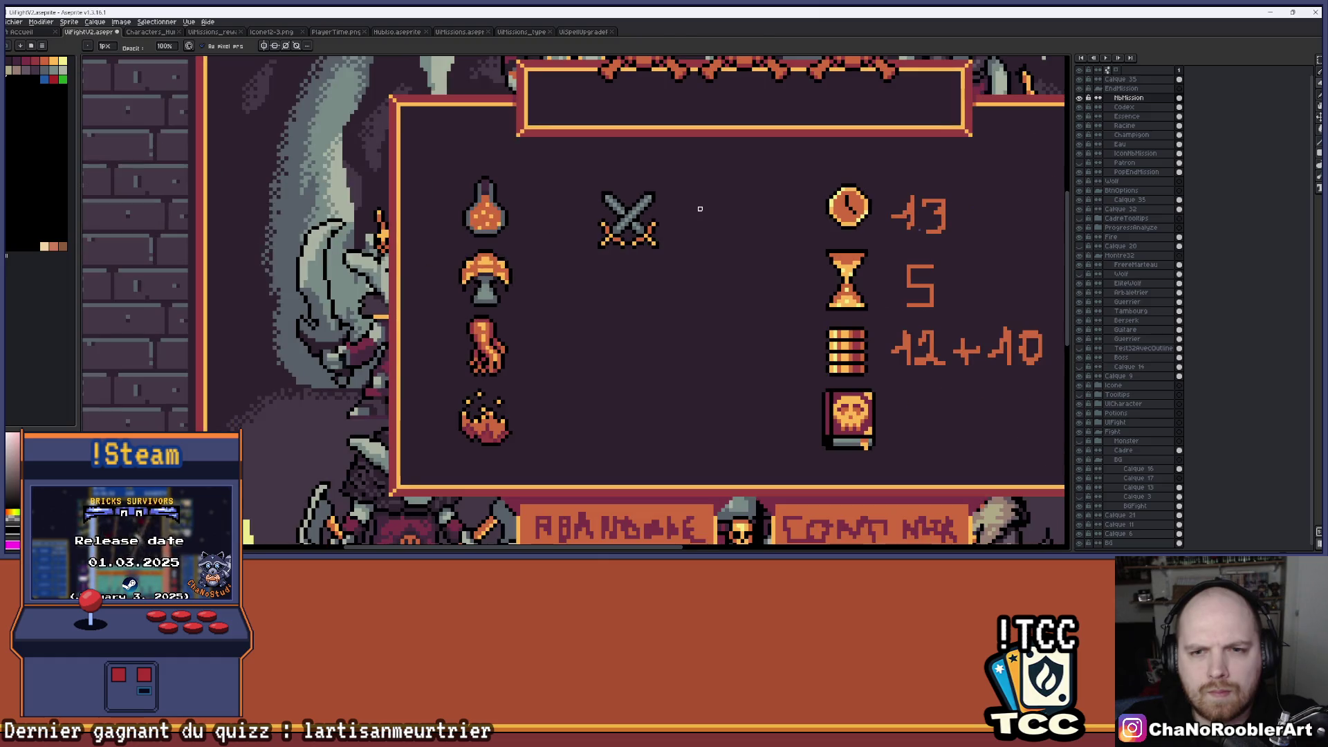
left_click_drag(700, 208, 627, 211)
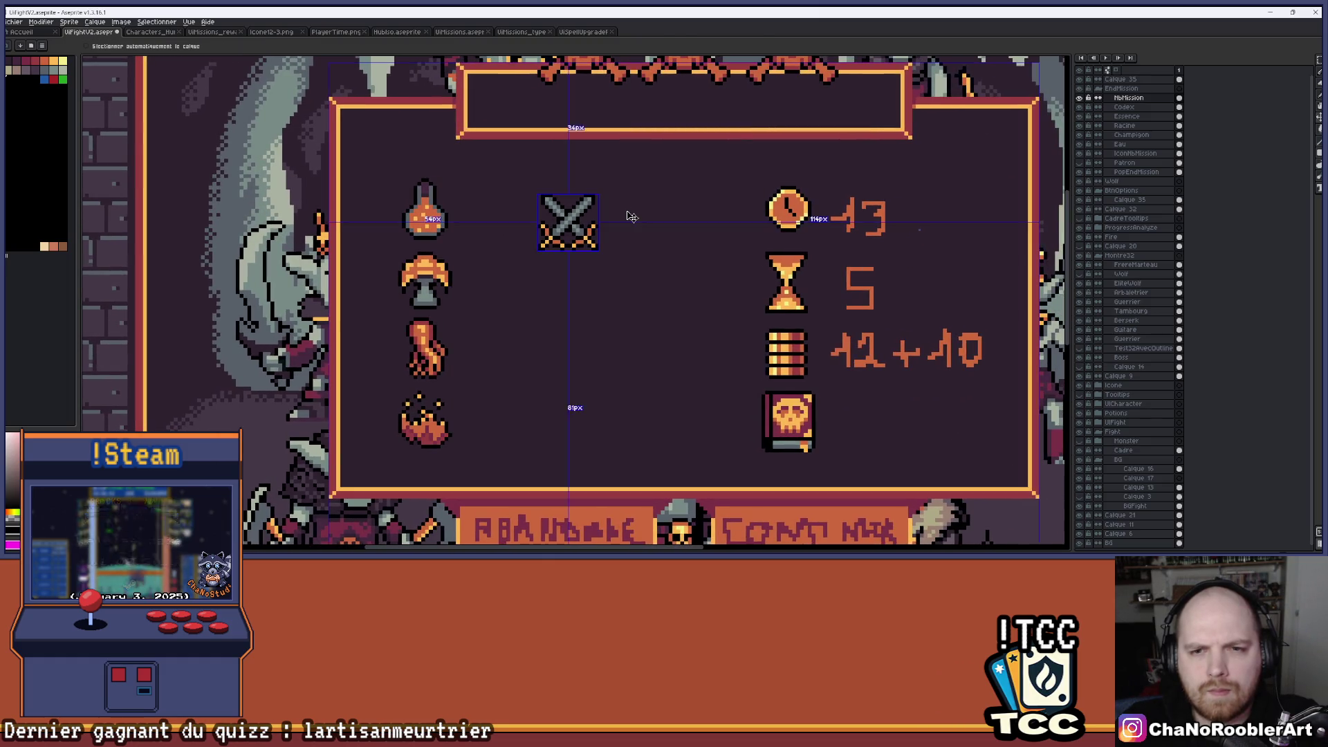
Darken one grey pixel in the middle of the sword blades, then zoom out to check.
scroll(584, 218, "up", 3)
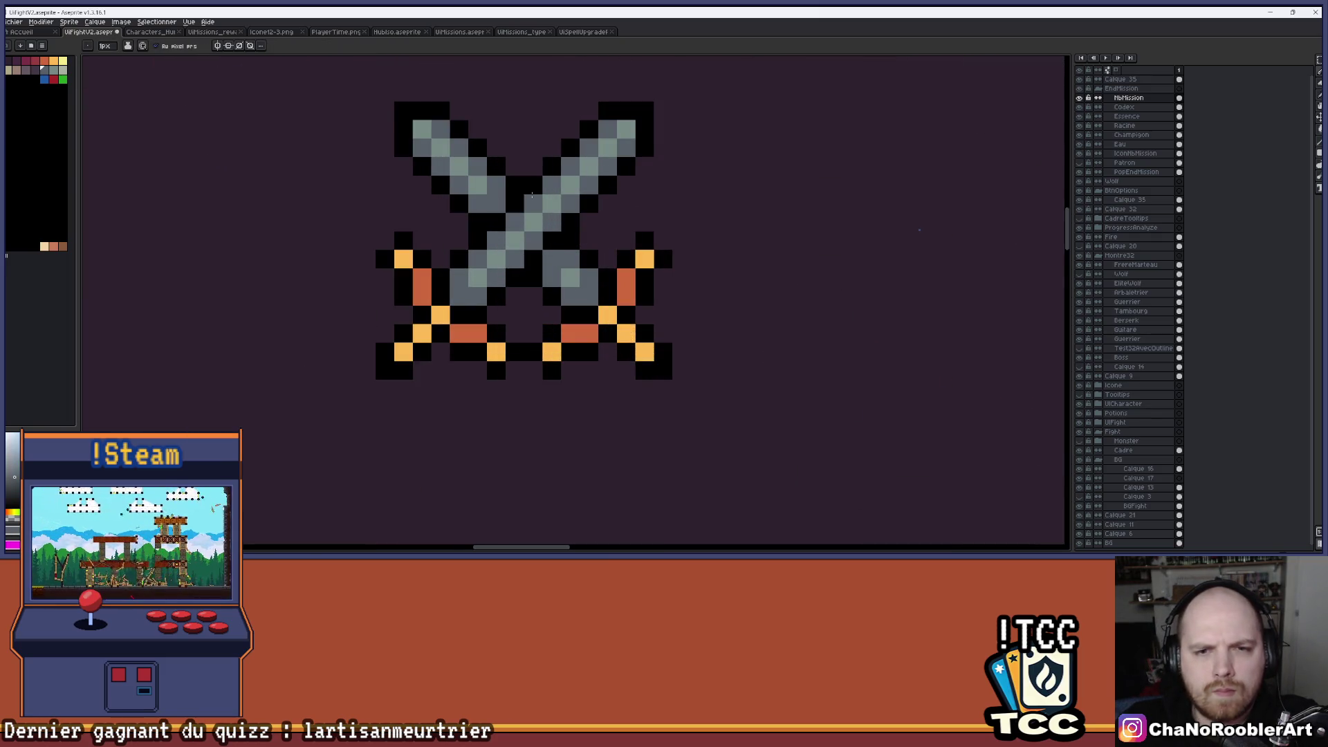
scroll(668, 186, "down", 1)
scroll(669, 188, "down", 2)
scroll(657, 191, "up", 4)
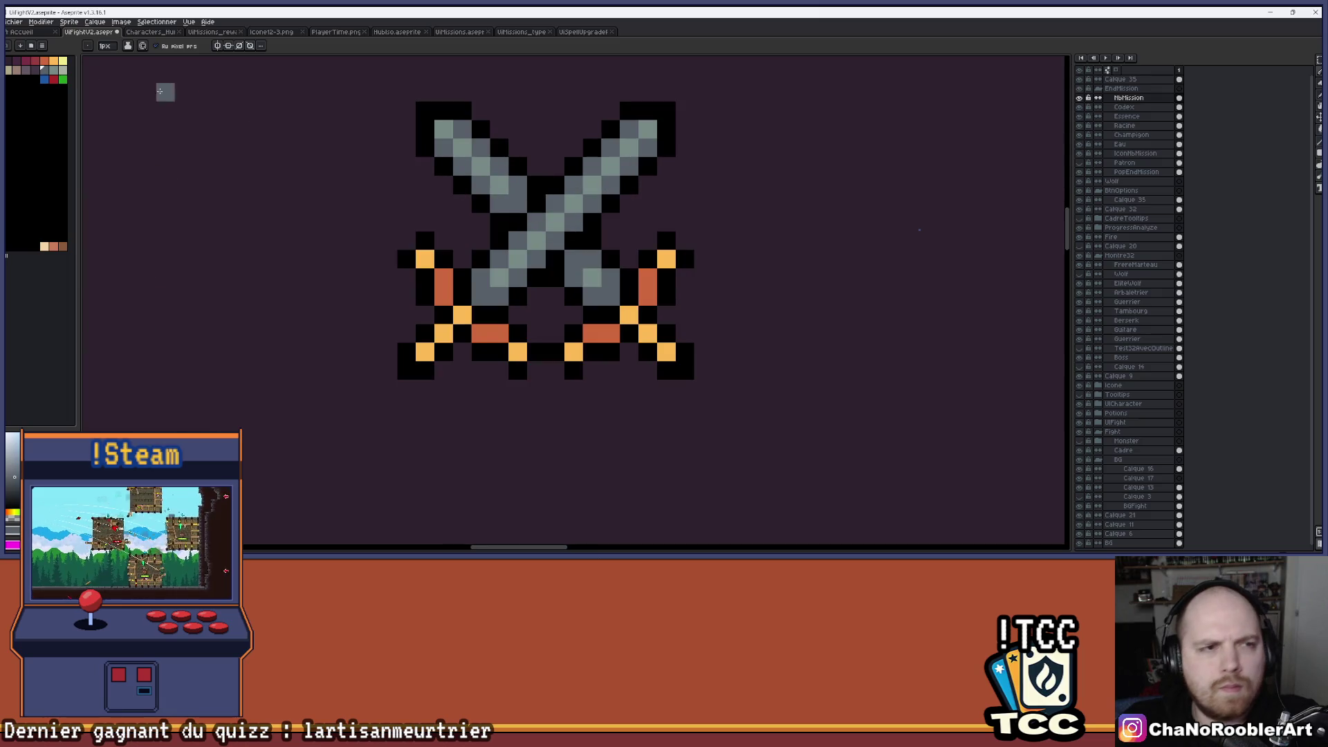
left_click(573, 261)
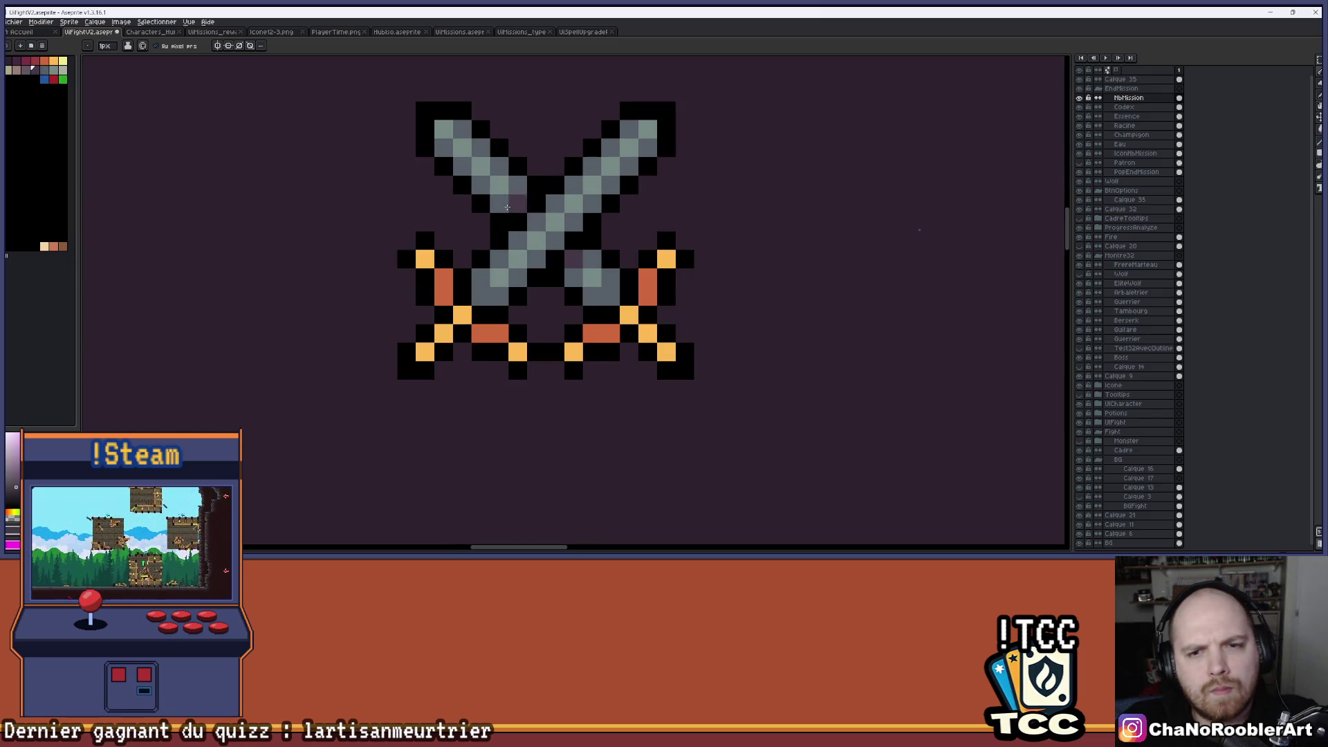
scroll(511, 204, "down", 4)
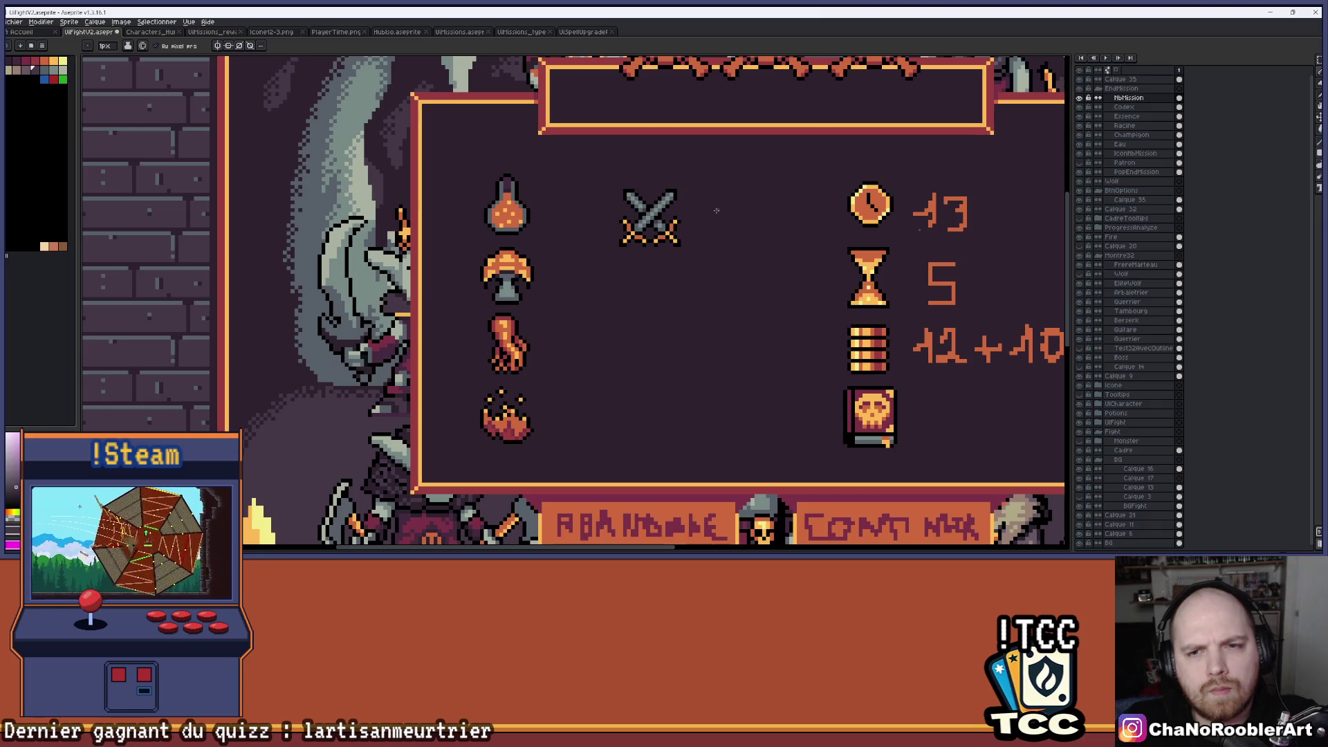
scroll(675, 212, "up", 3)
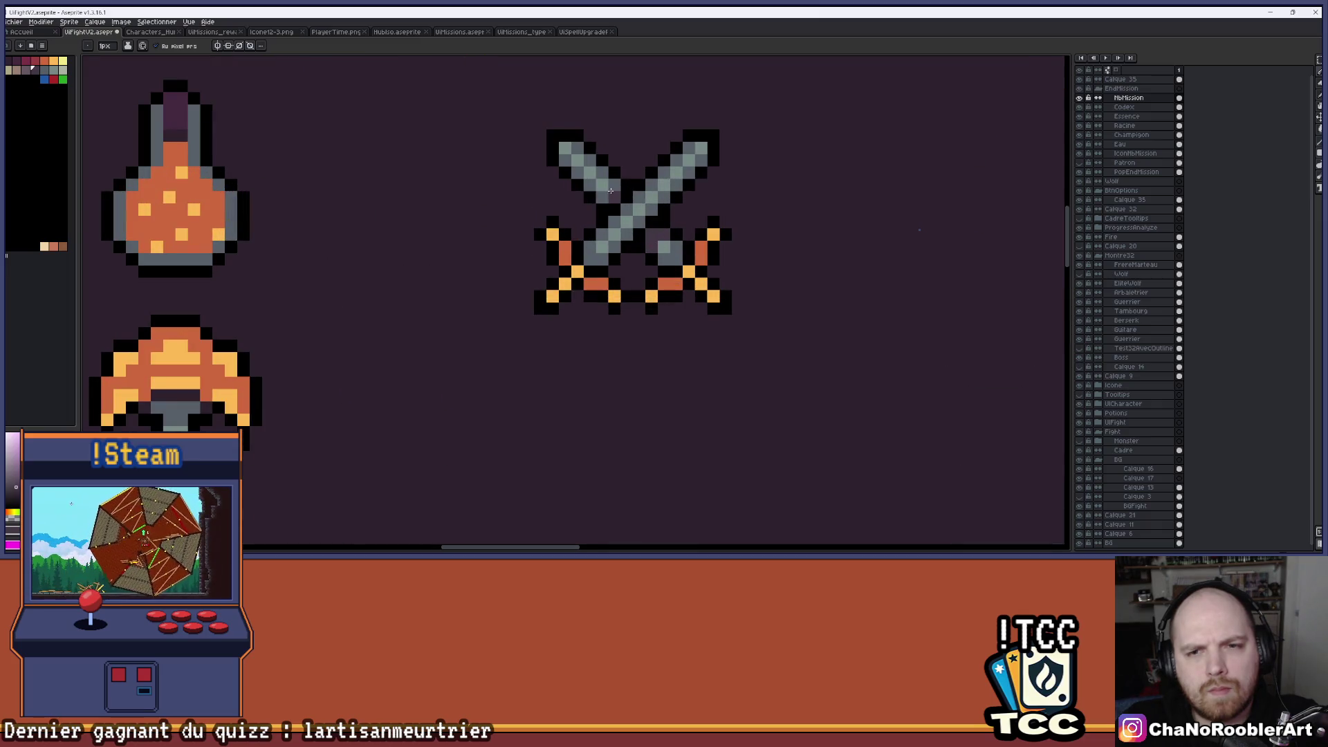
scroll(602, 196, "down", 4)
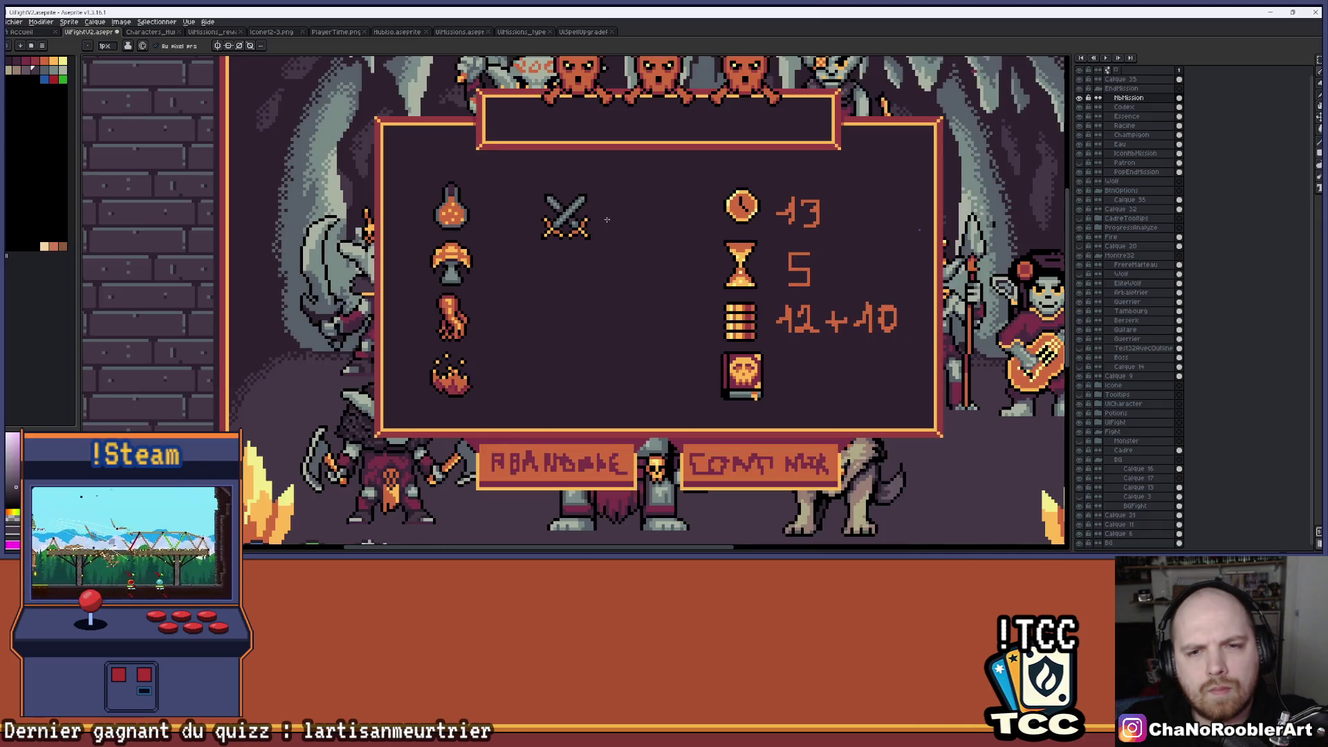
scroll(530, 214, "up", 3)
scroll(532, 214, "down", 4)
scroll(536, 213, "right", 2)
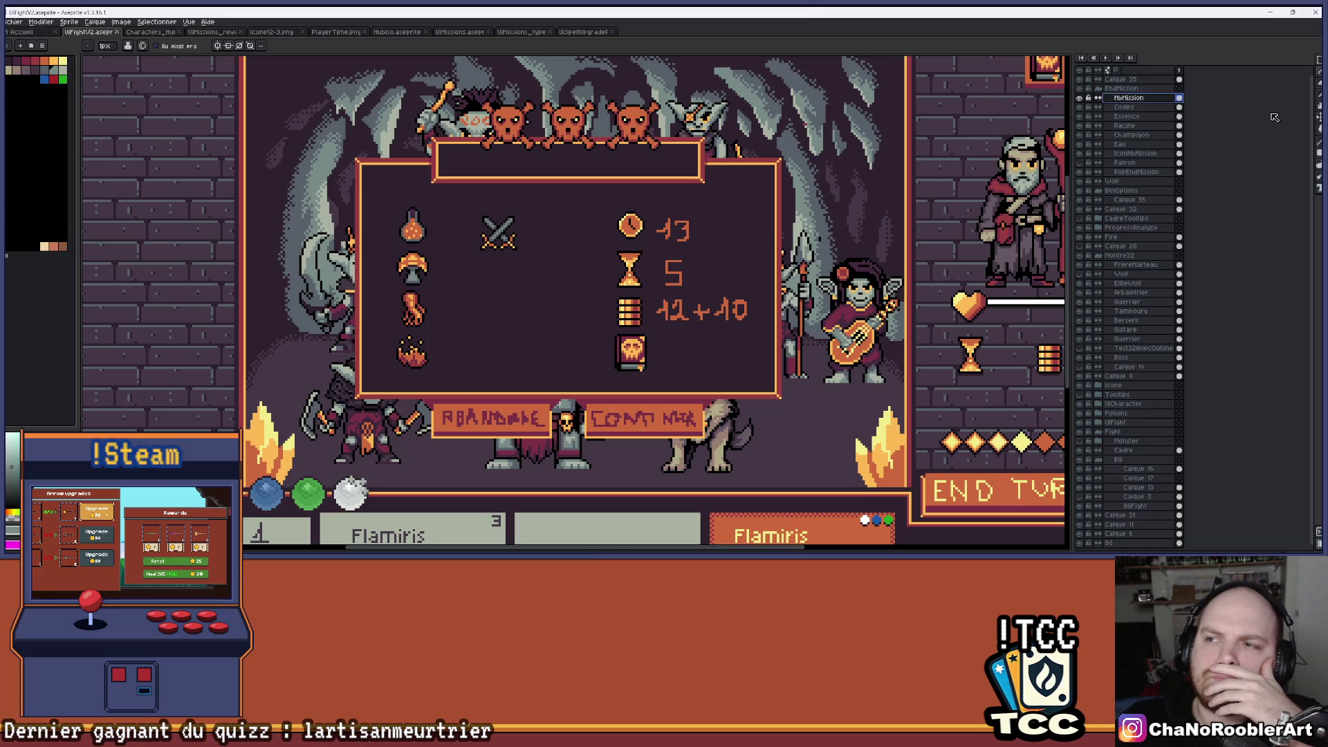
left_click(1319, 118)
Move the crossed swords icon one row lower, level with the mushroom.
mouse_move(558, 253)
left_mouse_down()
mouse_move(515, 287)
mouse_move(517, 306)
mouse_move(522, 291)
left_mouse_up()
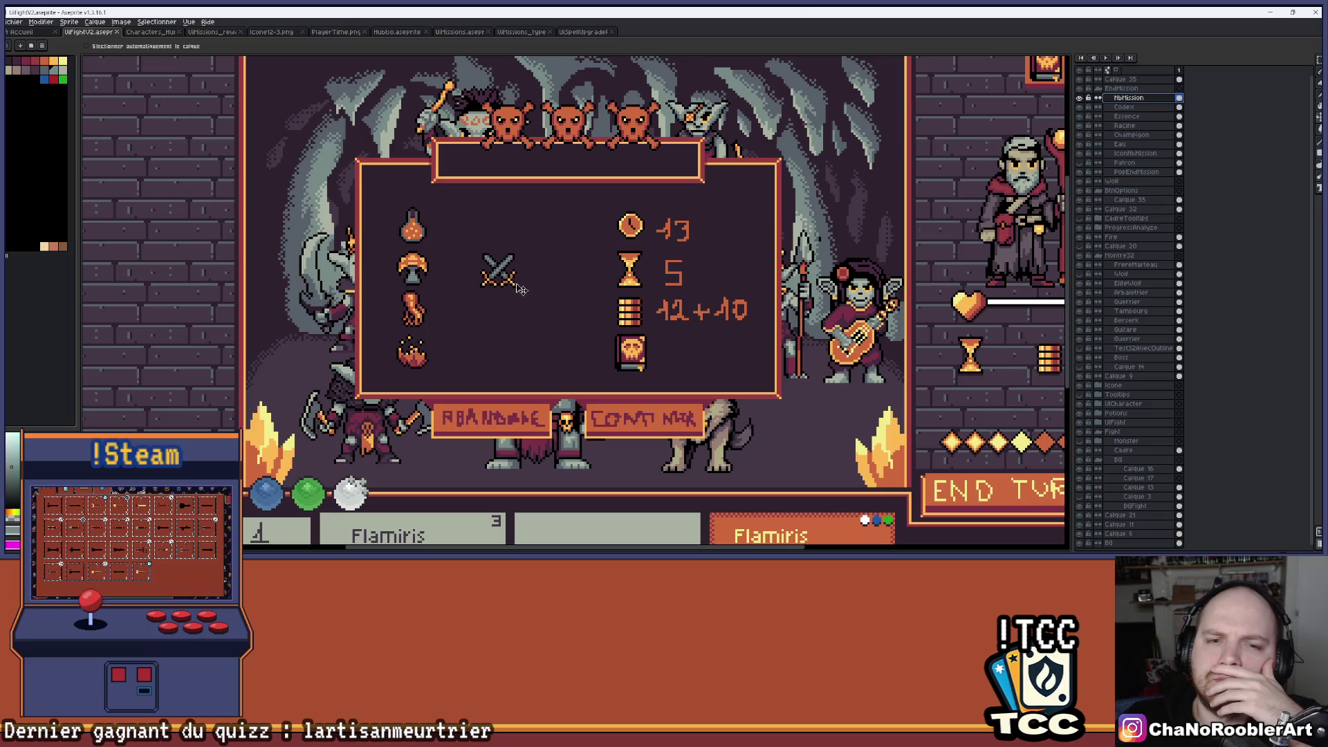
scroll(523, 290, "up", 5)
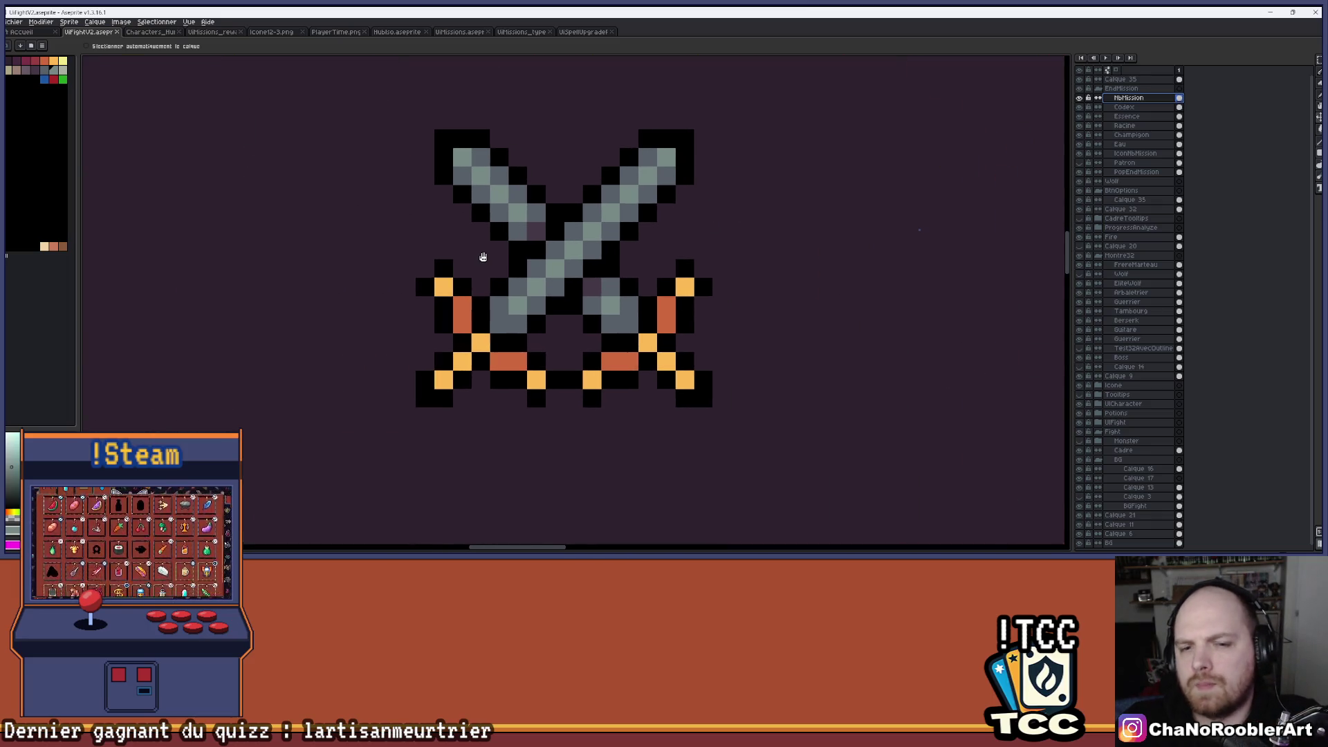
key("i")
key("v")
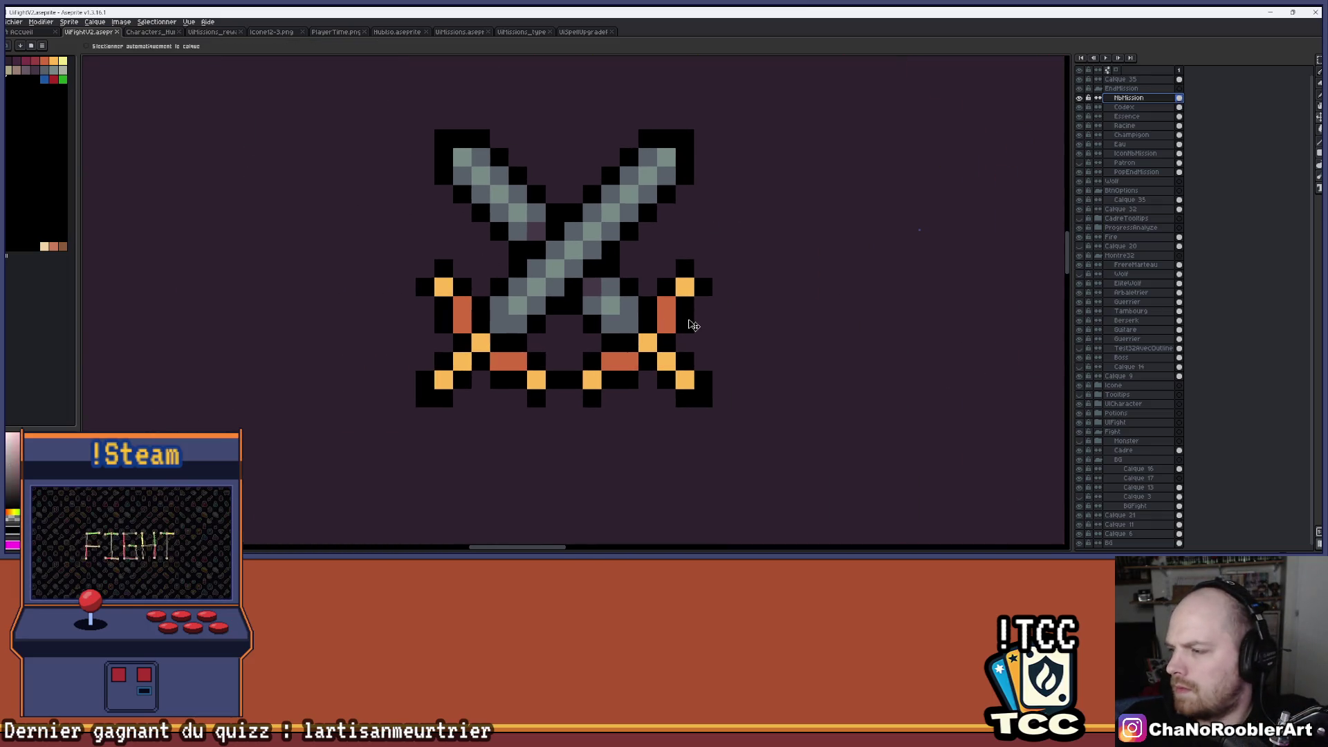
Add black outline pixels at the right cross-guard and bottom centre of the swords.
key("b")
left_click(702, 269)
left_click(581, 395)
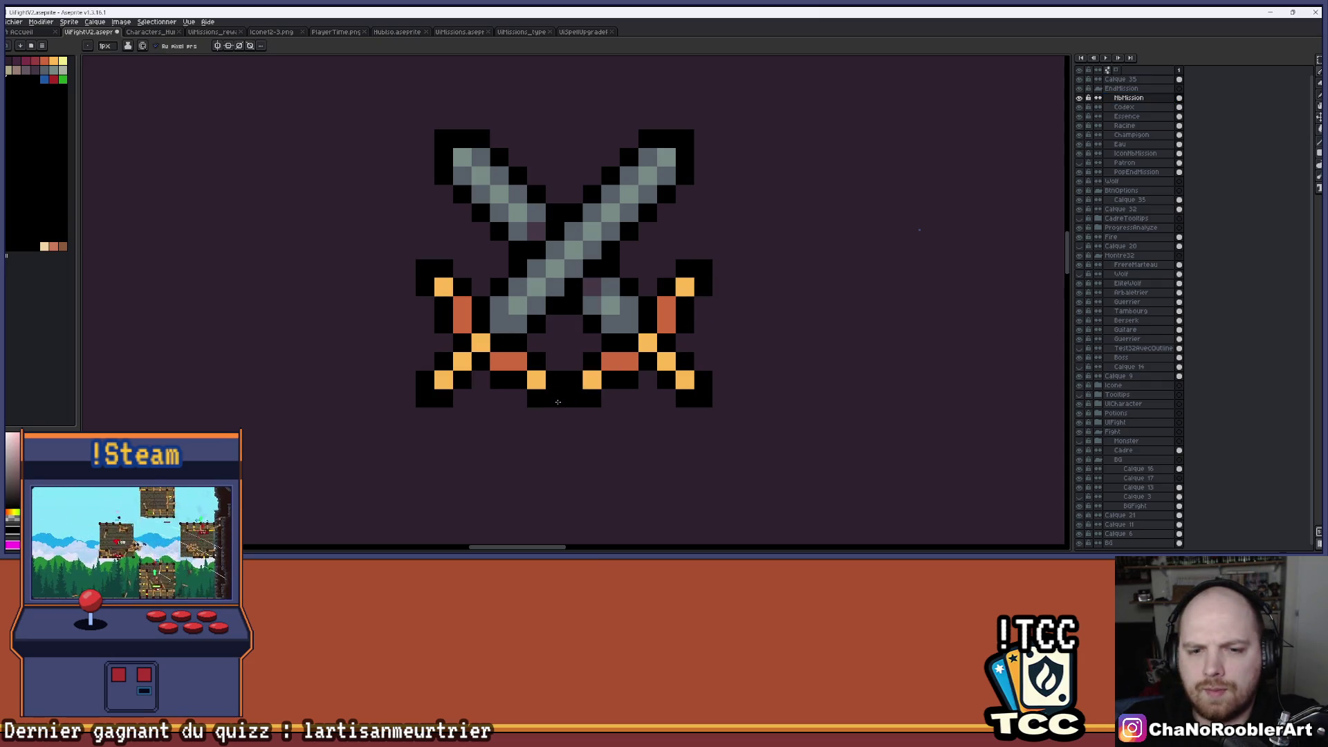
scroll(648, 343, "down", 4)
mouse_move(648, 343)
left_mouse_down()
mouse_move(634, 318)
mouse_move(626, 330)
left_mouse_up()
scroll(609, 325, "up", 1)
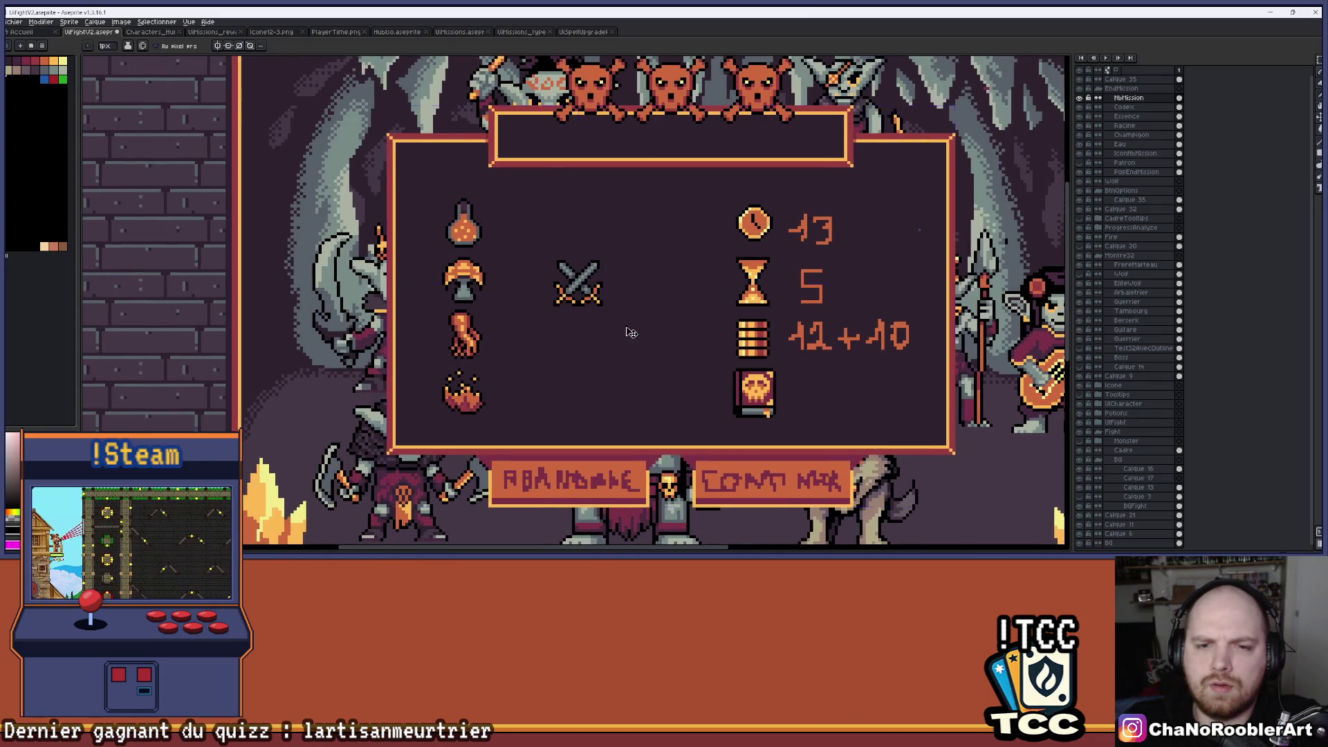
scroll(577, 287, "up", 4)
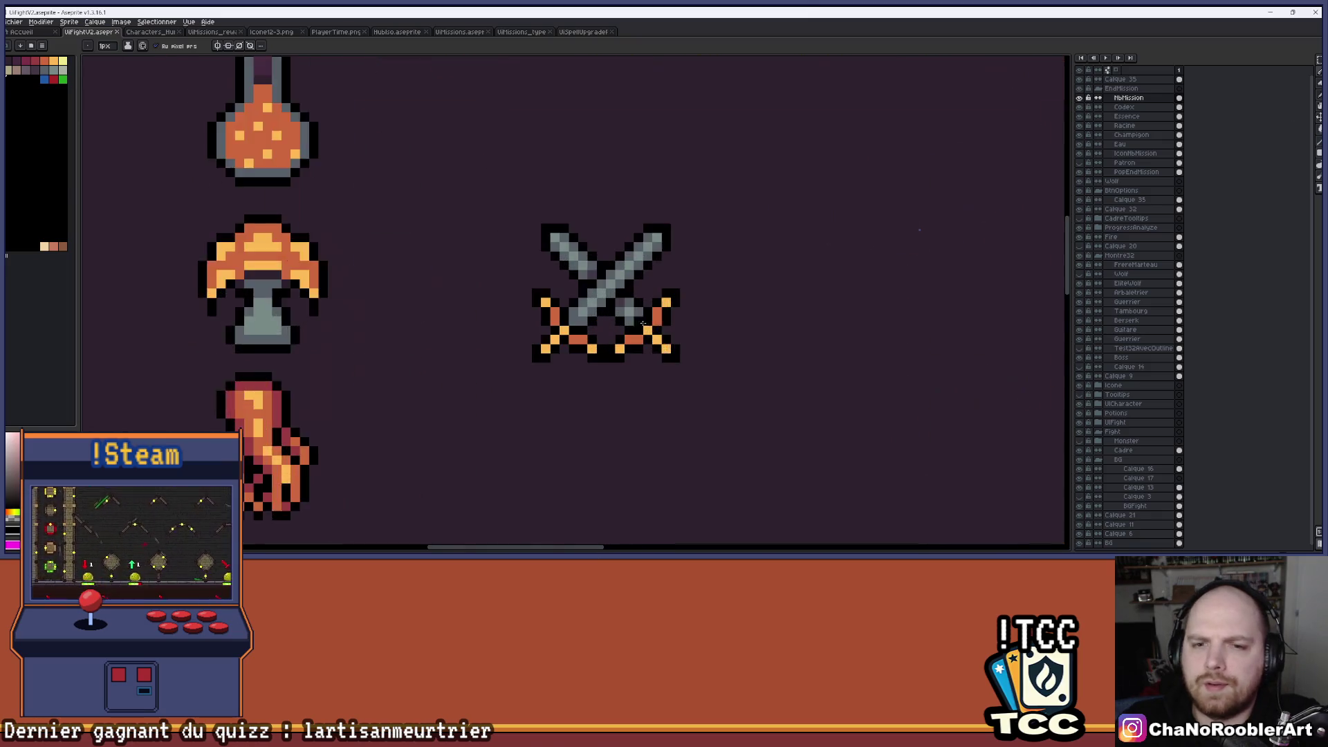
Sample a colour from the canvas and paint a sword-guard pixel dark red.
key("i")
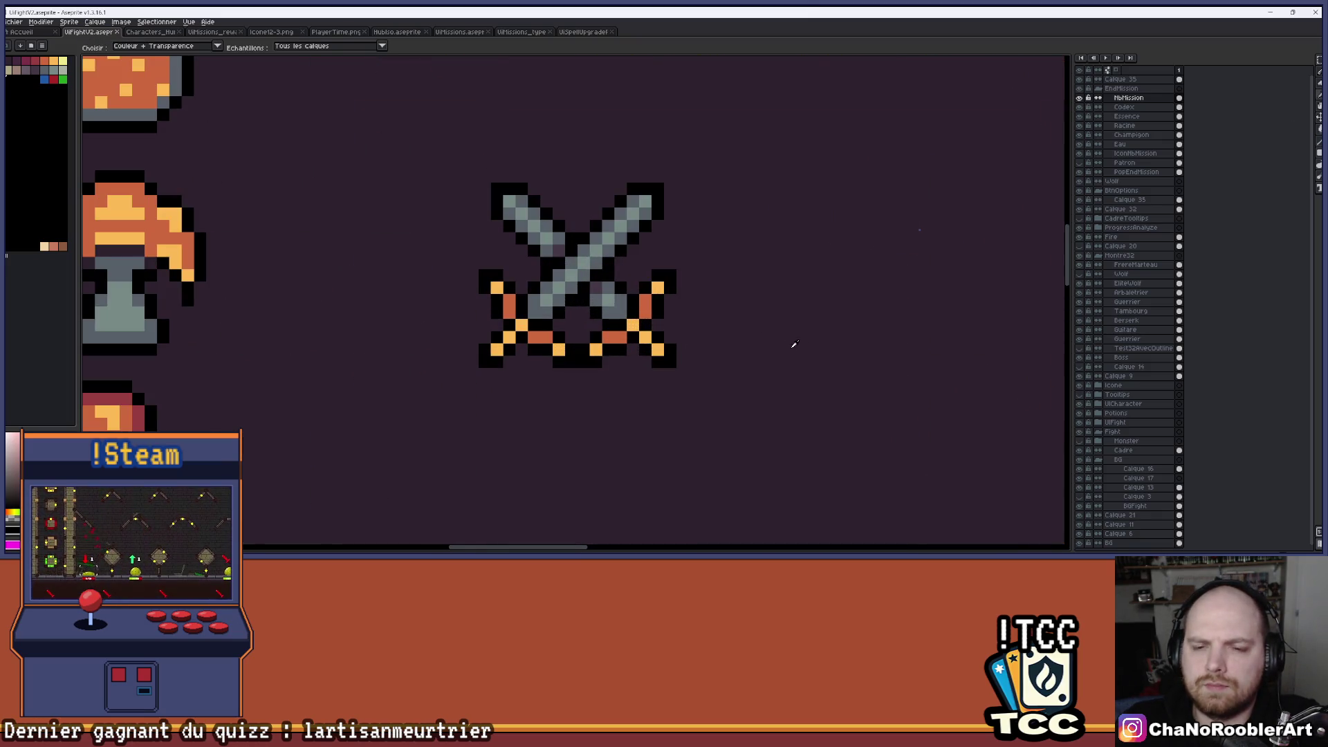
key("b")
scroll(520, 322, "down", 4)
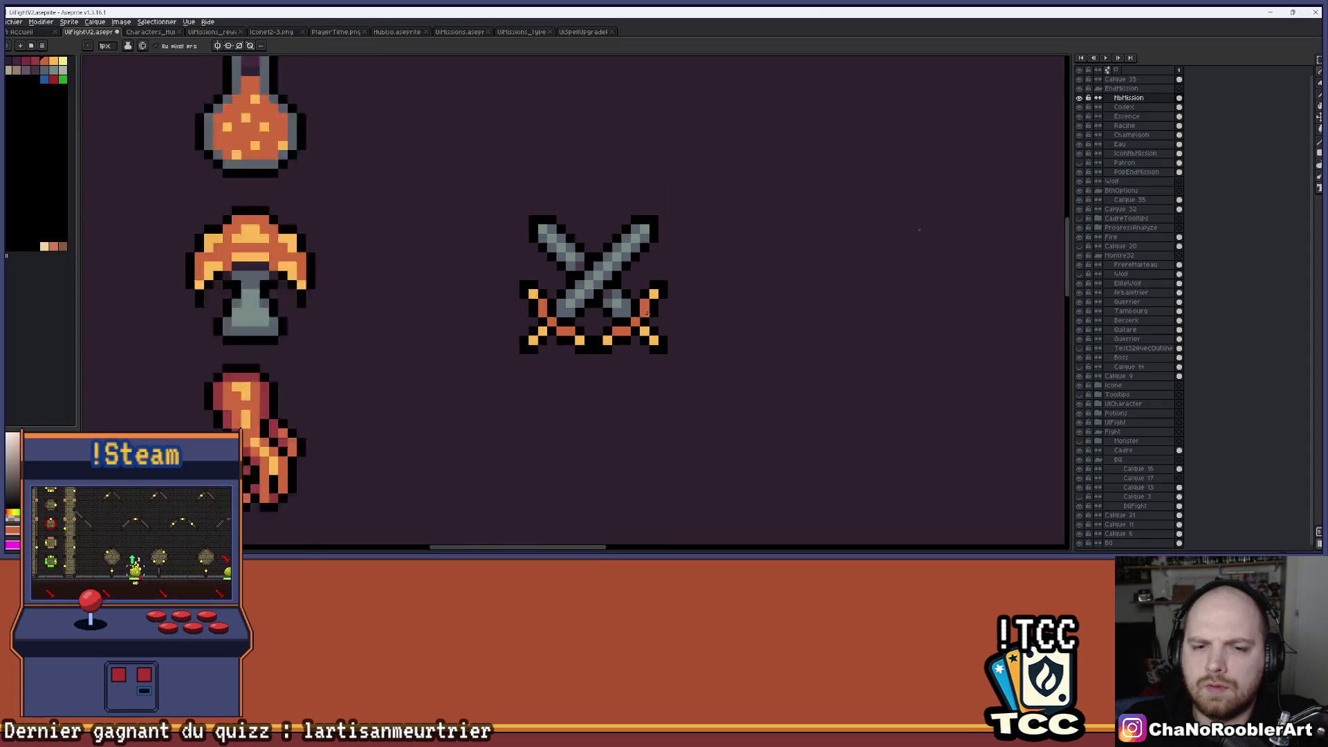
scroll(679, 323, "up", 4)
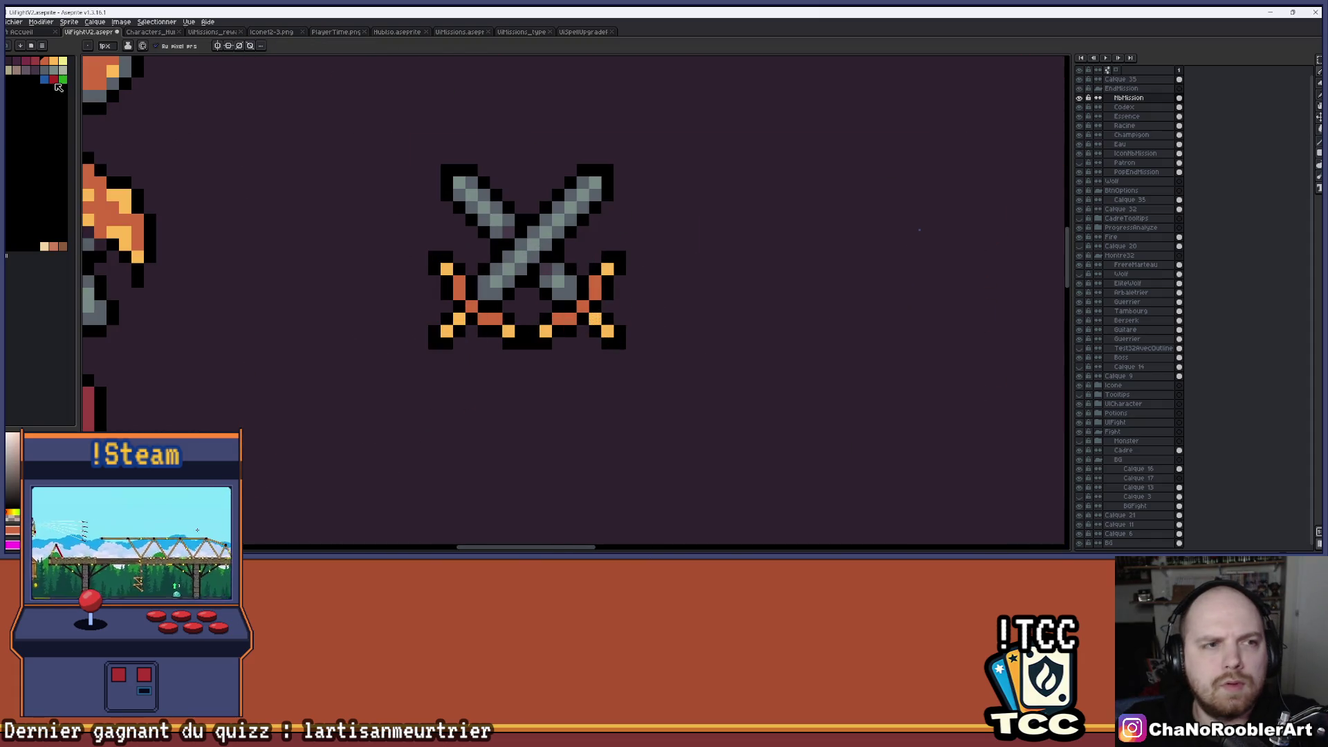
left_click(461, 303)
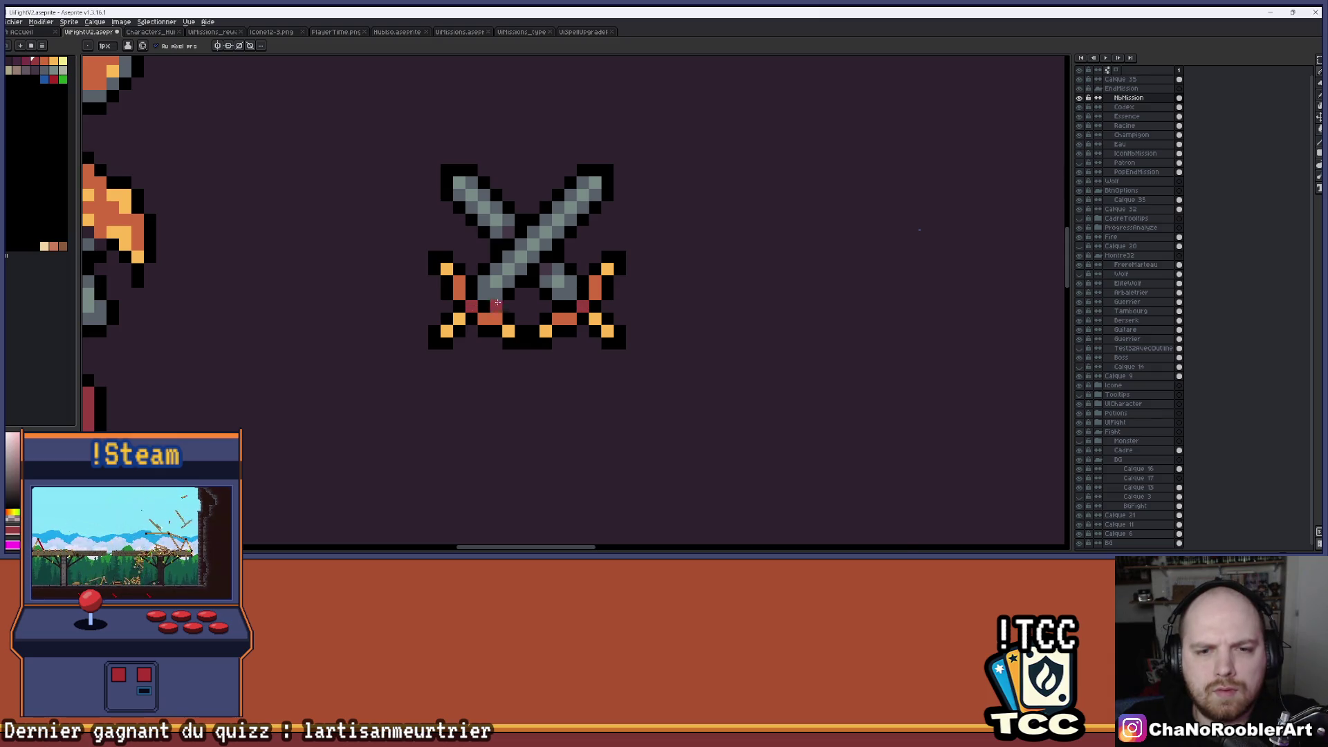
scroll(483, 305, "down", 3)
scroll(553, 290, "up", 4)
Paint the left and right guard pixels pale yellow as highlights.
left_click(63, 61)
left_click(690, 381)
left_click(467, 381)
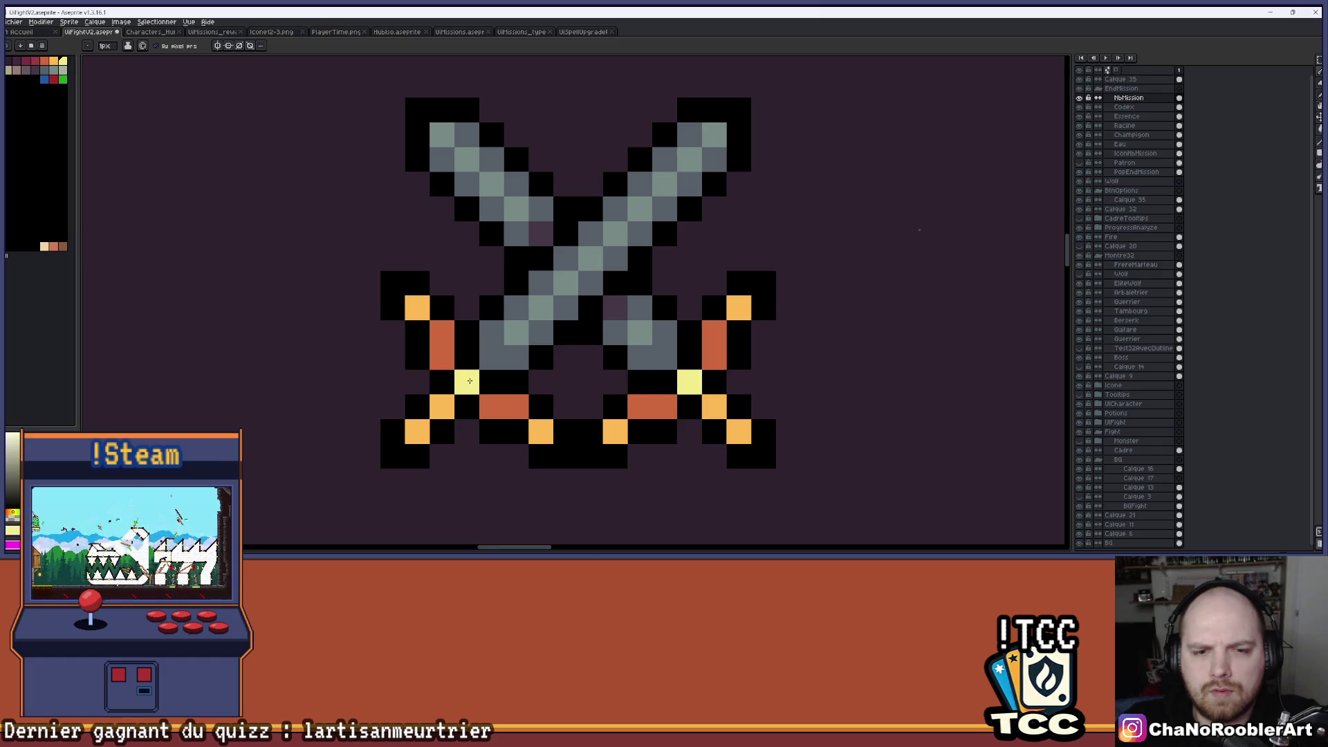
scroll(763, 411, "down", 5)
mouse_move(780, 439)
left_mouse_down()
mouse_move(705, 367)
mouse_move(654, 349)
mouse_move(625, 359)
left_mouse_up()
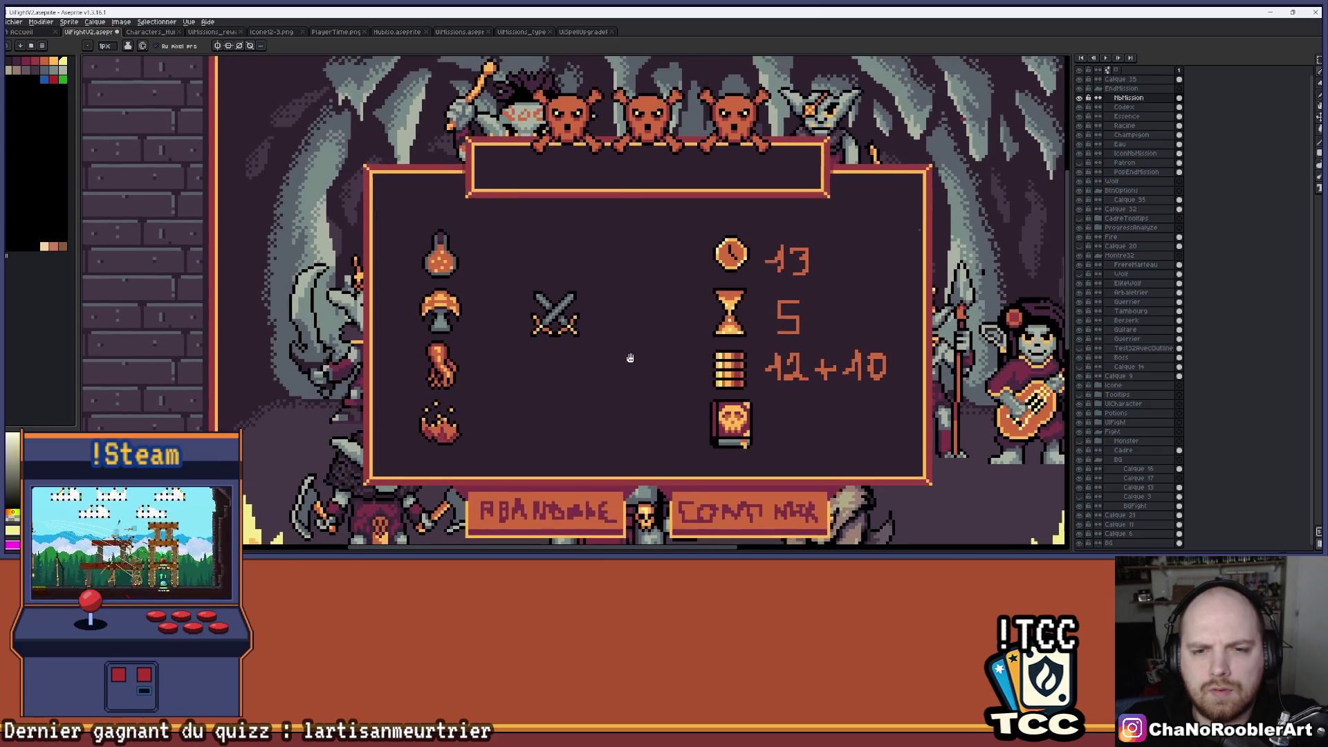
Try the crossed swords near the bottom buttons, the top-left corner and beside the potion.
left_click(1319, 121)
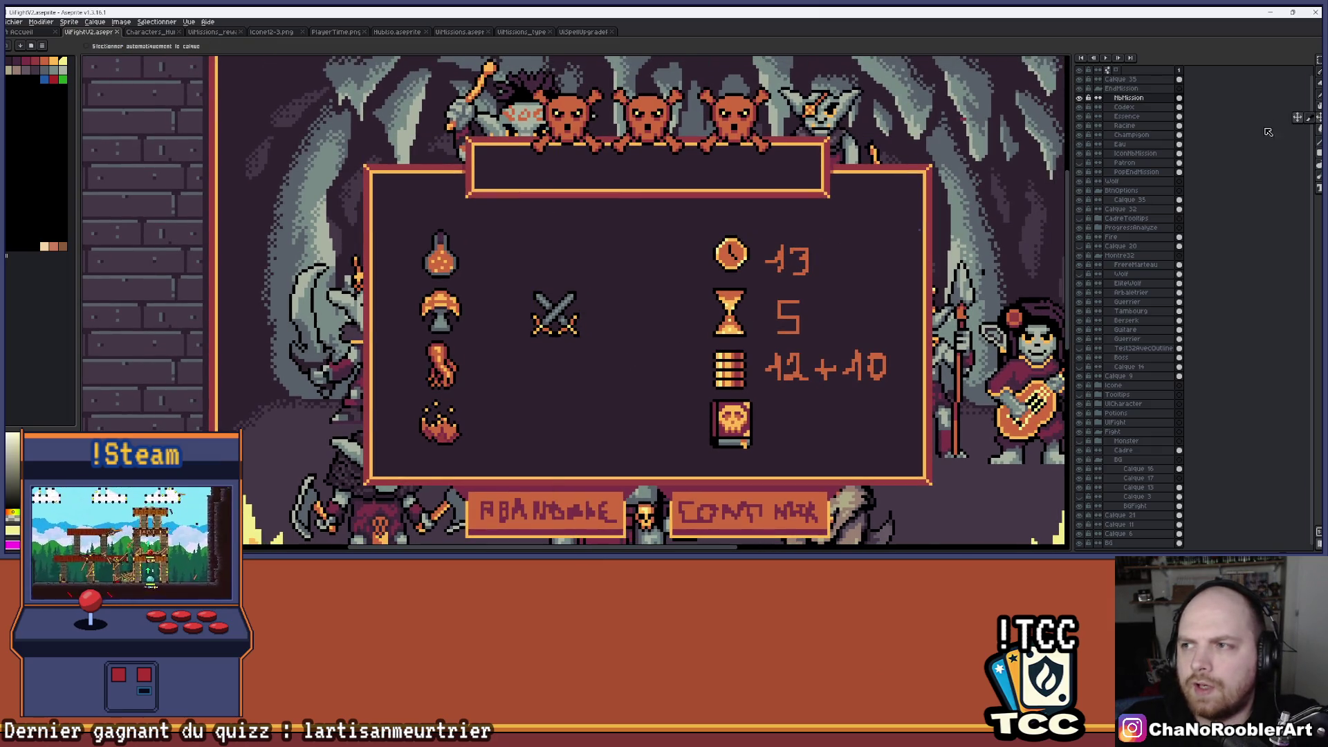
left_click_drag(580, 323, 586, 305)
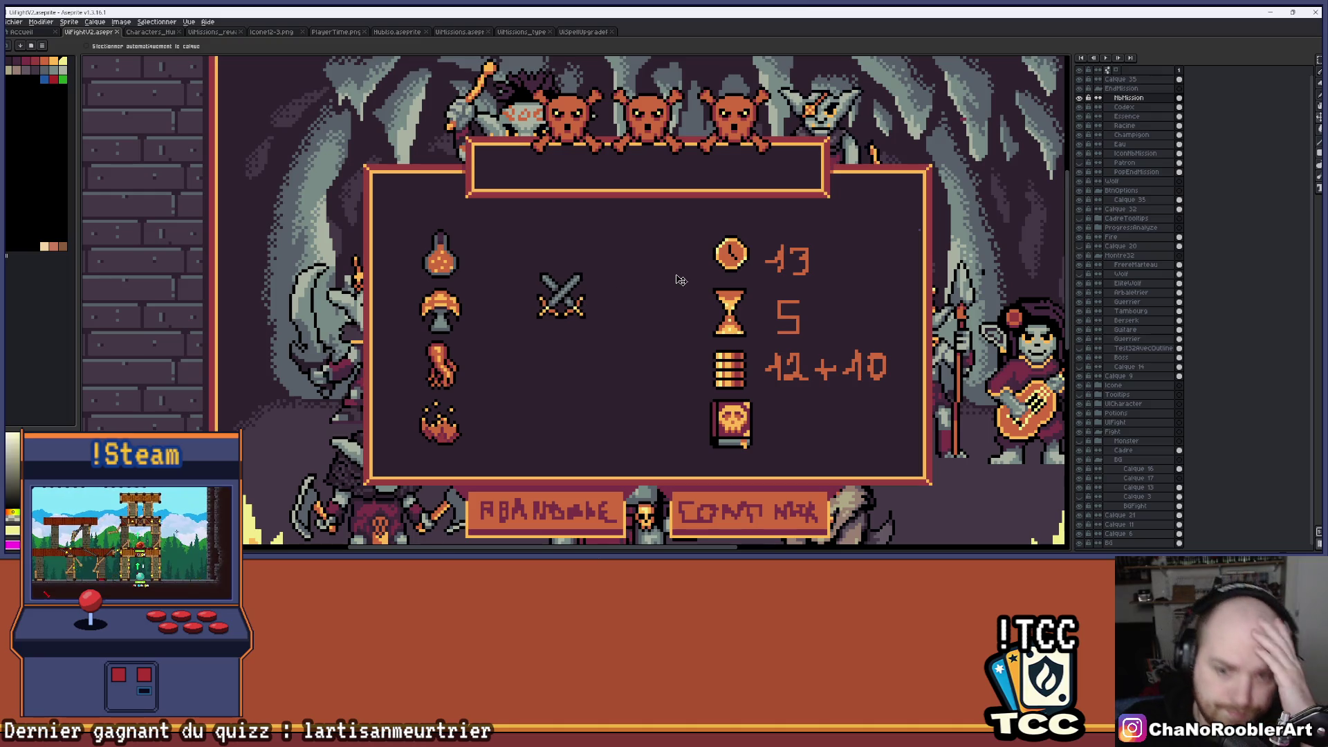
scroll(681, 280, "down", 1)
left_click_drag(620, 391, 534, 379)
mouse_move(498, 294)
left_mouse_down()
mouse_move(738, 435)
mouse_move(729, 422)
mouse_move(735, 440)
mouse_move(752, 278)
mouse_move(737, 205)
mouse_move(437, 255)
mouse_move(380, 208)
left_mouse_up()
scroll(381, 208, "up", 2)
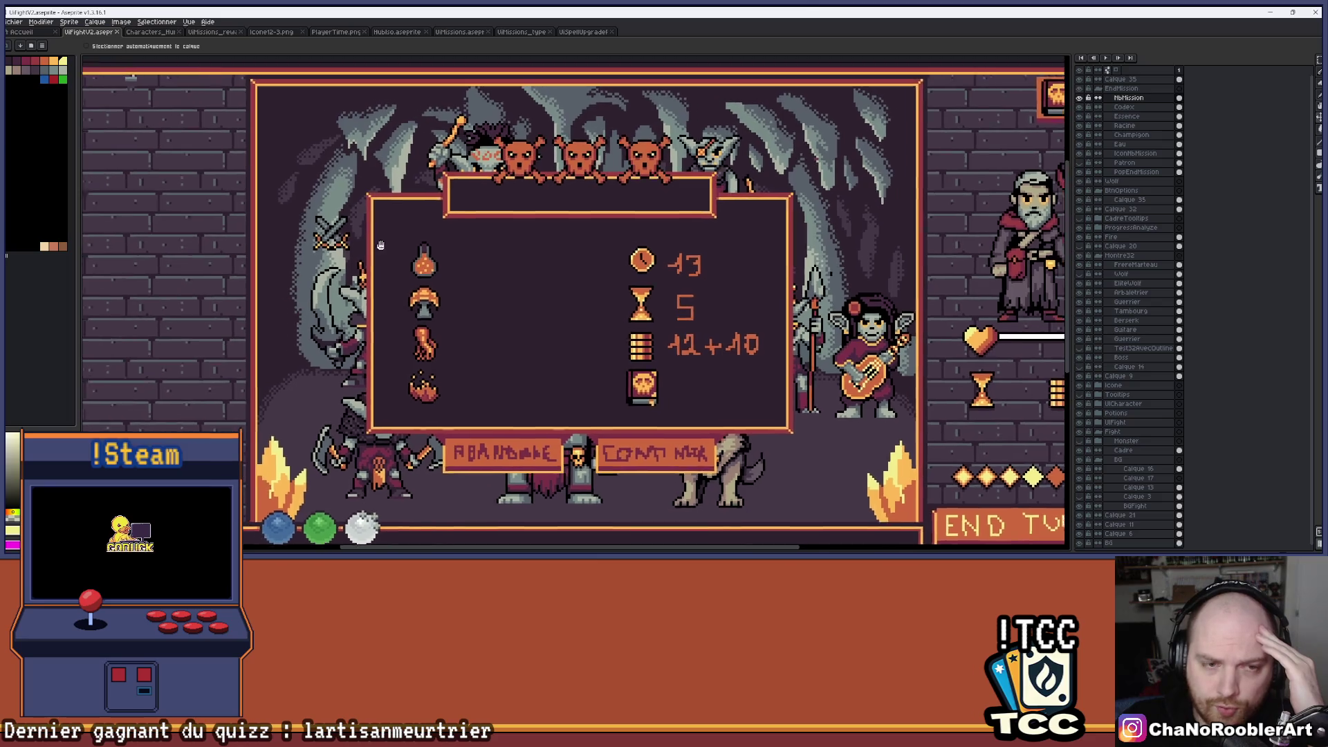
mouse_move(515, 184)
left_mouse_down()
mouse_move(470, 171)
mouse_move(453, 277)
left_mouse_up()
scroll(548, 306, "up", 1)
scroll(553, 392, "down", 1)
scroll(486, 444, "down", 1)
scroll(451, 199, "up", 1)
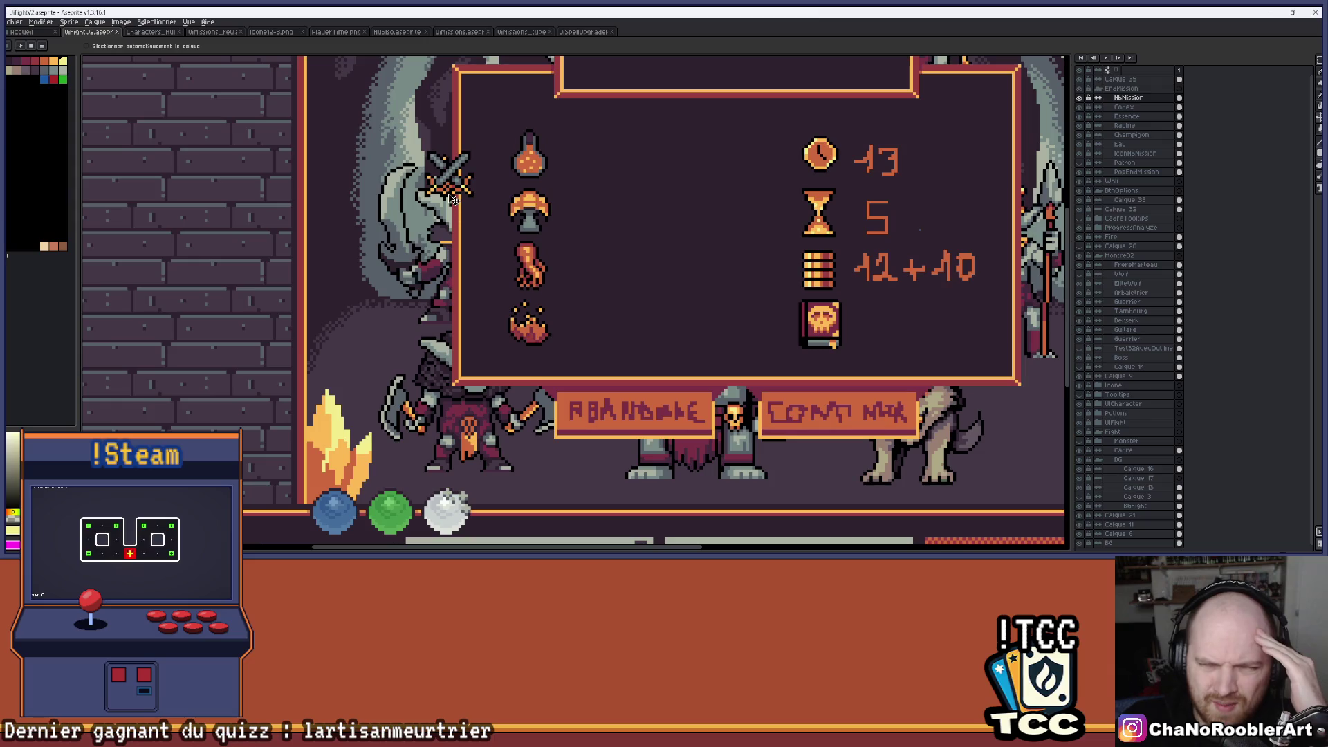
Try the swords at the lower-left edge, then settle them beside the hourglass.
mouse_move(457, 178)
left_mouse_down()
mouse_move(650, 287)
mouse_move(621, 371)
mouse_move(510, 385)
mouse_move(570, 375)
mouse_move(704, 265)
mouse_move(548, 341)
mouse_move(303, 165)
mouse_move(884, 267)
mouse_move(789, 289)
mouse_move(699, 340)
mouse_move(365, 299)
mouse_move(548, 263)
mouse_move(568, 412)
mouse_move(415, 412)
mouse_move(554, 391)
mouse_move(465, 430)
mouse_move(435, 420)
mouse_move(435, 366)
mouse_move(510, 397)
left_mouse_up()
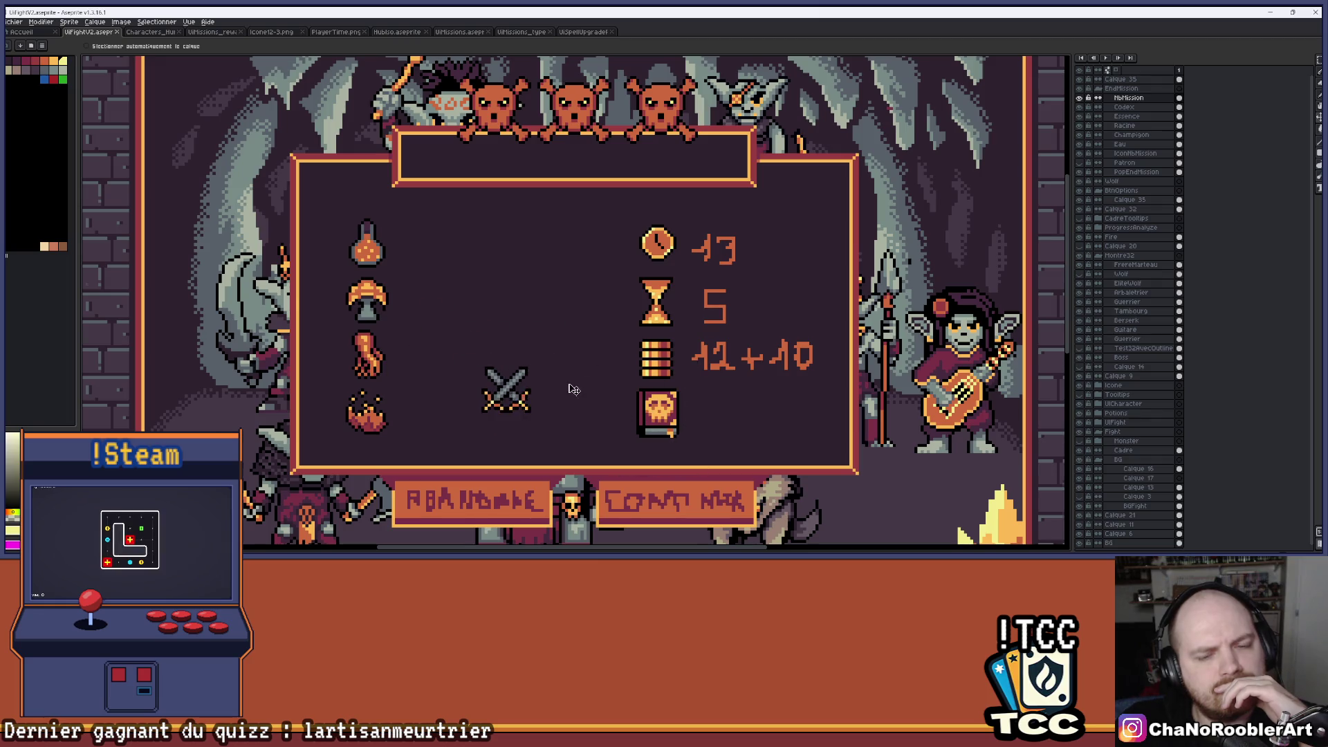
scroll(572, 385, "down", 1)
scroll(638, 406, "up", 1)
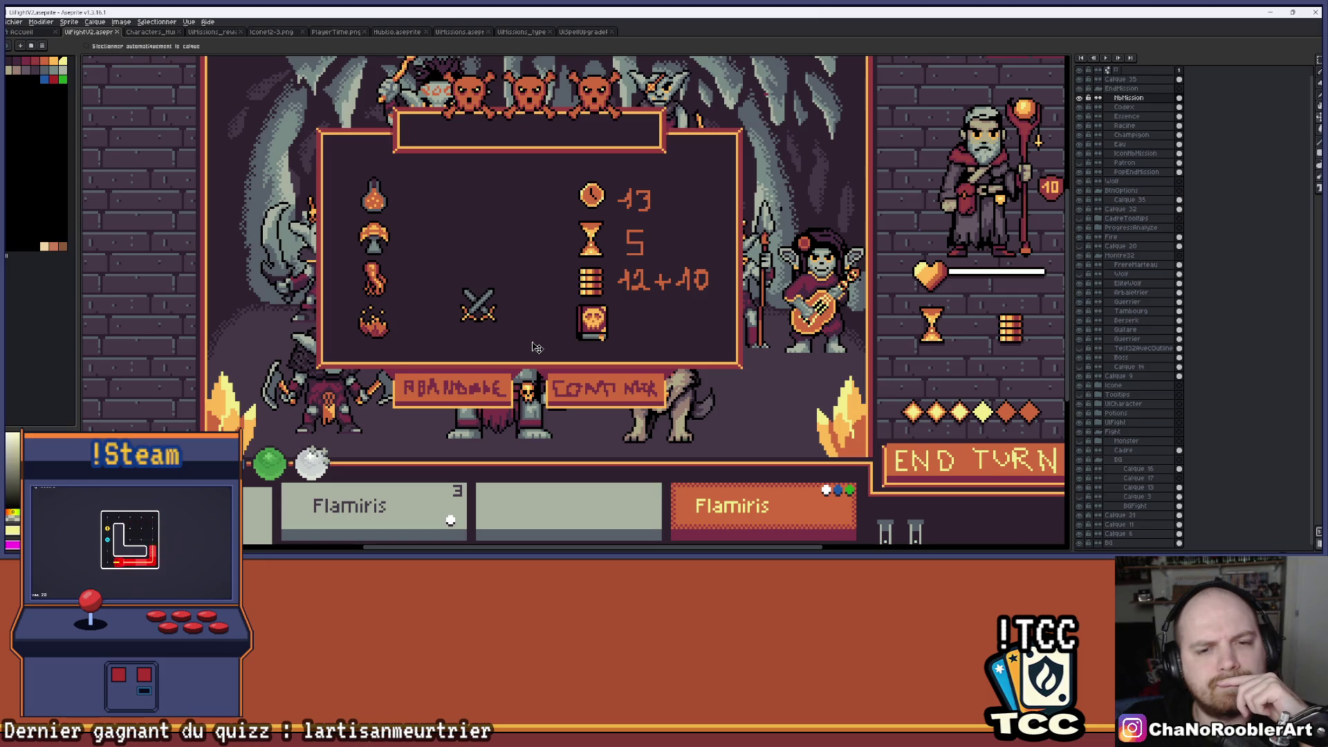
mouse_move(486, 316)
left_mouse_down()
mouse_move(467, 263)
mouse_move(498, 234)
mouse_move(499, 264)
left_mouse_up()
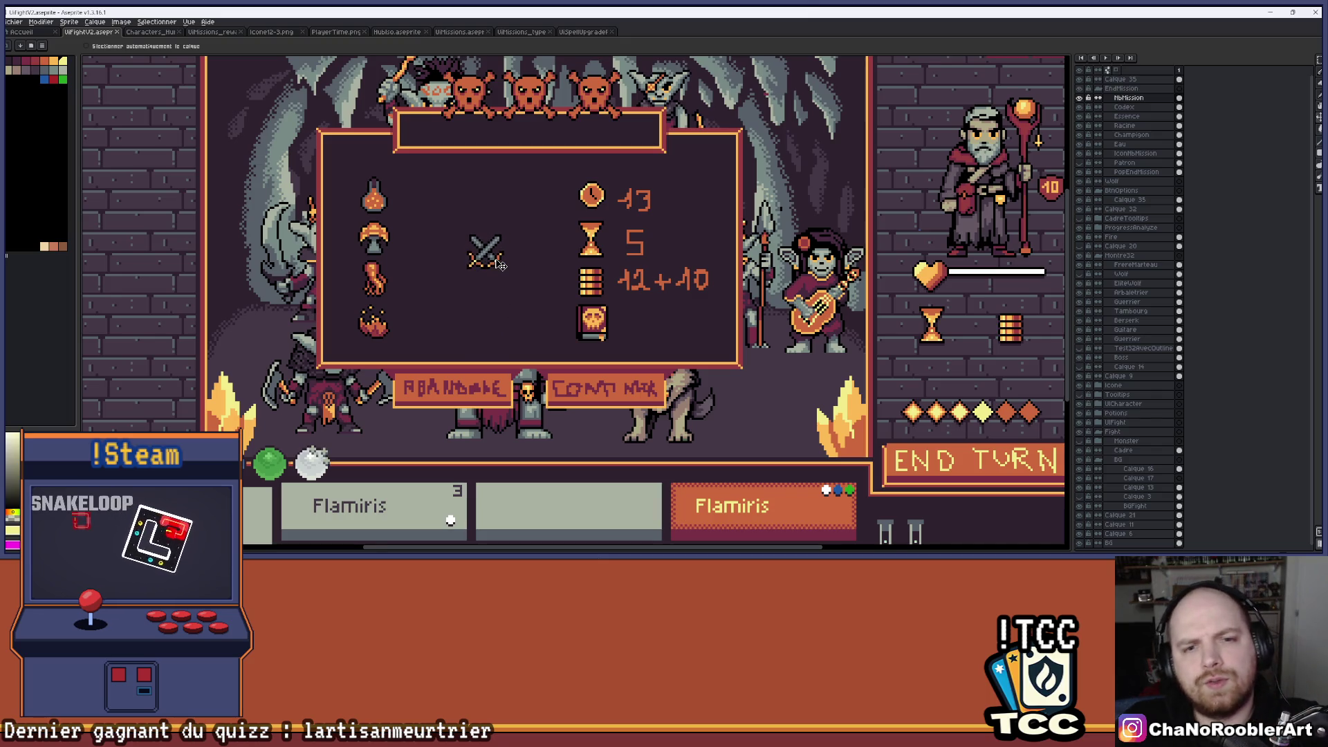
scroll(500, 264, "up", 1)
Select the crossed swords with the rectangular marquee.
left_click(1316, 62)
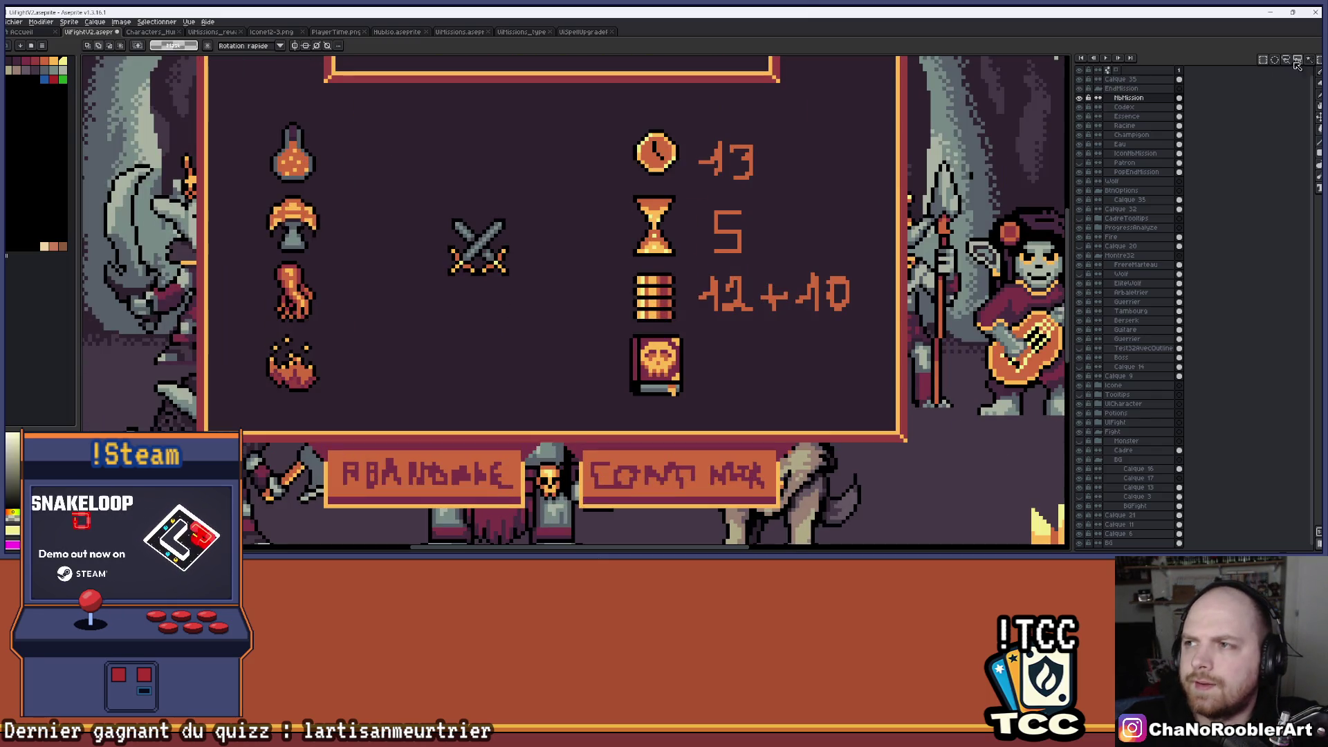
scroll(542, 192, "up", 1)
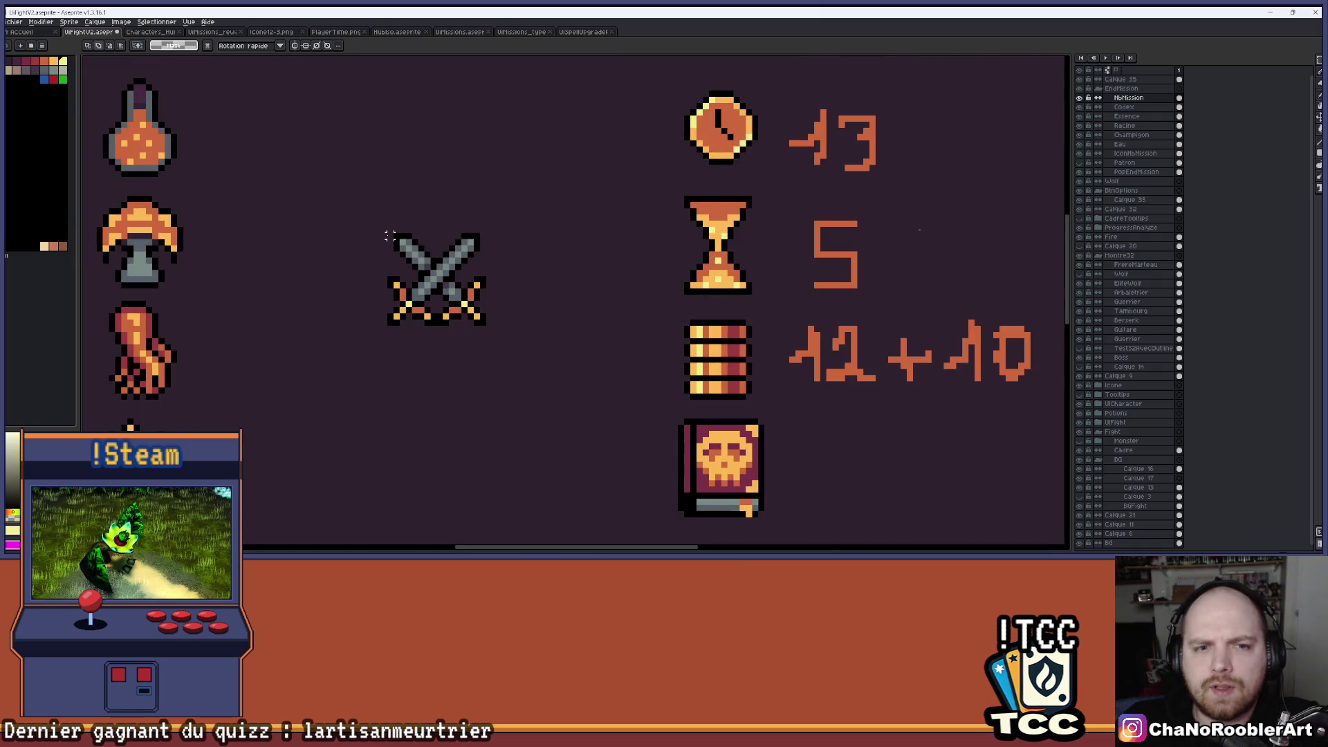
left_click_drag(389, 228, 487, 326)
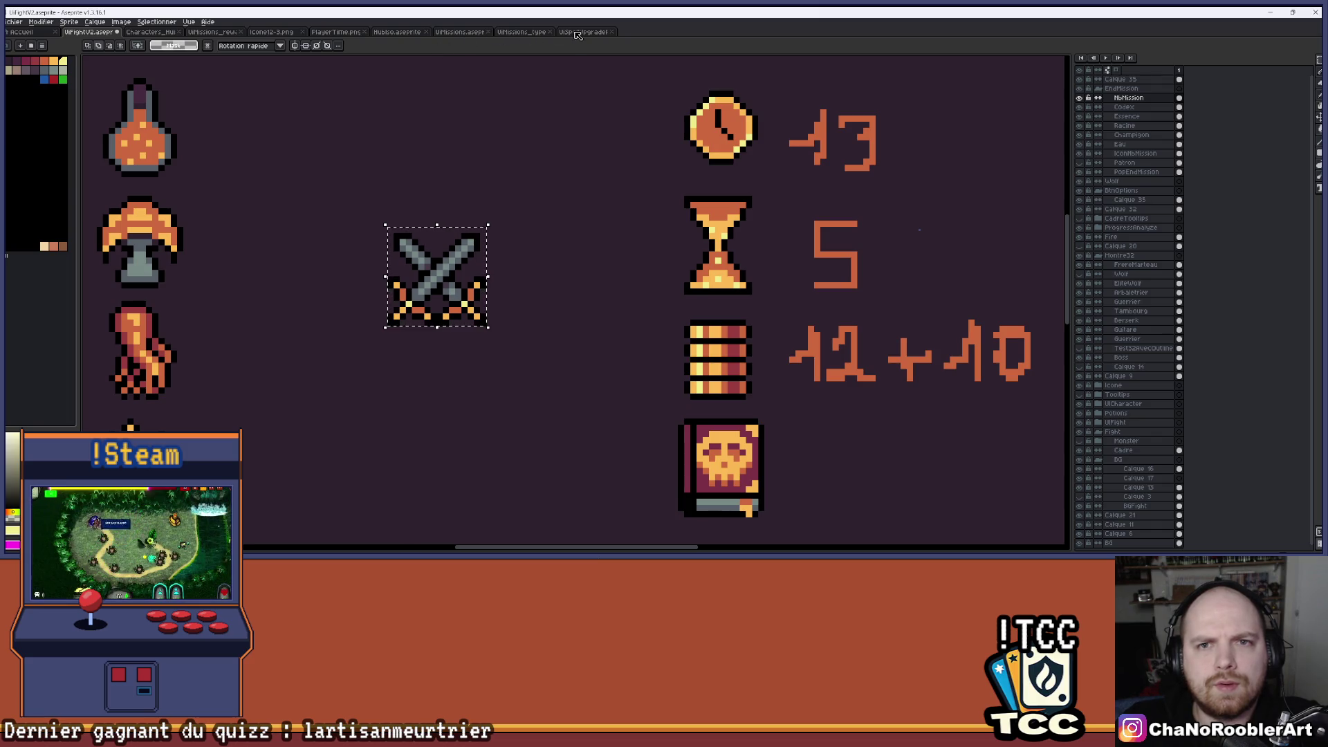
Look through the open sprite files and bring up the UIMissions sheet.
left_click(271, 31)
left_click(335, 32)
left_click(396, 32)
left_click(462, 32)
scroll(462, 192, "up", 4)
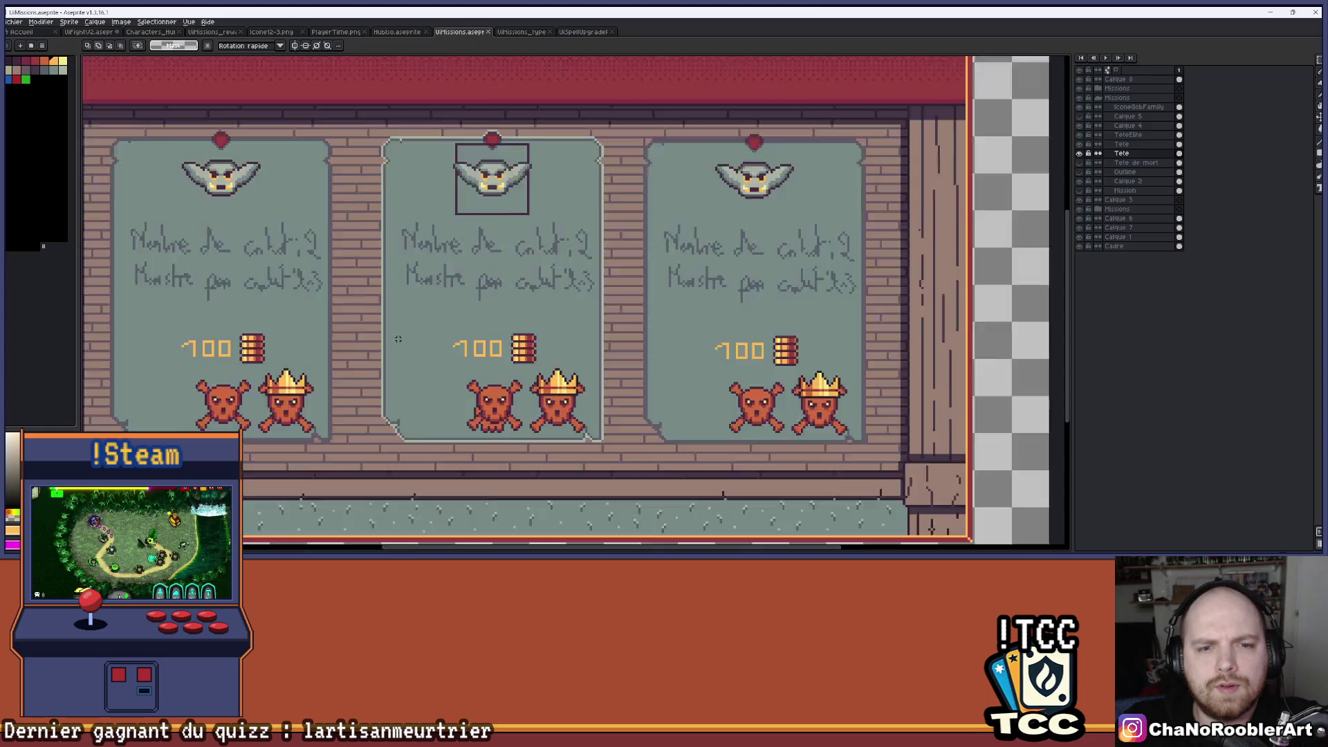
Paste the crossed swords onto the middle mission card over its battle-count text.
key("ctrl+v")
left_click_drag(462, 192, 473, 231)
key("Return")
scroll(473, 232, "down", 2)
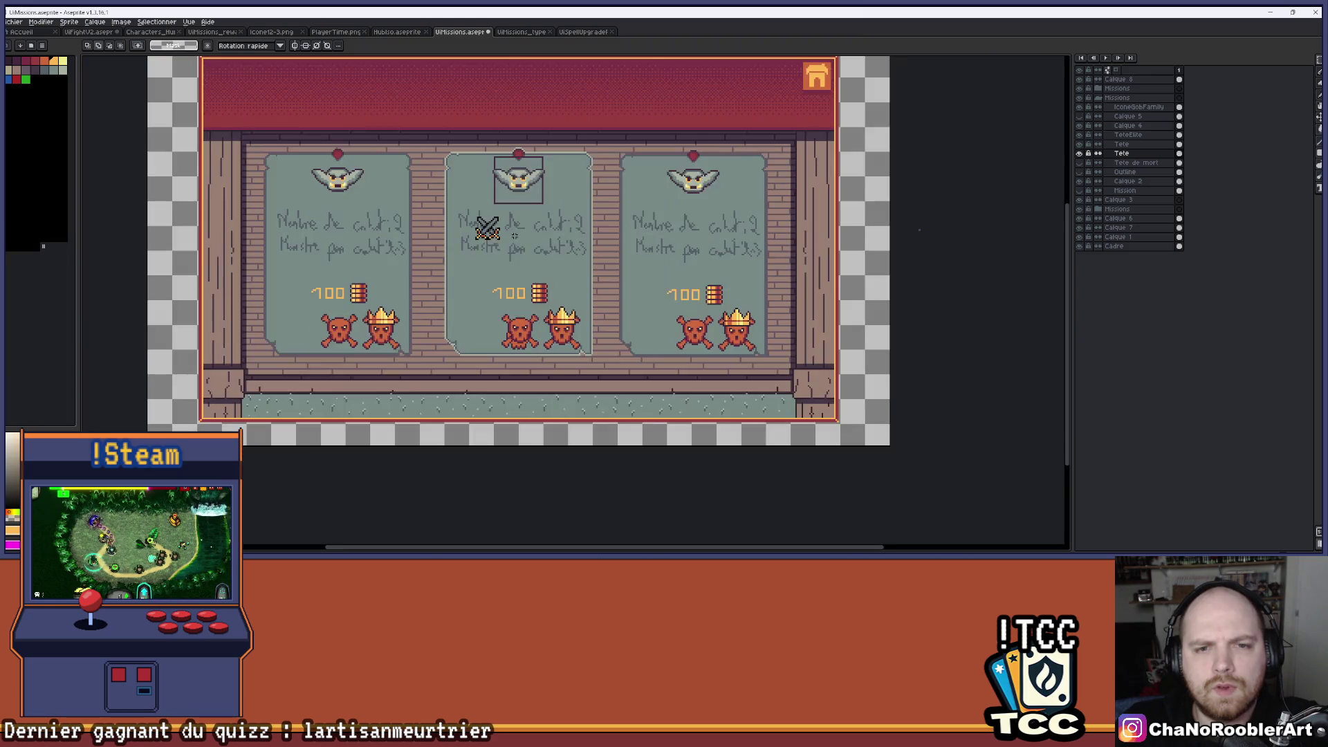
scroll(467, 225, "up", 4)
scroll(468, 220, "down", 1)
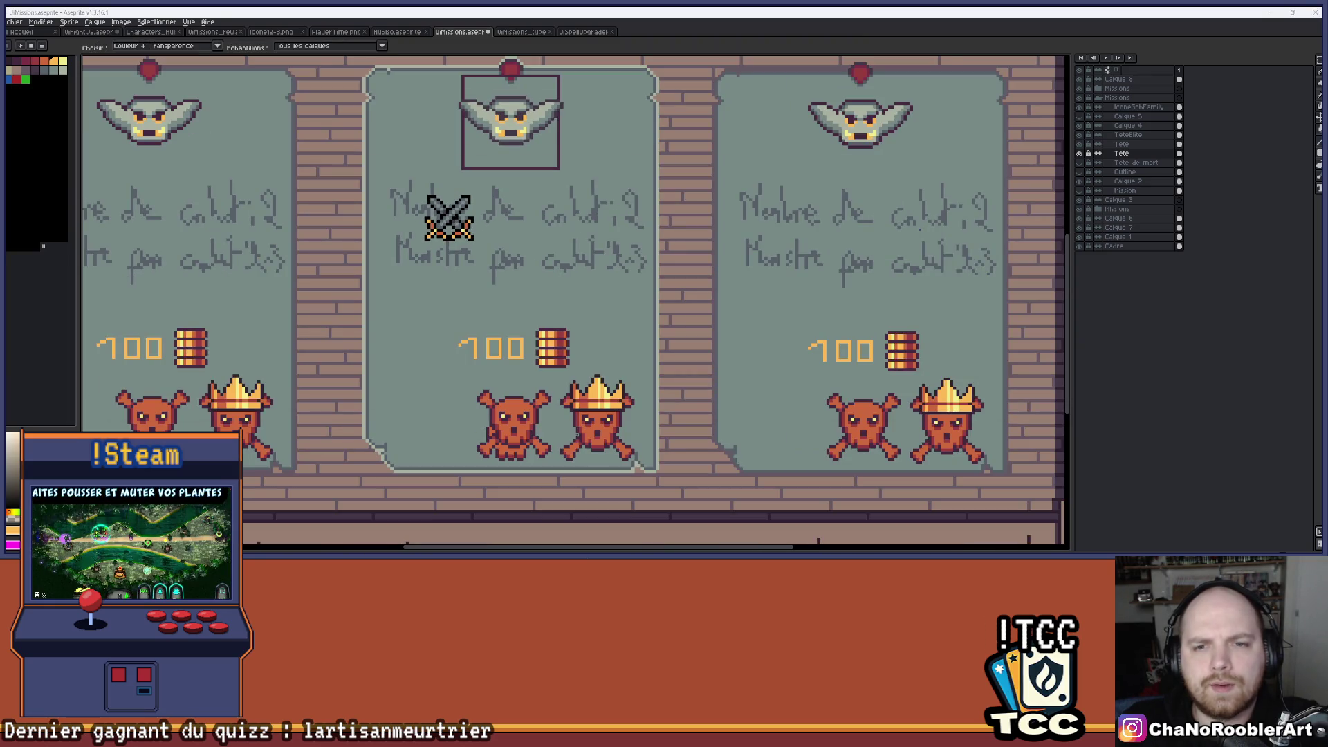
key("alt+Tab")
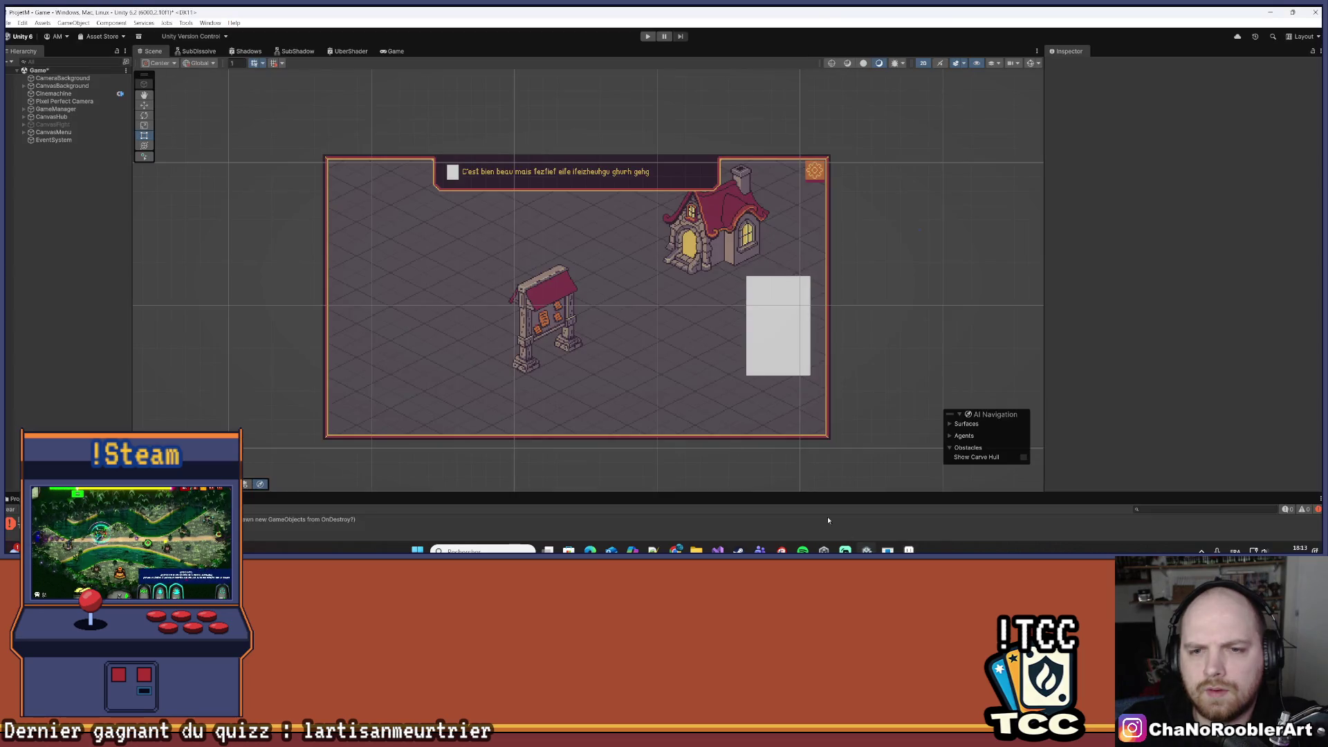
Play the game, Continue, open the notice board's 'Choosing a mission' panel, then stop.
left_click(648, 37)
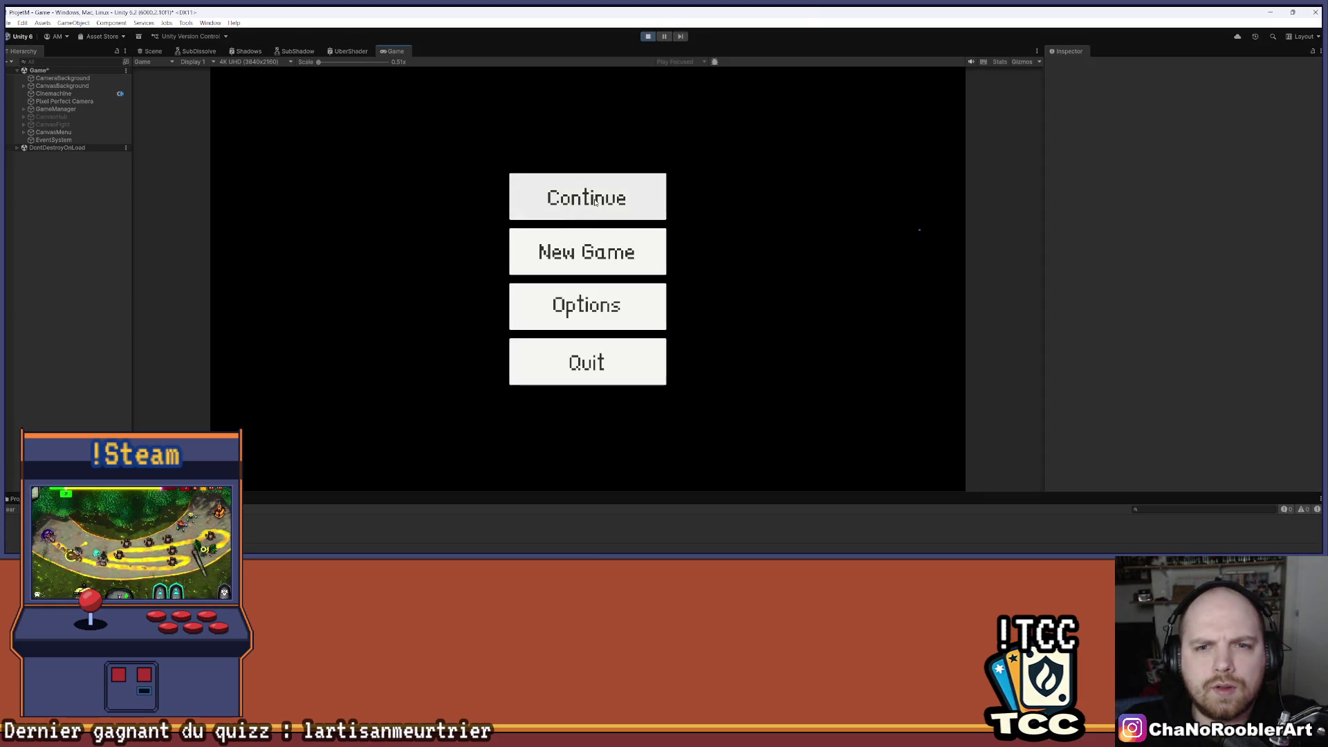
left_click(588, 197)
left_click(592, 238)
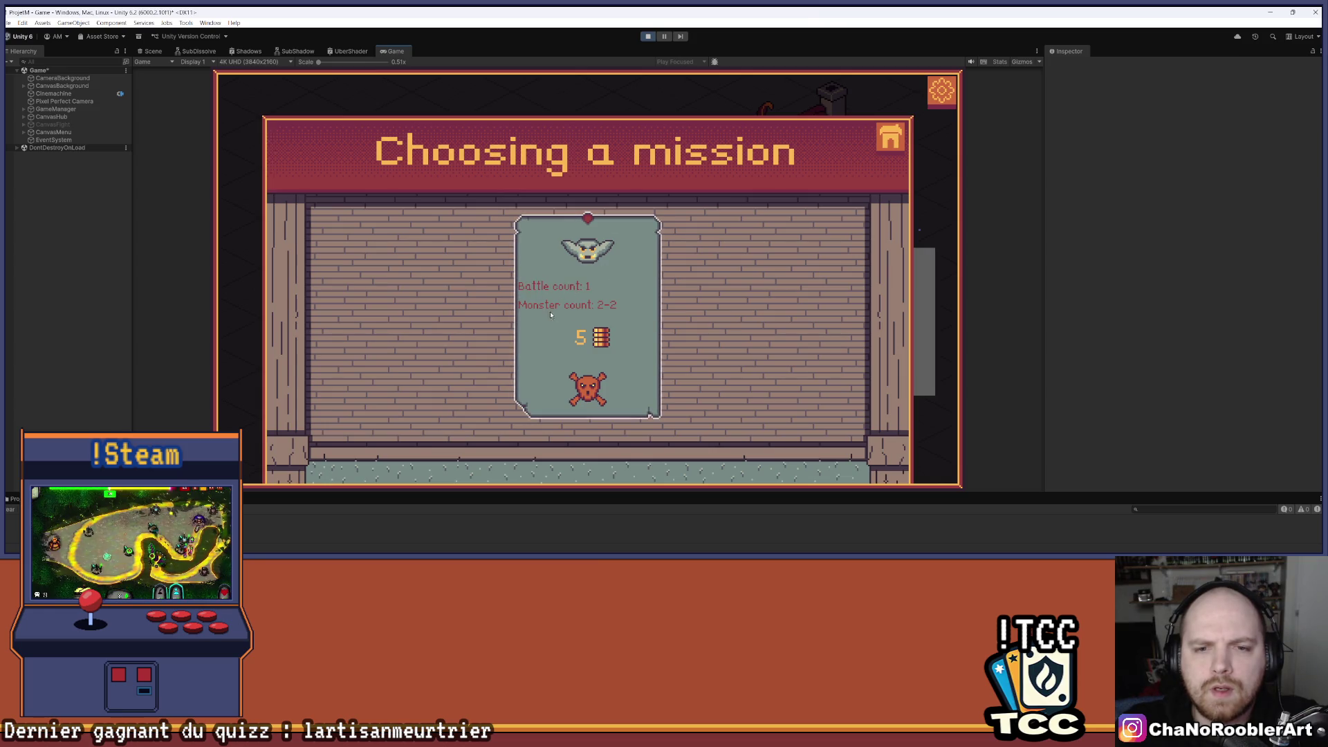
left_click(647, 36)
key("alt+Tab")
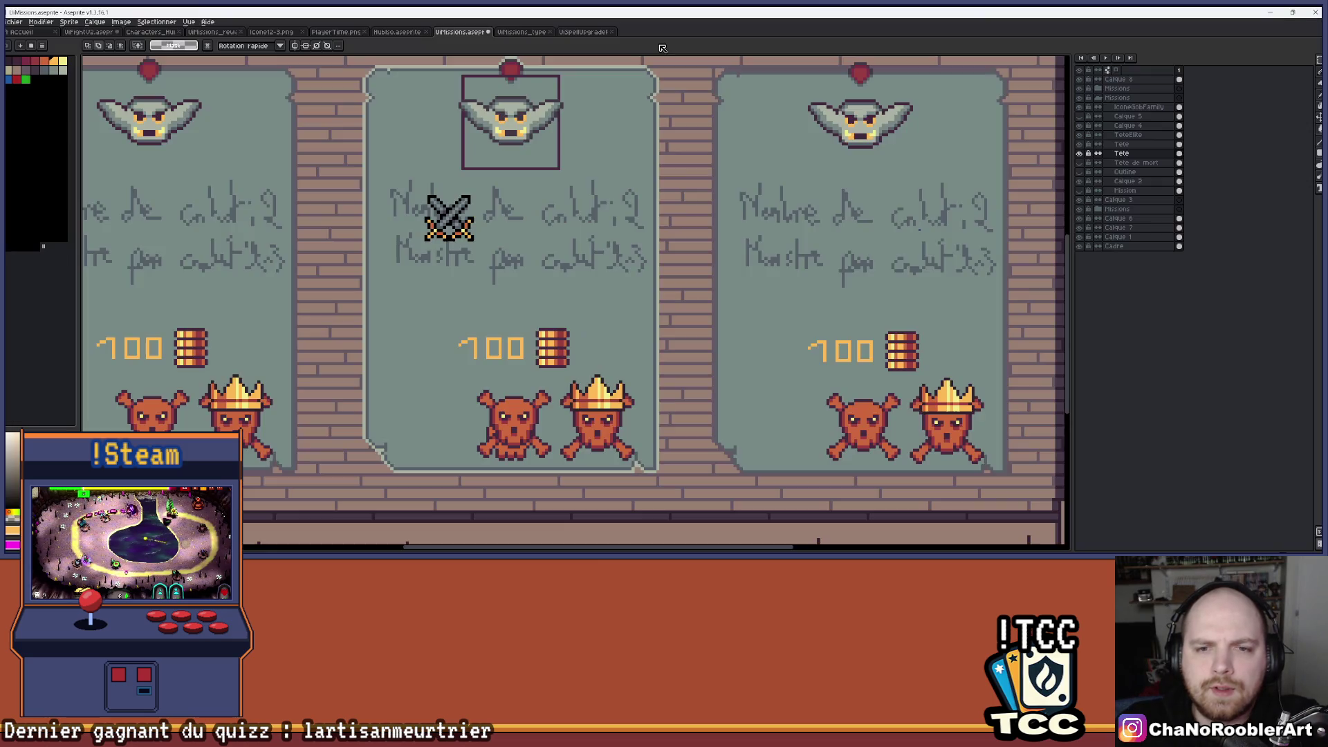
Open the UIFightV2 sheet and frame the end-of-mission panel to review the crossed swords.
scroll(626, 376, "down", 4)
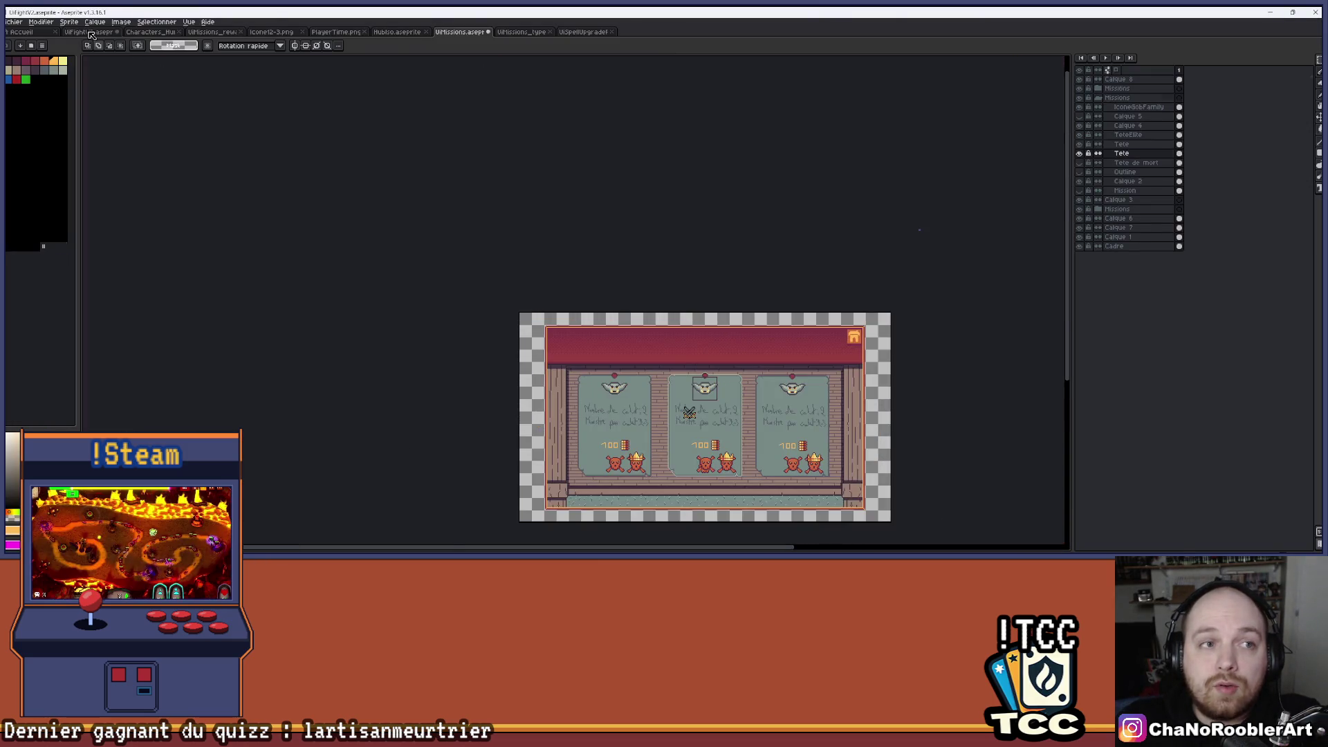
left_click(90, 33)
scroll(694, 303, "down", 2)
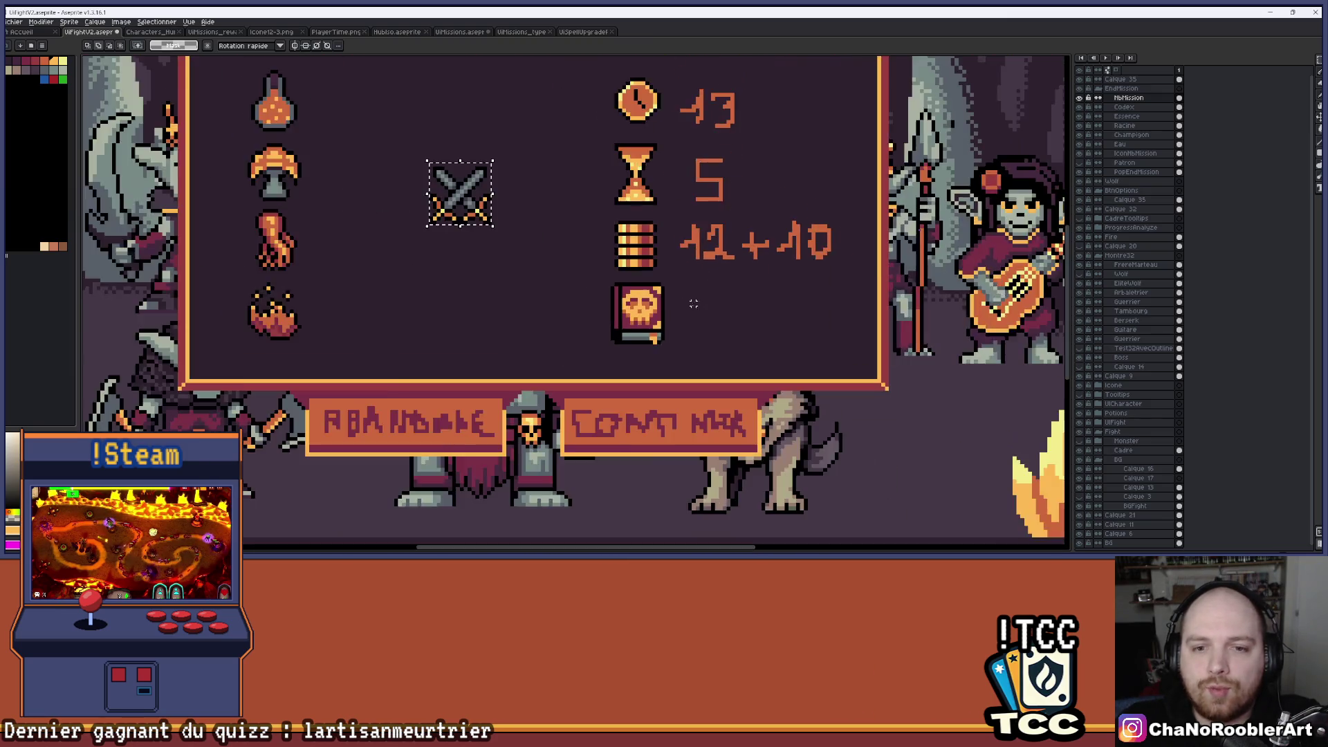
scroll(694, 303, "down", 5)
scroll(598, 315, "up", 2)
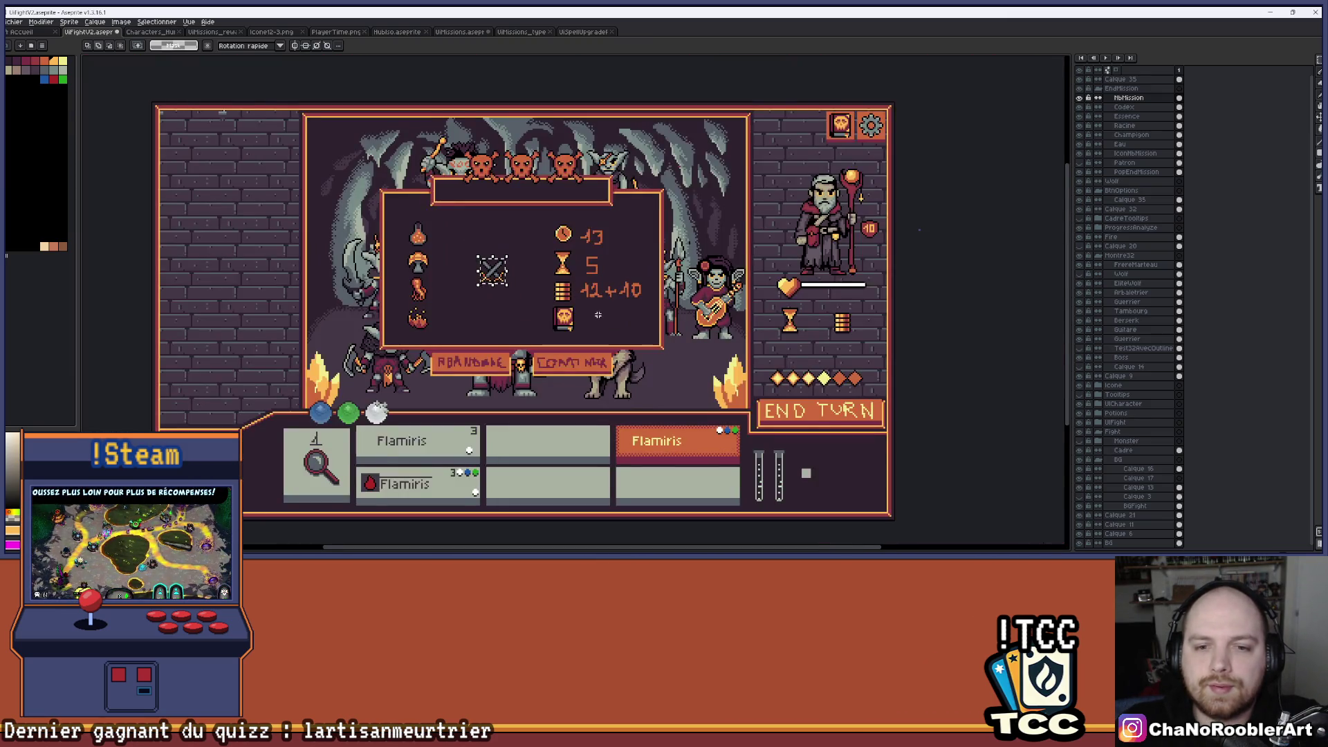
left_click_drag(598, 315, 647, 287)
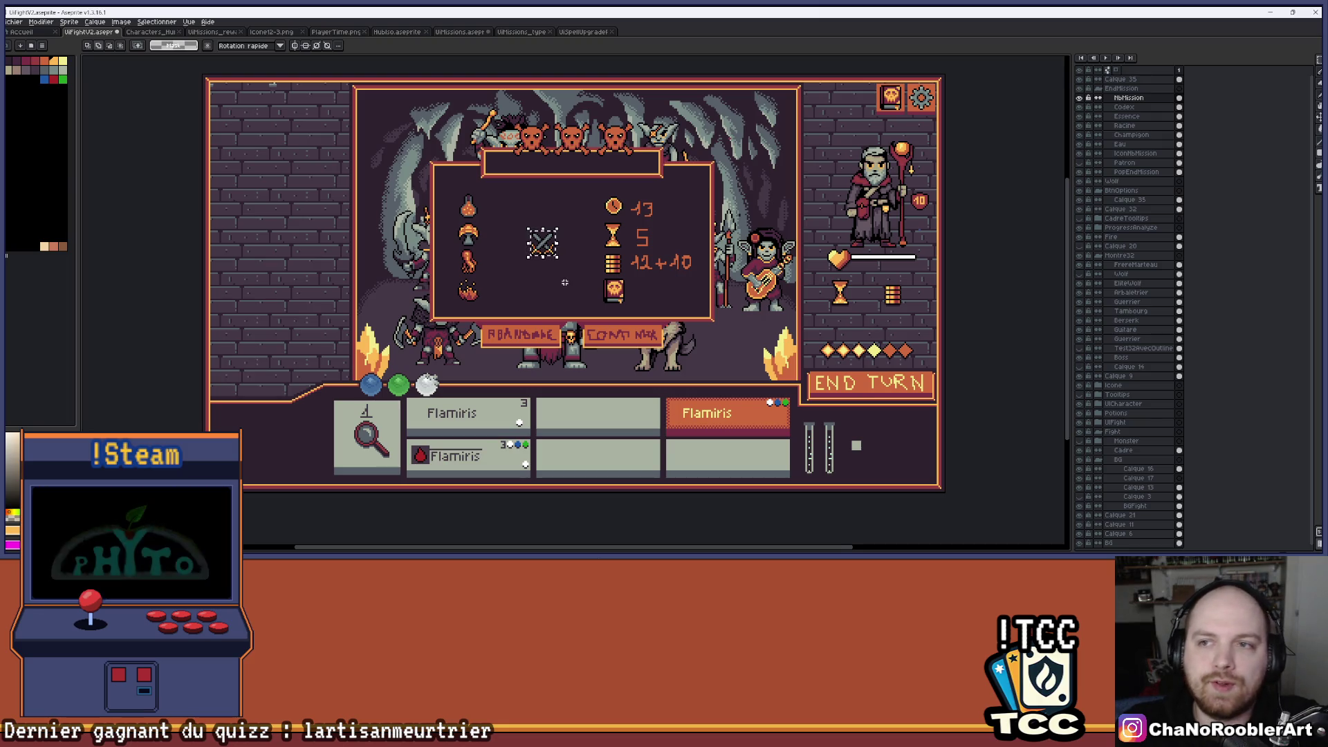
scroll(565, 282, "up", 2)
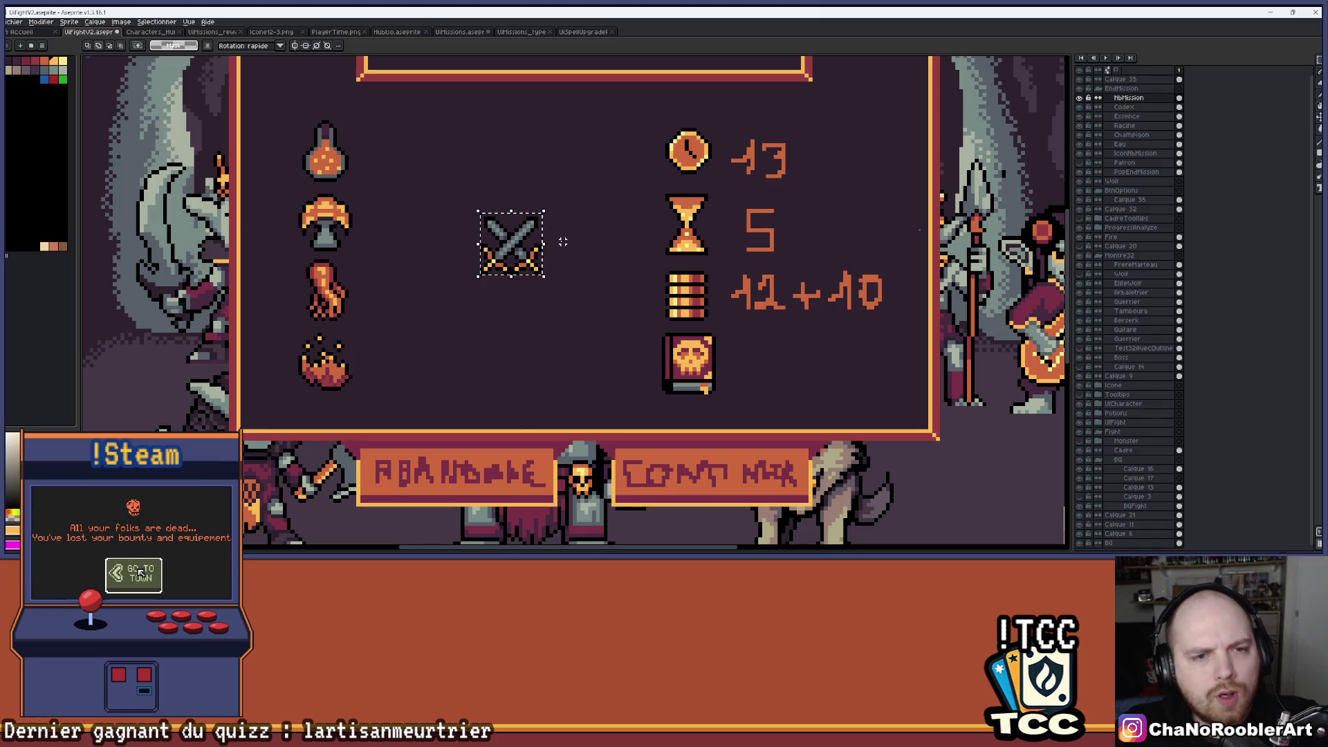
key("alt+Tab")
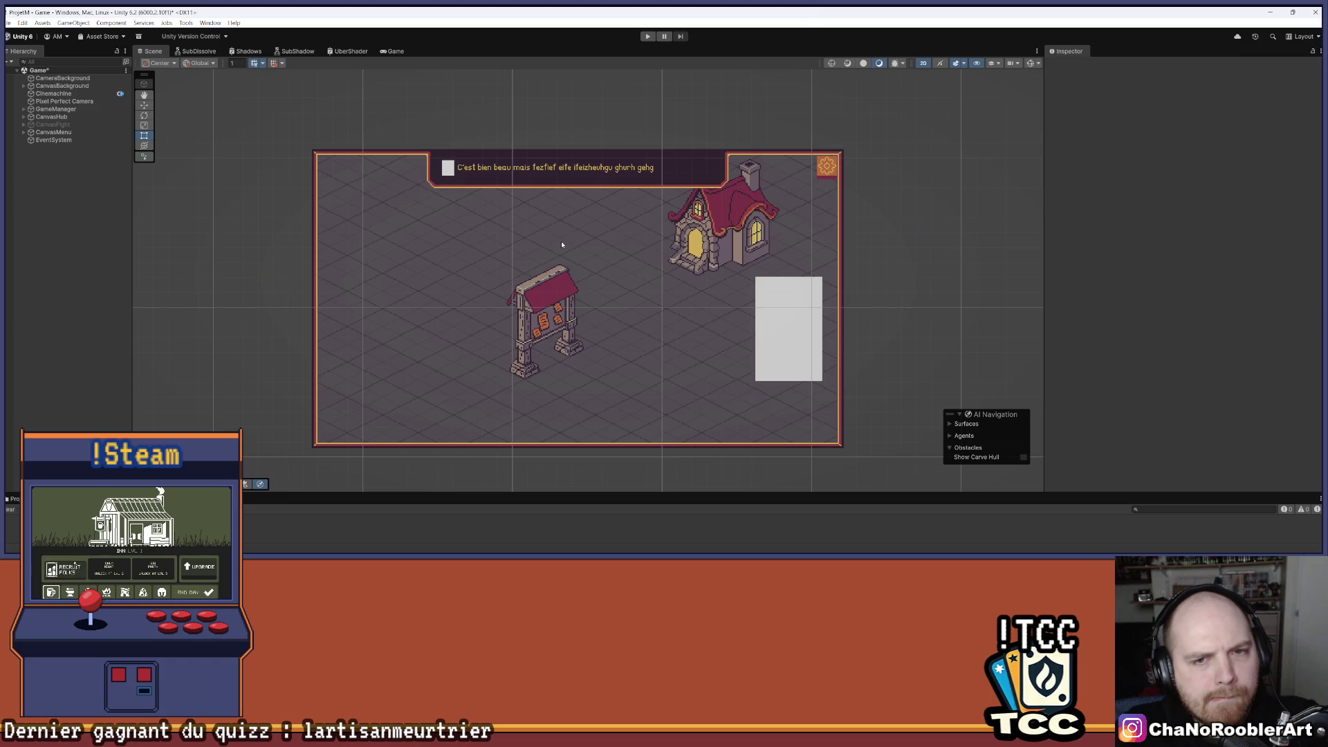
Switch from the Unity editor back to Aseprite with Alt+Tab.
key("alt+Tab")
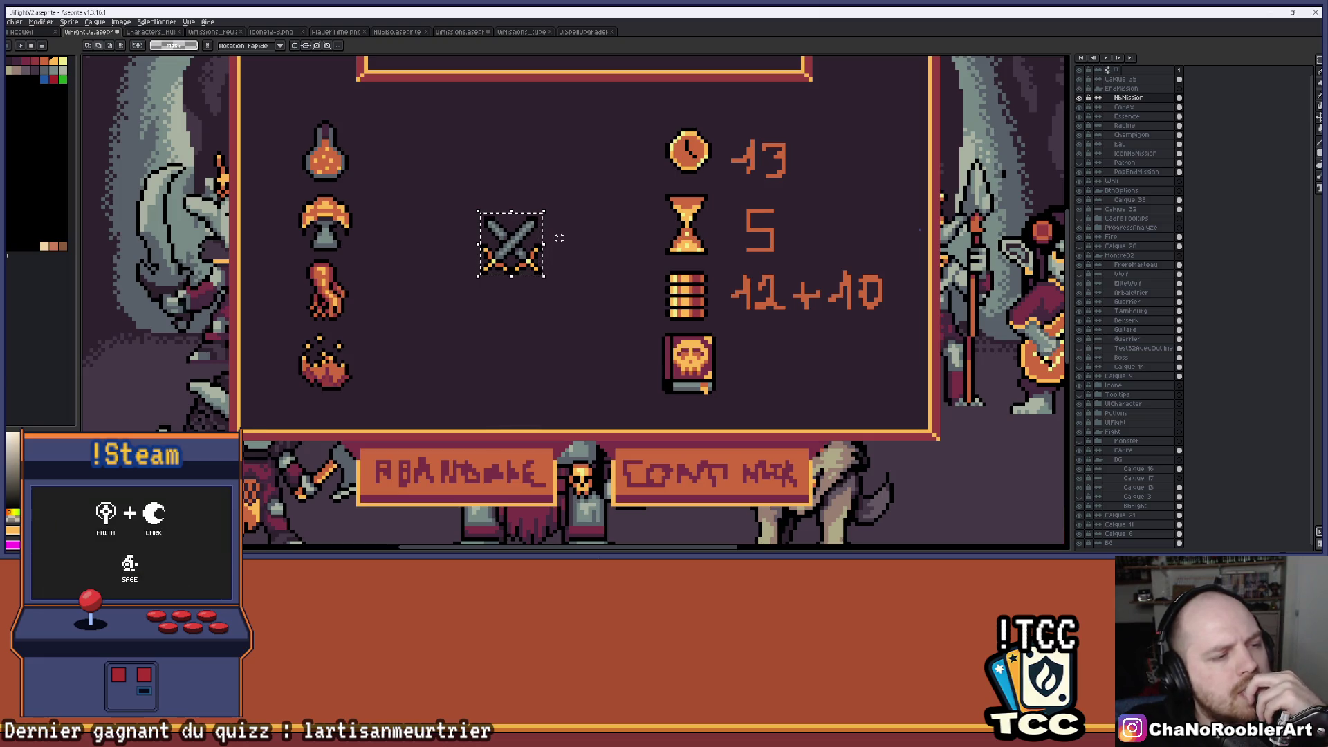
Drag the selected crossed swords from the panel centre to its top-right corner beside the title box.
scroll(560, 235, "down", 3)
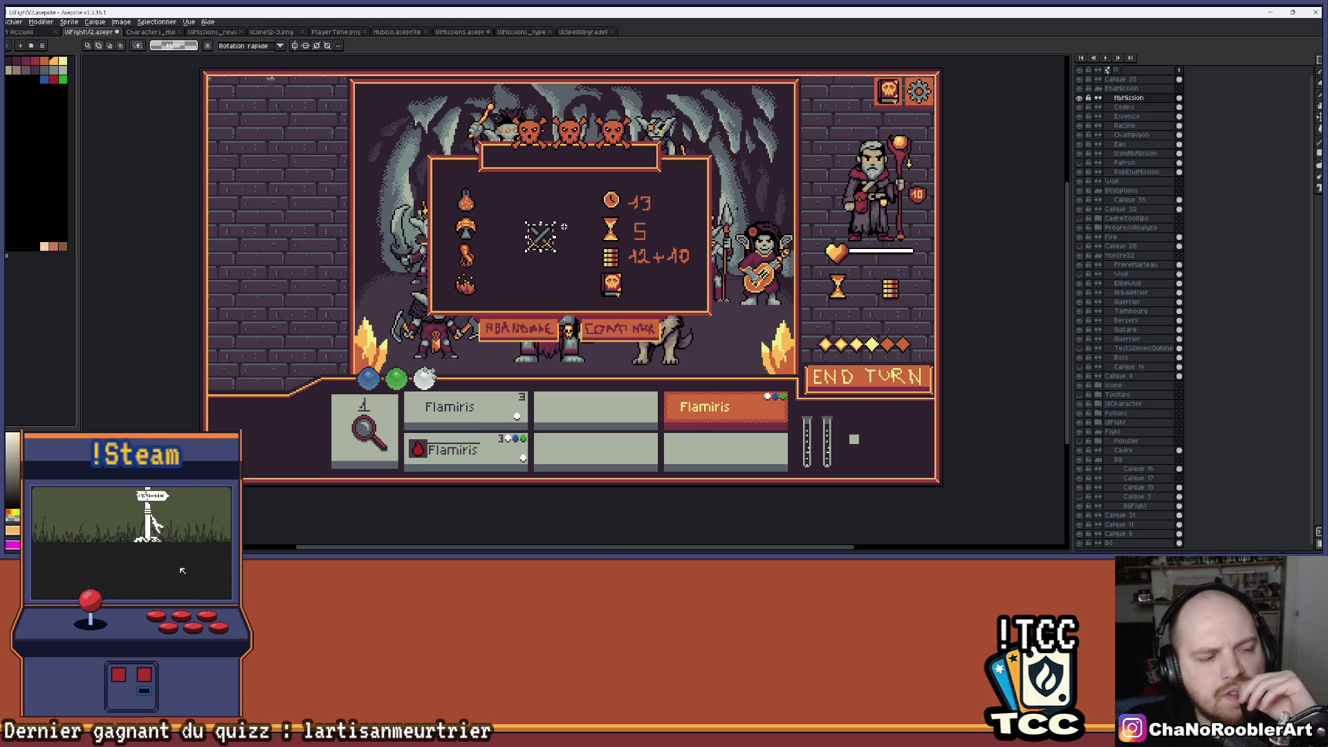
scroll(557, 237, "up", 2)
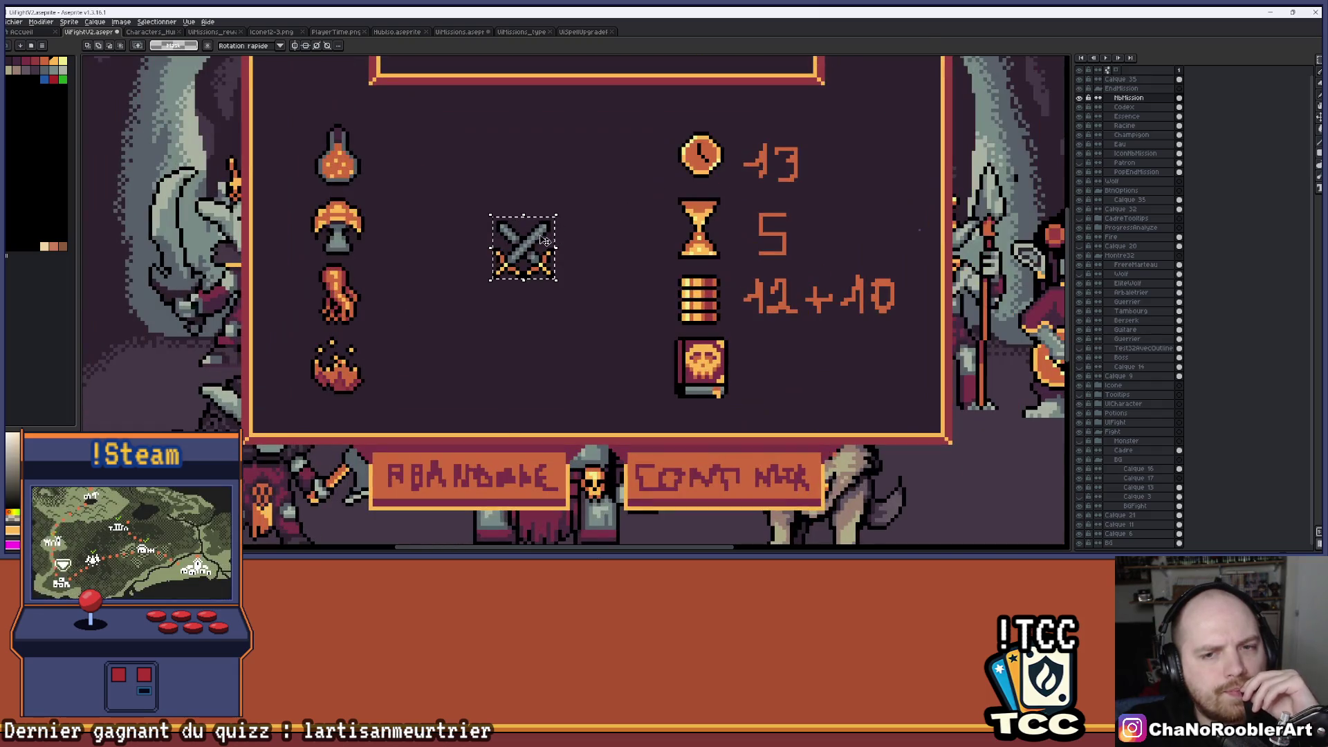
left_click_drag(540, 203, 519, 231)
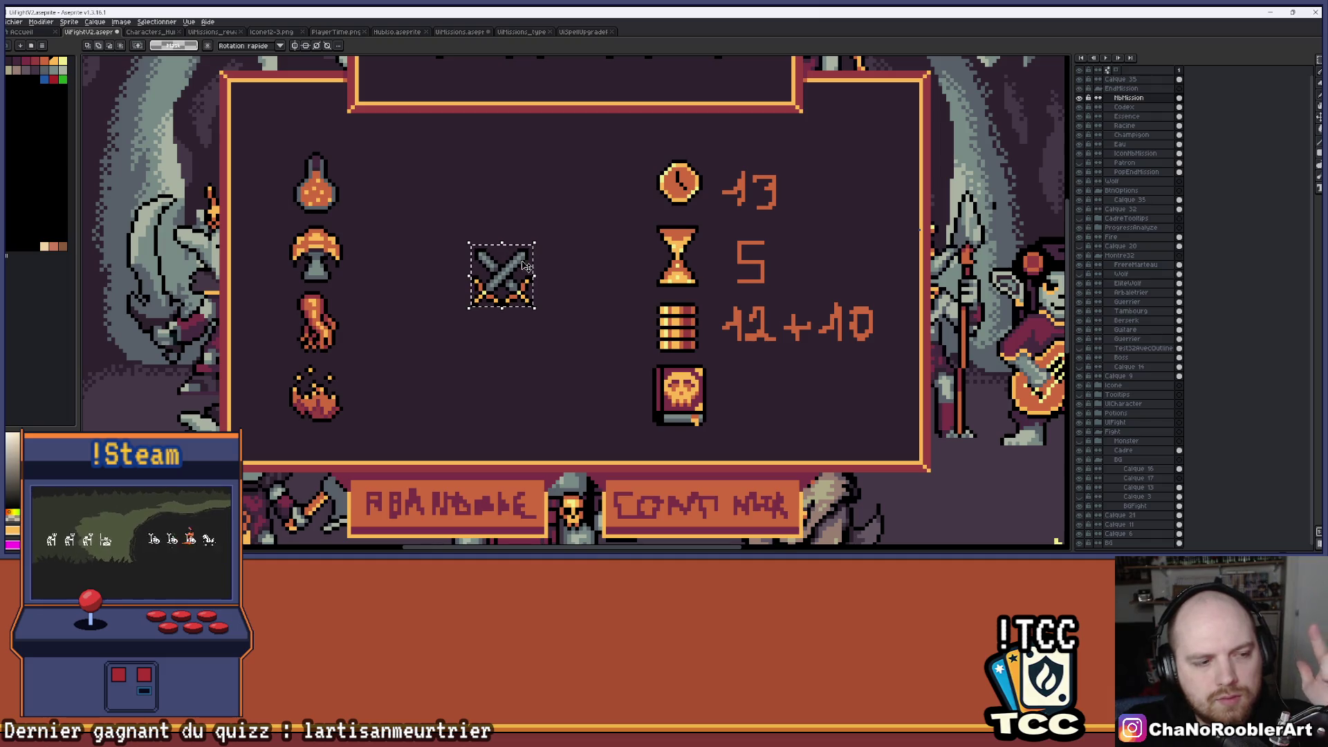
scroll(565, 227, "down", 1)
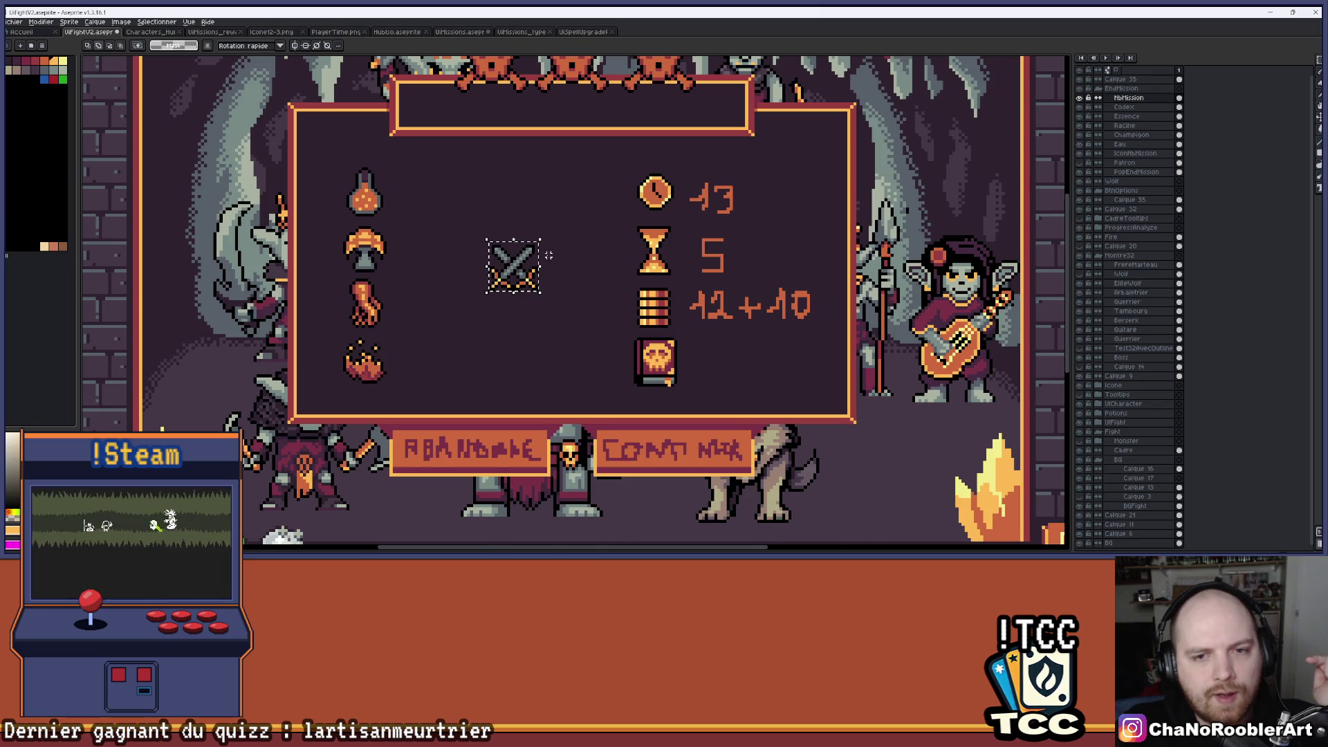
scroll(549, 256, "up", 1)
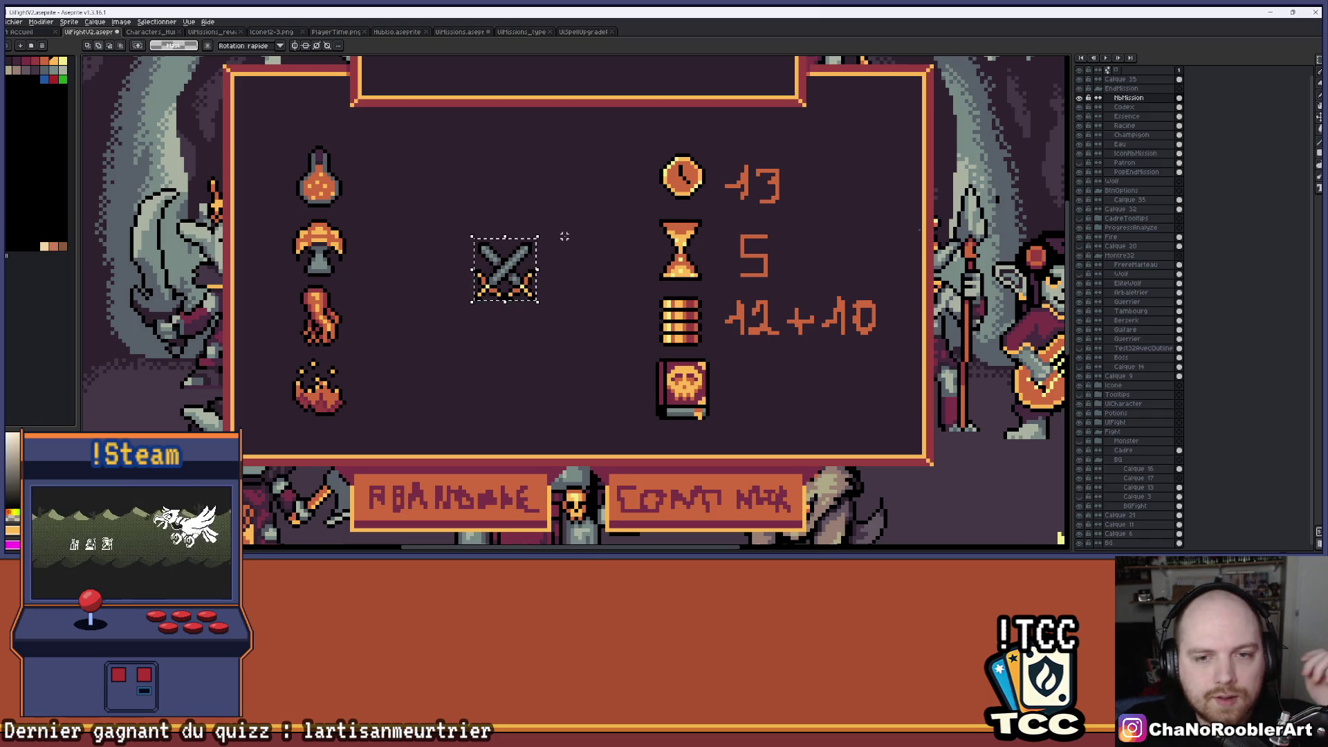
scroll(565, 236, "down", 3)
scroll(564, 236, "up", 1)
scroll(555, 193, "up", 1)
mouse_move(556, 192)
left_mouse_down()
mouse_move(524, 266)
mouse_move(533, 294)
left_mouse_up()
mouse_move(508, 341)
left_mouse_down()
mouse_move(498, 266)
mouse_move(287, 184)
mouse_move(304, 152)
mouse_move(296, 186)
mouse_move(316, 181)
mouse_move(459, 258)
mouse_move(295, 499)
left_mouse_up()
mouse_move(291, 493)
left_mouse_down()
mouse_move(838, 225)
mouse_move(801, 195)
mouse_move(780, 201)
mouse_move(796, 241)
mouse_move(768, 187)
mouse_move(787, 183)
left_mouse_up()
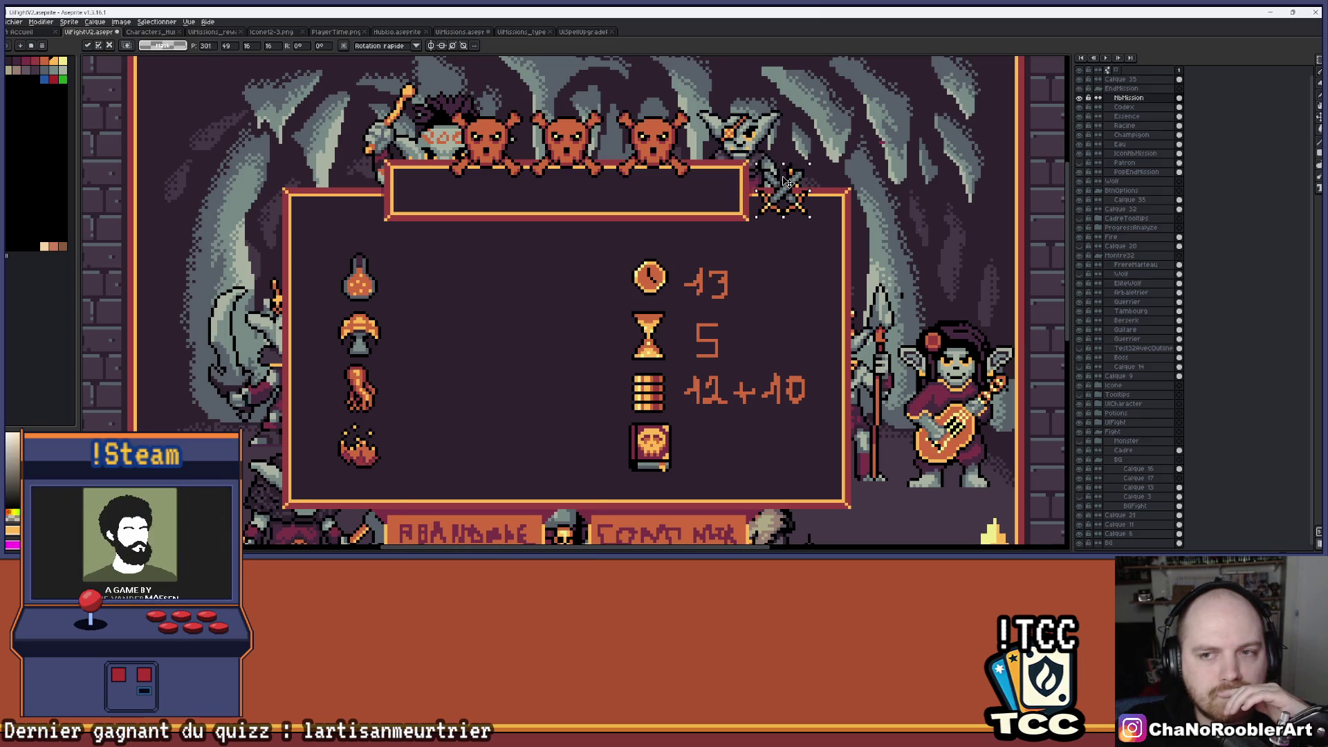
Commit the swords' position and move them from the corner back to the panel centre.
scroll(785, 183, "up", 2)
key("ctrl+d")
scroll(741, 296, "down", 4)
scroll(652, 317, "up", 3)
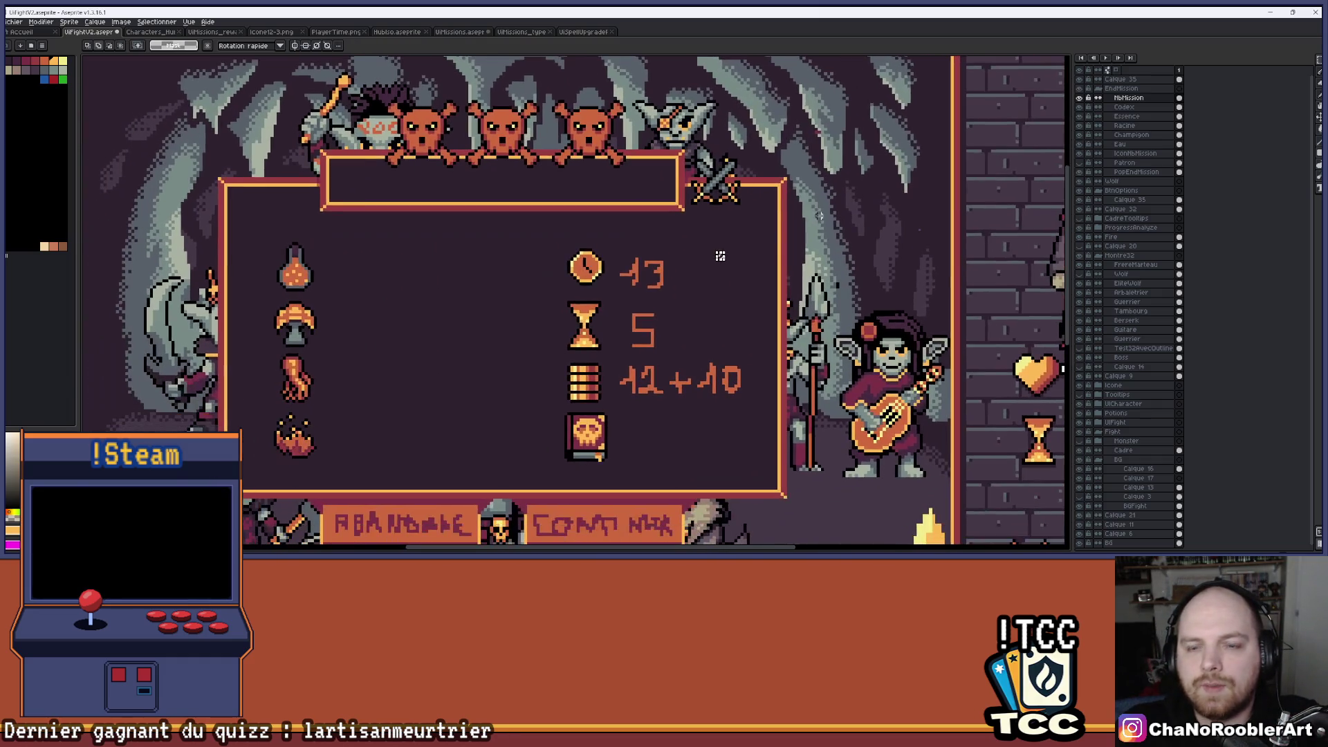
scroll(779, 209, "down", 2)
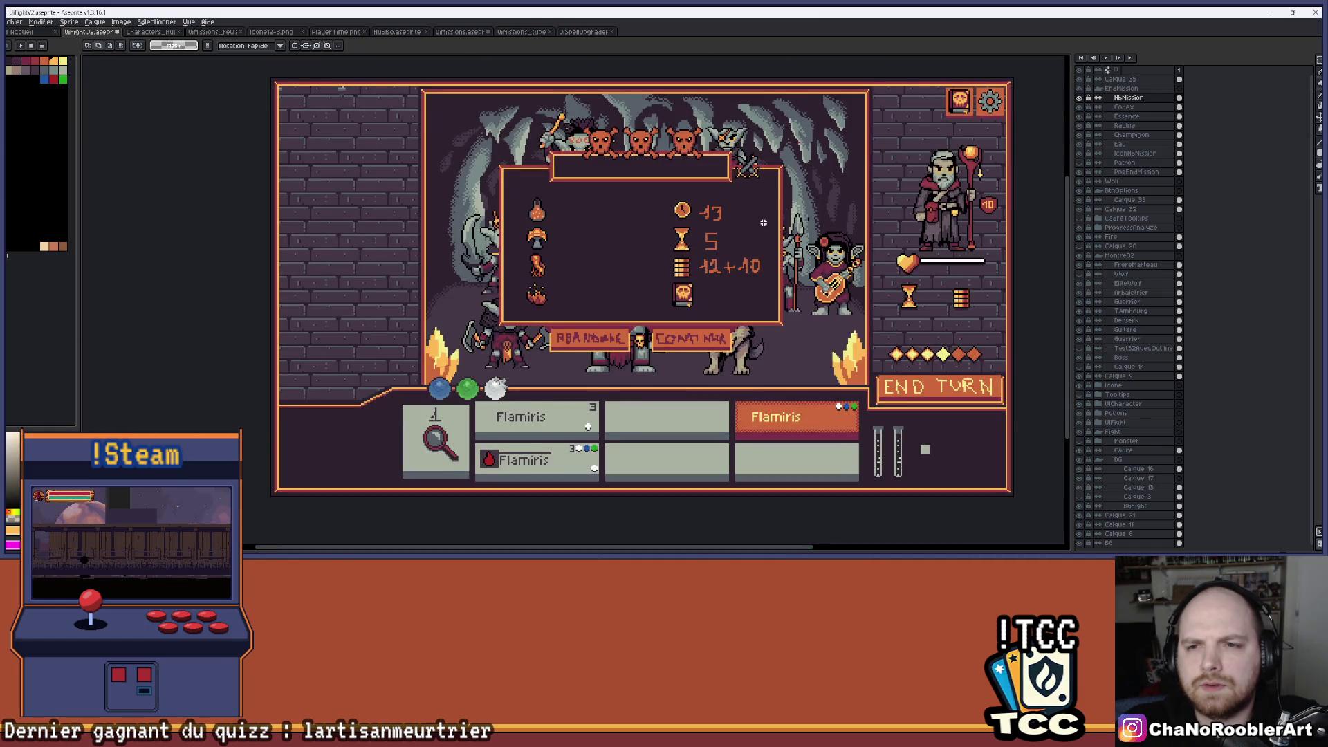
scroll(763, 223, "up", 3)
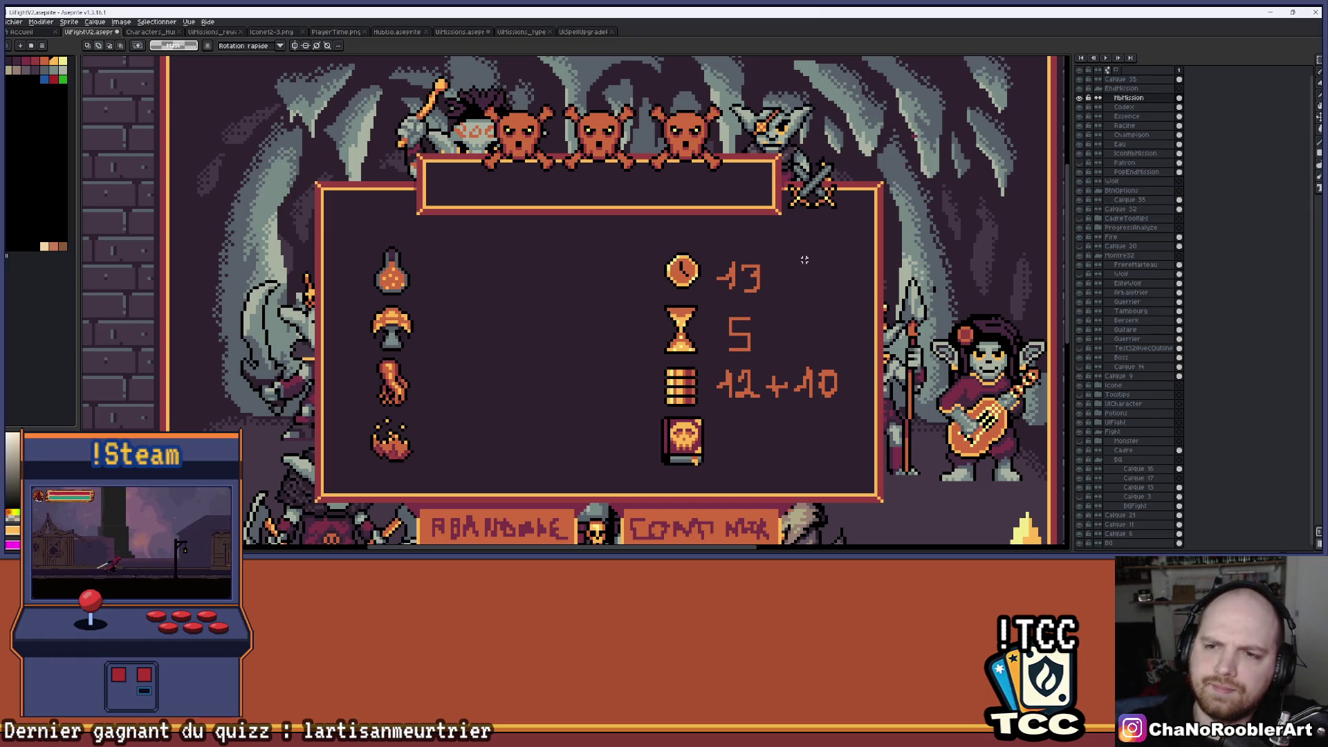
left_click(1314, 117)
mouse_move(832, 204)
left_mouse_down()
mouse_move(564, 335)
mouse_move(558, 377)
left_mouse_up()
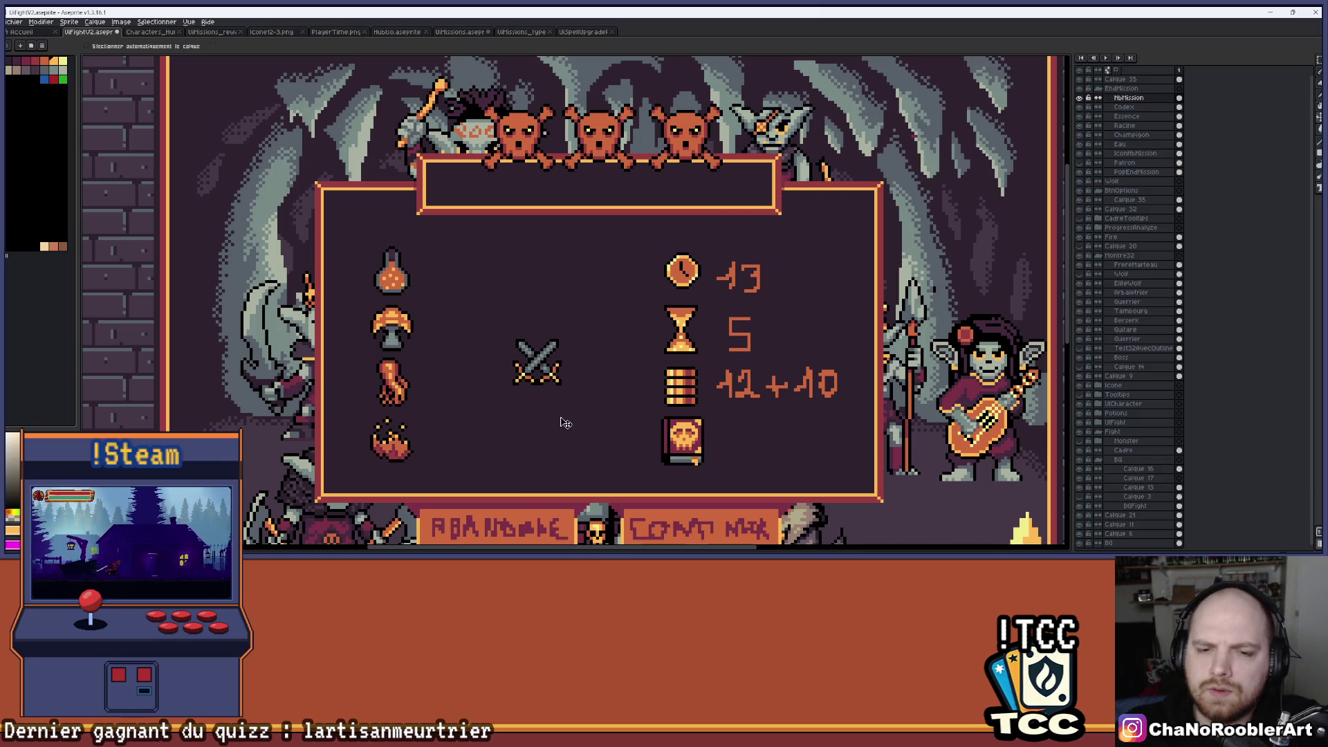
scroll(635, 344, "up", 5)
scroll(902, 256, "down", 2)
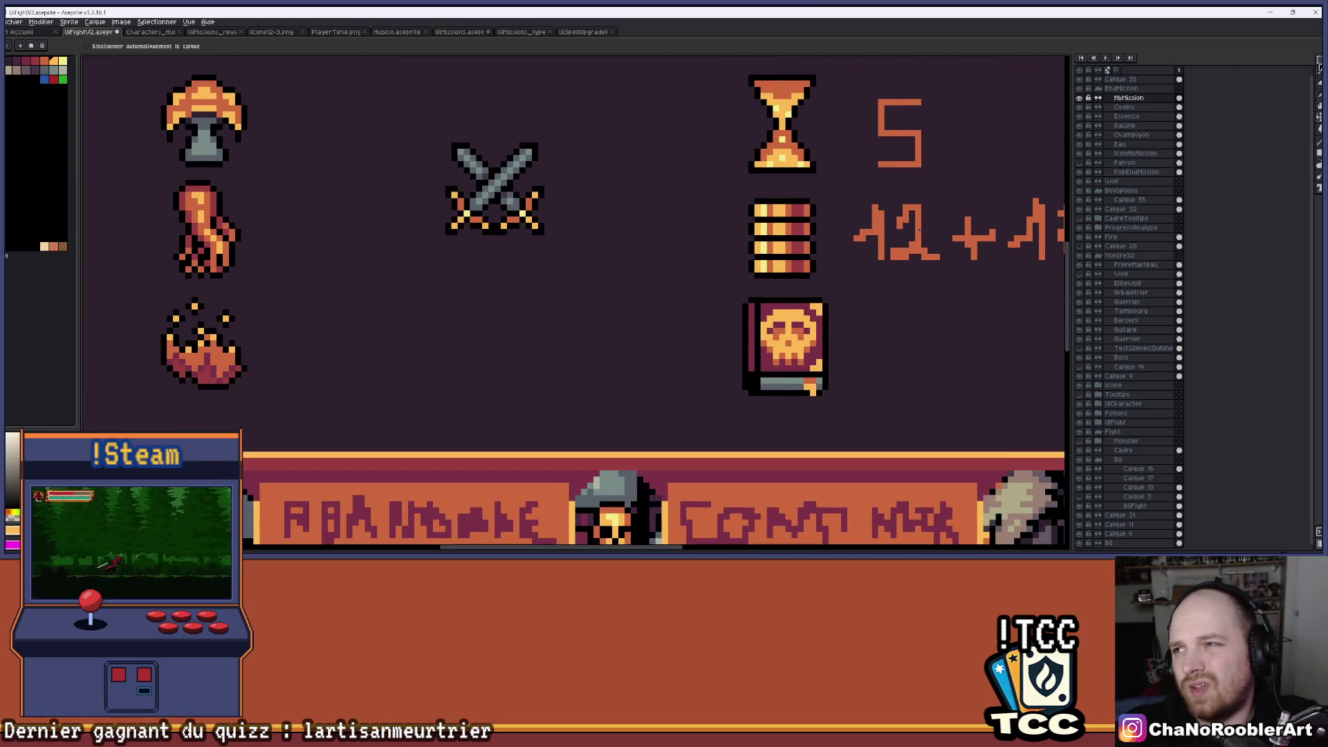
Copy the skull from the Codex layer's book and drop the copy under the crossed swords.
key("m")
scroll(826, 325, "up", 1)
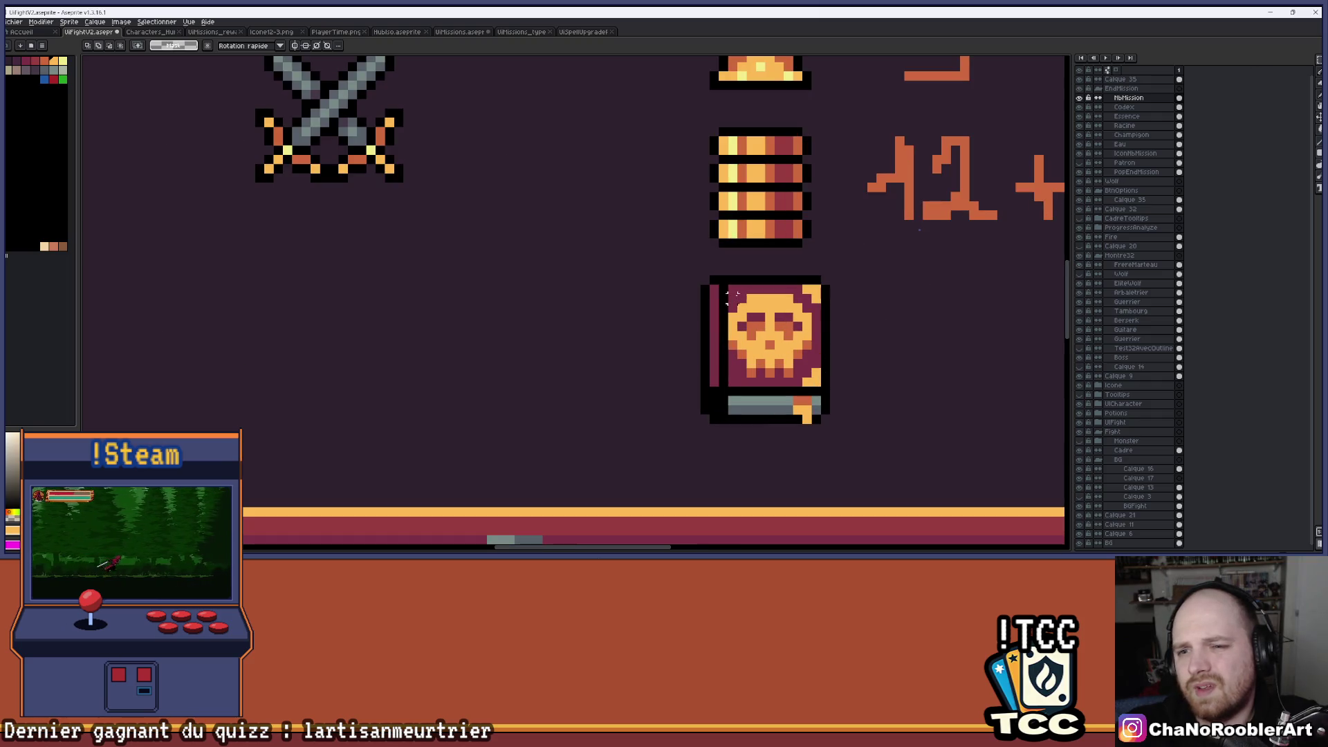
left_click(1085, 80)
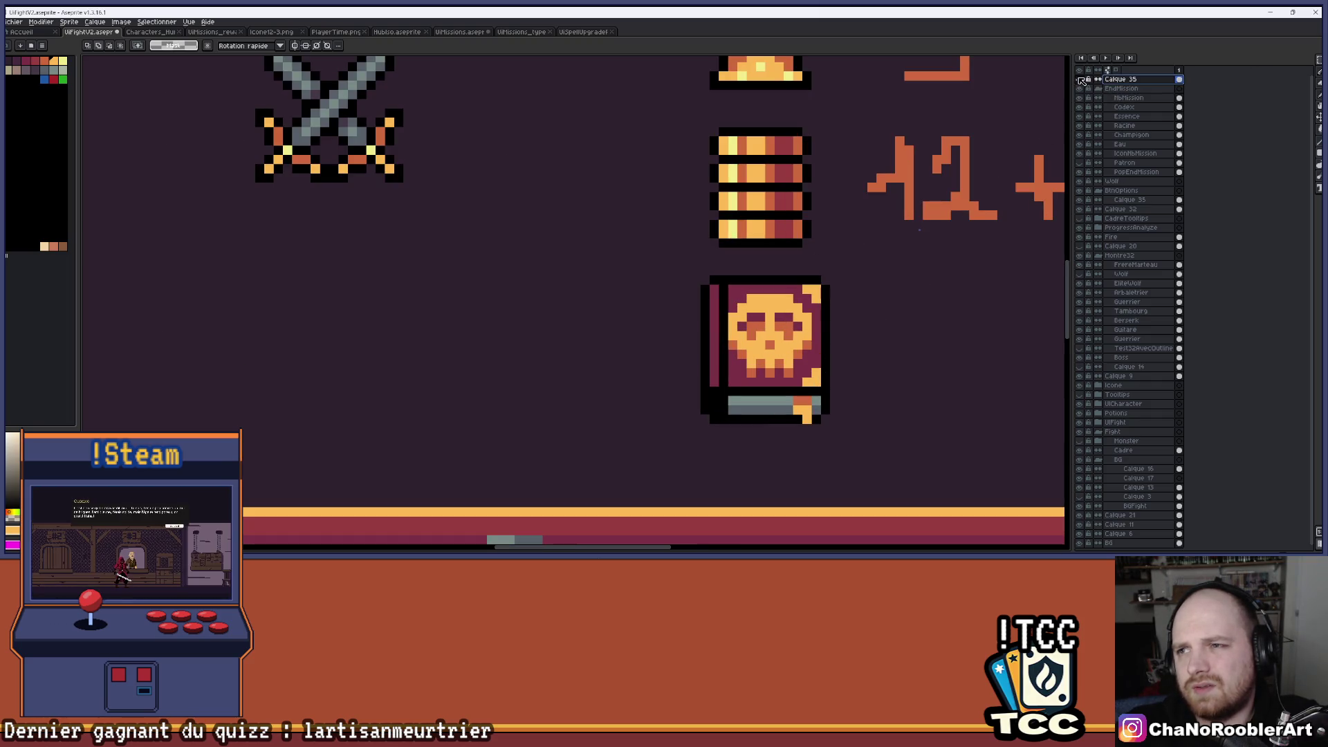
left_click(1124, 107)
scroll(695, 324, "up", 2)
left_click_drag(651, 255, 837, 458)
scroll(864, 391, "down", 3)
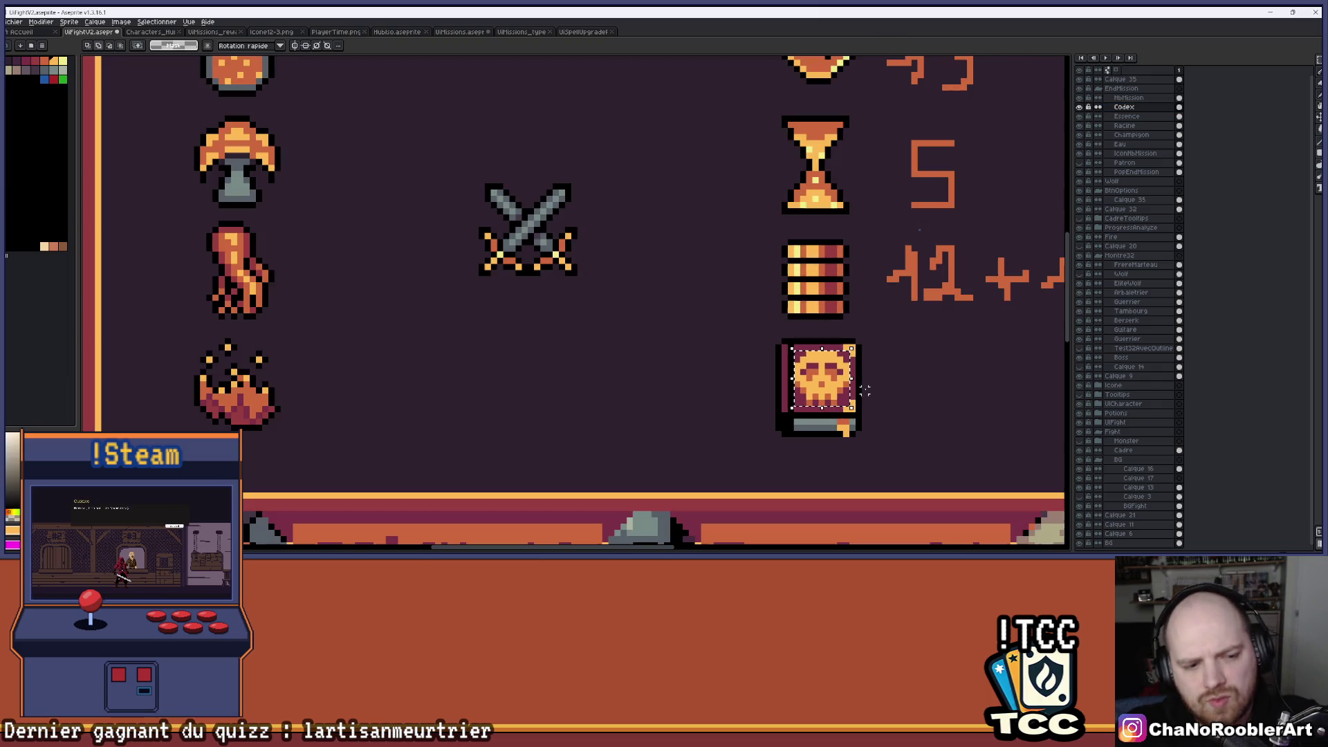
left_click_drag(820, 390, 523, 342, "ctrl")
key("Return")
Erase the skull copy's maroon corner, side and bottom pixels.
scroll(553, 297, "up", 3)
mouse_move(571, 291)
left_mouse_down()
mouse_move(553, 291)
mouse_move(571, 310)
left_mouse_up()
left_click_drag(441, 291, 423, 309)
left_click(422, 291)
left_click_drag(422, 403, 422, 440)
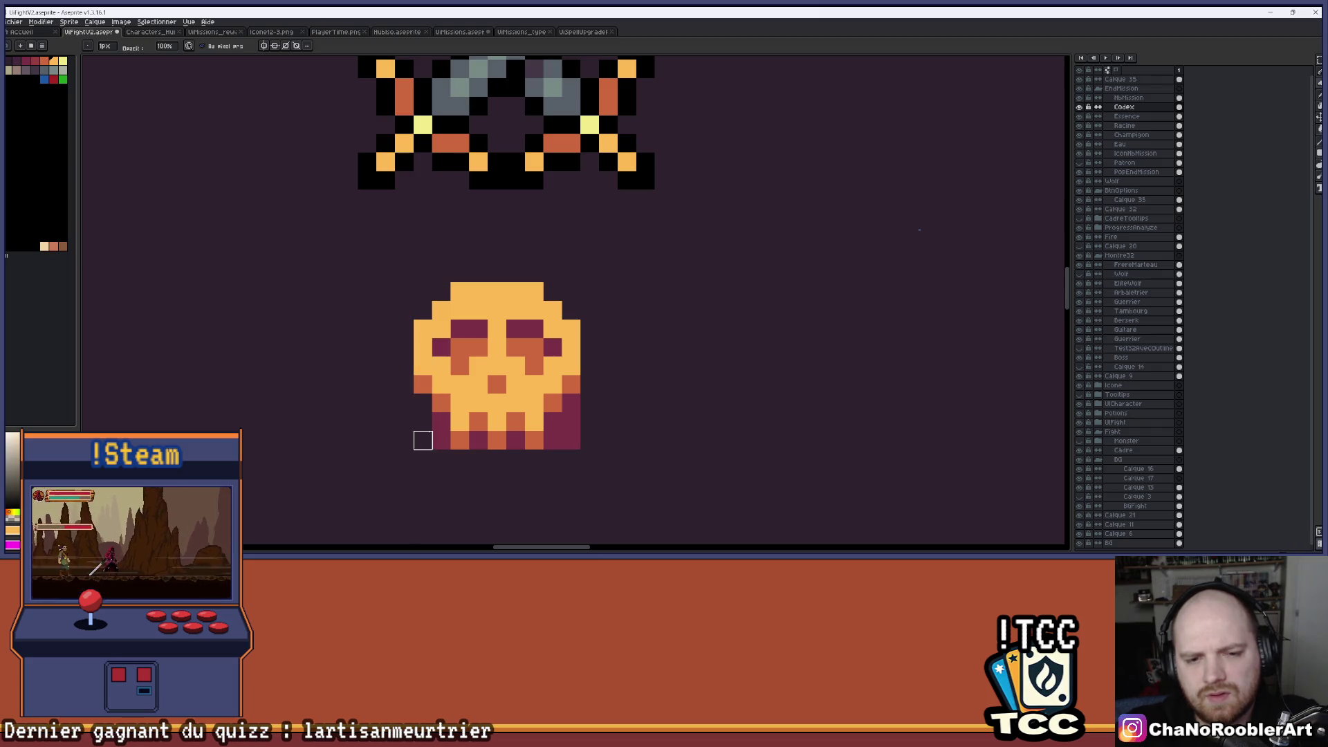
left_click(441, 441)
left_click(479, 441)
left_click(441, 422)
left_click(516, 441)
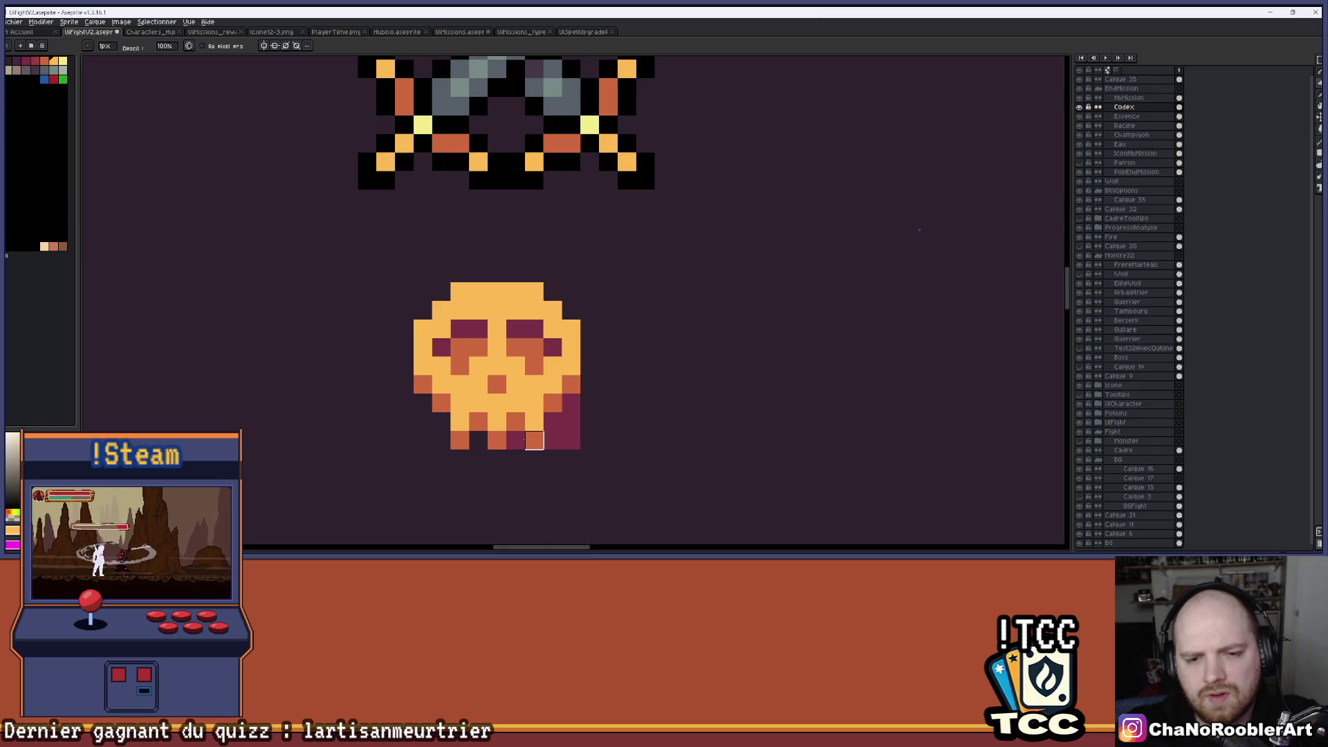
left_click_drag(553, 422, 553, 441)
left_click_drag(571, 403, 572, 422)
scroll(571, 422, "down", 5)
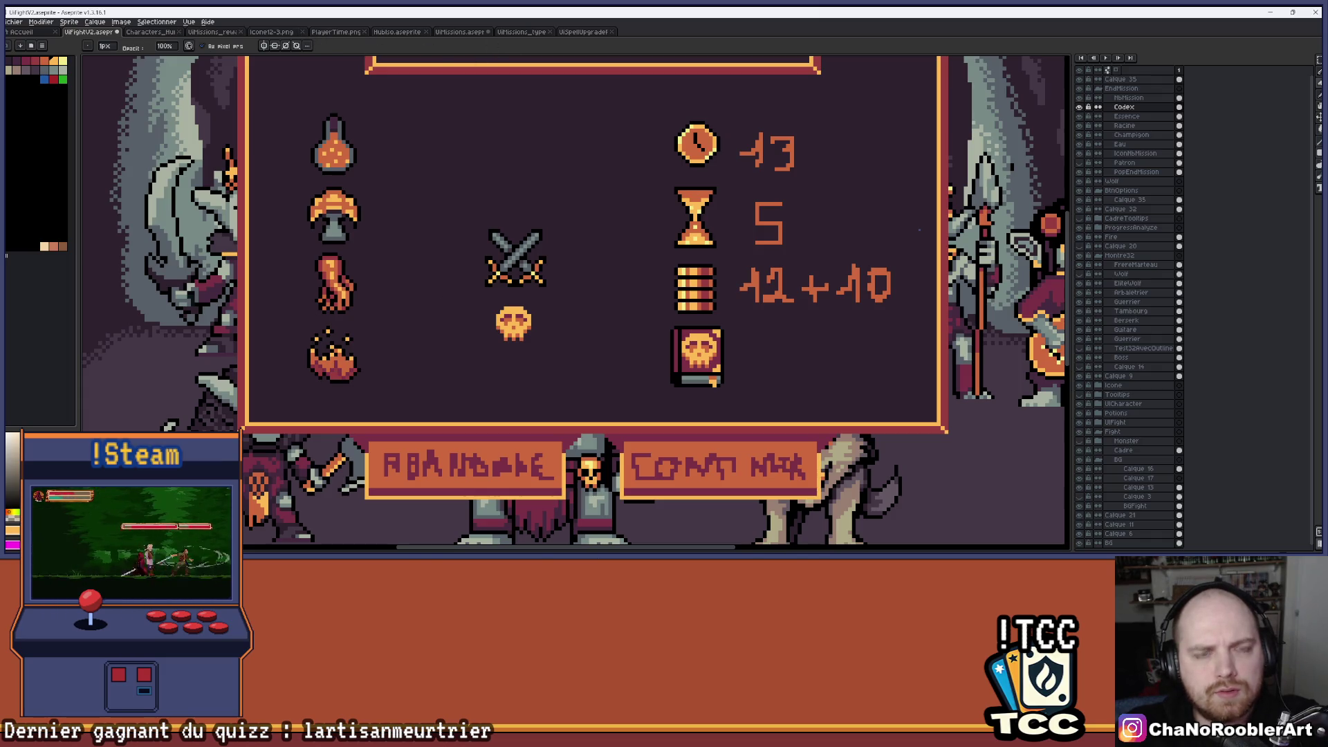
key("alt+Tab")
key("alt+Tab")
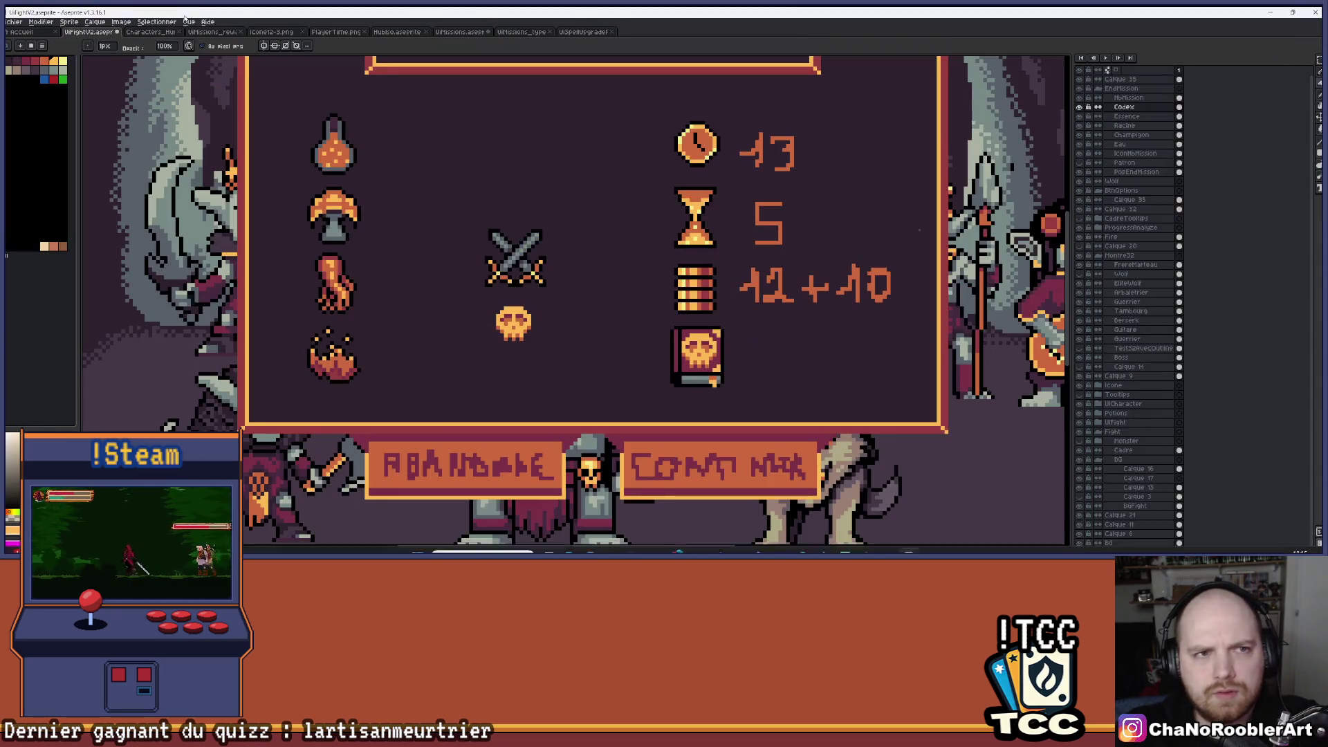
Switch to UiMissions.aseprite, zoom onto the middle card, and toggle the Tete layer off and on.
key("ctrl+Tab")
key("ctrl+Tab")
key("ctrl+Tab")
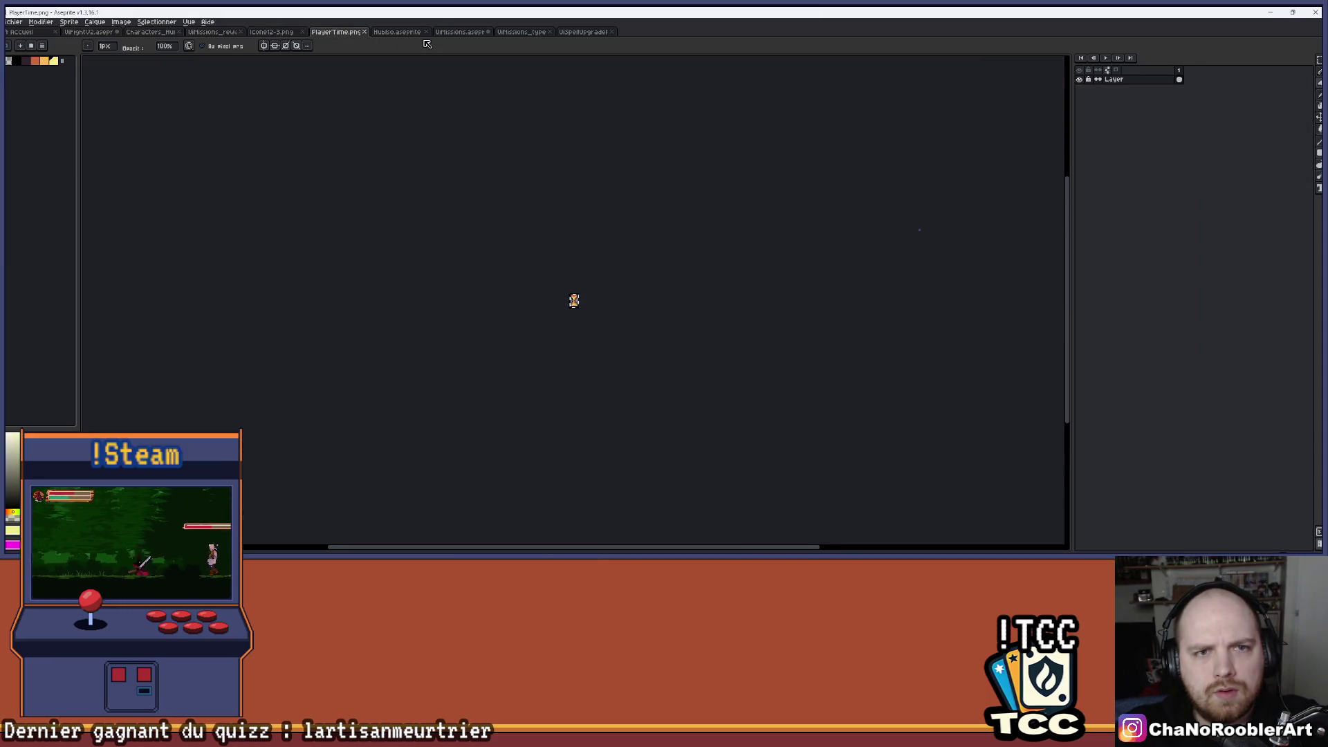
key("ctrl+Tab")
left_click(482, 34)
scroll(706, 462, "up", 5)
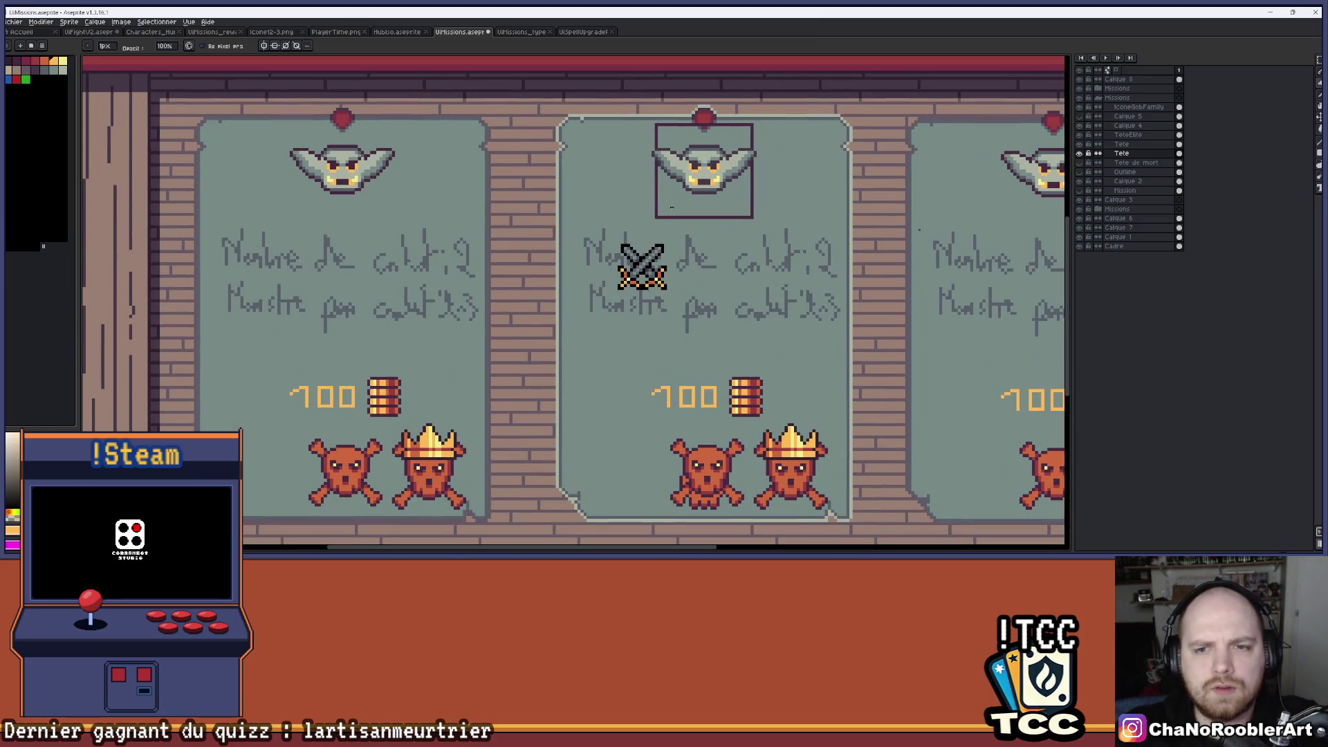
left_click_drag(675, 204, 648, 191)
scroll(604, 227, "up", 3)
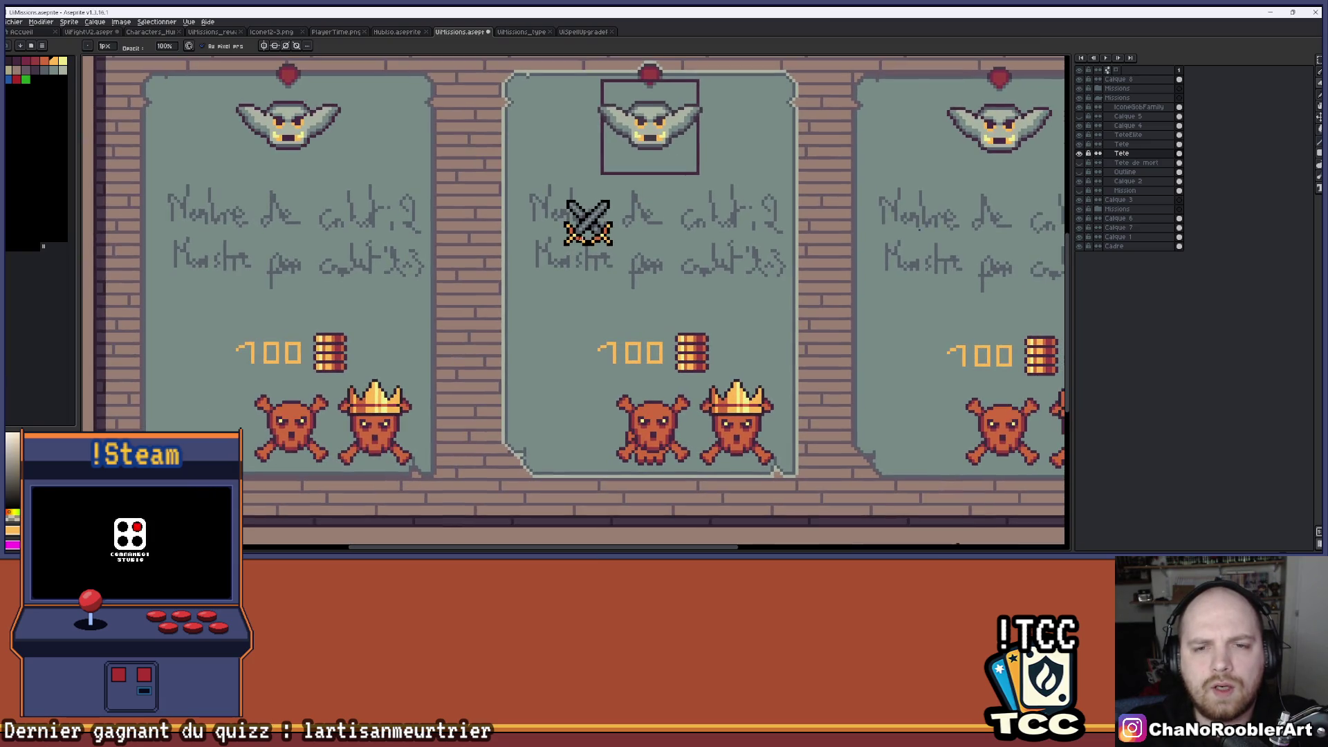
left_click_drag(627, 226, 593, 237)
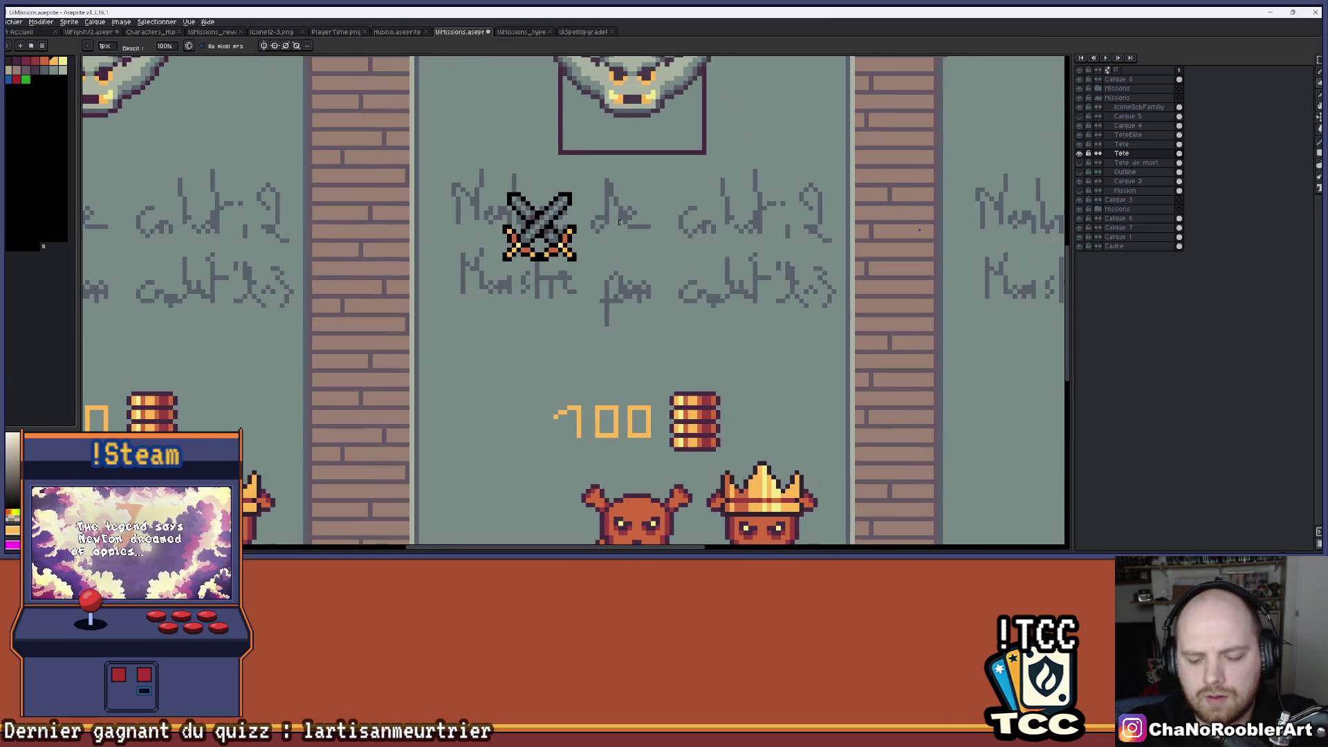
key("e")
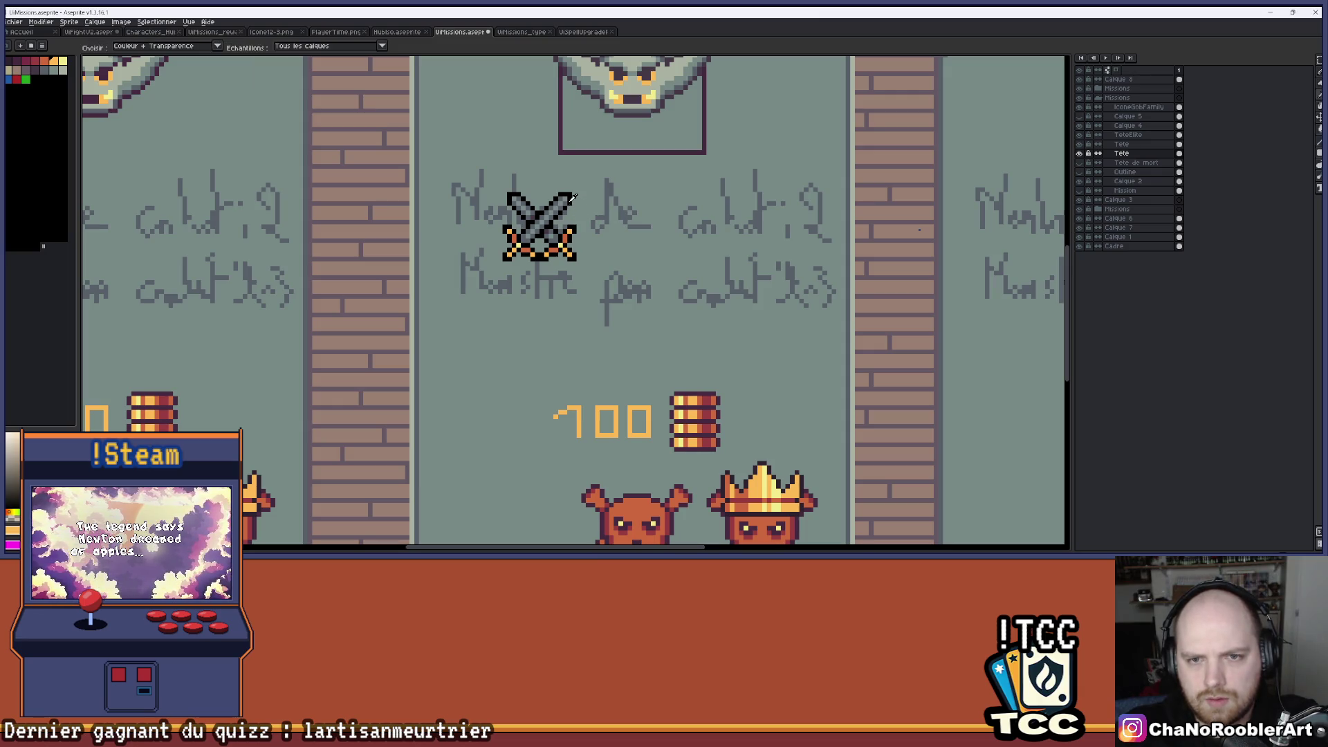
left_click(1080, 153)
left_click(1080, 154)
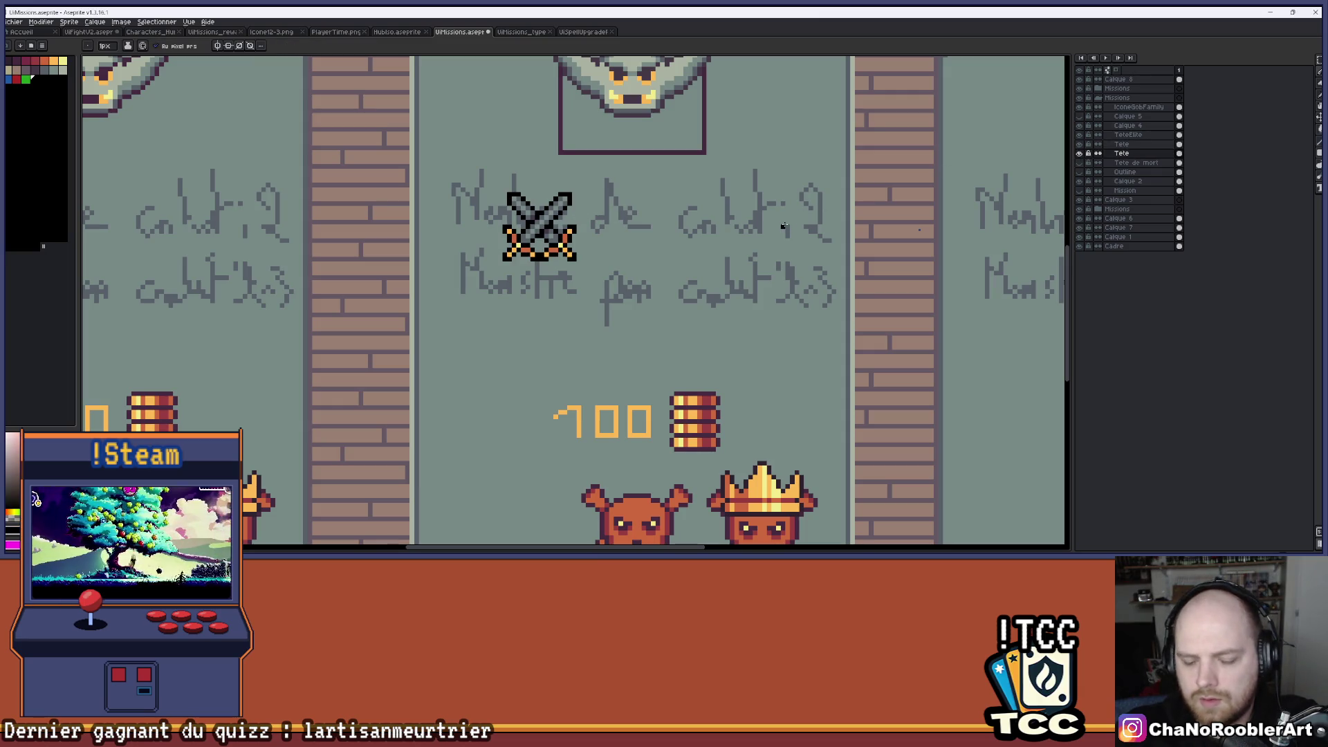
Sketch rough notes on the middle card: a '3' beside the swords, a circle and '2-3' below.
left_click_drag(621, 194, 658, 221)
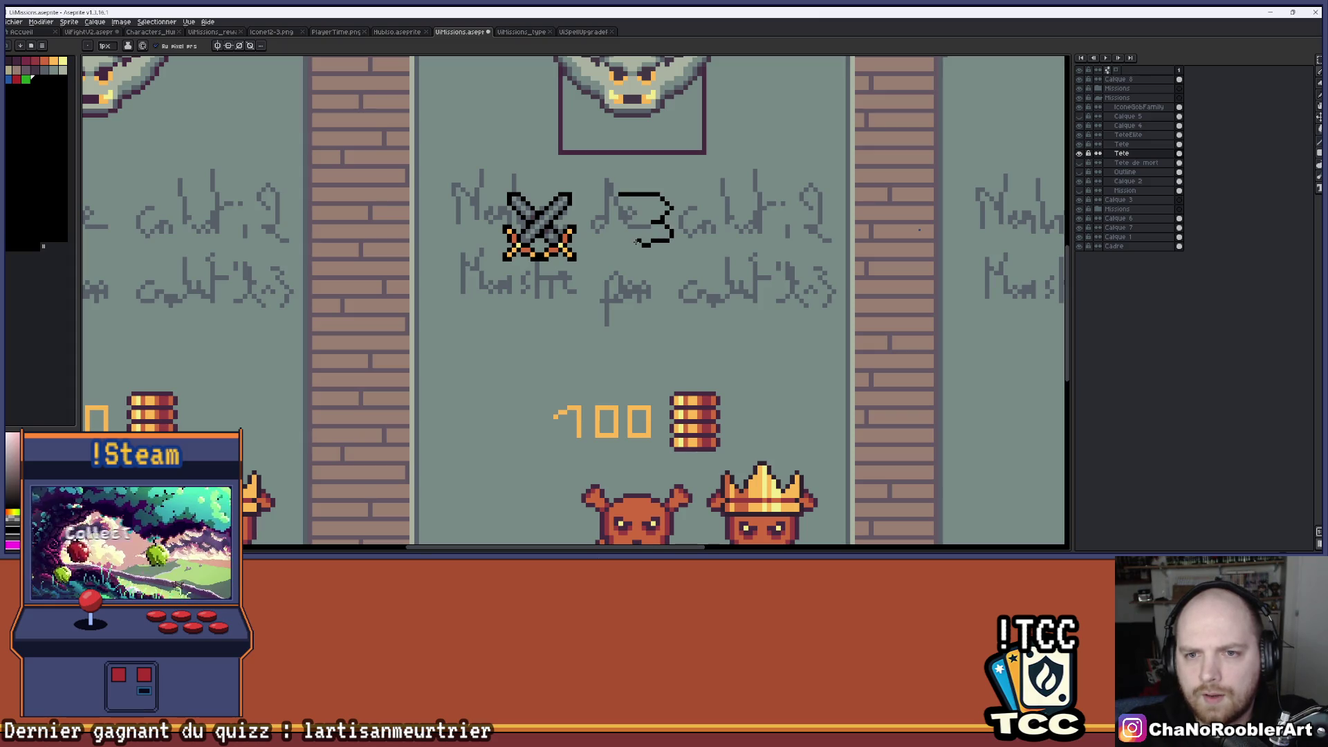
scroll(553, 278, "down", 1)
scroll(564, 283, "down", 1)
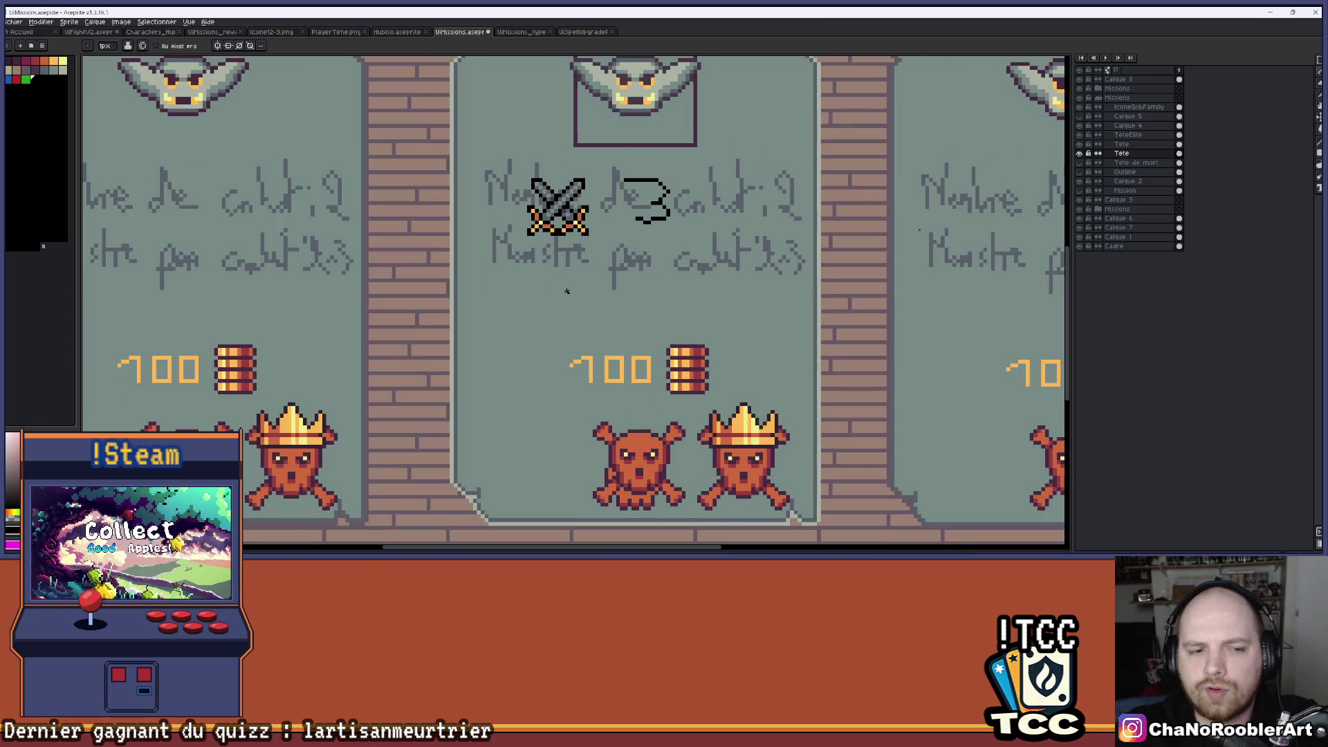
scroll(567, 275, "up", 1)
scroll(529, 284, "up", 1)
mouse_move(549, 228)
left_mouse_down()
mouse_move(516, 315)
mouse_move(591, 220)
mouse_move(546, 228)
left_mouse_up()
scroll(745, 267, "down", 2)
scroll(664, 266, "up", 1)
left_click_drag(661, 266, 632, 306)
mouse_move(738, 248)
left_mouse_down()
mouse_move(761, 245)
mouse_move(802, 290)
mouse_move(747, 310)
left_mouse_up()
scroll(831, 284, "down", 2)
scroll(832, 284, "down", 1)
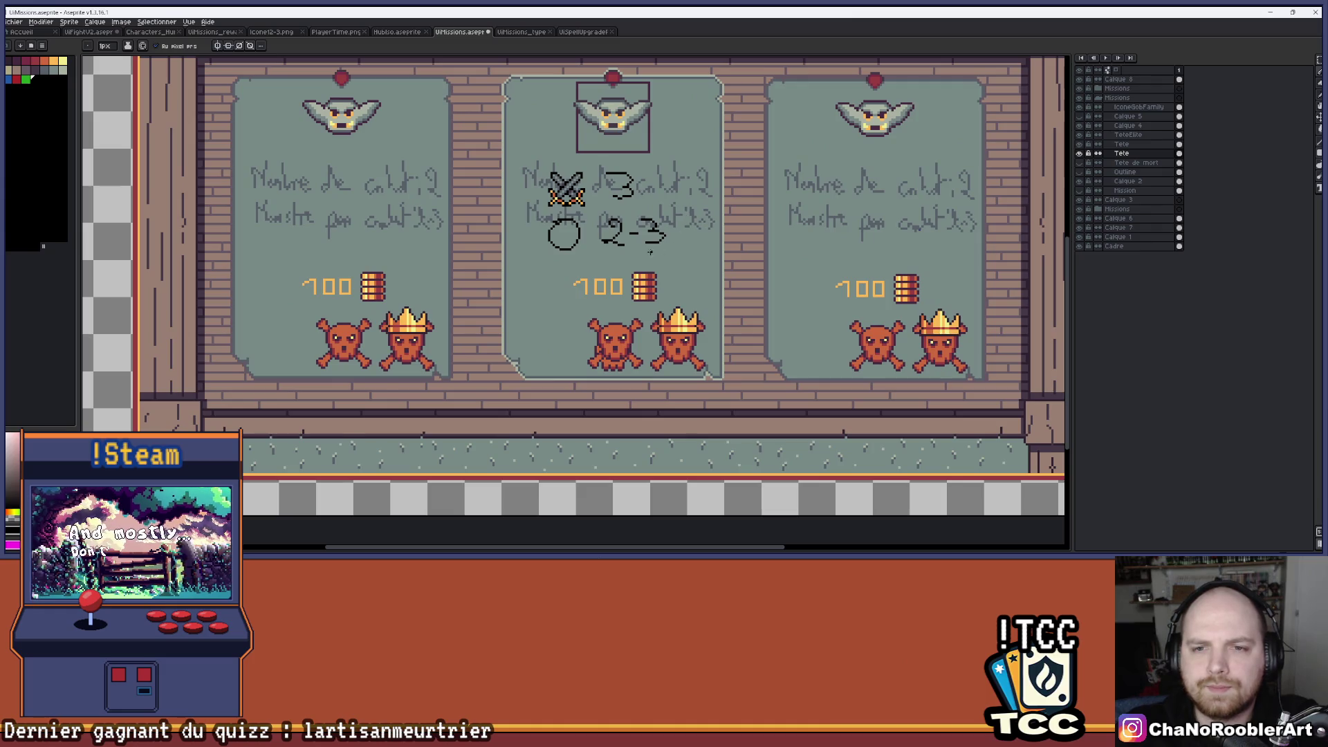
scroll(652, 253, "down", 1)
scroll(651, 253, "up", 2)
Undo the line sketched under the notes and the rectangle beside the coins.
left_click_drag(565, 192, 592, 205)
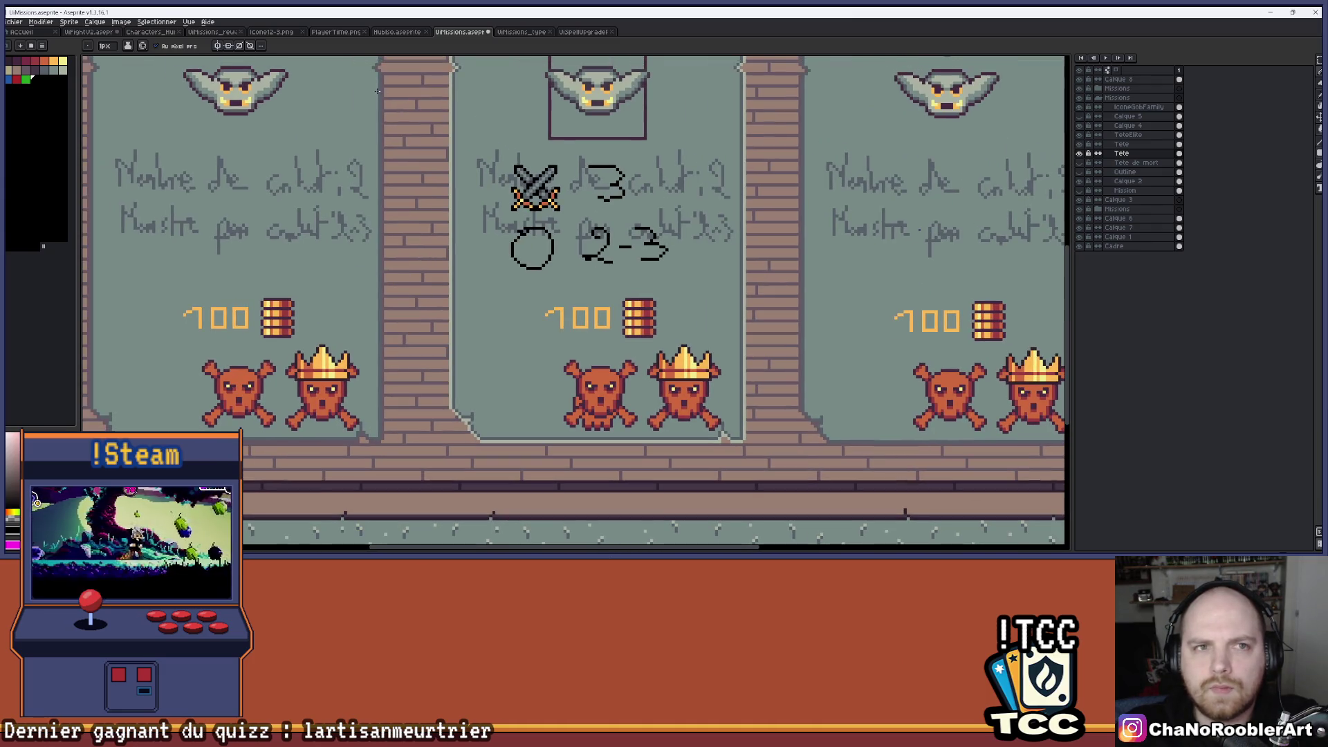
mouse_move(578, 292)
left_mouse_down()
mouse_move(545, 265)
mouse_move(627, 262)
left_mouse_up()
scroll(587, 273, "up", 1)
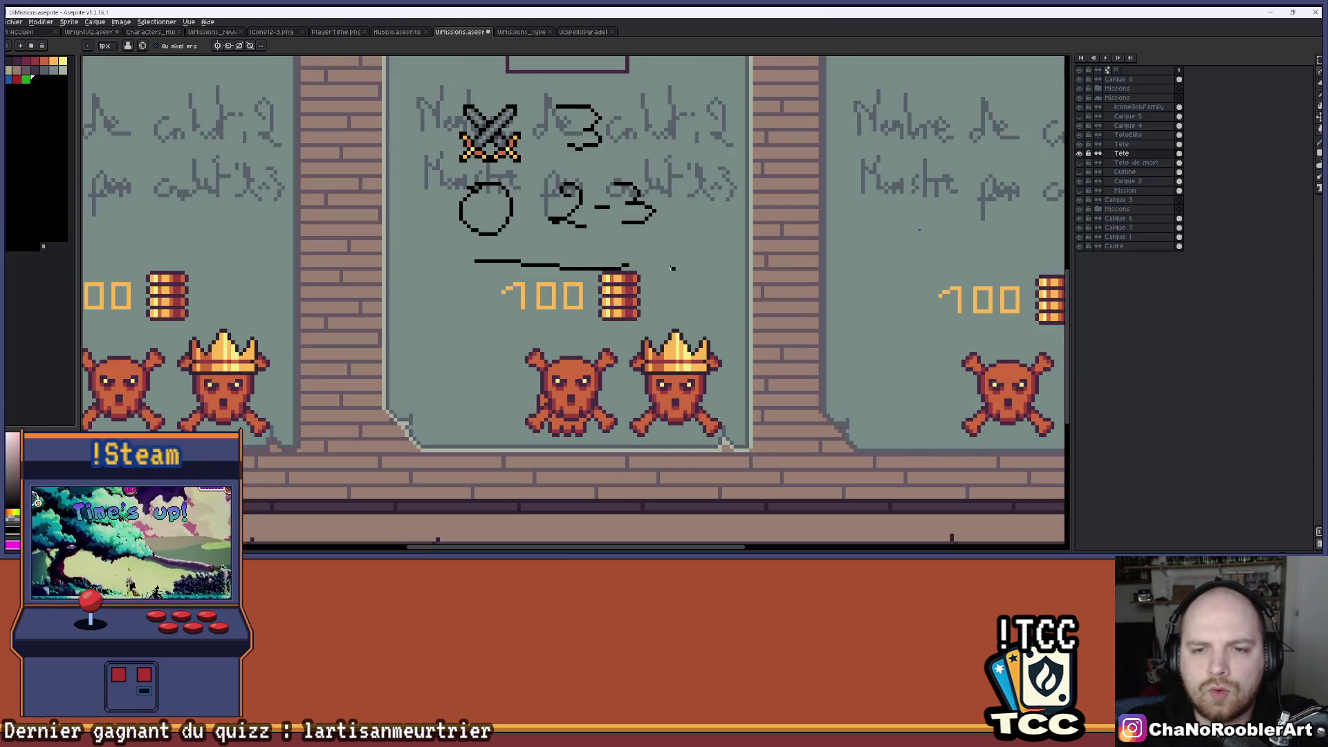
key("ctrl+z")
mouse_move(501, 258)
left_mouse_down()
mouse_move(653, 258)
mouse_move(652, 313)
left_mouse_up()
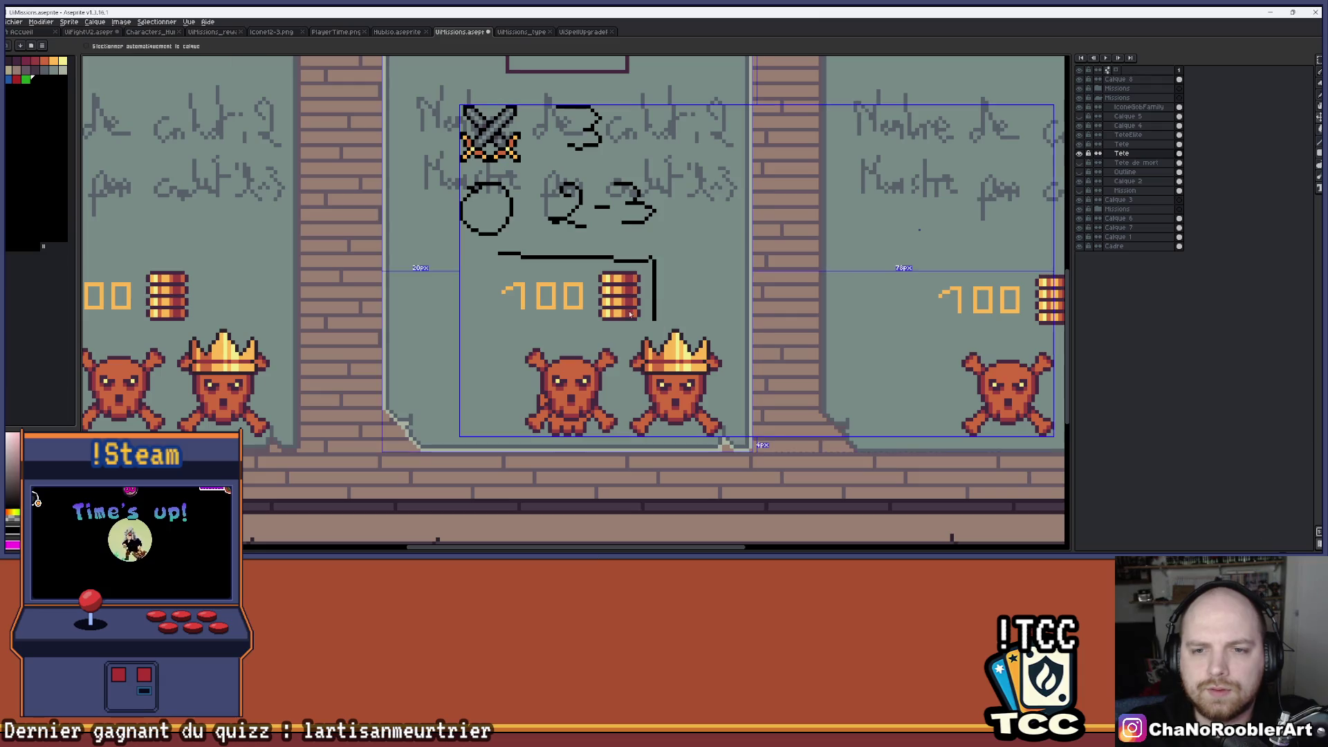
key("ctrl+z")
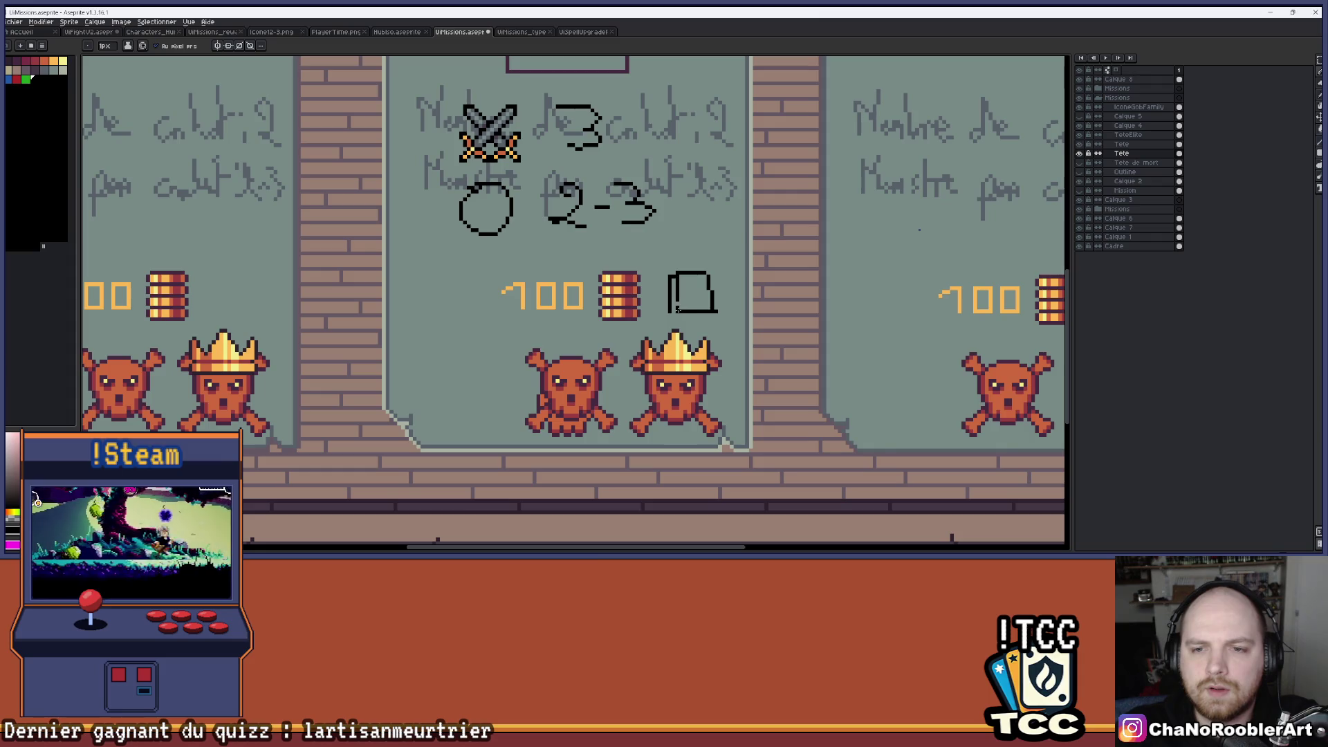
key("ctrl+z")
key("ctrl+z")
key("ctrl+z")
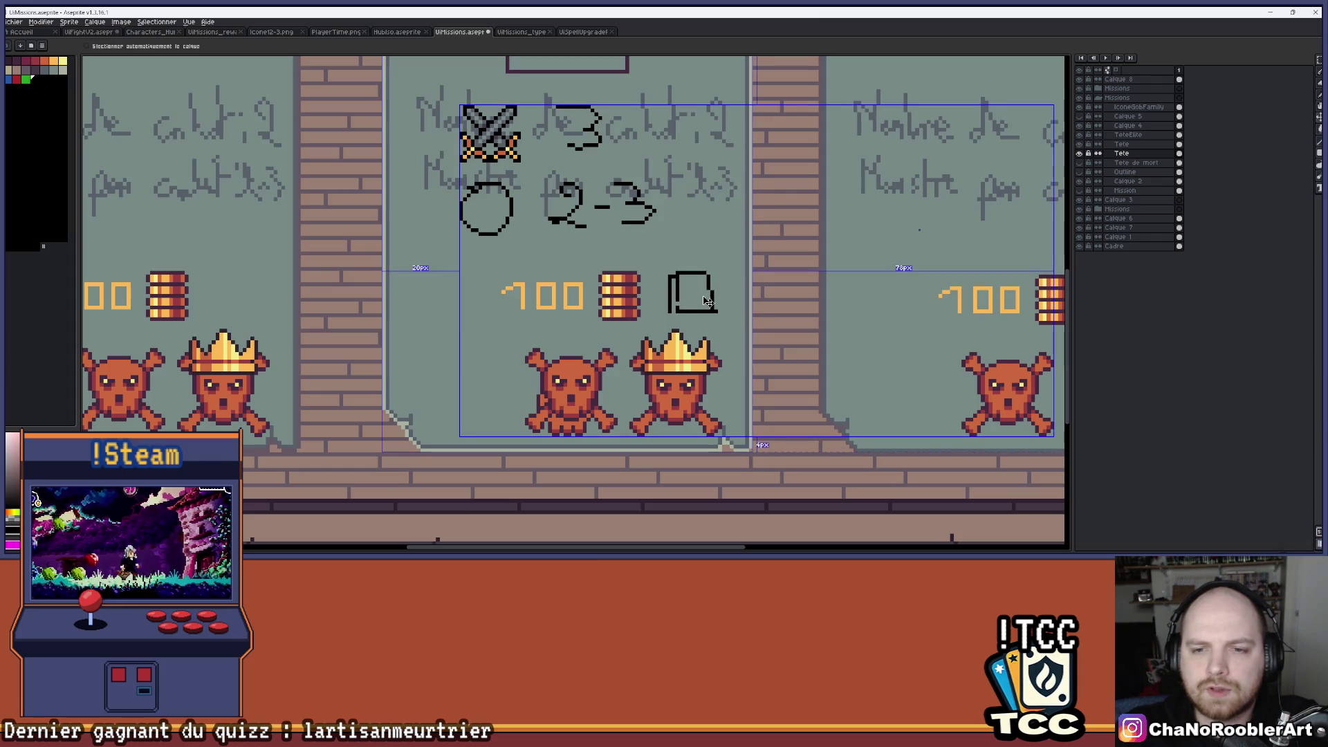
scroll(672, 267, "down", 1)
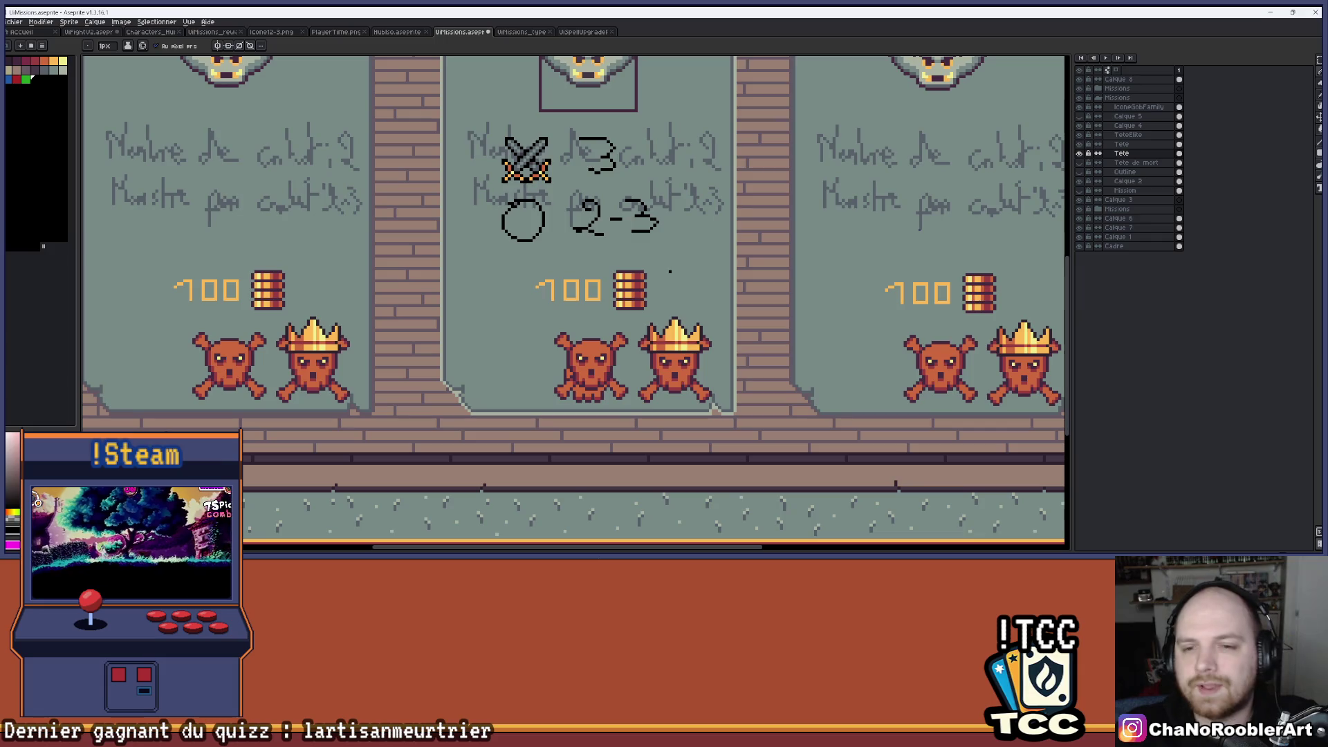
scroll(697, 271, "down", 2)
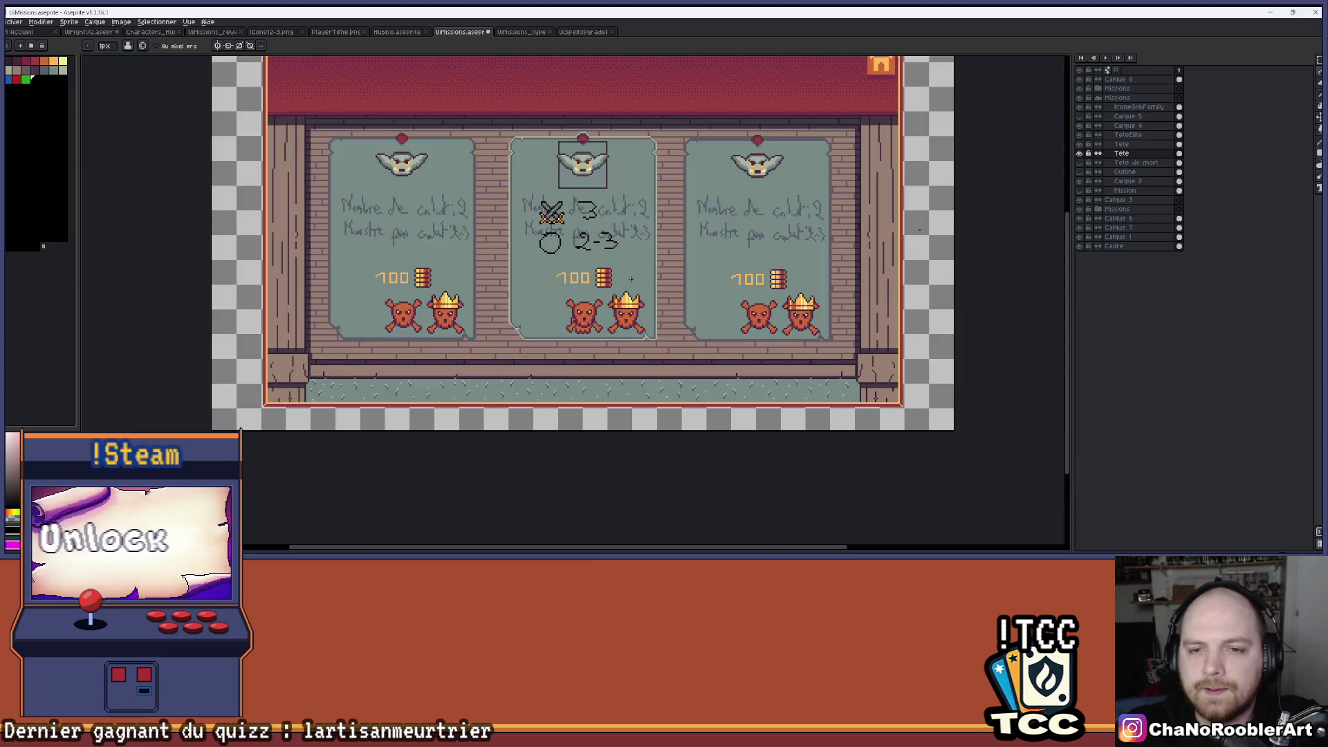
Pan and zoom around the missions sheet to view the tops of the panels.
scroll(630, 324, "up", 2)
scroll(541, 286, "up", 1)
scroll(447, 291, "left", 5)
scroll(433, 349, "up", 1)
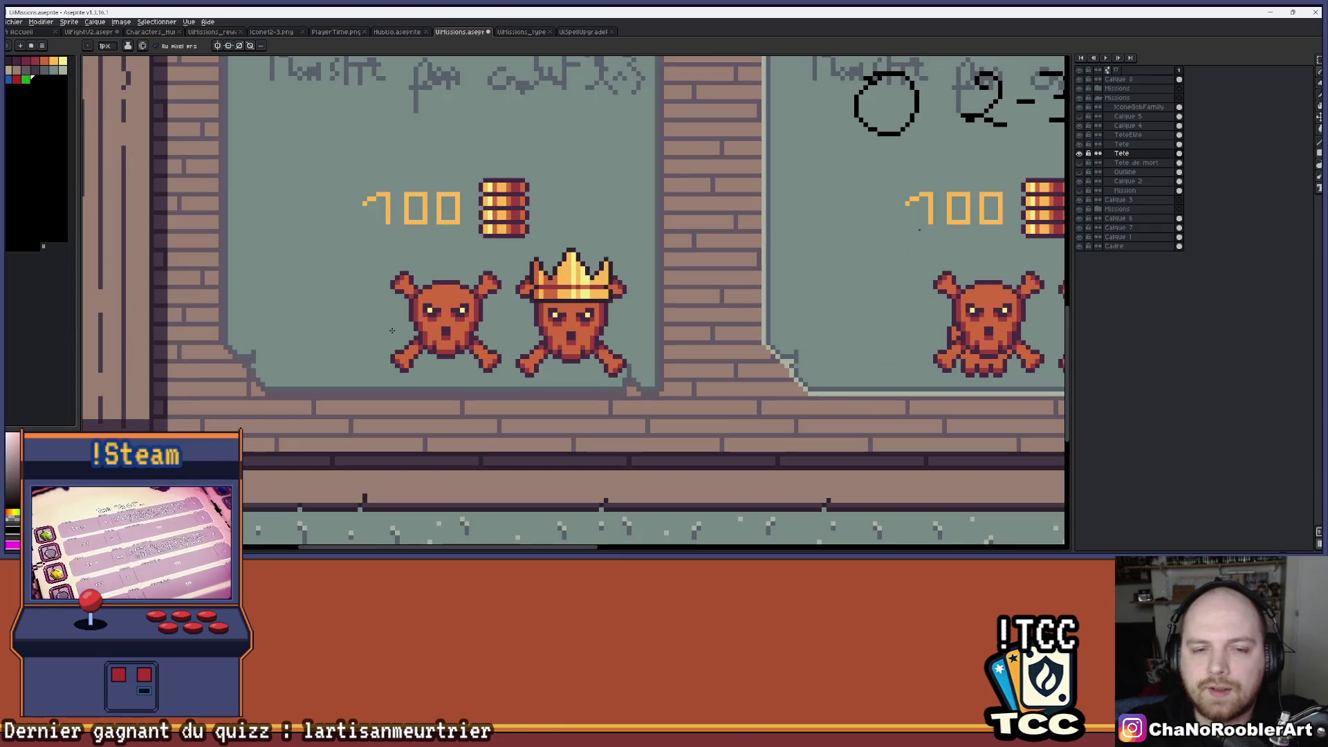
scroll(603, 297, "up", 1)
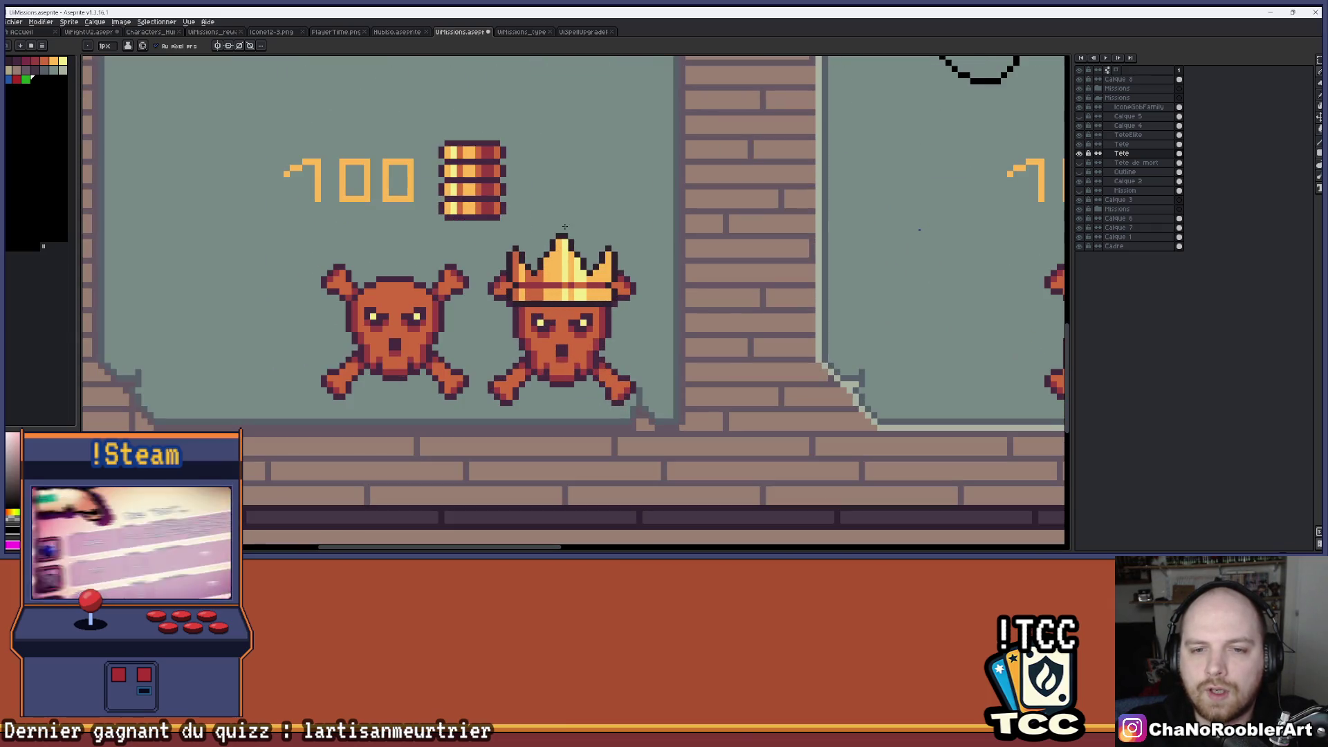
scroll(572, 263, "down", 2)
scroll(568, 267, "right", 4)
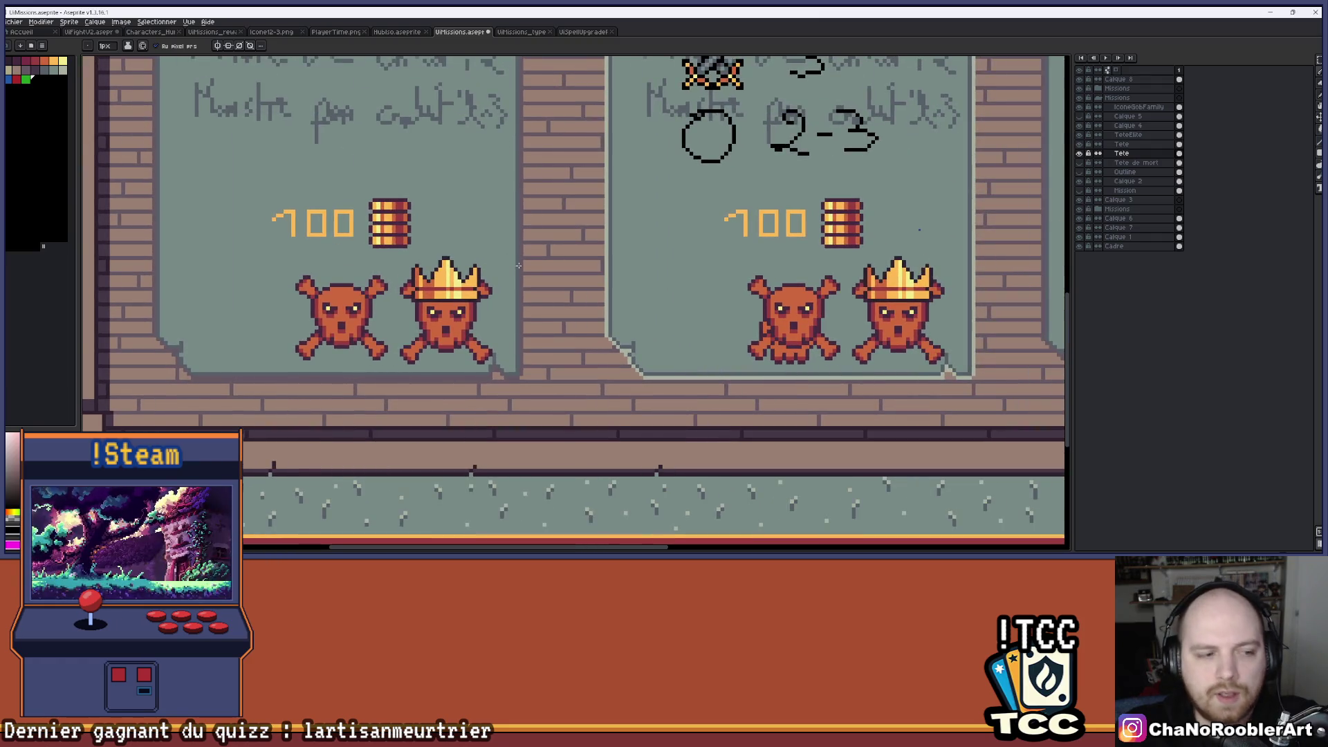
scroll(567, 270, "down", 1)
left_click_drag(536, 246, 524, 295)
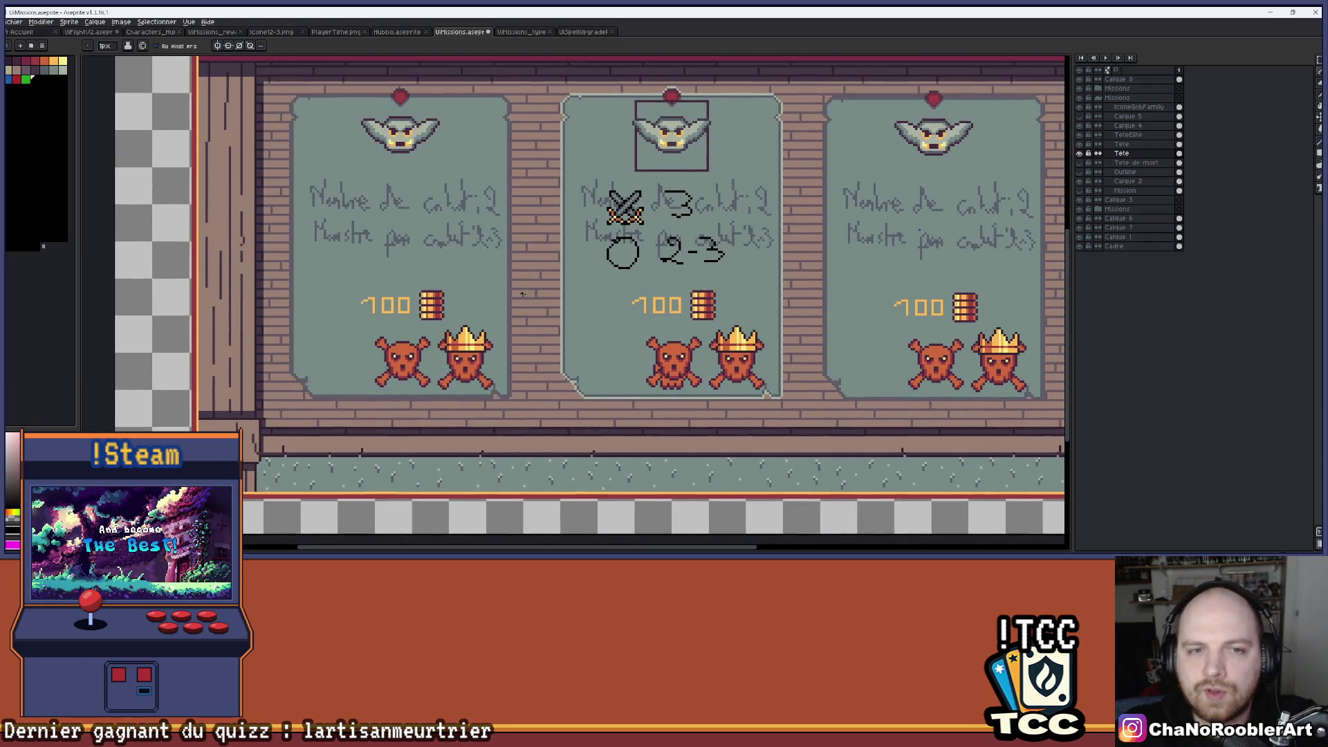
scroll(523, 294, "down", 1)
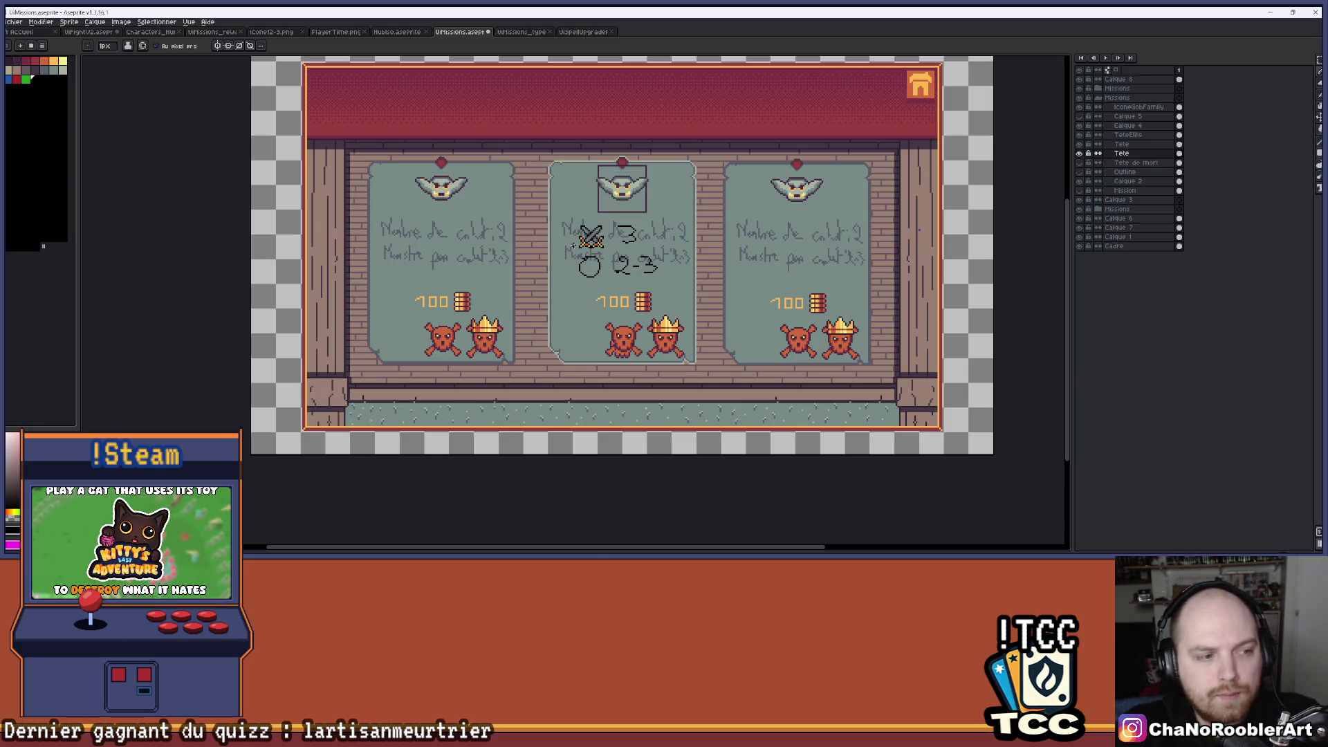
Switch to the UiFightV2 sprite showing the end-of-mission dialog.
left_click(93, 32)
scroll(553, 239, "up", 2)
scroll(553, 238, "down", 2)
scroll(553, 239, "up", 1)
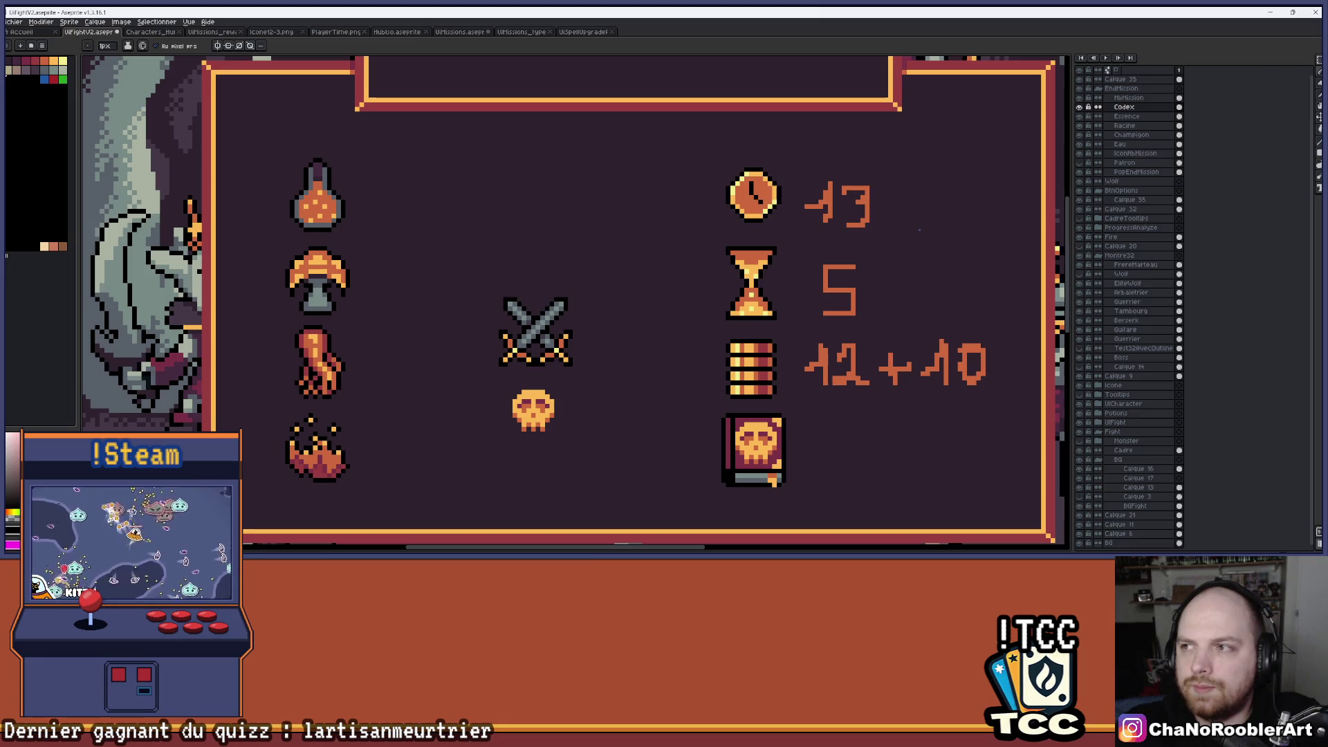
Marquee the area around the crossed swords, clear it, and make the NbMission layer active.
left_click(1318, 61)
left_click(1266, 61)
left_click_drag(468, 264, 610, 381)
left_click(585, 365)
scroll(565, 289, "down", 1)
left_click(1129, 97)
scroll(514, 219, "down", 1)
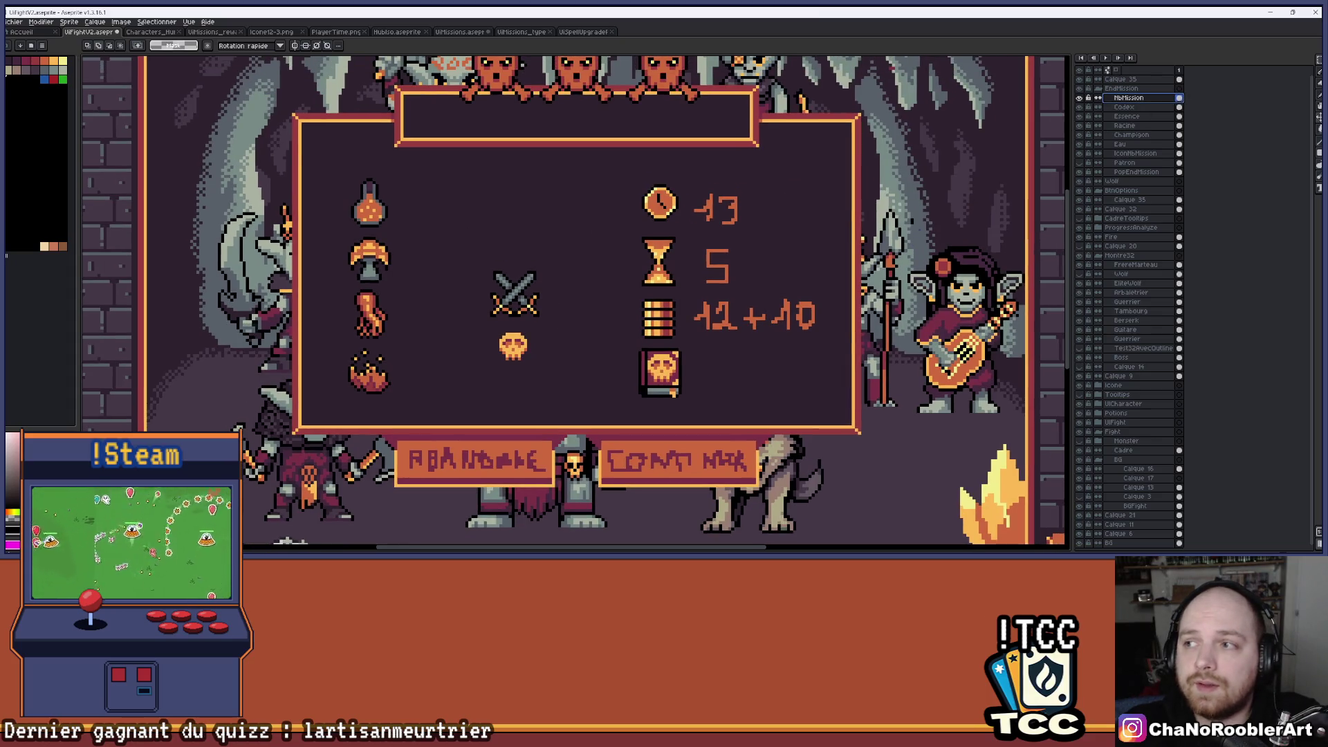
Move the crossed swords up-left, then put them back above the skull.
key("v")
mouse_move(526, 313)
left_mouse_down()
mouse_move(503, 220)
mouse_move(294, 168)
left_mouse_up()
scroll(781, 196, "up", 2)
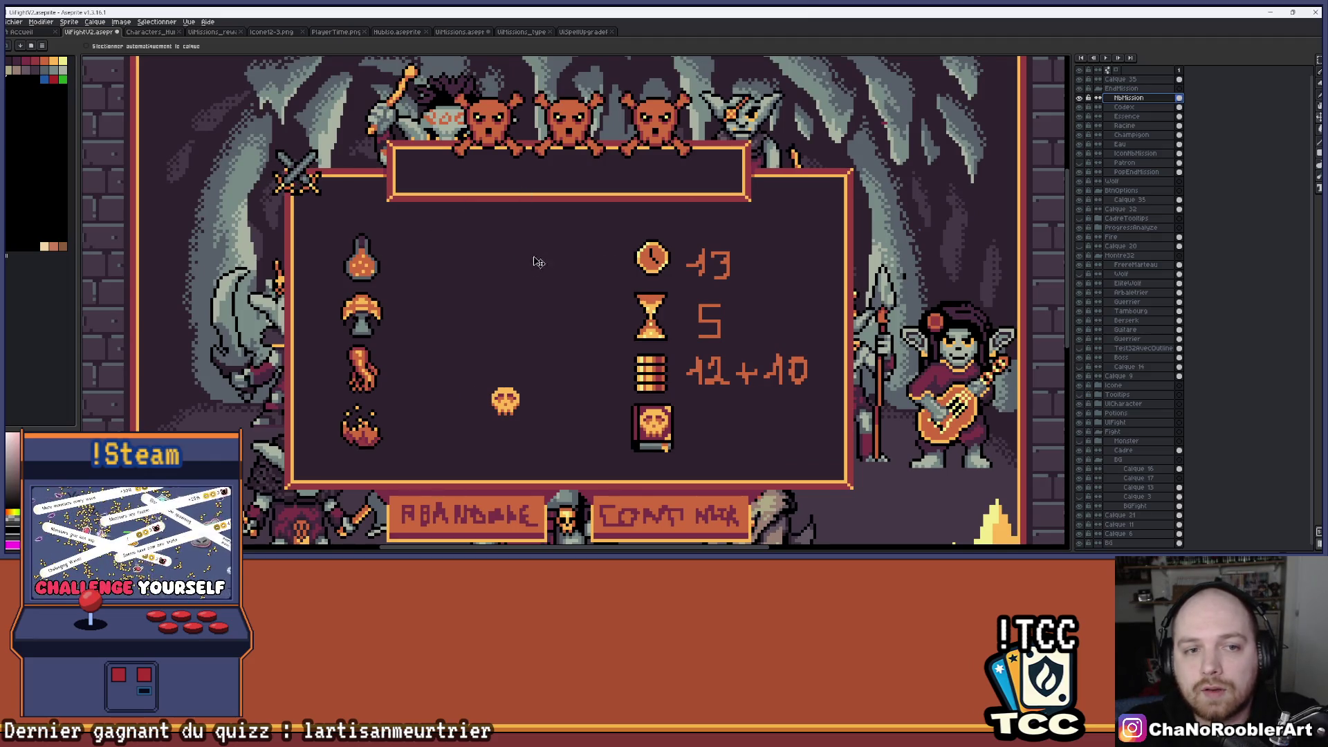
left_click_drag(536, 260, 567, 317)
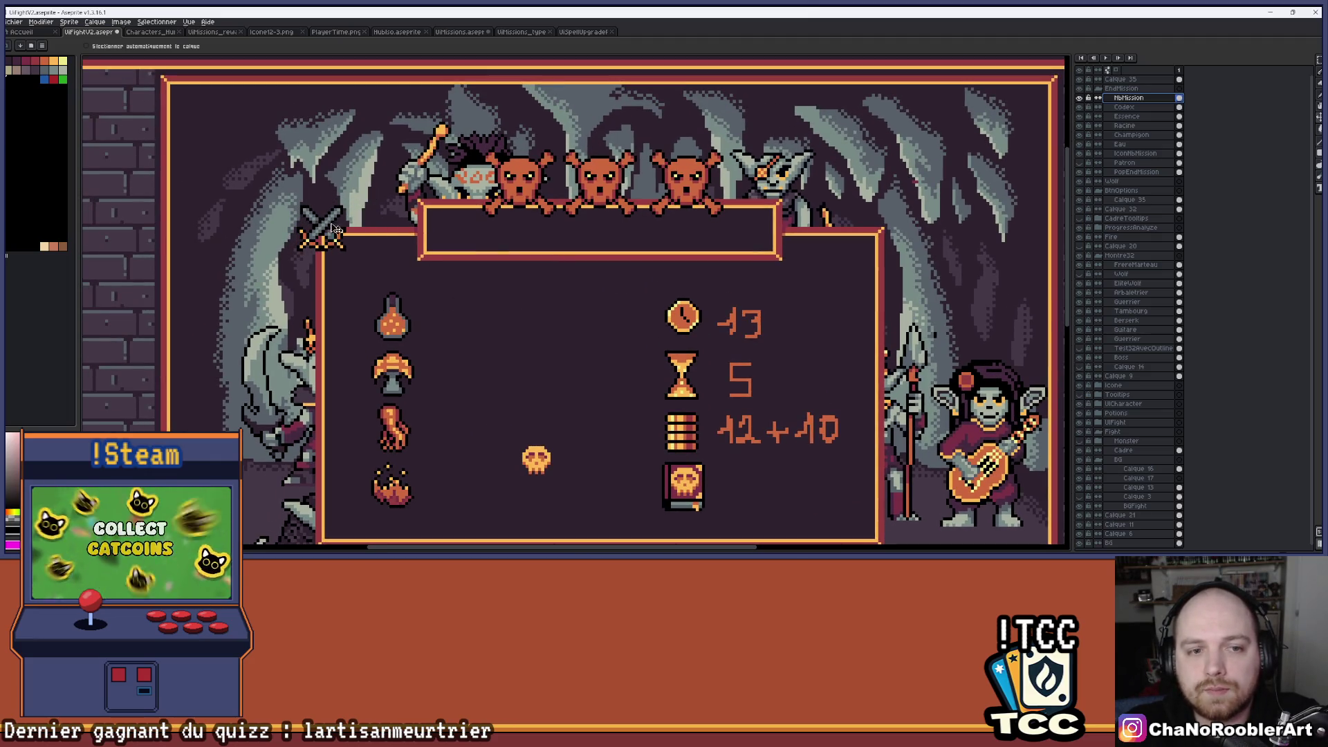
key("ctrl+z")
key("ctrl+z")
key("ctrl+y")
key("ctrl+y")
mouse_move(325, 226)
left_mouse_down()
mouse_move(498, 275)
mouse_move(751, 291)
mouse_move(408, 313)
mouse_move(546, 338)
mouse_move(363, 256)
mouse_move(505, 316)
mouse_move(534, 354)
left_mouse_up()
scroll(561, 415, "up", 3)
scroll(554, 386, "up", 1)
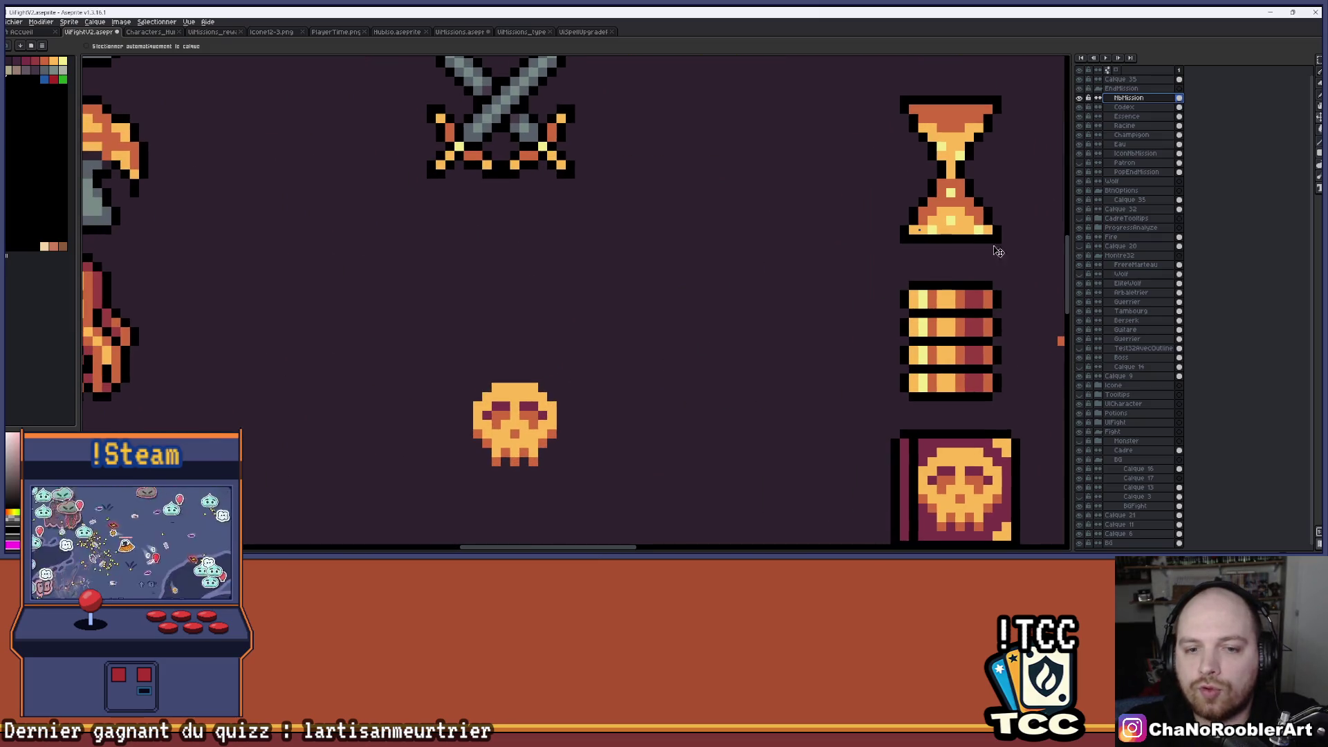
Make the Codex layer active and toggle its visibility to check the skull.
left_click(1319, 61)
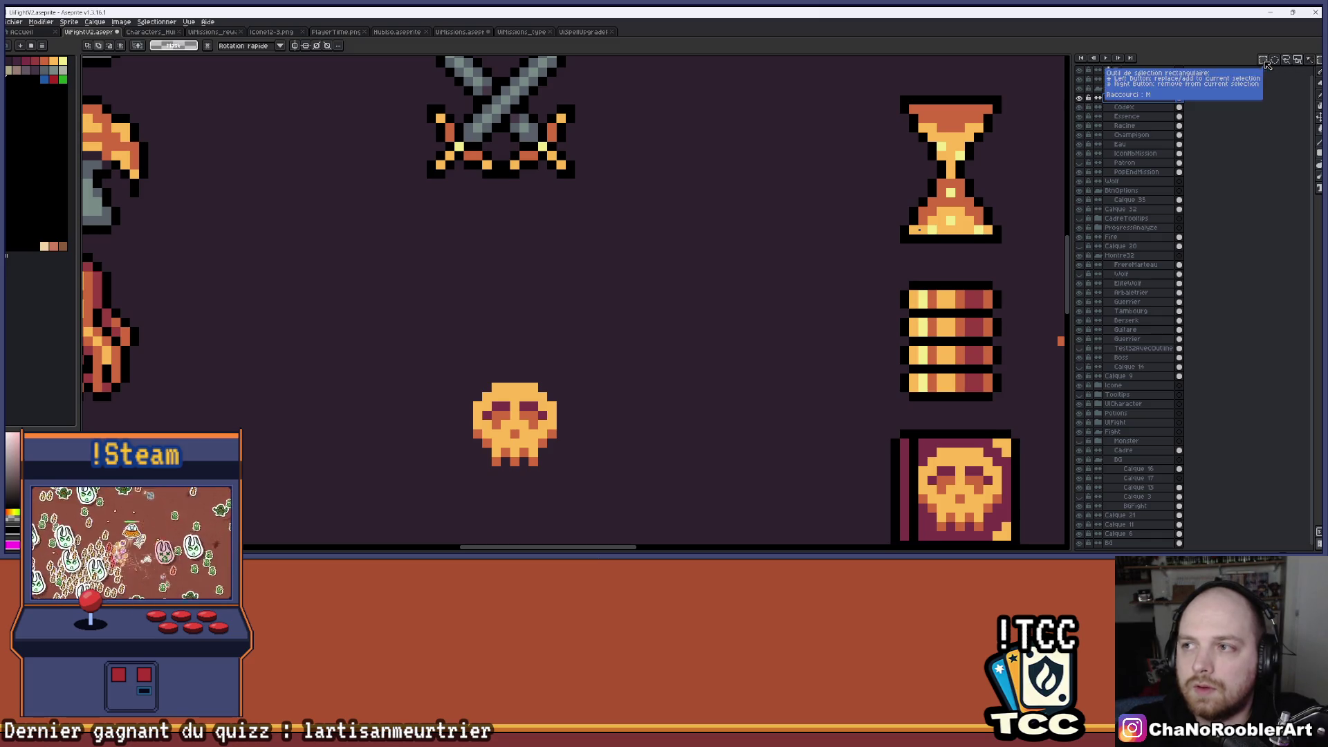
mouse_move(504, 300)
left_mouse_down()
mouse_move(533, 434)
mouse_move(515, 272)
left_mouse_up()
key("ctrl+d")
left_click(1106, 107)
left_click(1080, 107)
left_click(1081, 107)
left_click(1080, 108)
left_click(1081, 107)
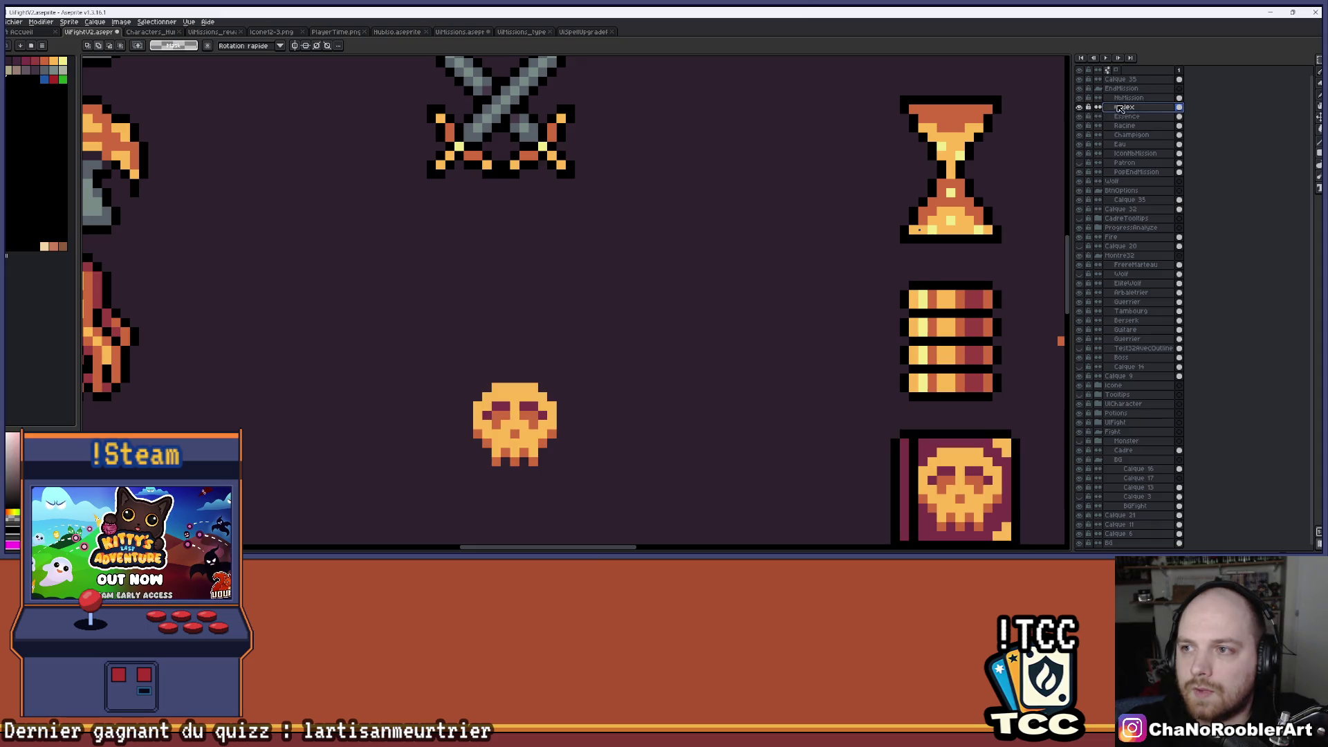
Select the small golden skull on the Codex layer, cut it out, and return to NbMission.
scroll(851, 256, "down", 1)
left_click_drag(672, 337, 570, 278)
left_click_drag(484, 266, 586, 365)
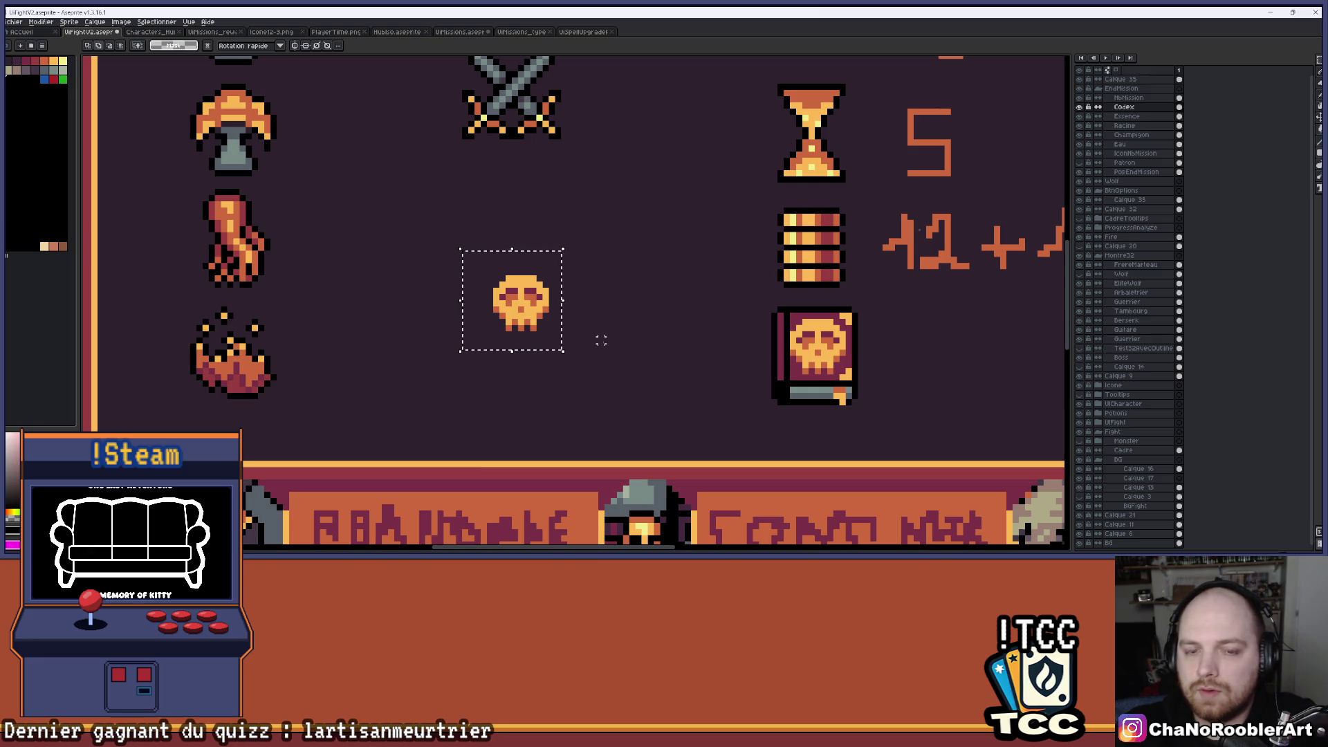
scroll(1009, 159, "up", 1)
key("ctrl+x")
left_click(1130, 98)
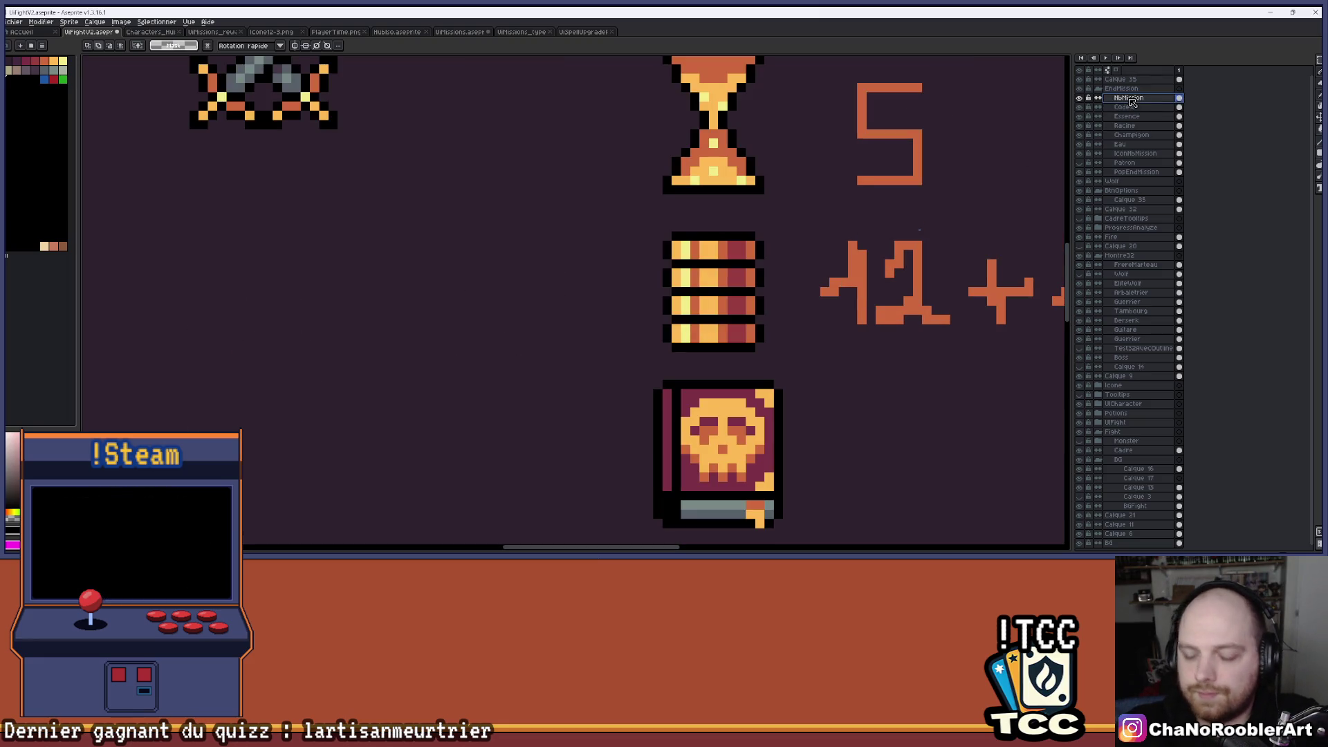
Add a layer named NbMonster and paste the cut skull onto it below the crossed swords.
key("shift+n")
double_click(1150, 98)
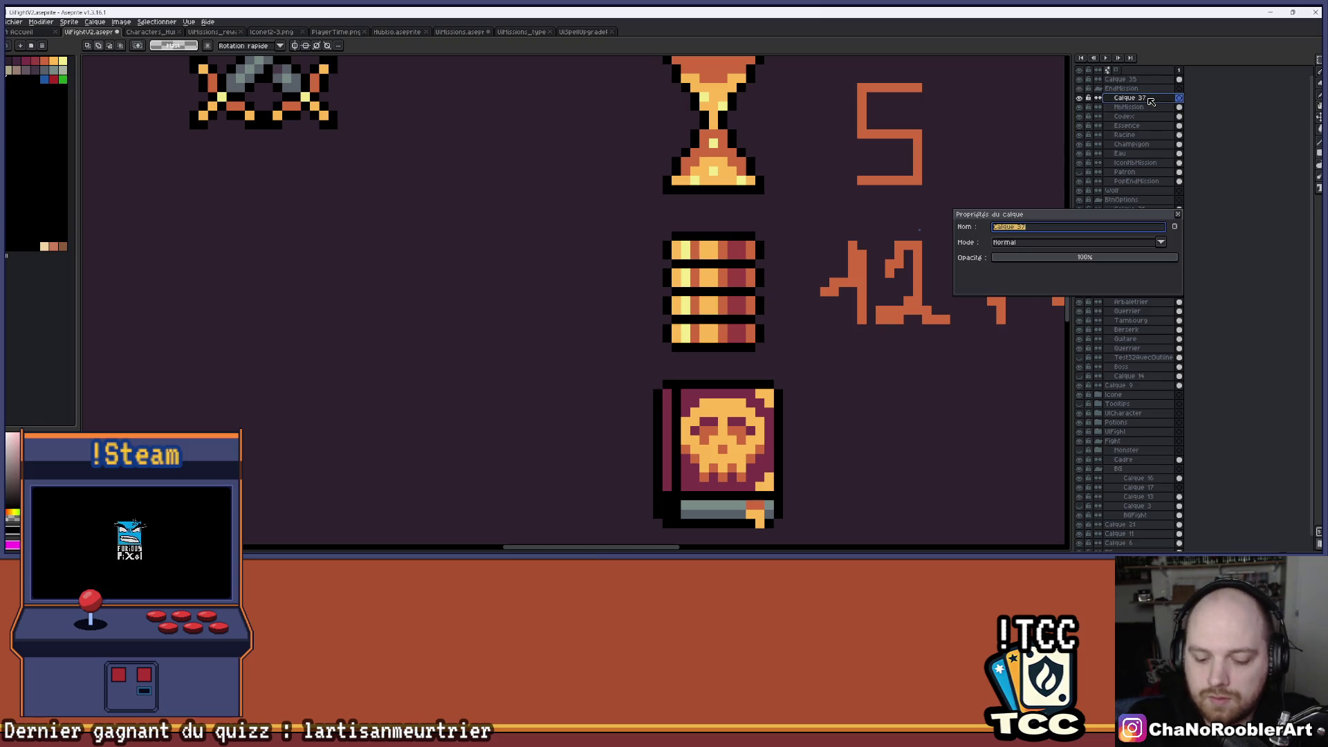
type("NbMonster")
key("Return")
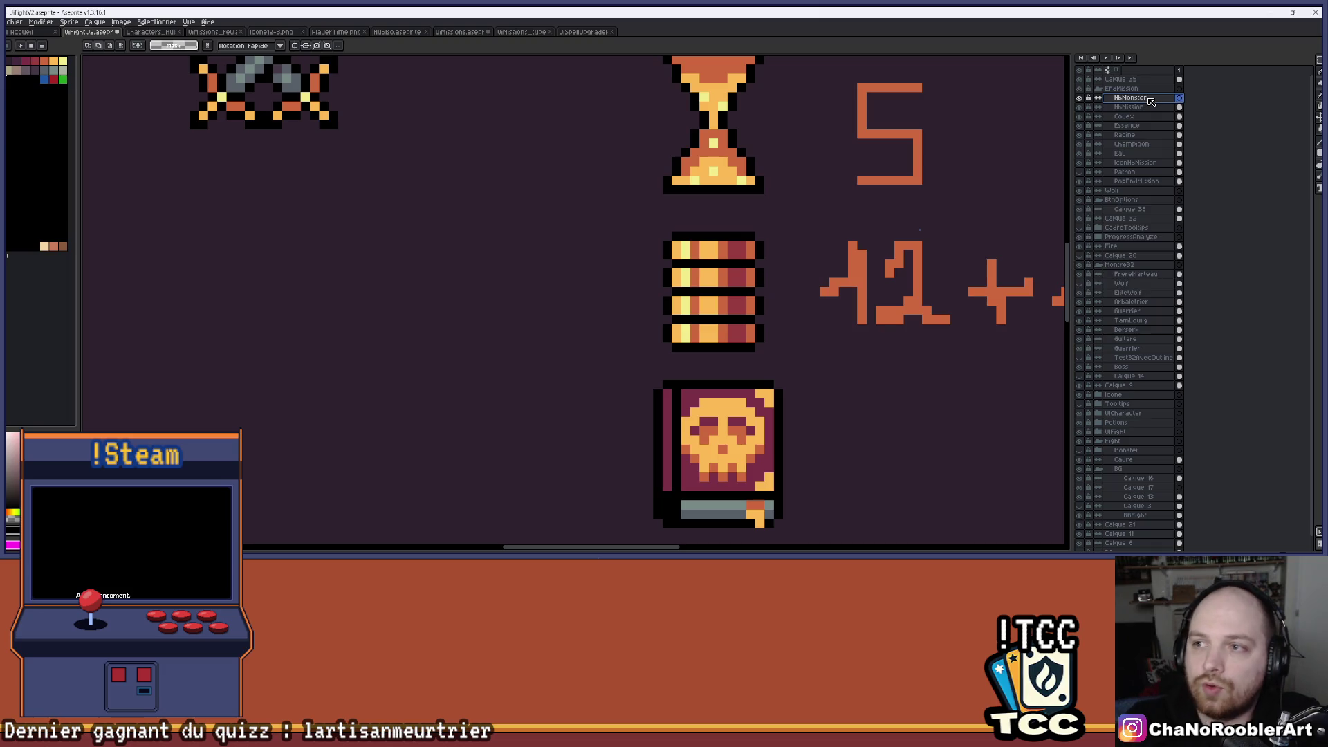
scroll(1017, 125, "down", 1)
key("ctrl+v")
left_click_drag(545, 291, 533, 218)
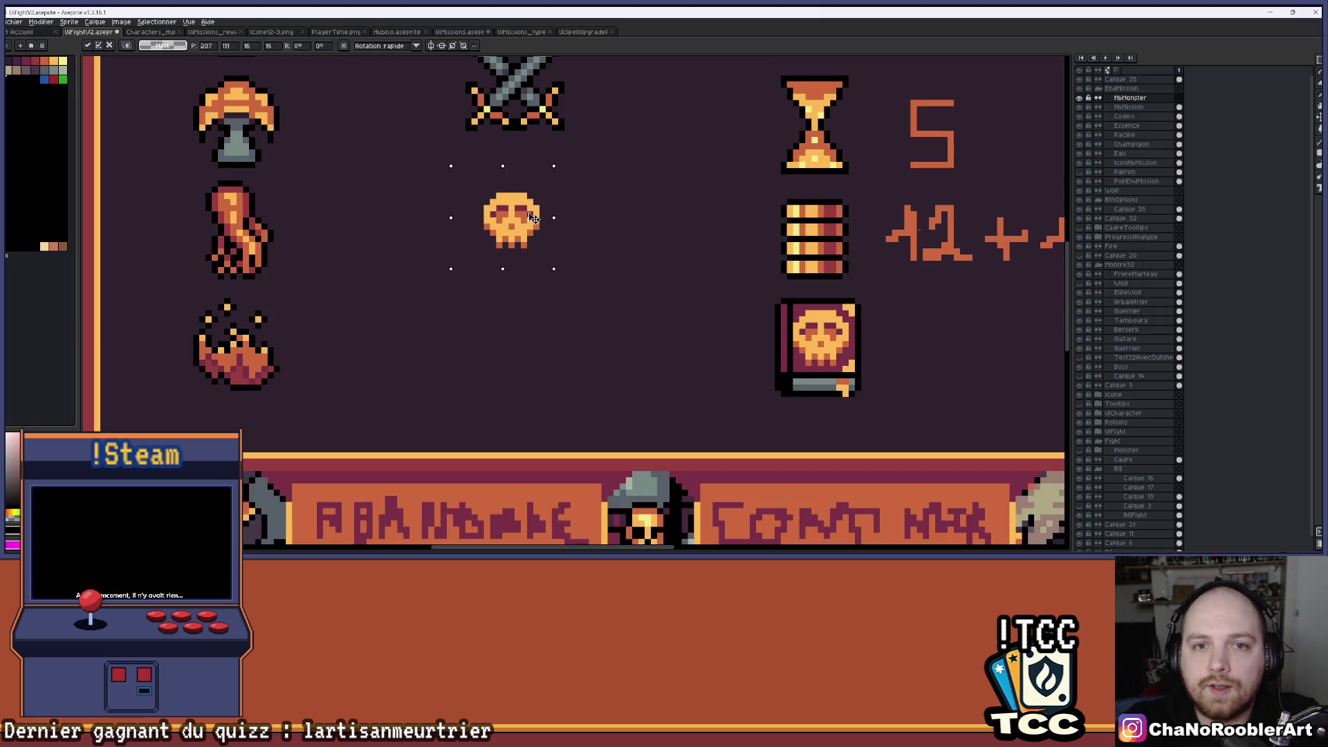
key("Return")
Outline the skull's top-right edge, jaw, teeth and lower-left edge with black pixels.
scroll(553, 277, "up", 2)
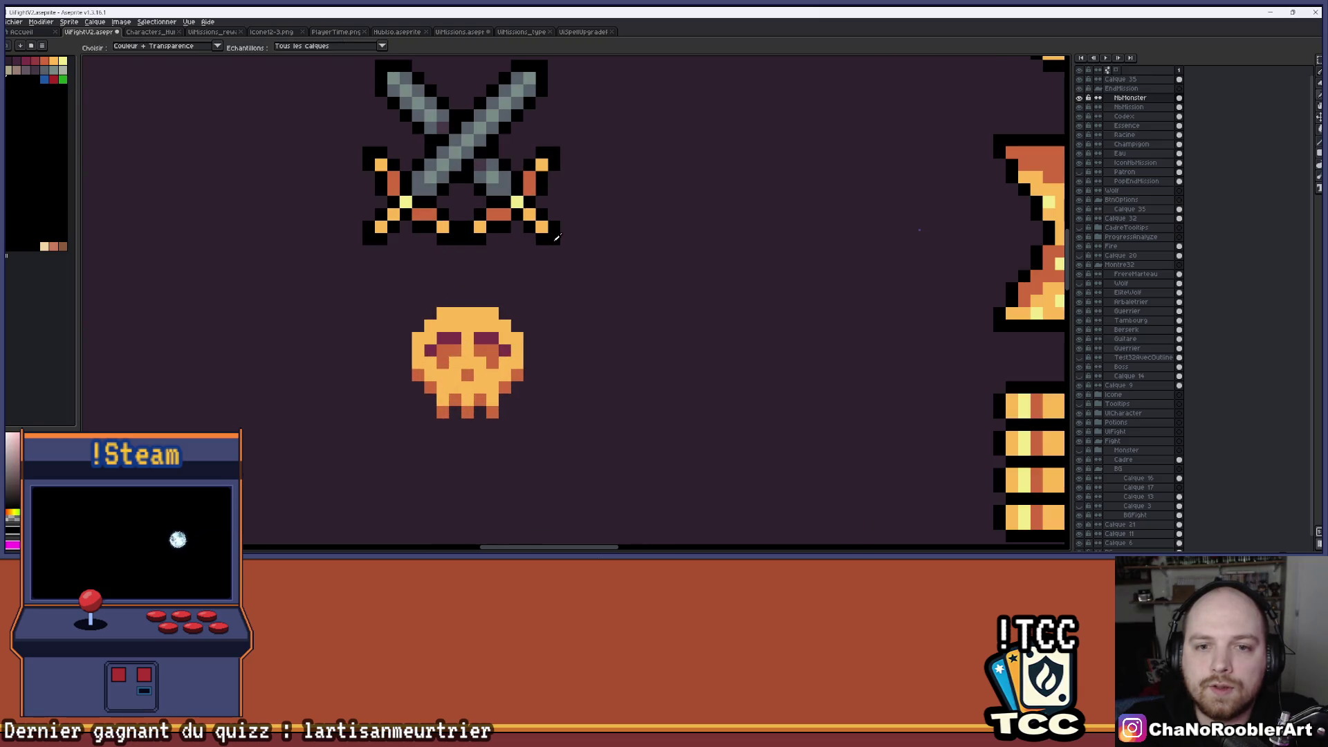
scroll(510, 471, "up", 1)
mouse_move(408, 217)
left_mouse_down()
mouse_move(501, 217)
mouse_move(545, 273)
mouse_move(539, 319)
mouse_move(509, 360)
left_mouse_up()
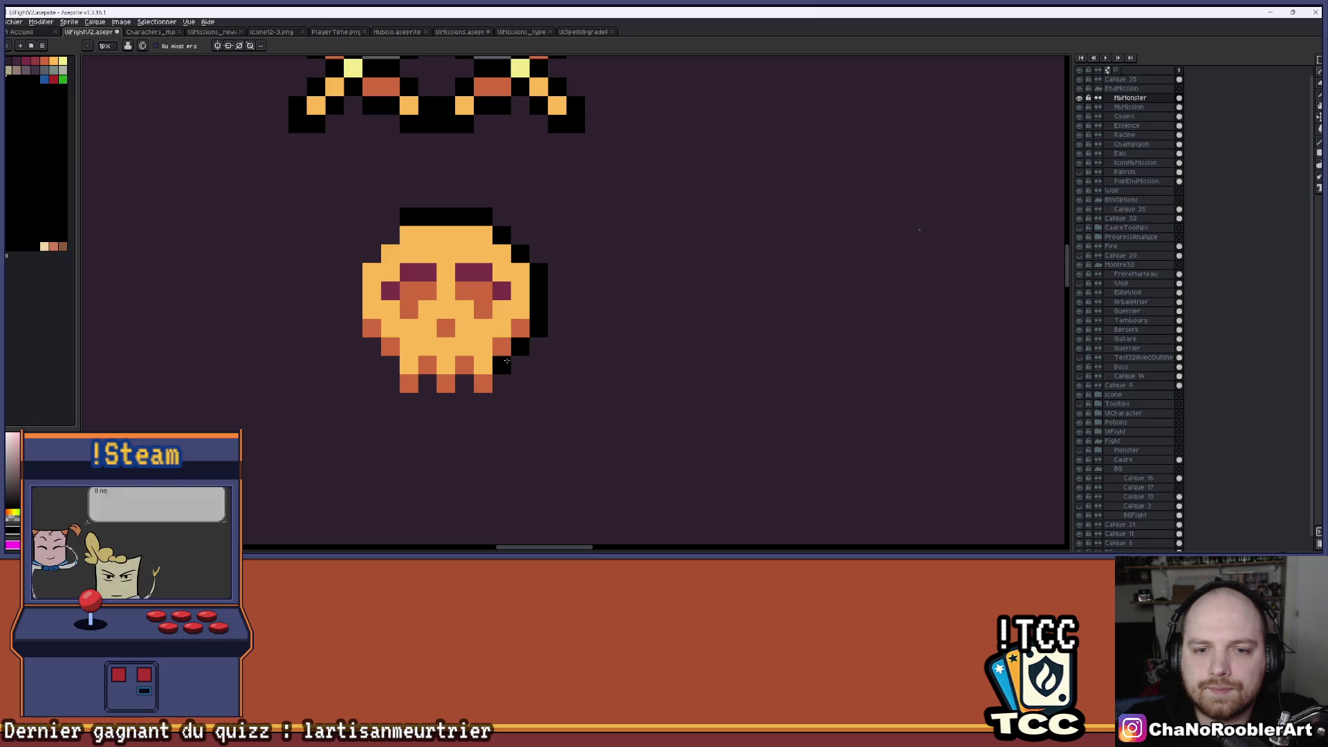
left_click(502, 383)
left_click(482, 402)
left_click(464, 383)
left_click(446, 402)
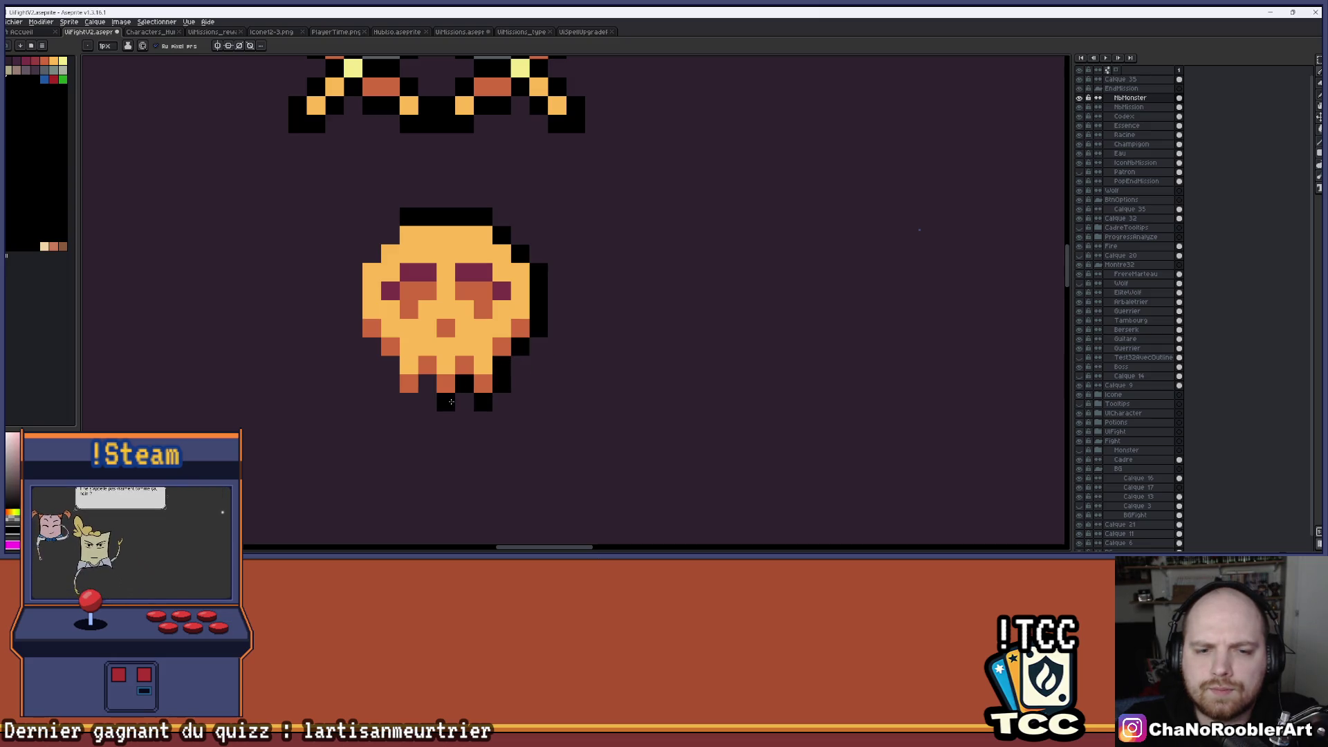
left_click(427, 383)
left_click(409, 402)
left_click(390, 383)
mouse_move(390, 364)
left_mouse_down()
mouse_move(353, 272)
mouse_move(390, 235)
left_mouse_up()
left_click(350, 324)
Frame the skull and swords, then marquee-select the right half of the skull.
scroll(466, 225, "down", 3)
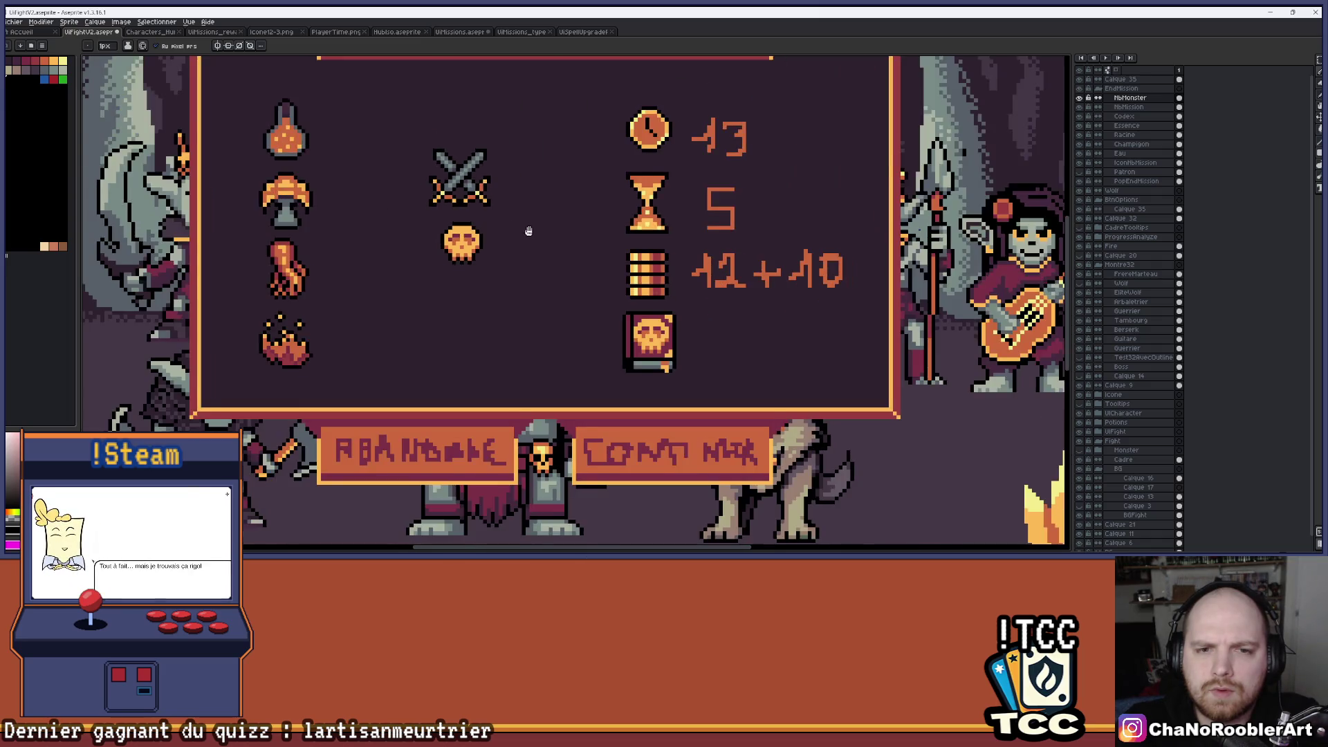
scroll(522, 227, "down", 1)
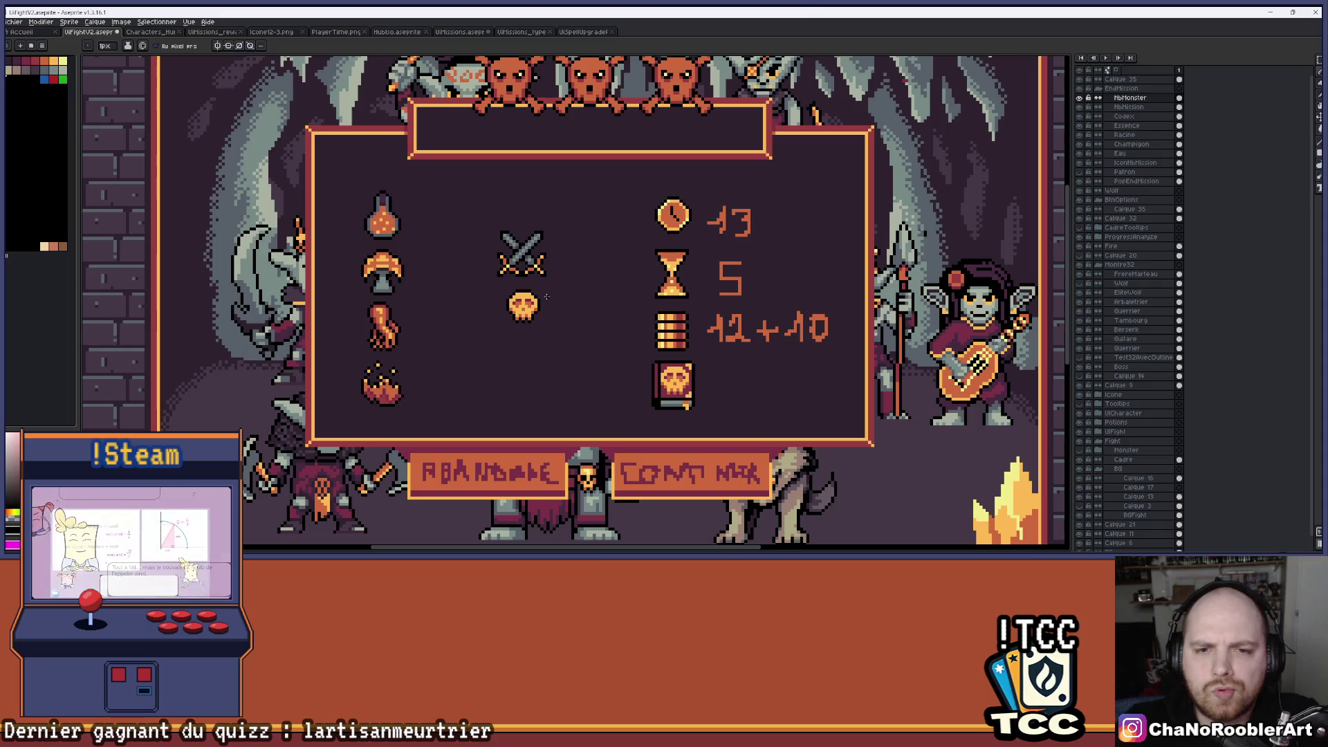
scroll(528, 299, "up", 1)
scroll(520, 298, "down", 3)
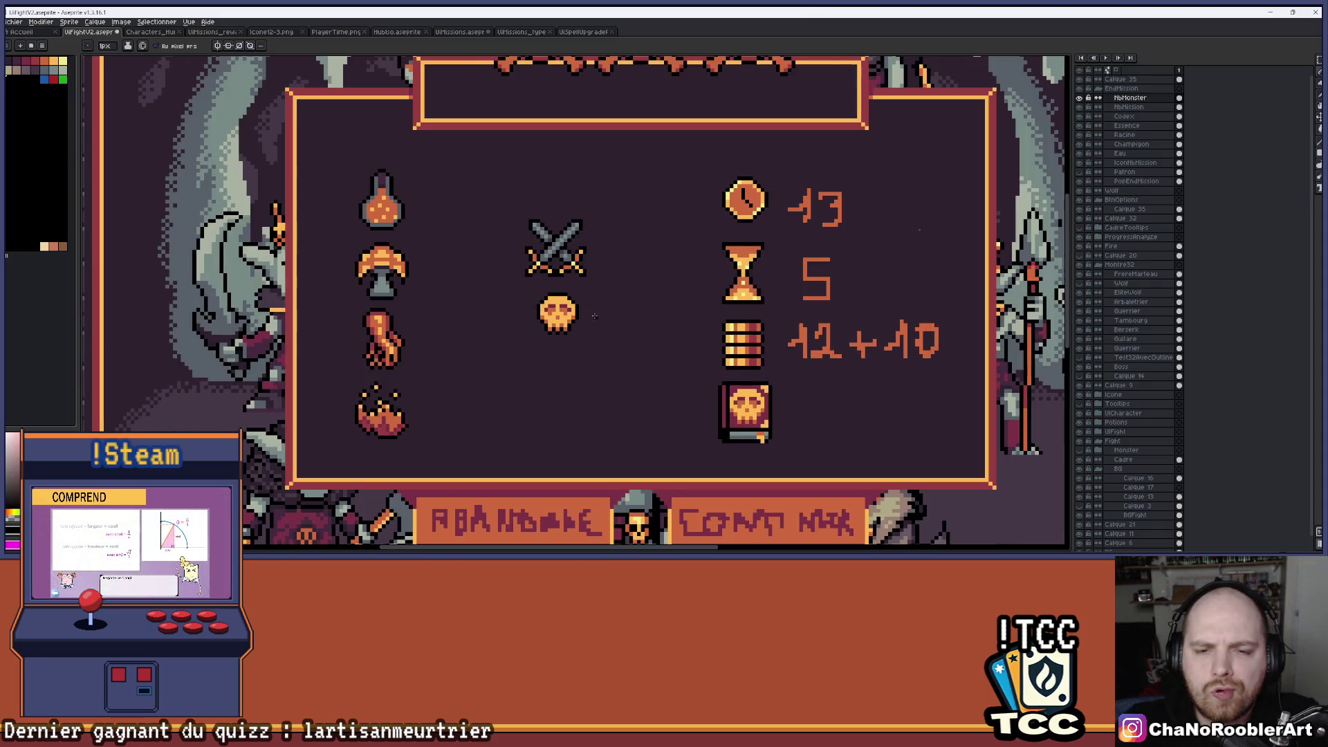
mouse_move(615, 315)
left_mouse_down()
mouse_move(551, 329)
mouse_move(554, 314)
left_mouse_up()
scroll(554, 314, "up", 4)
scroll(585, 290, "up", 1)
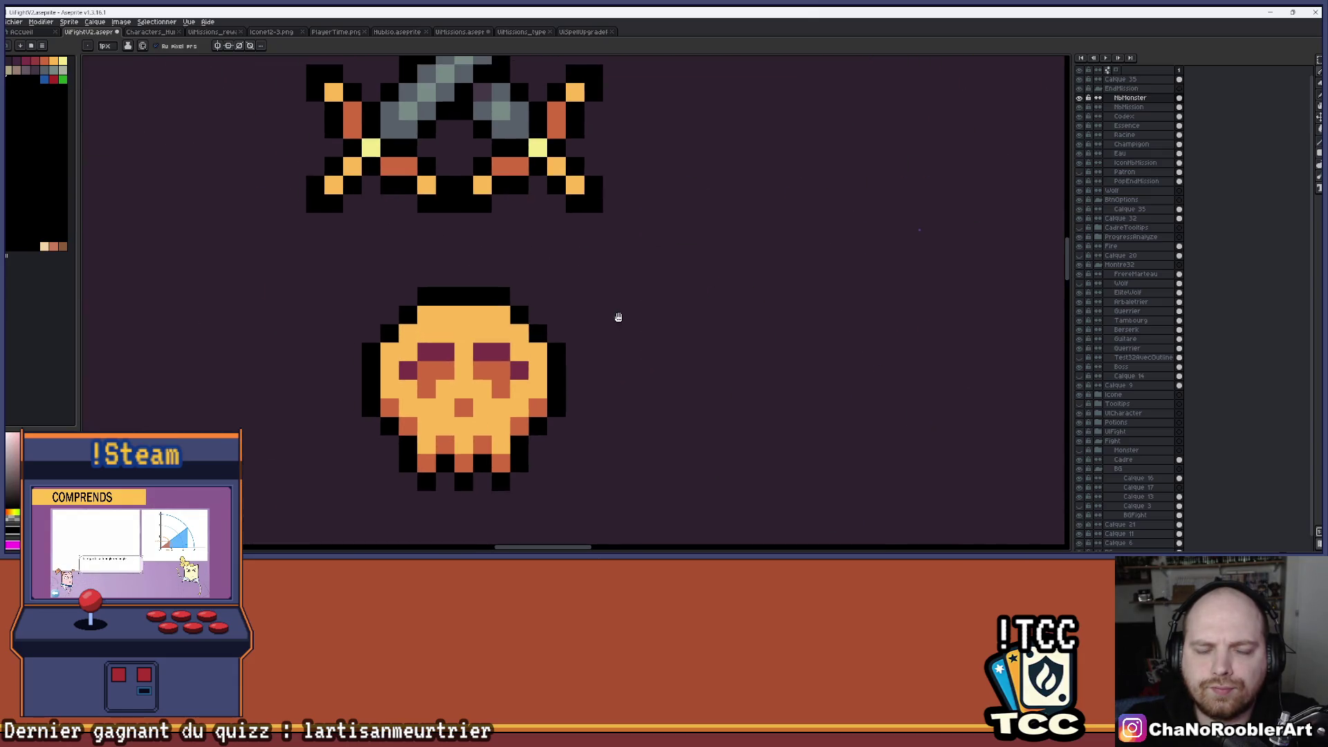
scroll(614, 315, "down", 2)
left_click_drag(614, 312, 621, 296)
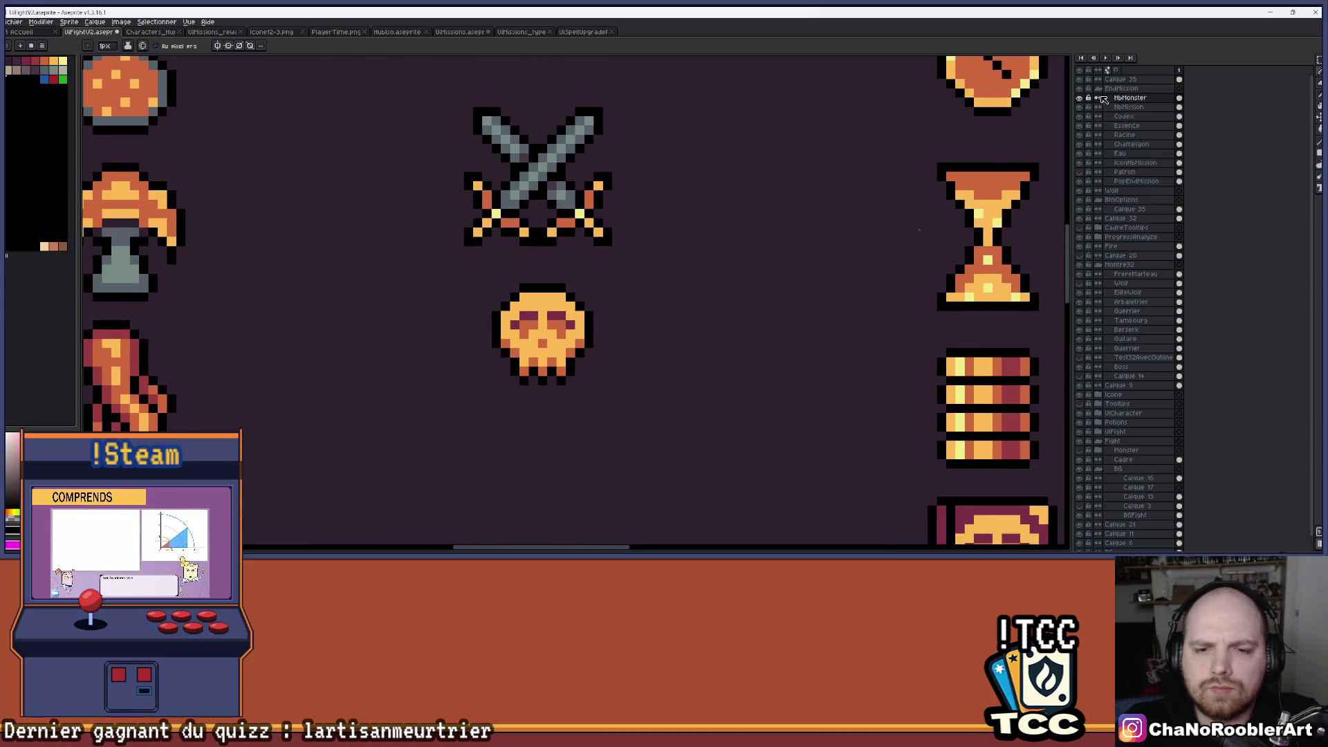
left_click(1319, 64)
scroll(662, 287, "up", 1)
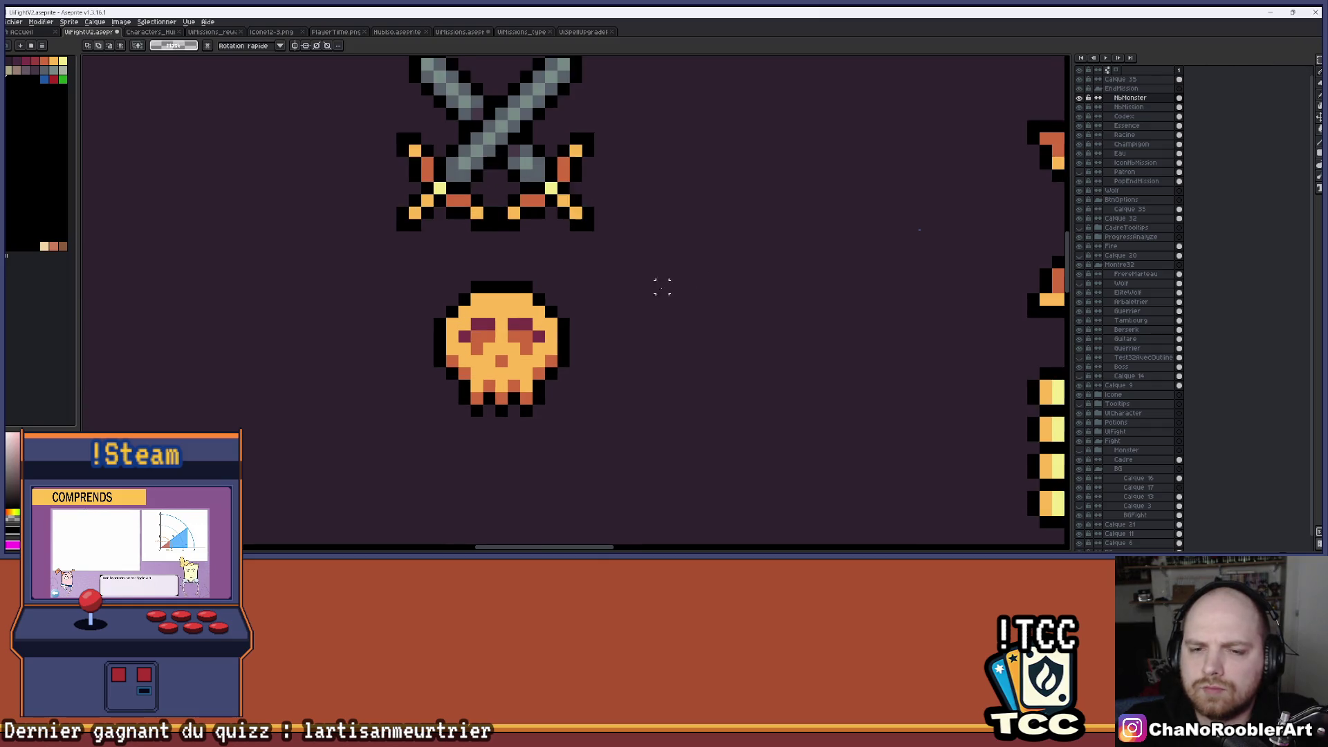
scroll(622, 251, "up", 1)
left_click_drag(561, 226, 626, 426)
Widen the skull by nudging its right half one pixel right and its left half one pixel left.
key("Right")
scroll(614, 371, "up", 1)
mouse_move(403, 160)
left_mouse_down()
mouse_move(451, 231)
mouse_move(496, 420)
left_mouse_up()
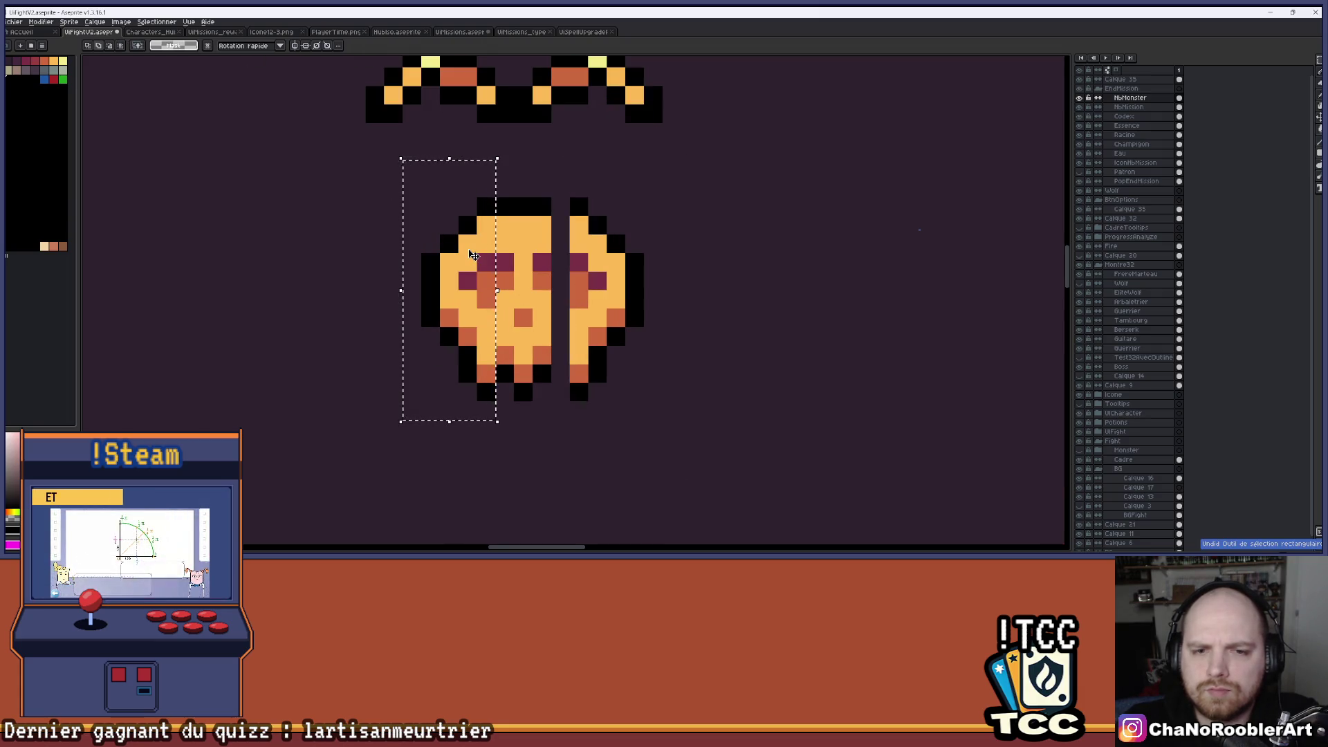
key("Left")
scroll(463, 258, "down", 1)
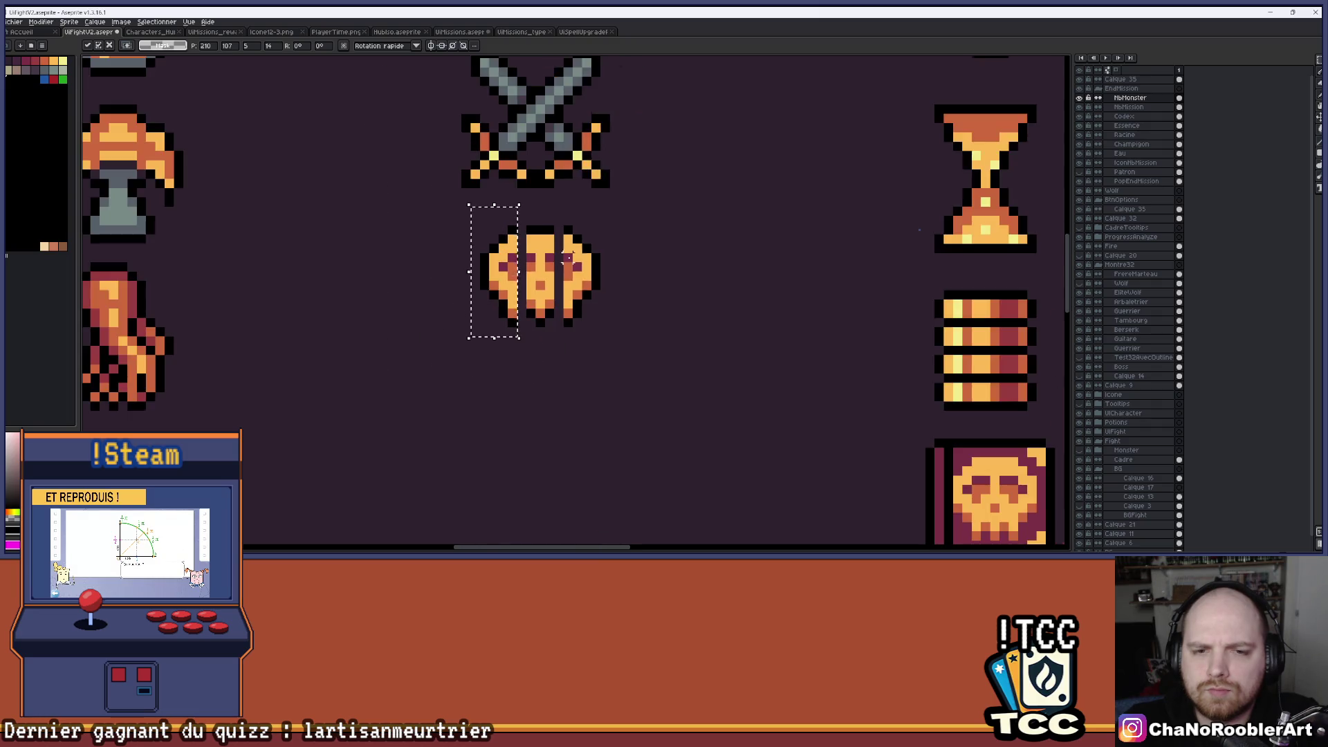
scroll(408, 276, "up", 1)
key("ctrl+d")
mouse_move(342, 275)
left_mouse_down()
mouse_move(682, 406)
mouse_move(685, 451)
left_mouse_up()
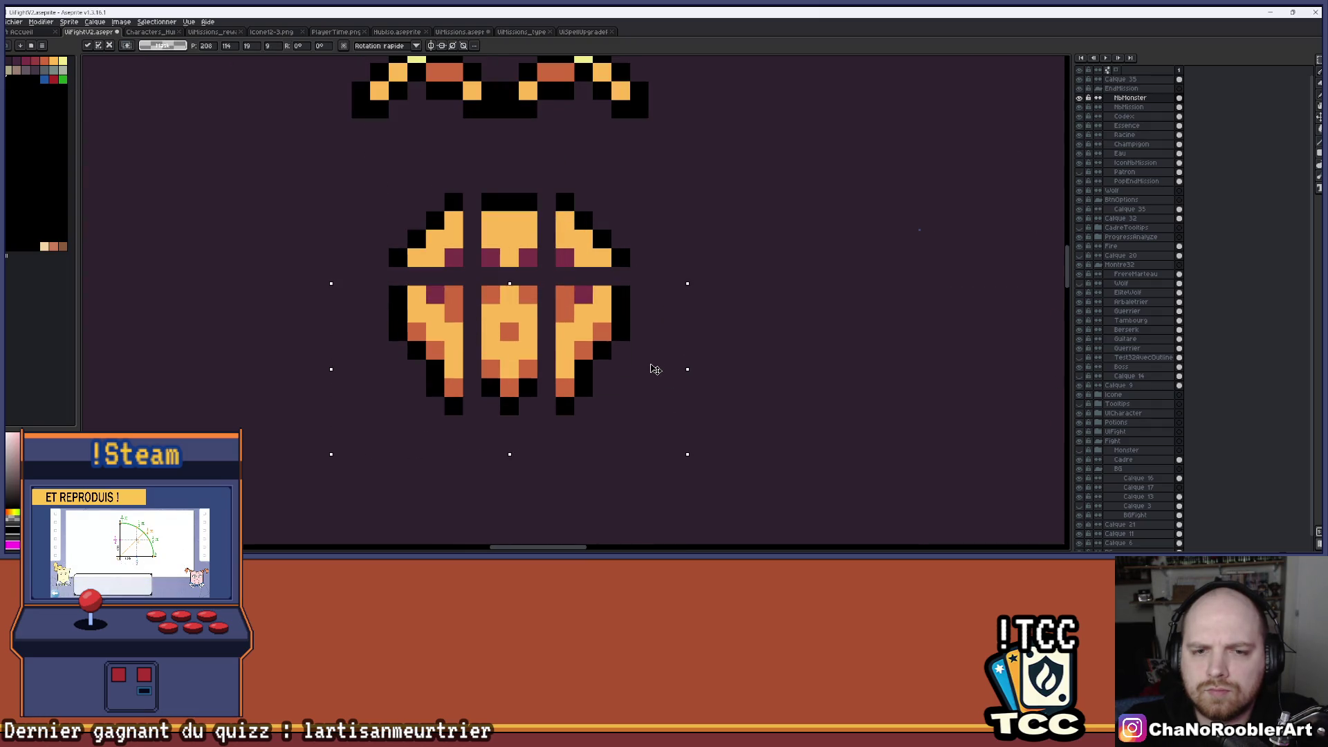
key("ctrl+d")
Paint the stray orange pixel on top of the skull black with the Pencil.
scroll(652, 365, "down", 2)
scroll(659, 356, "down", 1)
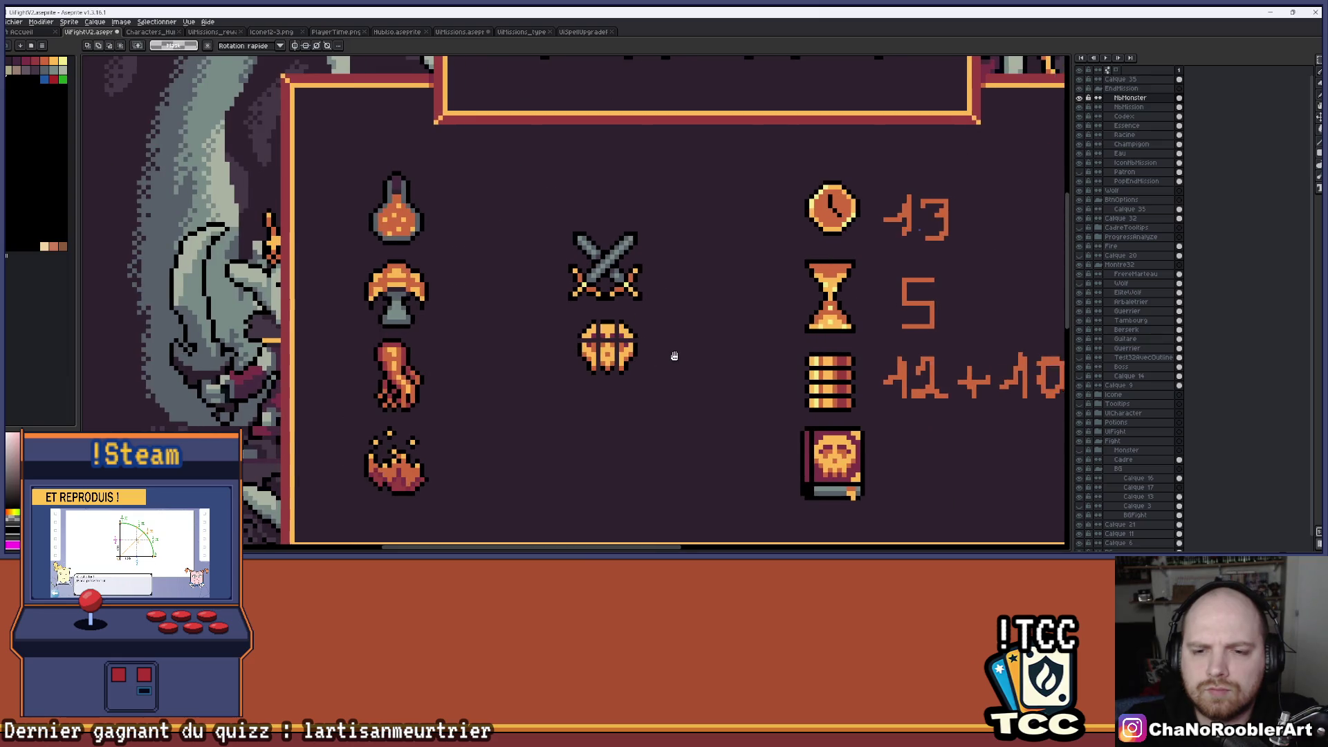
scroll(623, 346, "up", 3)
scroll(585, 325, "up", 1)
key("b")
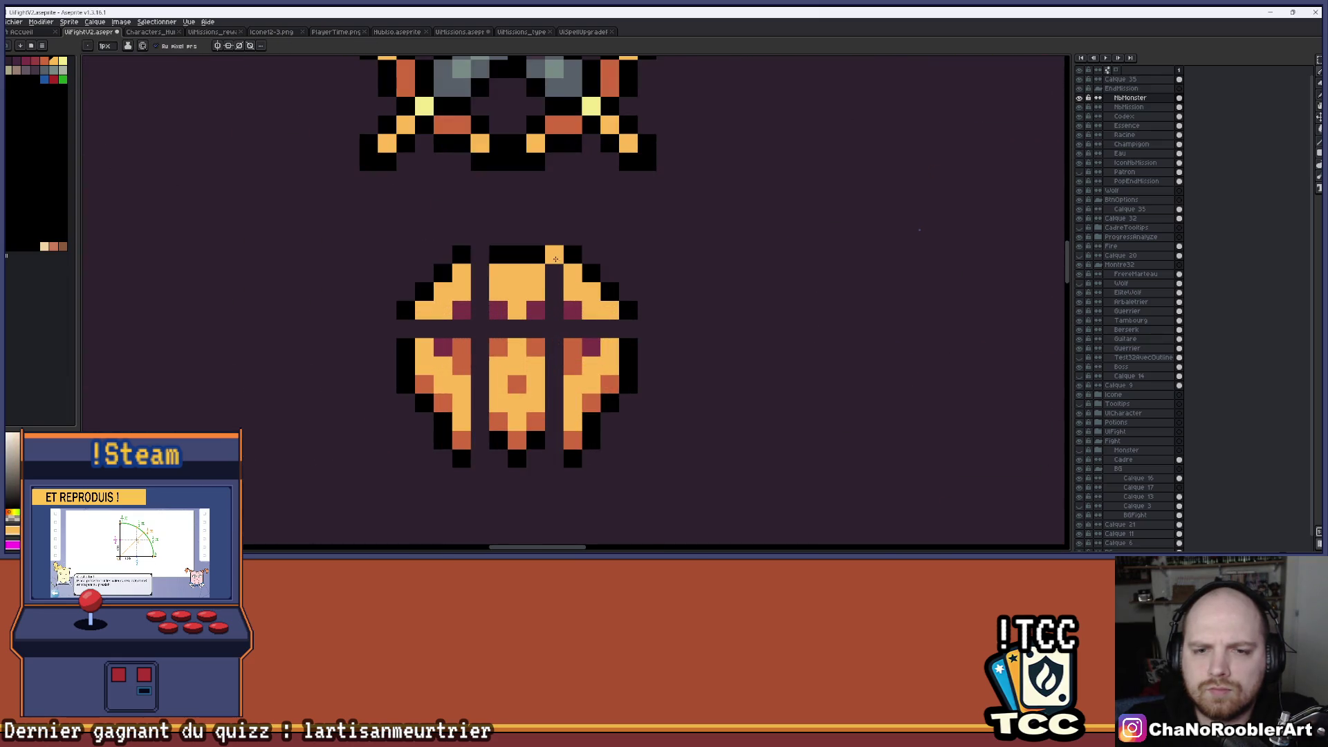
key("x")
left_click(557, 256)
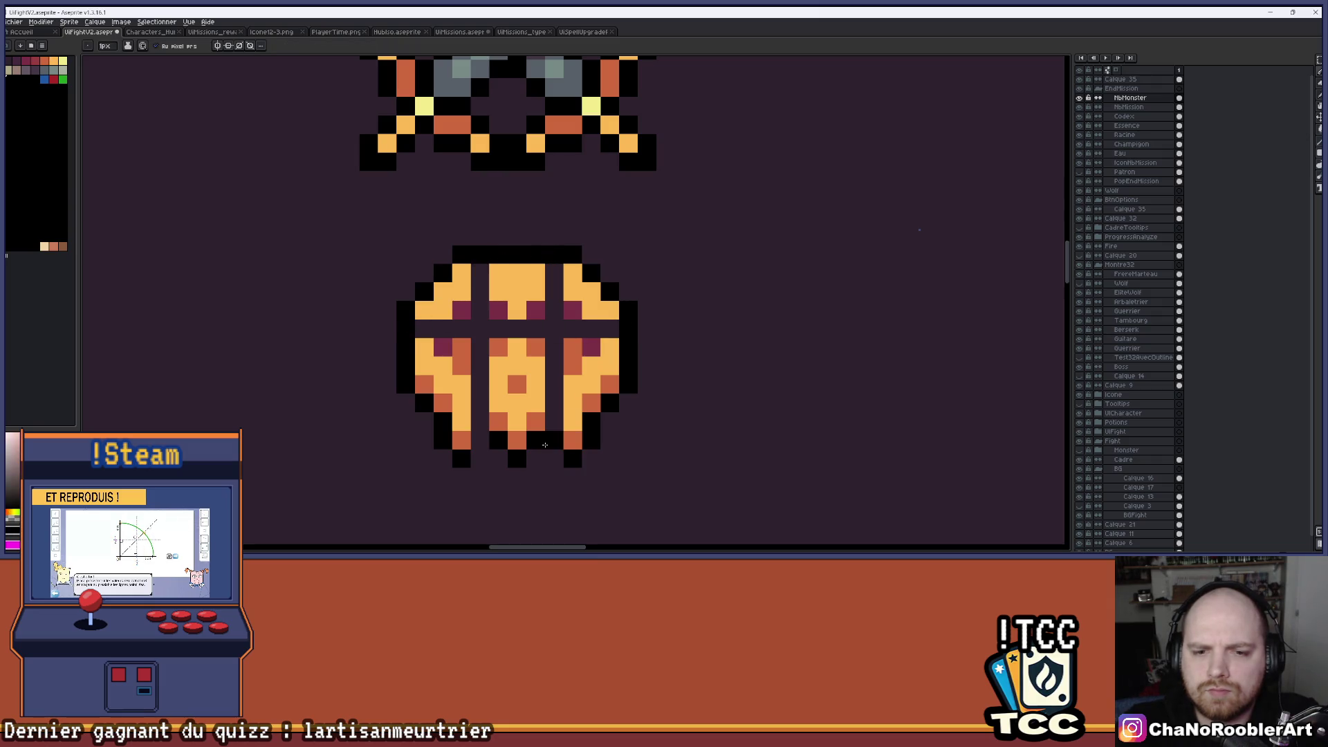
Recolour a dark eye-band cell maroon and paint the remaining dark band cells orange.
scroll(539, 446, "down", 4)
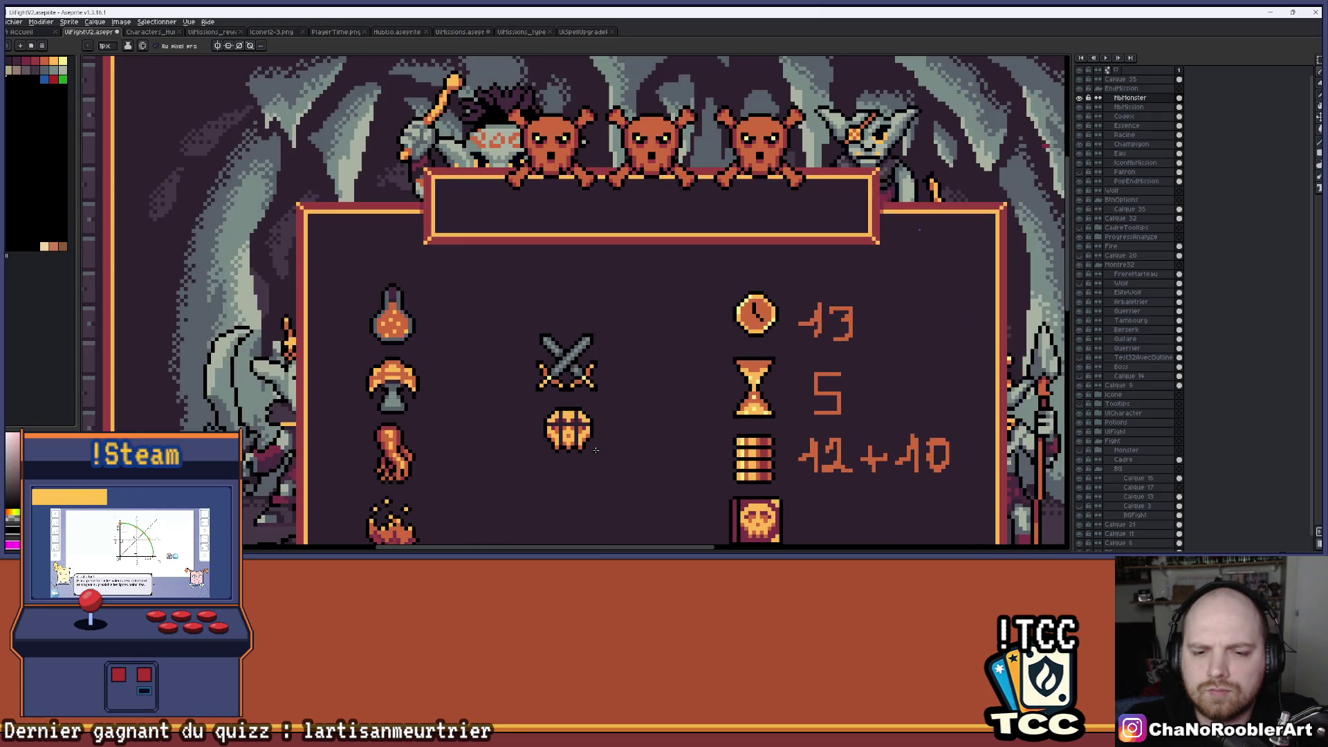
scroll(568, 448, "up", 5)
scroll(532, 328, "down", 3)
scroll(549, 311, "up", 1)
scroll(549, 311, "up", 1)
left_click(418, 288)
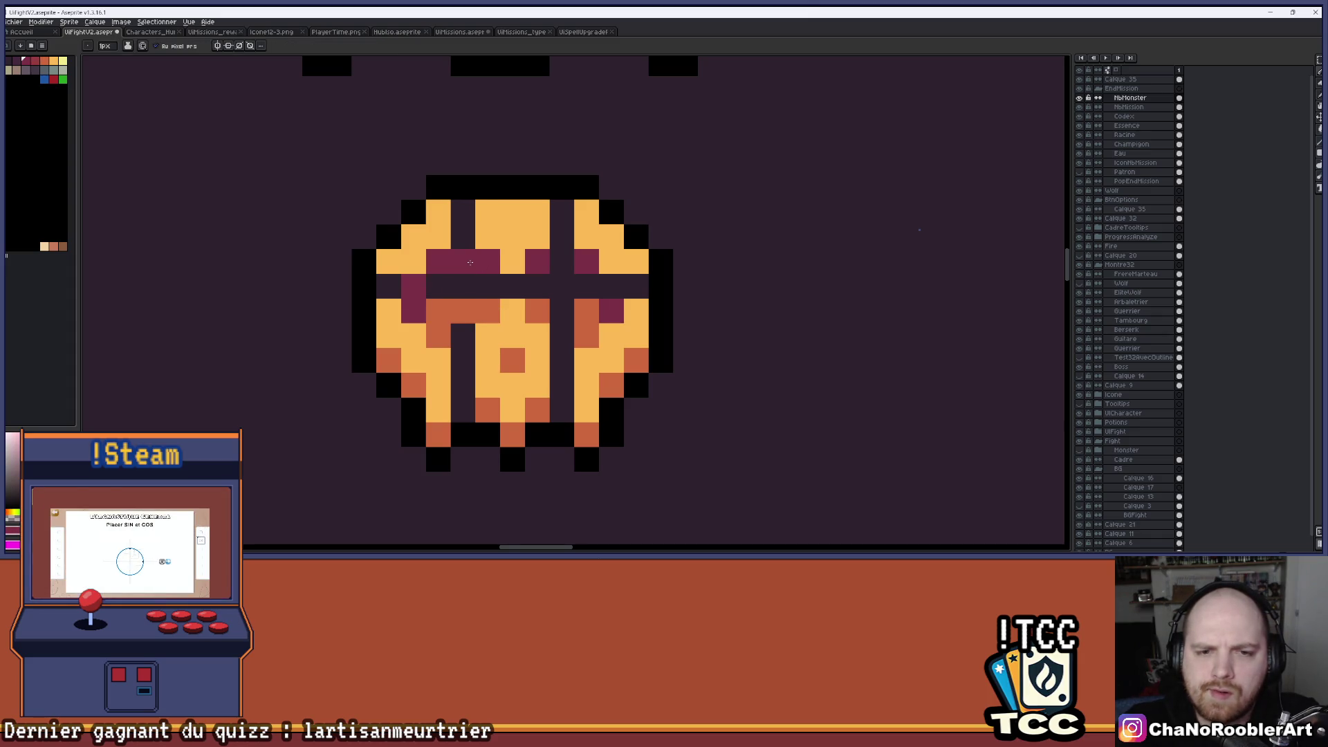
key("alt")
left_click(487, 305, "alt")
left_click_drag(463, 286, 438, 287)
left_click(537, 287)
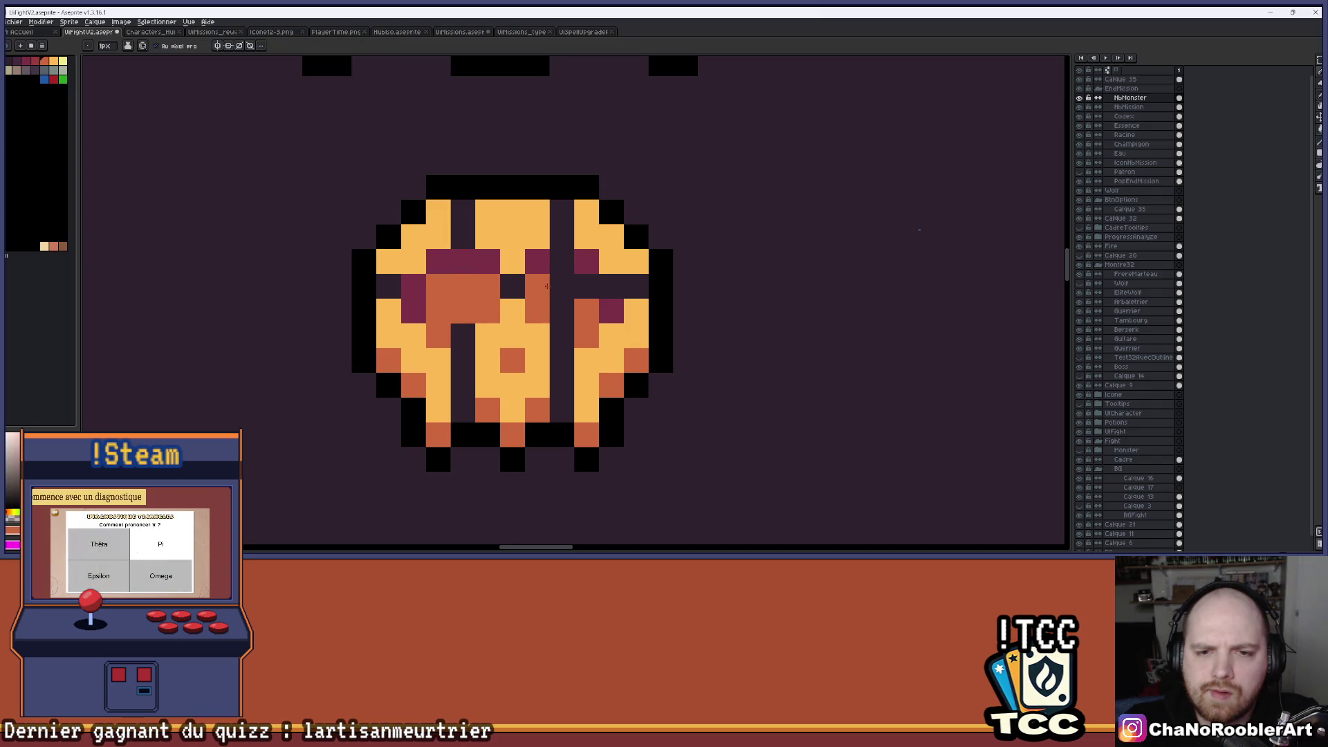
left_click_drag(541, 286, 561, 311)
Fill the dark columns and gap cells in the skull's face with the picked orange.
key("alt")
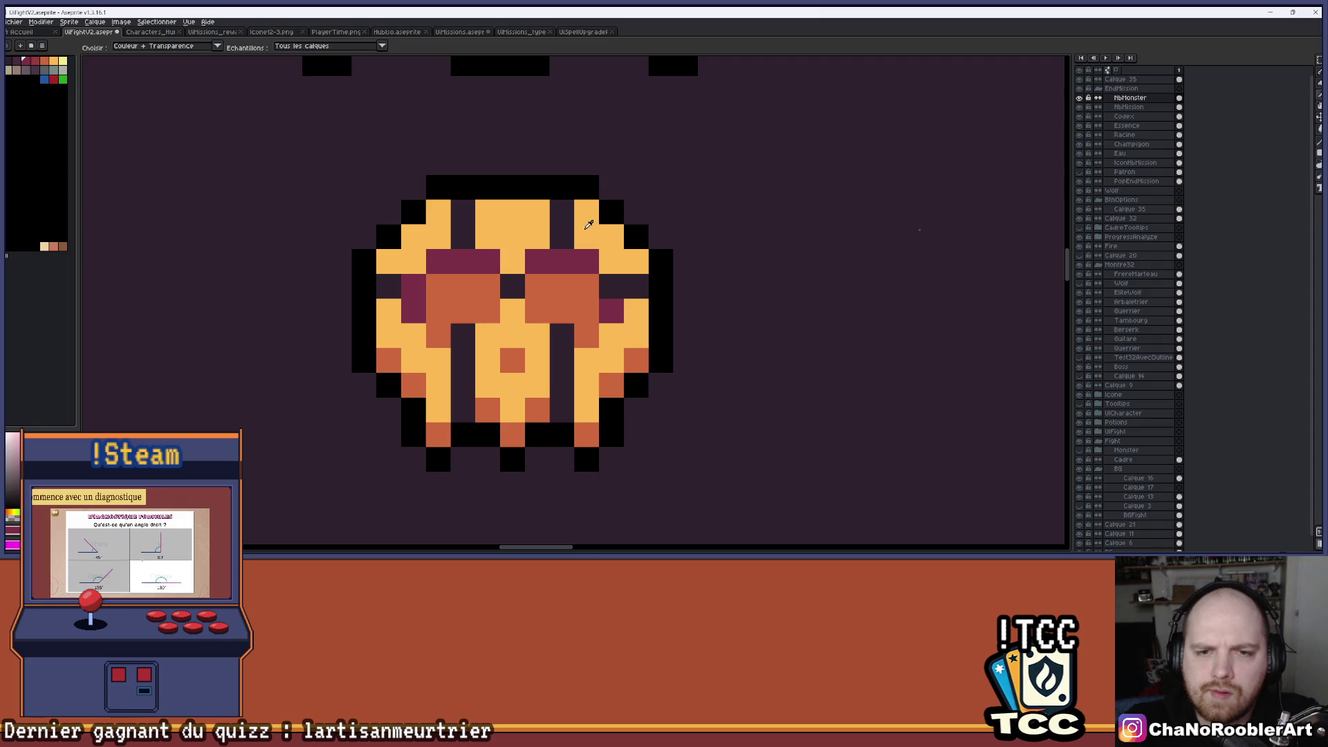
left_click(588, 224, "alt")
left_click_drag(562, 213, 563, 230)
left_click(463, 237)
left_click(512, 286)
mouse_move(462, 359)
left_mouse_down()
mouse_move(463, 339)
mouse_move(463, 415)
left_mouse_up()
left_click(560, 336)
left_click_drag(562, 351, 561, 415)
Shade the lower face cells dark orange and add maroon beside the left eye.
left_click(537, 409, "alt")
left_click(562, 409)
left_click(469, 410)
left_click(413, 336, "alt")
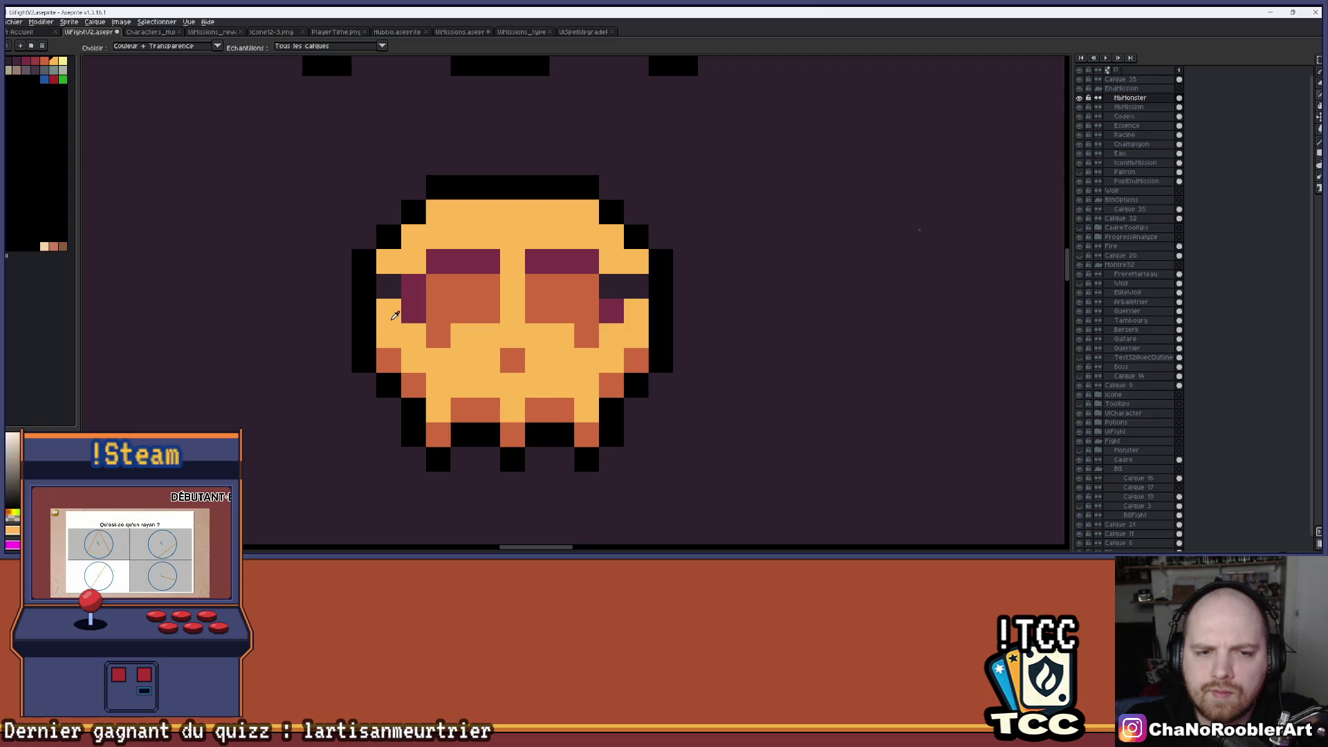
left_click(389, 287)
left_click(419, 313, "alt")
scroll(419, 313, "down", 3)
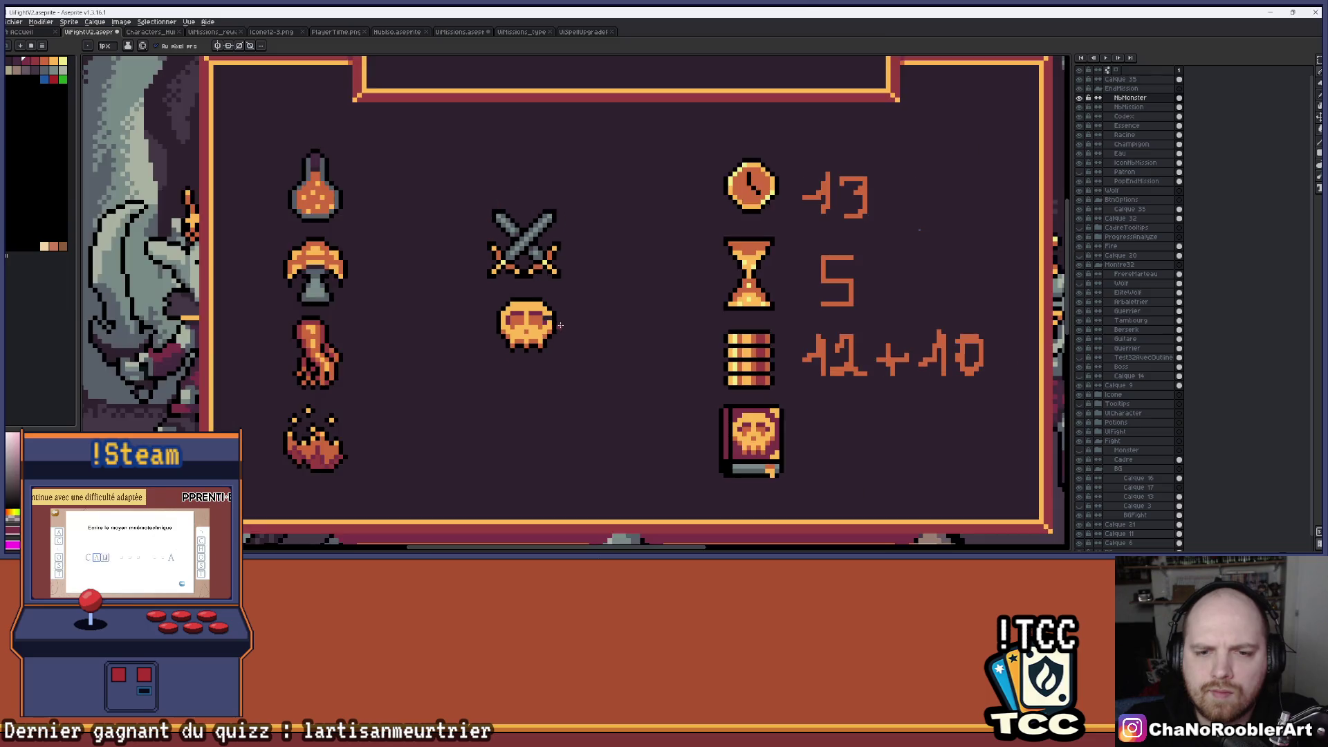
scroll(529, 305, "up", 2)
scroll(518, 304, "up", 1)
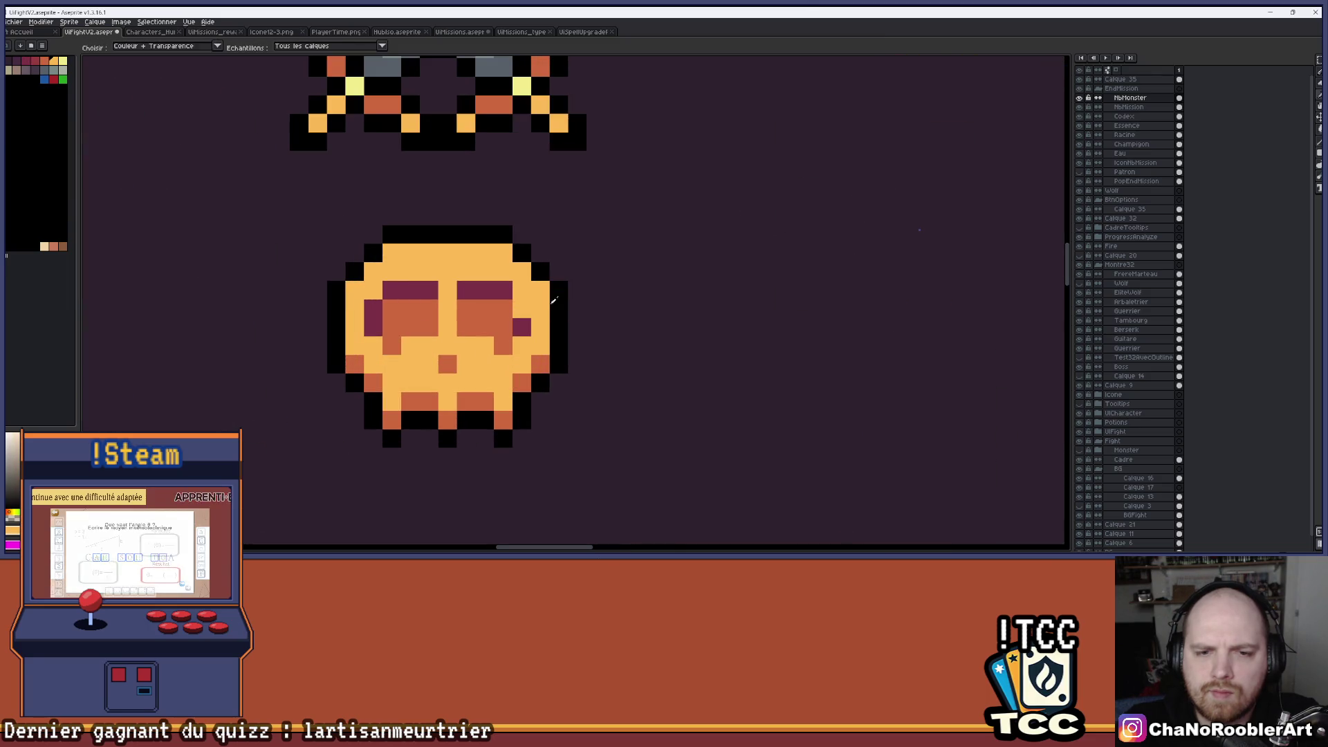
scroll(523, 307, "down", 4)
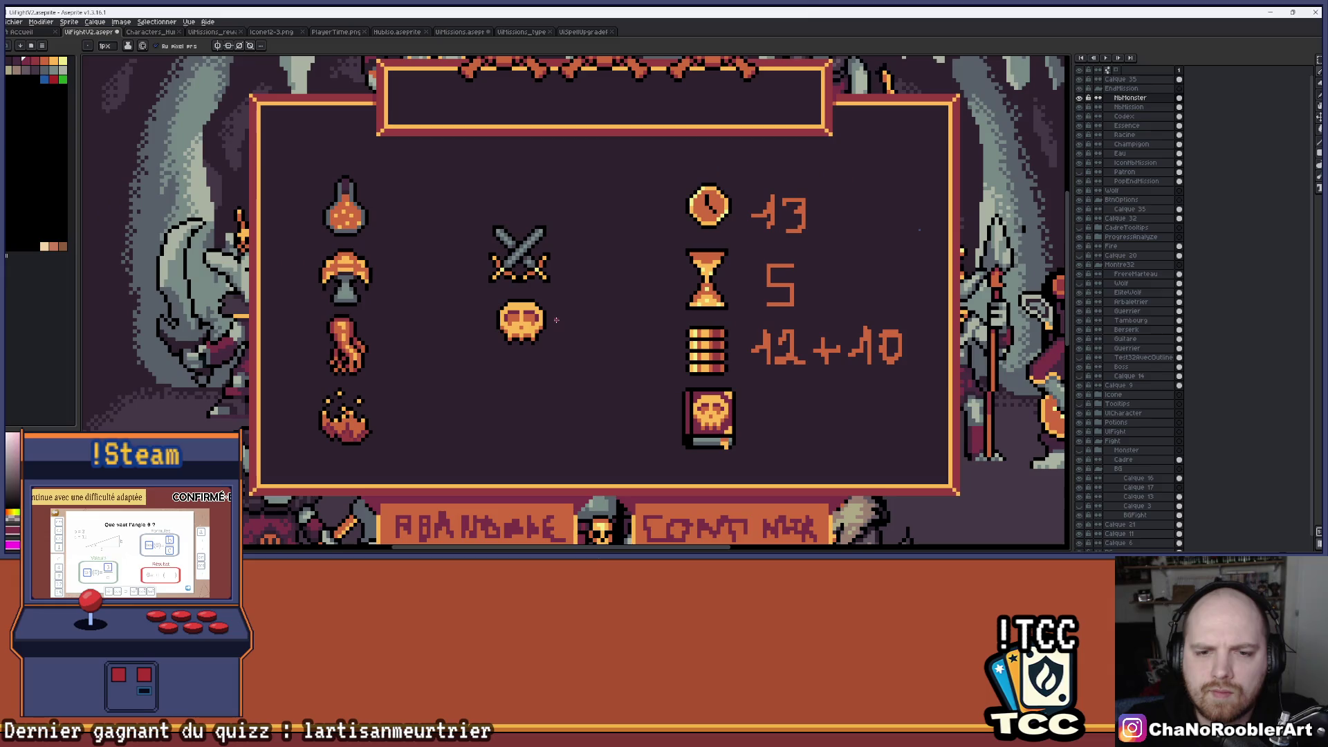
scroll(538, 333, "down", 1)
scroll(525, 325, "up", 3)
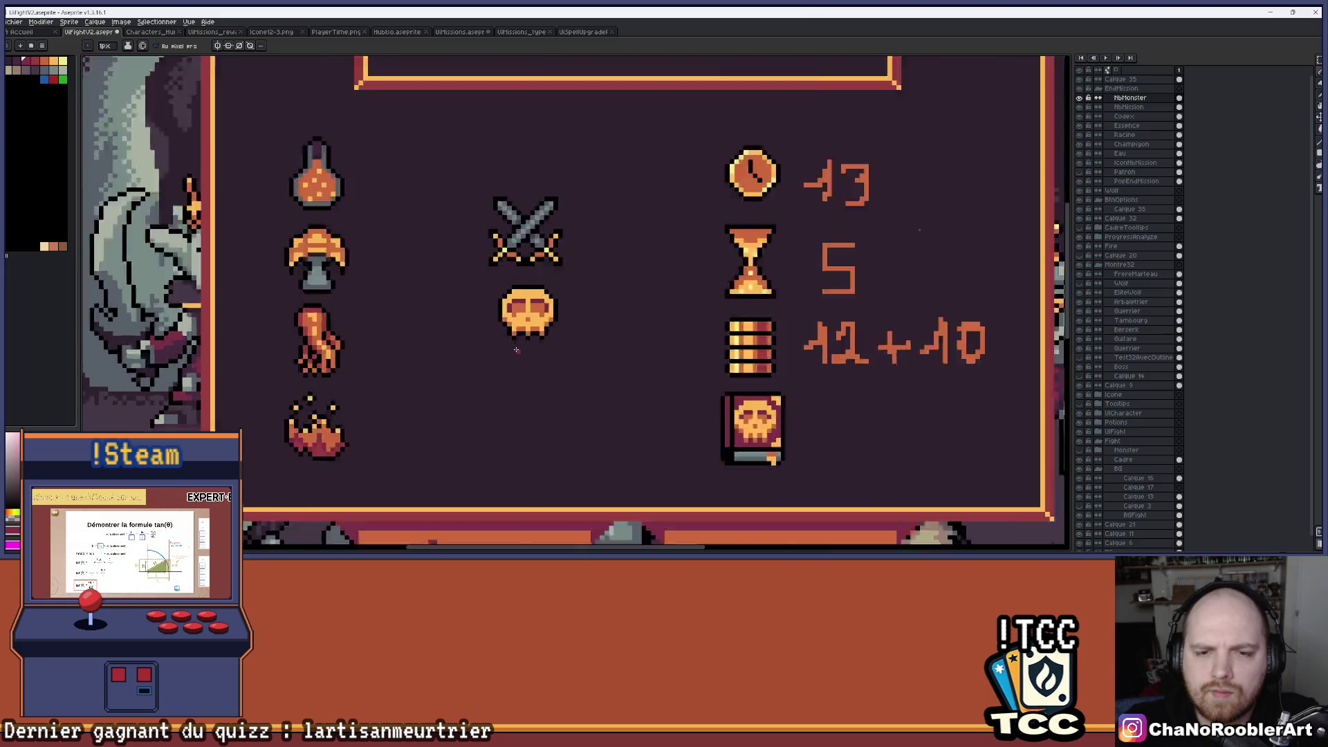
Clear the selected skull area, then move the skull's lower part down one pixel.
key("m")
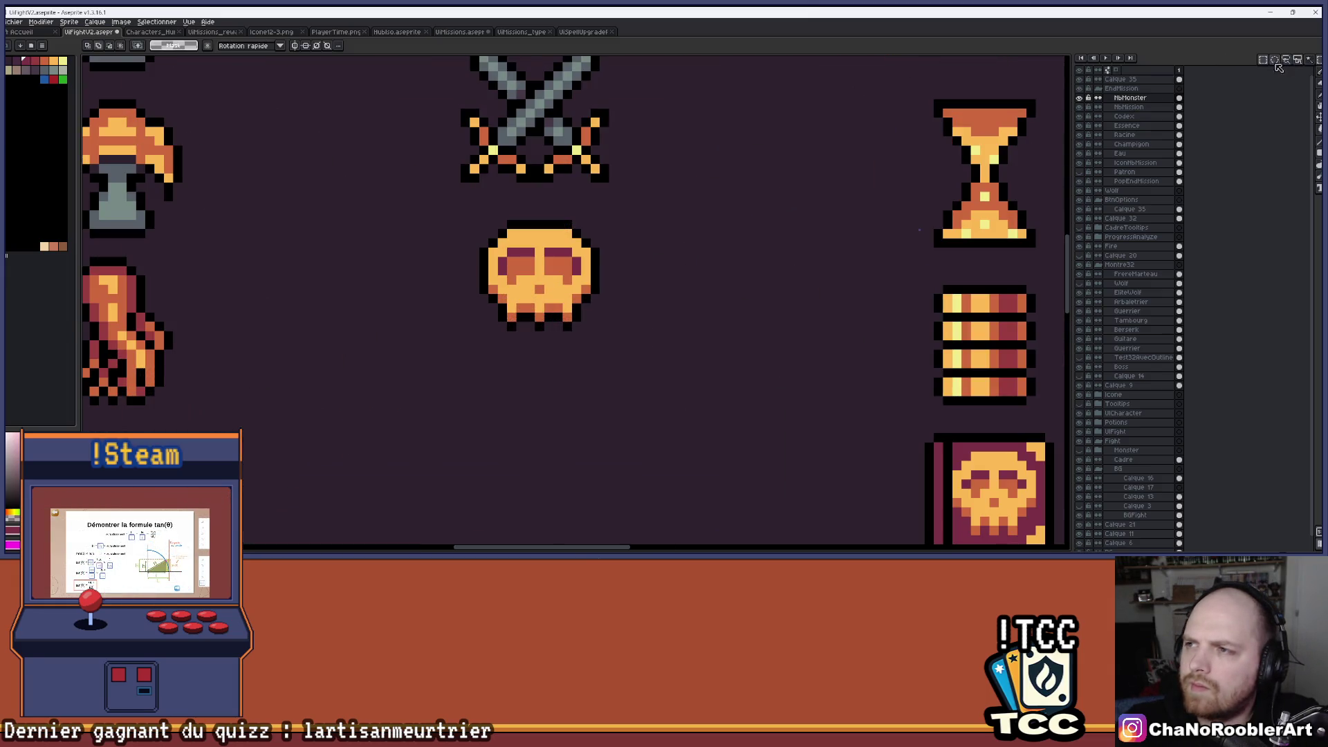
scroll(687, 233, "up", 1)
mouse_move(426, 212)
left_mouse_down()
mouse_move(565, 363)
mouse_move(586, 361)
left_mouse_up()
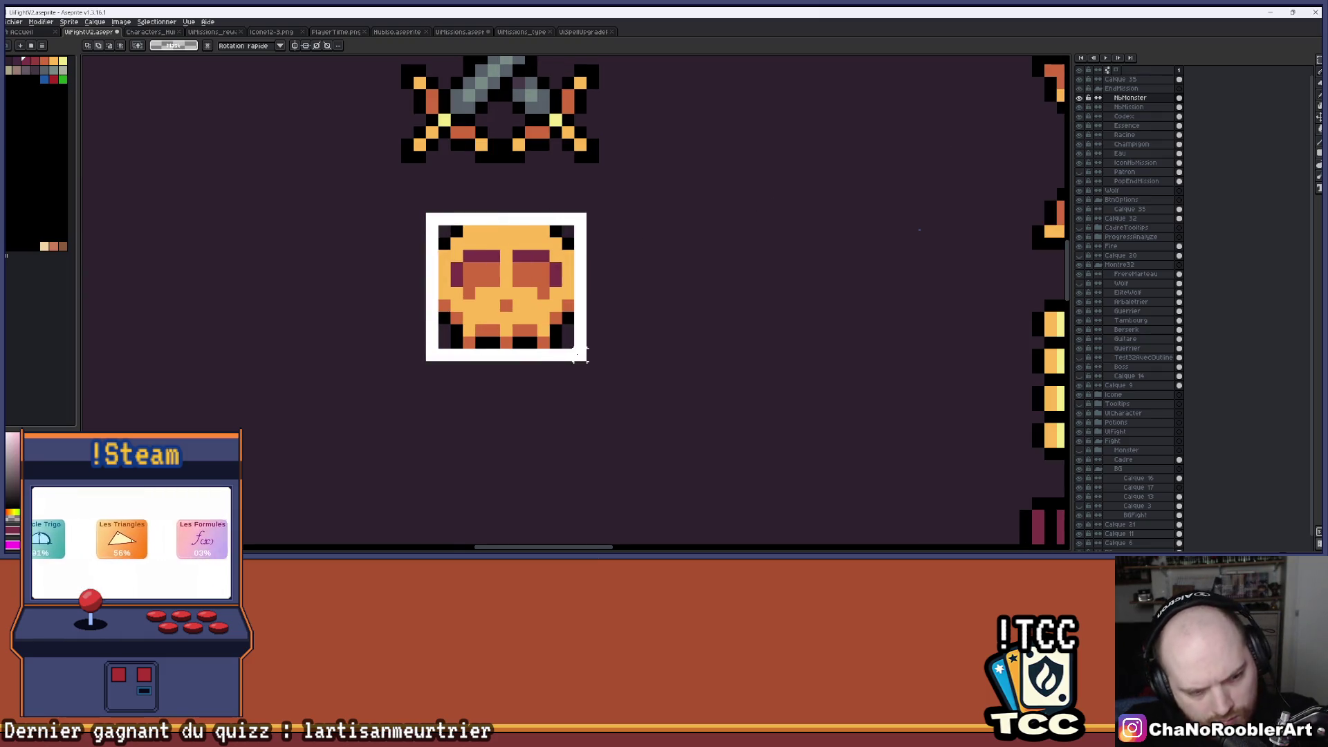
key("Delete")
key("ctrl+d")
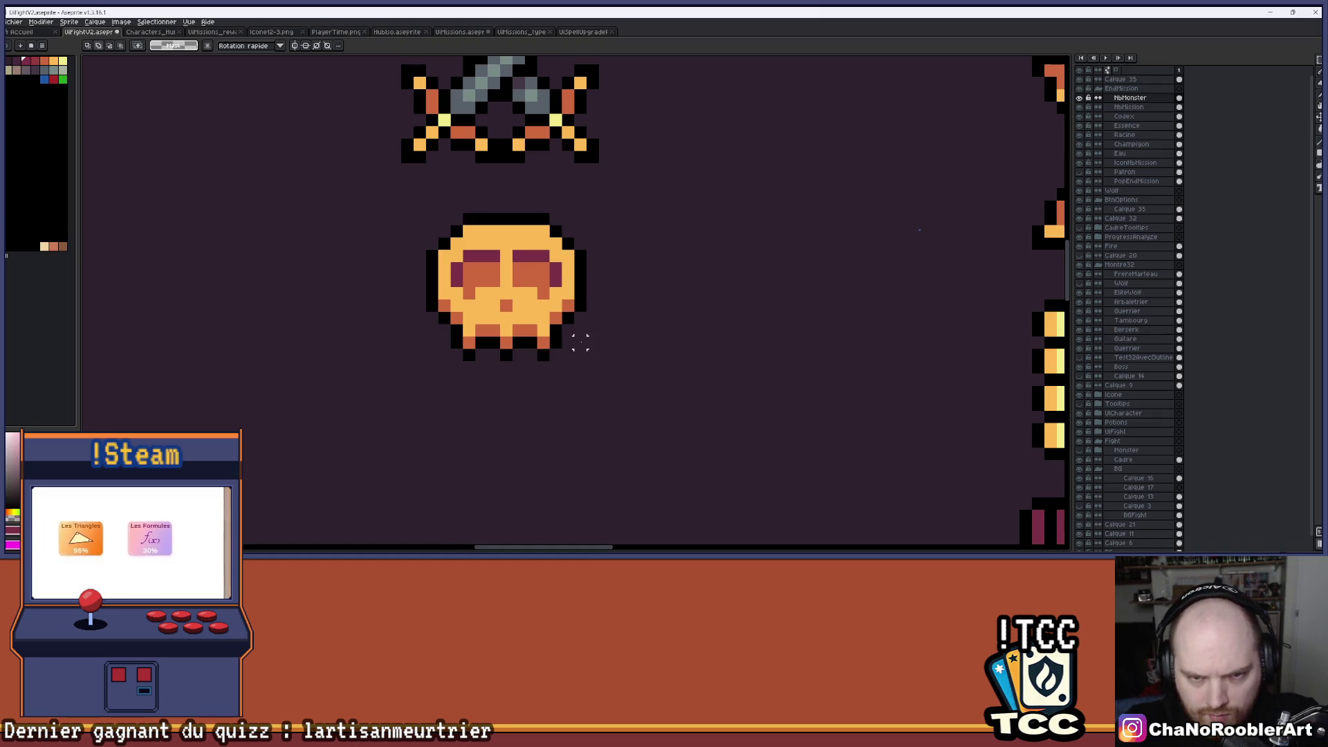
scroll(579, 336, "up", 1)
left_click_drag(396, 290, 716, 441)
left_click_drag(677, 384, 677, 390)
key("b")
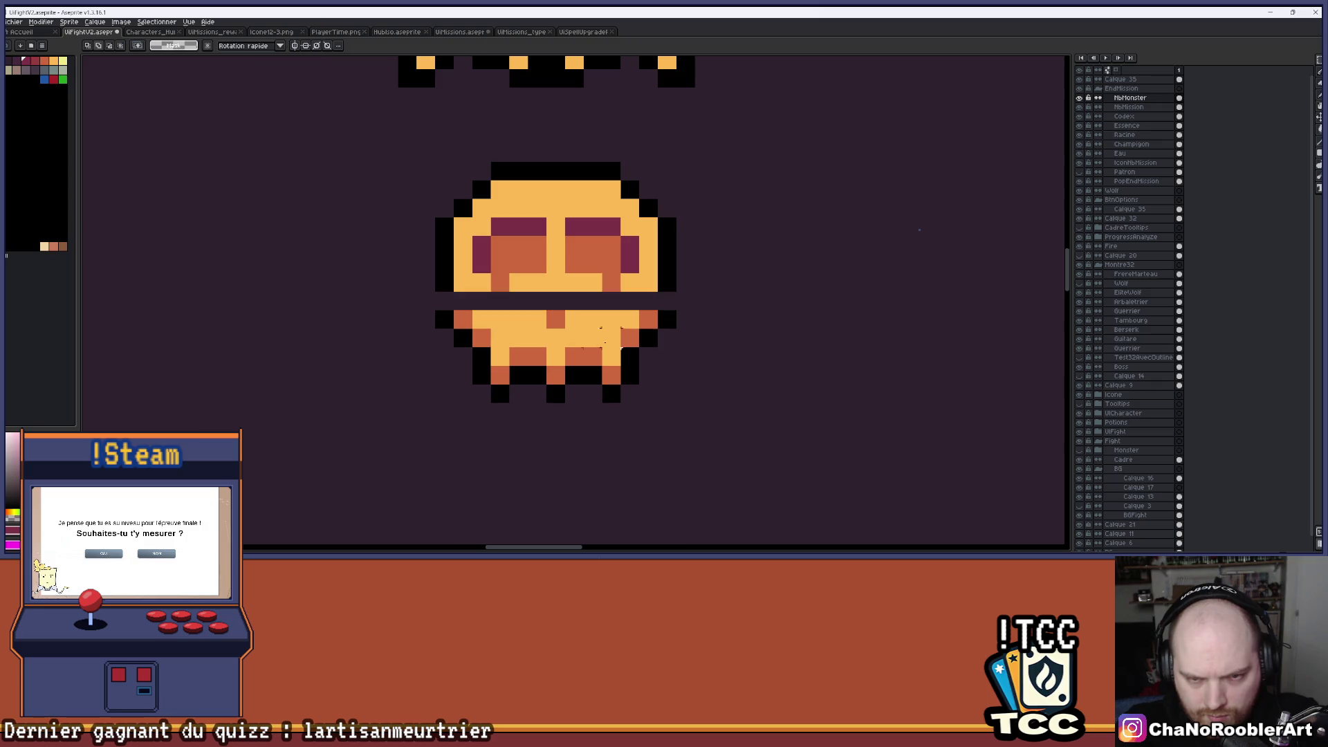
Fill the new gap row across the skull, undoing a stray black pixel at its left edge.
left_click(568, 306)
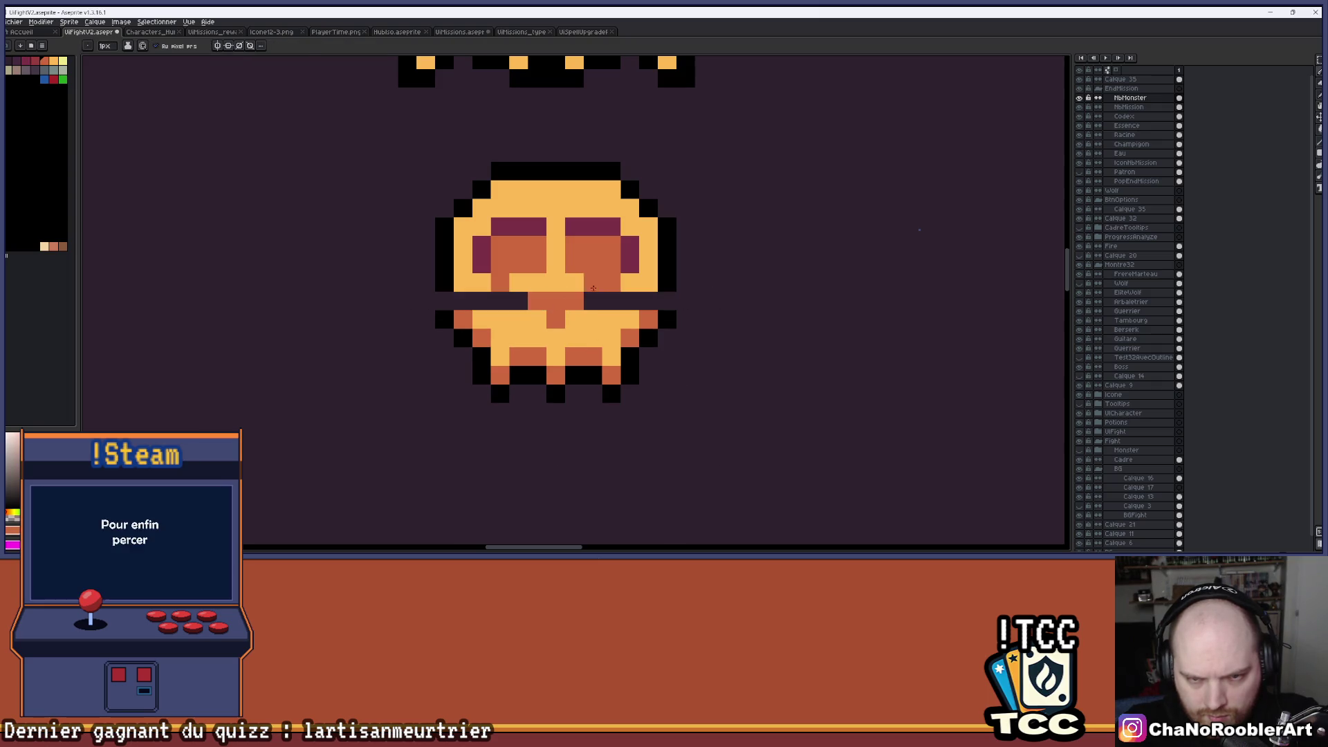
left_click(519, 298)
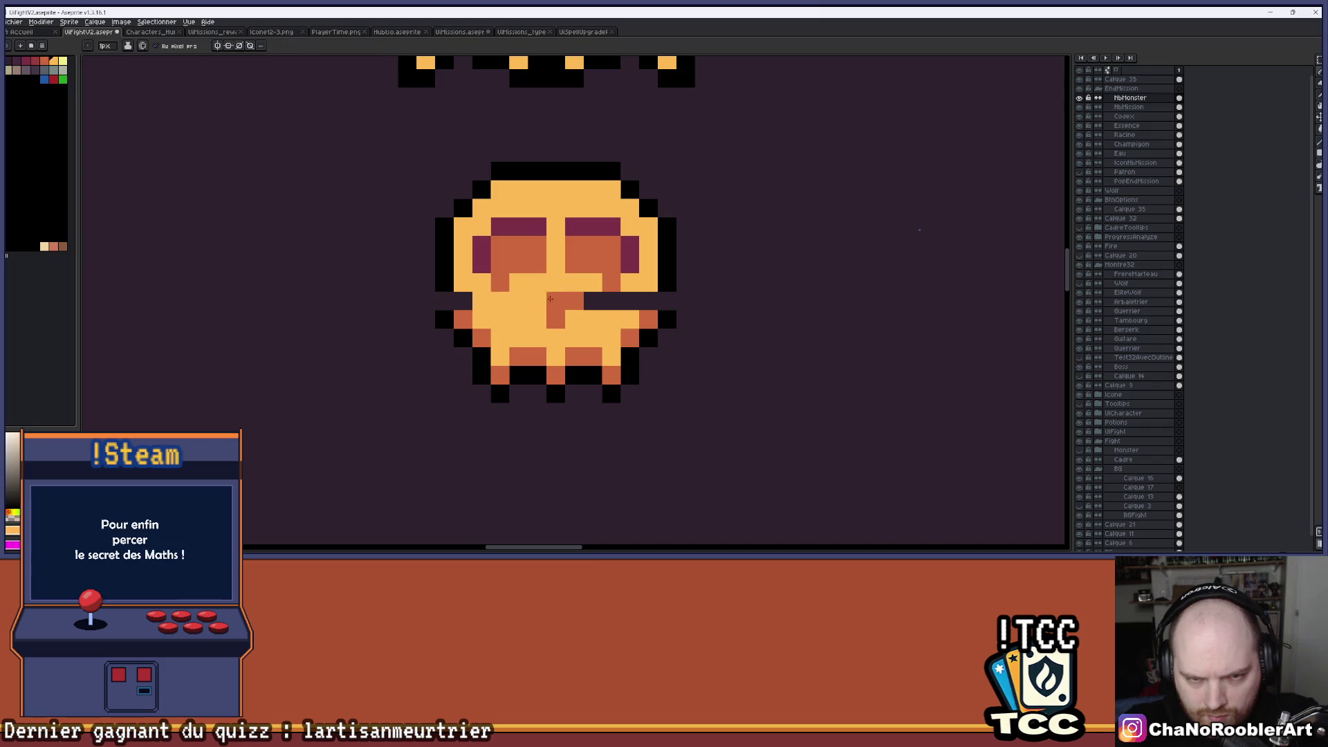
left_click_drag(598, 300, 651, 300)
left_click(468, 295)
key("ctrl+z")
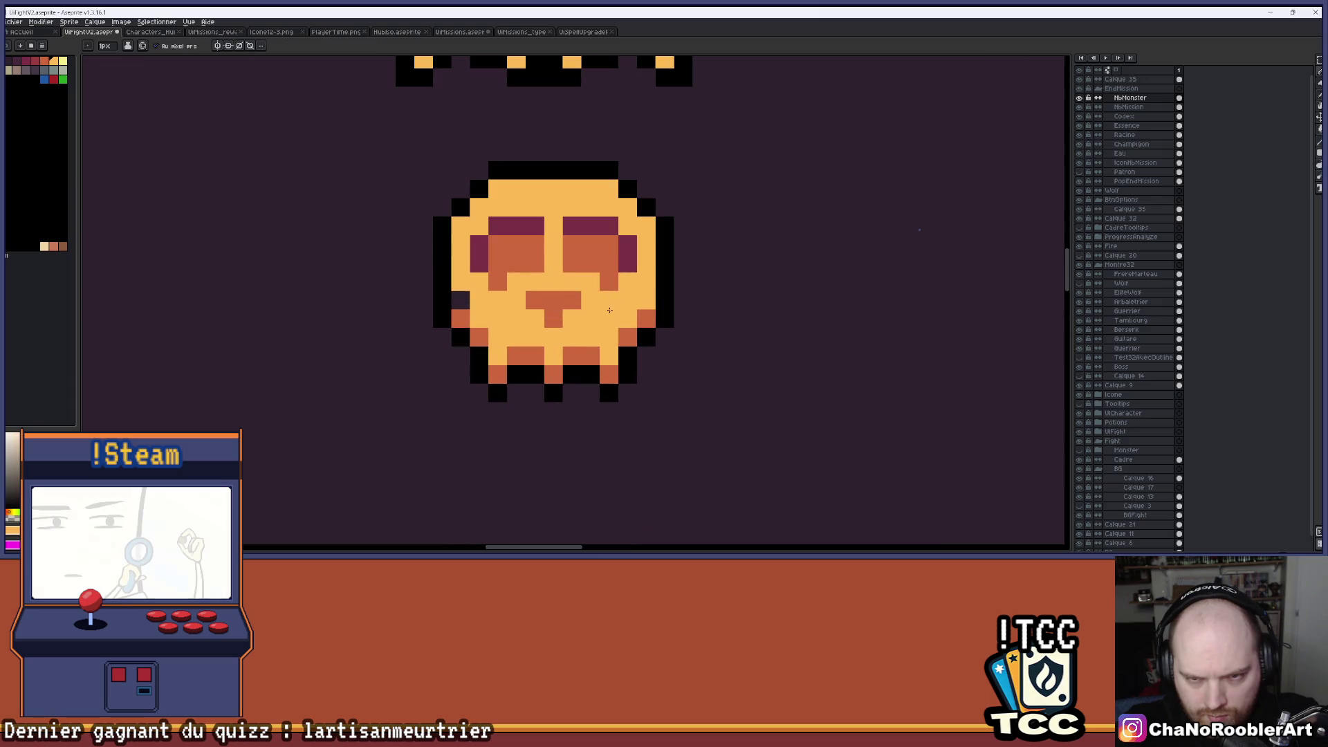
scroll(601, 276, "up", 1)
key("i")
scroll(601, 276, "down", 3)
scroll(600, 272, "up", 3)
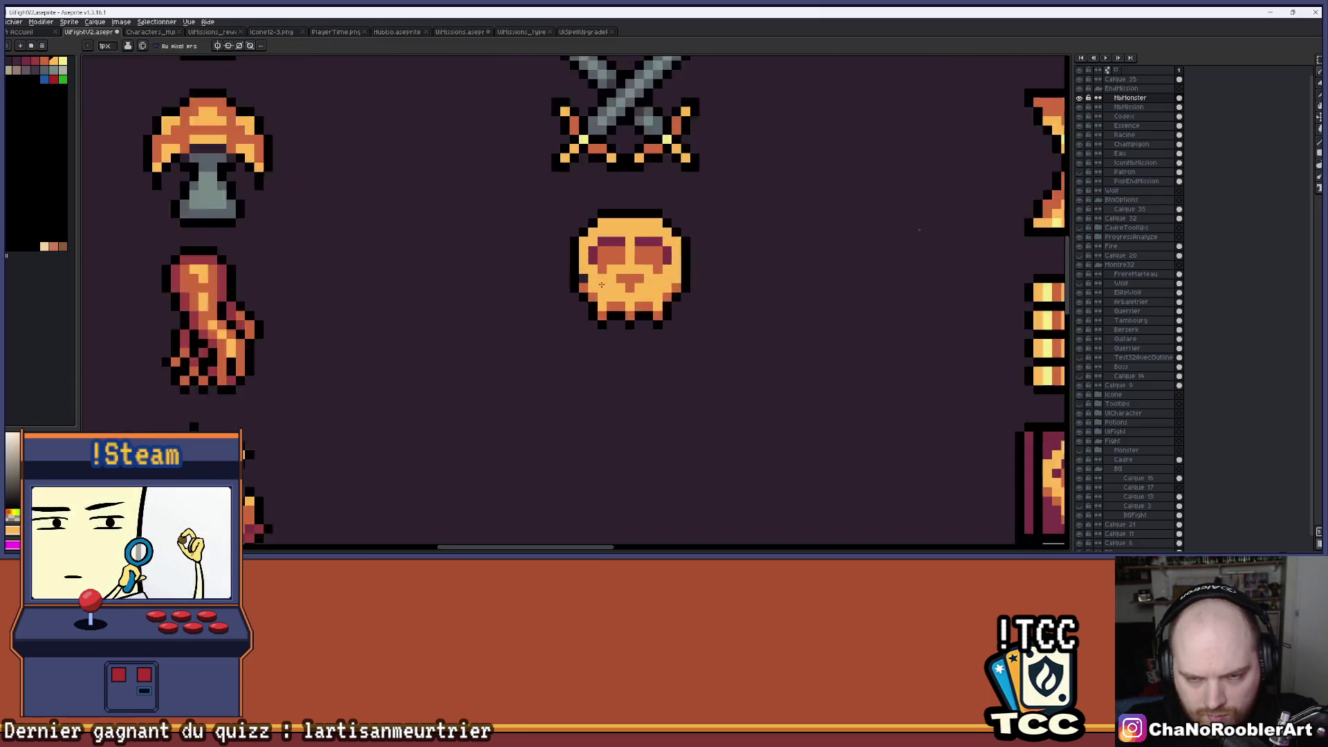
key("b")
scroll(639, 284, "down", 6)
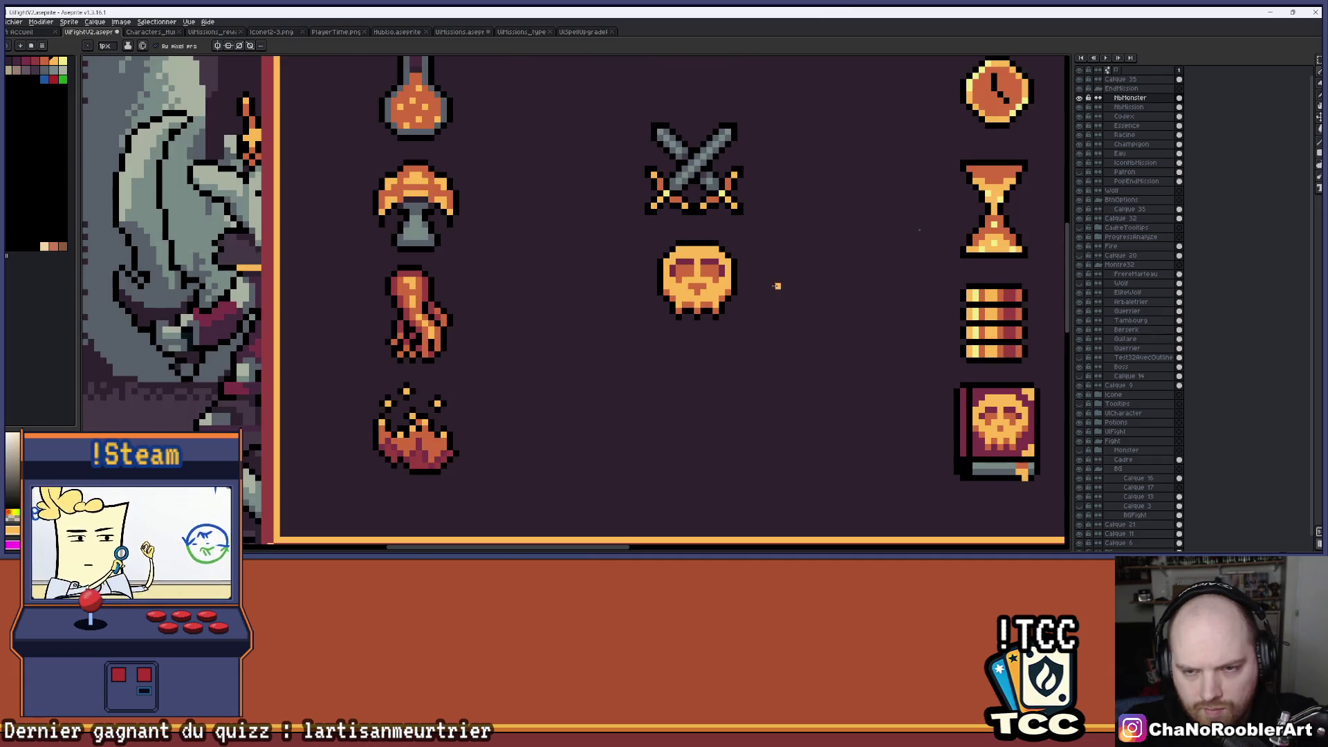
scroll(639, 283, "down", 1)
scroll(633, 287, "up", 4)
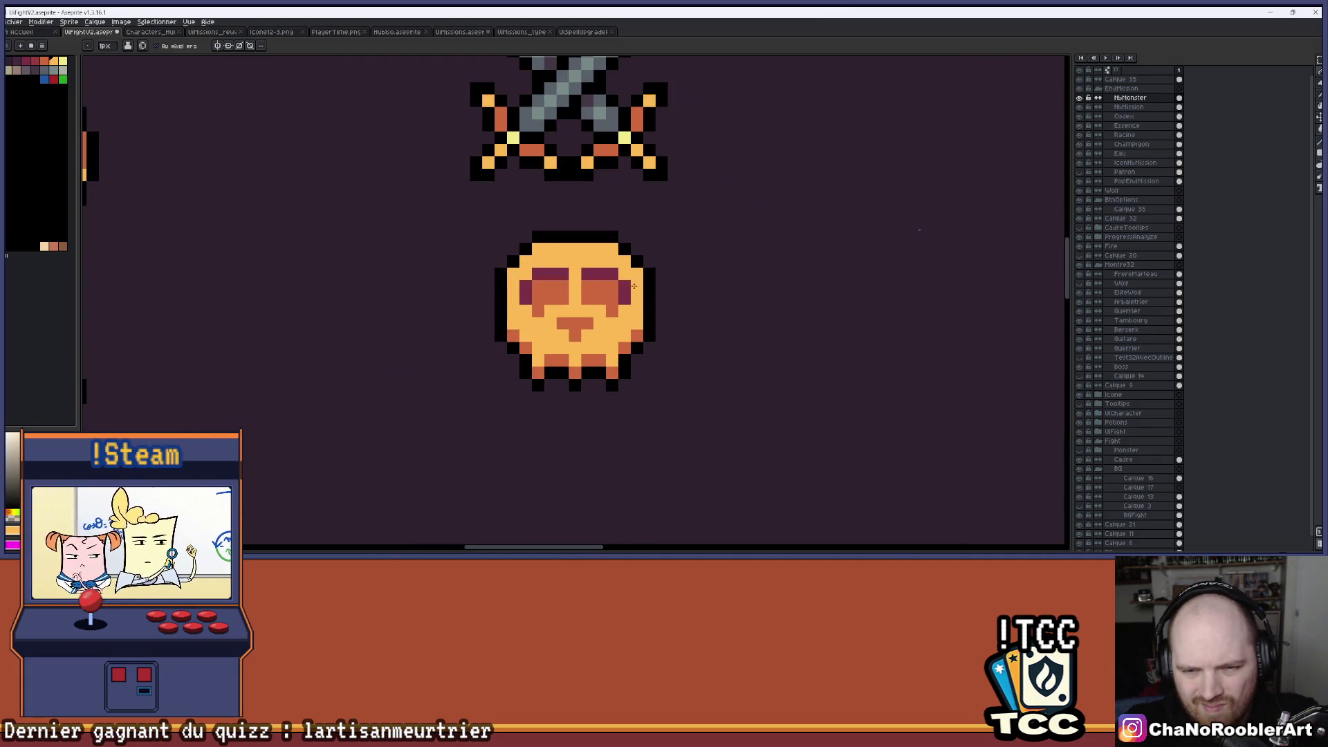
key("i")
scroll(630, 311, "down", 3)
scroll(699, 300, "up", 1)
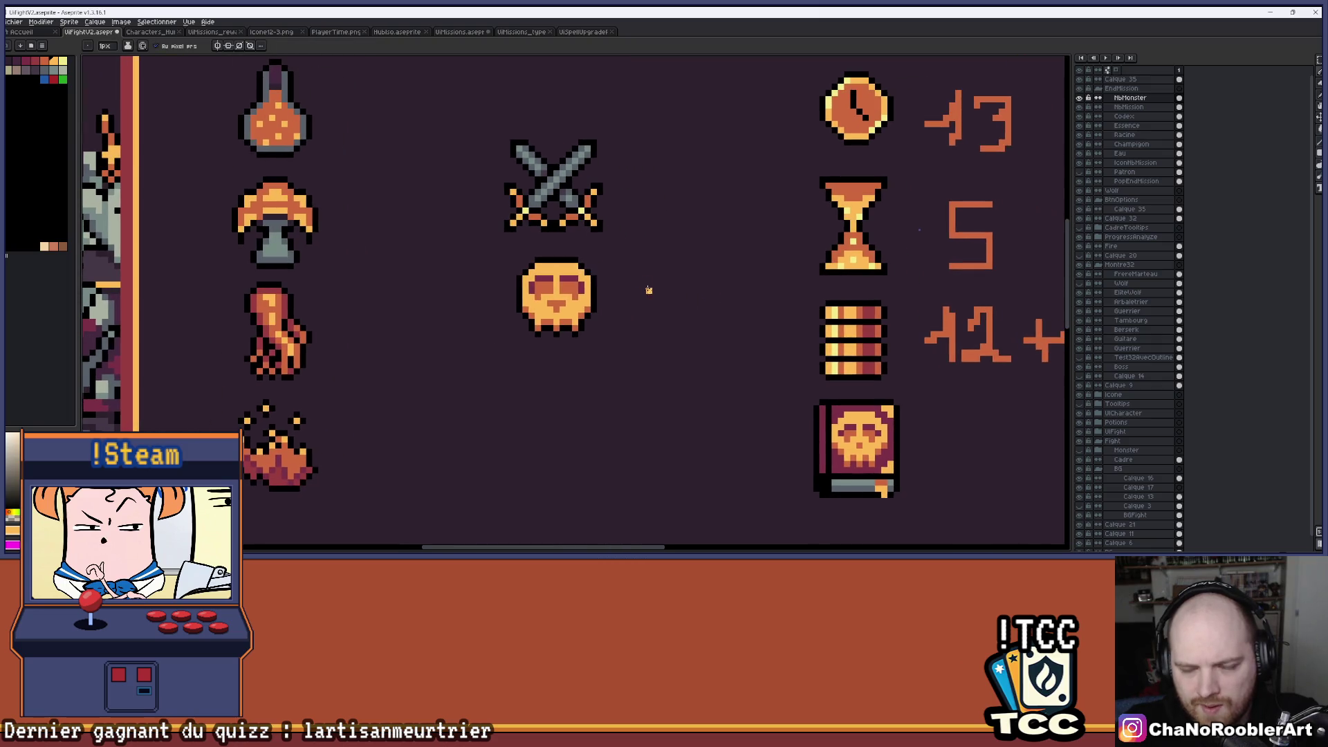
scroll(623, 290, "up", 3)
key("b")
scroll(622, 305, "down", 1)
scroll(644, 319, "up", 1)
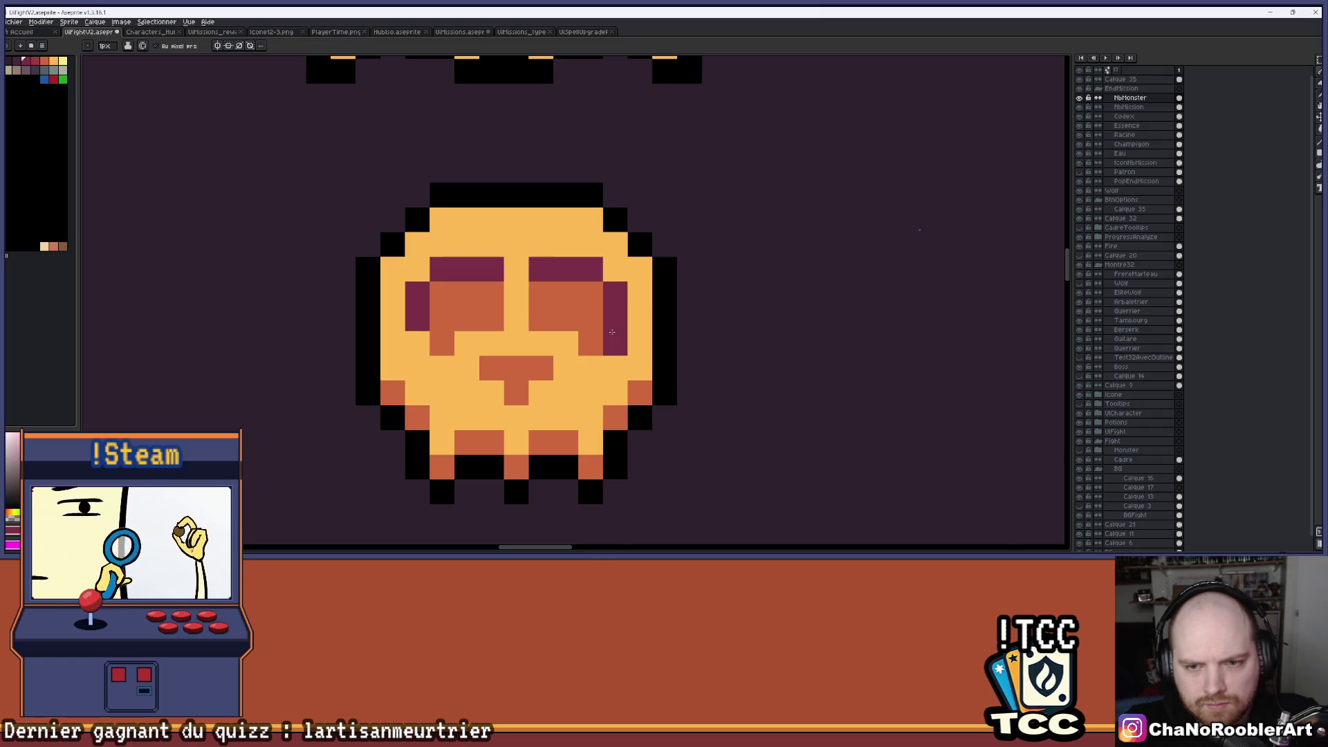
Paint the purple bands in both eye sockets orange.
scroll(644, 316, "down", 3)
scroll(644, 315, "up", 3)
scroll(650, 314, "down", 4)
mouse_move(727, 320)
left_mouse_down()
mouse_move(658, 313)
mouse_move(625, 293)
left_mouse_up()
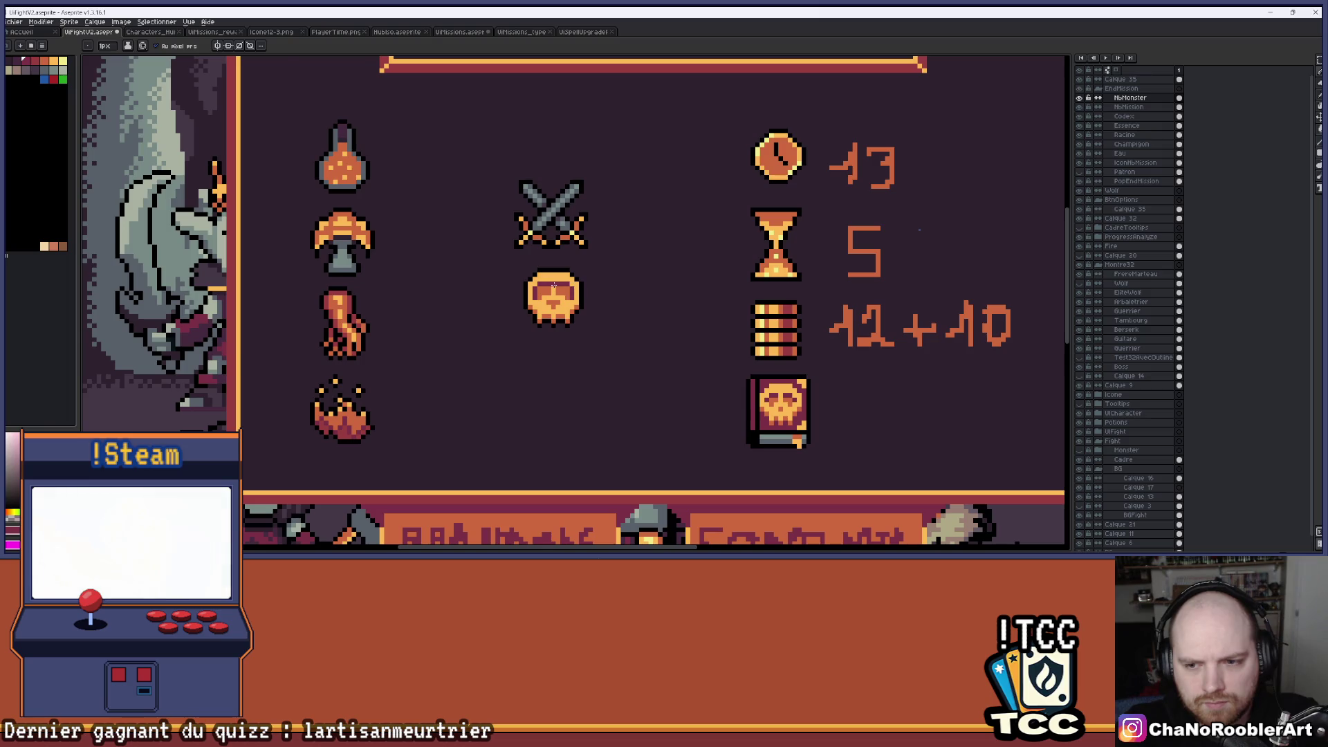
scroll(554, 285, "up", 3)
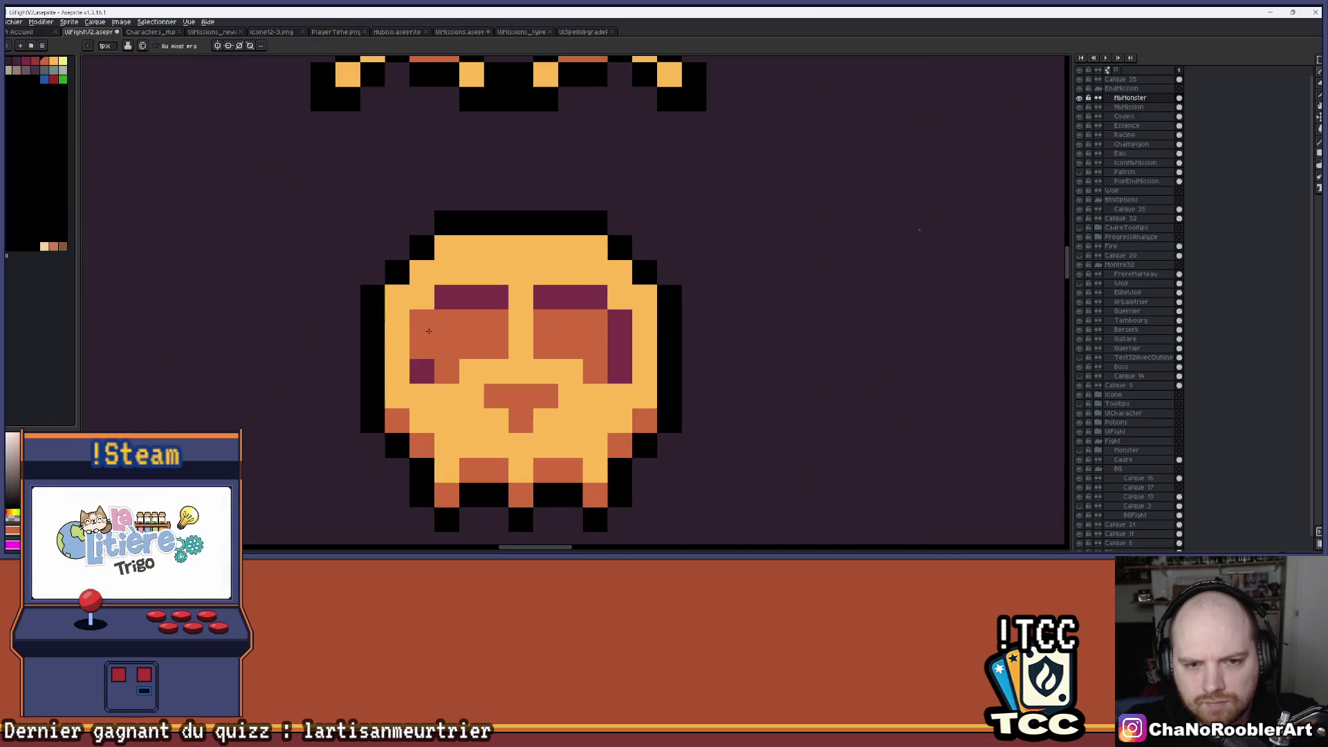
left_click(619, 370)
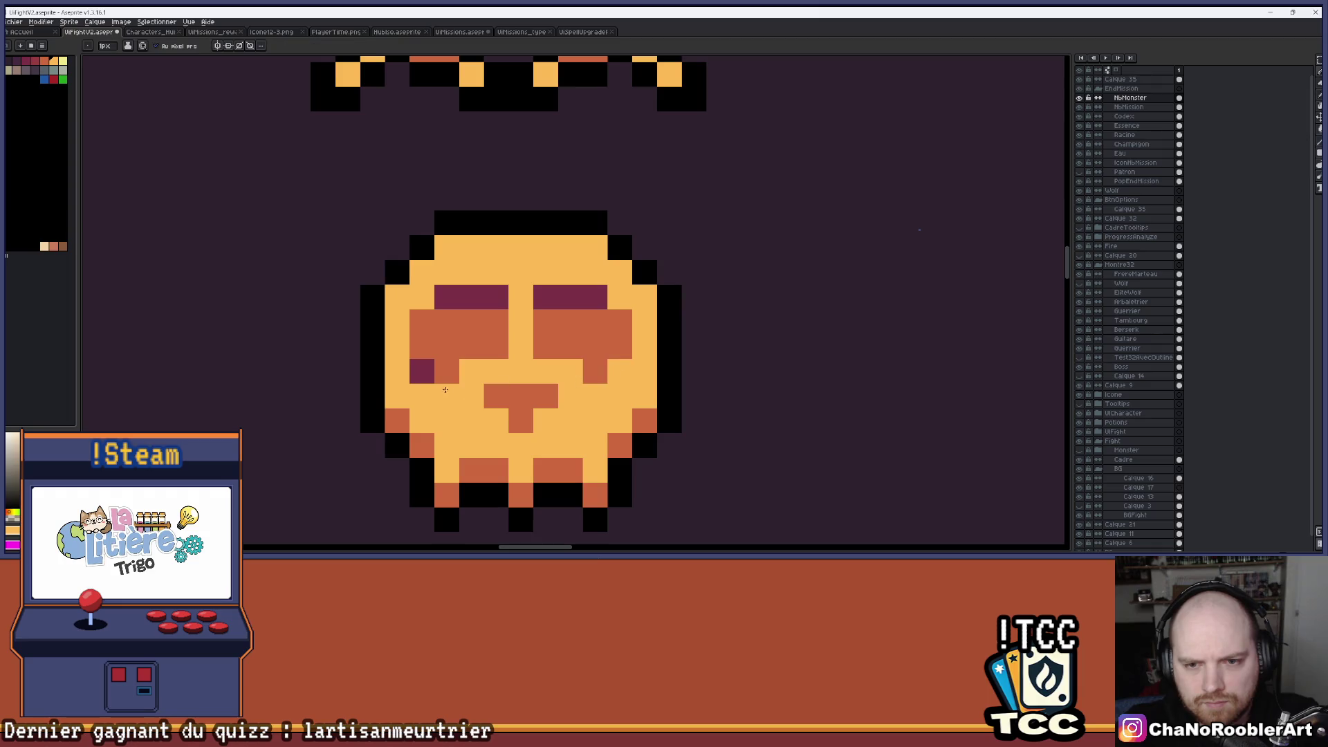
left_click(438, 373)
left_click_drag(597, 297, 543, 297)
left_click(486, 301)
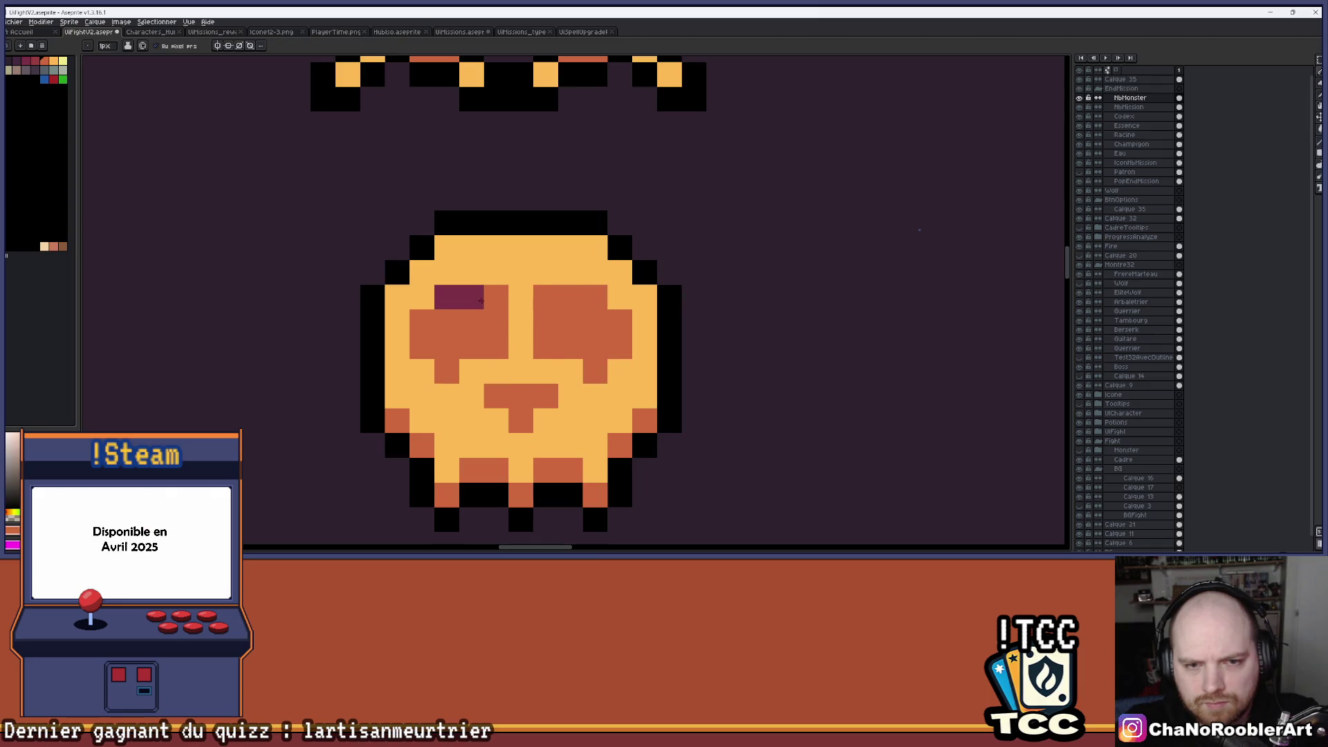
Add an orange block above the nose bar, then undo it.
scroll(452, 297, "down", 3)
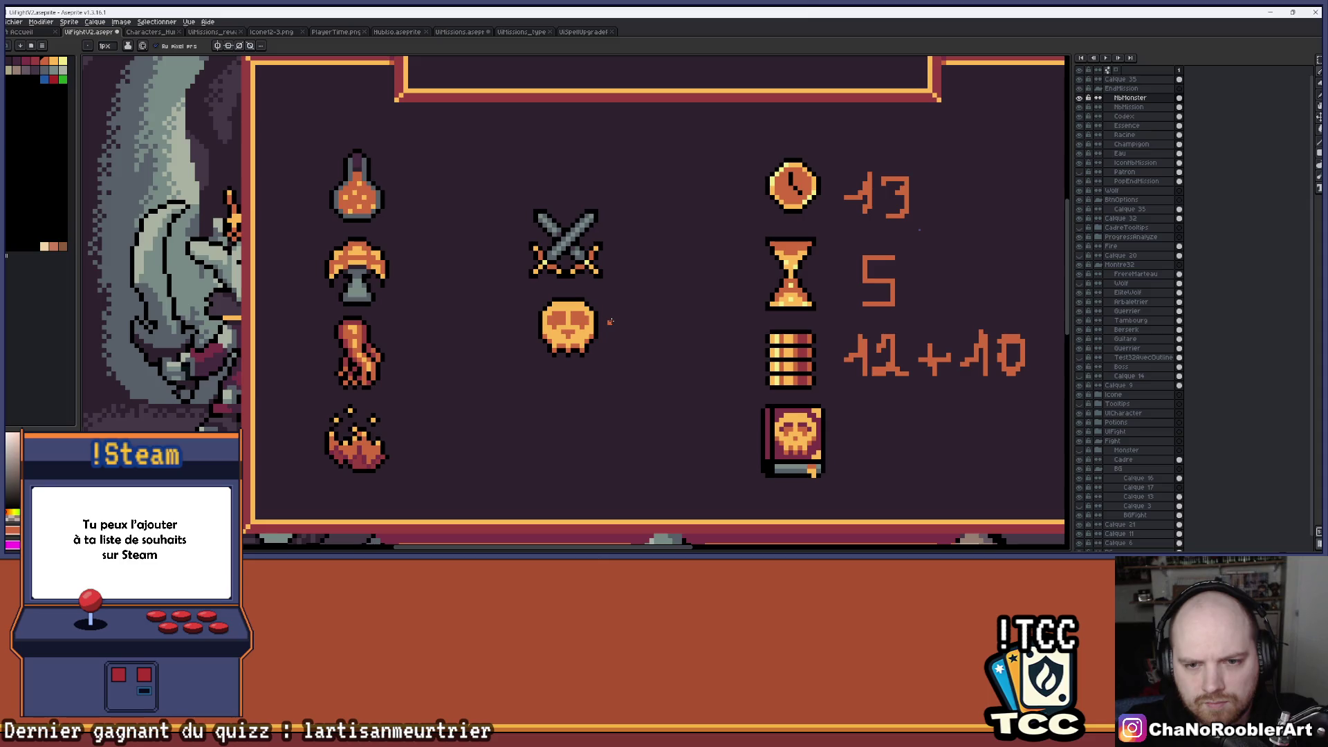
scroll(571, 322, "up", 2)
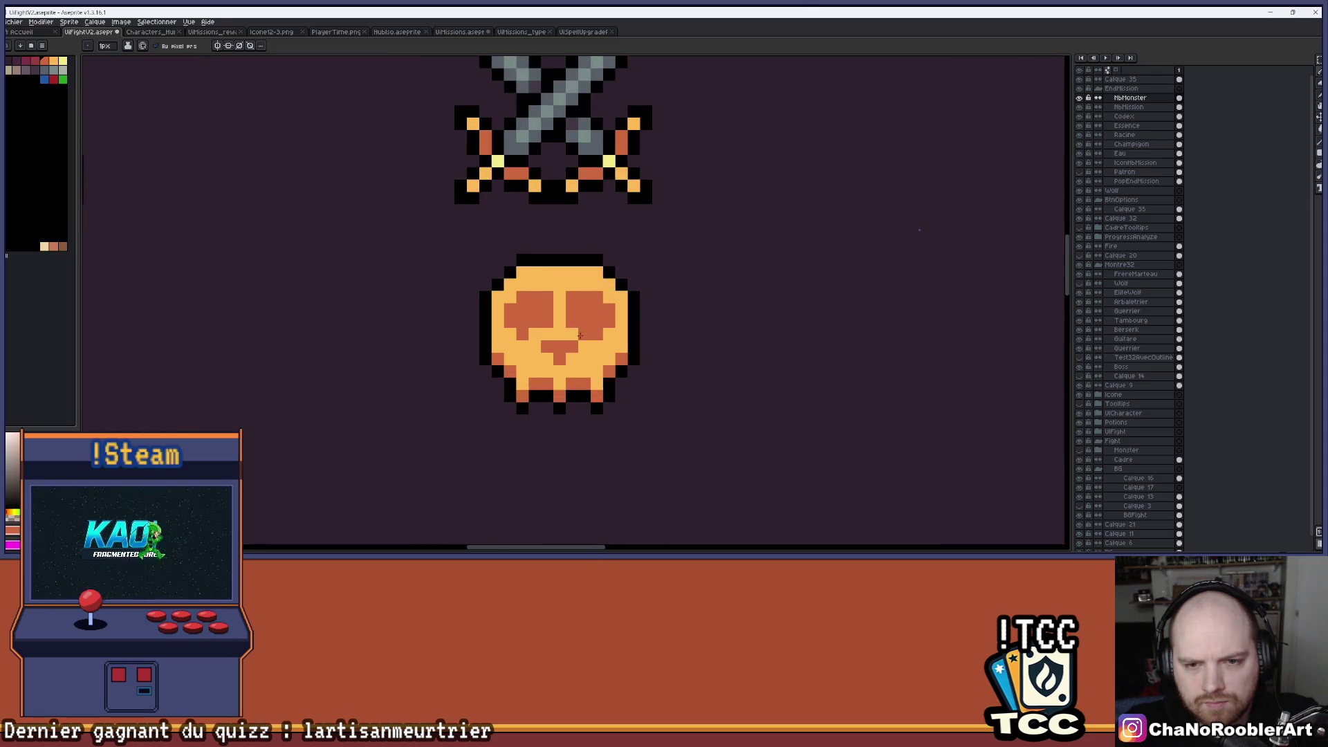
scroll(583, 335, "up", 1)
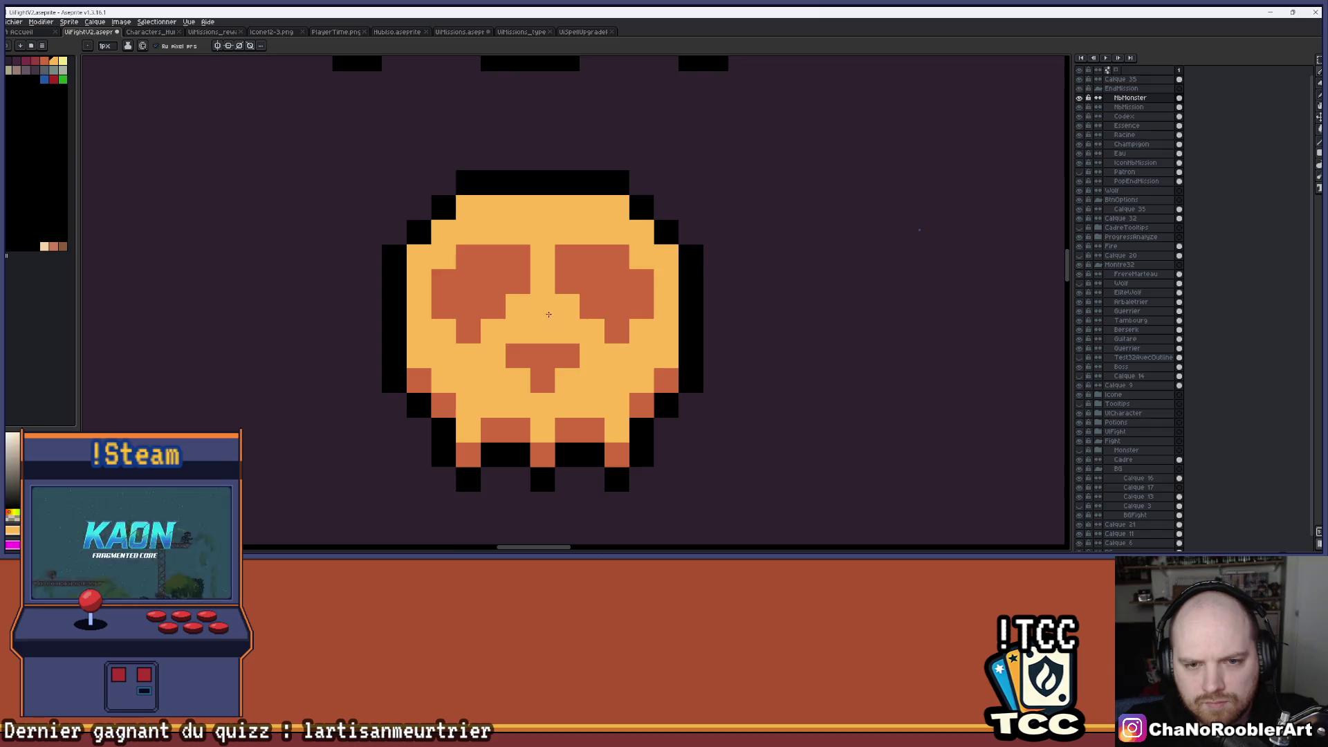
scroll(543, 313, "down", 2)
scroll(546, 325, "up", 2)
left_click(546, 325)
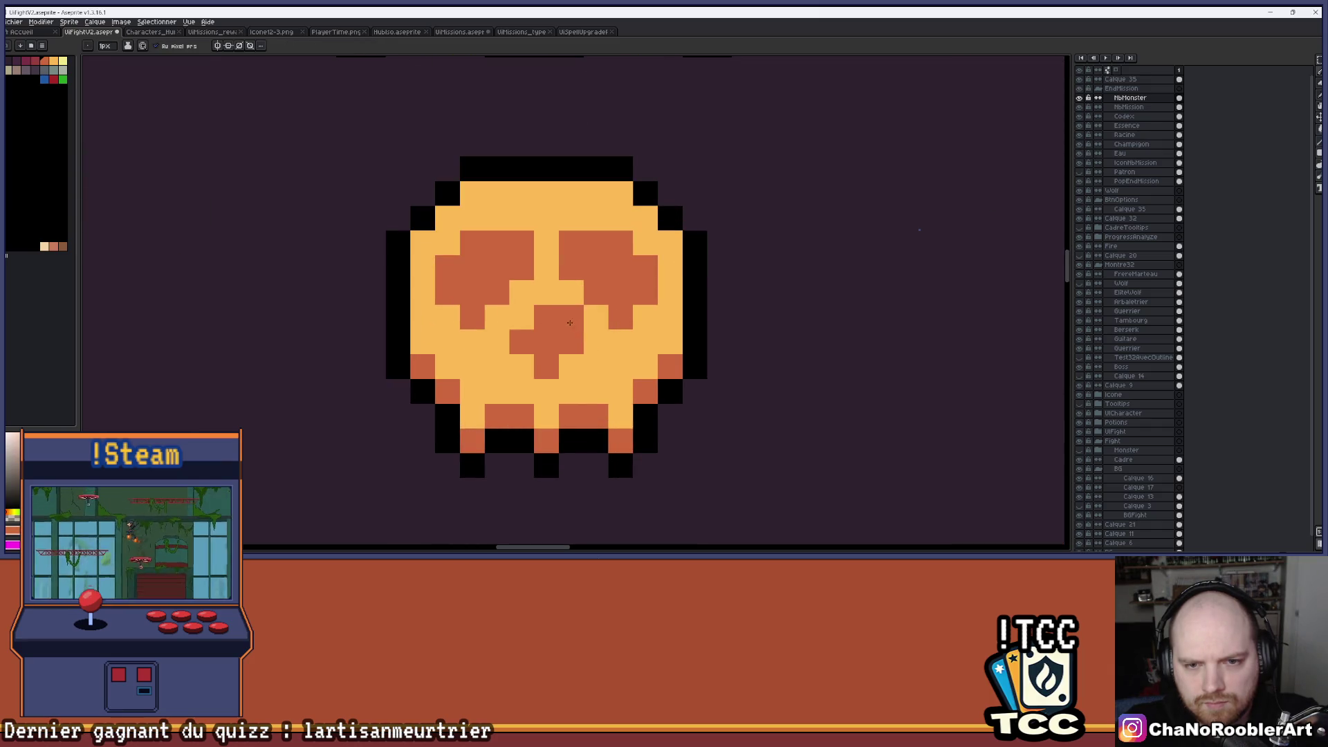
scroll(567, 324, "down", 2)
scroll(587, 331, "up", 1)
scroll(543, 317, "down", 2)
scroll(547, 319, "up", 2)
key("ctrl+z")
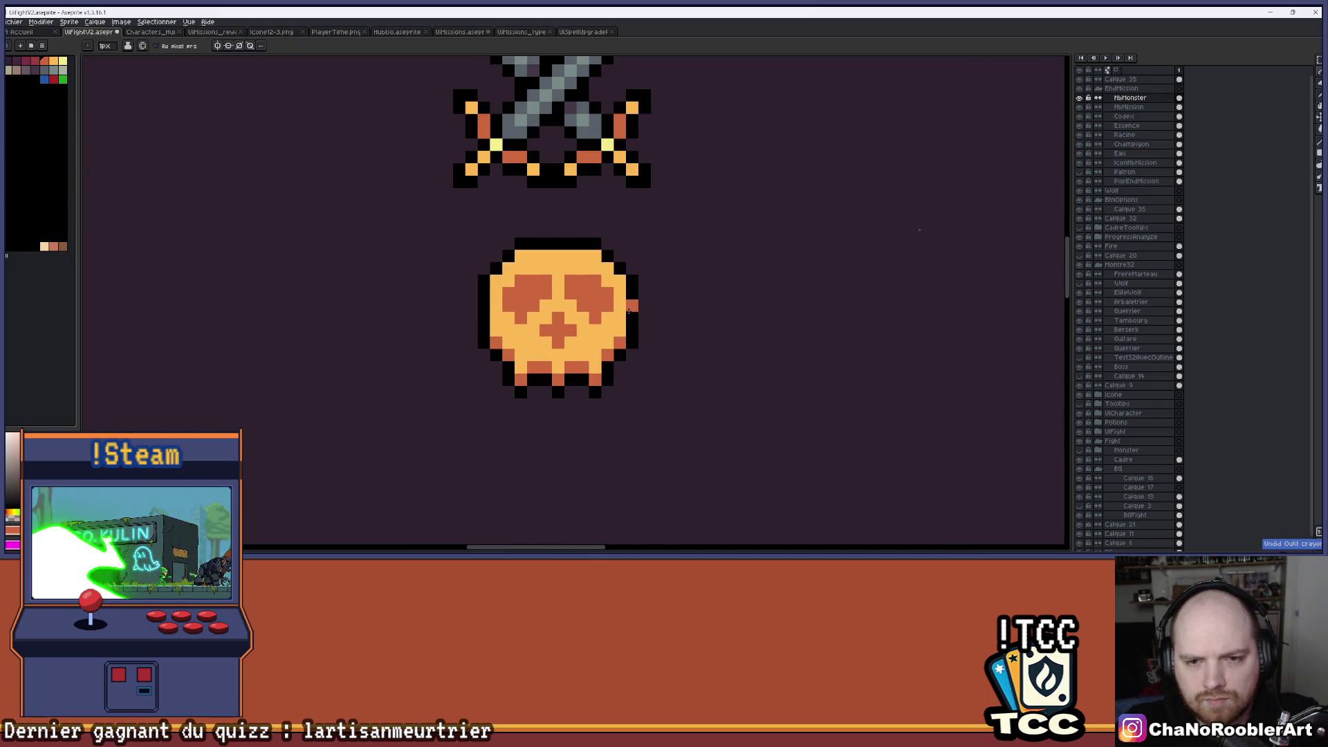
scroll(551, 337, "down", 2)
scroll(612, 338, "down", 1)
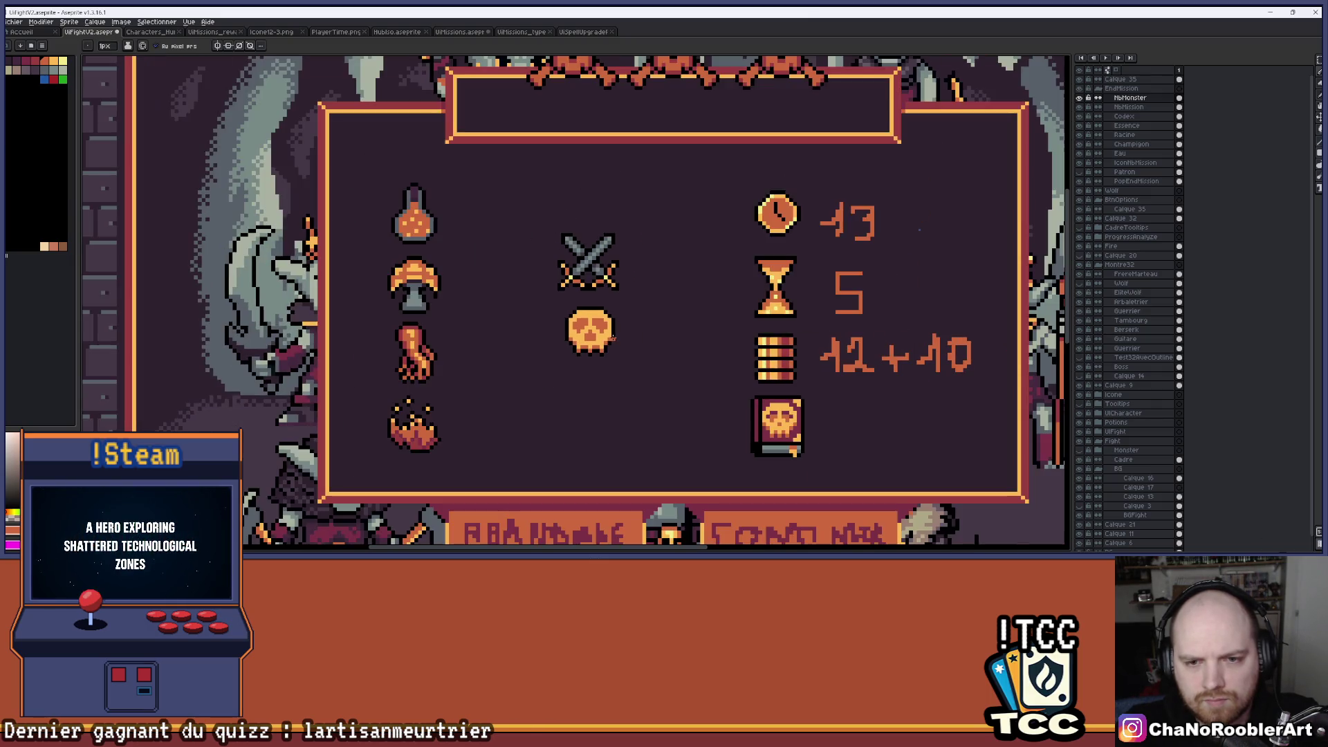
Undo one more pencil stroke on the skull and zoom in and out to inspect it.
key("ctrl+z")
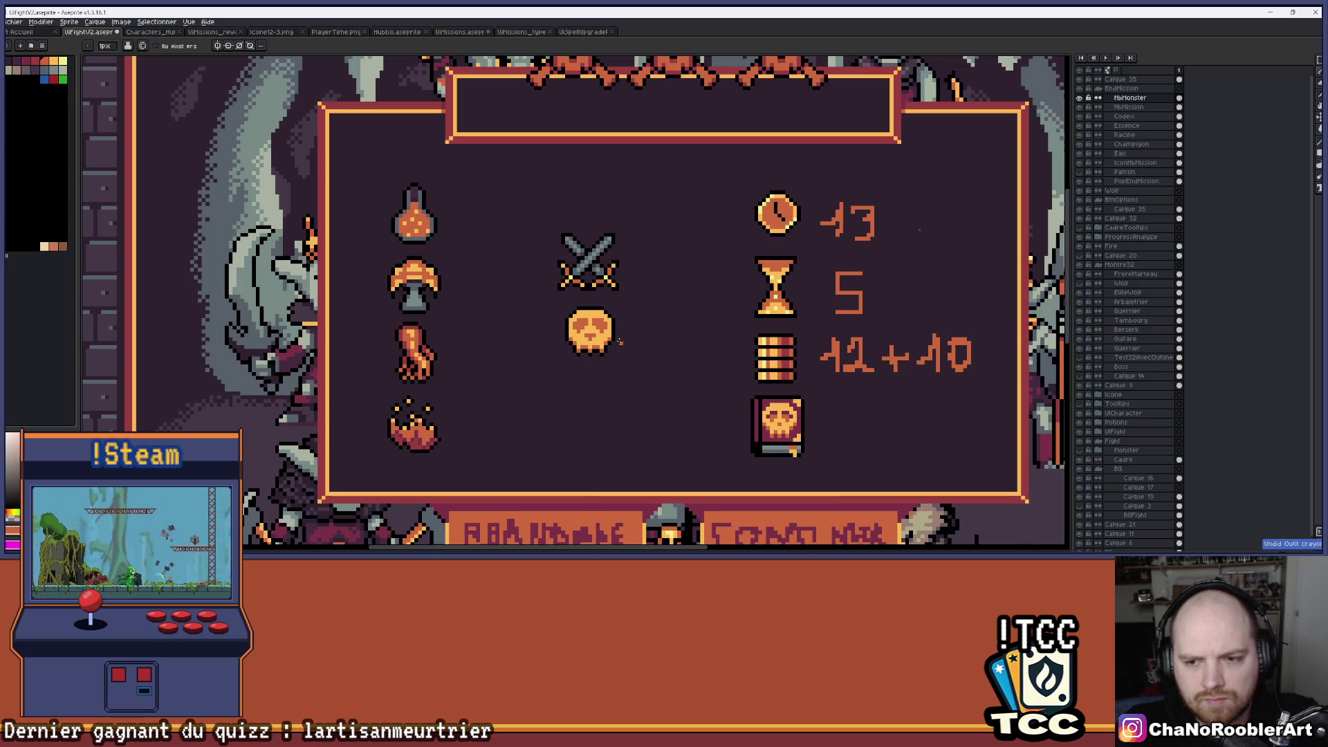
scroll(623, 340, "up", 4)
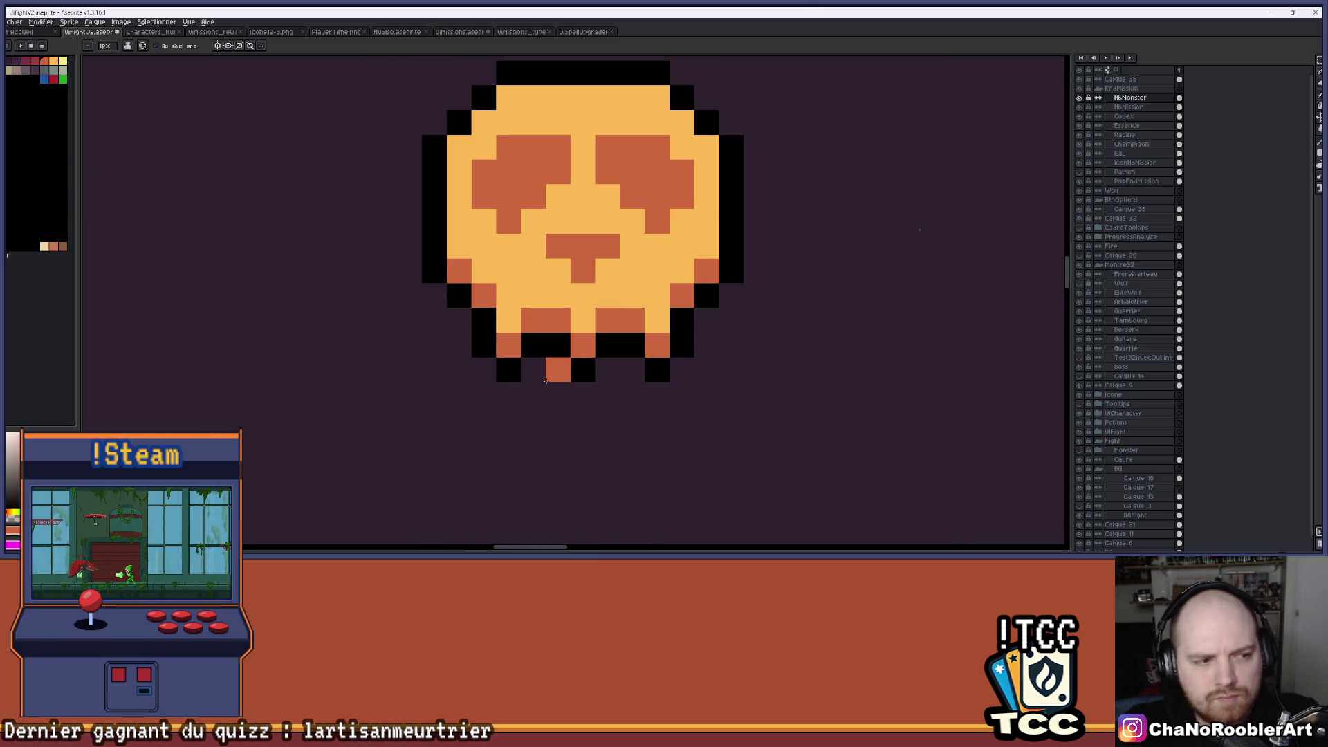
scroll(546, 381, "down", 4)
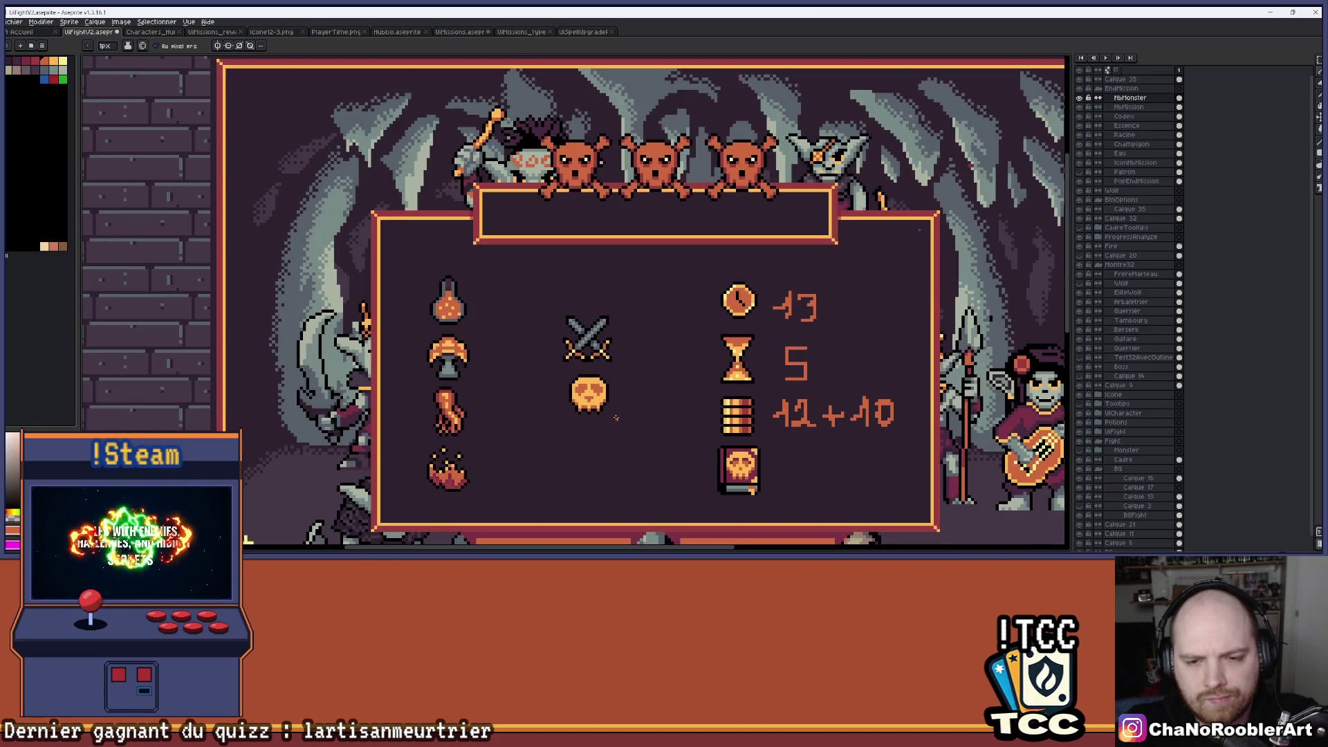
scroll(616, 417, "up", 3)
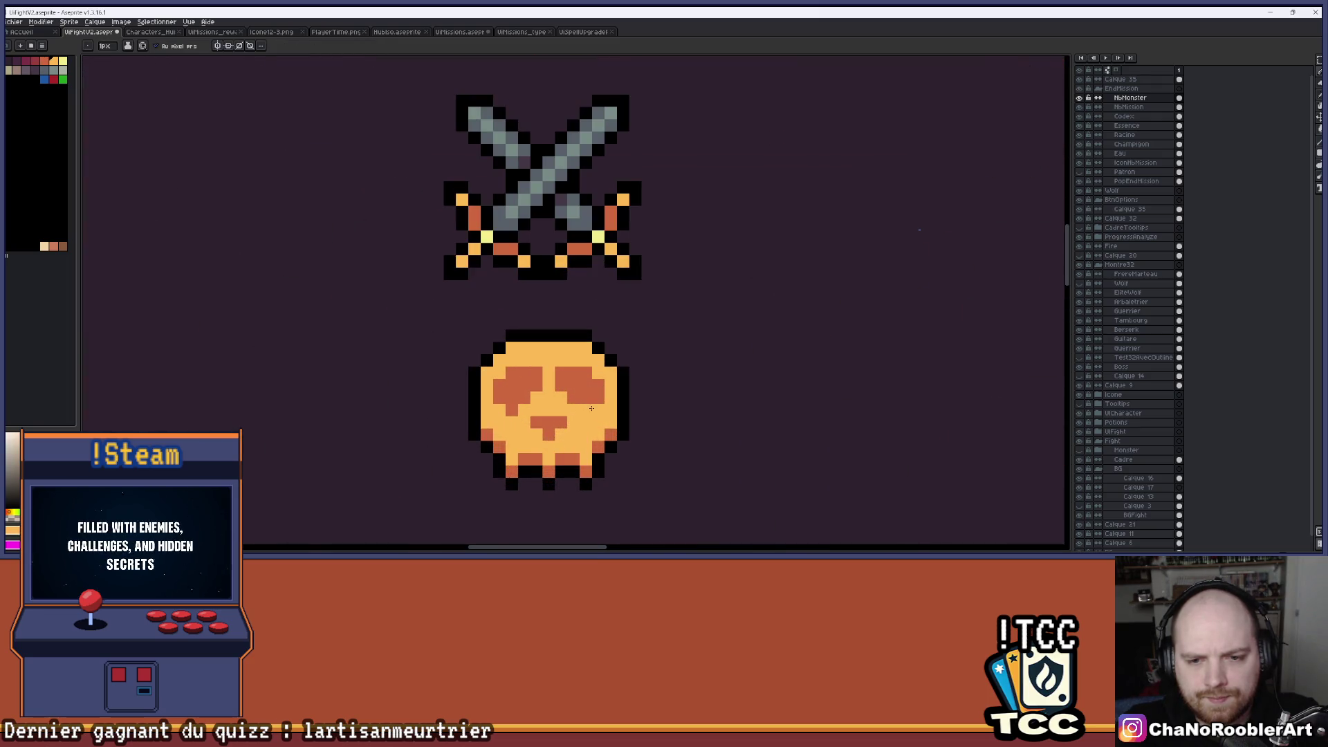
scroll(611, 413, "down", 4)
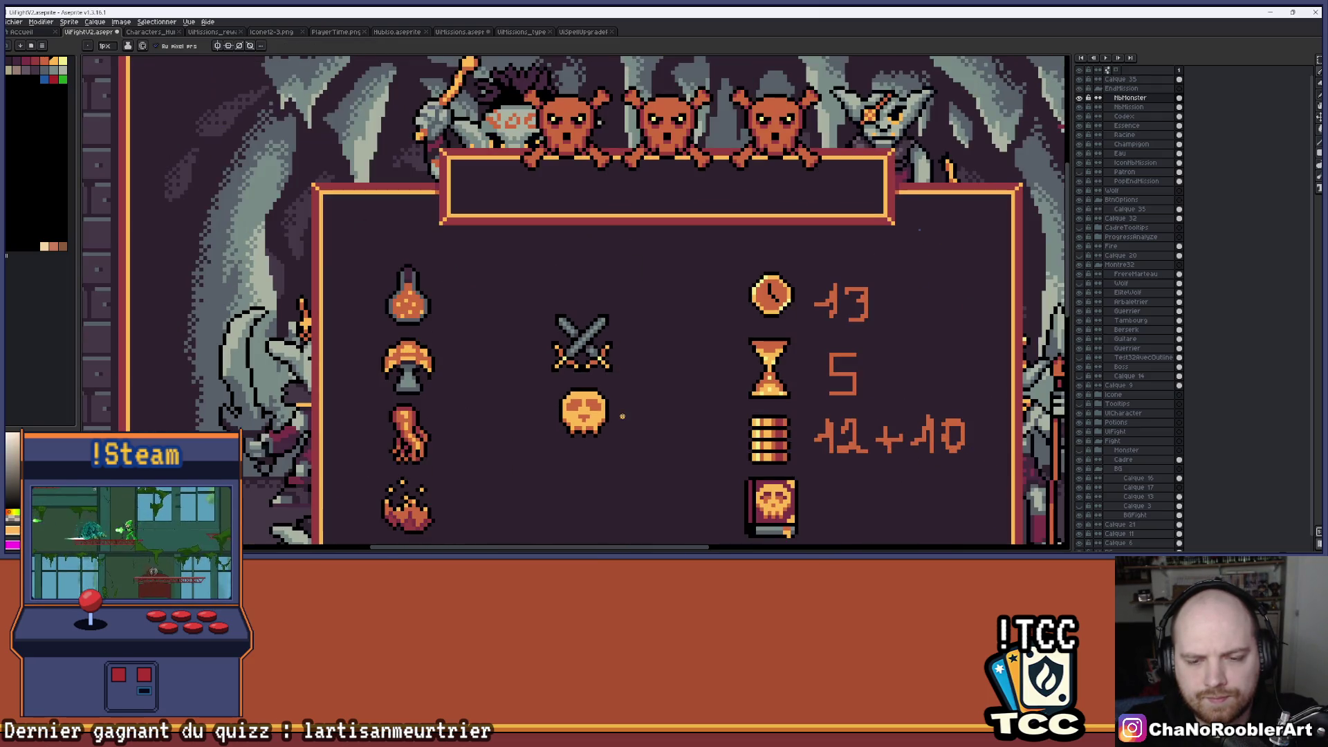
scroll(610, 414, "up", 1)
scroll(611, 414, "up", 2)
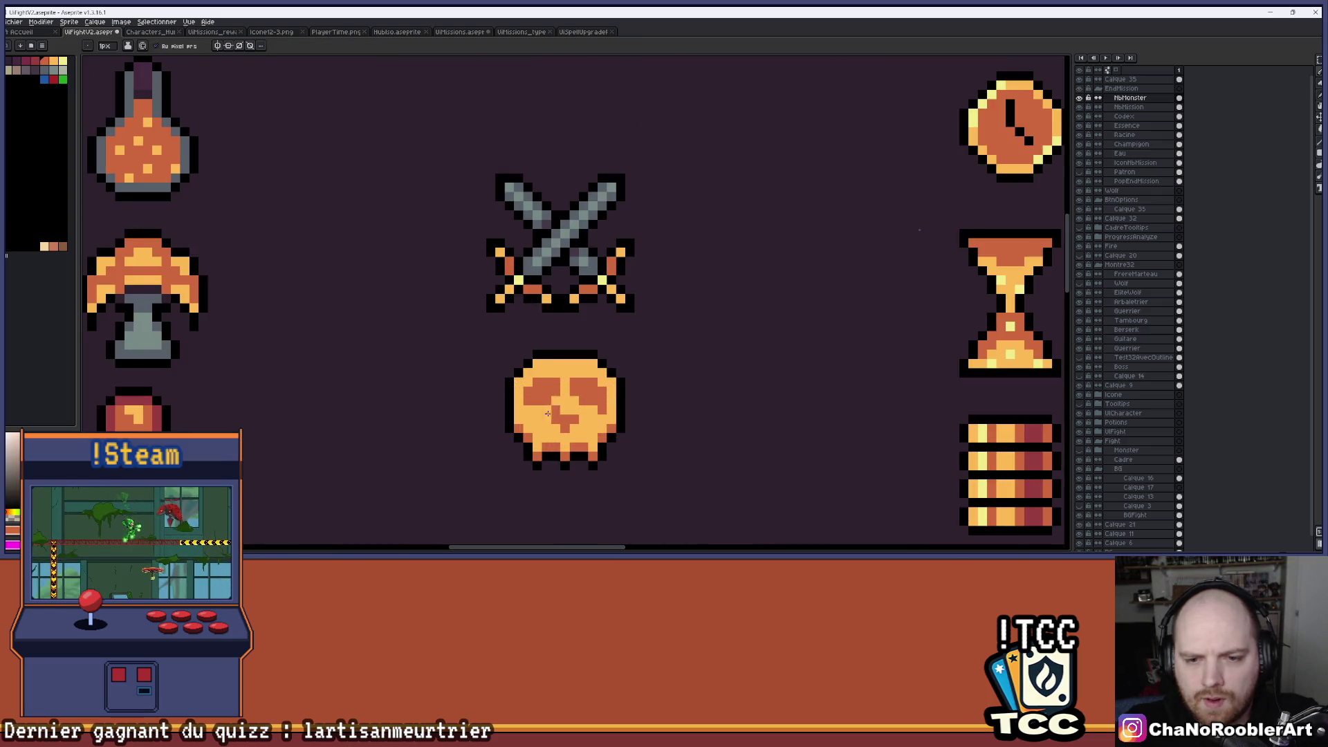
scroll(630, 395, "down", 3)
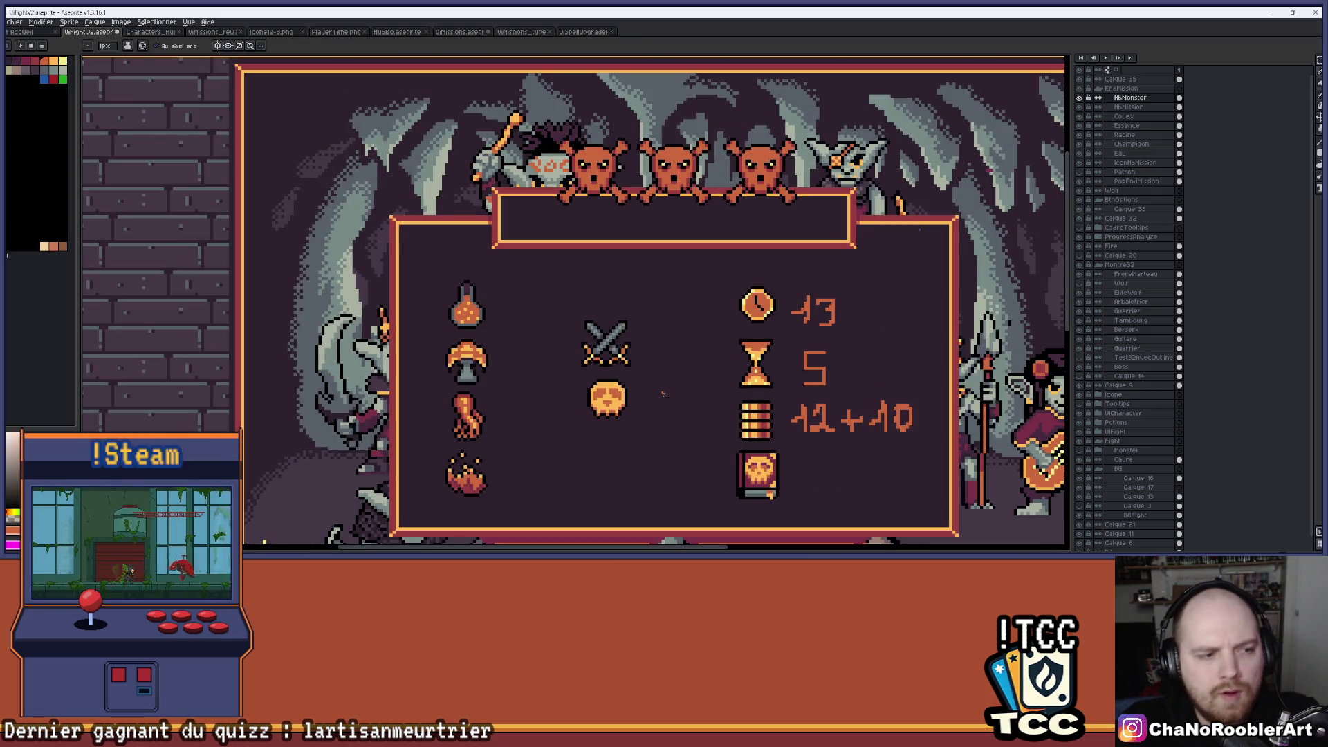
Search 'd' in the Windows Start menu and launch Discord from the best match.
mouse_move(664, 552)
left_click(1202, 551)
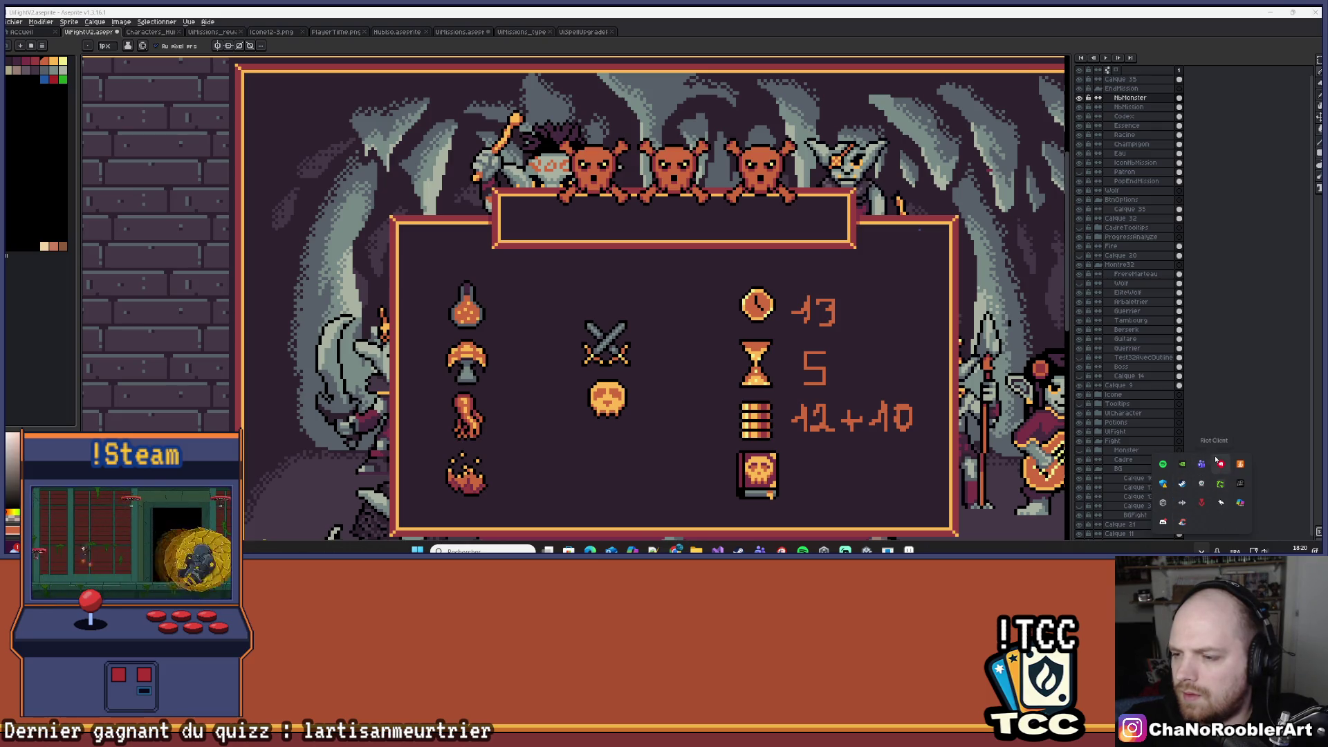
left_click(484, 550)
type("d")
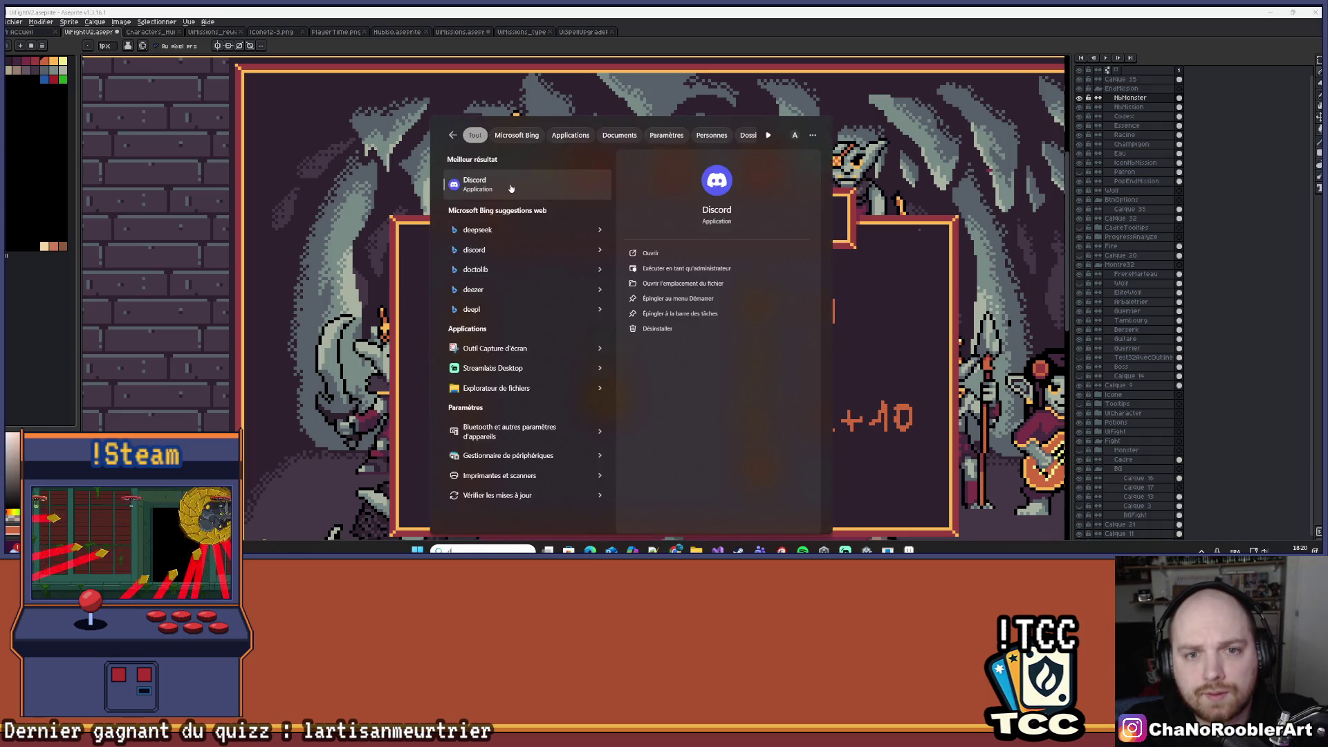
left_click(510, 188)
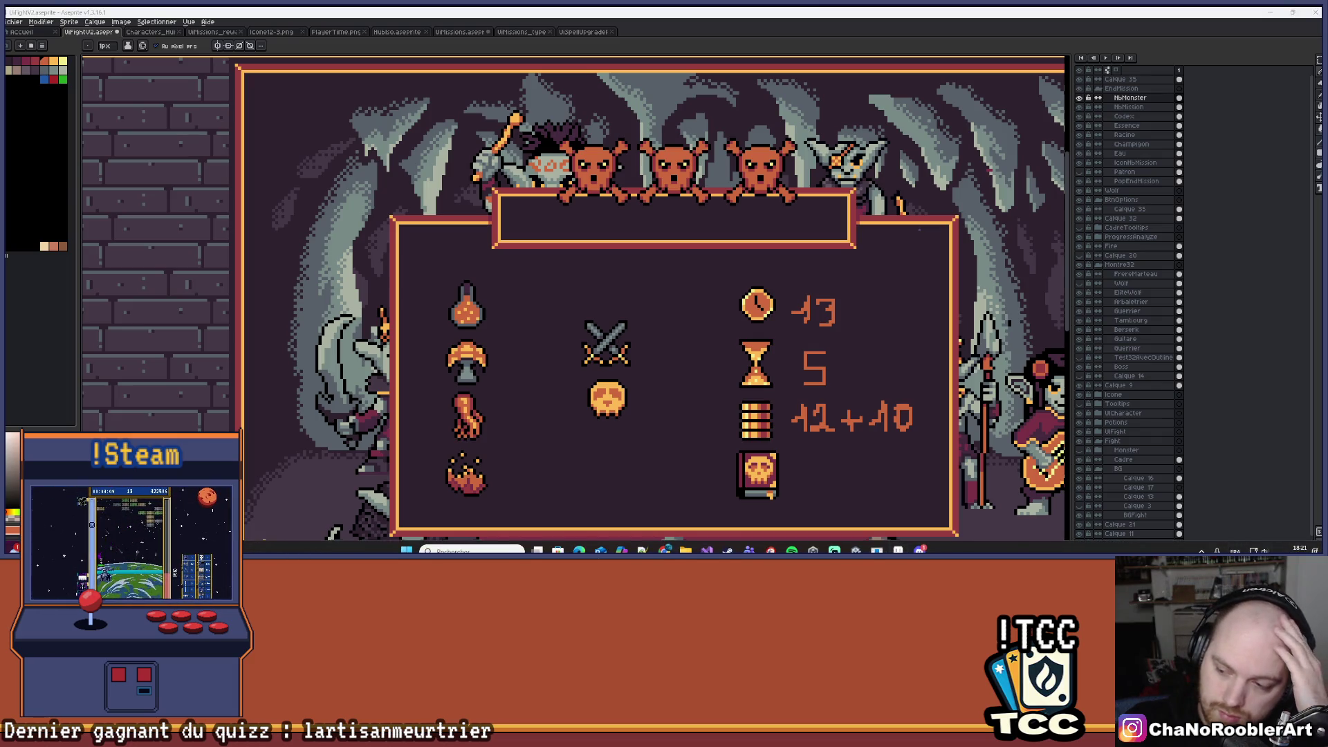
Check the Windows notifications, then switch Aseprite to the Characters sprite sheet of three mages.
left_click(1300, 548)
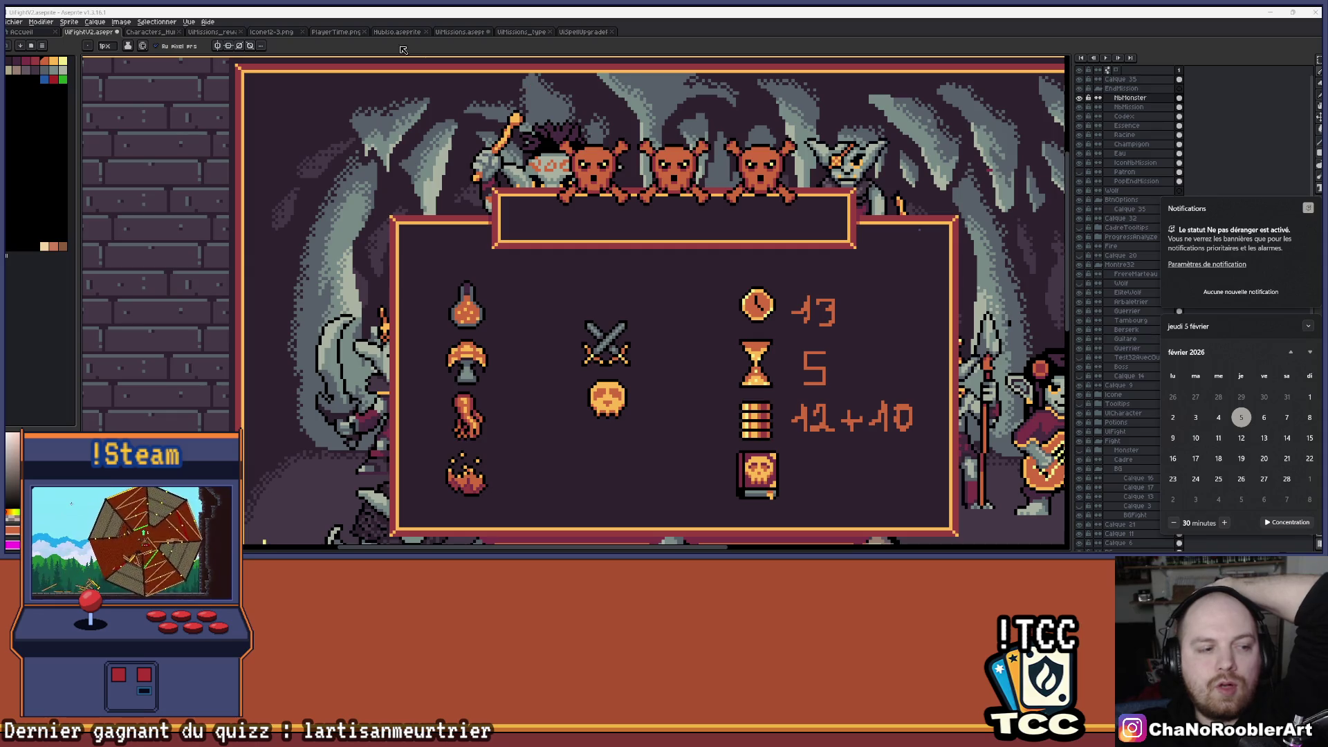
left_click(148, 33)
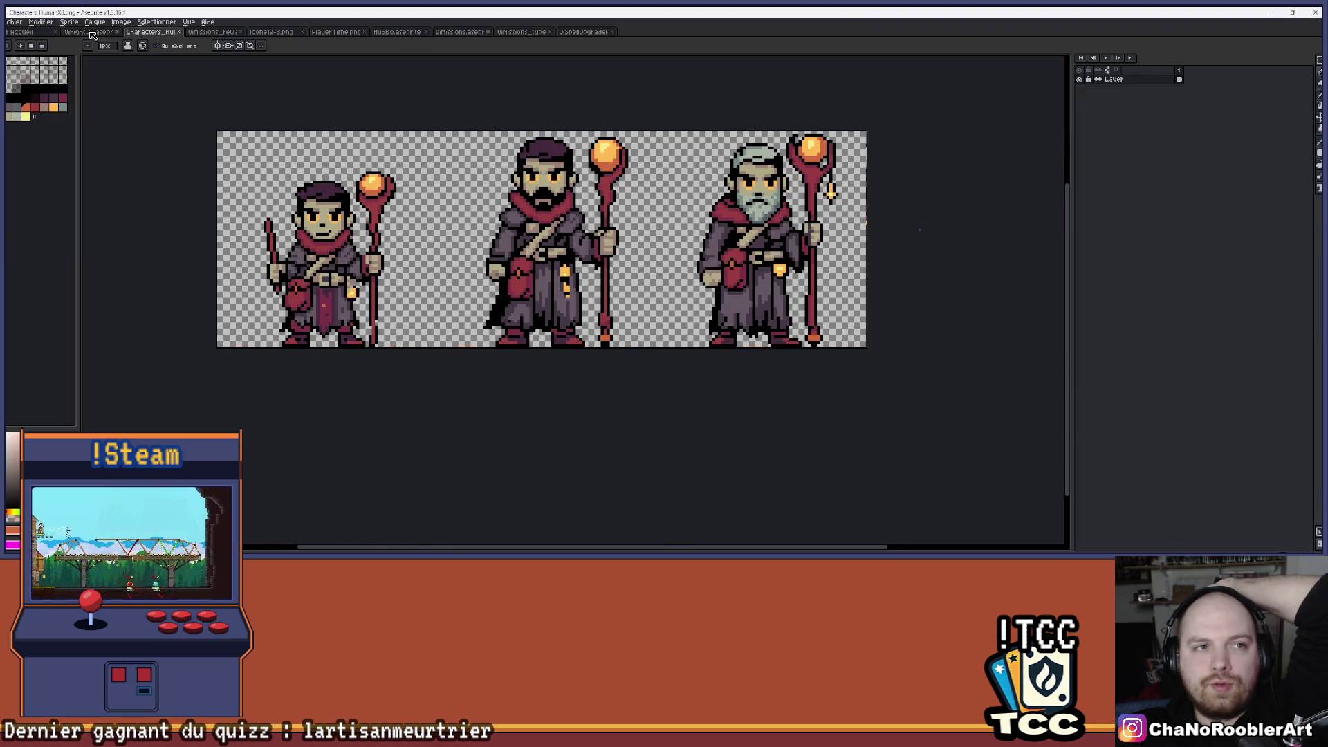
Switch back to the UiFightV2 document with the end-of-mission panel.
left_click(92, 33)
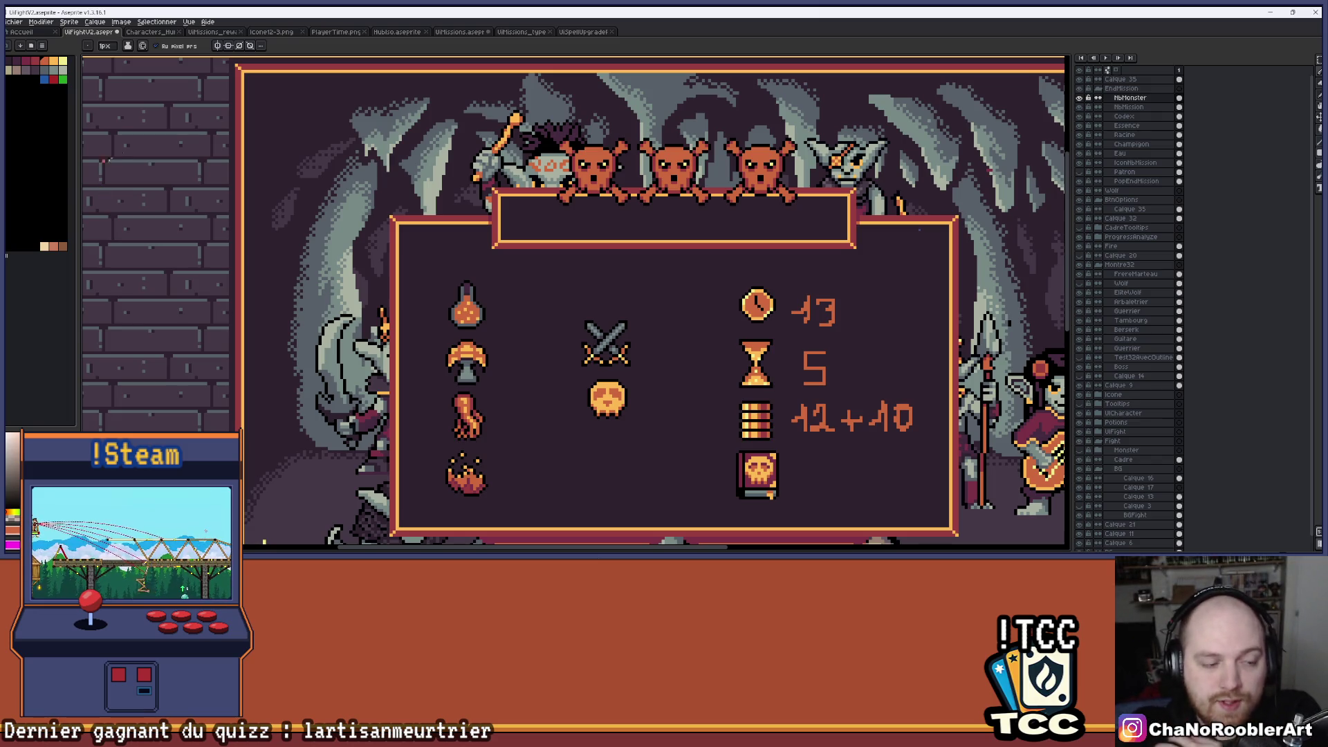
mouse_move(664, 553)
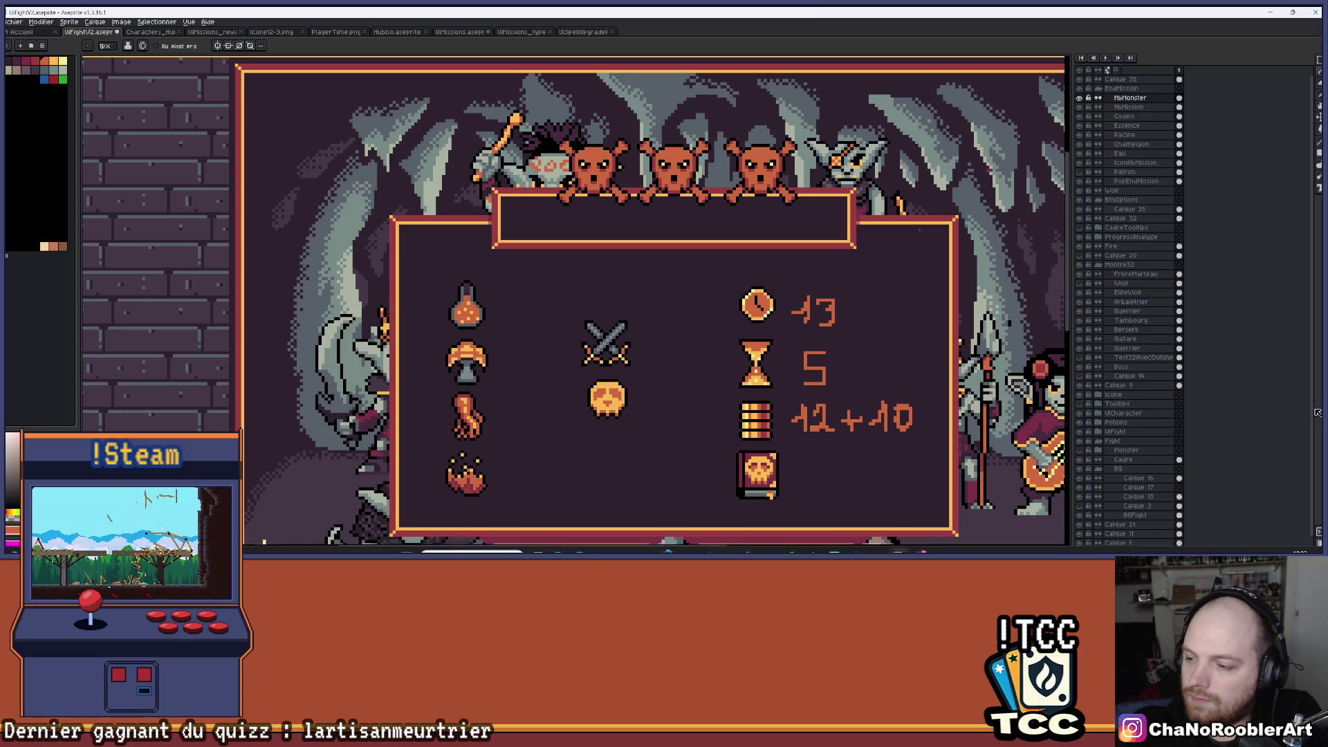
left_click(1299, 549)
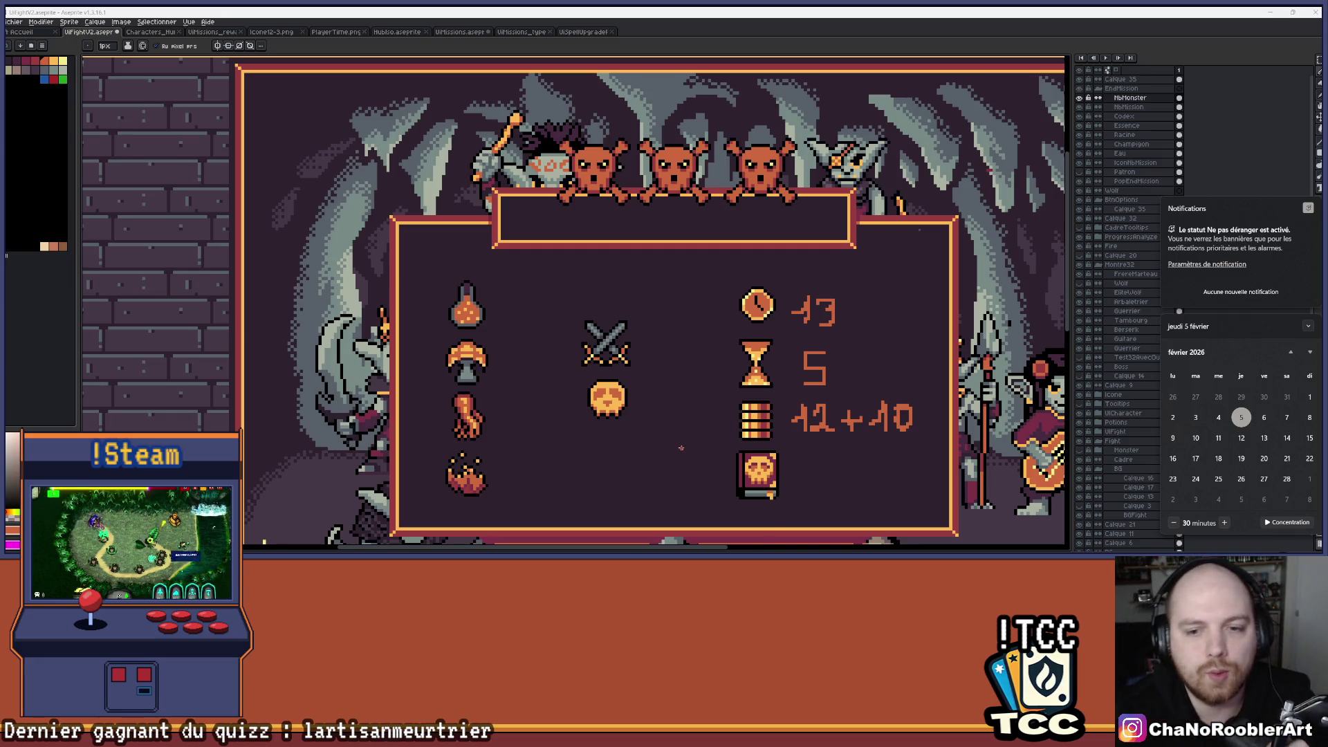
scroll(681, 449, "up", 2)
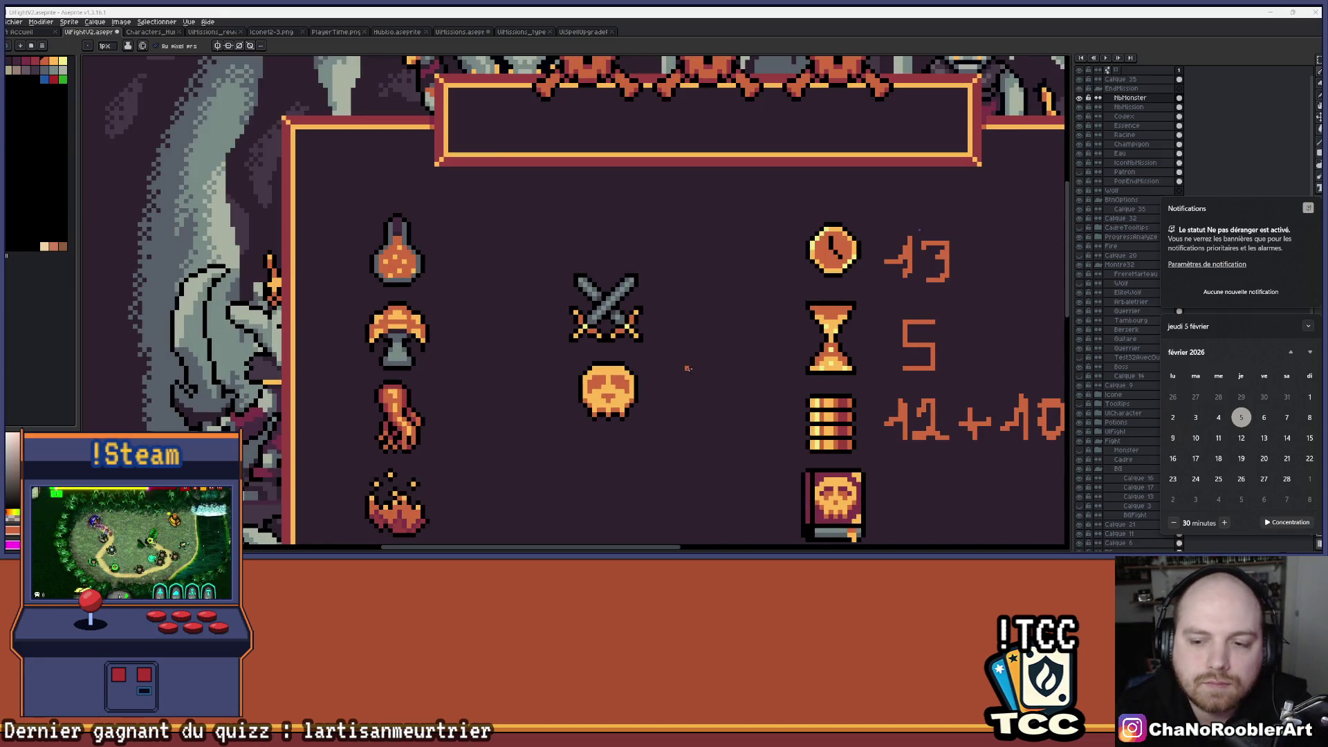
left_click_drag(687, 367, 670, 308)
scroll(670, 308, "down", 2)
scroll(670, 307, "up", 1)
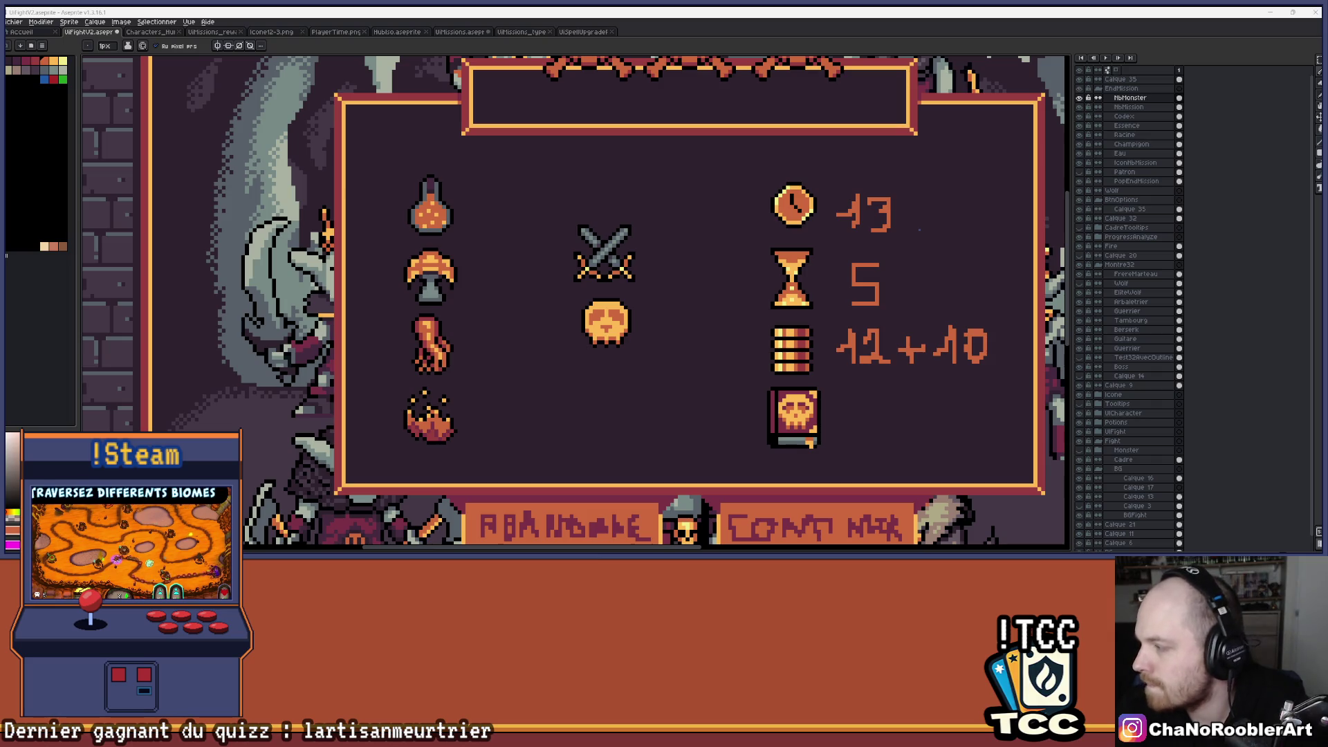
scroll(652, 284, "up", 2)
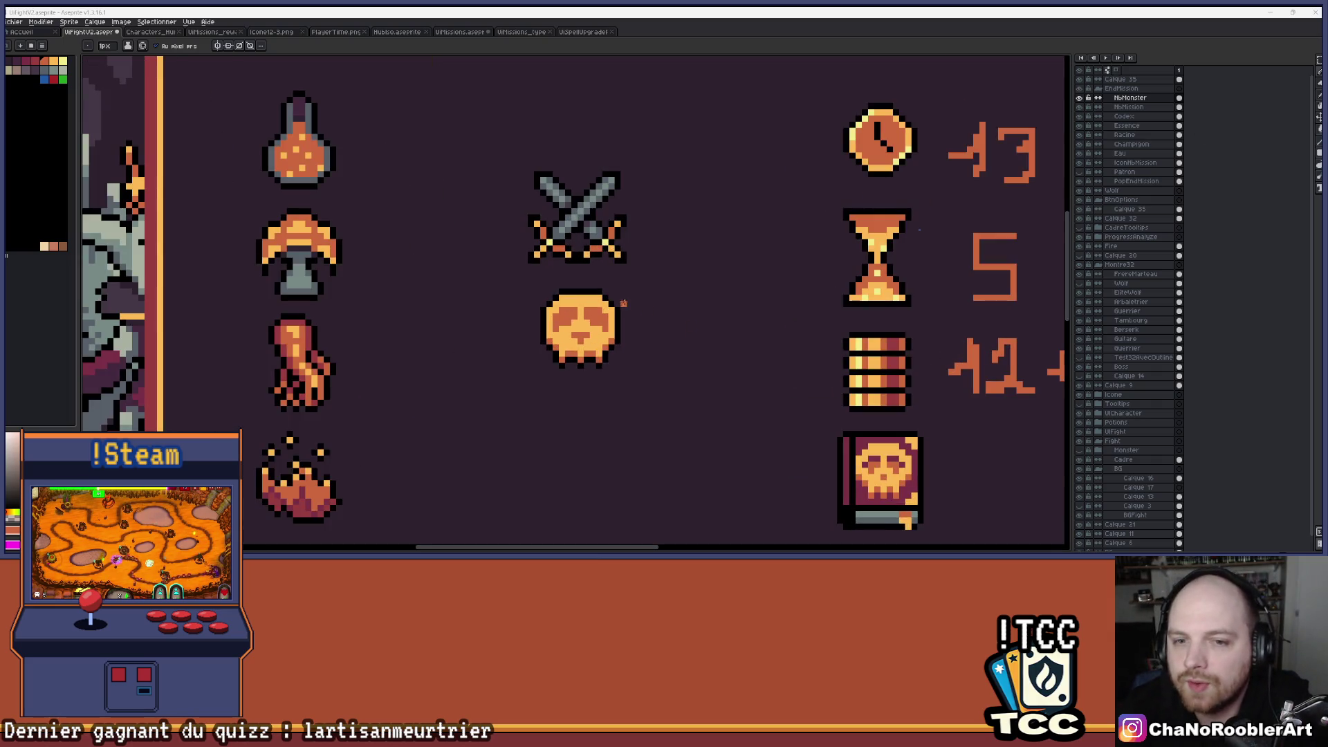
scroll(687, 348, "down", 1)
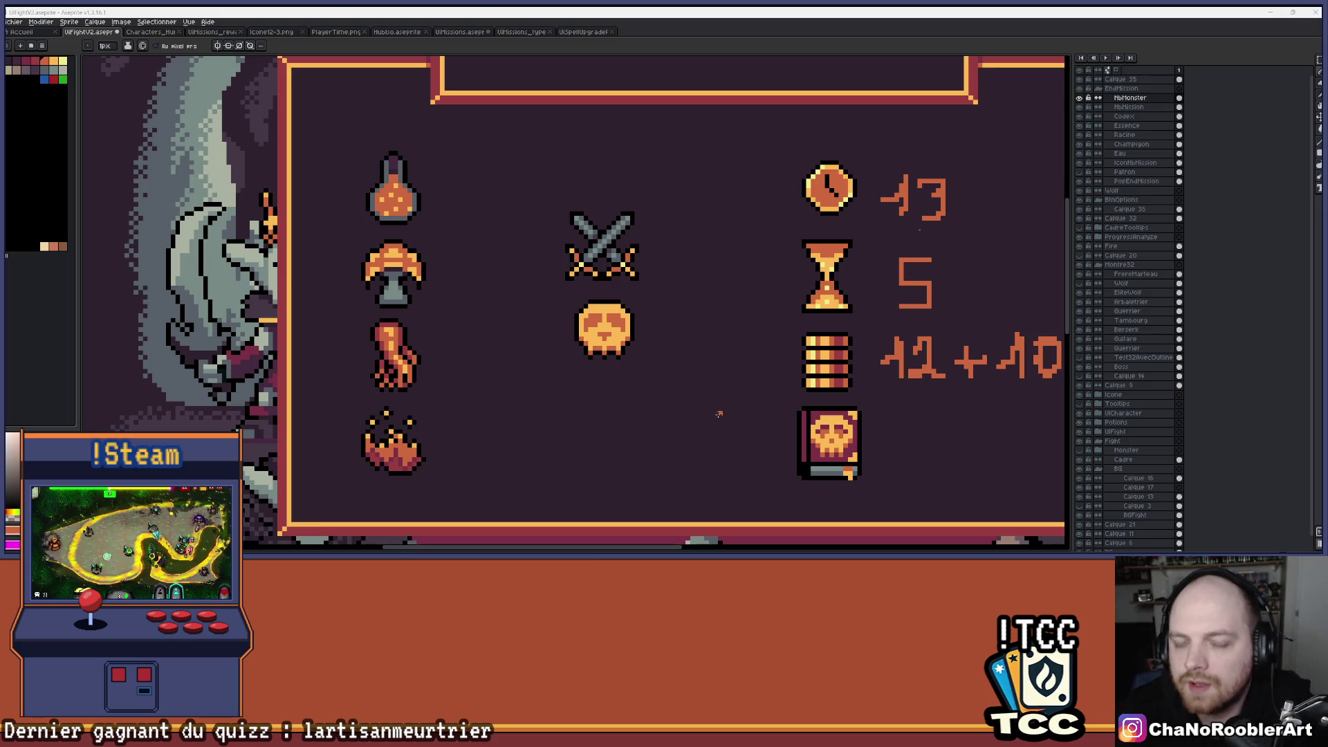